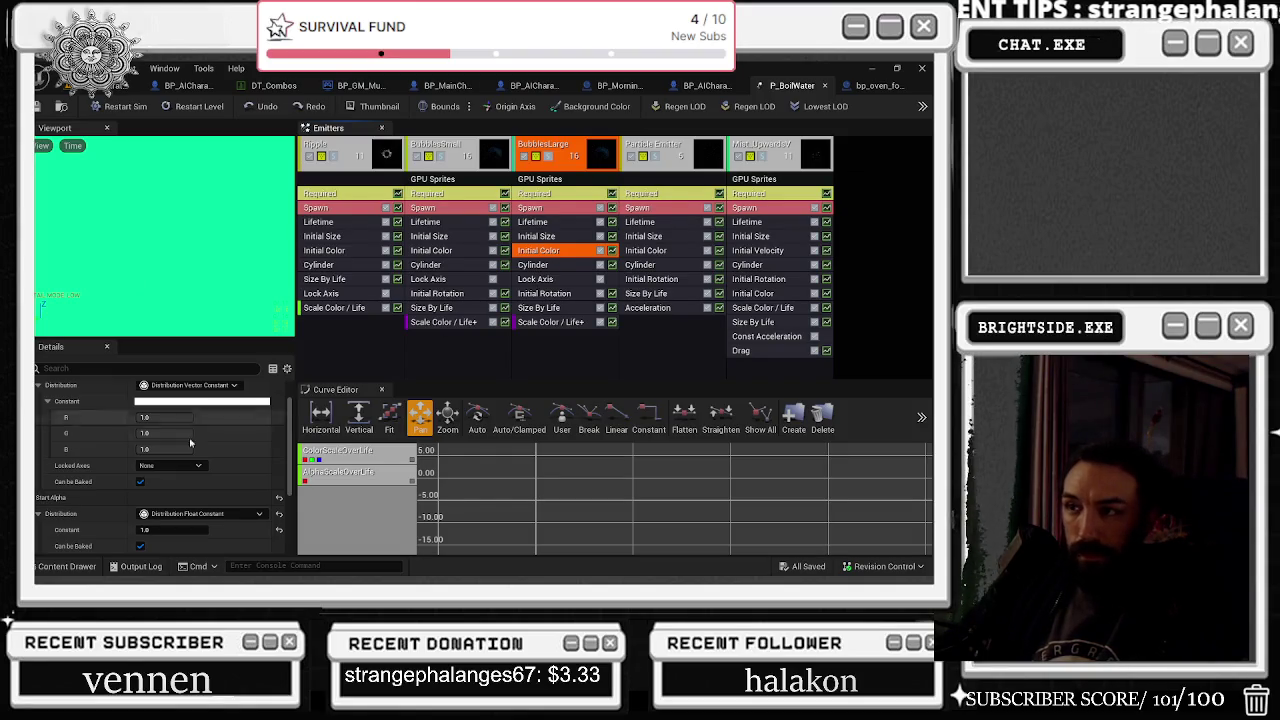
# Run a Play-in-Editor test of Badaboom_Pizza_sim, then go back to the P_BoilWater particle system
pyautogui.scroll(-2, 93, 490)
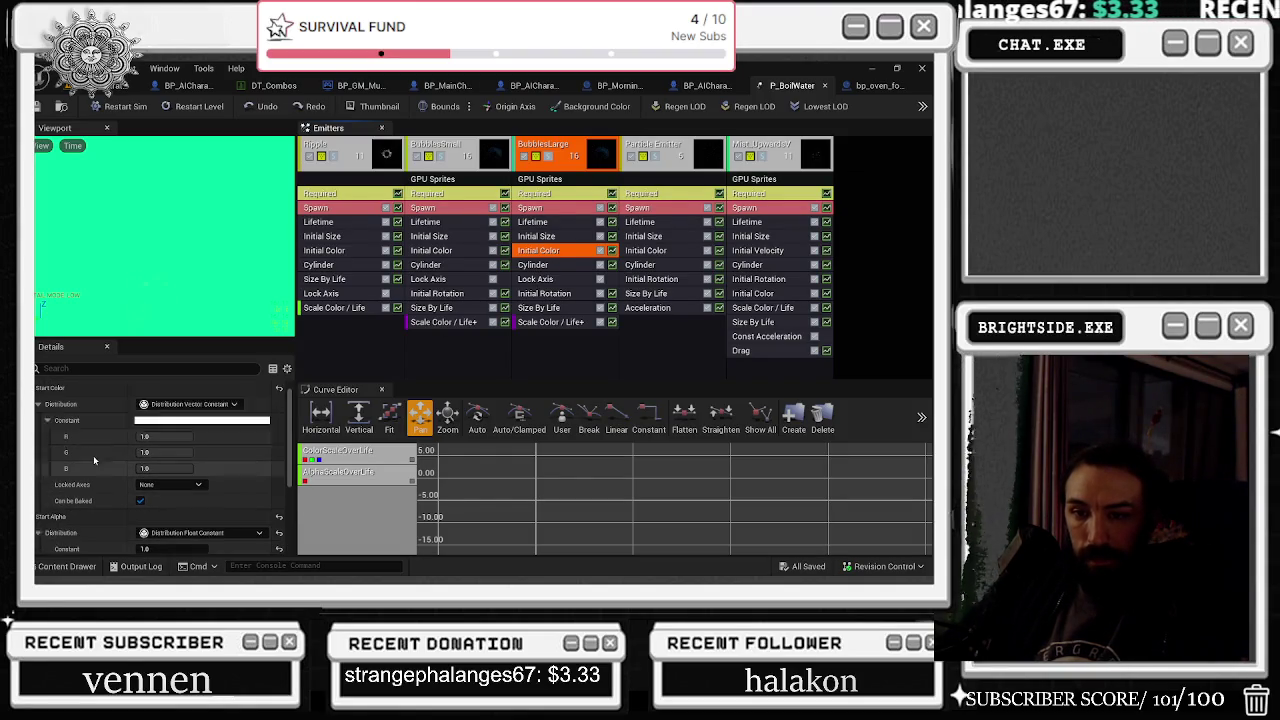
pyautogui.scroll(-1, 93, 455)
pyautogui.scroll(-3, 93, 458)
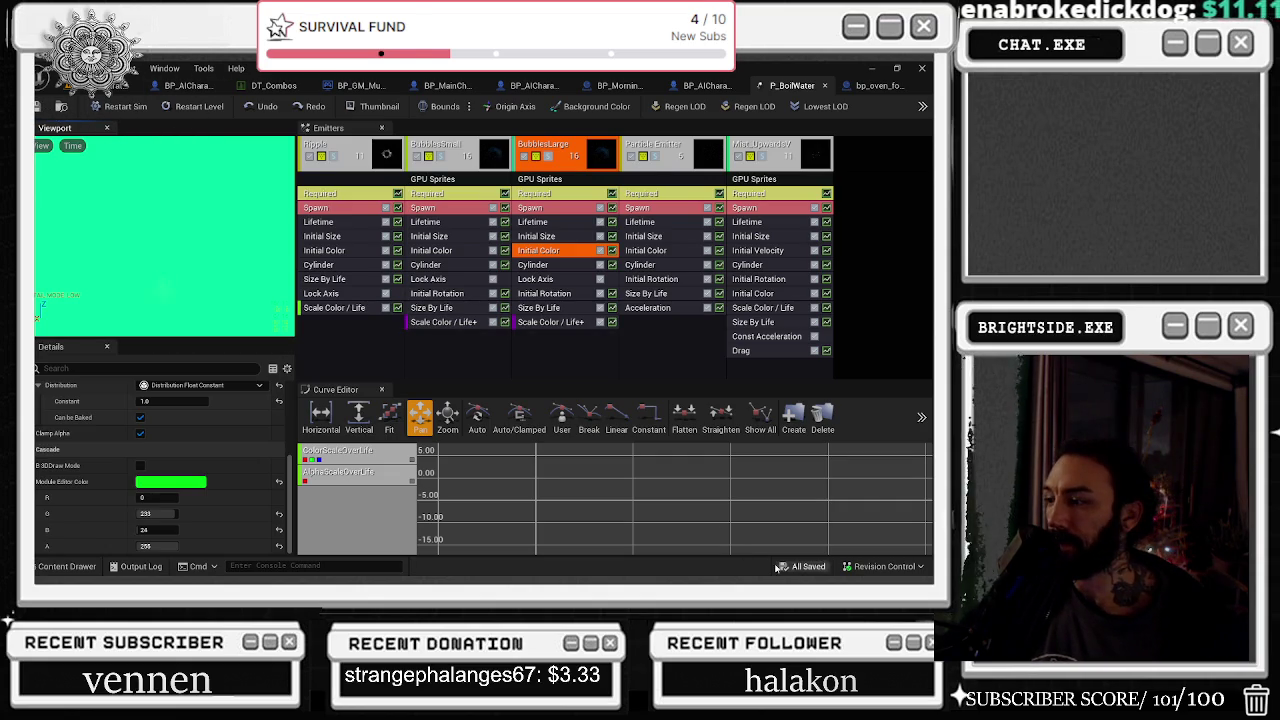
pyautogui.click(120, 85)
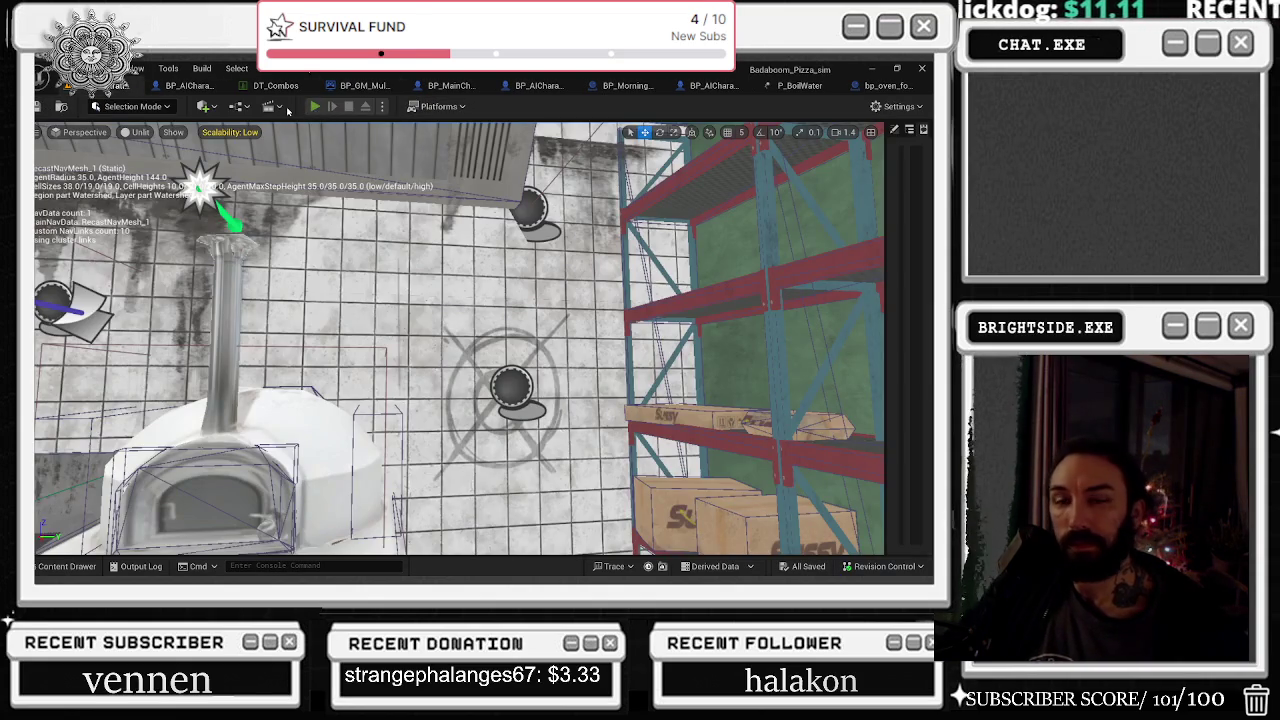
pyautogui.click(314, 106)
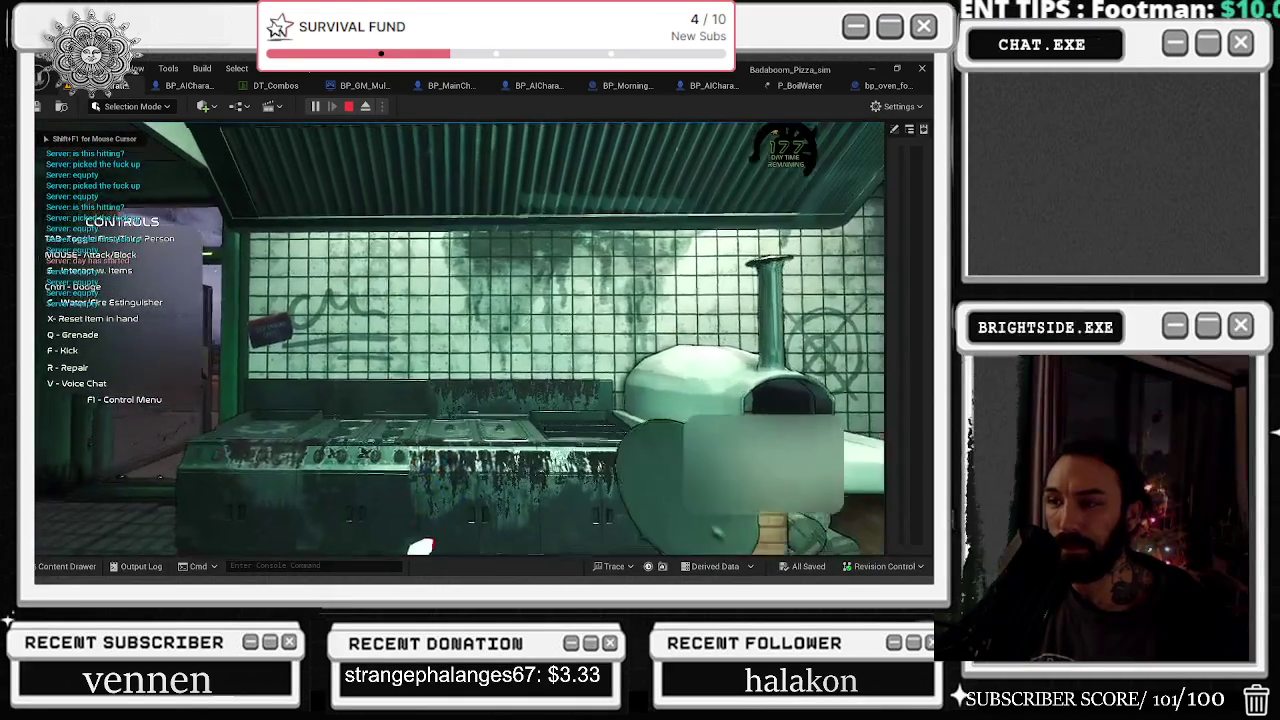
pyautogui.click(794, 85)
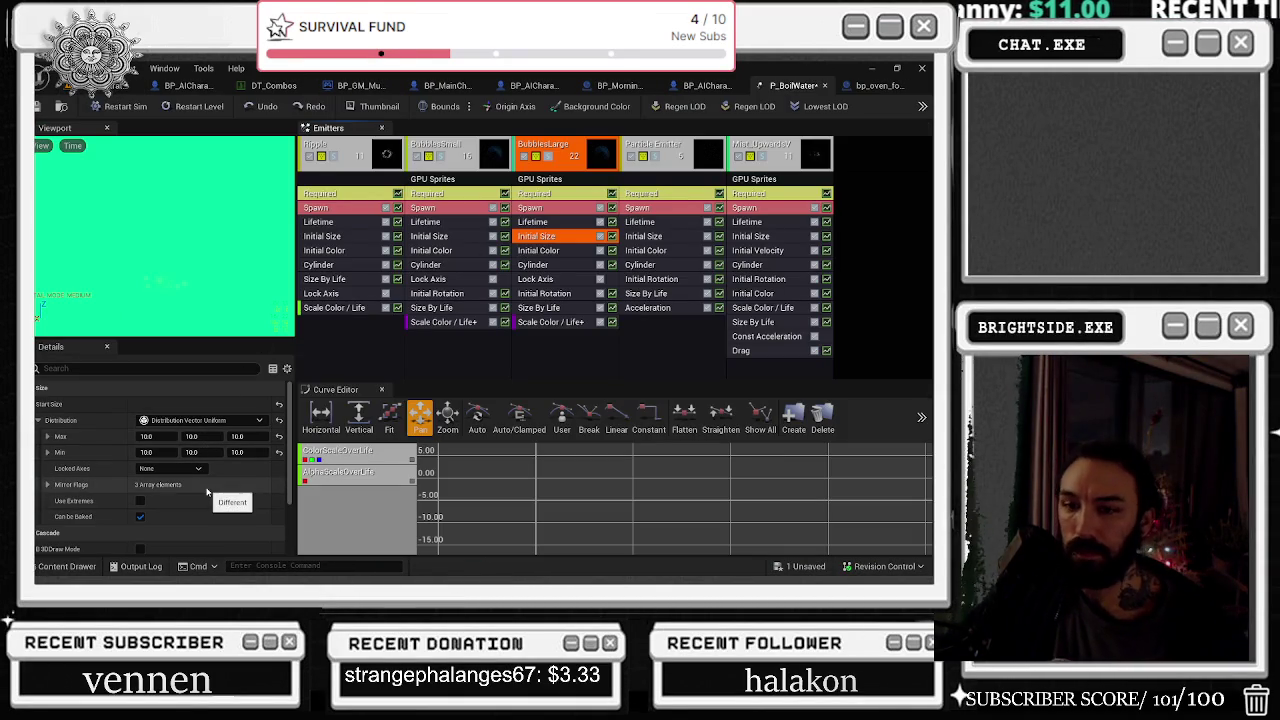
# With BubblesLarge's Initial Color selected and Details filtered by 'PO', turn on Bounds and restart the simulation
pyautogui.scroll(-2, 207, 491)
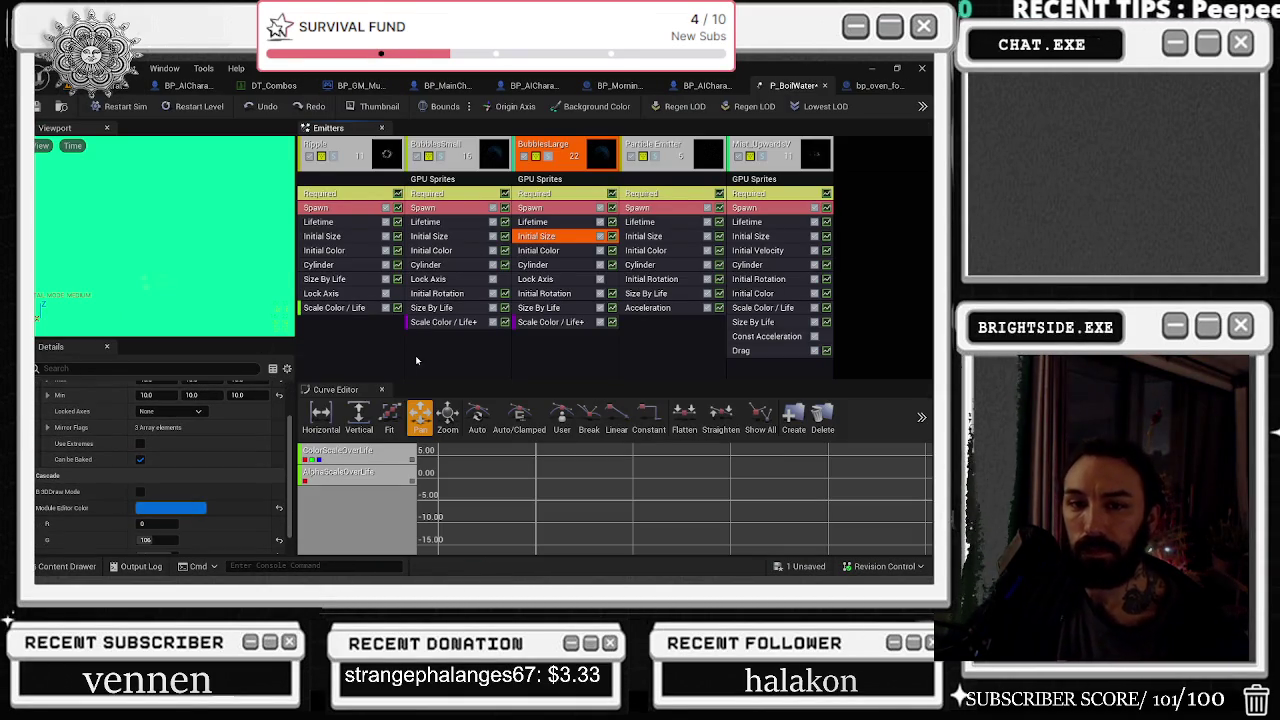
pyautogui.click(553, 251)
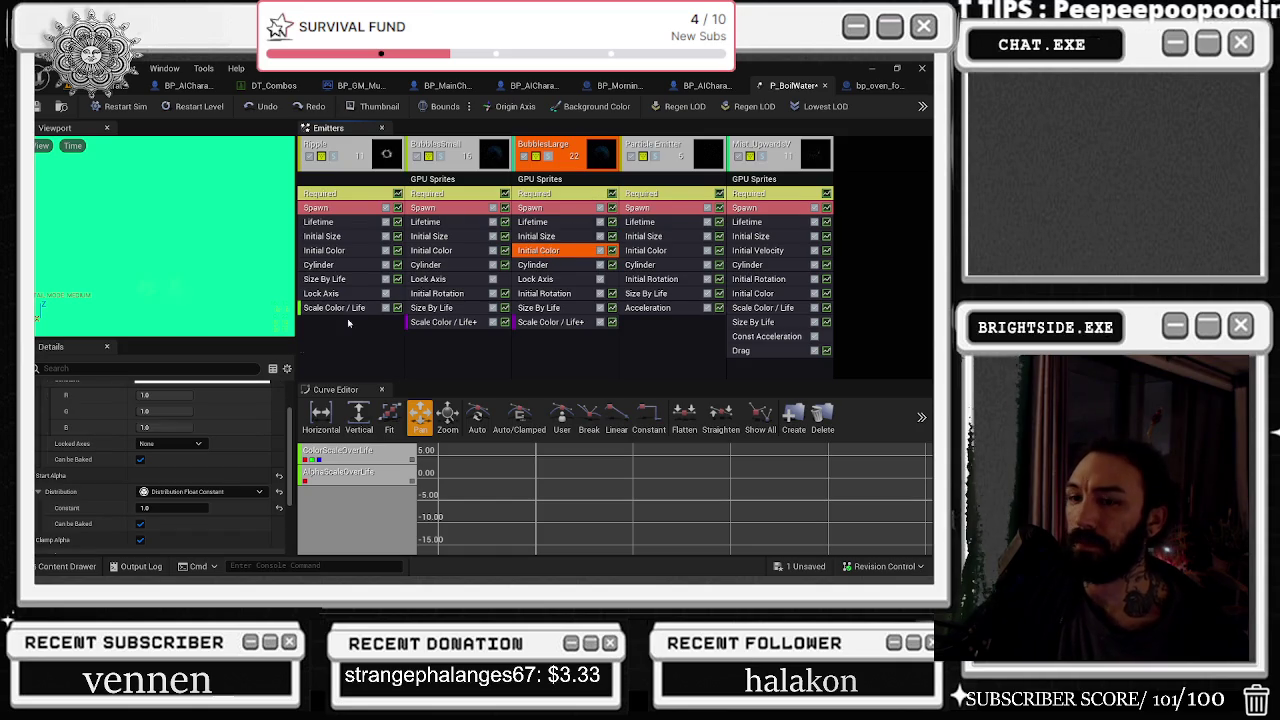
pyautogui.click(200, 368)
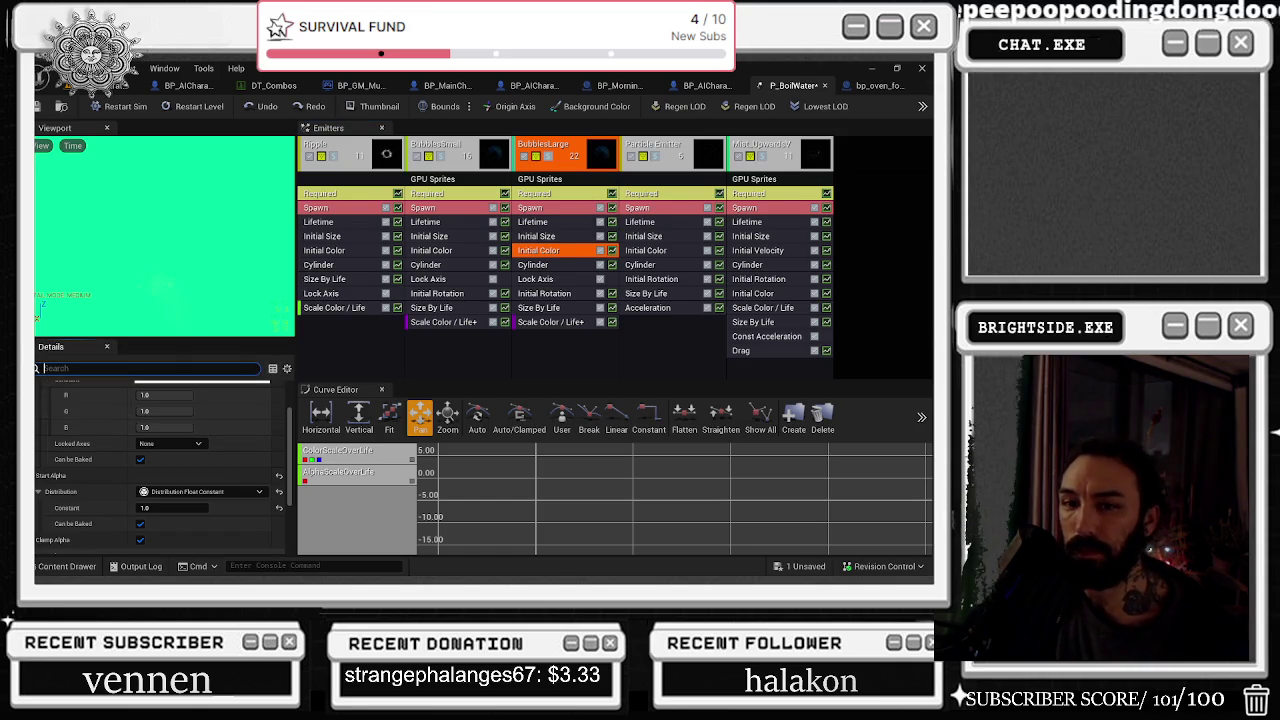
pyautogui.write('POOL')
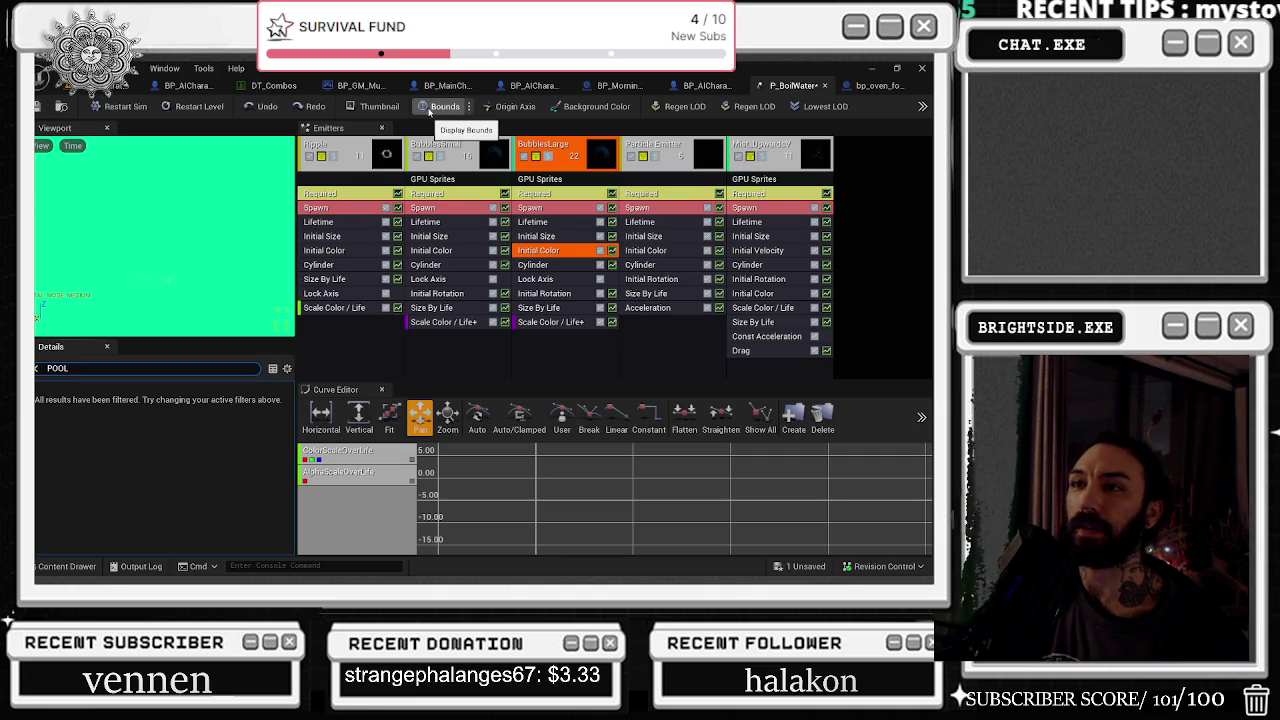
pyautogui.click(437, 108)
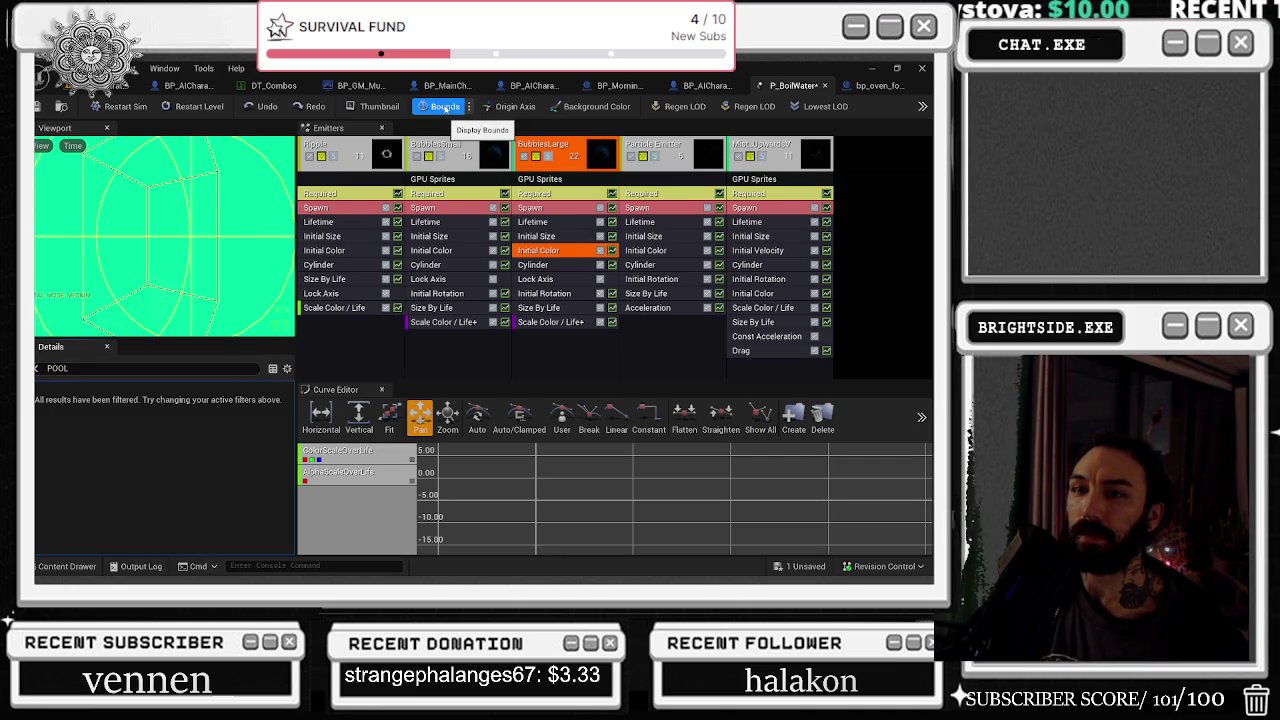
pyautogui.click(125, 106)
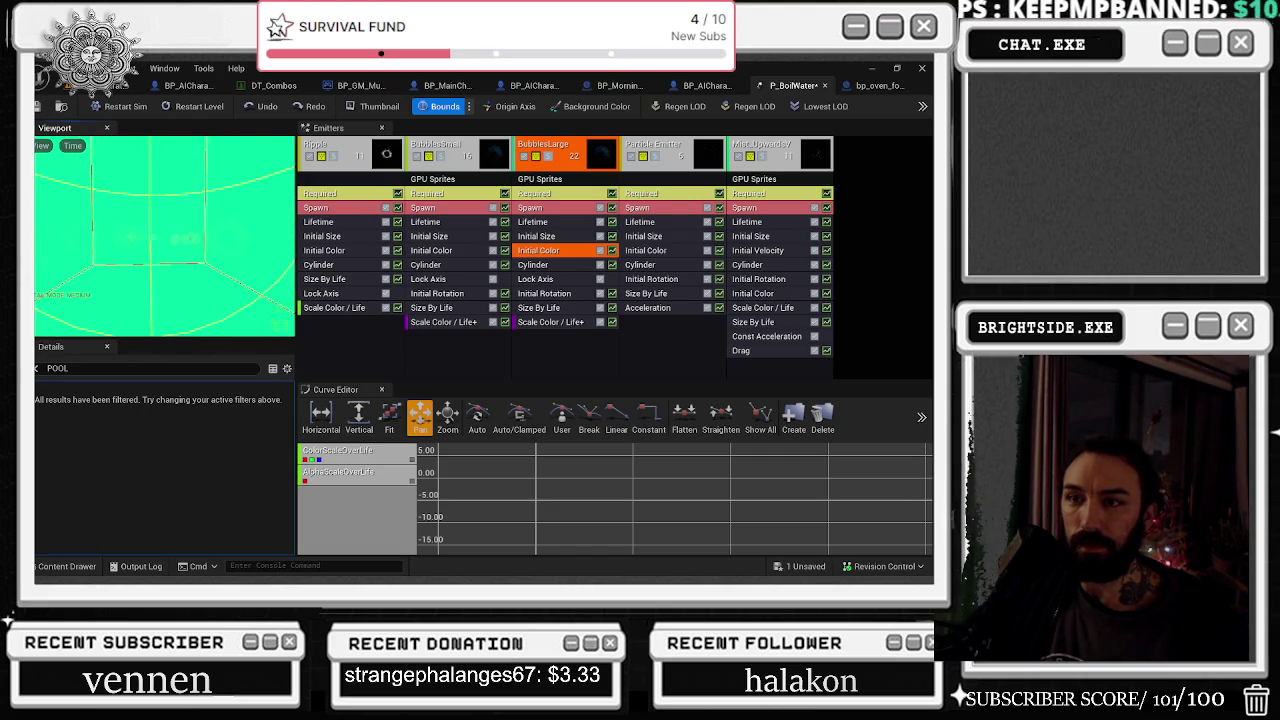
# Select the Ripple emitter, clear the POOL filter, and inspect its Lifetime and Spawn (constant rate 2.0) modules
pyautogui.click(330, 157)
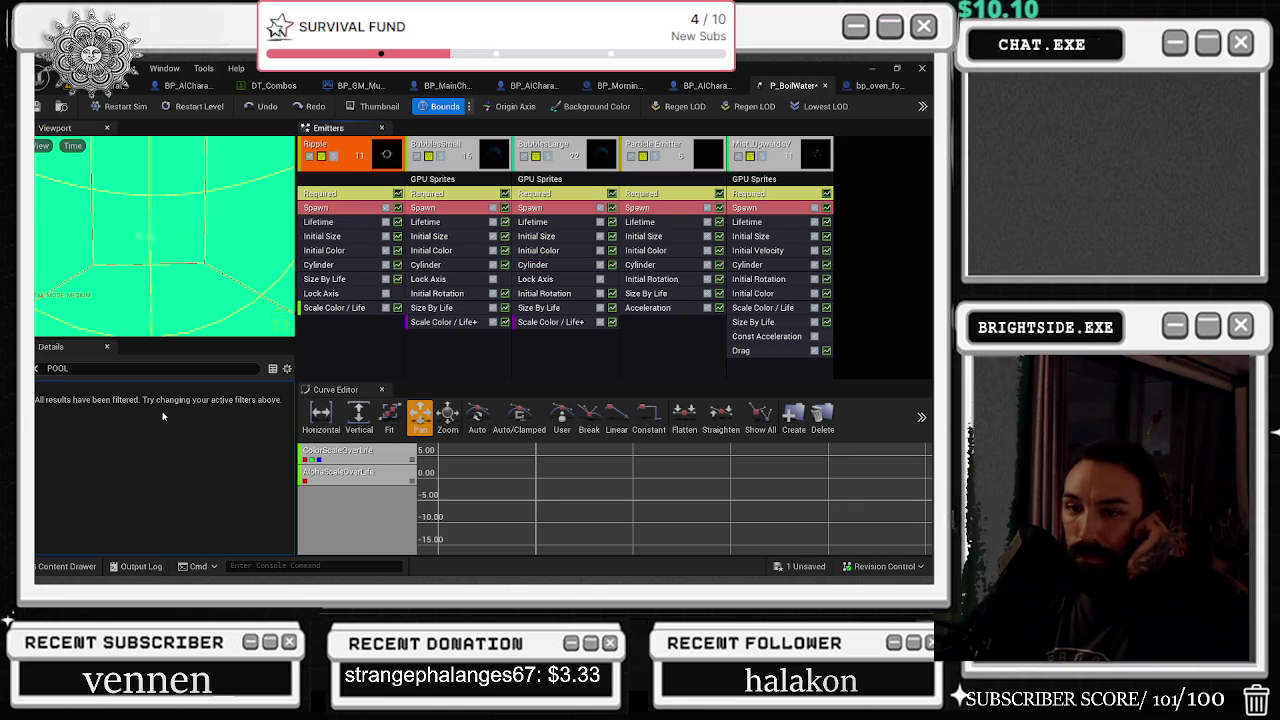
pyautogui.click(37, 370)
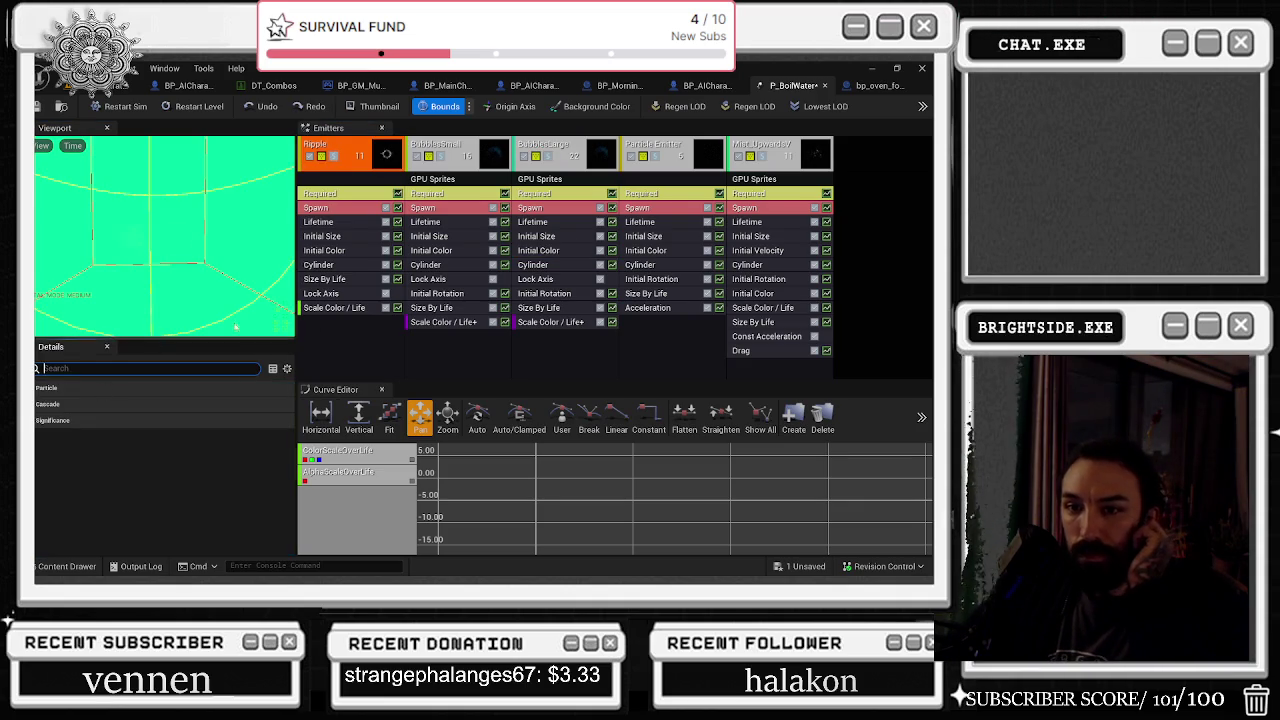
pyautogui.click(350, 224)
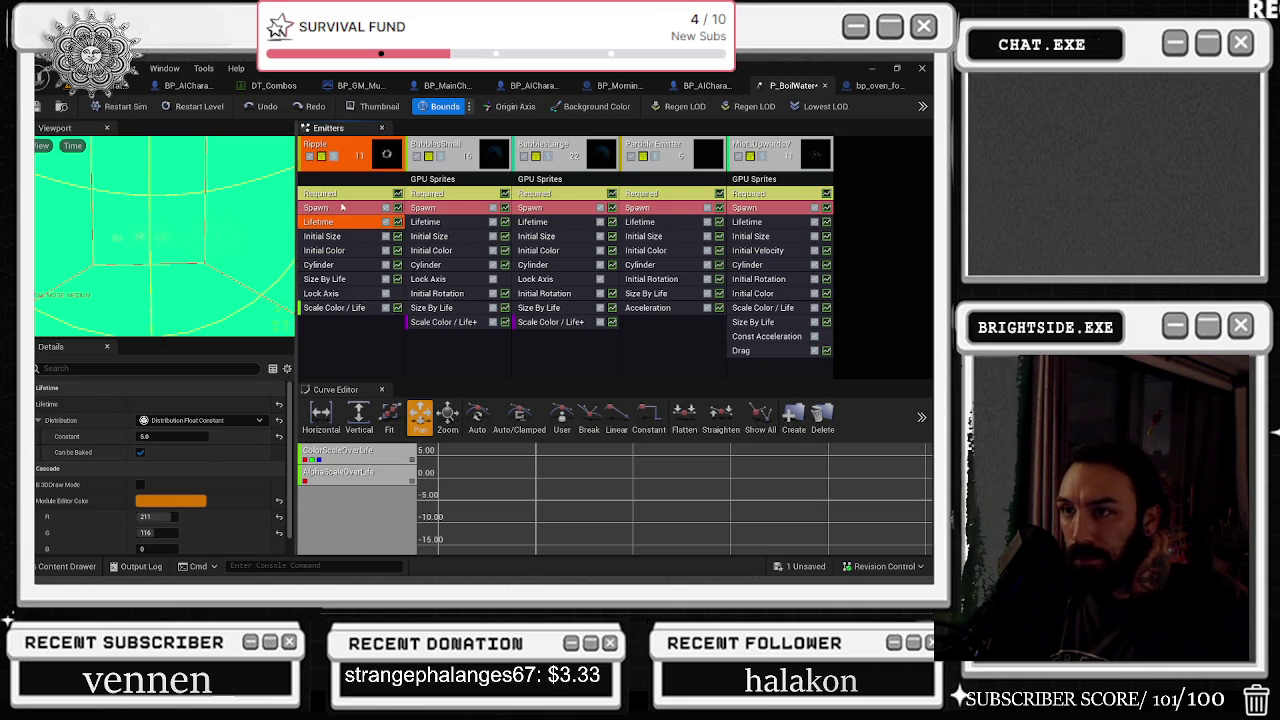
pyautogui.press('Up')
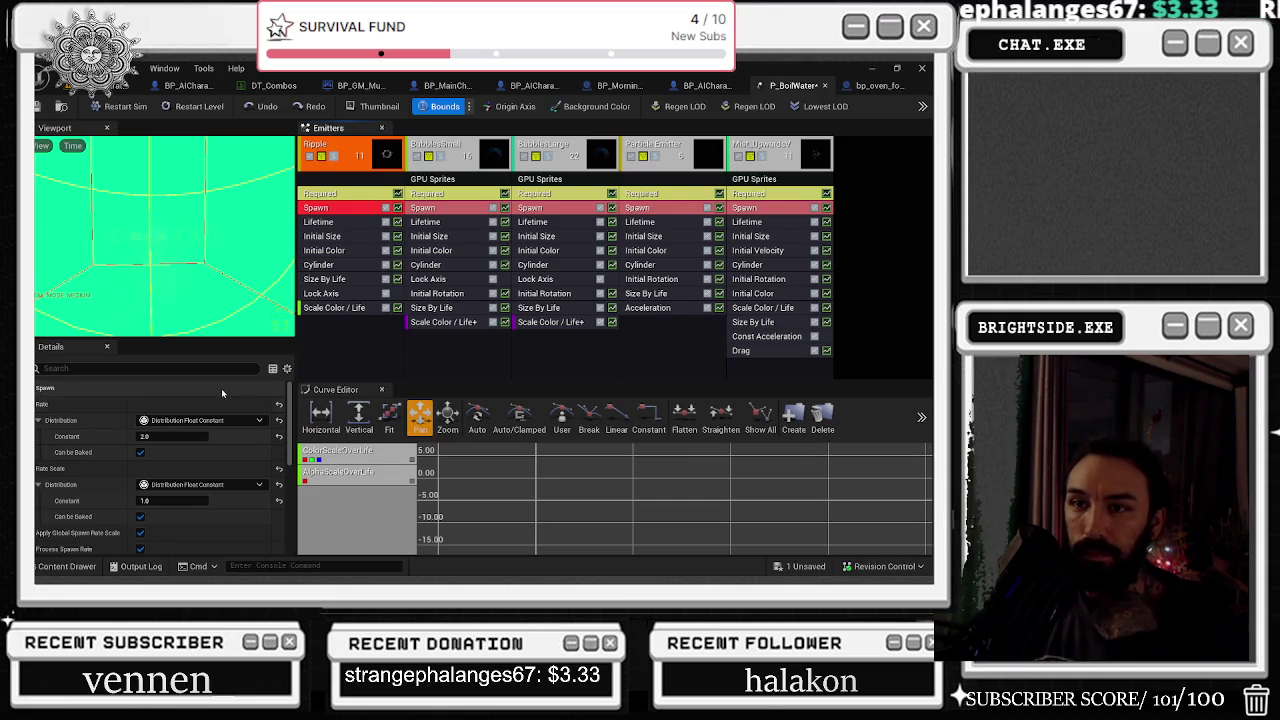
pyautogui.moveTo(140, 240); pyautogui.dragTo(168, 241)
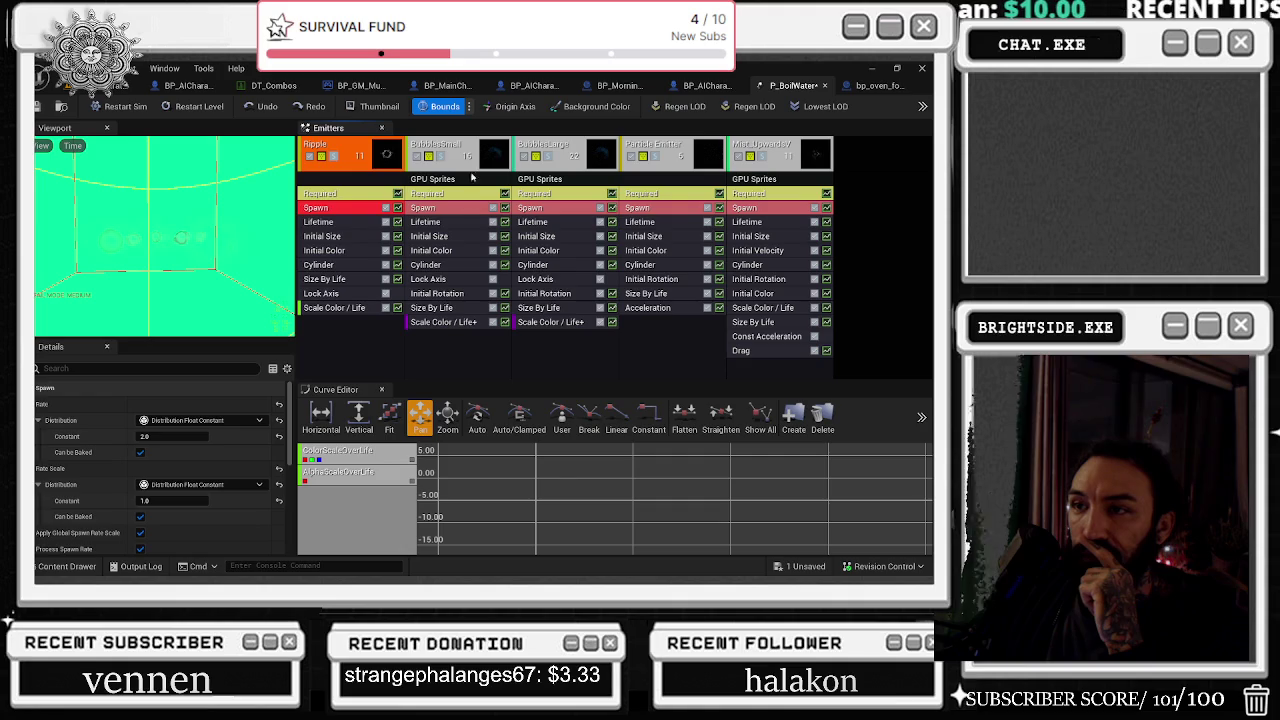
pyautogui.click(352, 144)
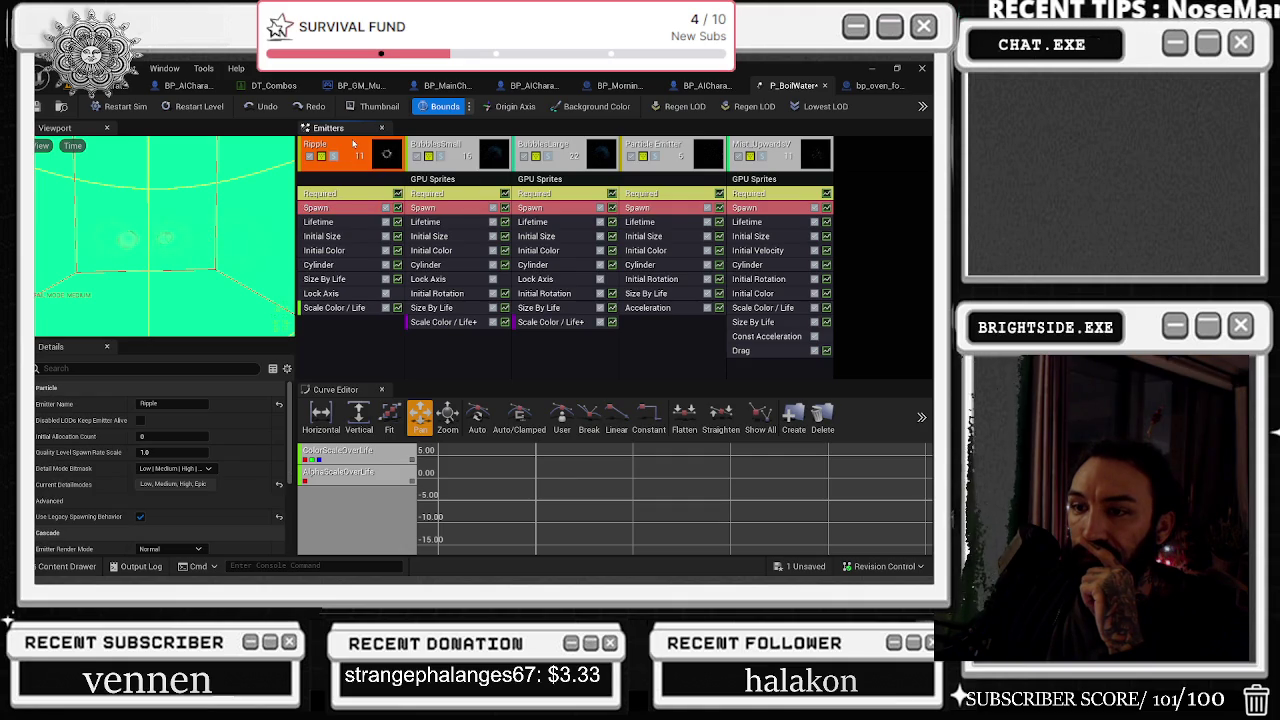
# Open and close the toolbar's level-of-detail overflow actions
pyautogui.click(921, 108)
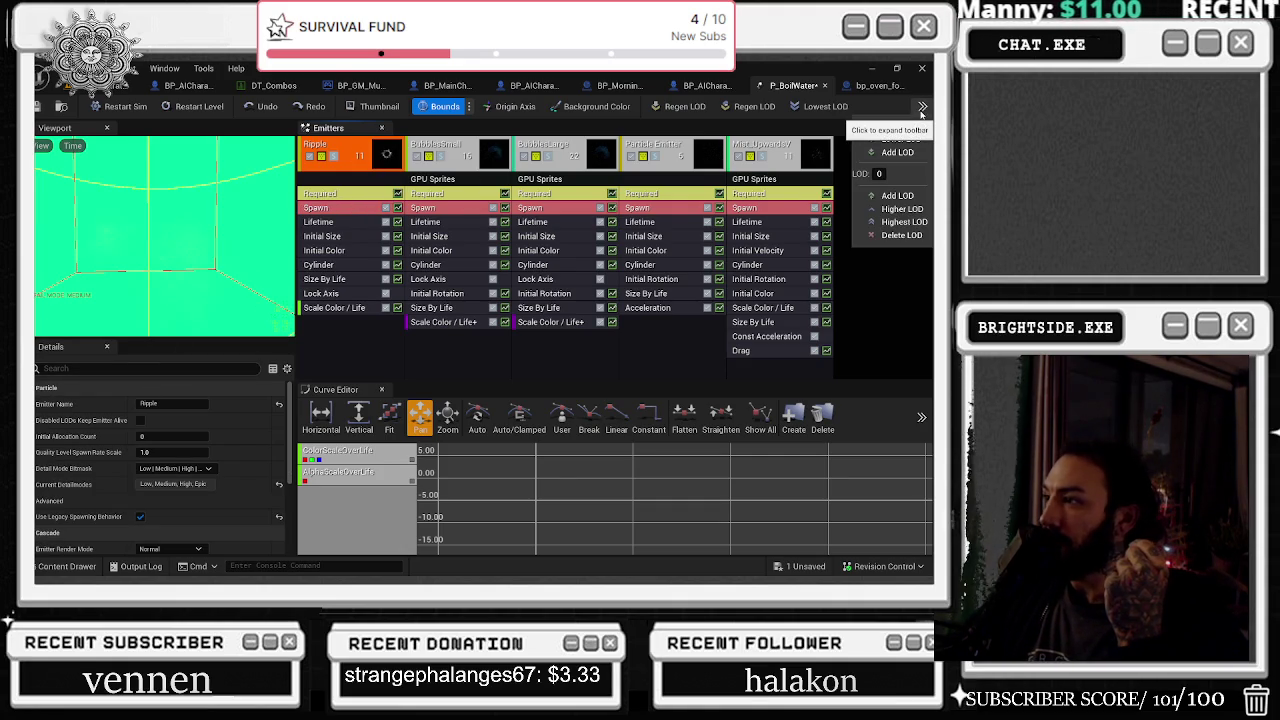
pyautogui.click(921, 108)
pyautogui.click(912, 108)
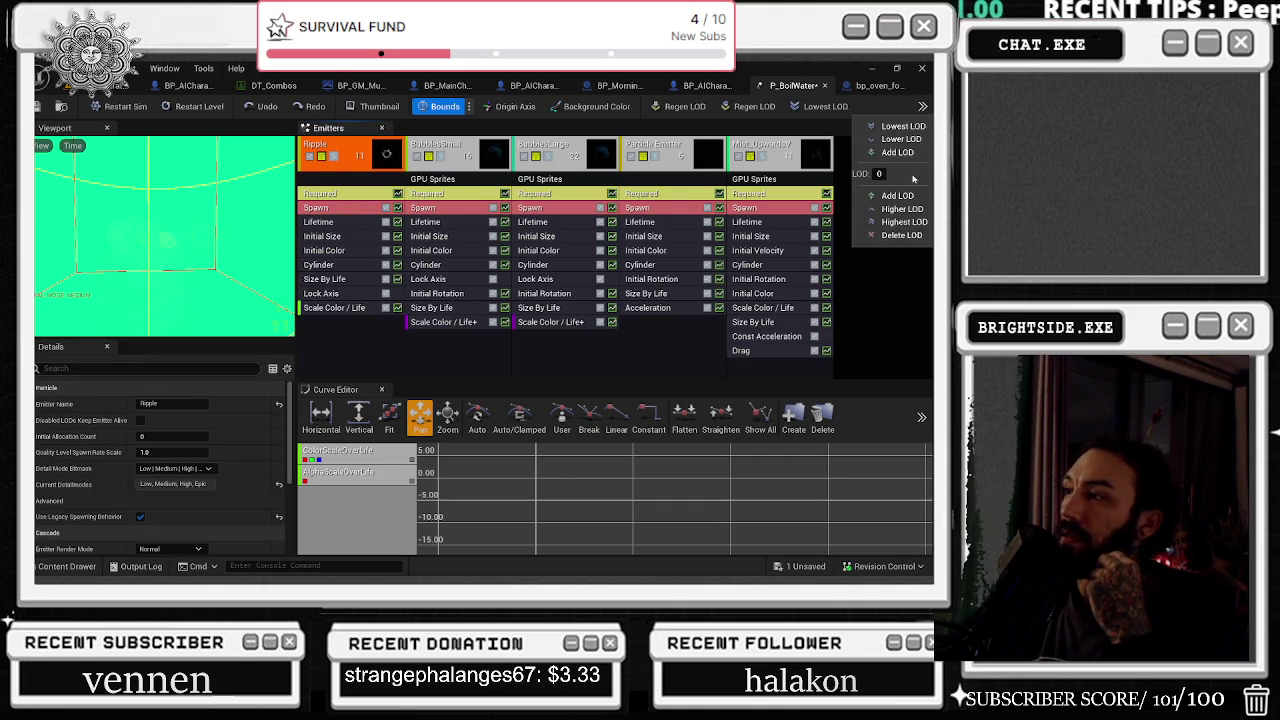
pyautogui.click(919, 108)
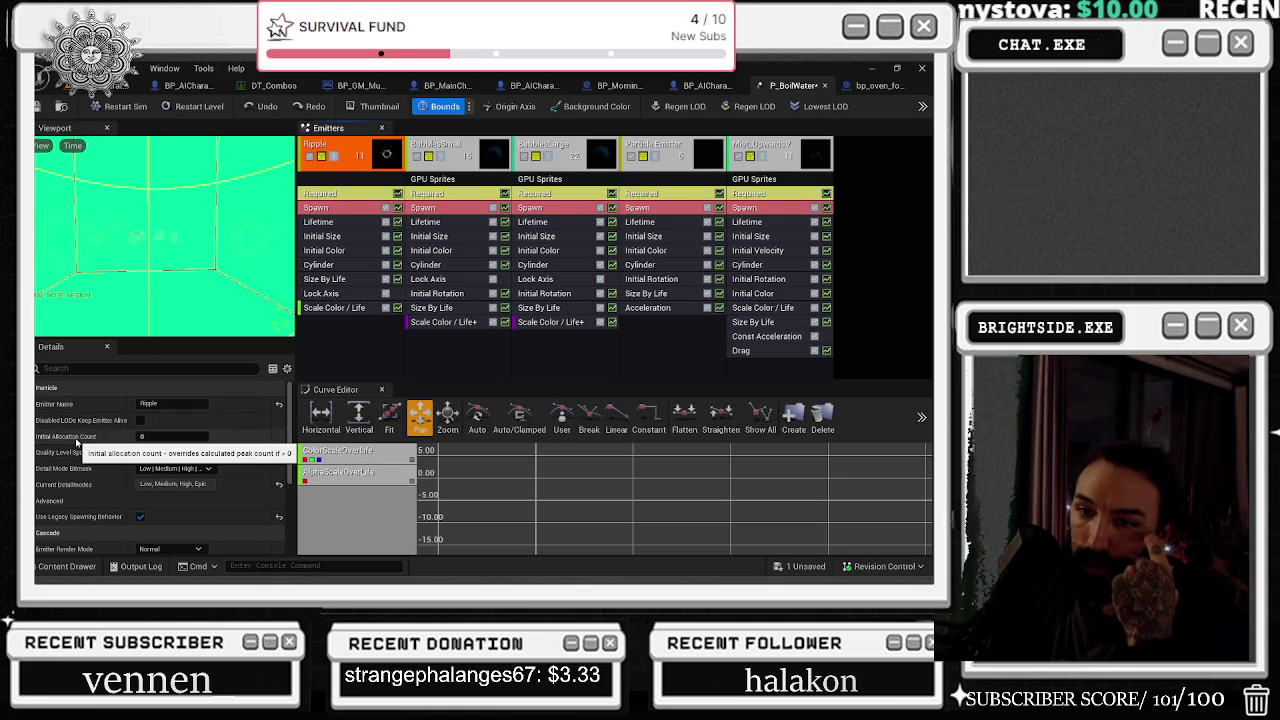
# Review the Ripple emitter's render mode choices, keeping Normal, and its significance settings
pyautogui.scroll(-3, 100, 450)
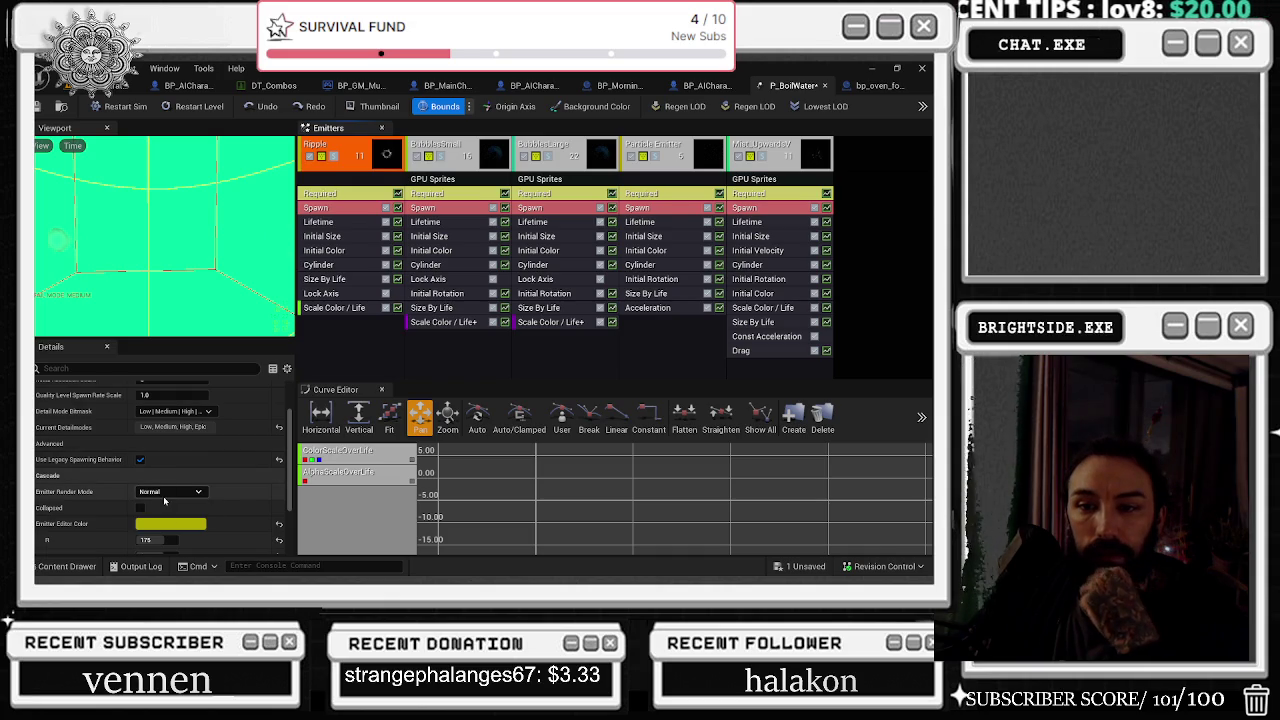
pyautogui.click(170, 491)
pyautogui.click(278, 487)
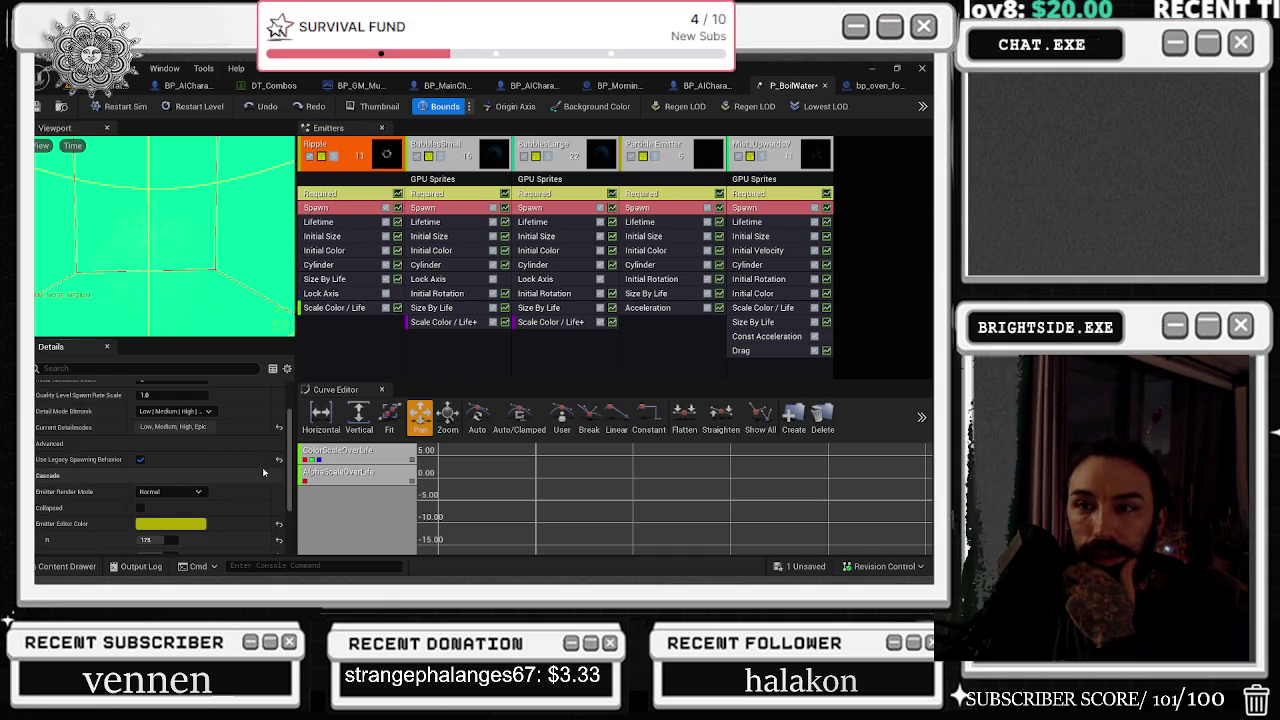
pyautogui.scroll(-2, 250, 474)
pyautogui.scroll(-3, 237, 476)
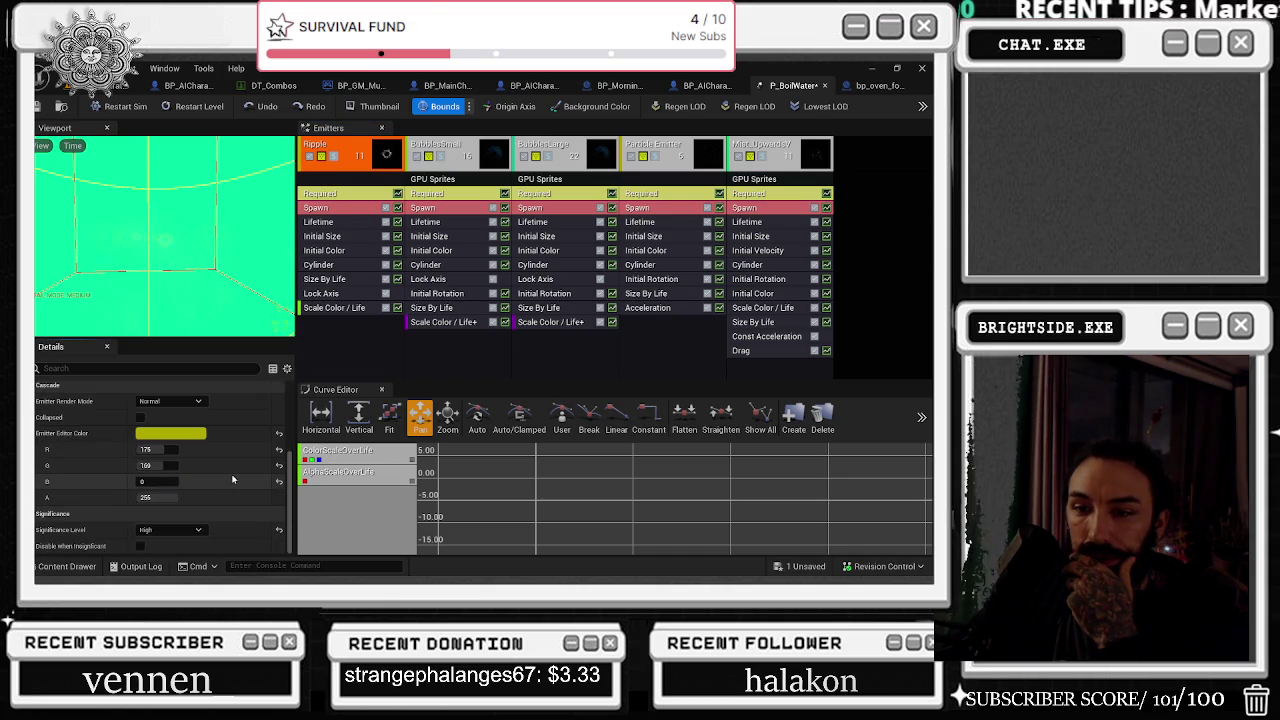
pyautogui.click(352, 456)
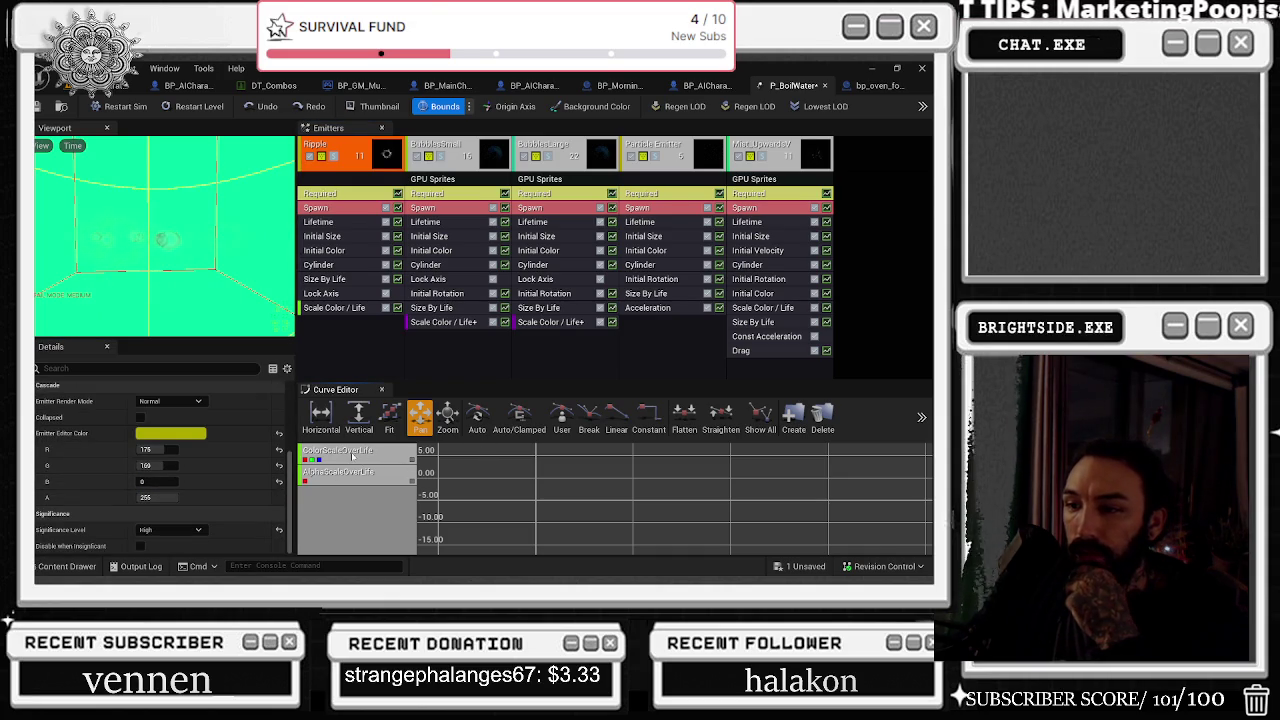
pyautogui.click(411, 460)
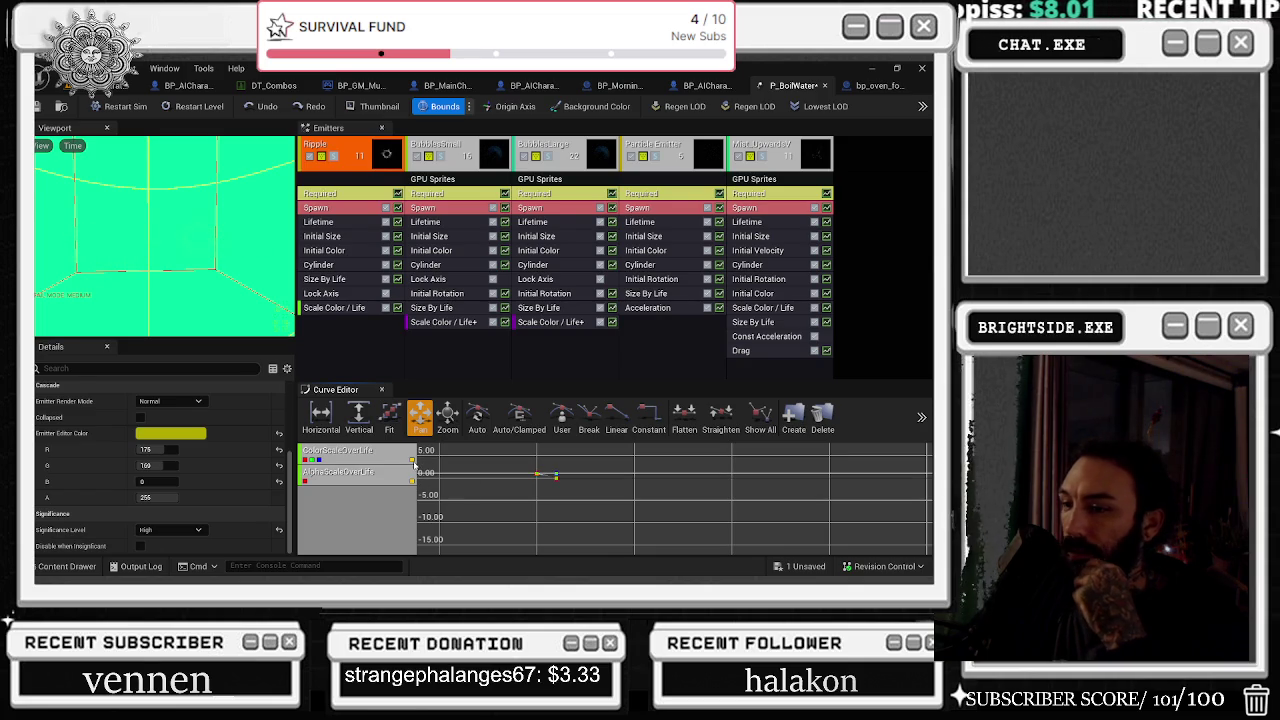
pyautogui.click(412, 461)
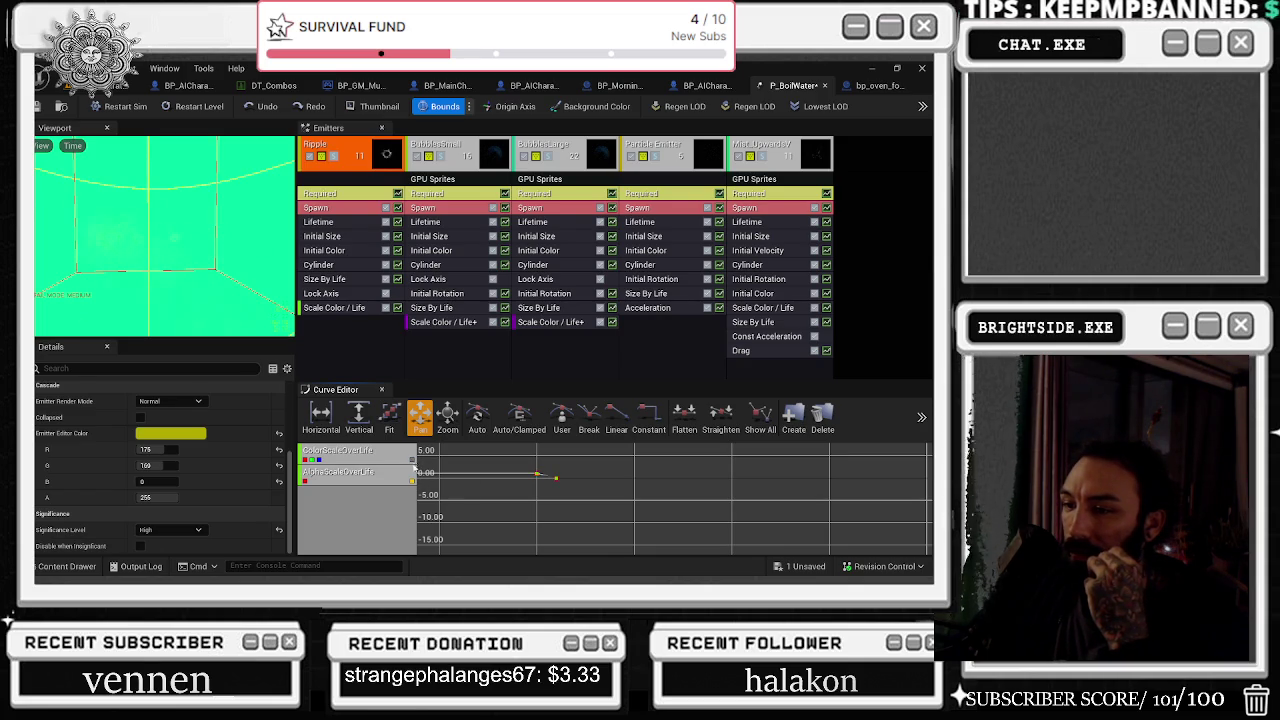
pyautogui.moveTo(470, 480); pyautogui.dragTo(484, 492)
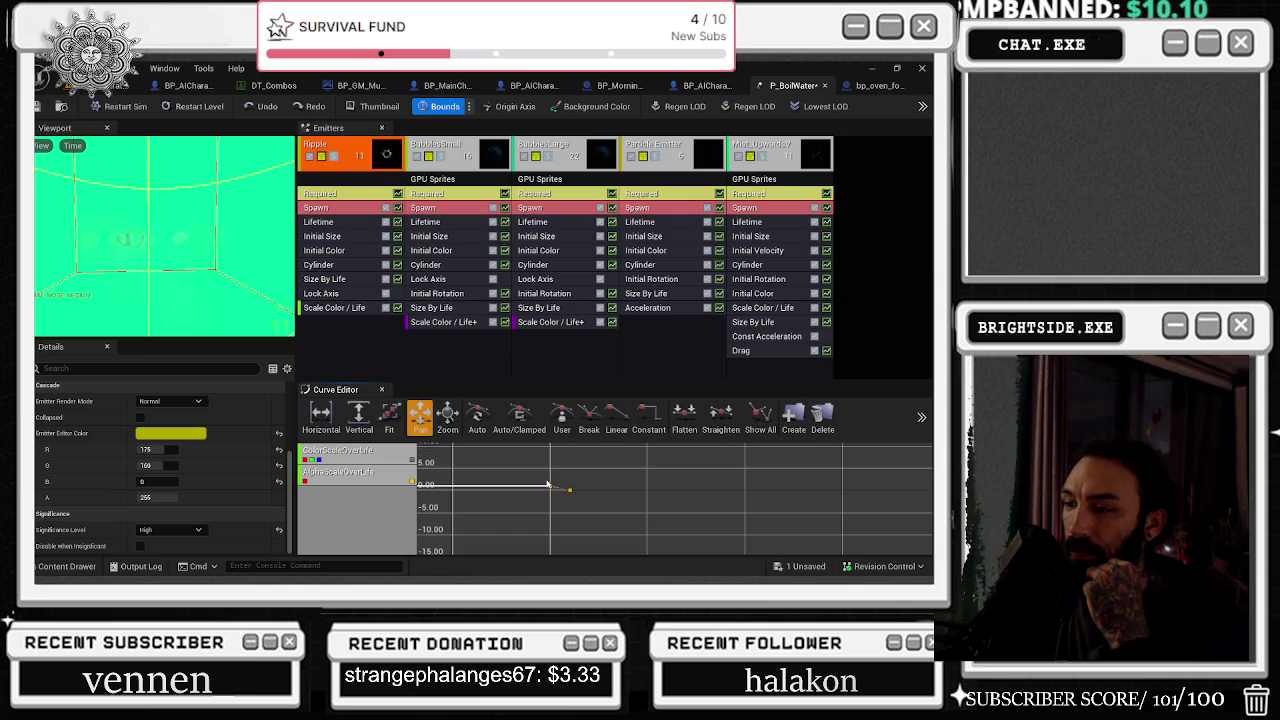
pyautogui.click(552, 487)
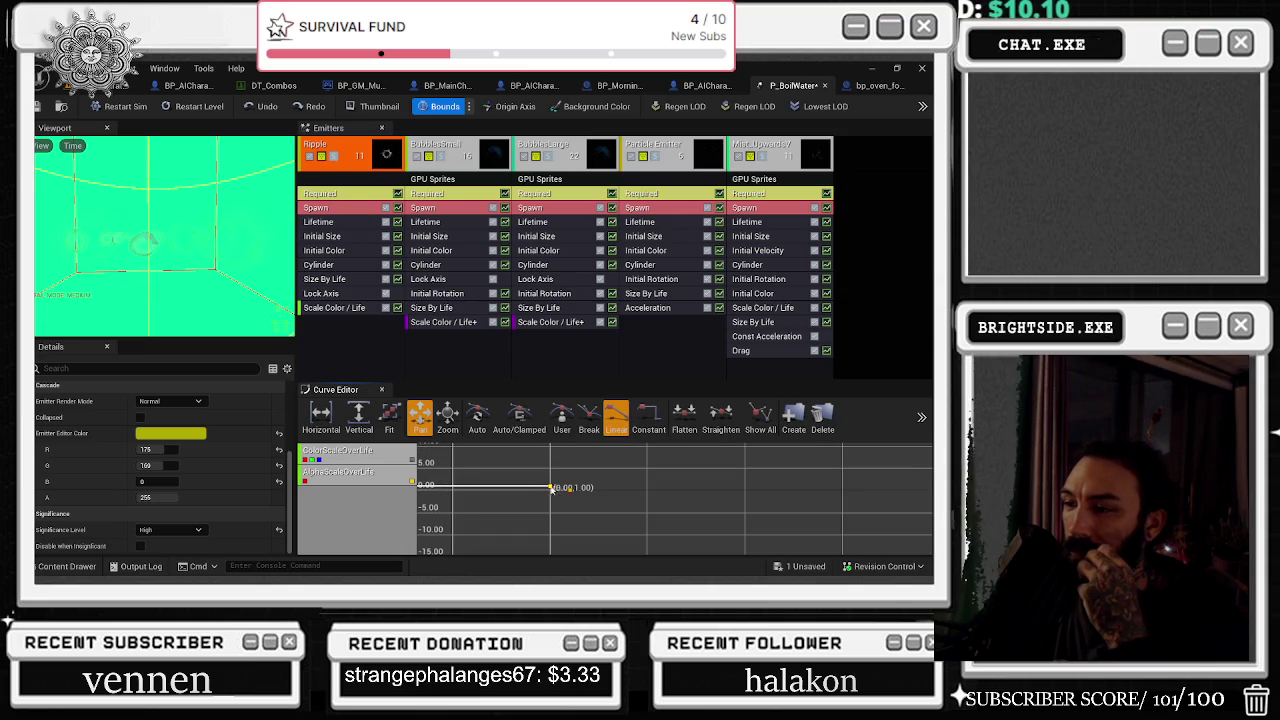
pyautogui.click(358, 418)
pyautogui.click(321, 418)
pyautogui.scroll(-5, 600, 500)
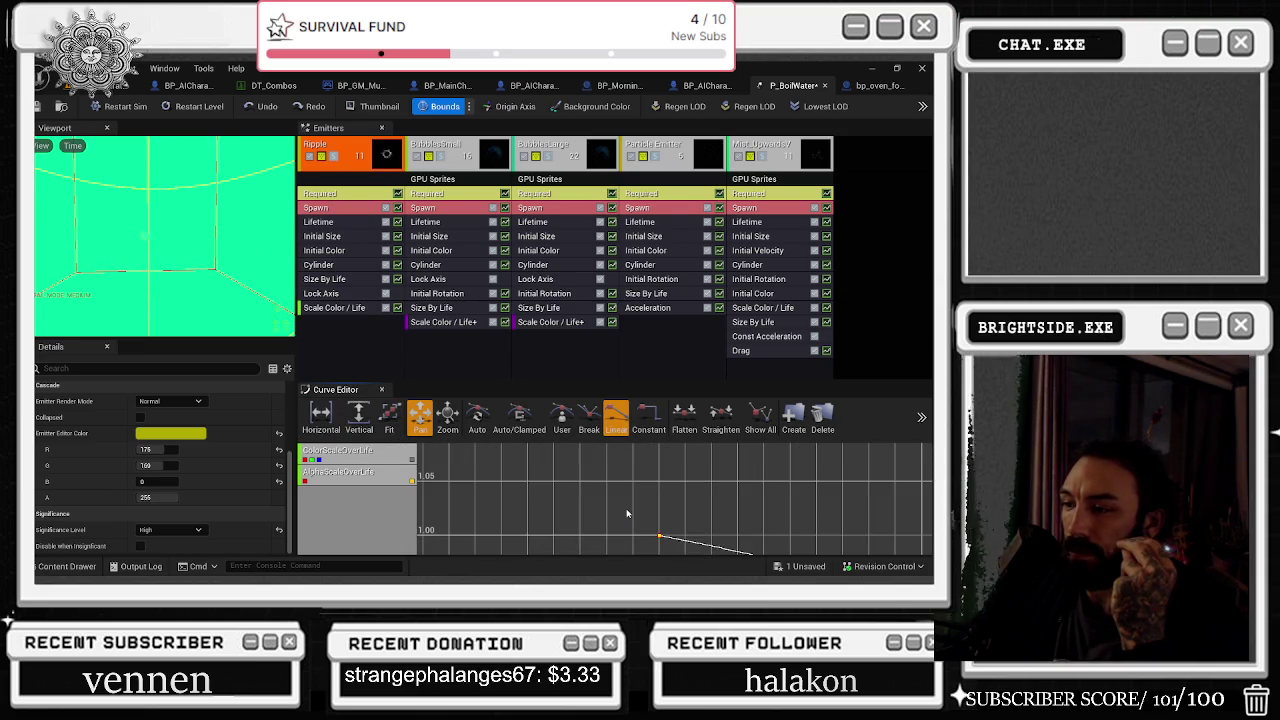
pyautogui.rightClick(604, 438)
pyautogui.click(358, 418)
pyautogui.click(321, 418)
pyautogui.scroll(-3, 700, 492)
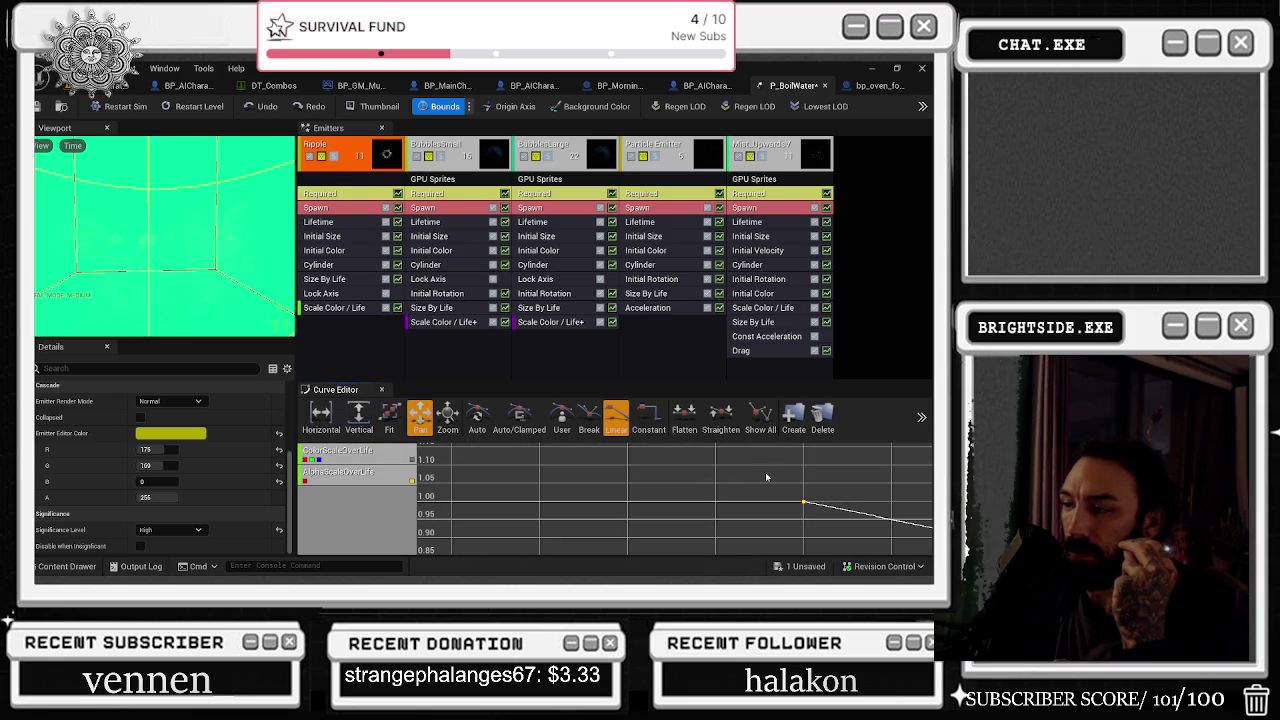
pyautogui.click(806, 504)
pyautogui.click(806, 504)
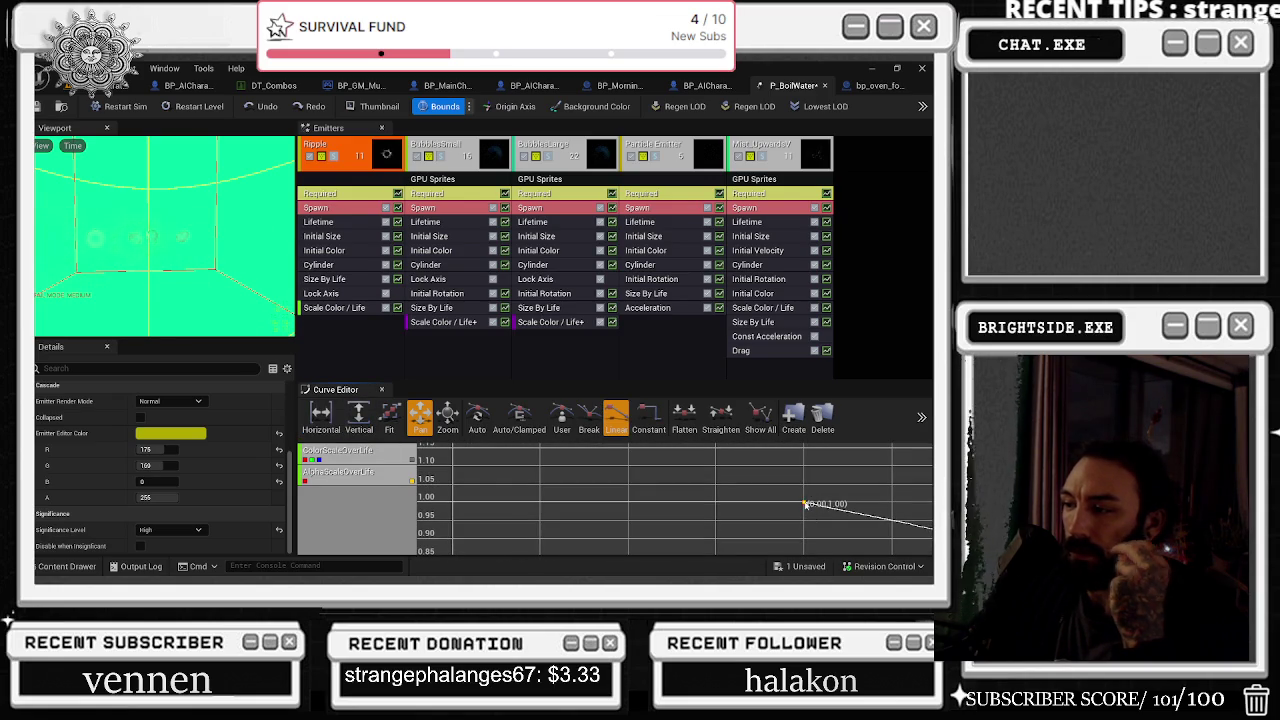
pyautogui.moveTo(806, 504); pyautogui.dragTo(410, 468)
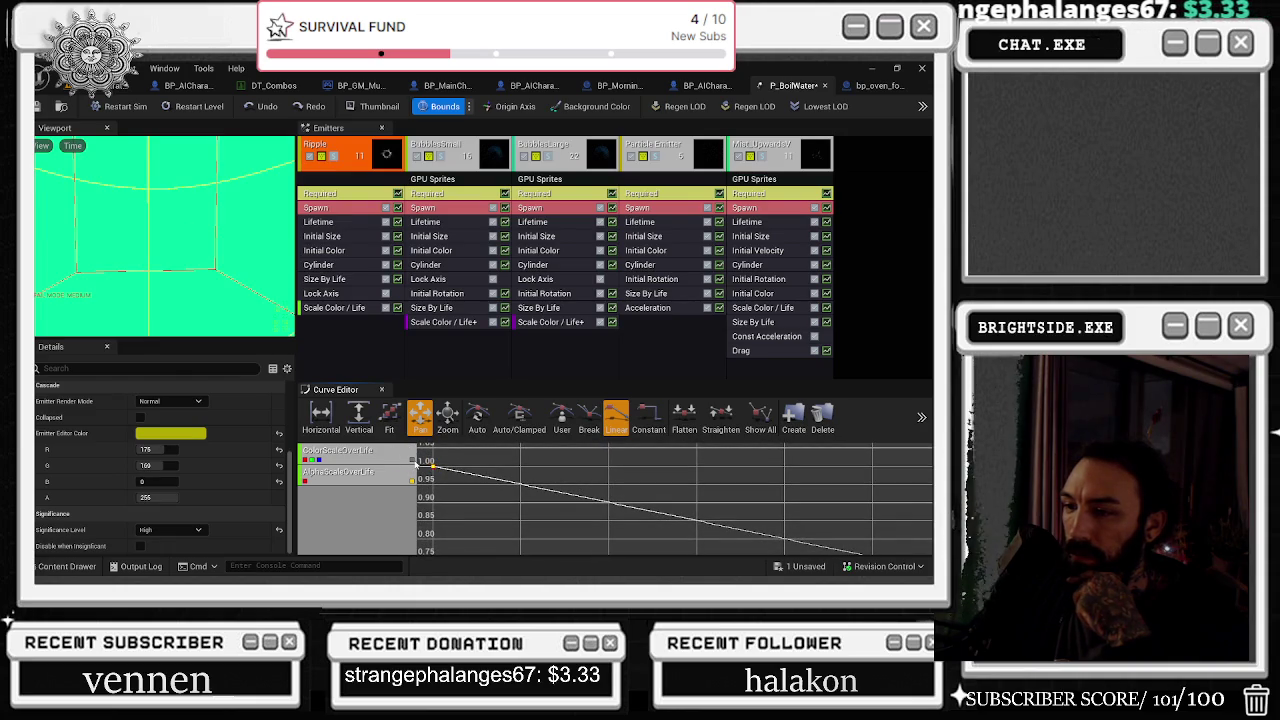
pyautogui.click(368, 422)
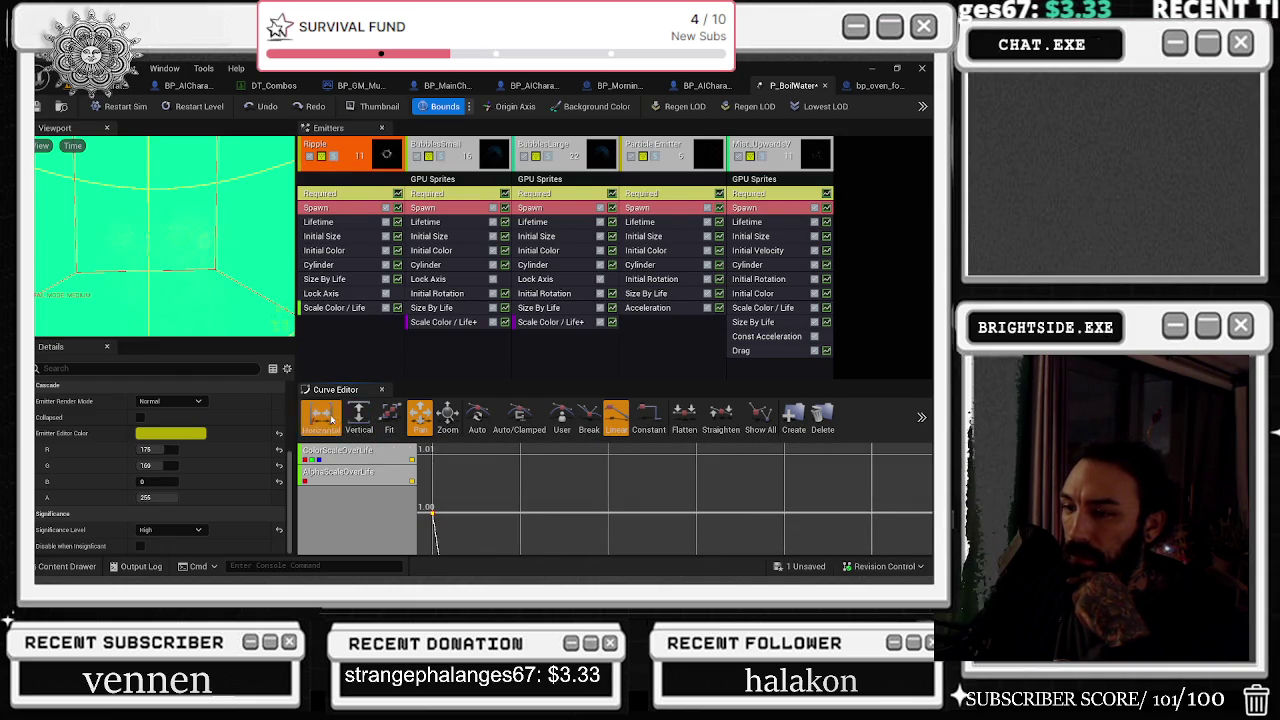
pyautogui.moveTo(584, 488); pyautogui.dragTo(699, 471)
pyautogui.rightClick(549, 479)
pyautogui.press('Escape')
pyautogui.click(359, 415)
pyautogui.moveTo(555, 475); pyautogui.dragTo(783, 515)
pyautogui.moveTo(822, 528)
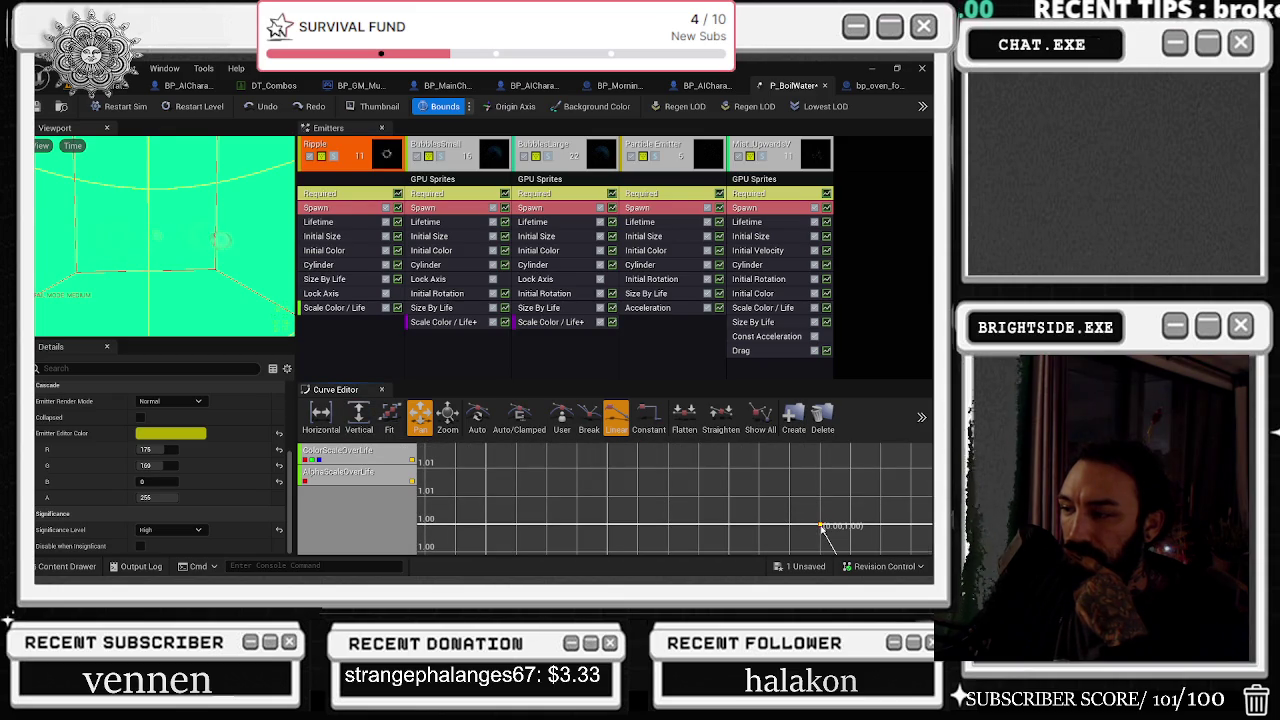
pyautogui.moveTo(820, 526); pyautogui.dragTo(824, 530)
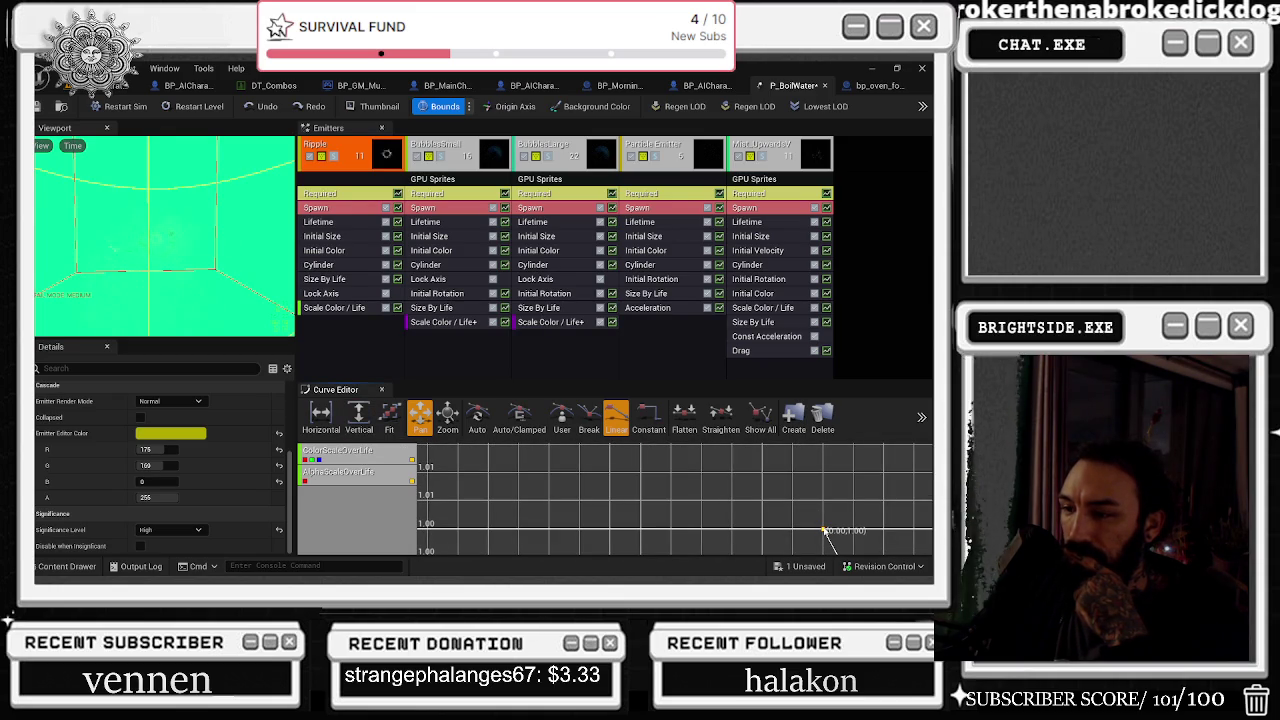
pyautogui.rightClick(713, 443)
pyautogui.click(817, 543)
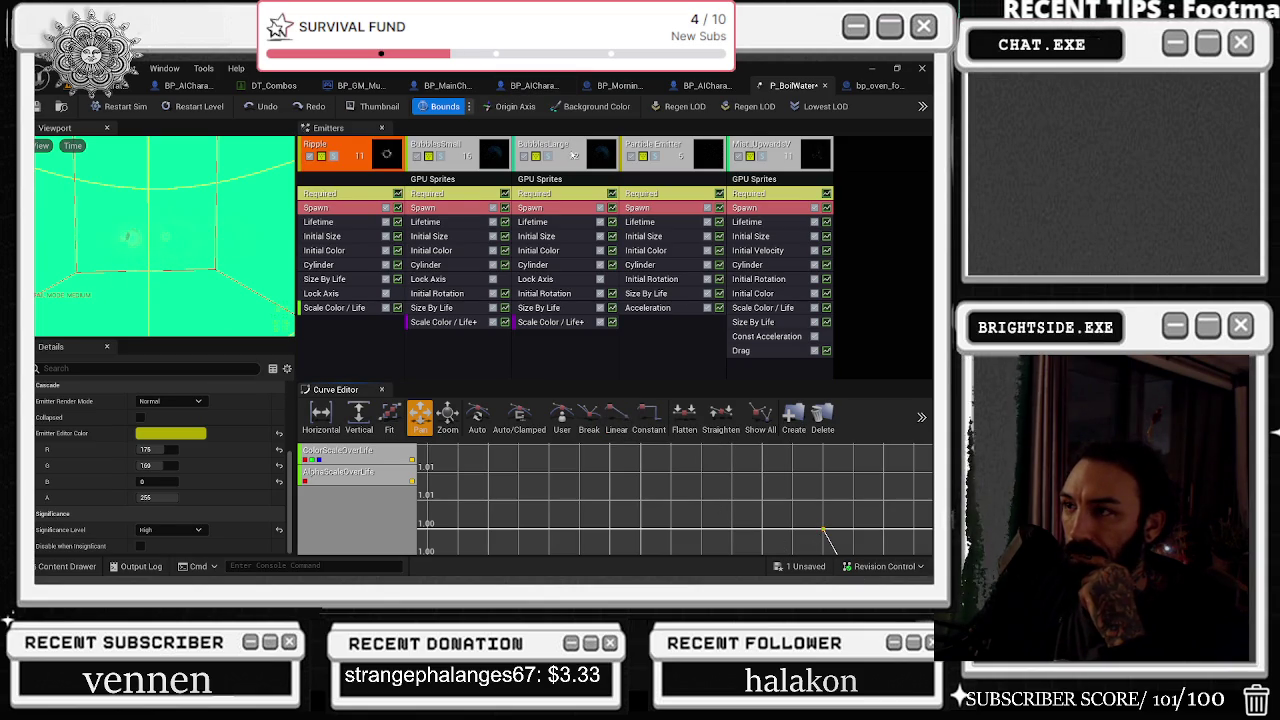
pyautogui.click(575, 148)
pyautogui.click(650, 155)
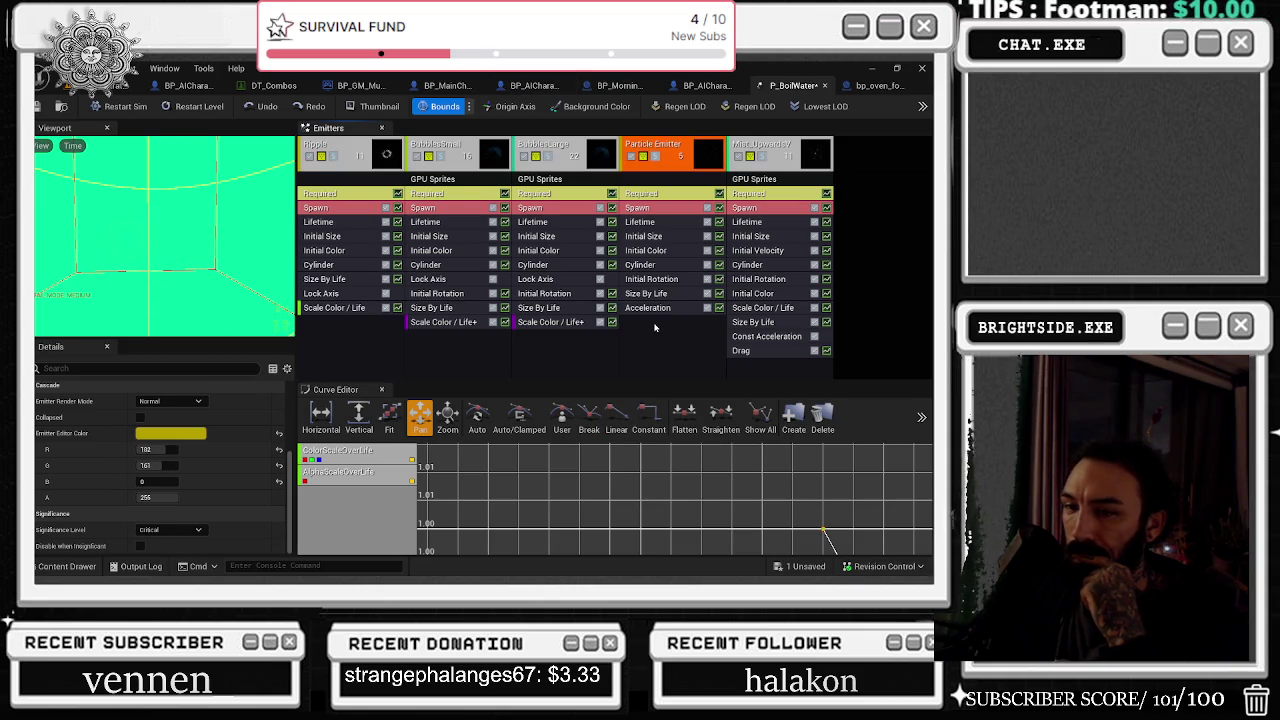
# Raise BubblesLarge's curve key from 1.00 to about 1.06, restart the sim, and inspect its Lifetime module
pyautogui.click(590, 158)
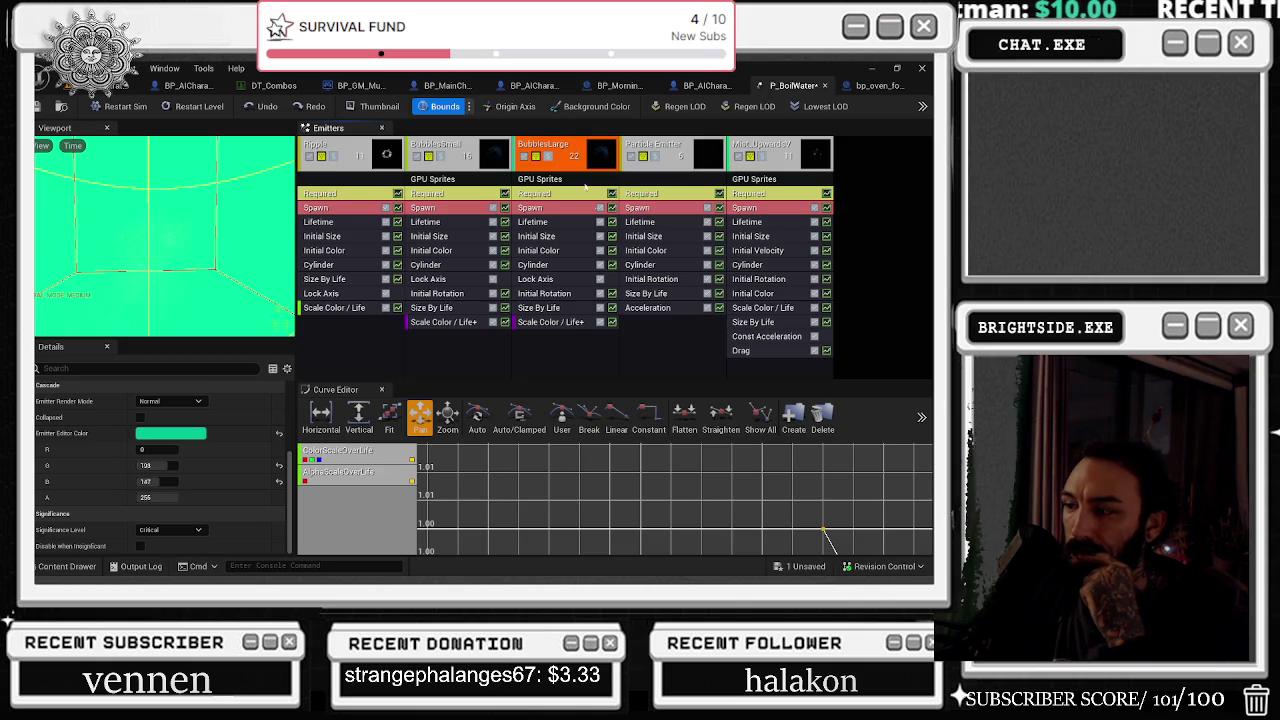
pyautogui.scroll(-4, 619, 501)
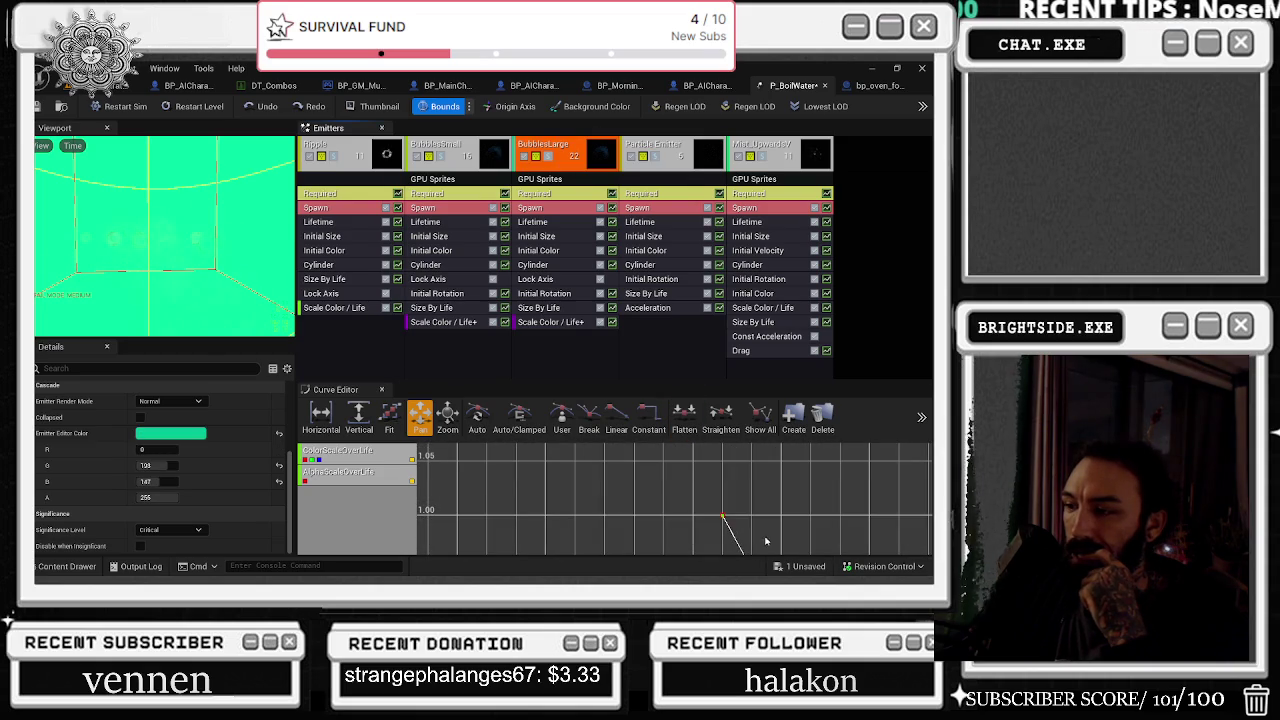
pyautogui.click(720, 500)
pyautogui.moveTo(720, 500); pyautogui.dragTo(722, 410)
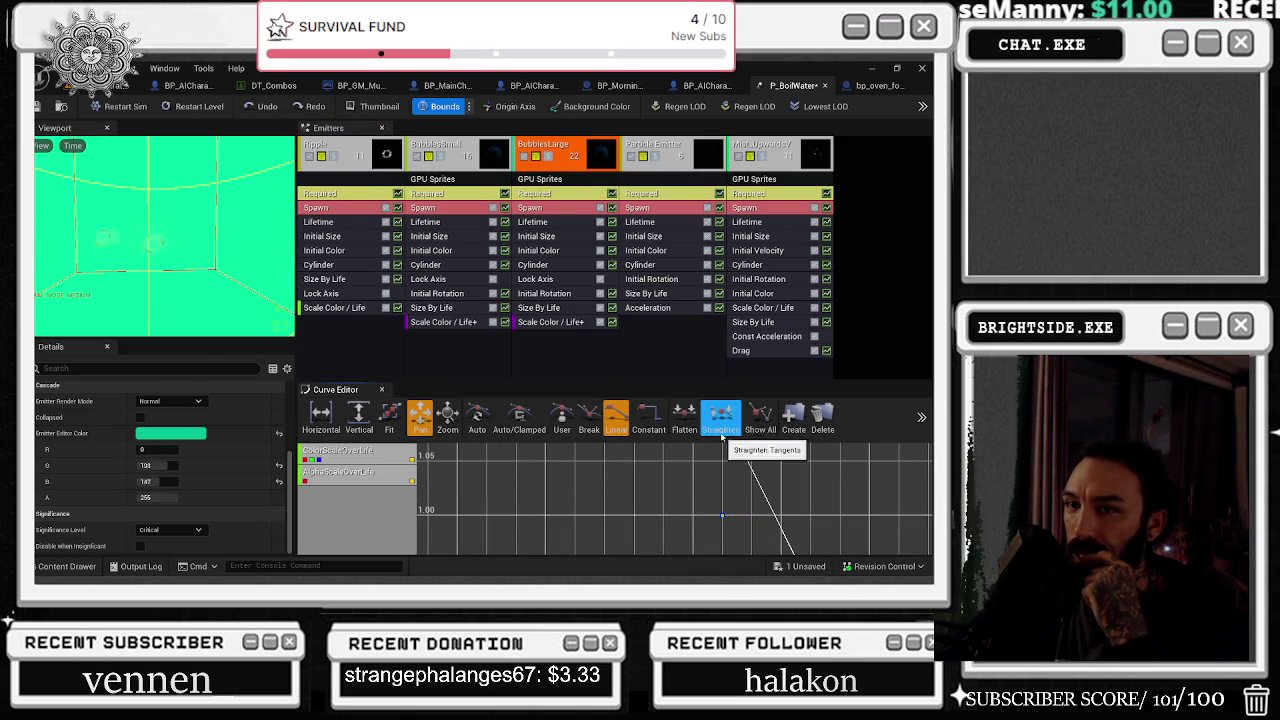
pyautogui.click(118, 113)
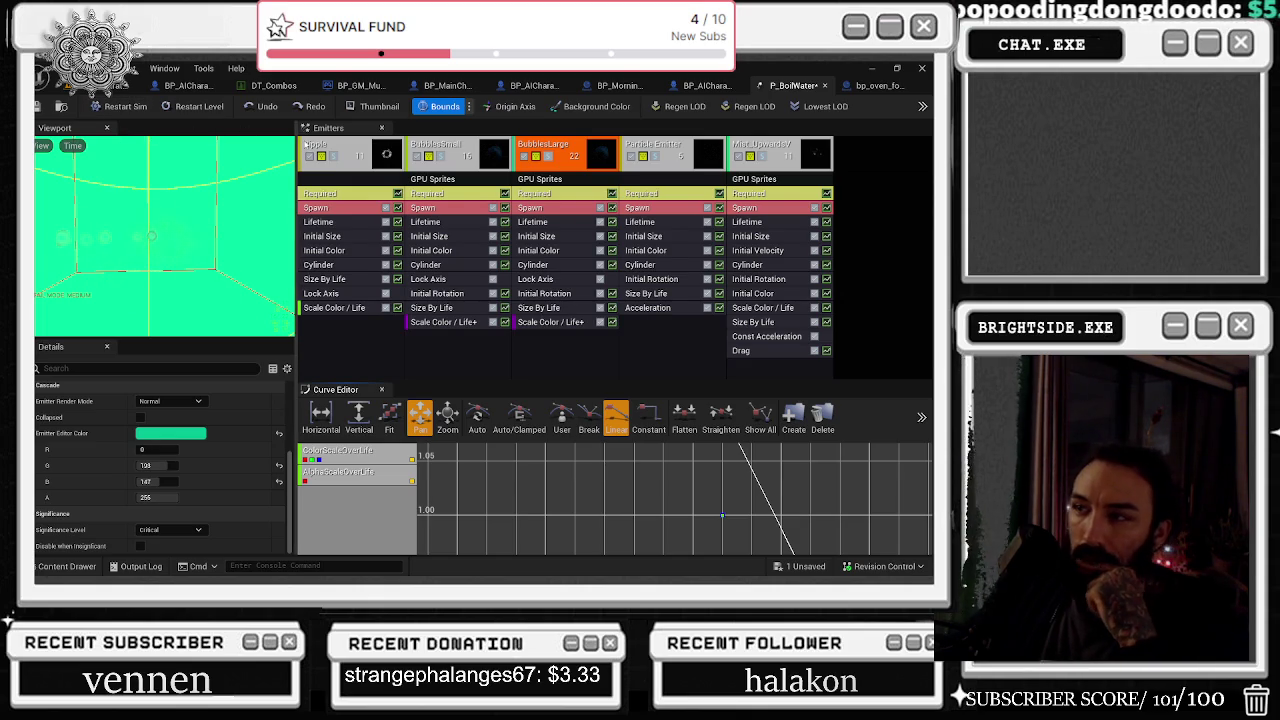
pyautogui.click(570, 221)
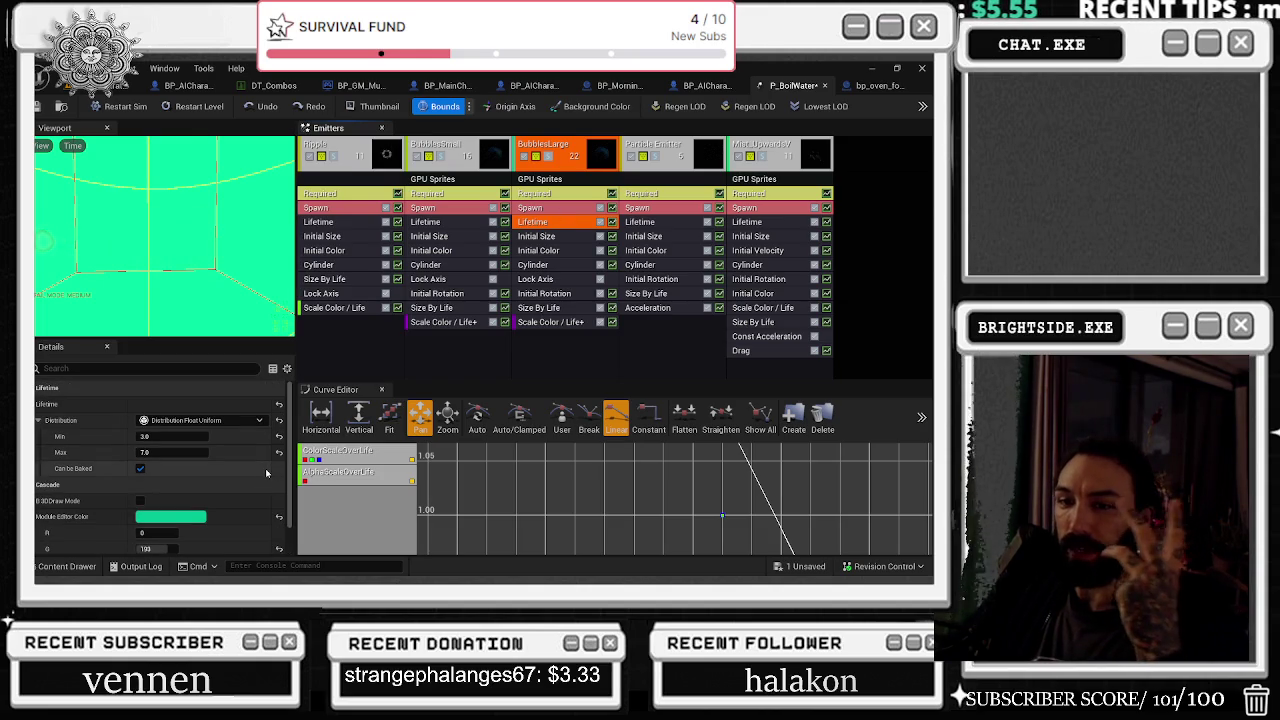
# Set the first Scale Color / Life point's In Val to 1.0 on BubblesLarge
pyautogui.click(544, 322)
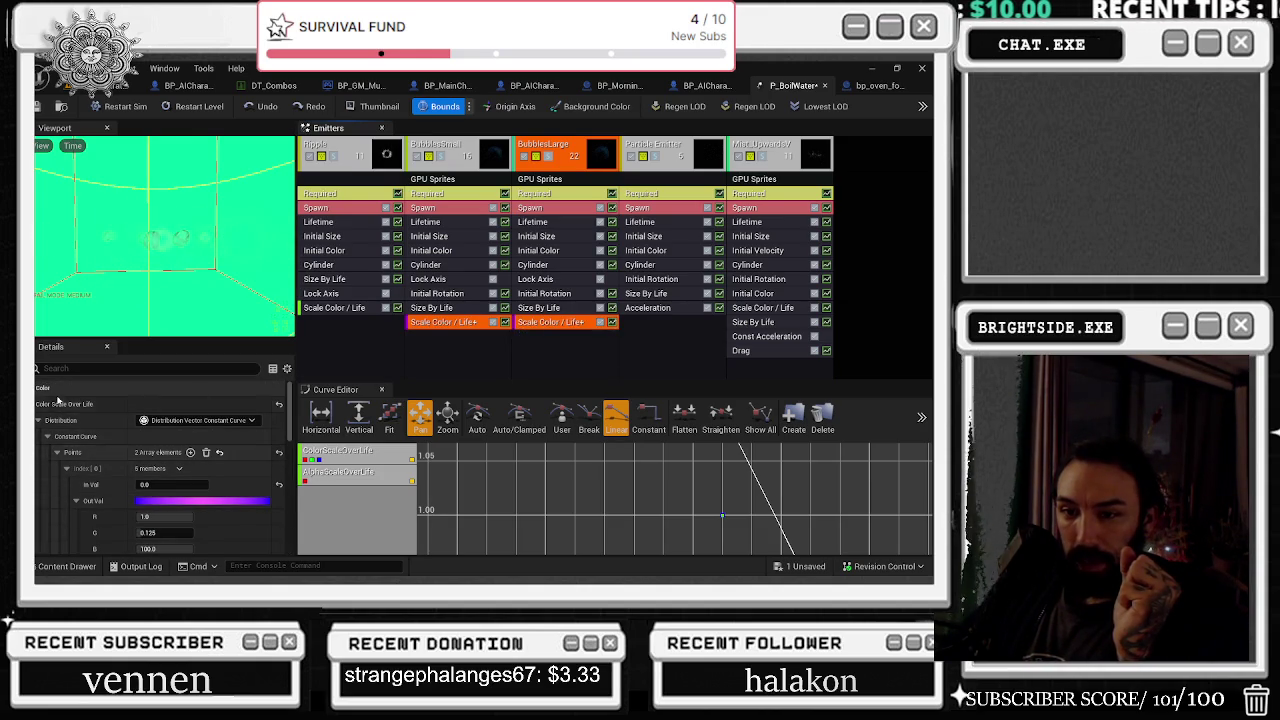
pyautogui.click(150, 485)
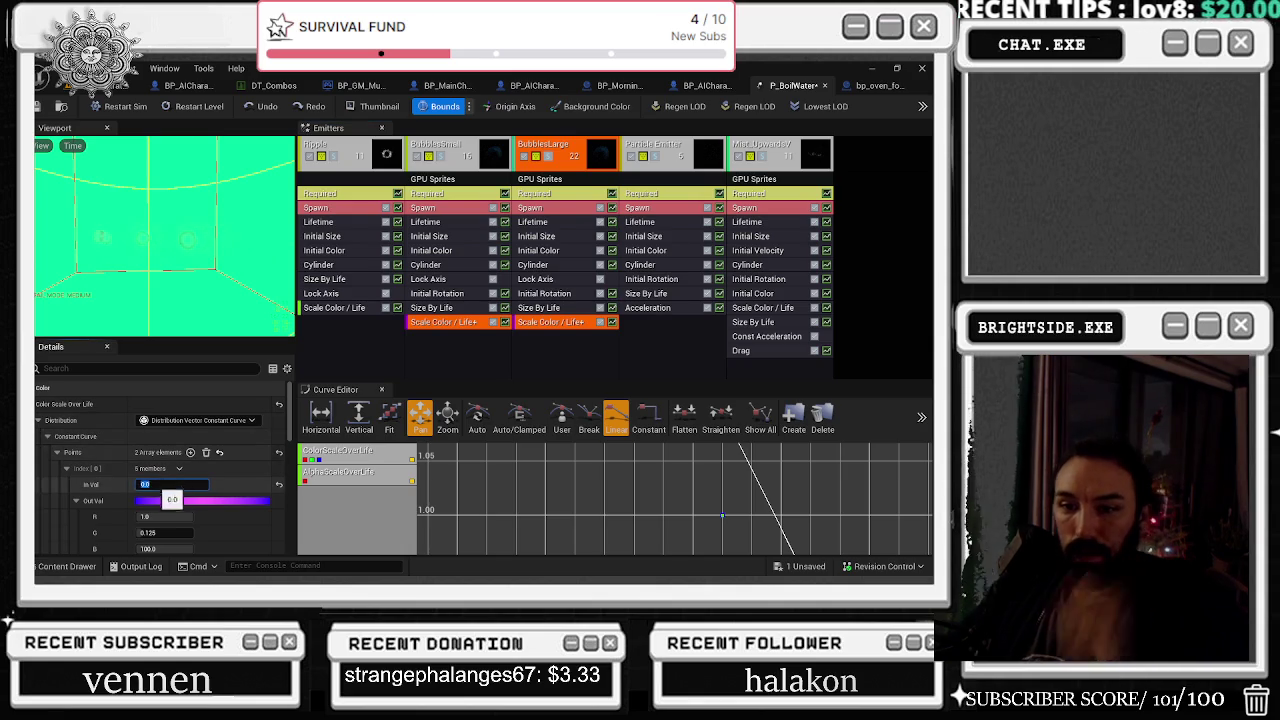
pyautogui.write('1')
pyautogui.press('Return')
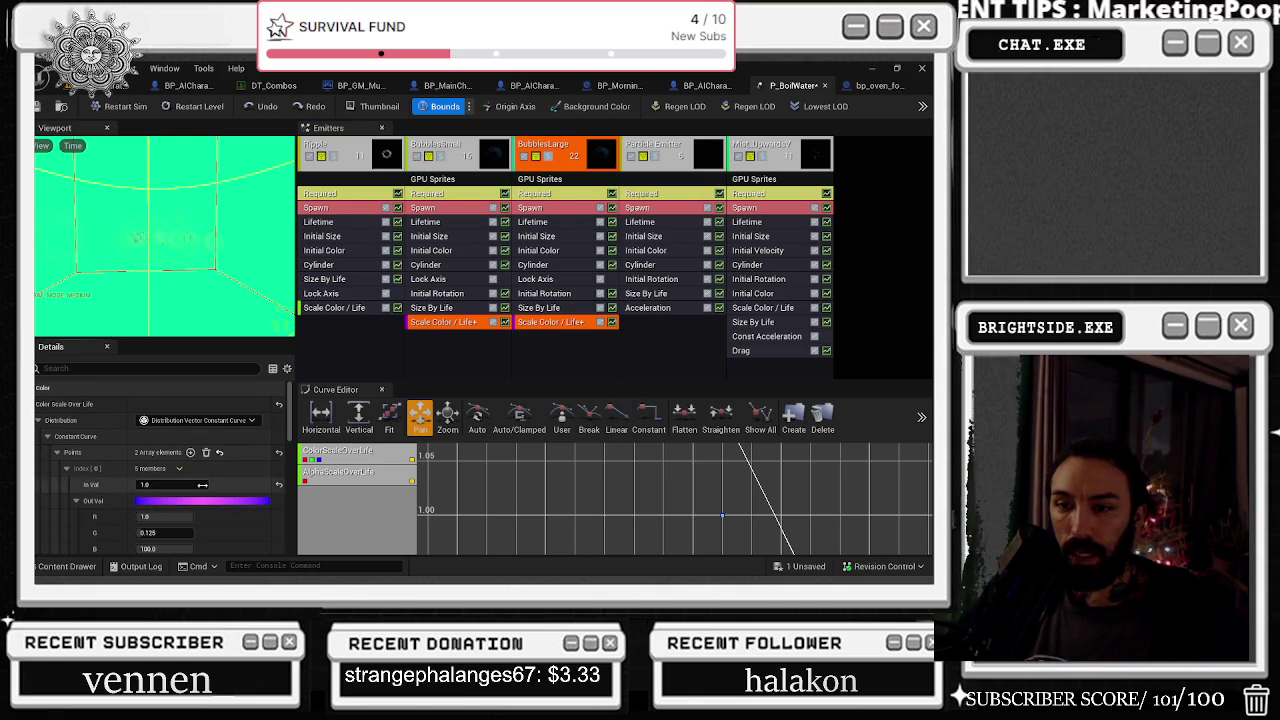
# Expand BubblesLarge's Alpha Scale Over Life distribution in Details
pyautogui.scroll(-5, 92, 476)
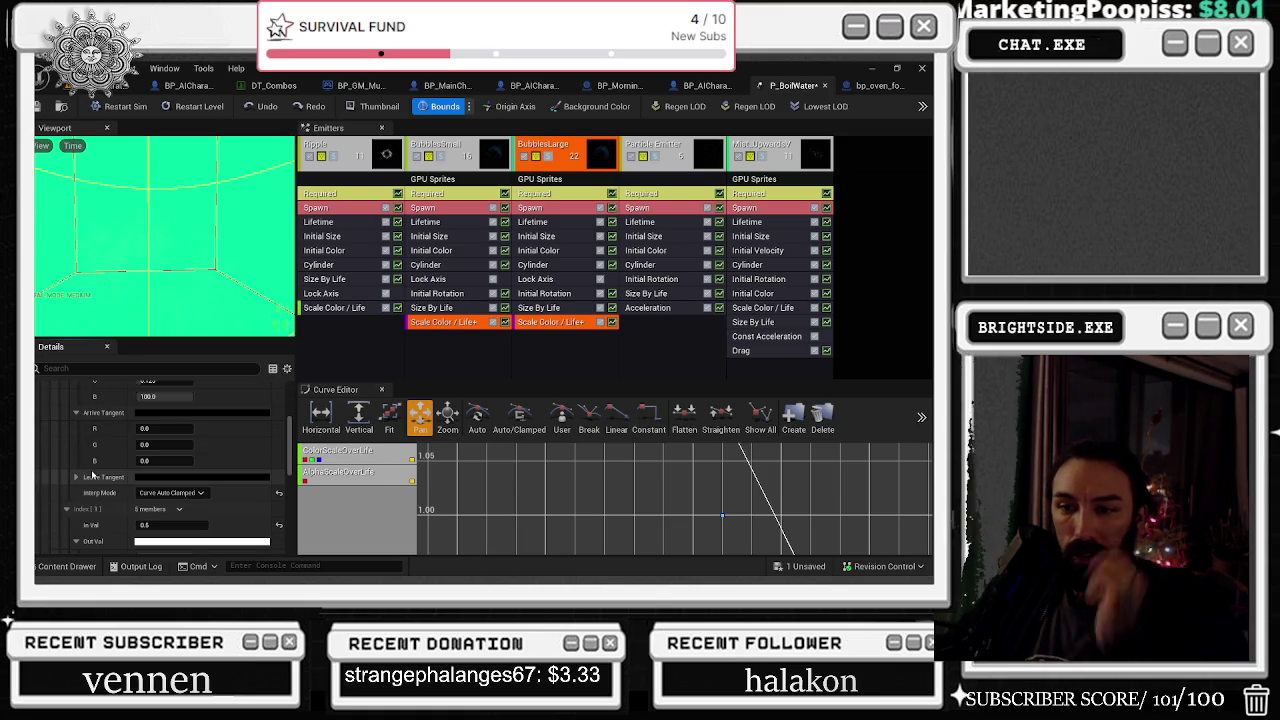
pyautogui.scroll(-5, 92, 476)
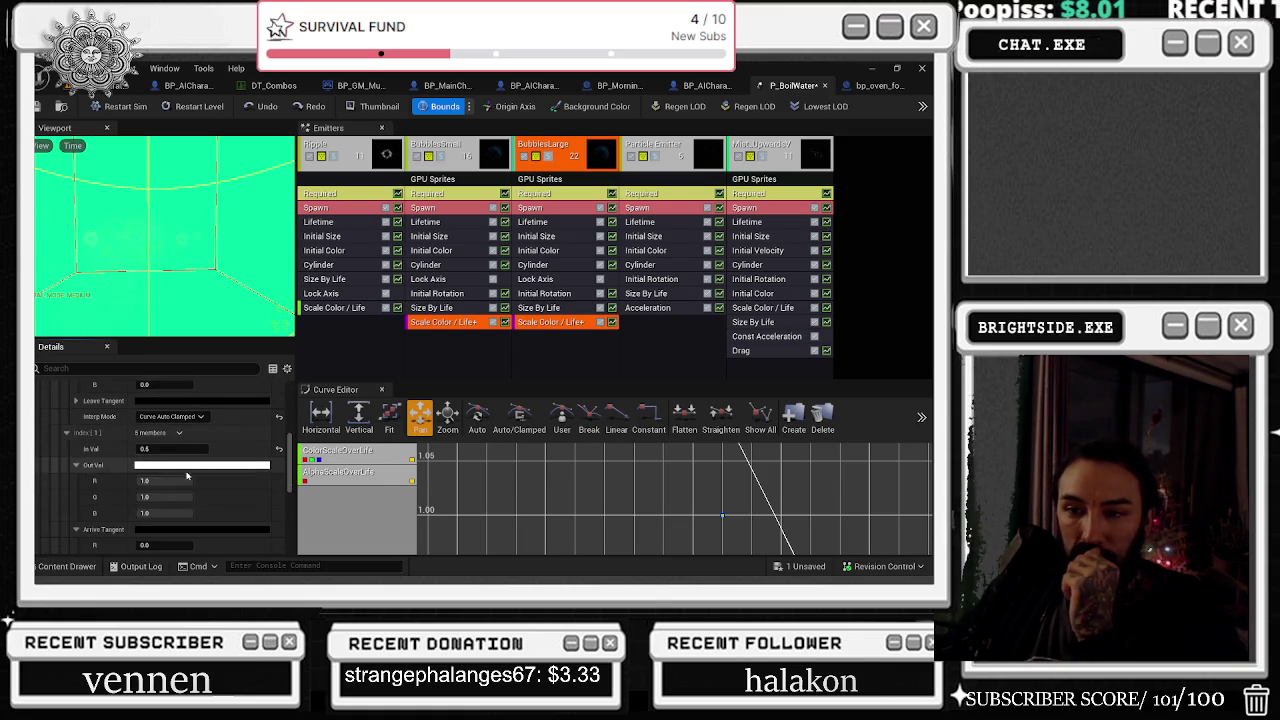
pyautogui.scroll(-4, 220, 474)
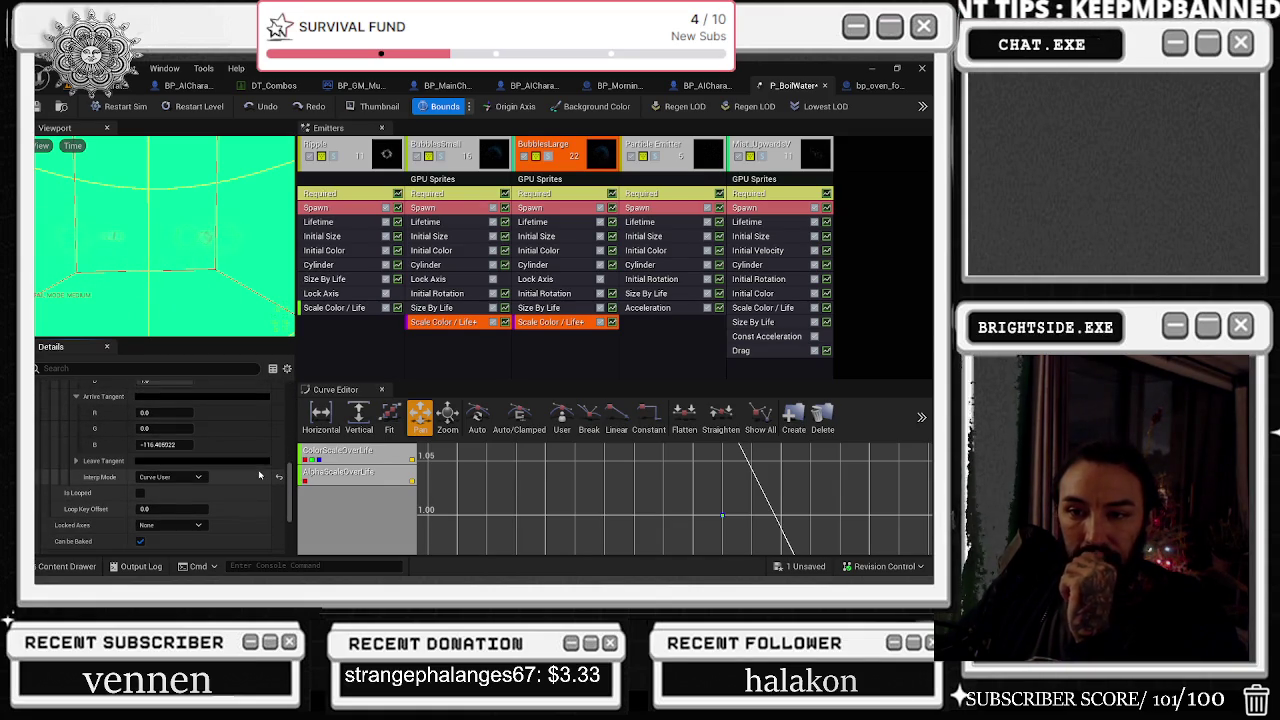
pyautogui.scroll(-1, 259, 475)
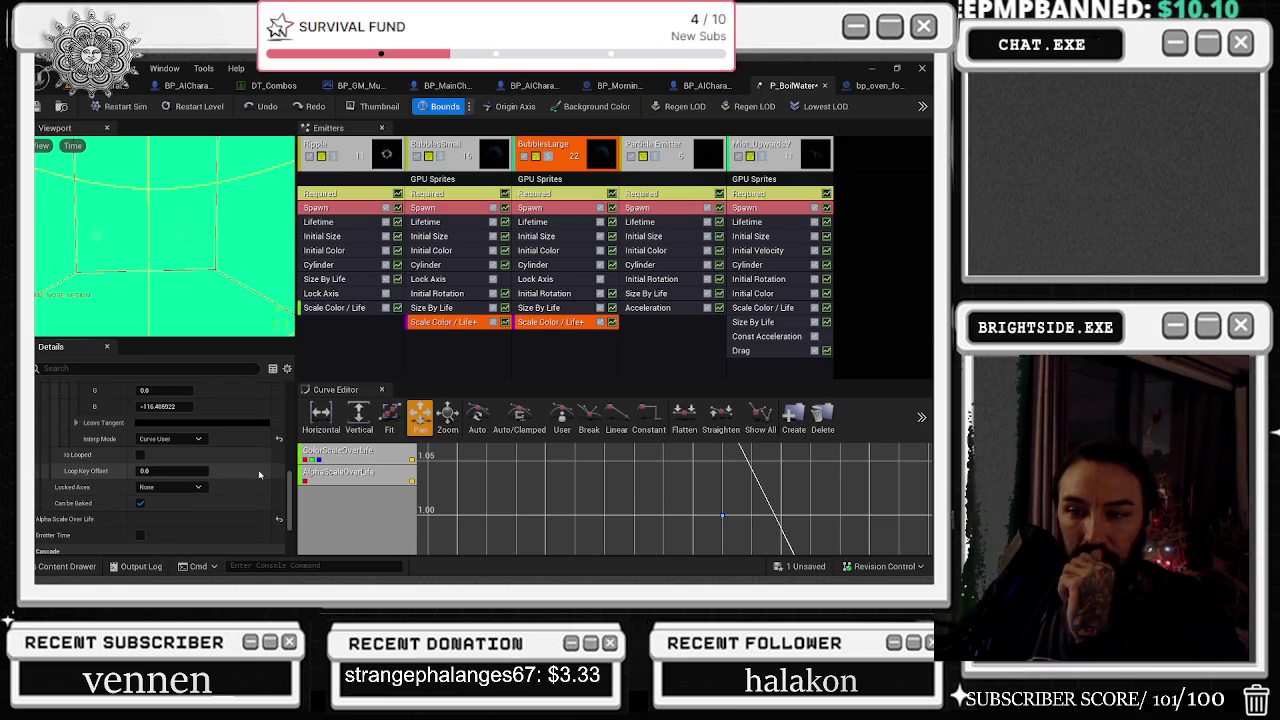
pyautogui.scroll(-1, 259, 475)
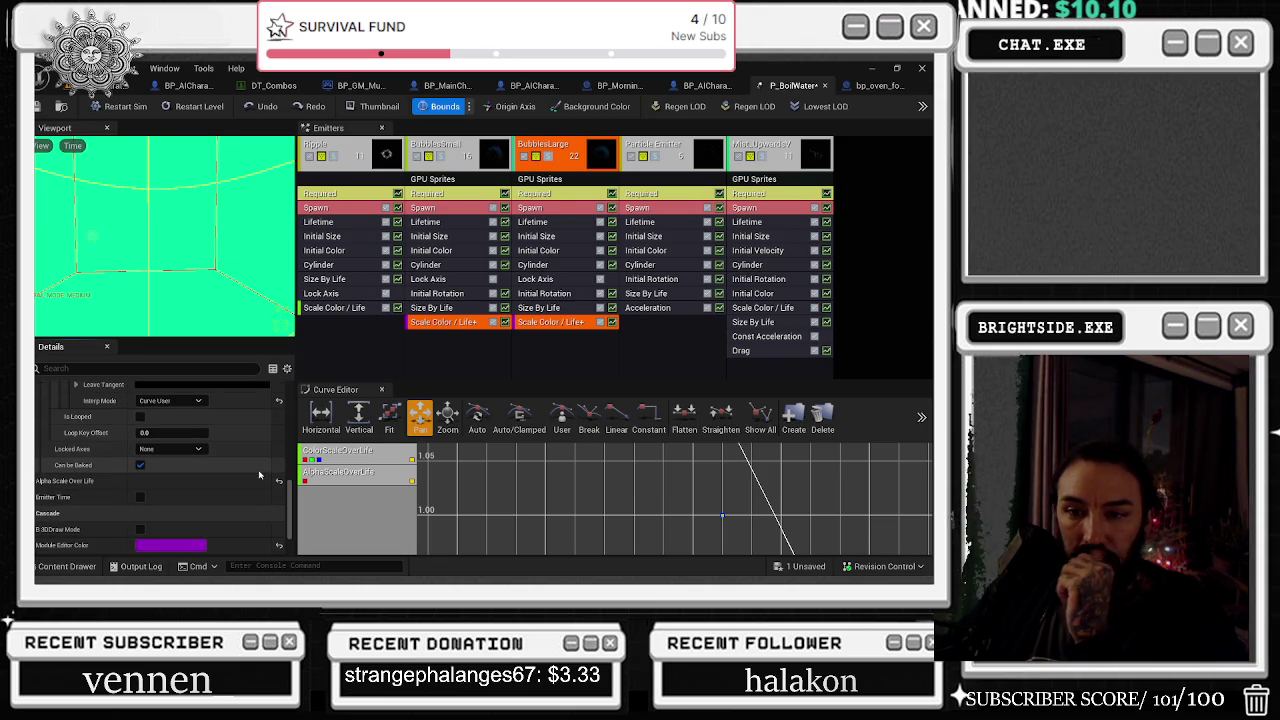
pyautogui.click(37, 497)
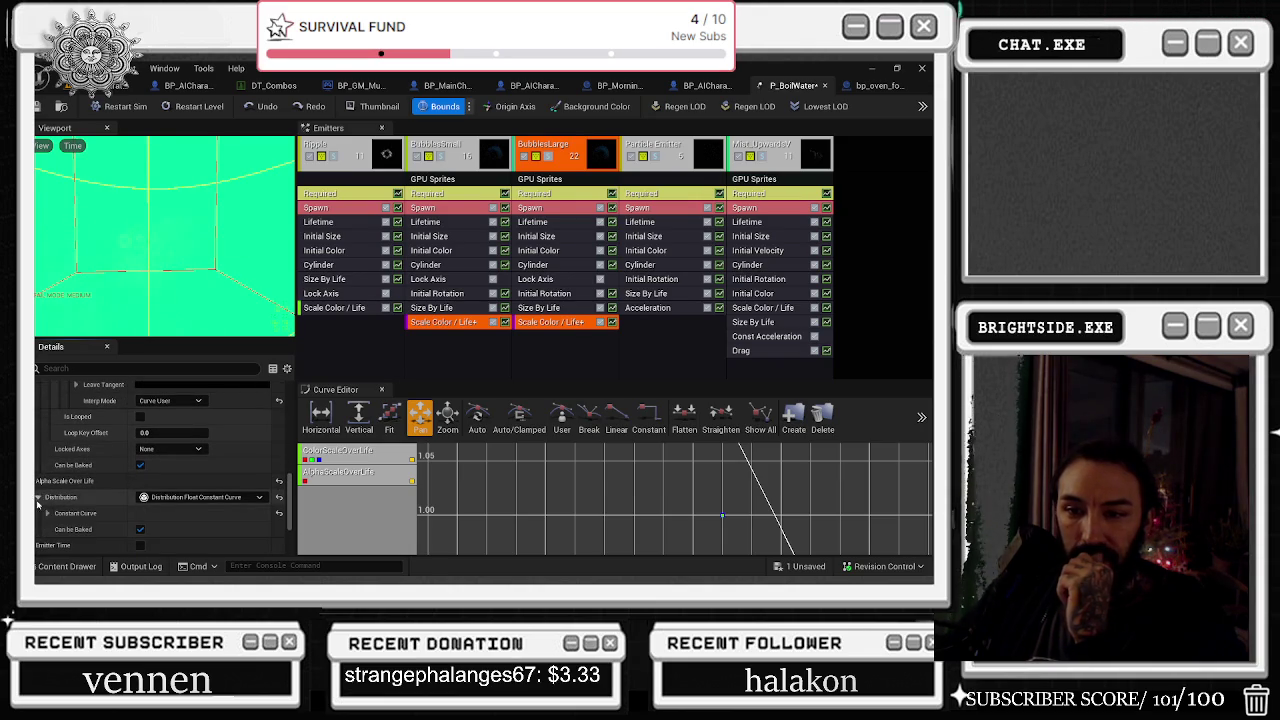
# Expand the alpha curve's points and set the first point to In Val 1.0, Out Val 1.0
pyautogui.scroll(-1, 47, 498)
pyautogui.click(47, 494)
pyautogui.click(57, 511)
pyautogui.scroll(-2, 81, 486)
pyautogui.click(67, 469)
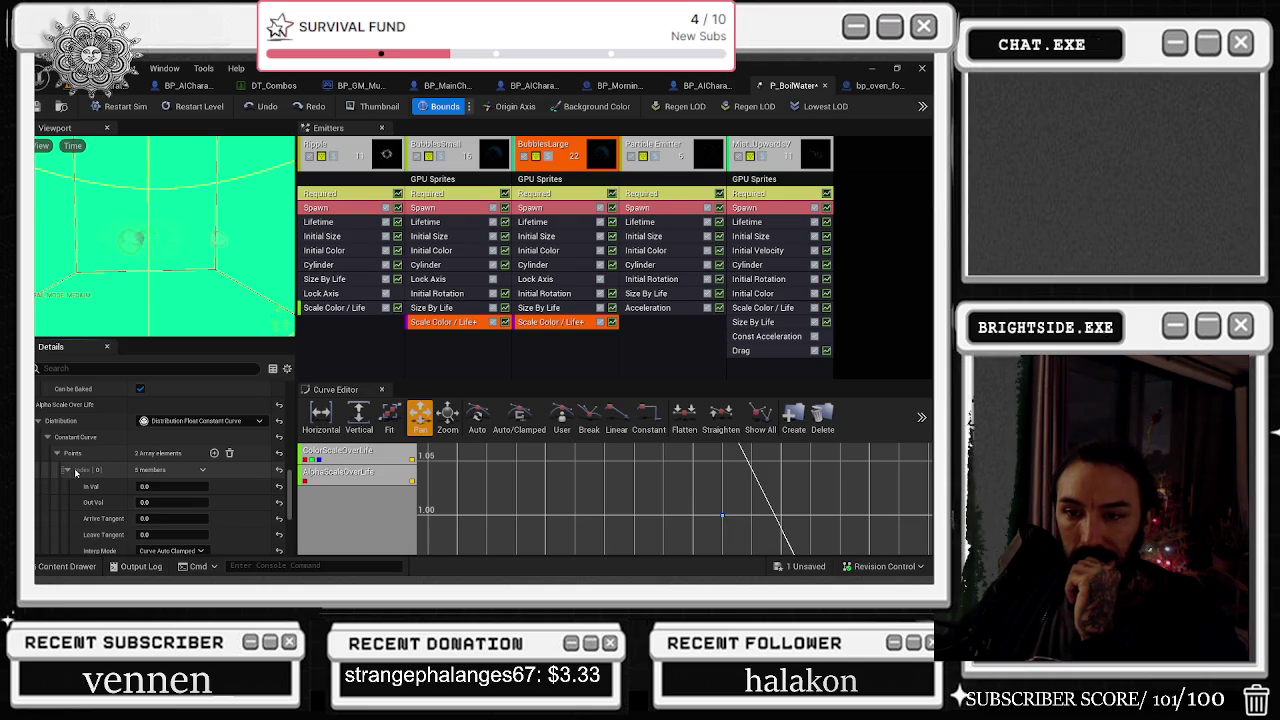
pyautogui.scroll(-1, 85, 482)
pyautogui.click(162, 463)
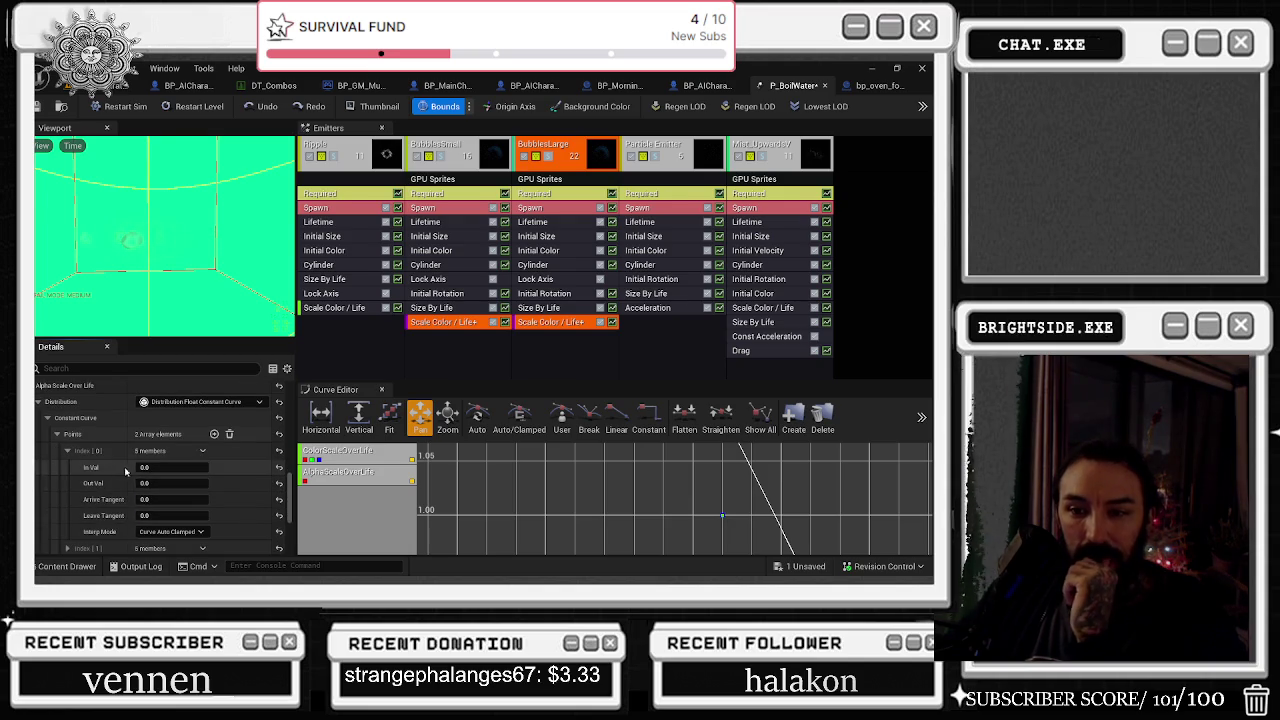
pyautogui.write('1')
pyautogui.press('Return')
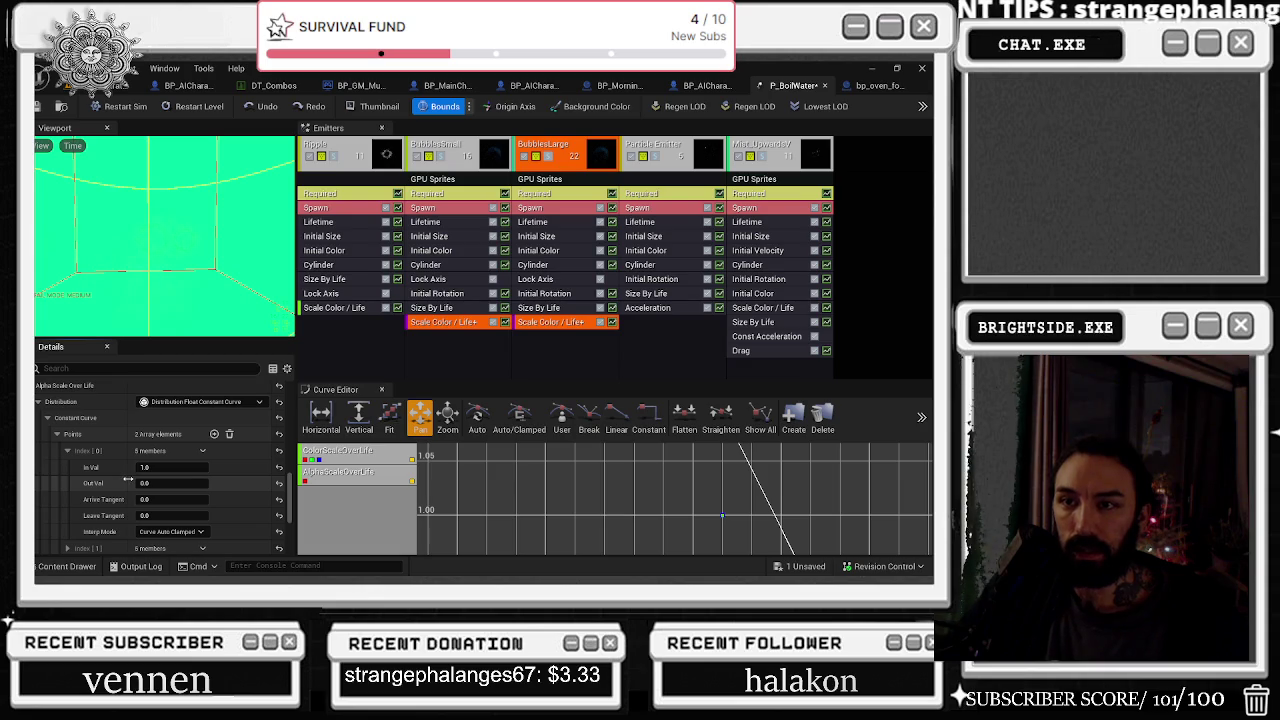
pyautogui.click(145, 483)
pyautogui.write('1')
pyautogui.press('Return')
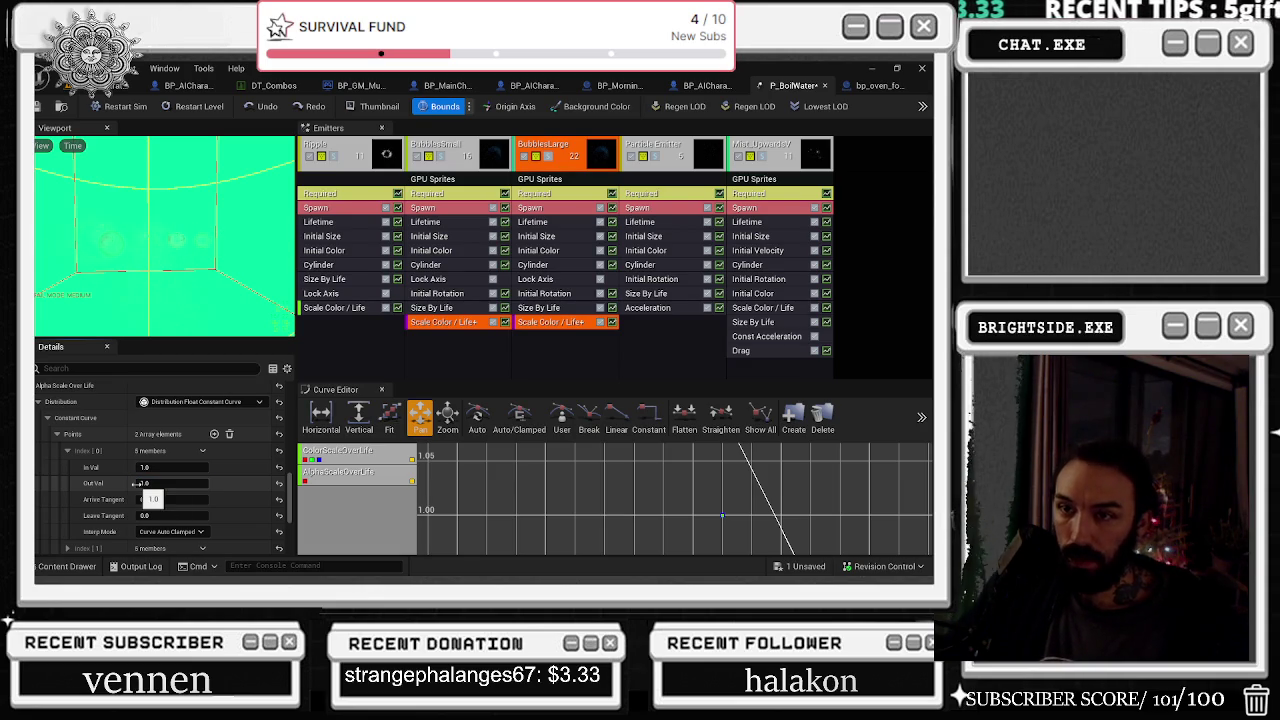
# Preview the change, then reset the first alpha point's In Val and Out Val to 0.0
pyautogui.click(122, 104)
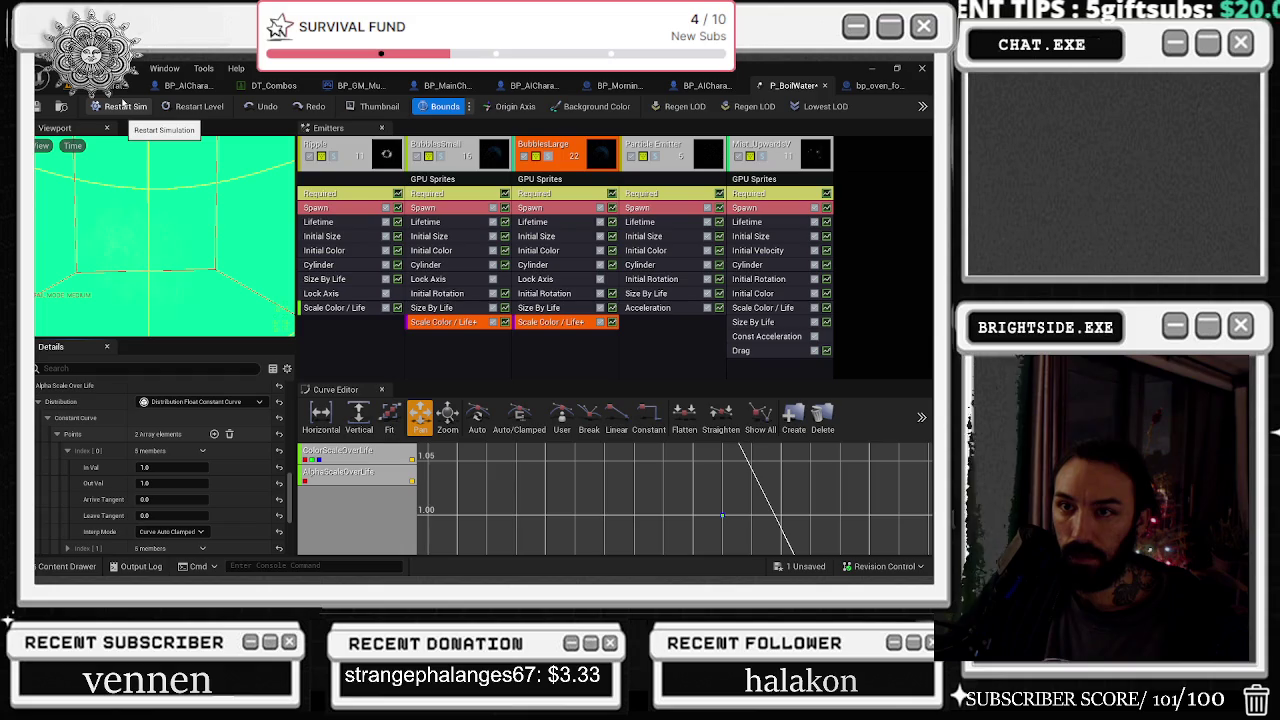
pyautogui.click(150, 467)
pyautogui.write('0')
pyautogui.press('Return')
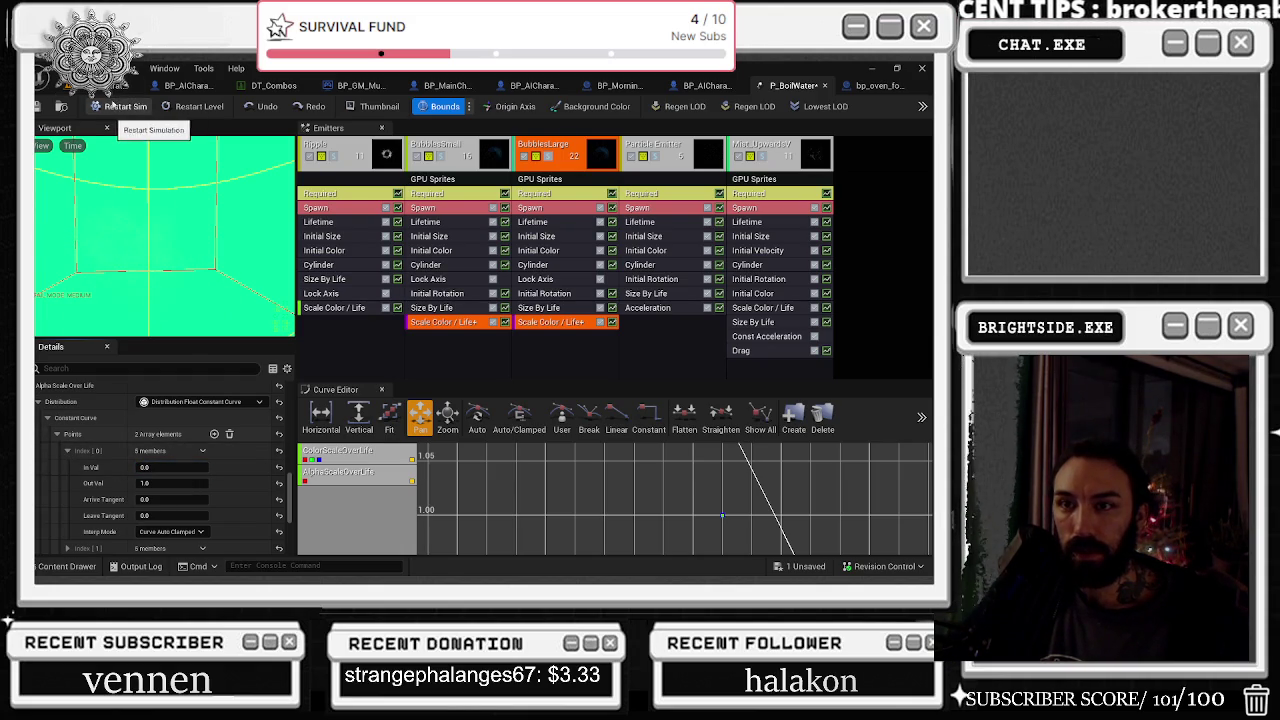
pyautogui.click(115, 105)
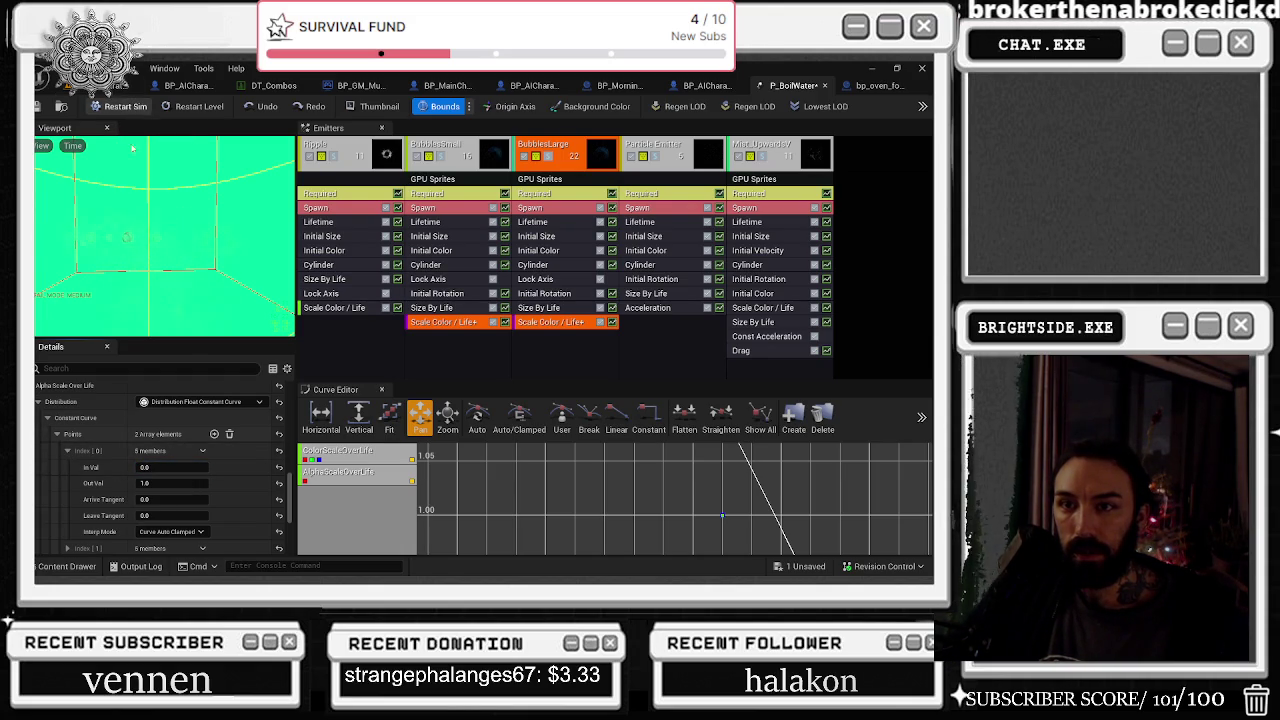
pyautogui.click(277, 484)
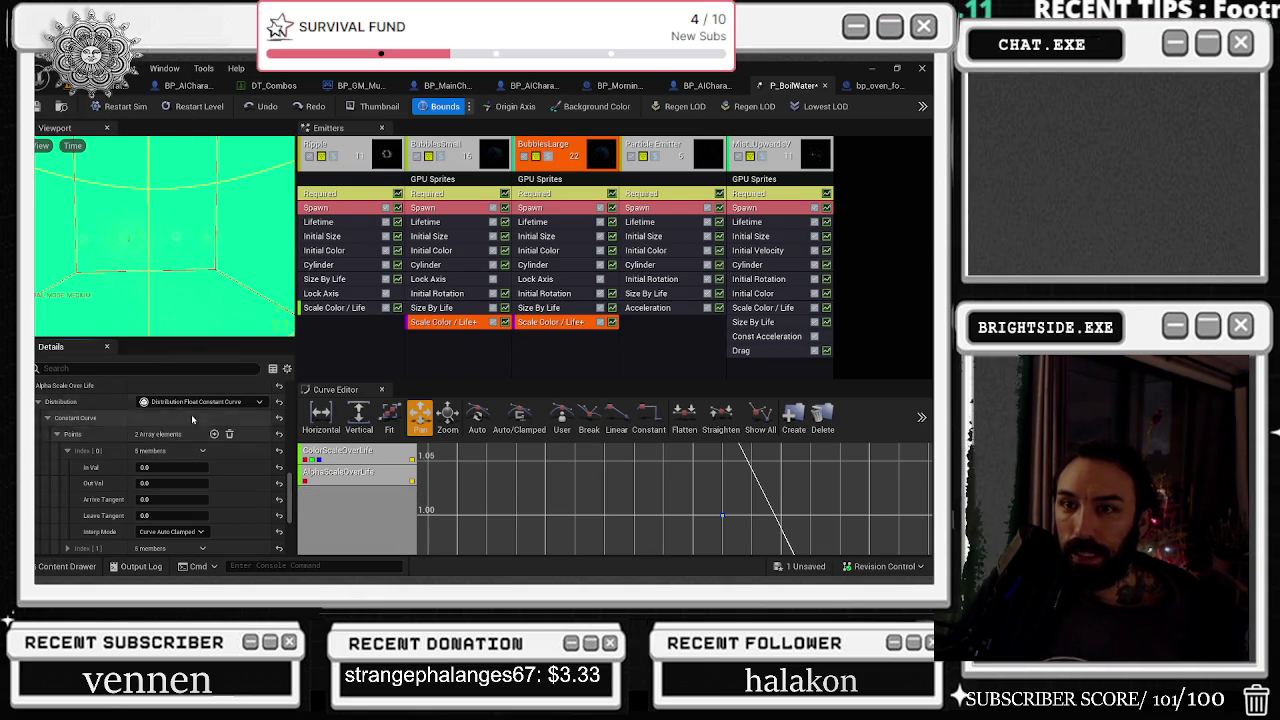
# Reapply In Val 1.0 and Out Val 1.0, change In Val to 0.8144, and save P_BoilWater
pyautogui.click(170, 467)
pyautogui.write('1')
pyautogui.press('Tab')
pyautogui.write('1')
pyautogui.press('Return')
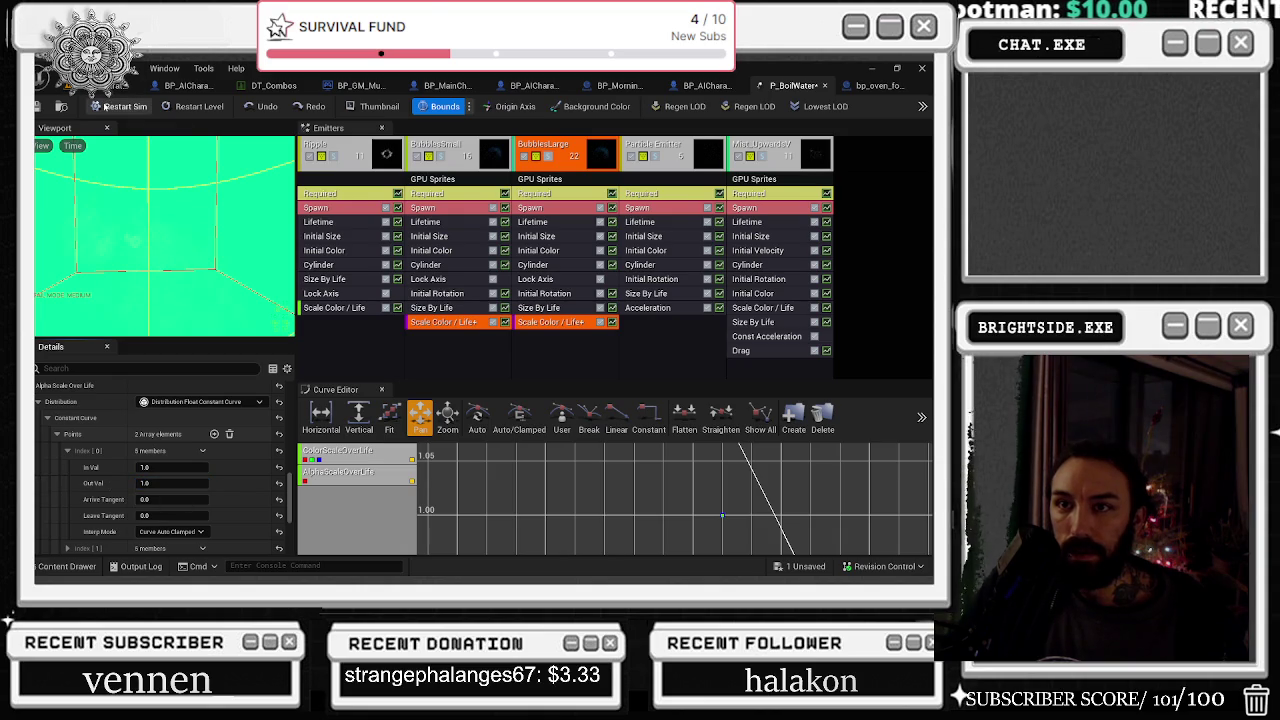
pyautogui.click(170, 467)
pyautogui.write('0.0144')
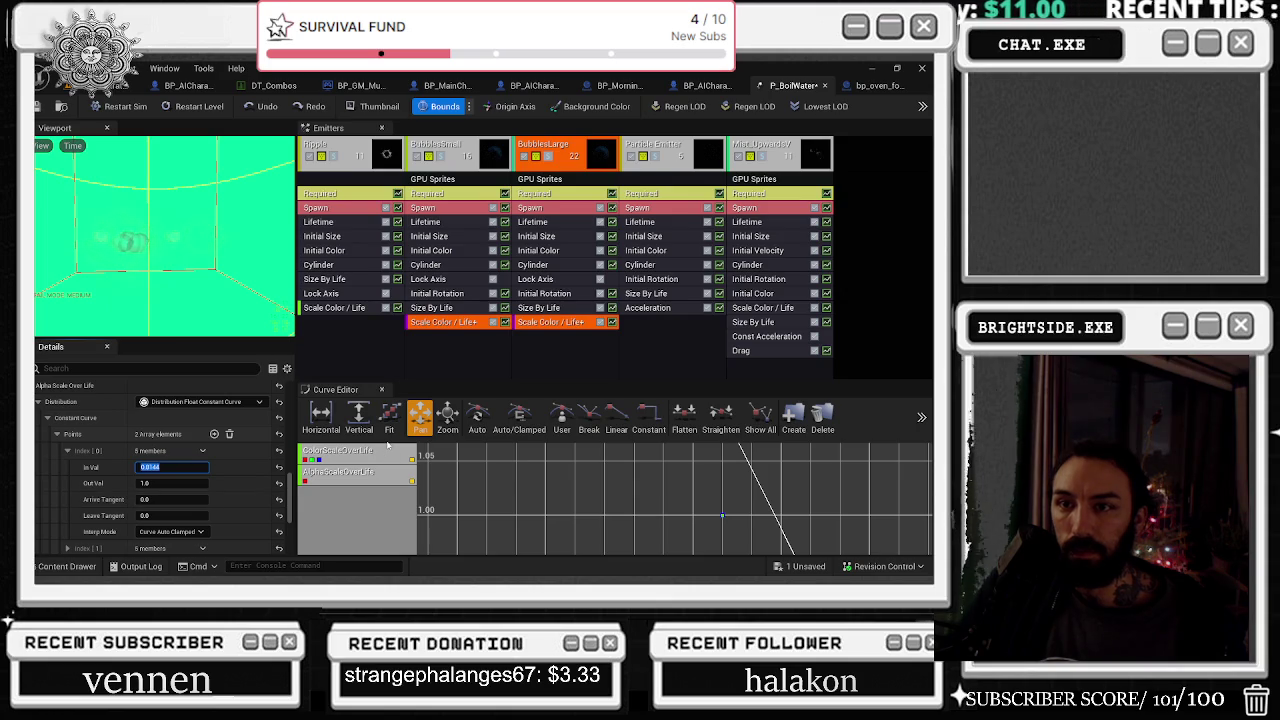
pyautogui.hotkey('ctrl', 'shift', 's')
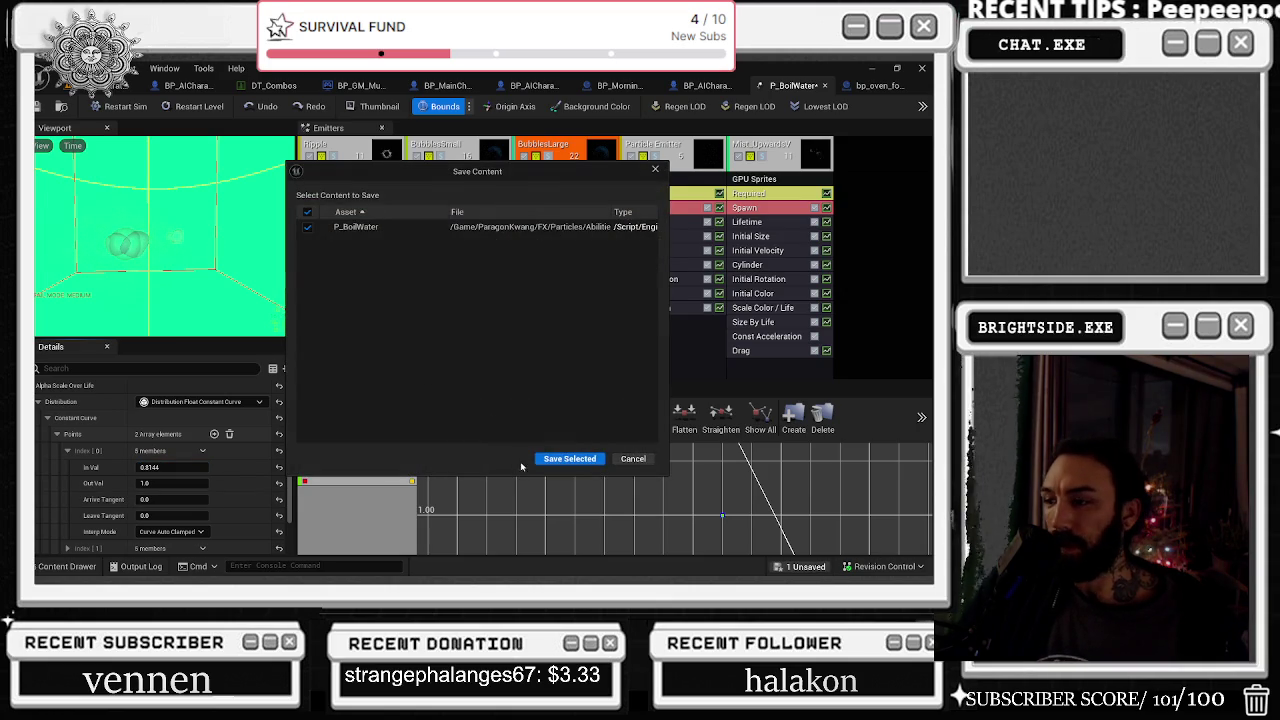
pyautogui.click(561, 463)
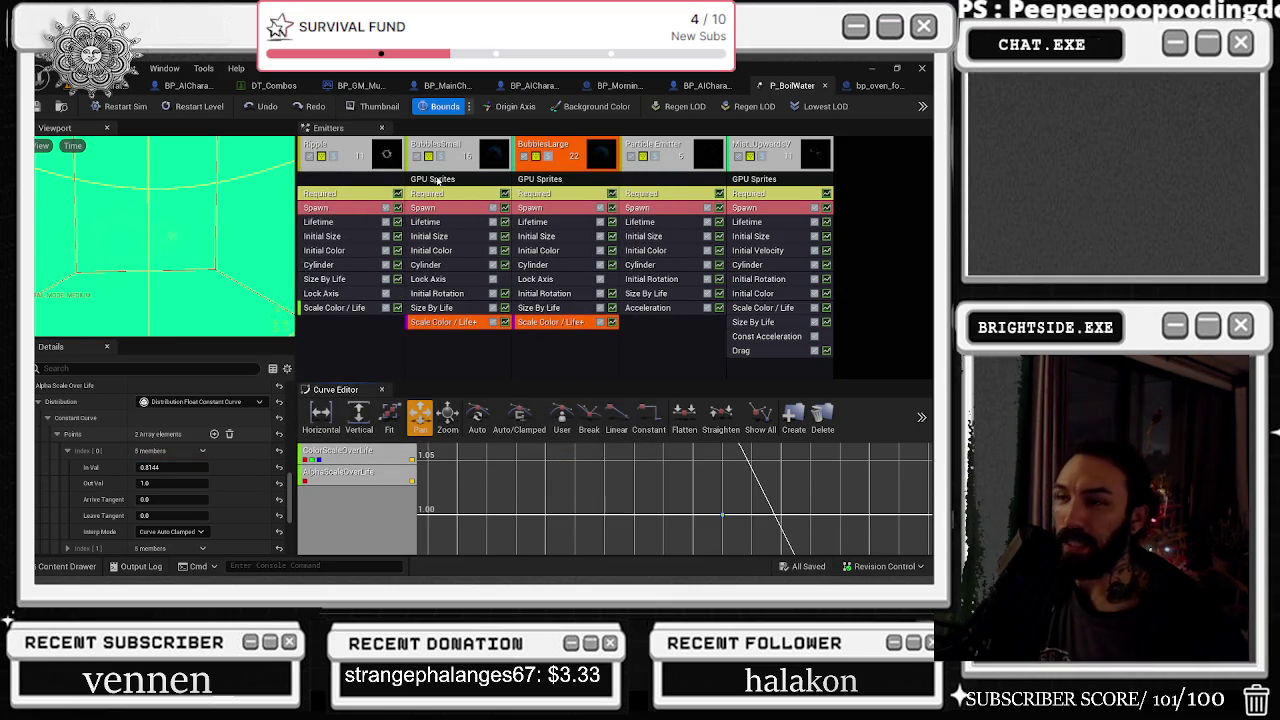
pyautogui.click(450, 358)
pyautogui.click(453, 327)
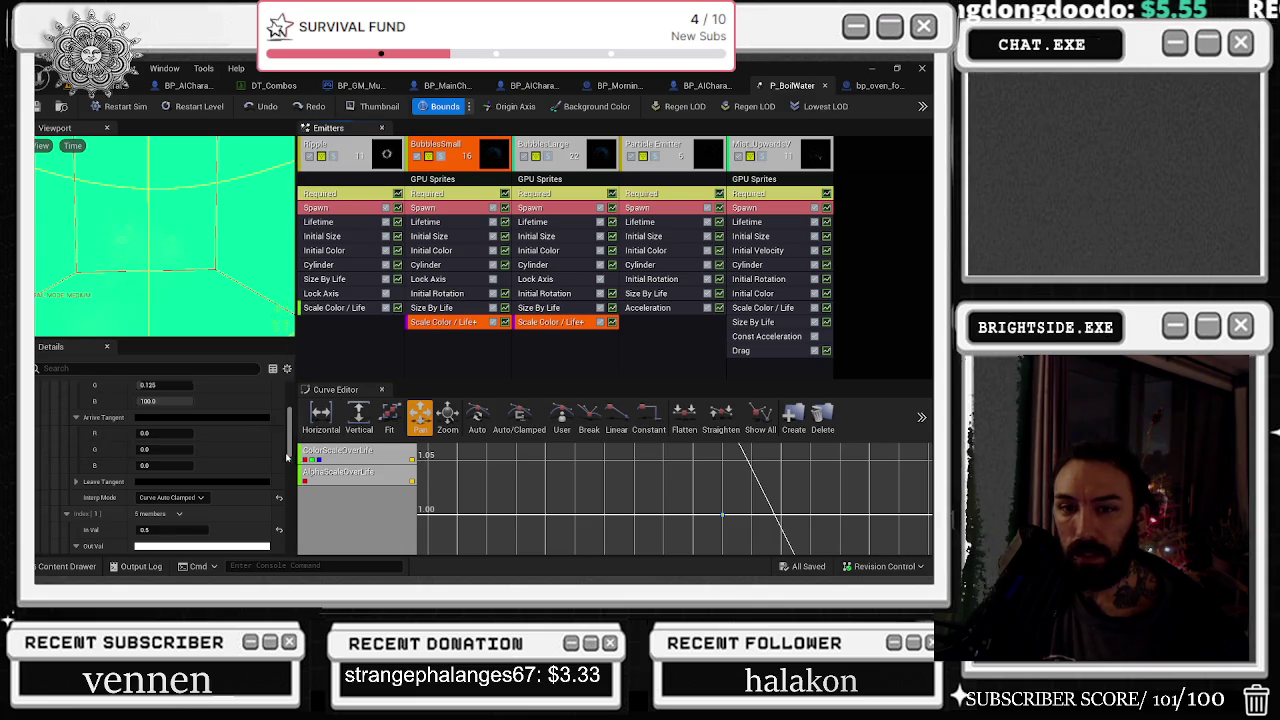
pyautogui.scroll(-2, 293, 462)
pyautogui.moveTo(293, 462); pyautogui.dragTo(291, 503)
pyautogui.scroll(-3, 292, 504)
pyautogui.scroll(2, 292, 504)
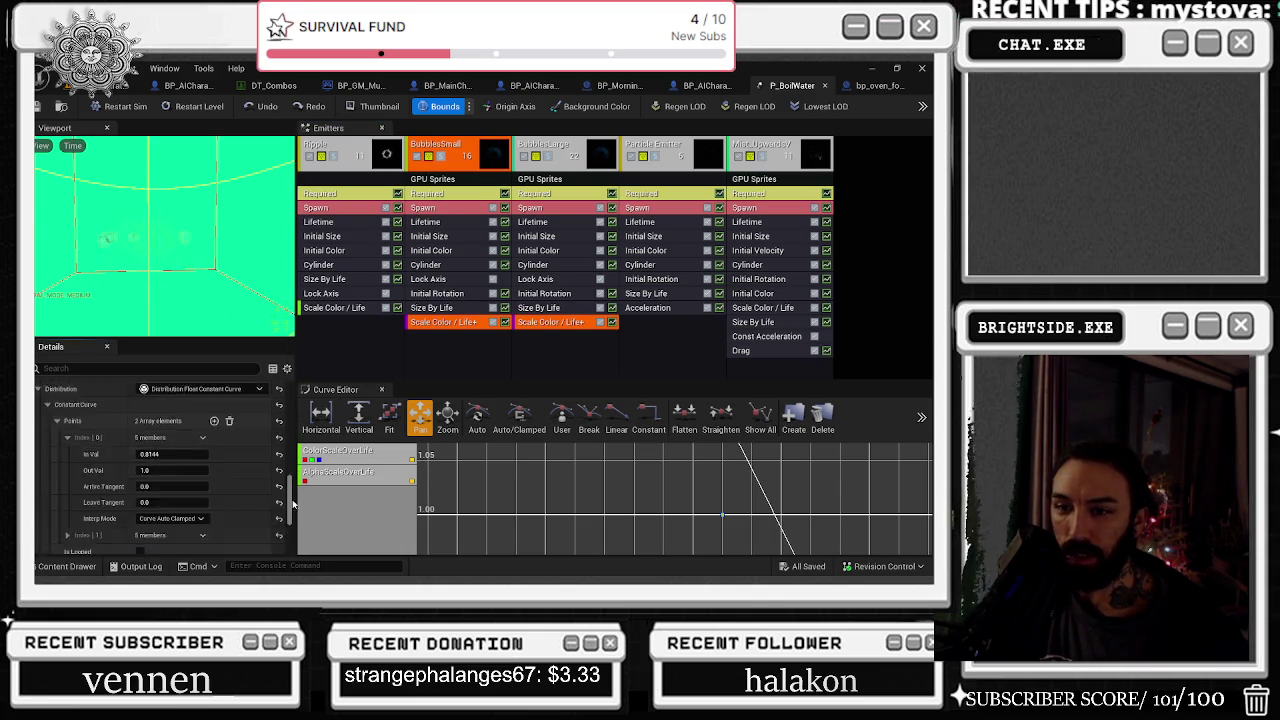
pyautogui.scroll(5, 292, 505)
pyautogui.scroll(-5, 290, 480)
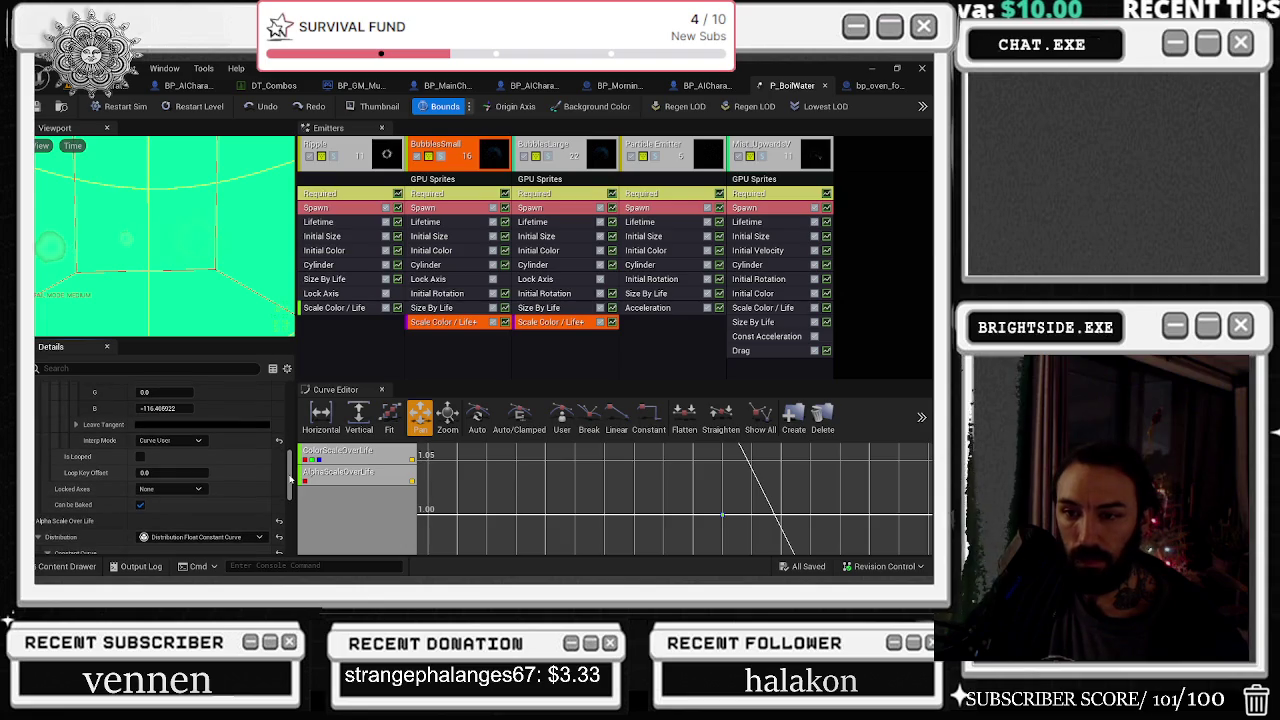
pyautogui.scroll(-4, 290, 479)
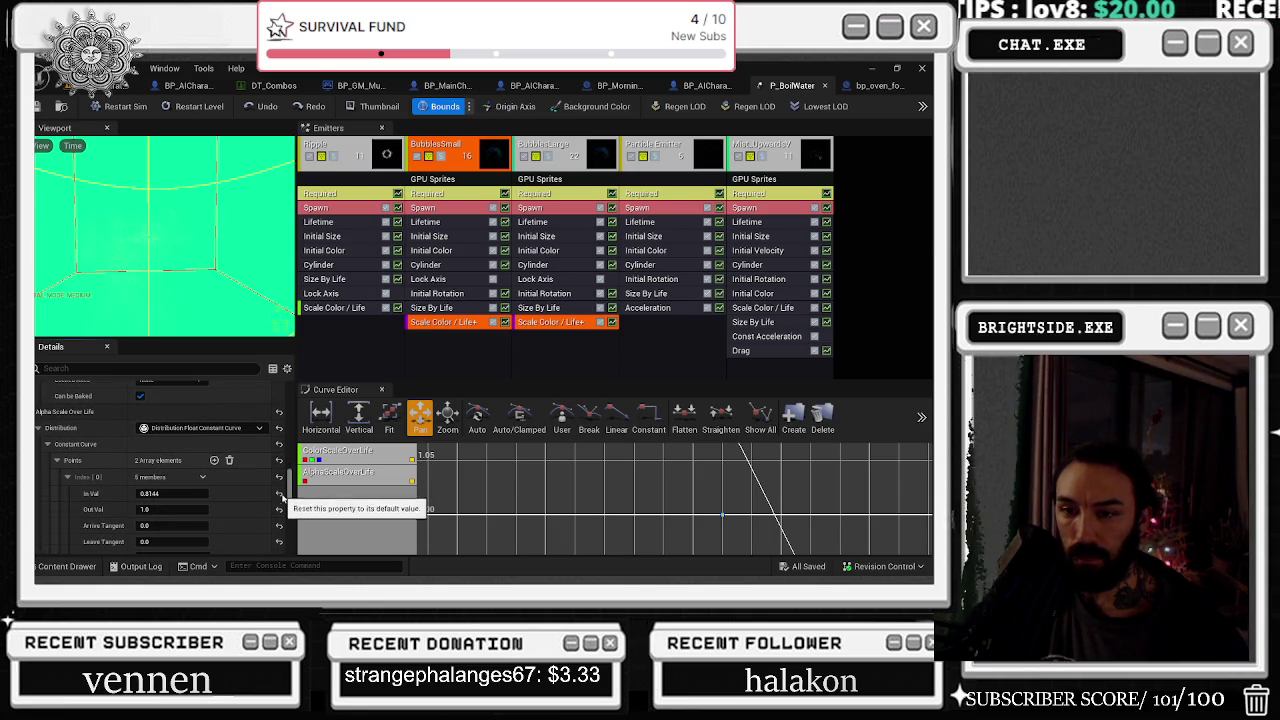
pyautogui.scroll(-1, 283, 495)
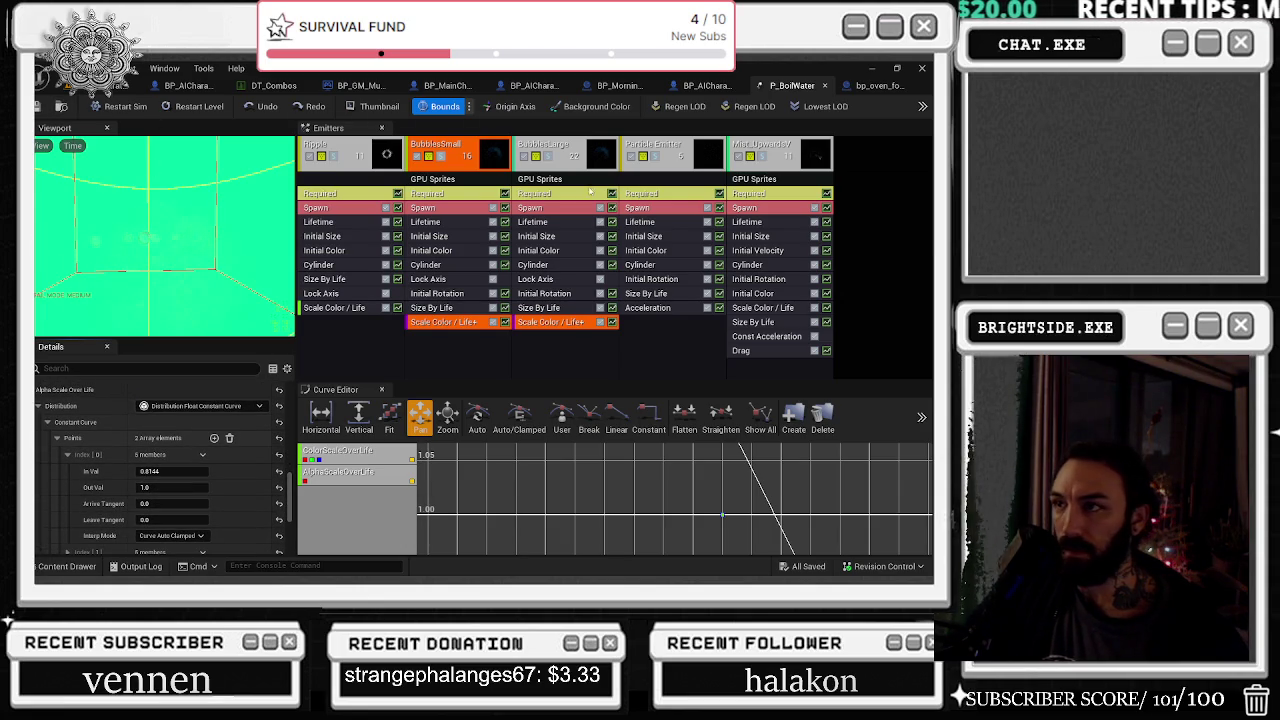
# Drag Mist_UpwardsV's first alpha-over-life point In Val up to 0.9408
pyautogui.click(675, 350)
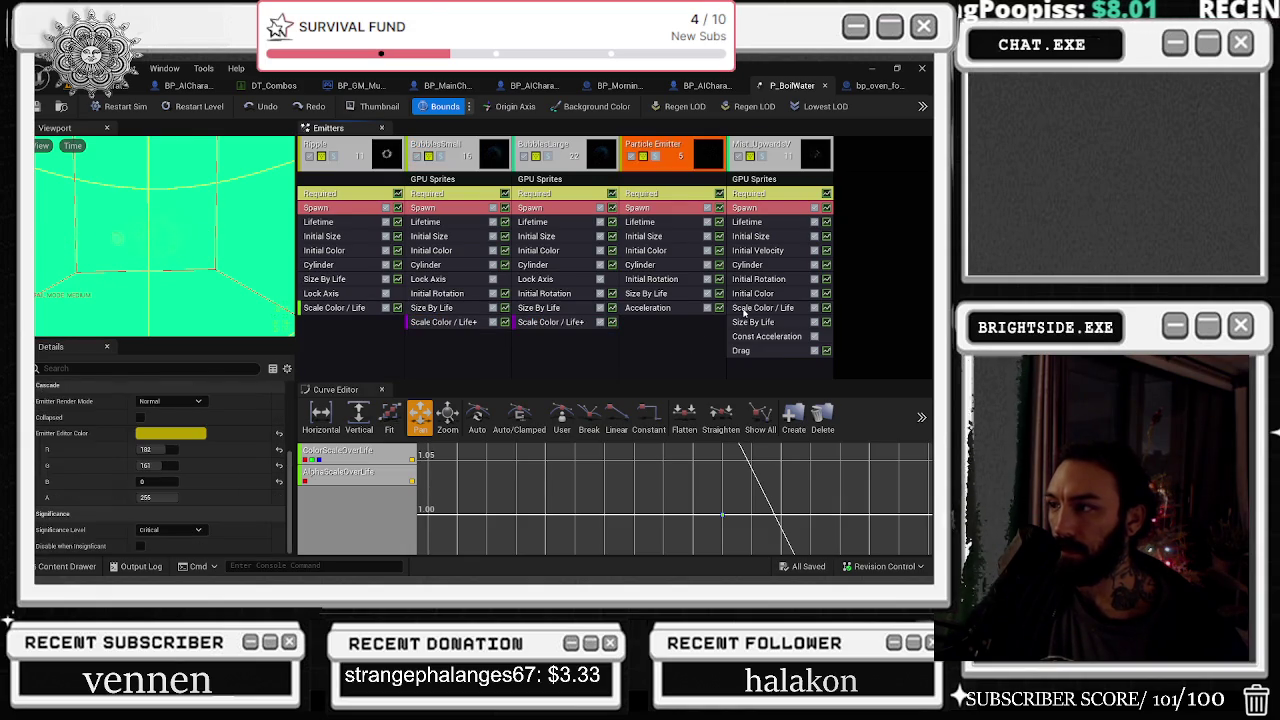
pyautogui.click(762, 307)
pyautogui.scroll(-3, 200, 470)
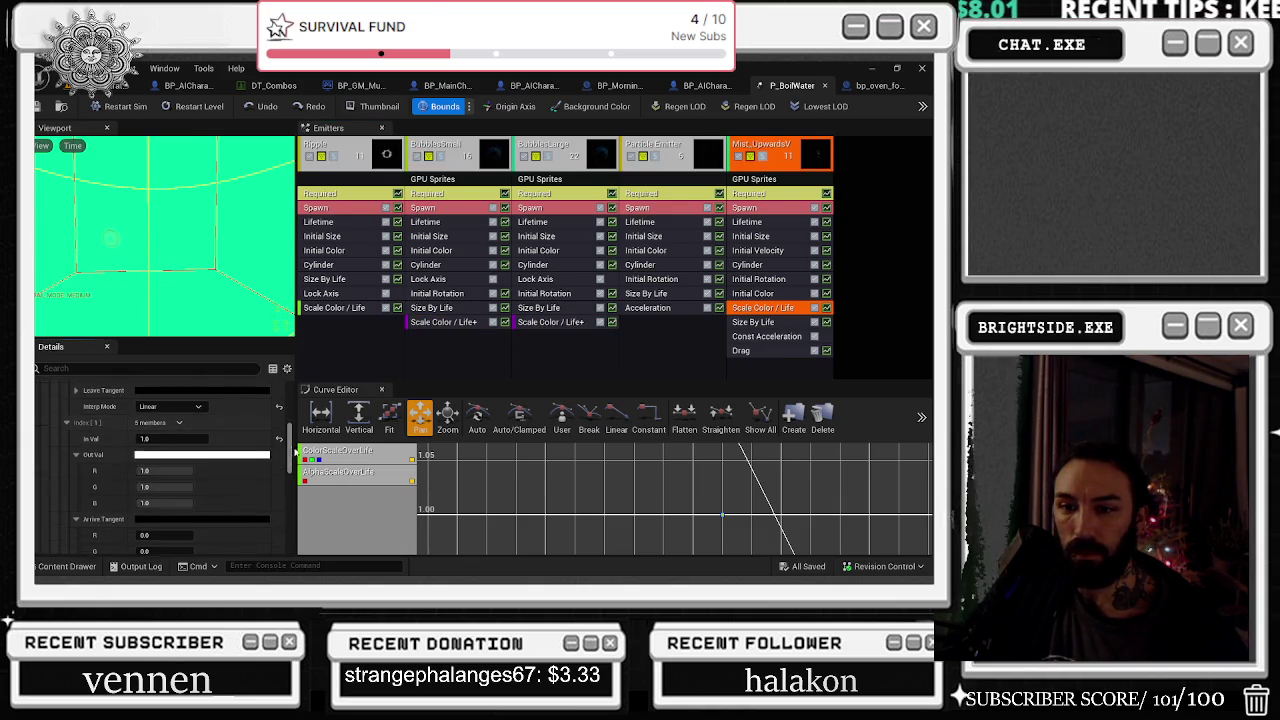
pyautogui.scroll(3, 160, 470)
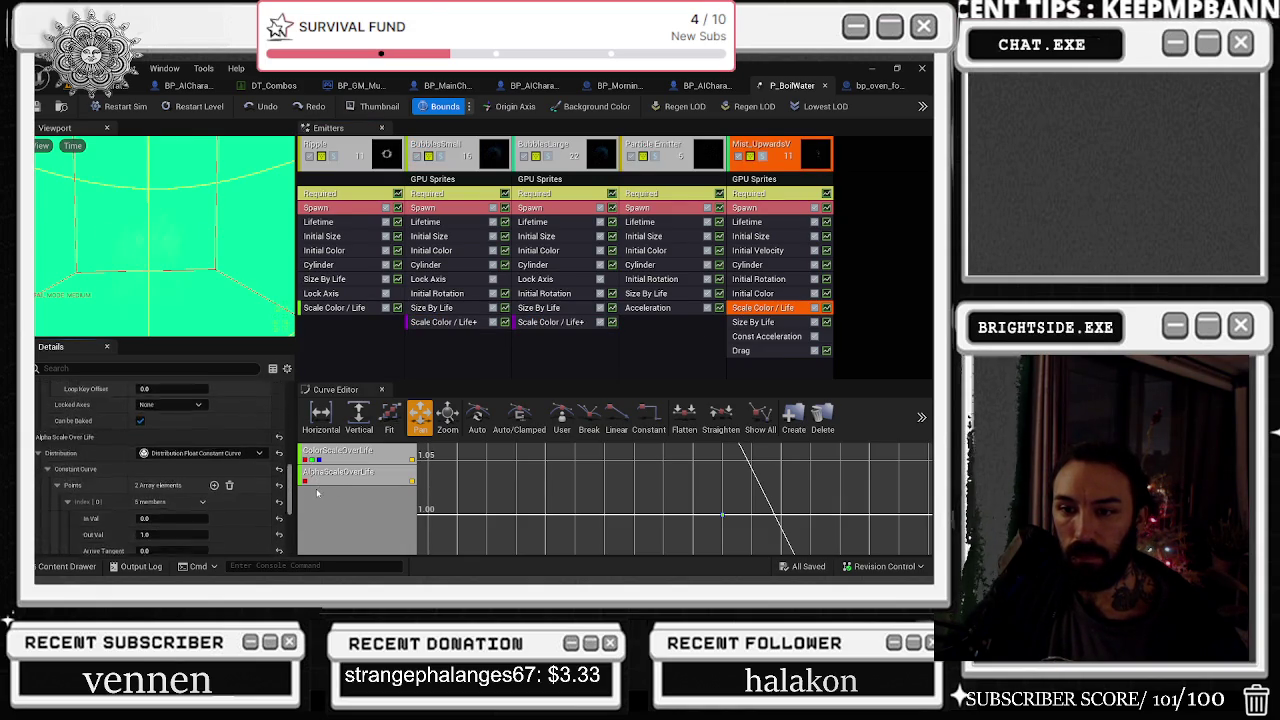
pyautogui.moveTo(170, 477); pyautogui.dragTo(205, 477)
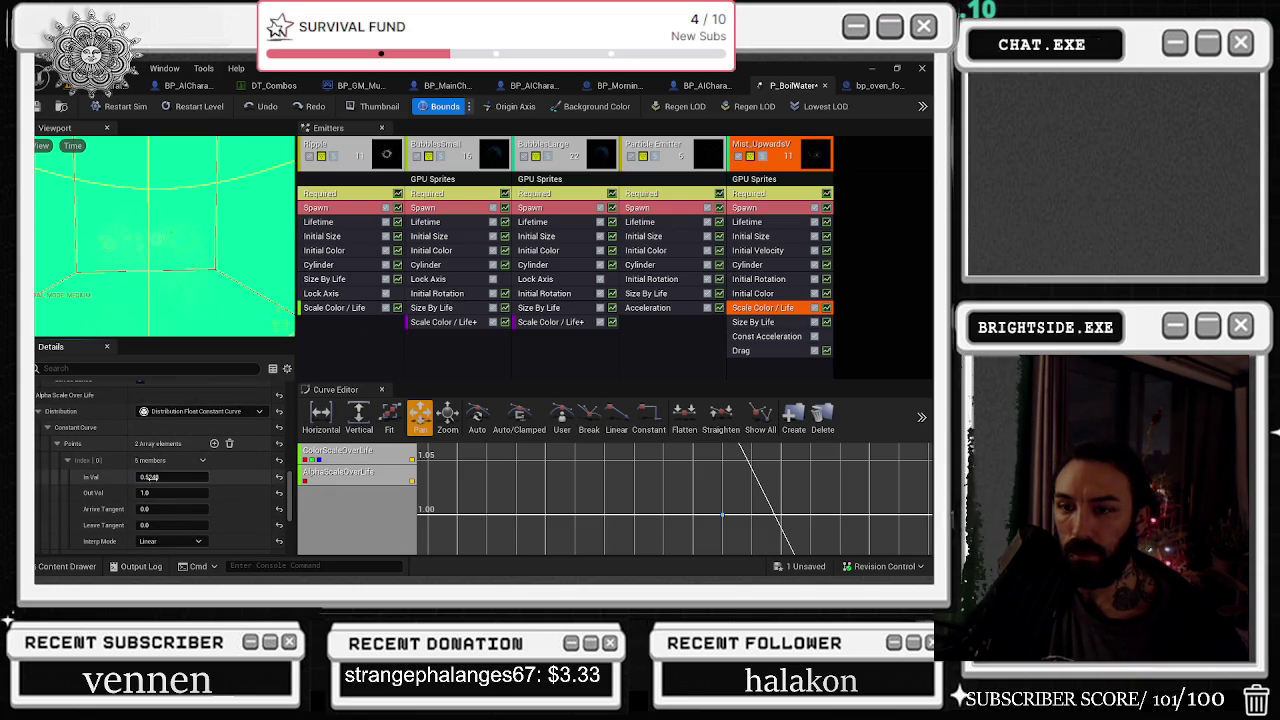
pyautogui.moveTo(160, 477); pyautogui.dragTo(195, 477)
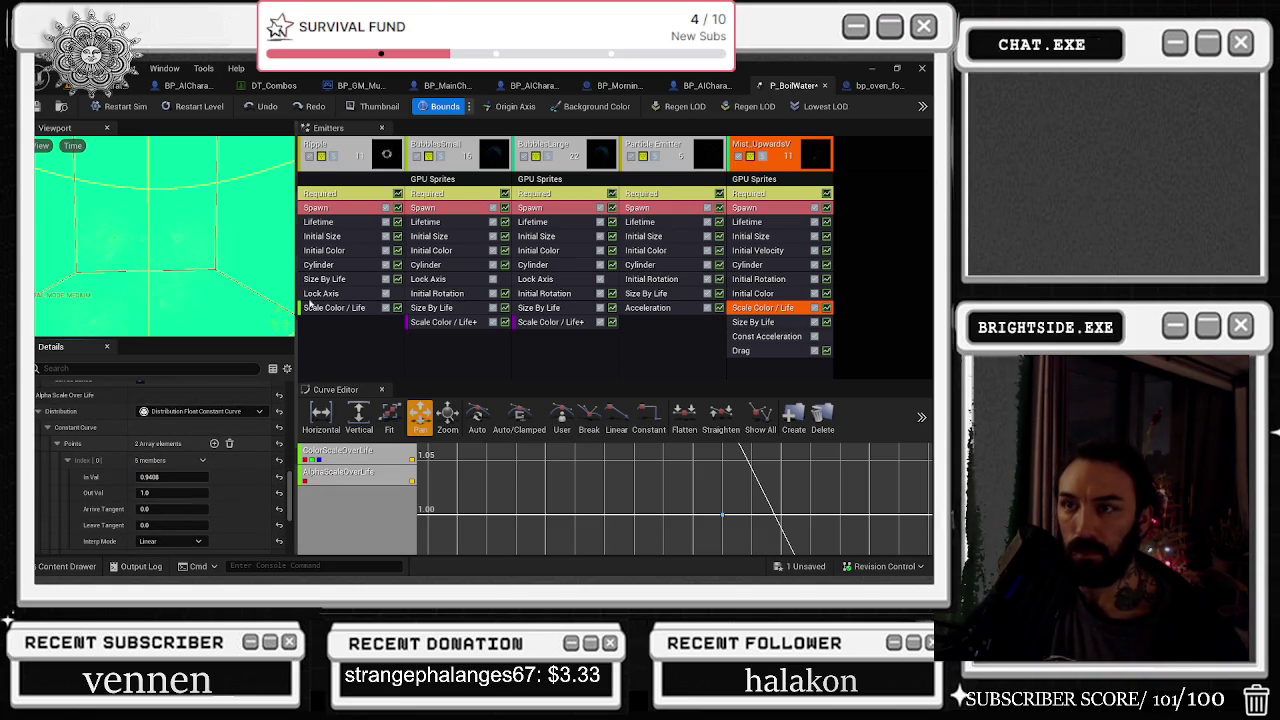
# Open the Ripple emitter's Scale Color/Life module, then go back to the level editor
pyautogui.click(360, 150)
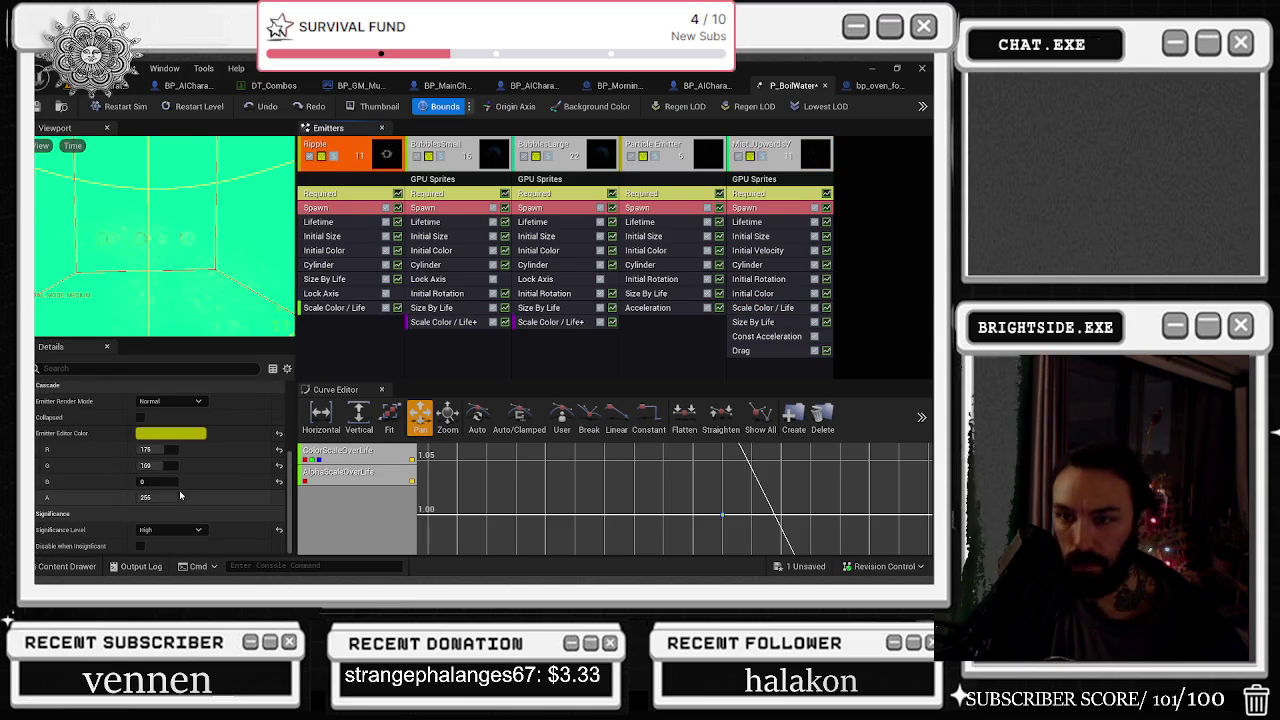
pyautogui.click(345, 308)
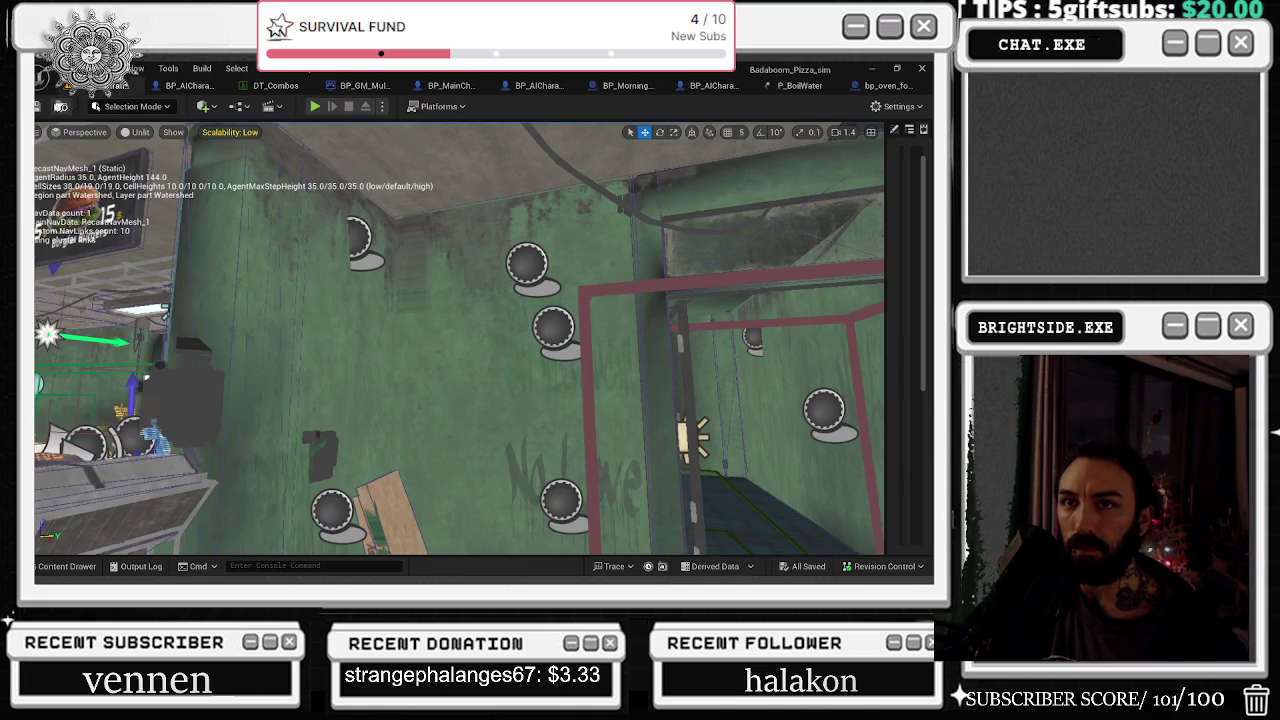
pyautogui.click(127, 85)
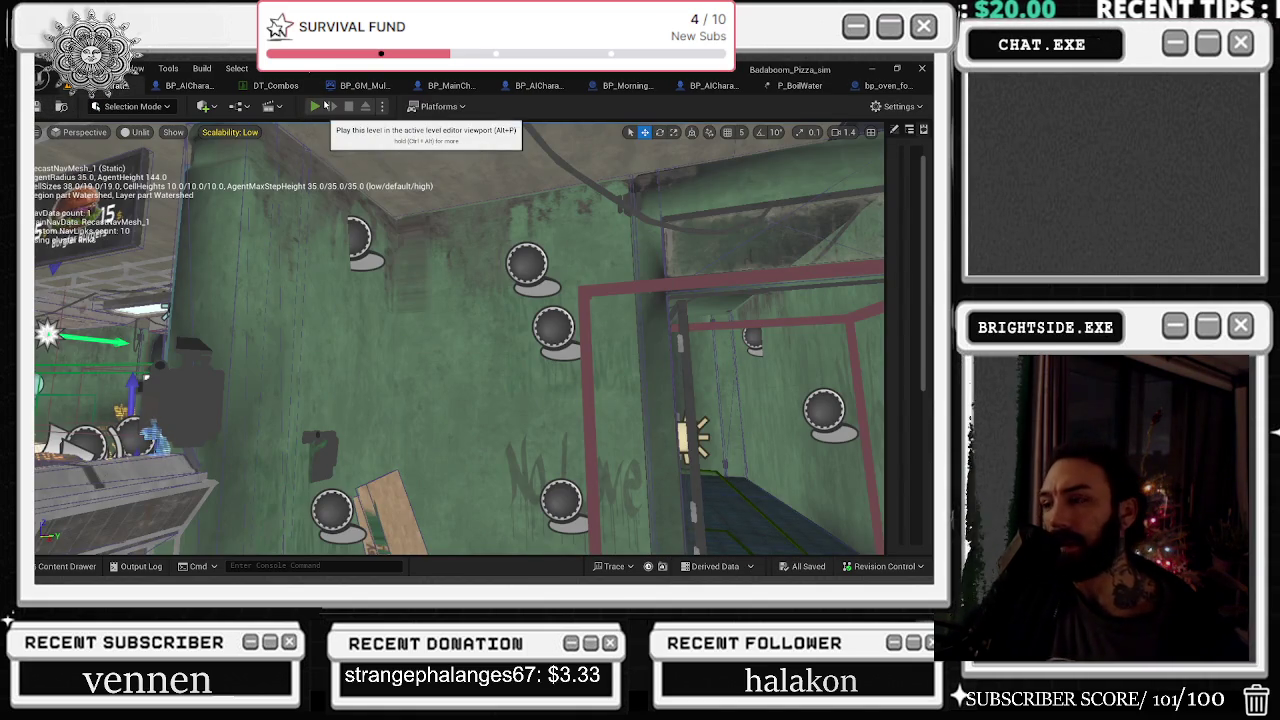
# Play-test the level, spraying water with C and walking around the pizzeria, then return to P_BoilWater
pyautogui.click(315, 106)
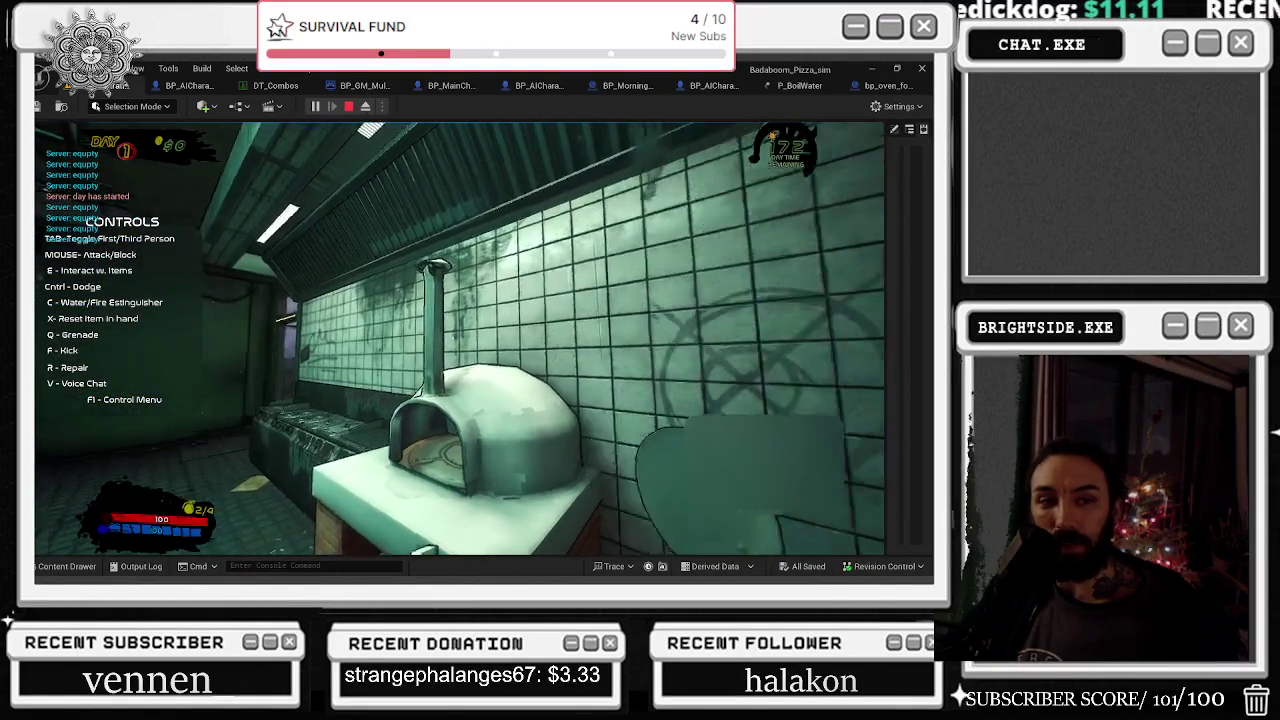
pyautogui.press('c')
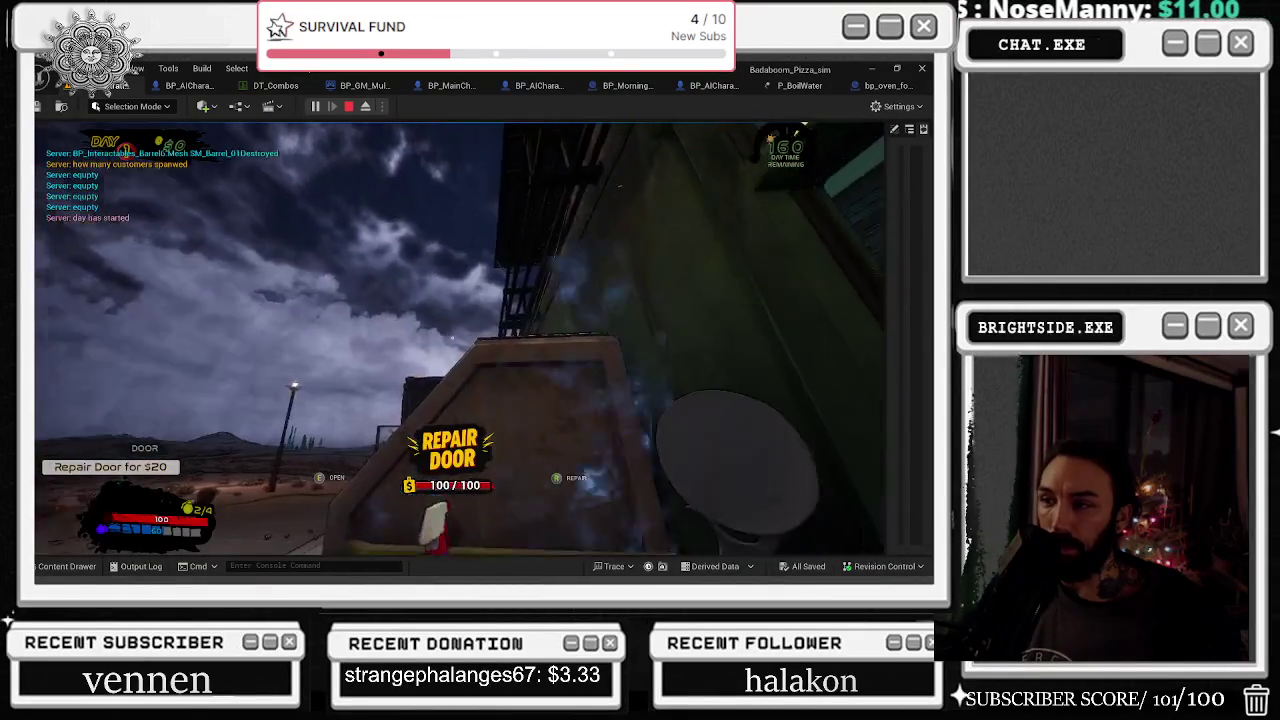
pyautogui.press('w')
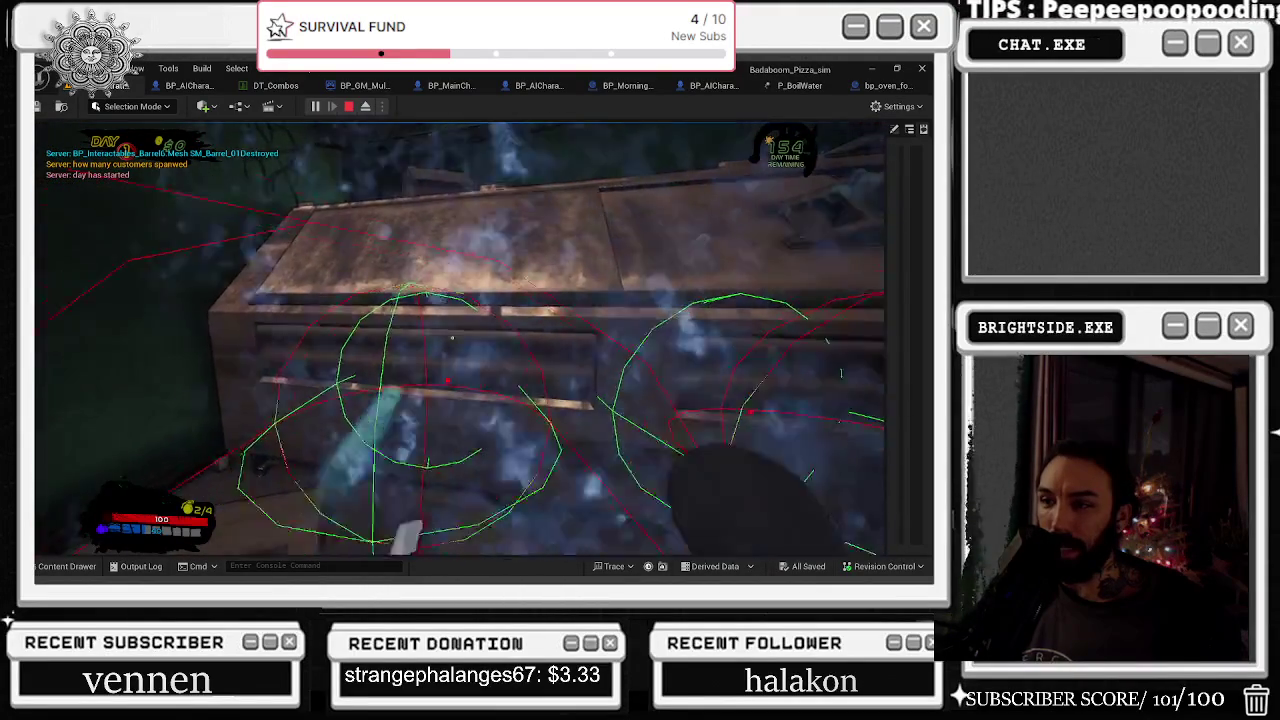
pyautogui.press('s')
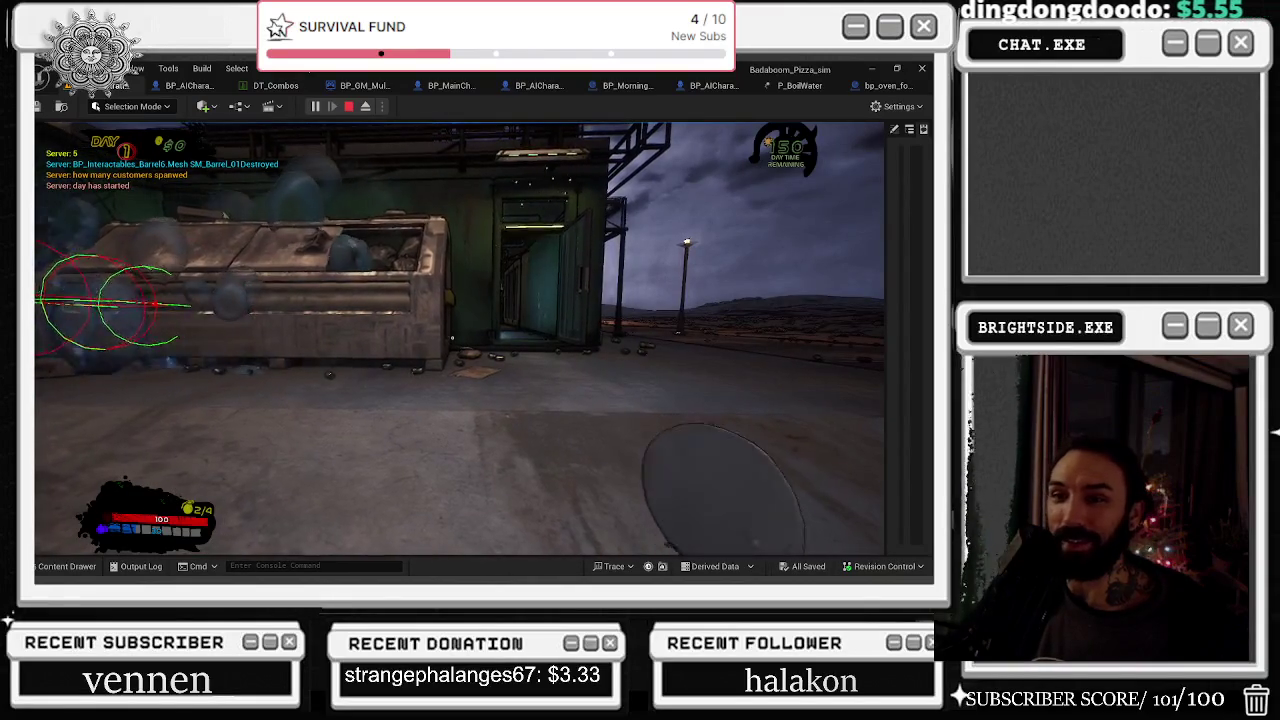
pyautogui.press('w')
pyautogui.press('w')
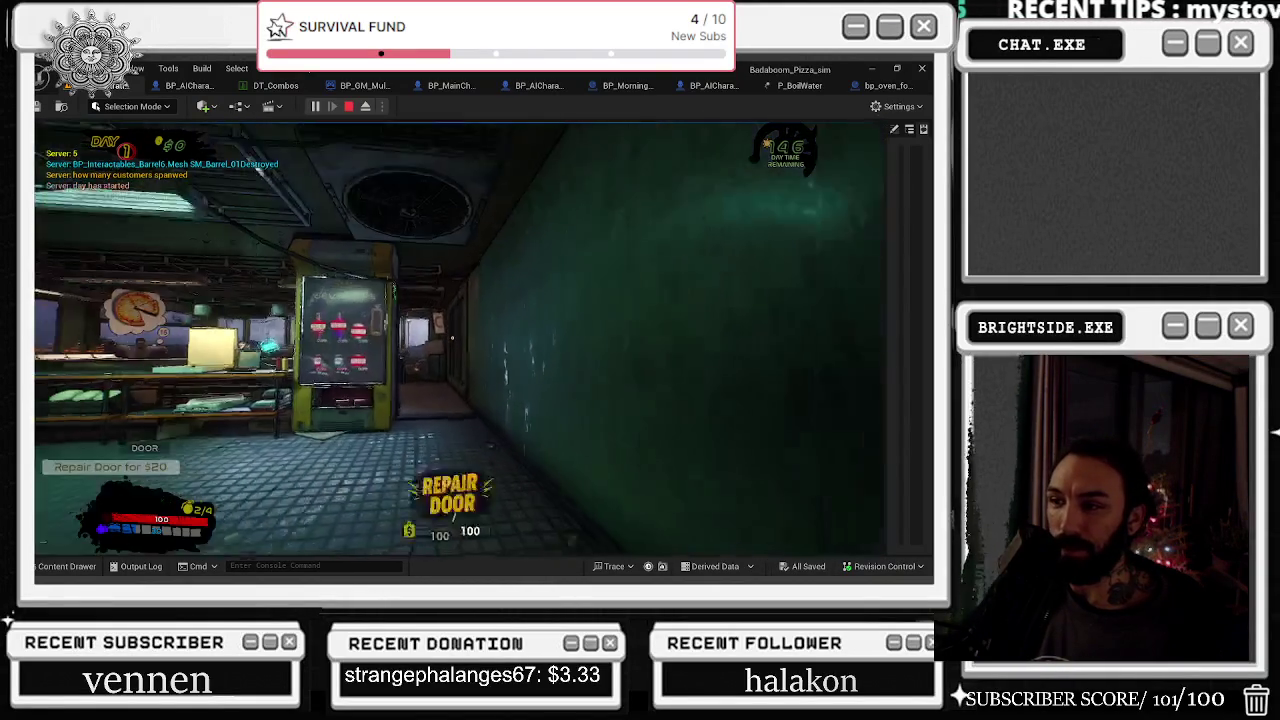
pyautogui.press('w')
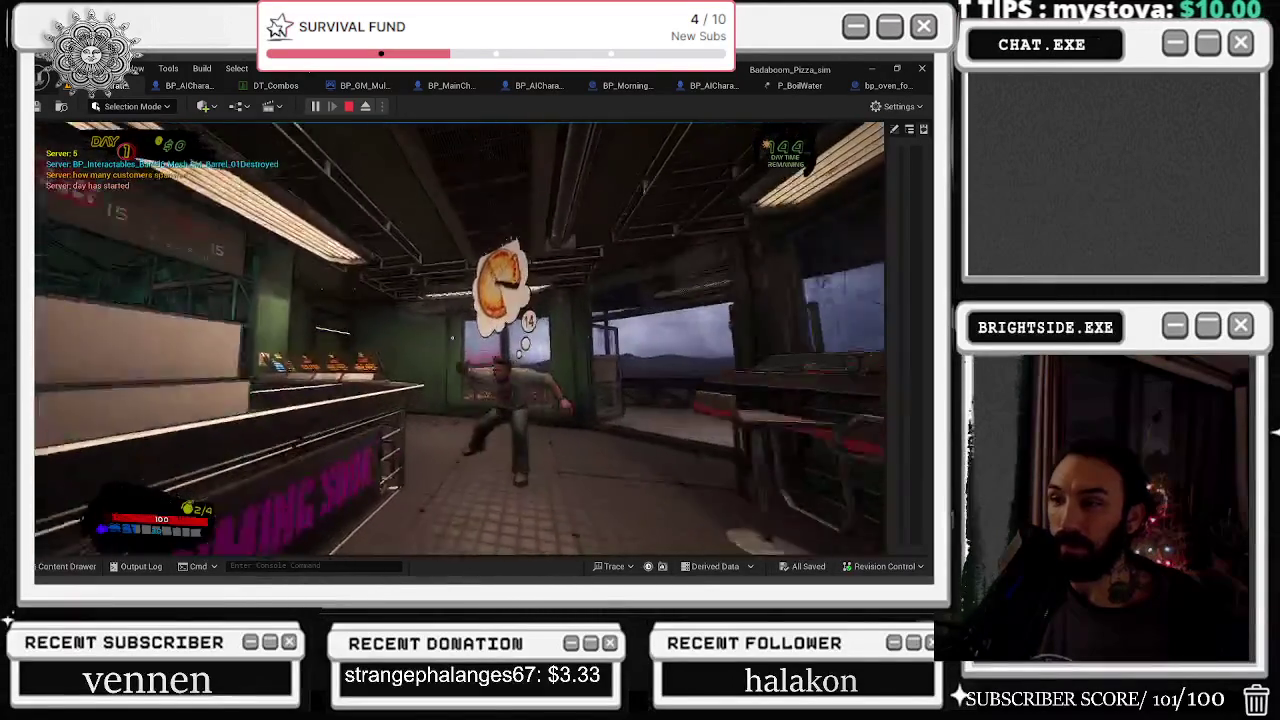
pyautogui.press('w')
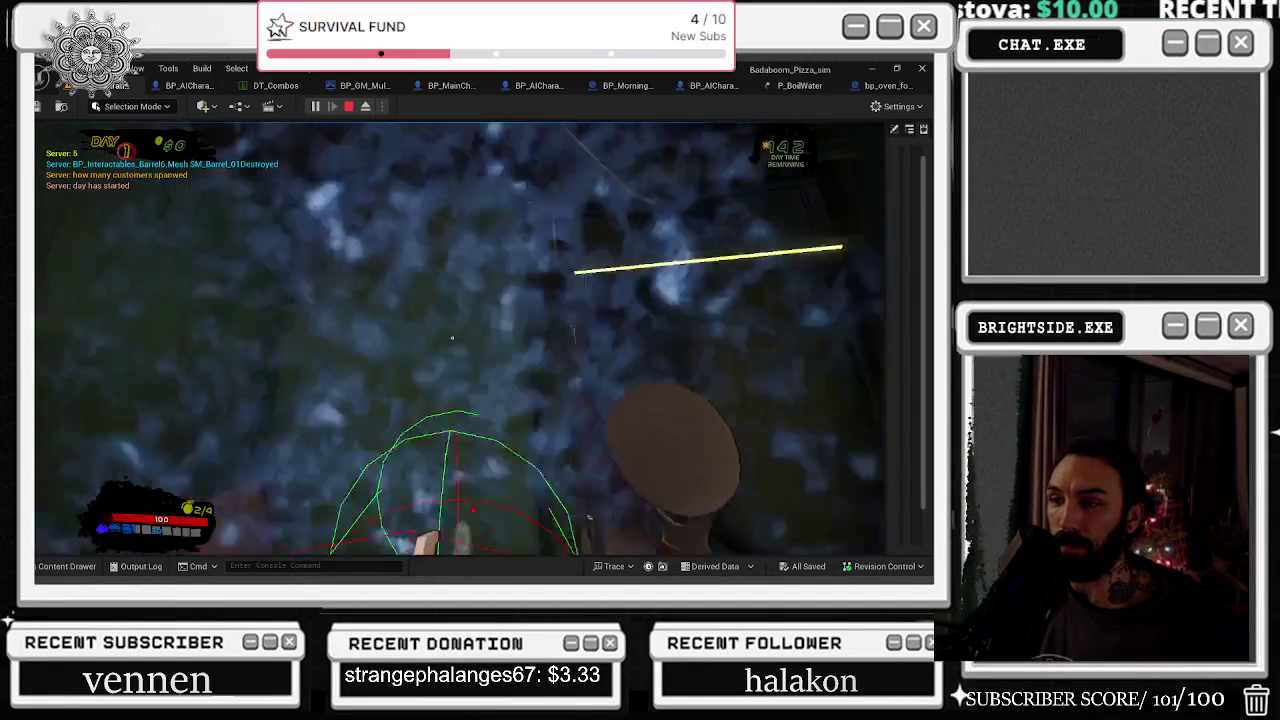
pyautogui.press('Escape')
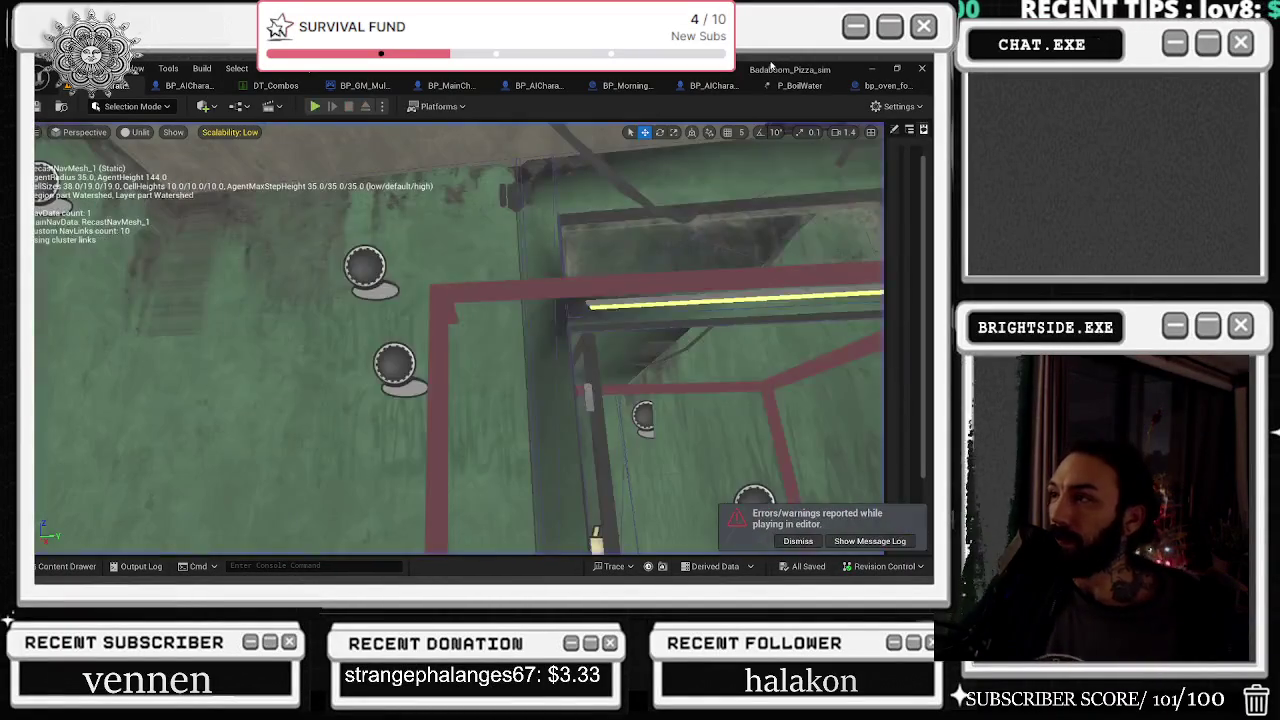
pyautogui.click(795, 85)
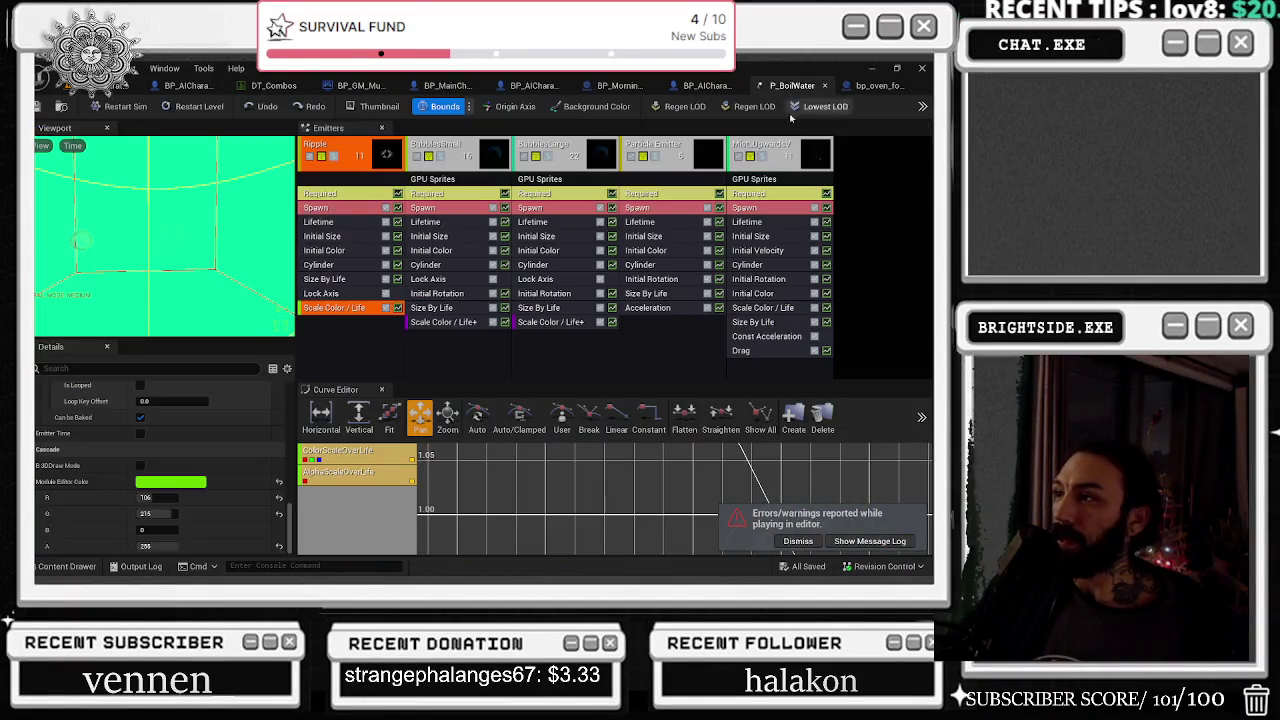
# Set Mist_UpwardsV's first alpha point In Val to 0.1056, save, and start a new play session
pyautogui.click(780, 308)
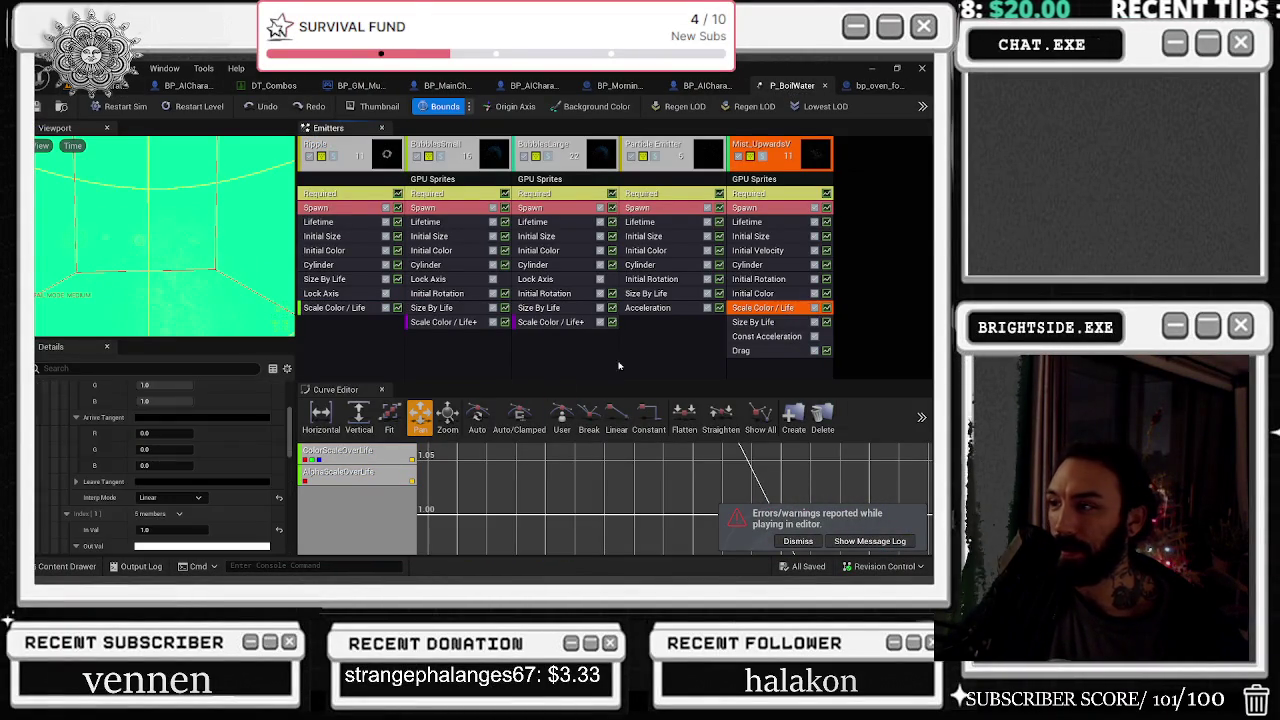
pyautogui.scroll(-3, 230, 470)
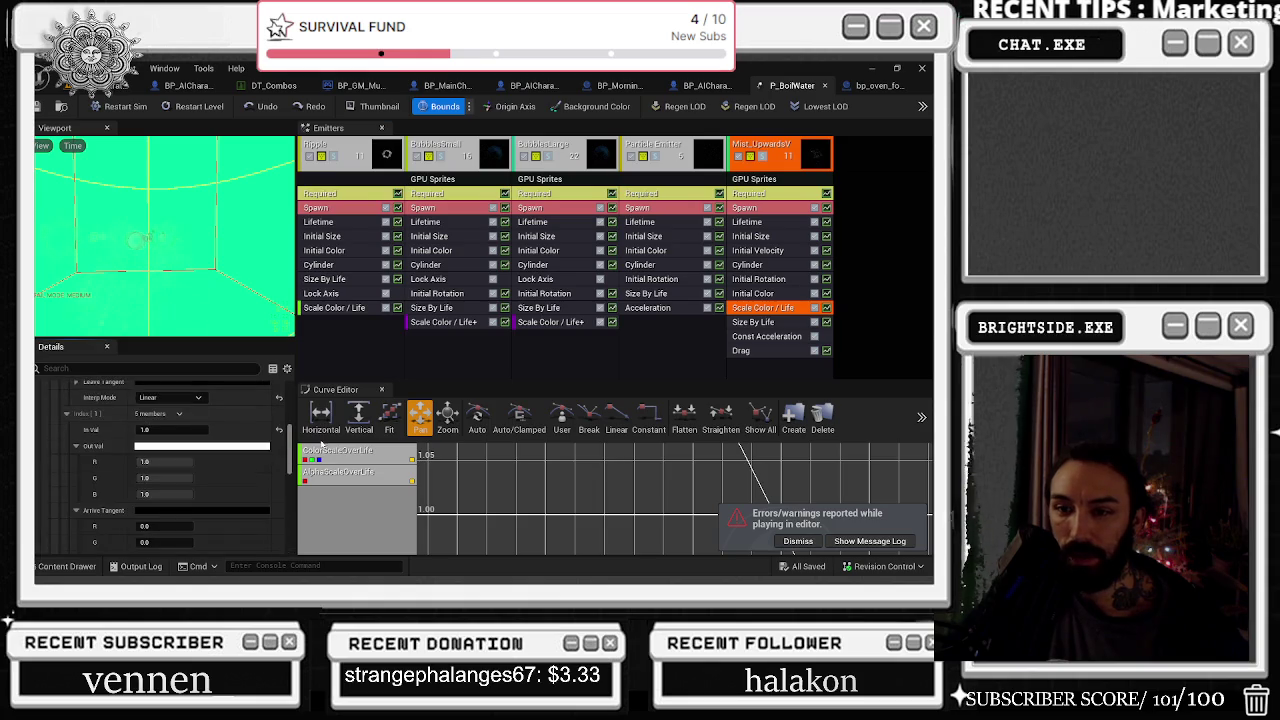
pyautogui.scroll(-5, 200, 470)
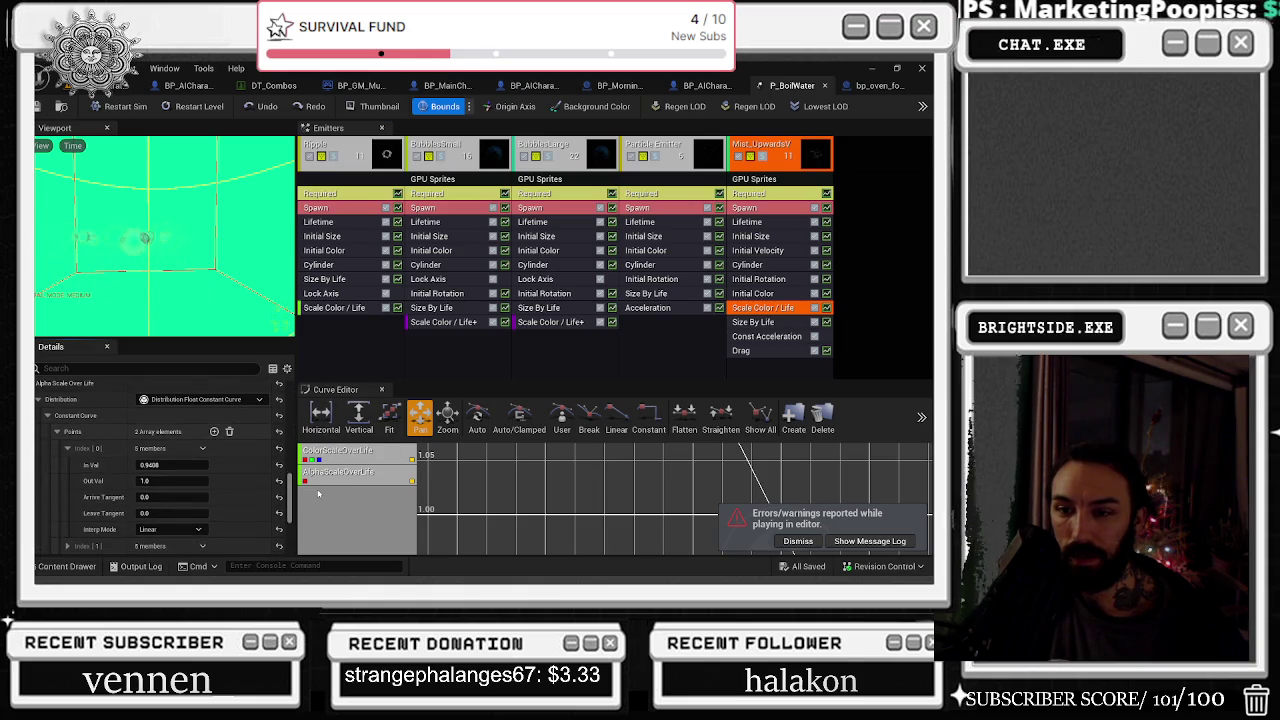
pyautogui.click(278, 465)
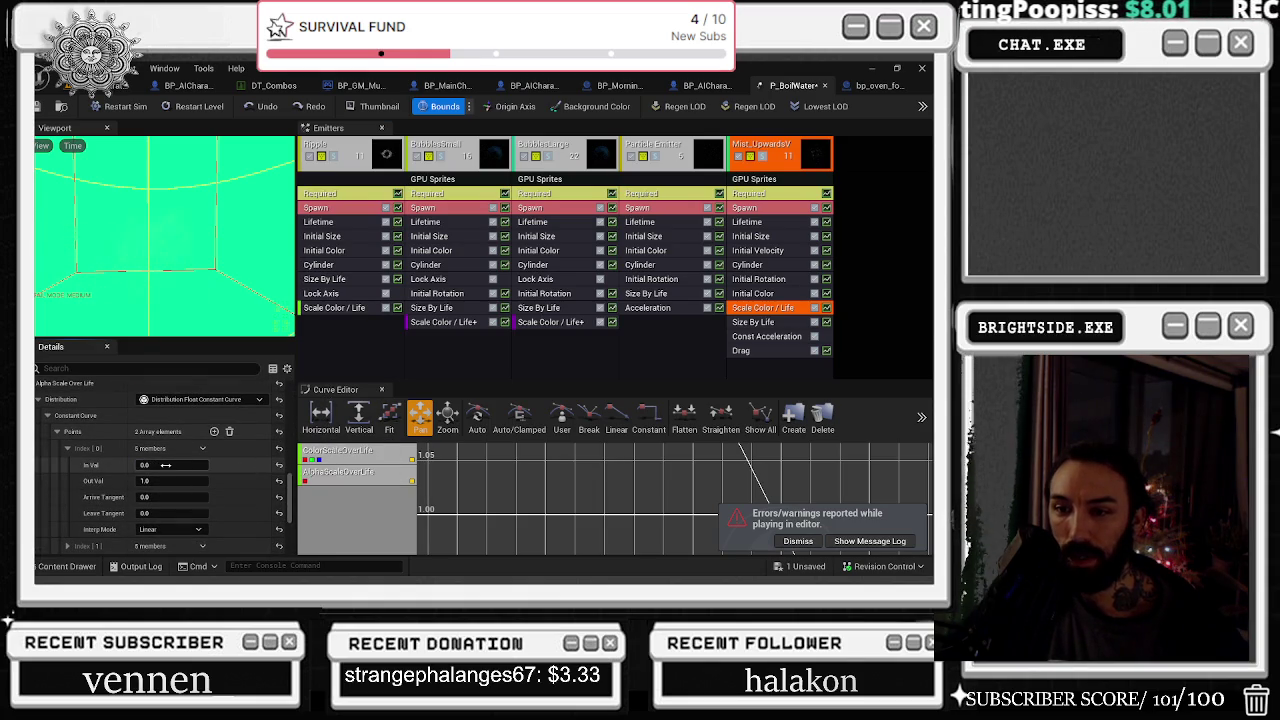
pyautogui.write('0.128')
pyautogui.press('BackSpace')
pyautogui.press('BackSpace')
pyautogui.write('056')
pyautogui.press('Return')
pyautogui.hotkey('ctrl', 's')
pyautogui.hotkey('alt', 'Tab')
pyautogui.click(318, 112)
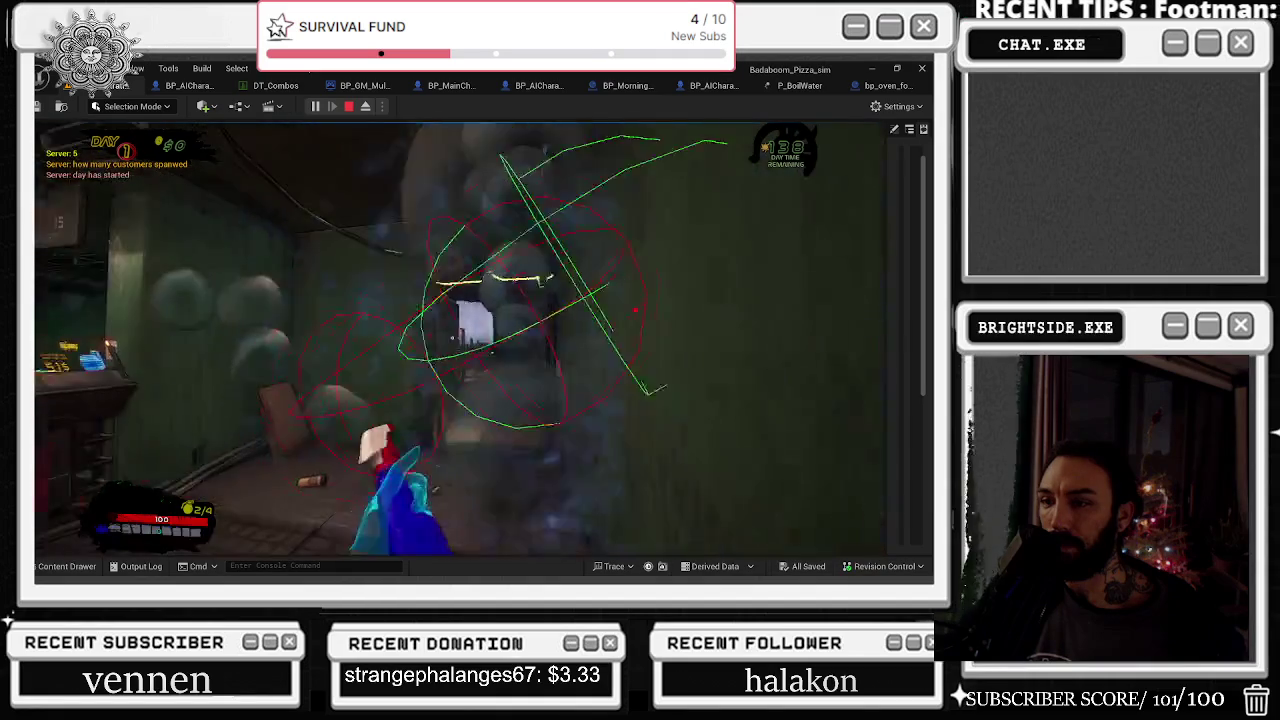
# Stop the play session and go back to the P_BoilWater particle editor tab
pyautogui.press('Escape')
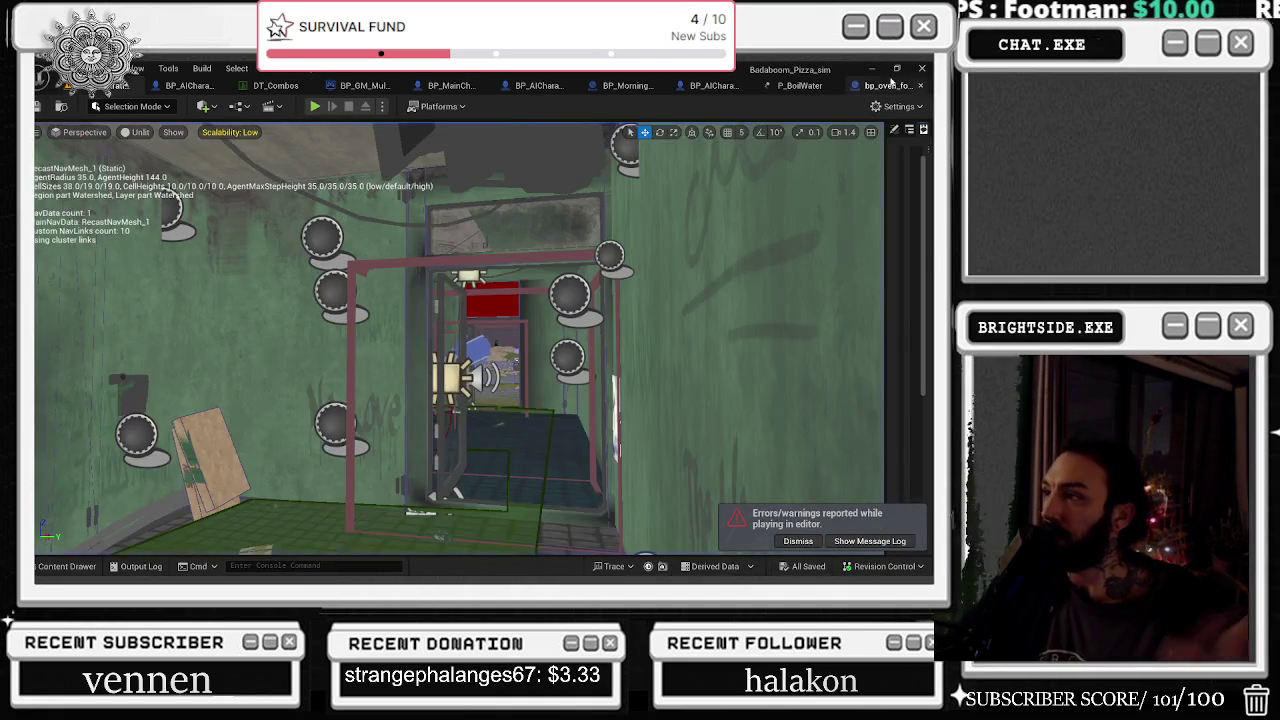
pyautogui.click(795, 84)
pyautogui.click(728, 85)
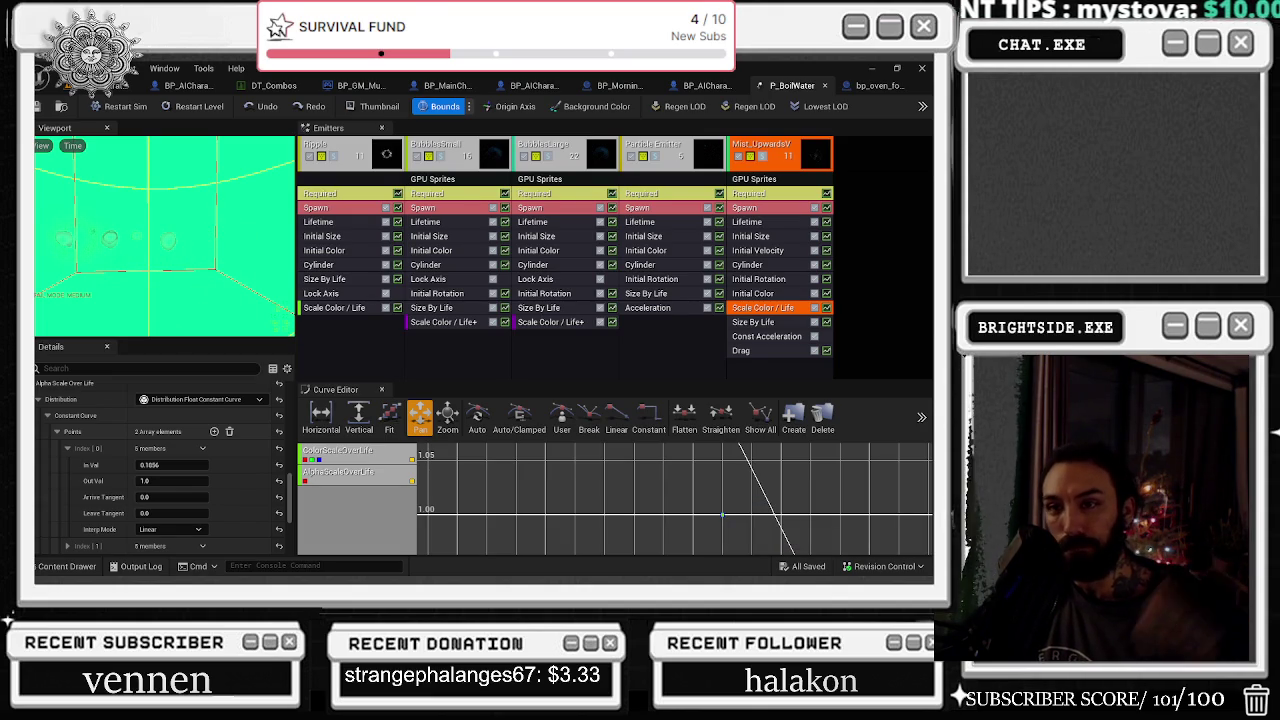
# In Mist_UpwardsV's Spawn module, set Rate Distribution Min to 1.0 (was 6.0) and adjust the maximum
pyautogui.click(774, 196)
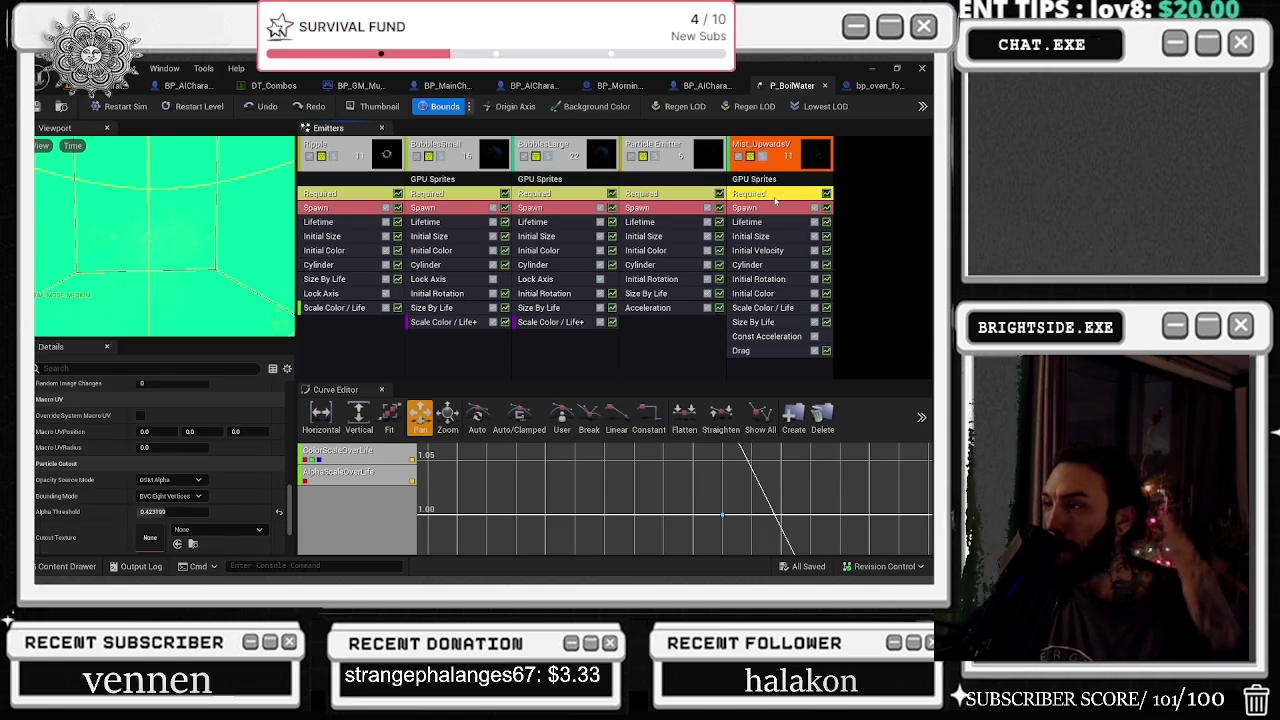
pyautogui.click(774, 207)
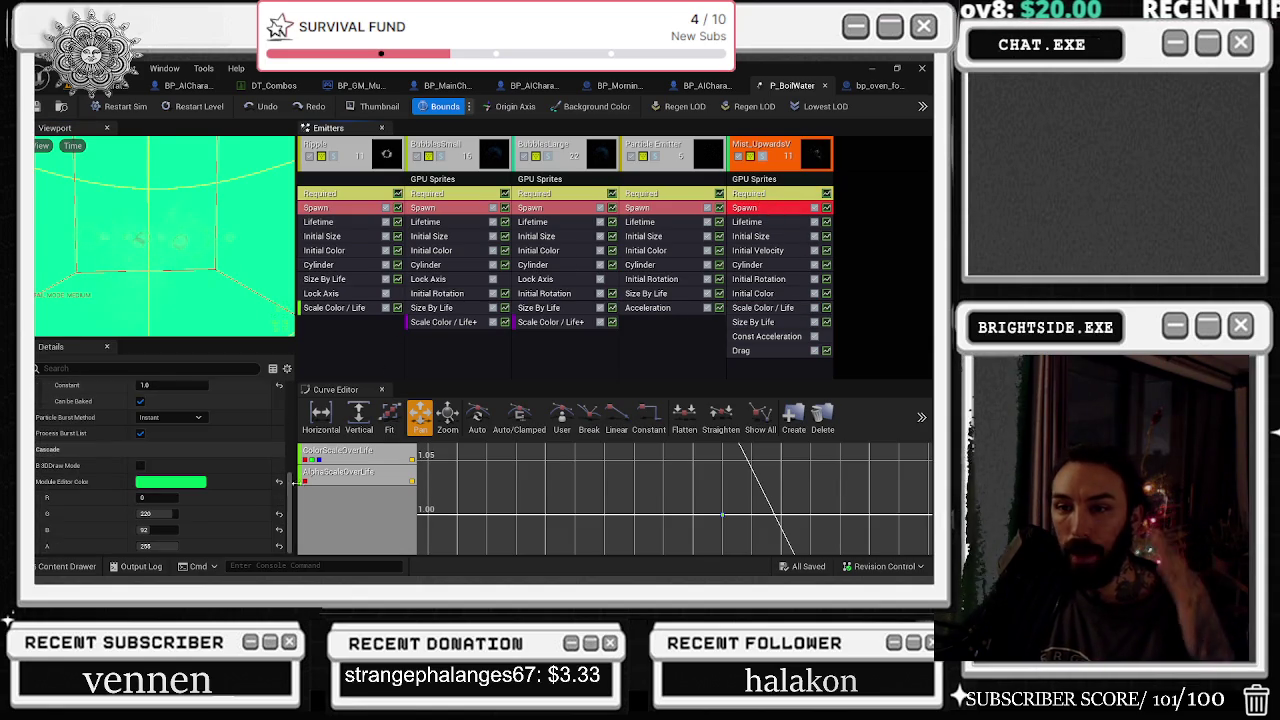
pyautogui.scroll(5, 293, 484)
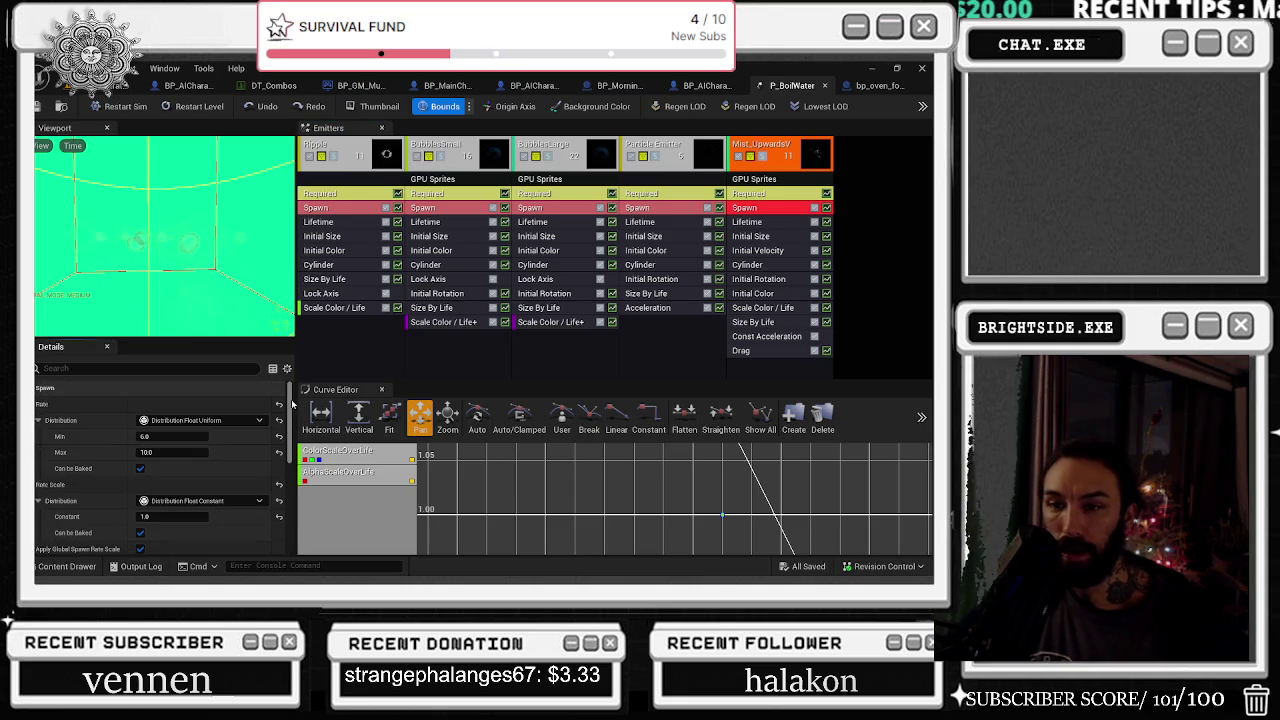
pyautogui.click(152, 438)
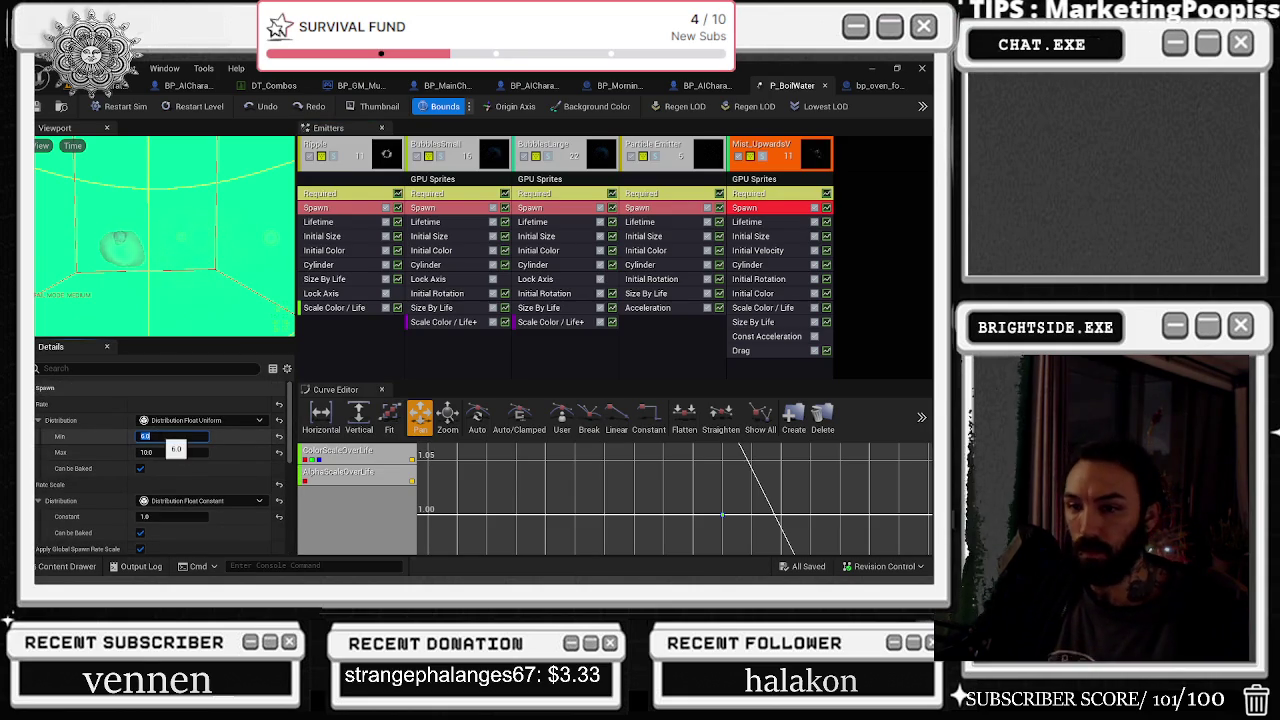
pyautogui.write('1')
pyautogui.press('Tab')
pyautogui.write('3')
pyautogui.press('BackSpace')
pyautogui.write('6')
pyautogui.press('Return')
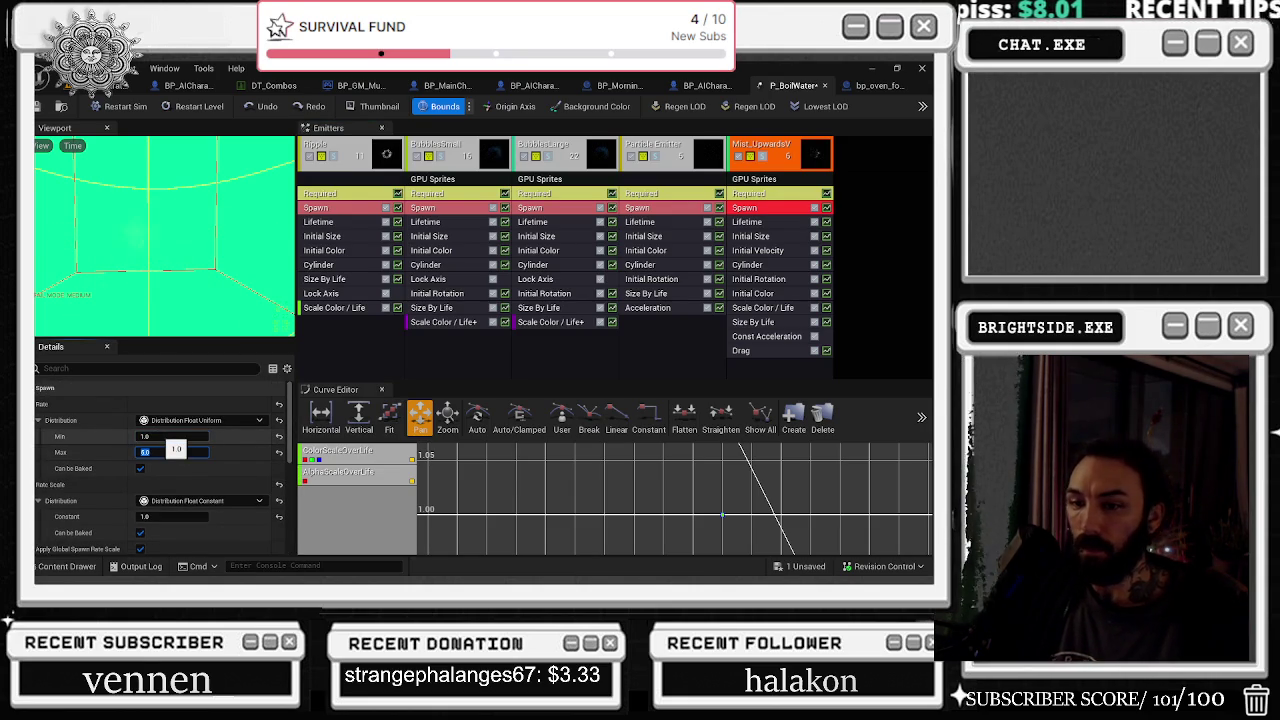
pyautogui.click(769, 222)
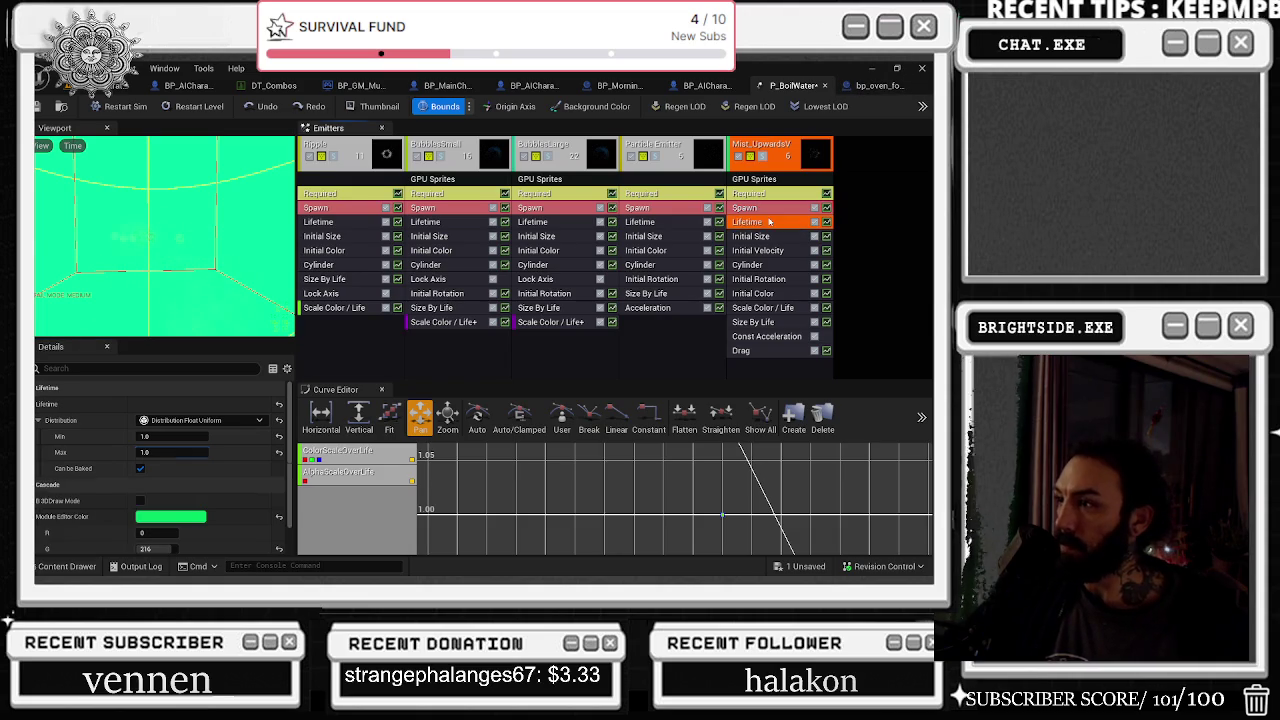
# Review Mist_UpwardsV's size and colour modules and shift the first Scale Color/Life key's In Val
pyautogui.click(775, 239)
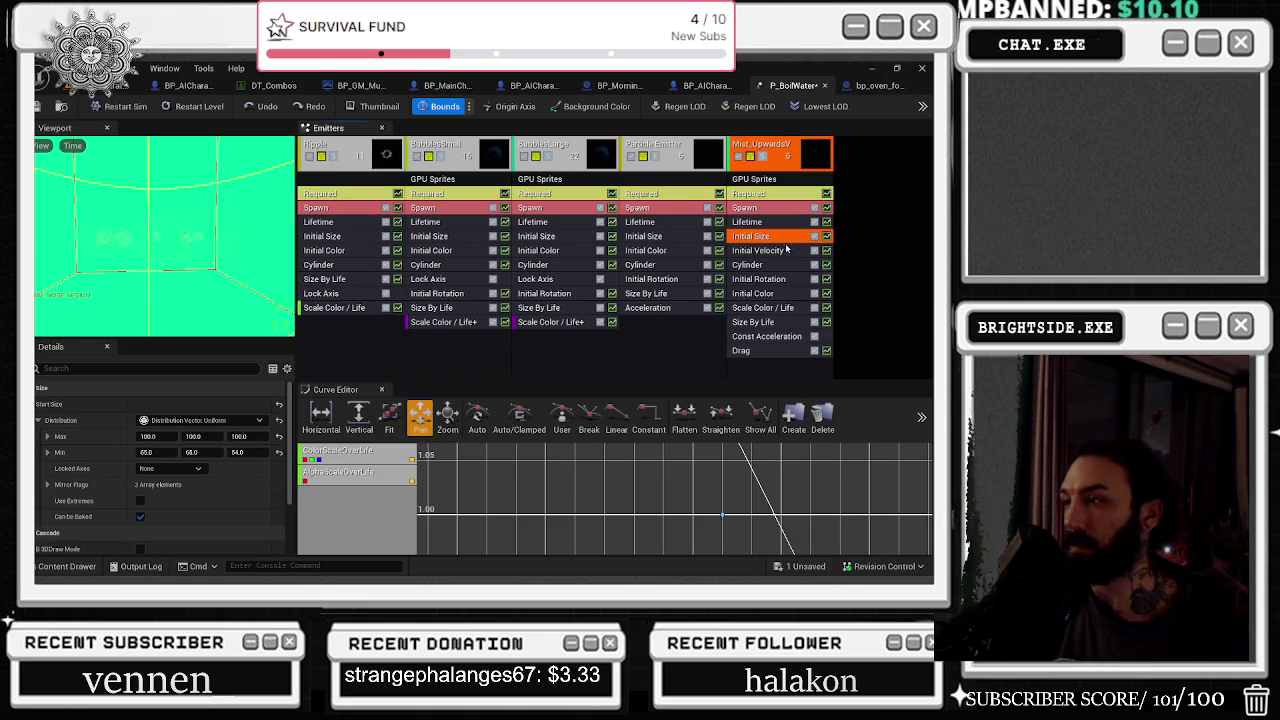
pyautogui.click(786, 312)
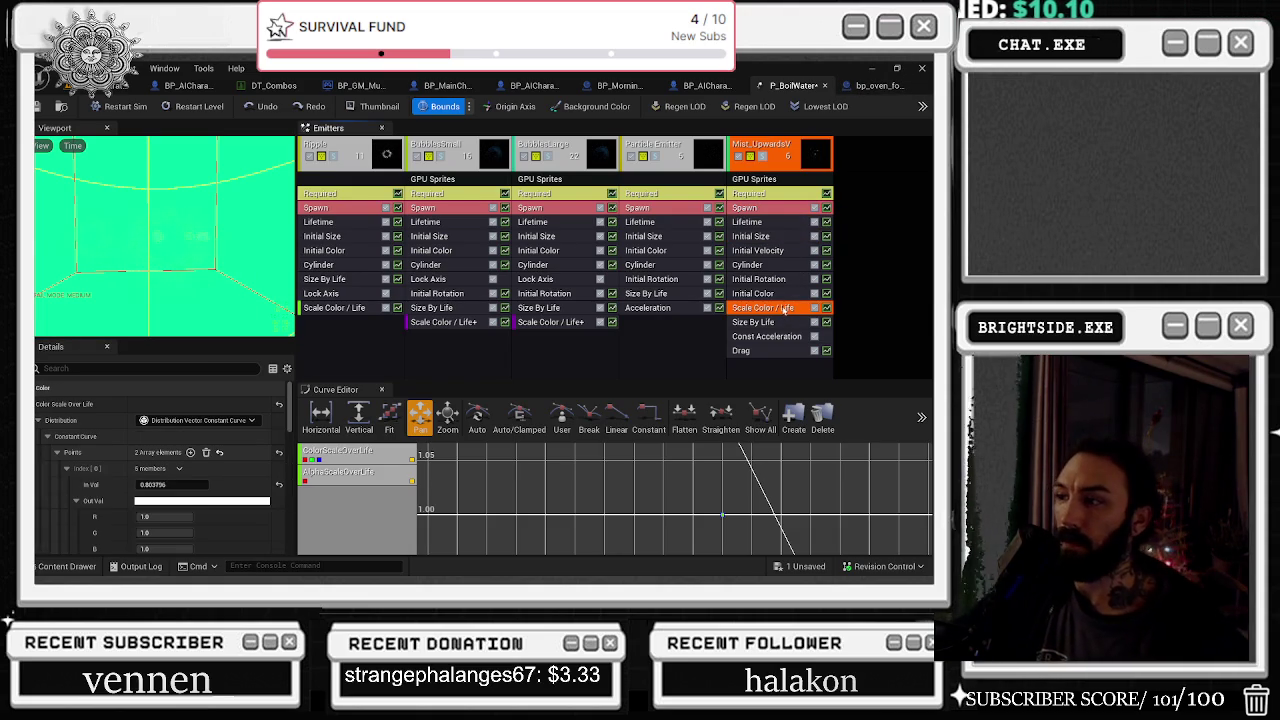
pyautogui.click(774, 294)
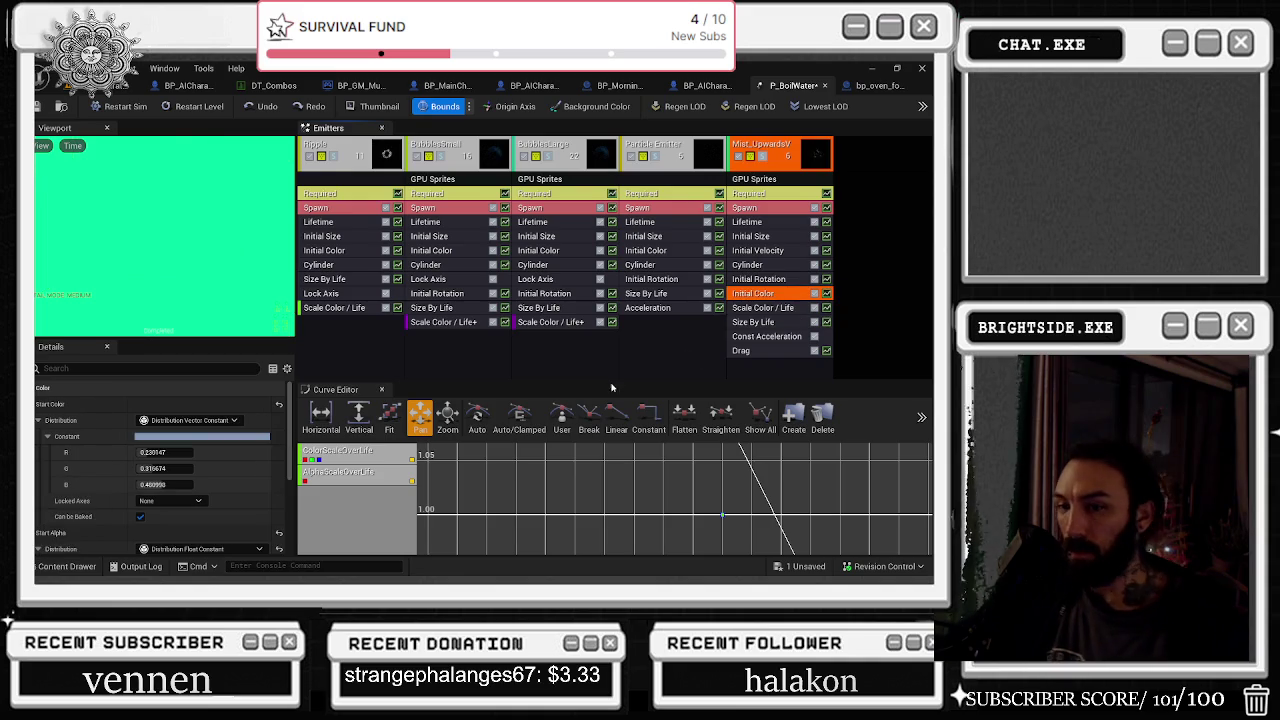
pyautogui.click(772, 310)
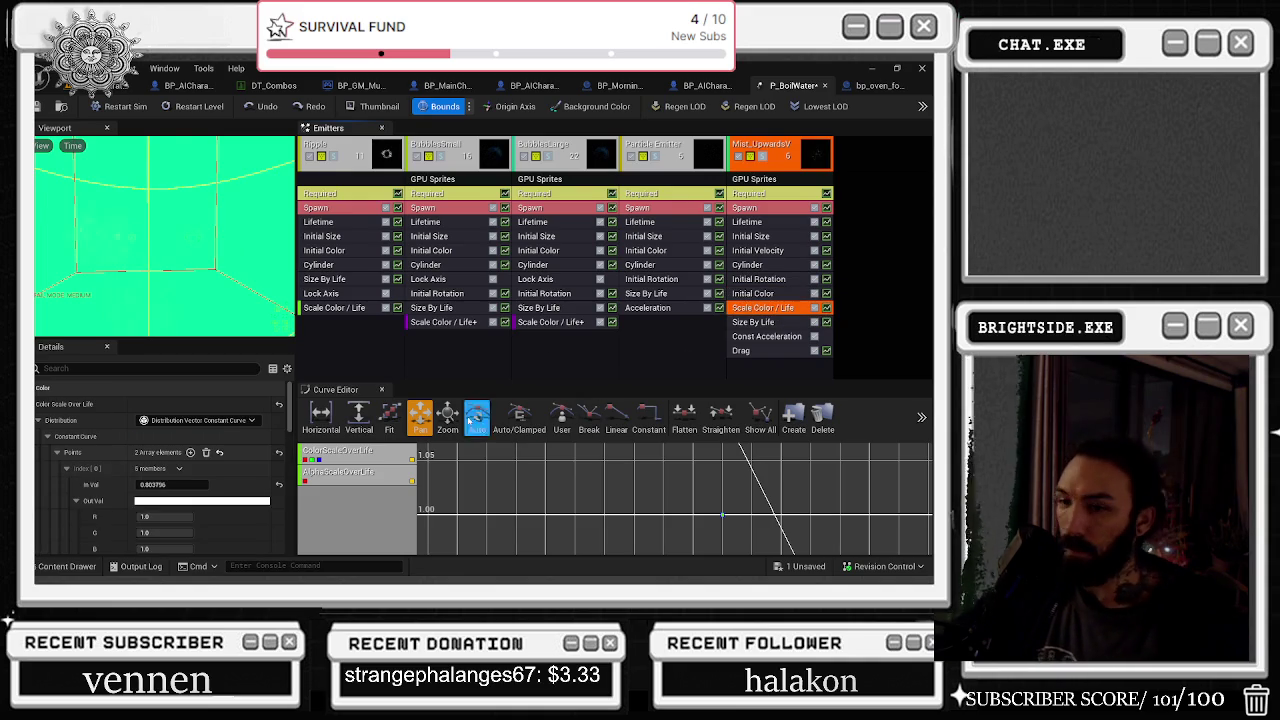
pyautogui.scroll(-10, 278, 470)
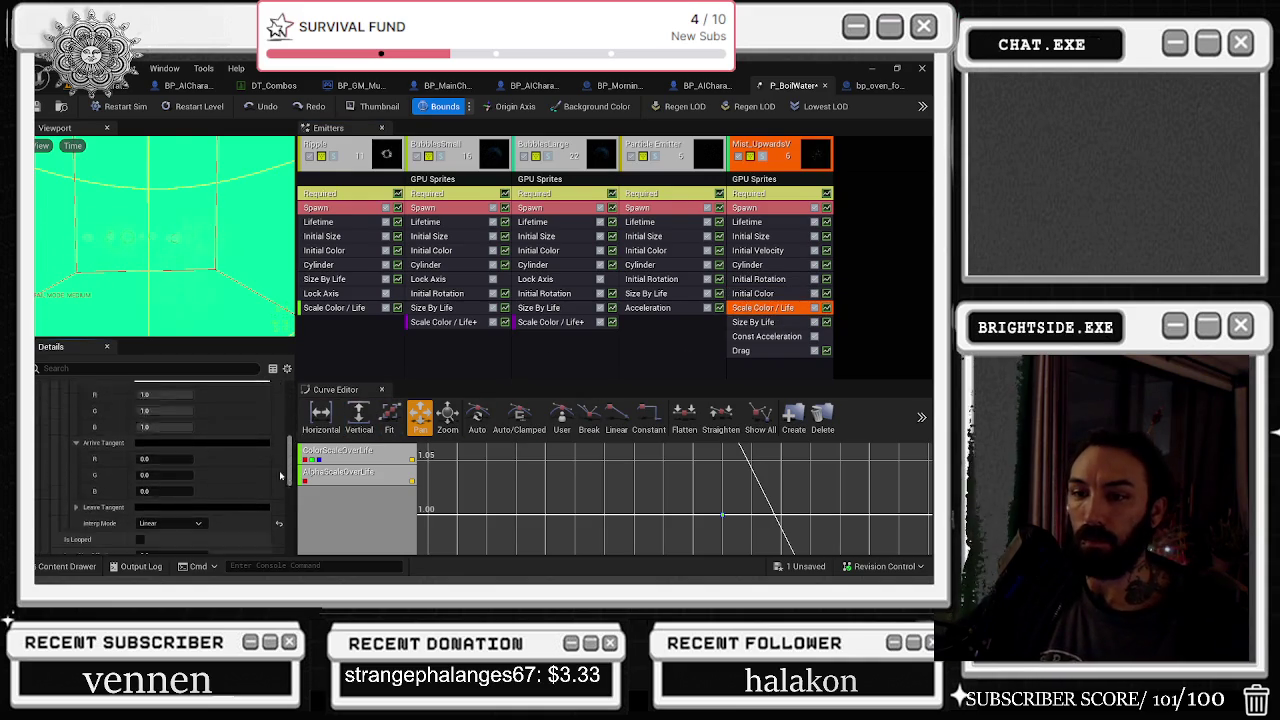
pyautogui.scroll(-5, 277, 493)
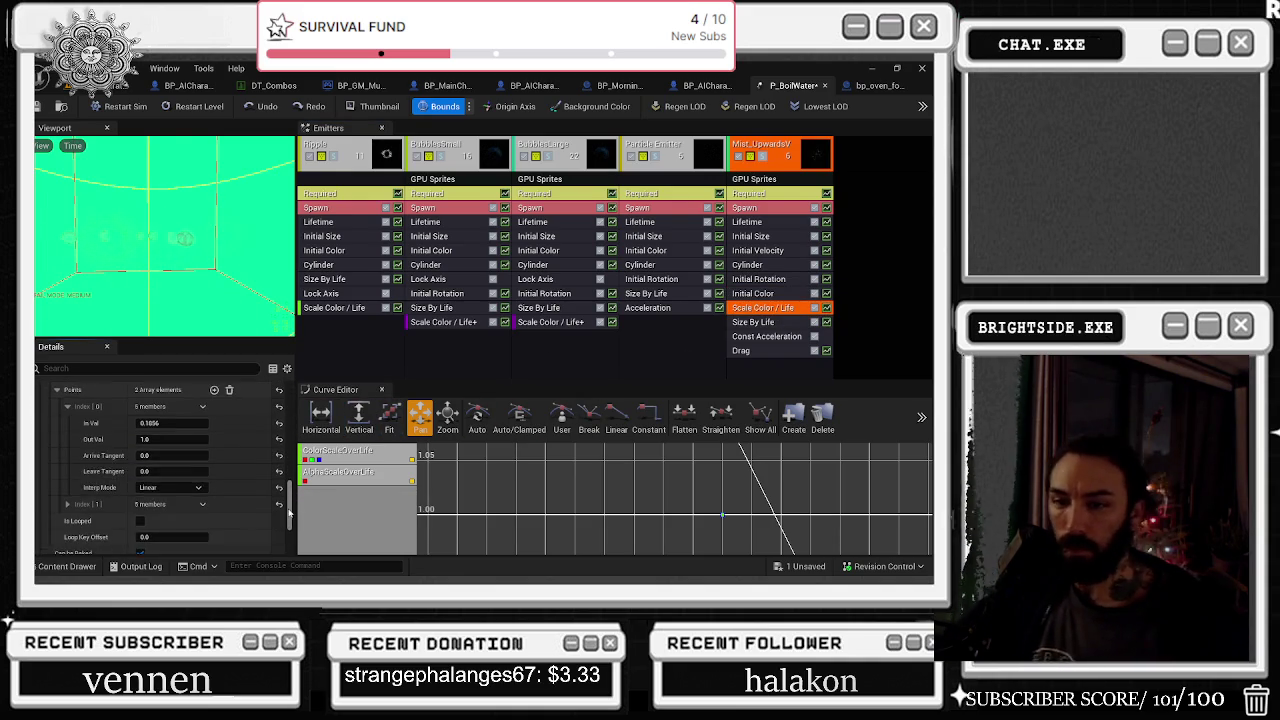
pyautogui.moveTo(174, 408); pyautogui.dragTo(180, 406)
# Save P_BoilWater, check BubblesSmall's colour-over-life curve, and return to the level editor
pyautogui.click(40, 106)
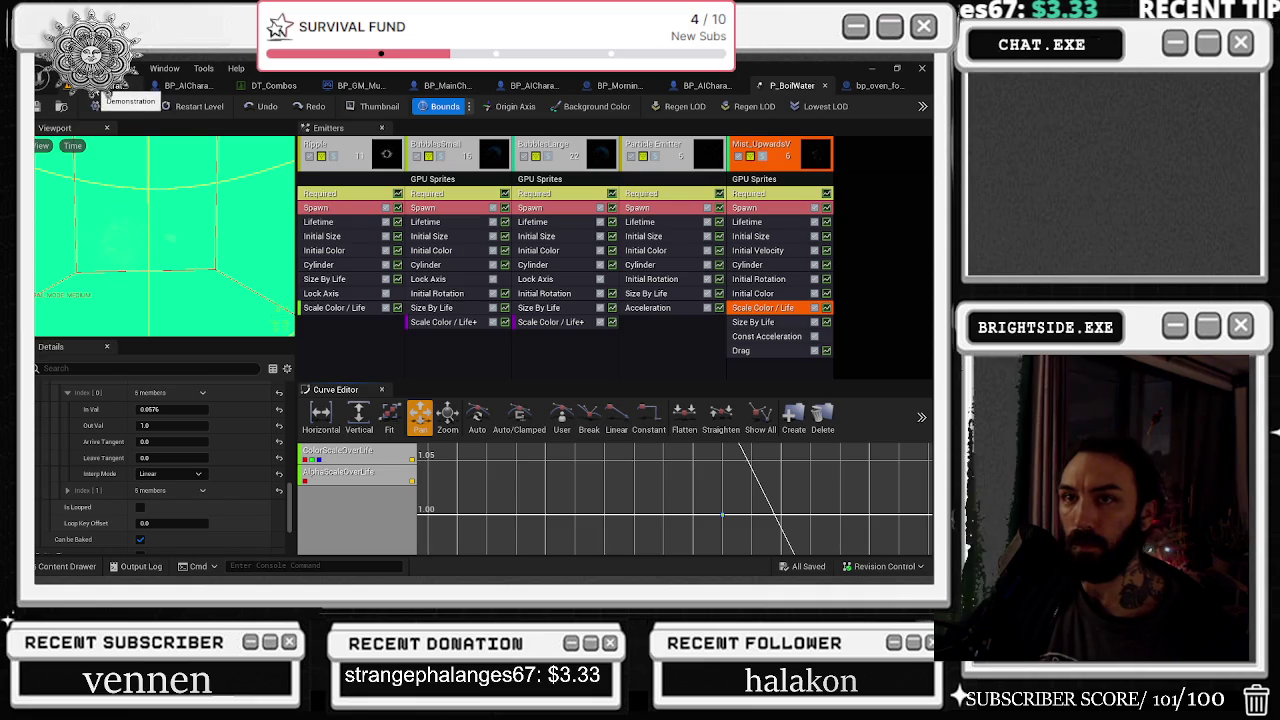
pyautogui.click(457, 148)
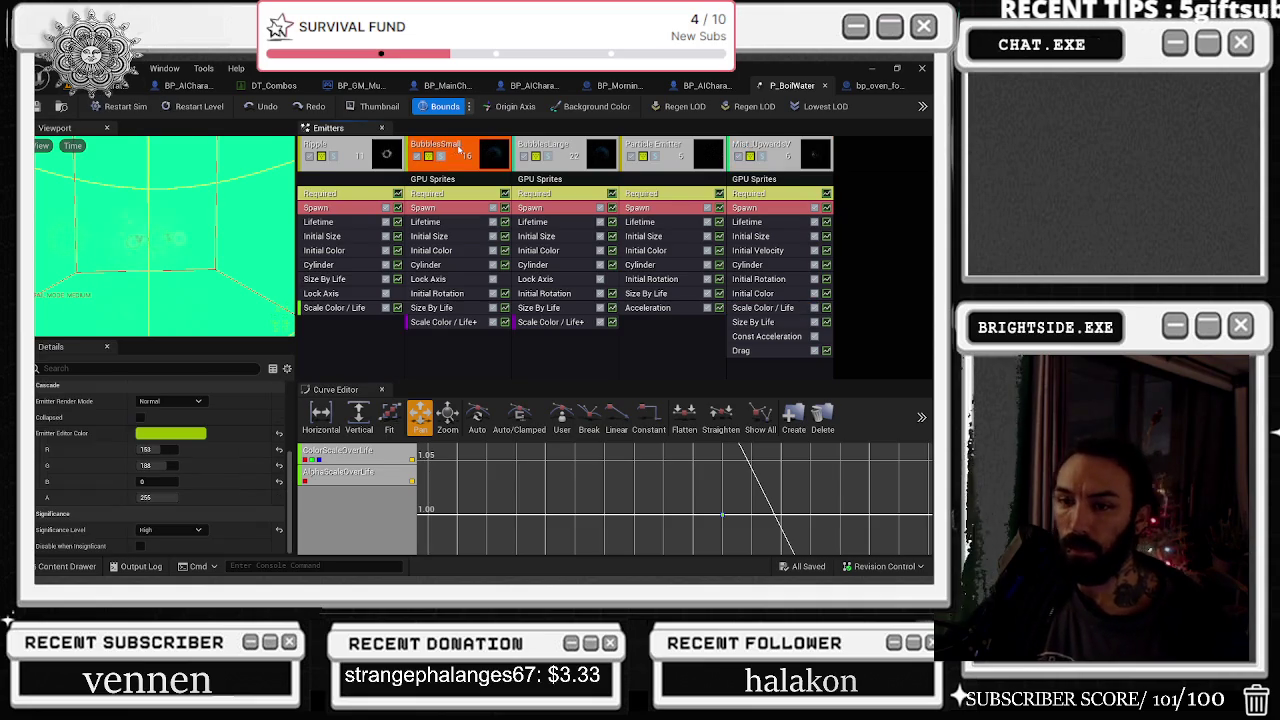
pyautogui.click(445, 322)
pyautogui.scroll(-5, 293, 425)
pyautogui.scroll(5, 293, 425)
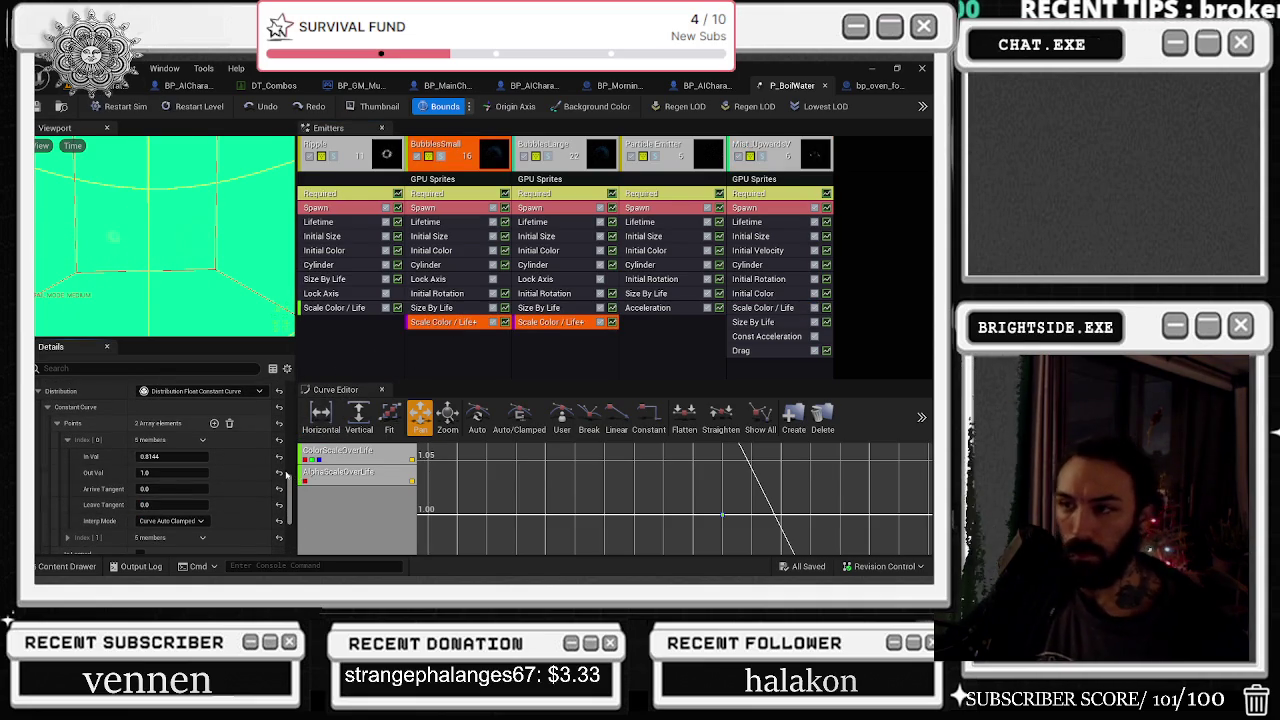
pyautogui.click(115, 86)
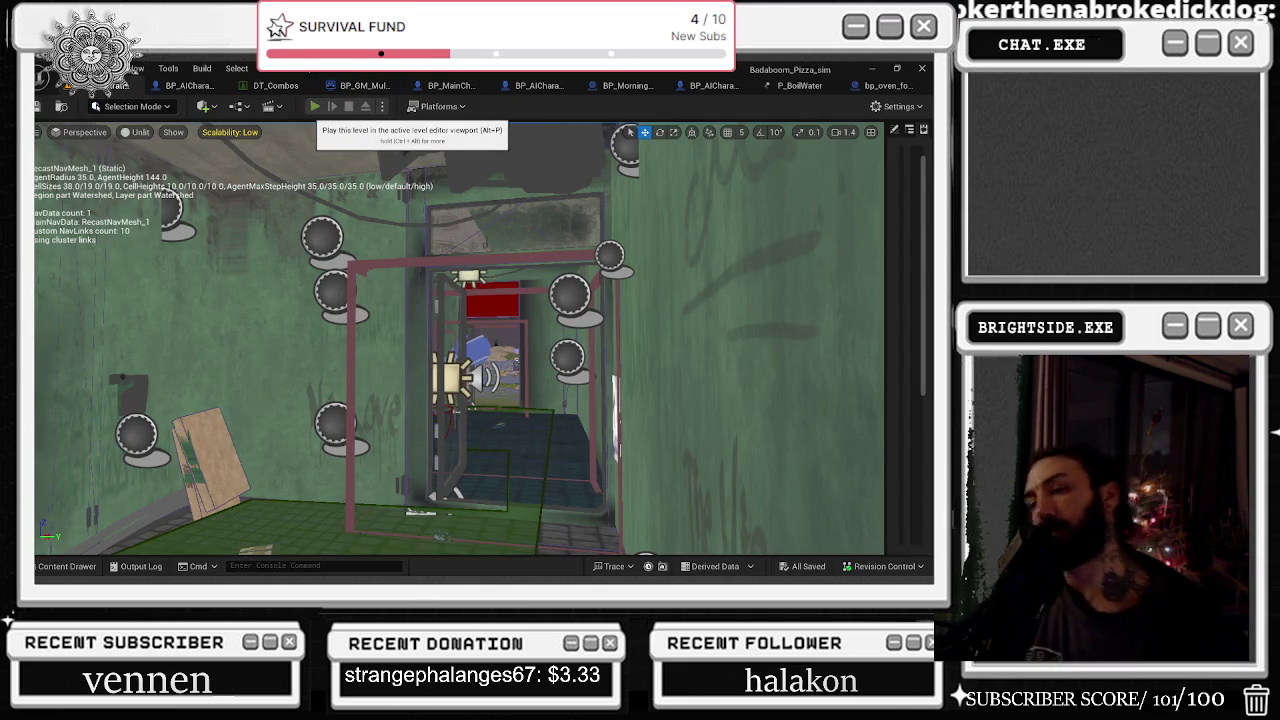
# Run Play In Editor, which crashes to the Crash Reporter, then show the desktop
pyautogui.click(314, 106)
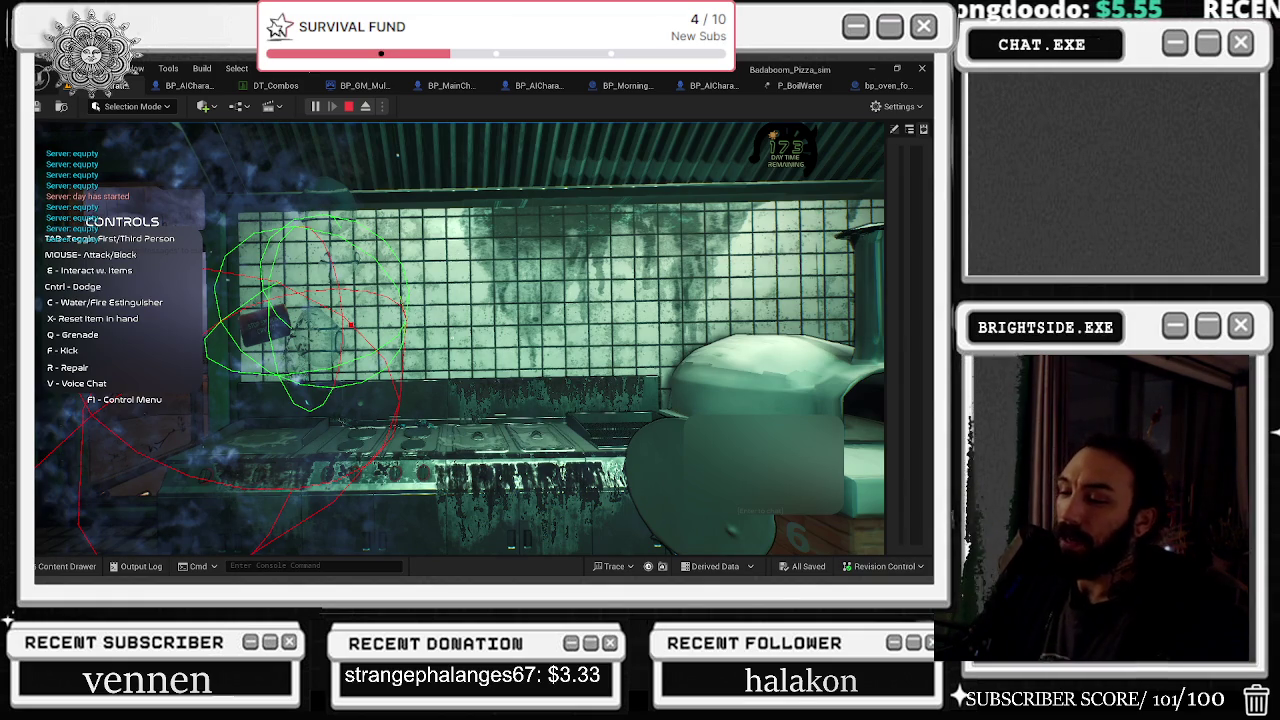
pyautogui.press('super+d')
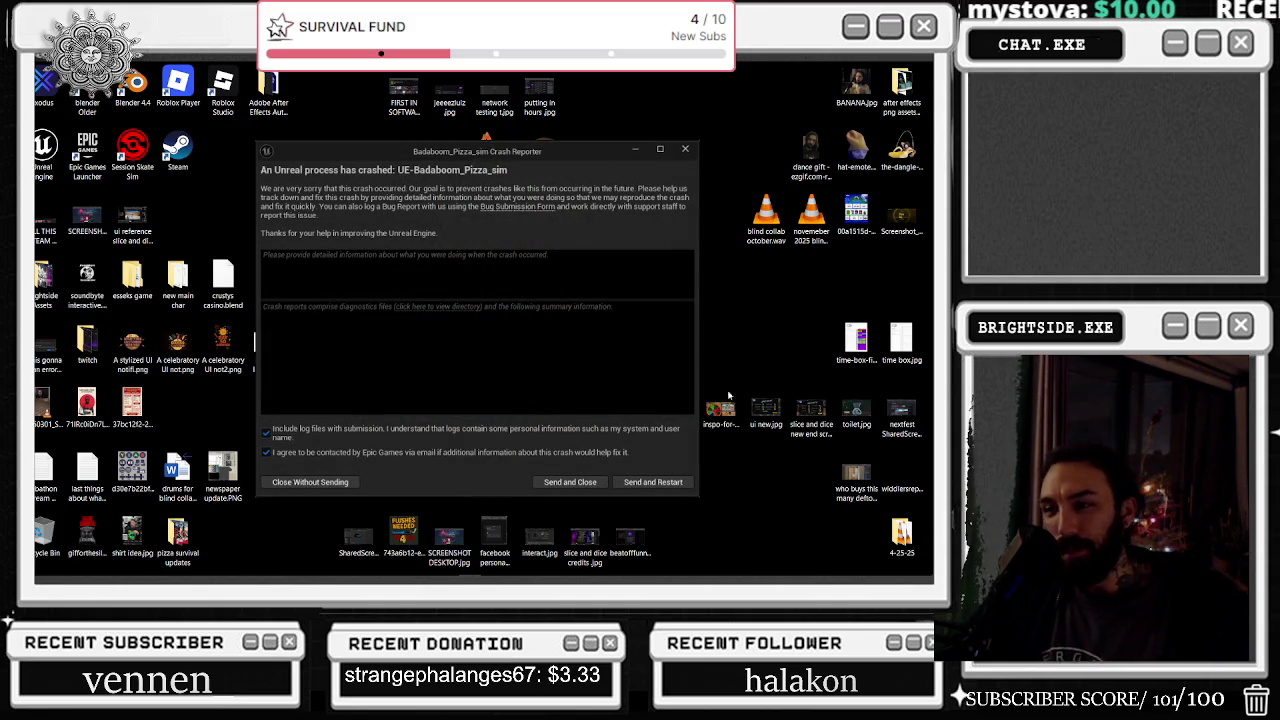
# Send the crash report, restart Unreal, and launch Google Chrome while the editor reloads
pyautogui.click(649, 481)
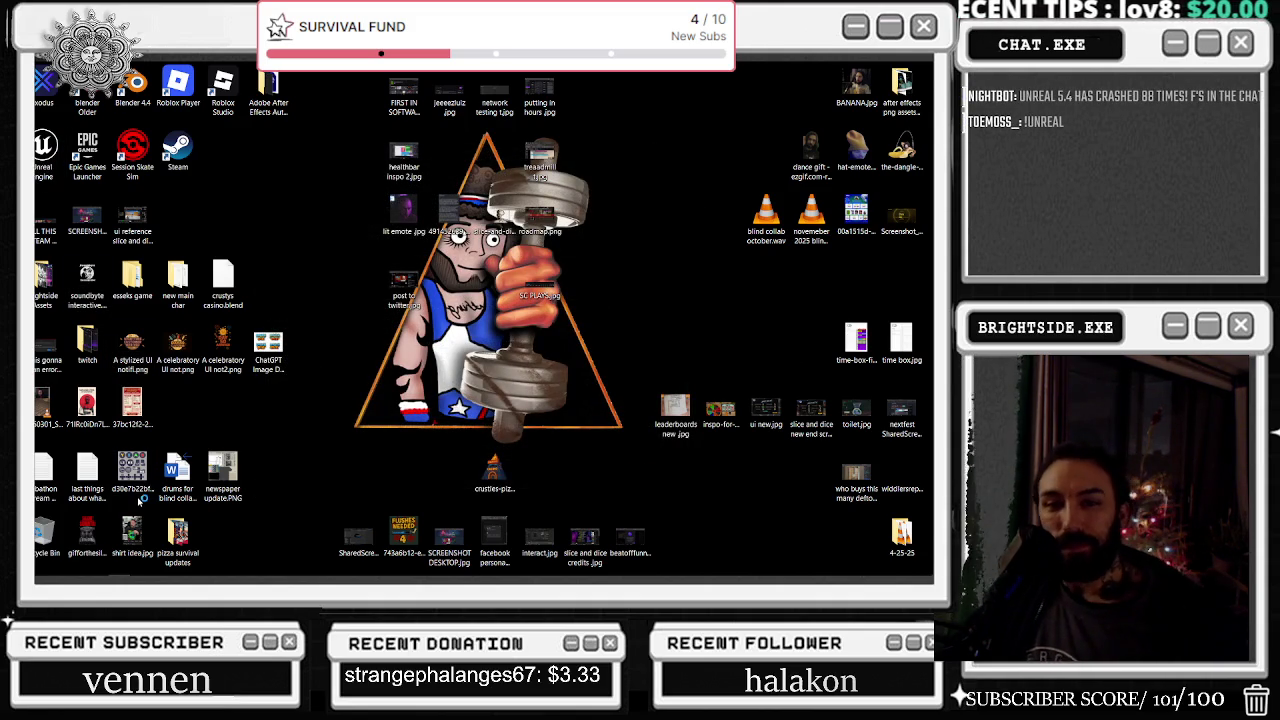
pyautogui.moveTo(372, 578)
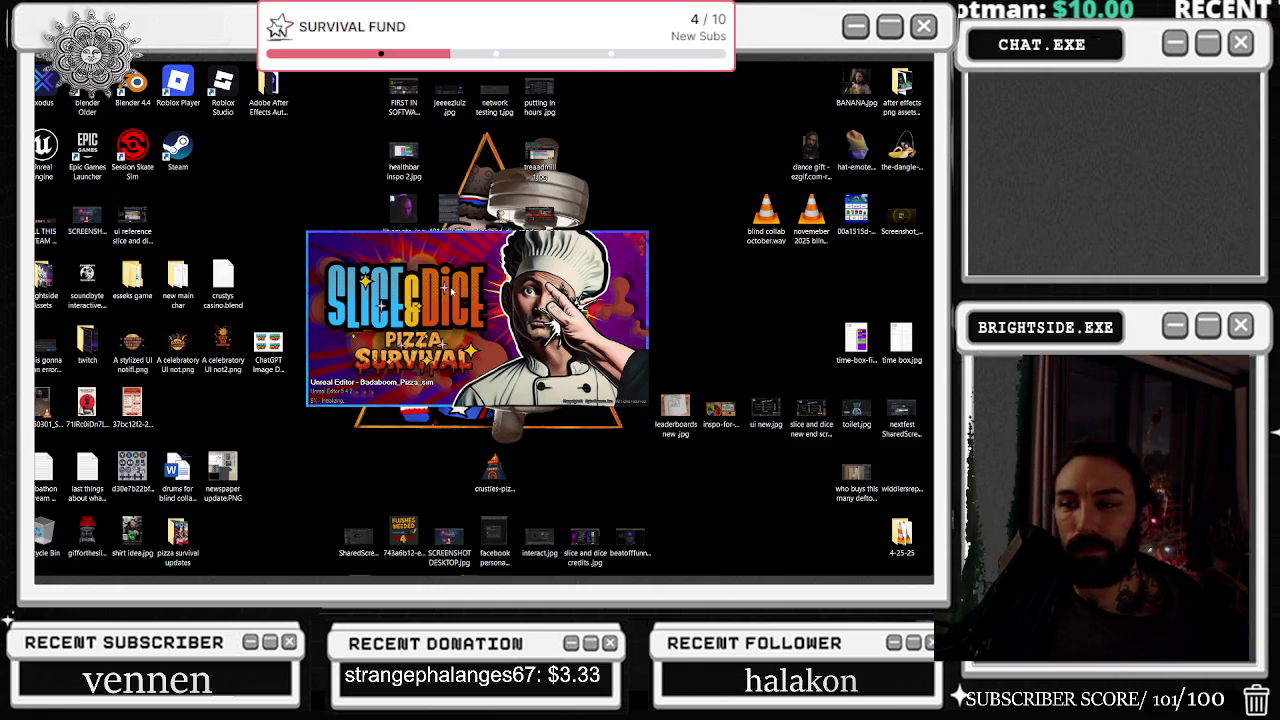
pyautogui.moveTo(231, 582)
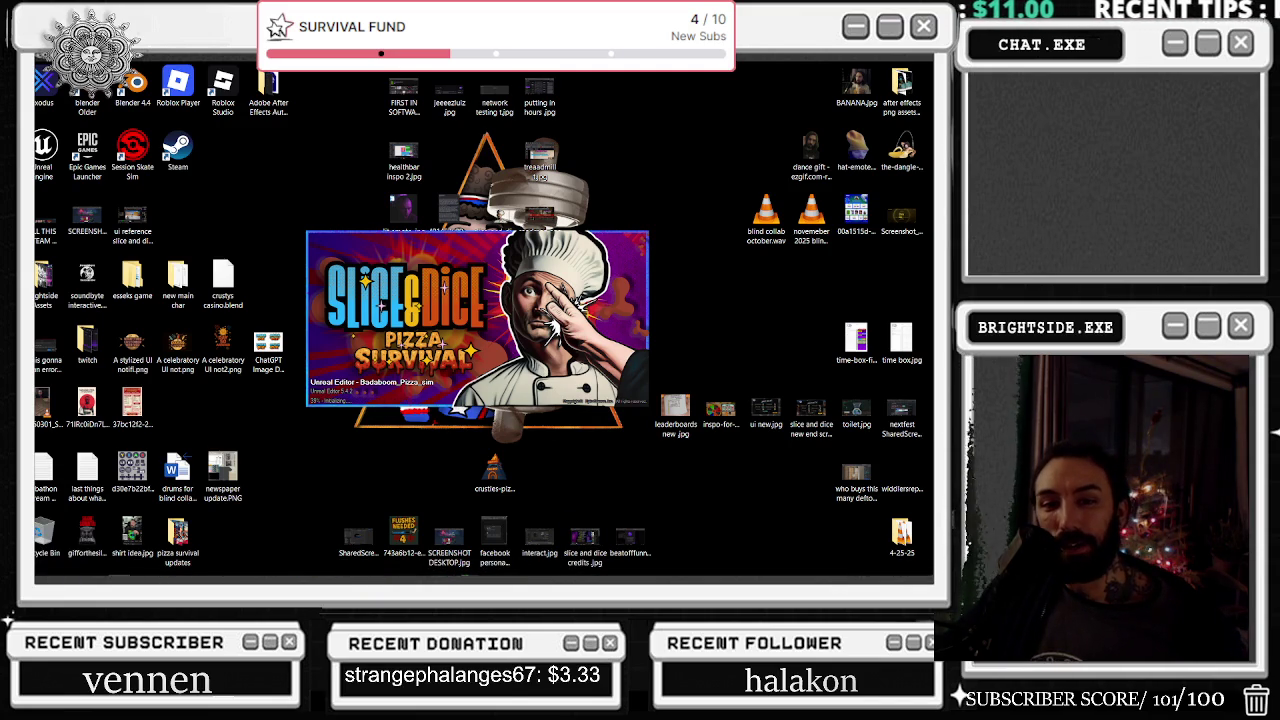
pyautogui.moveTo(558, 560)
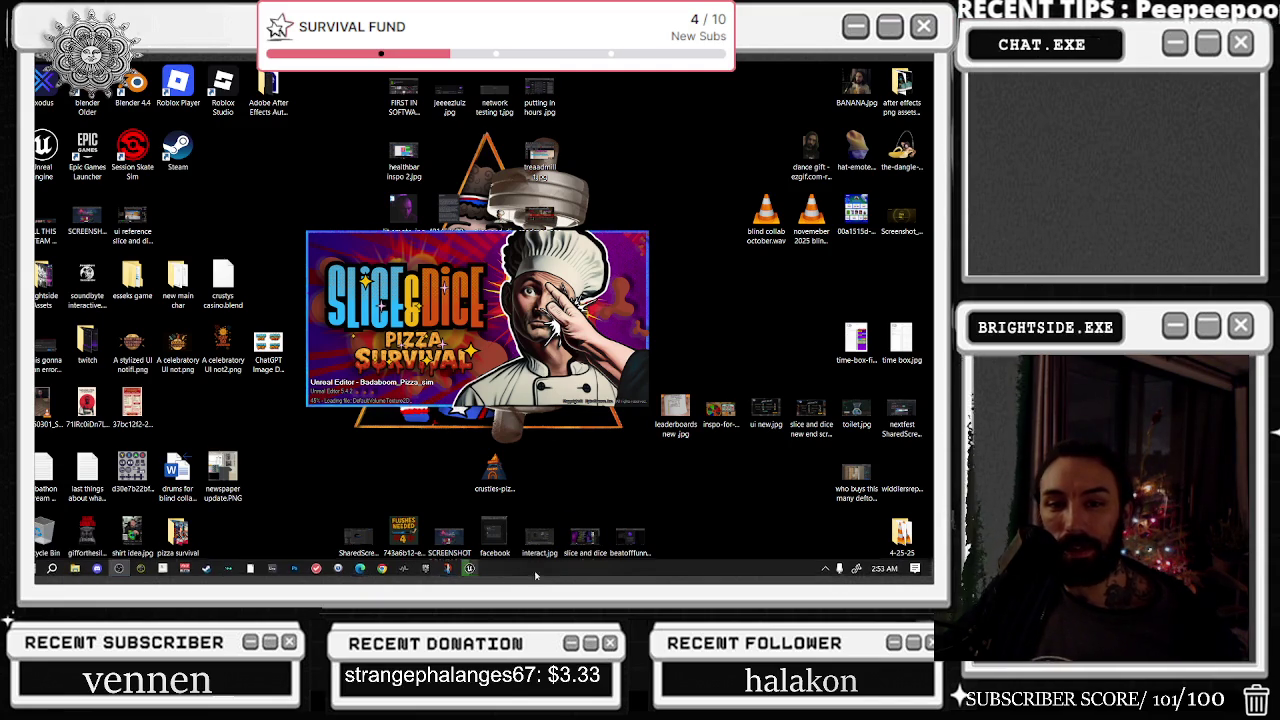
pyautogui.click(380, 568)
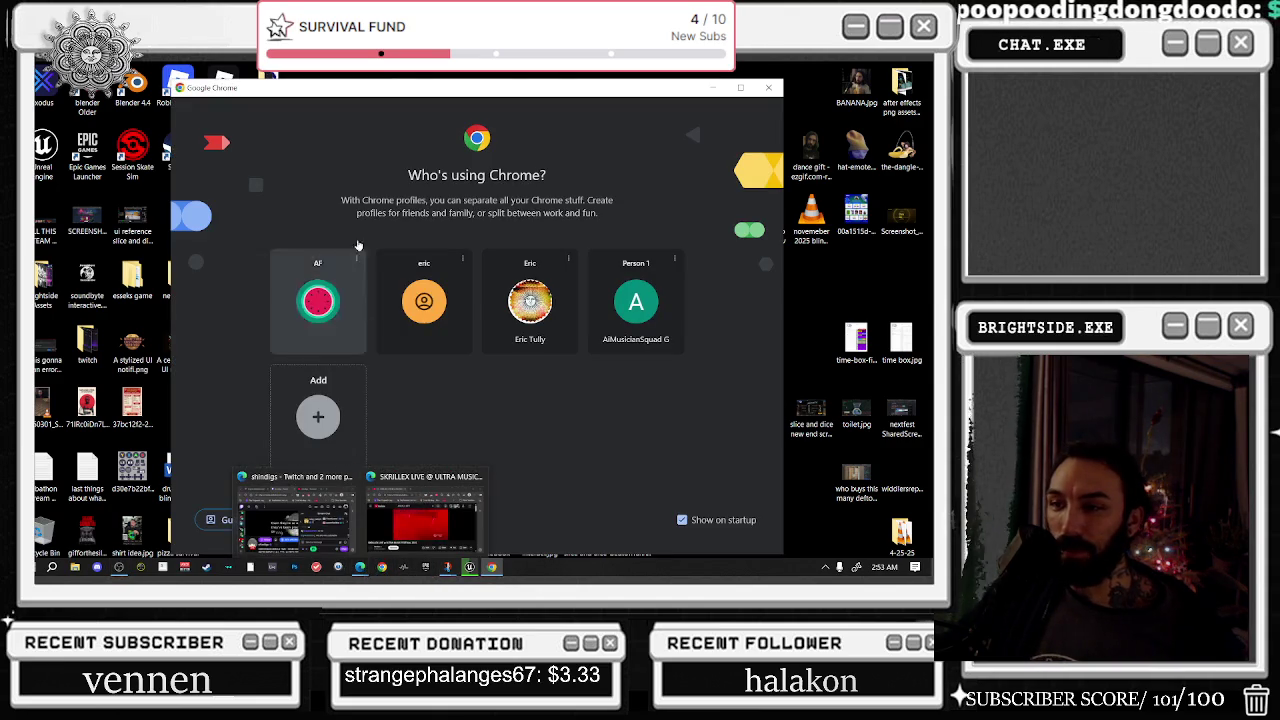
pyautogui.moveTo(388, 79); pyautogui.dragTo(388, 168)
pyautogui.hotkey('alt', 'F4')
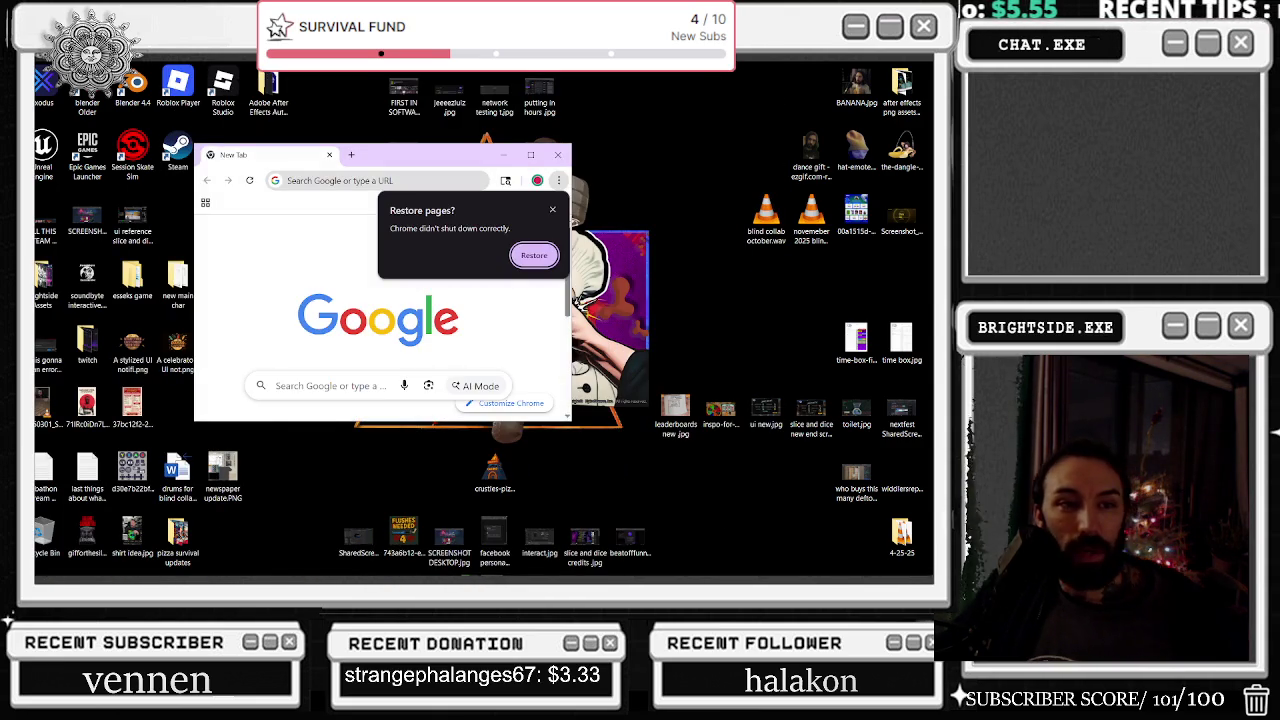
pyautogui.moveTo(406, 150)
pyautogui.mouseDown()
pyautogui.moveTo(280, 213)
pyautogui.moveTo(359, 188)
pyautogui.mouseUp()
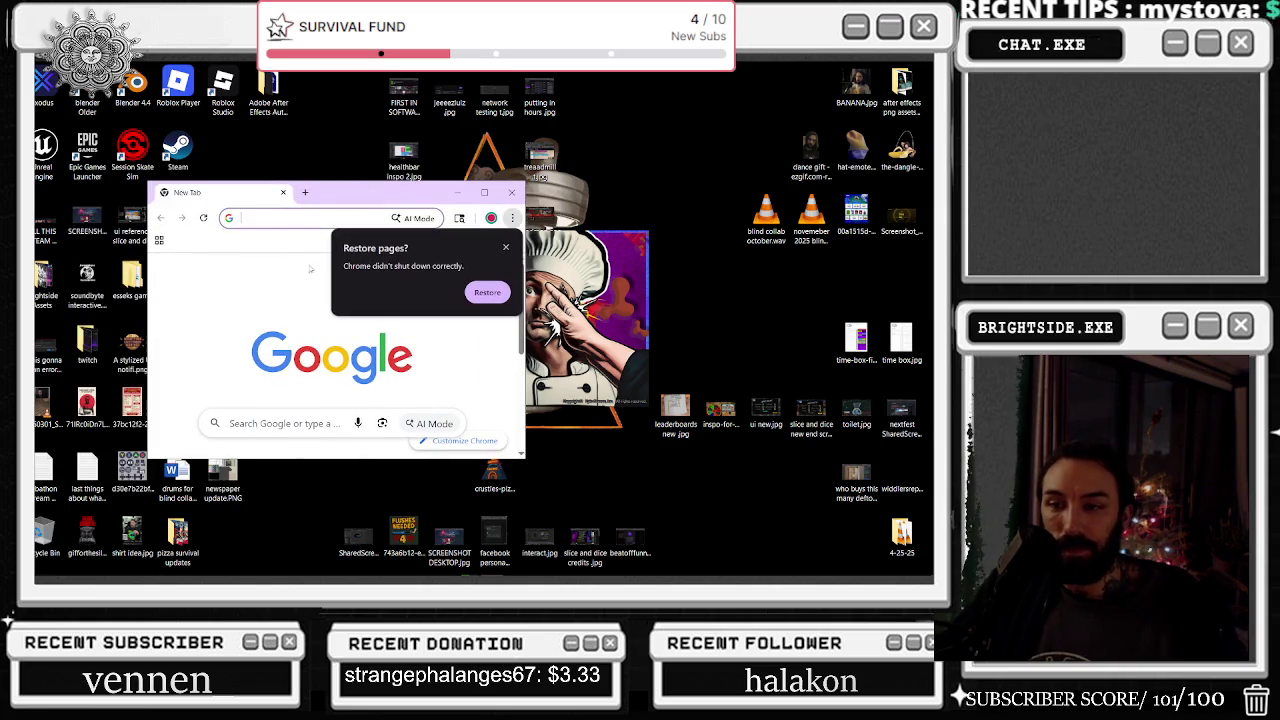
pyautogui.hotkey('alt', 'Tab')
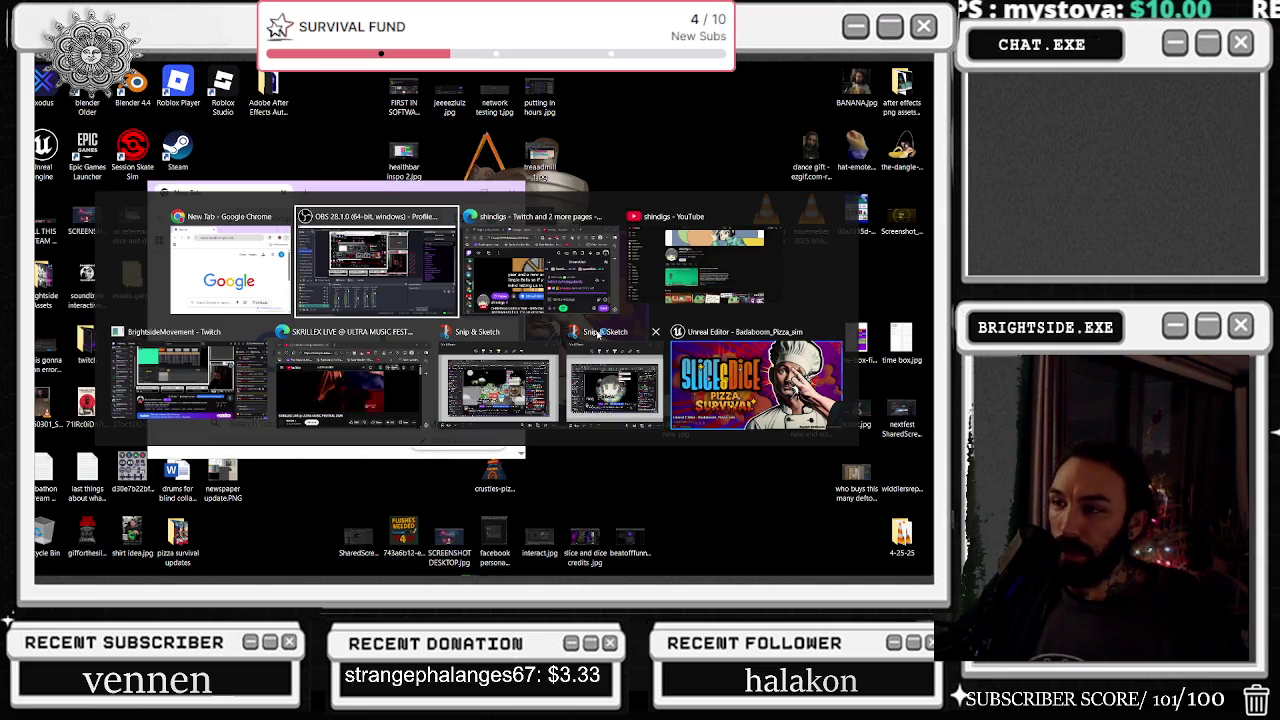
pyautogui.click(237, 405)
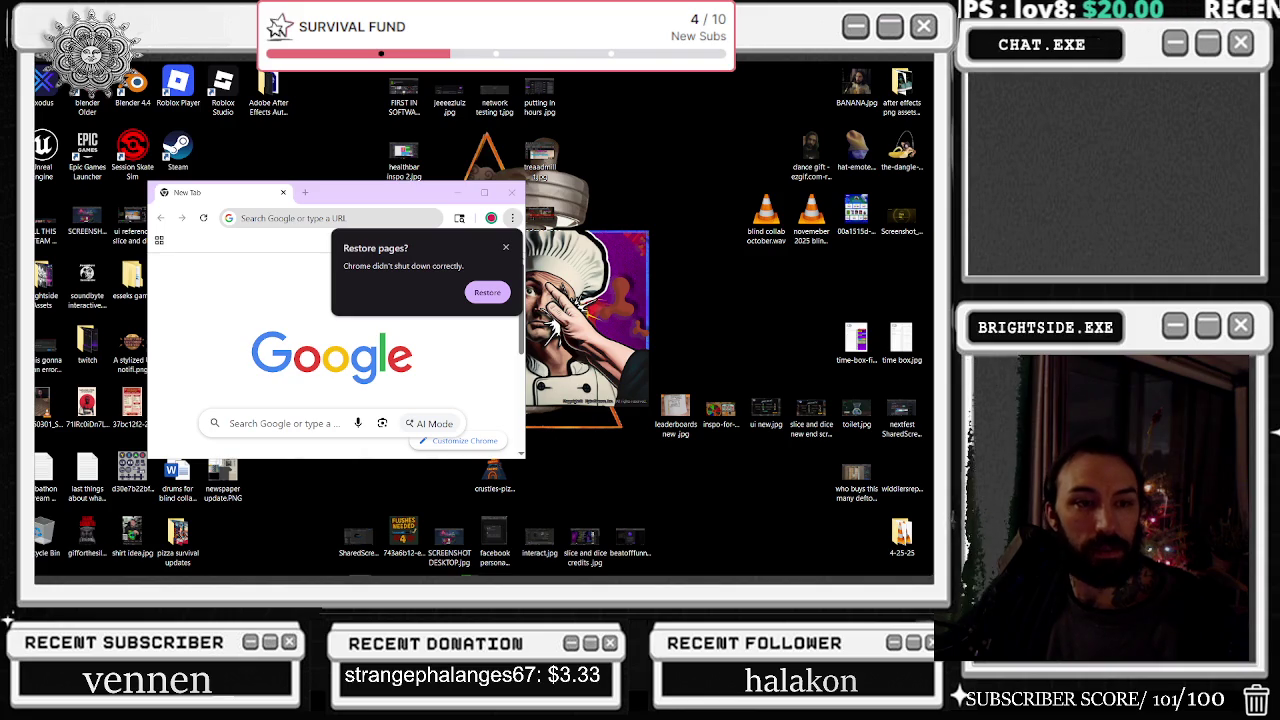
pyautogui.click(272, 218)
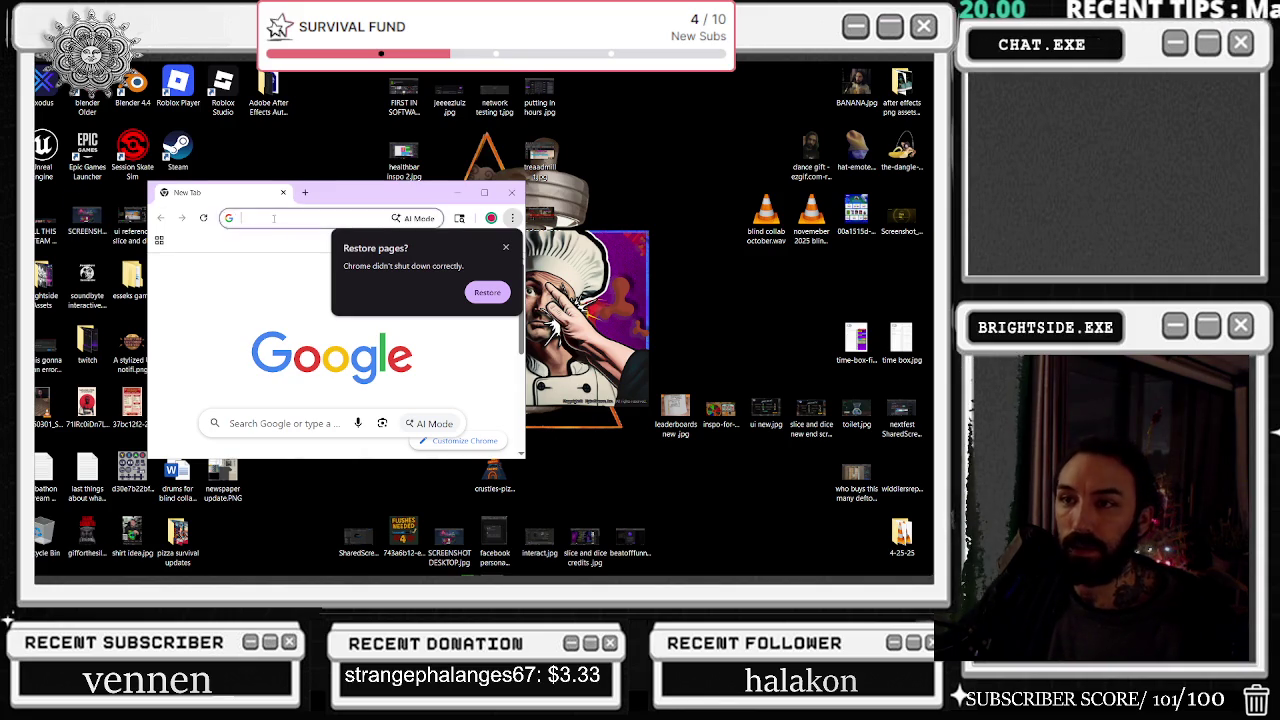
pyautogui.write('https://www.twitch.tv/brightsidemovement')
pyautogui.press('Return')
pyautogui.click(484, 192)
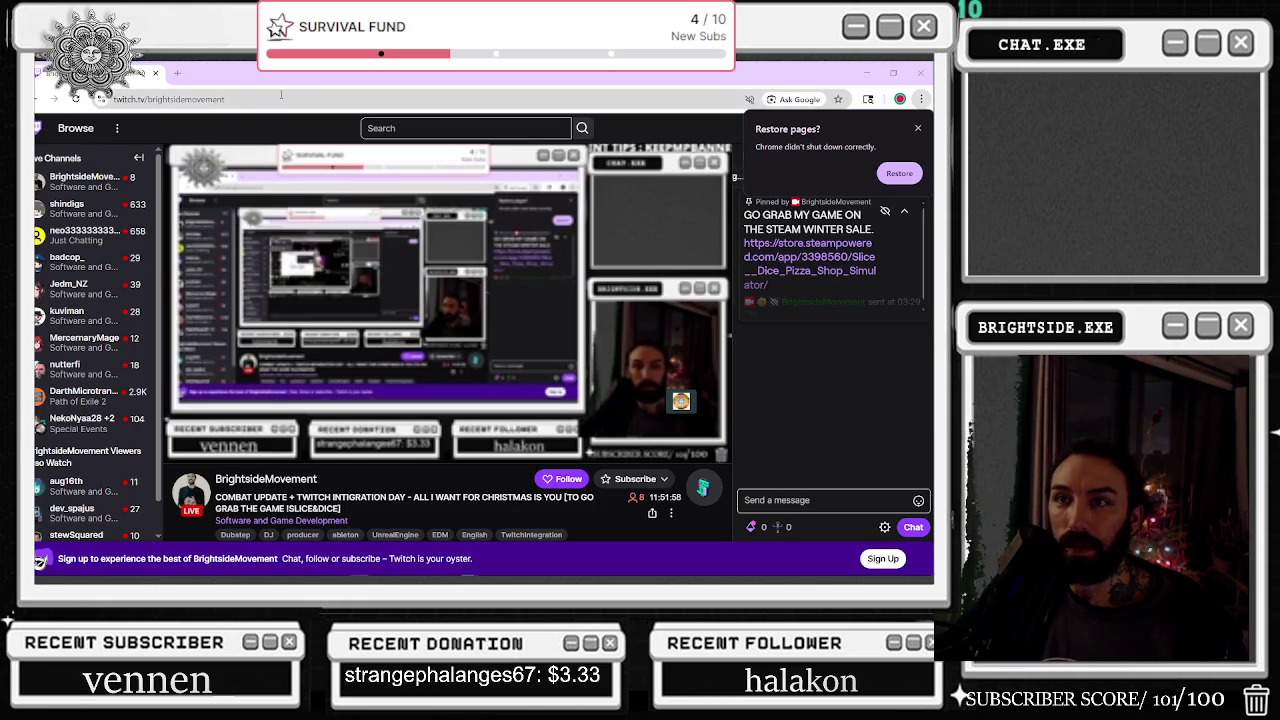
# Open the Skrillex Ultra Music Festival 2025 YouTube video and skip ahead to about 35:05
pyautogui.hotkey('ctrl', 'l')
pyautogui.write('https://www.youtube.com/watch?v=ni2pGkTPLDo')
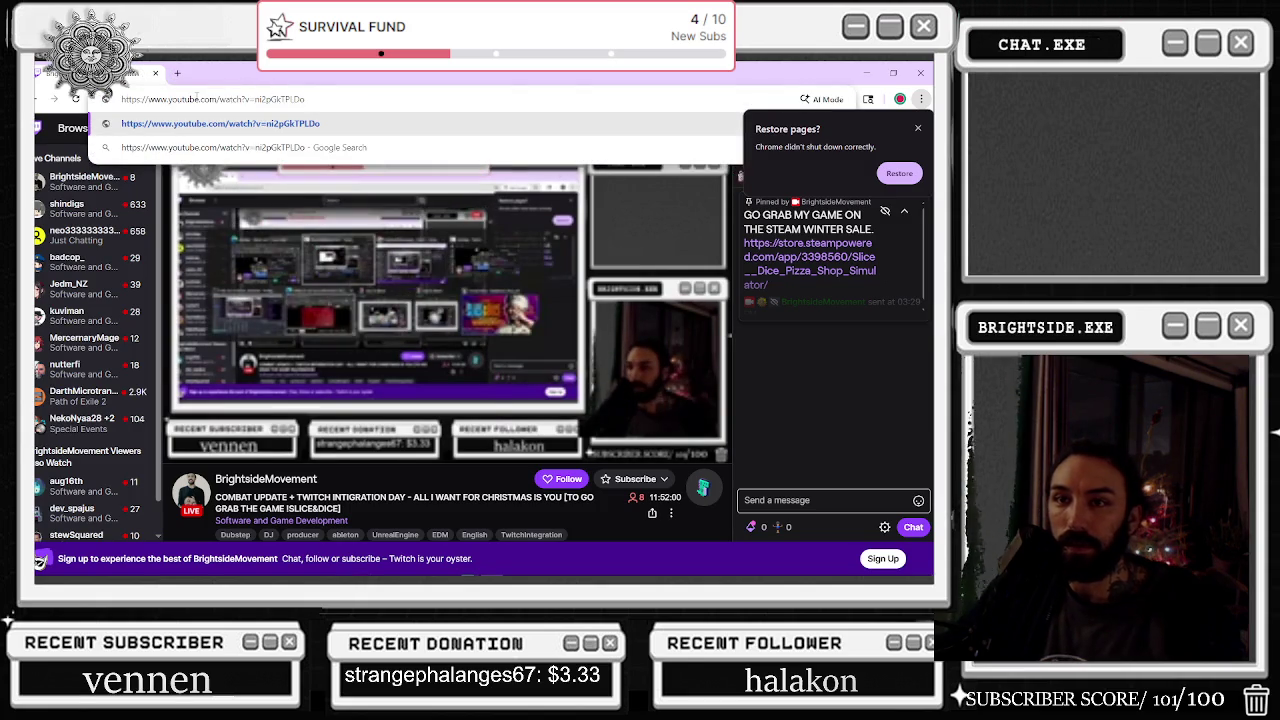
pyautogui.press('Return')
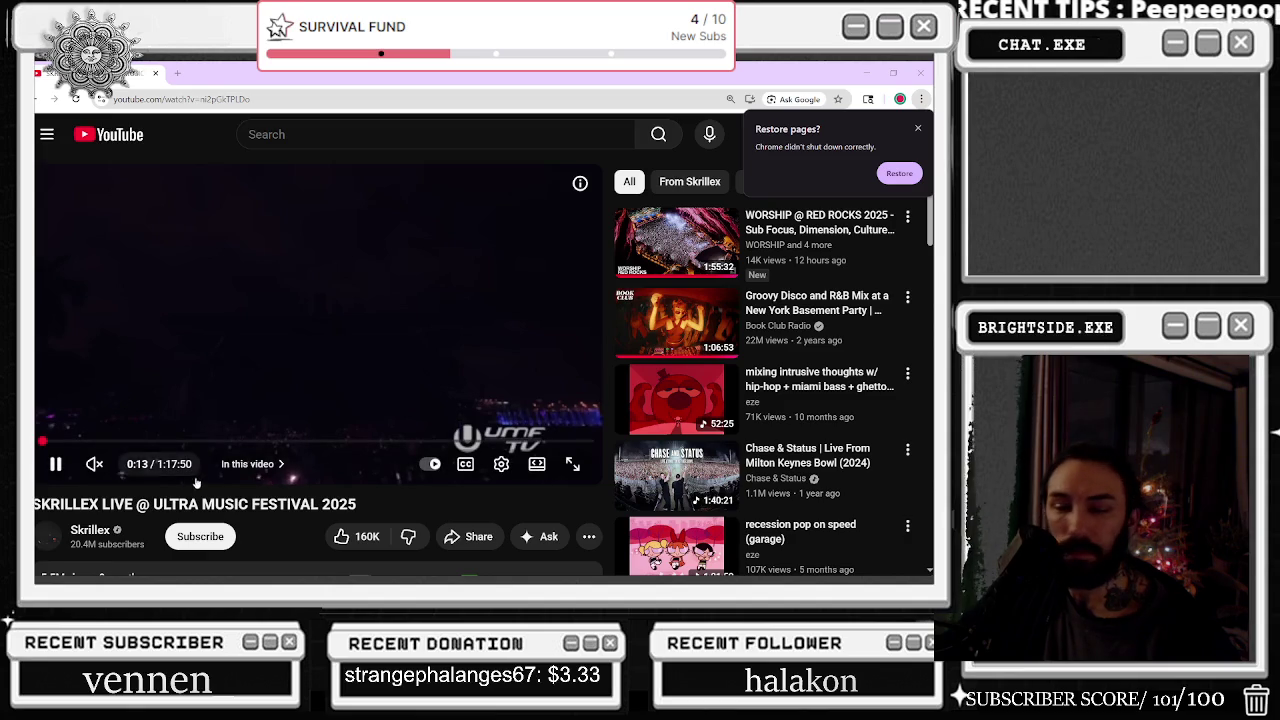
pyautogui.moveTo(200, 440); pyautogui.dragTo(299, 429)
# Unmute the Skrillex video and resume its playback
pyautogui.click(299, 429)
pyautogui.click(94, 464)
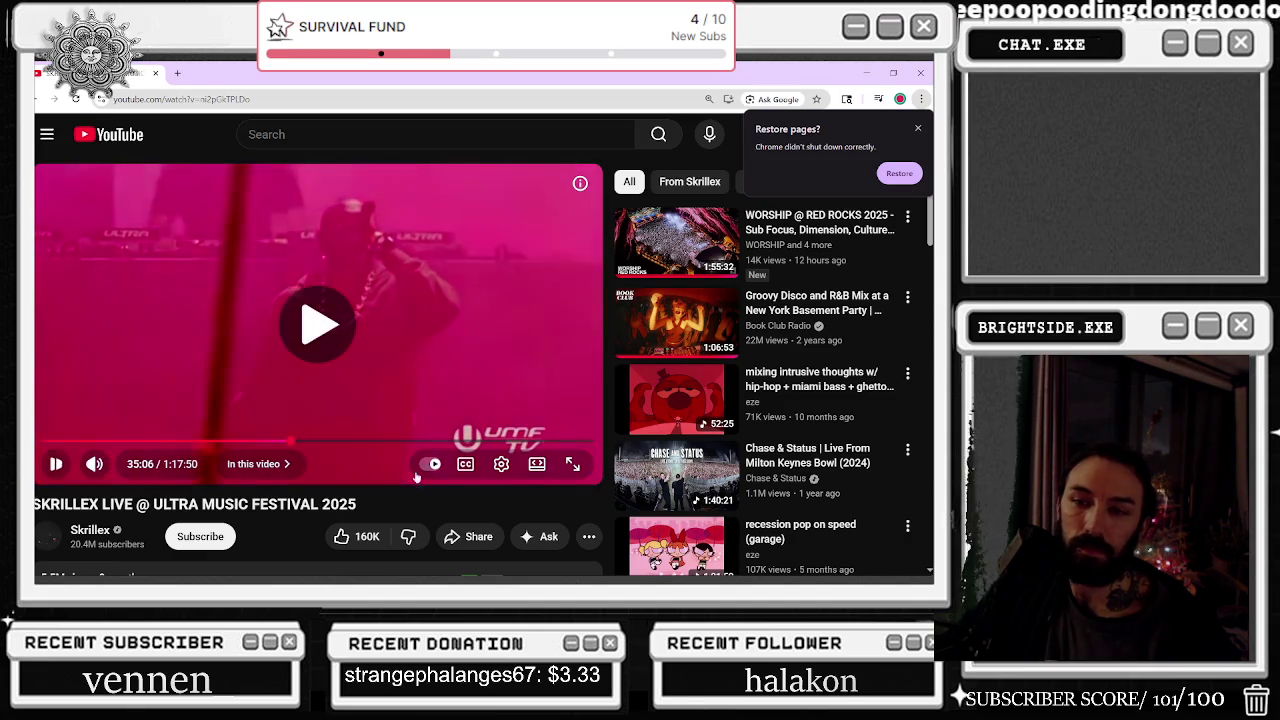
pyautogui.click(318, 323)
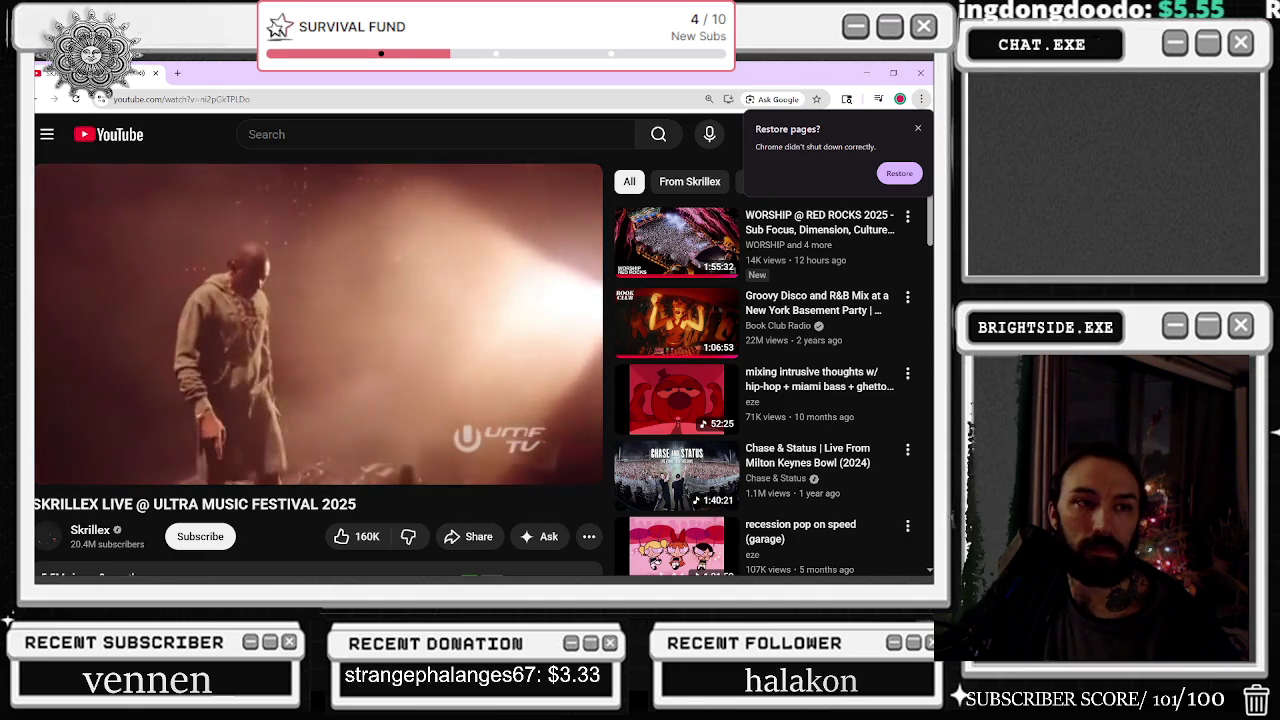
# Maximize the Twitch window, select its page address, then minimize the browser
pyautogui.hotkey('alt', 'Tab')
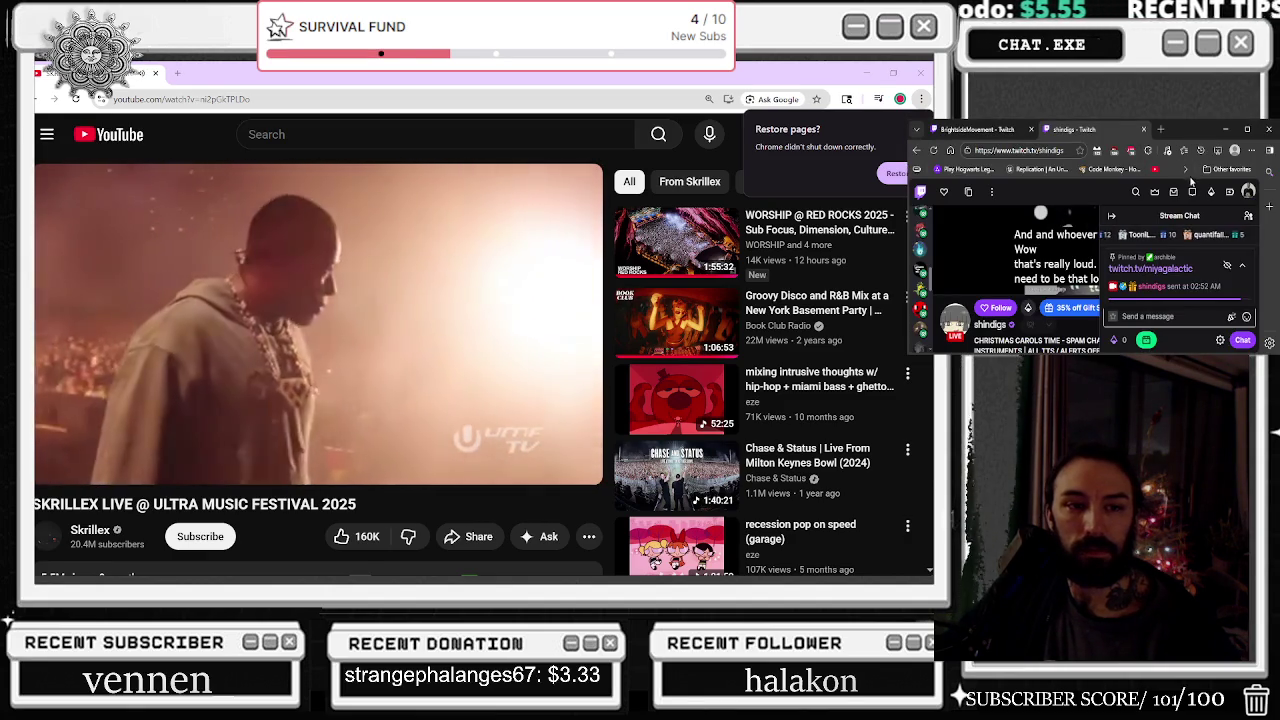
pyautogui.press('super+Up')
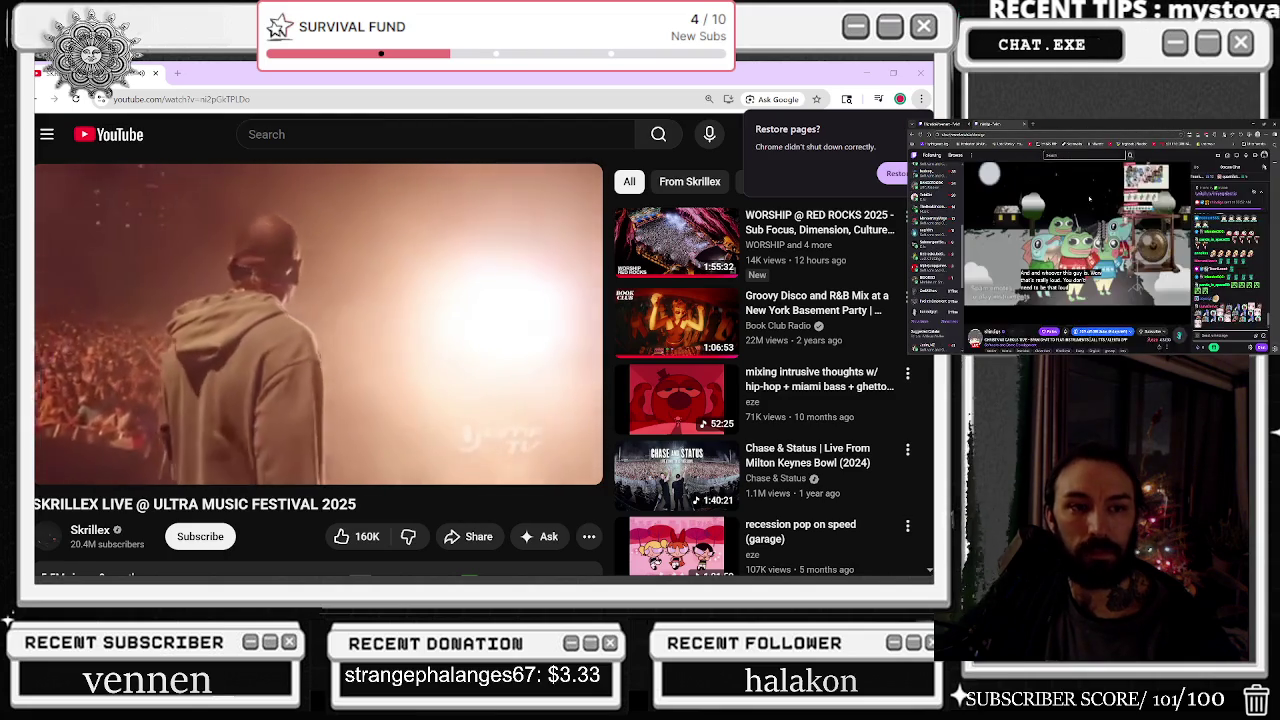
pyautogui.doubleClick(1095, 137)
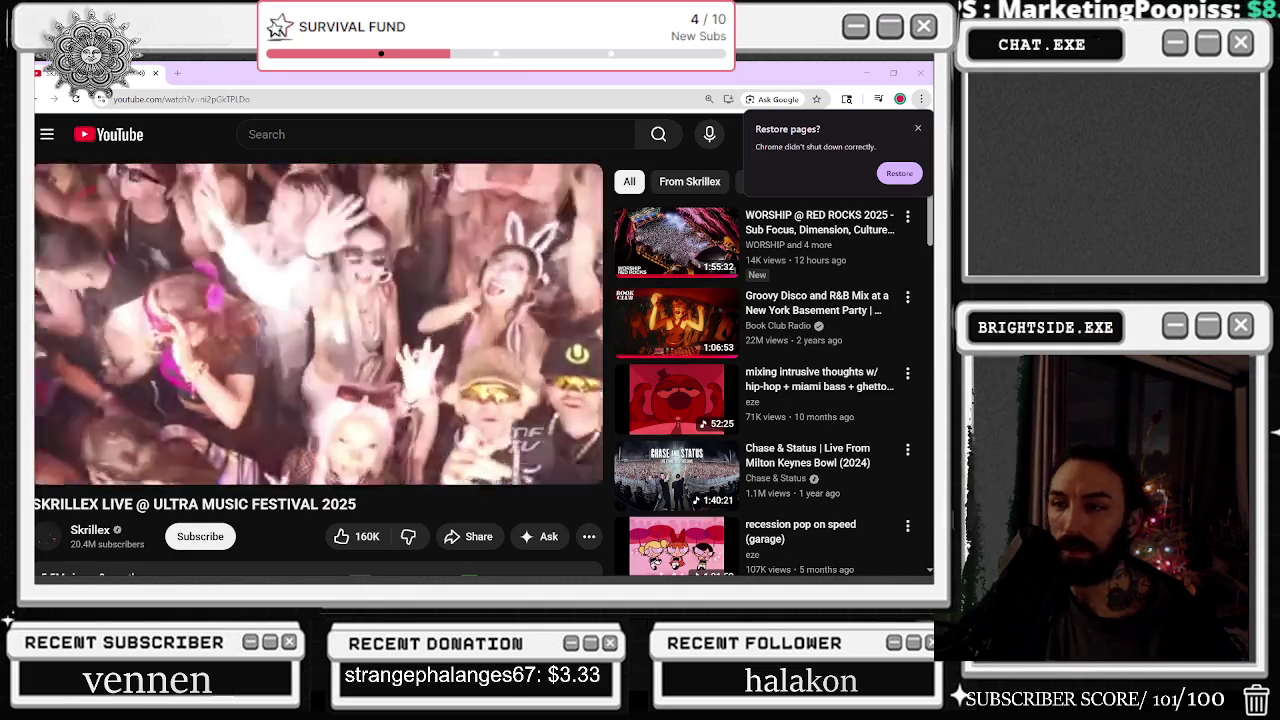
pyautogui.click(867, 72)
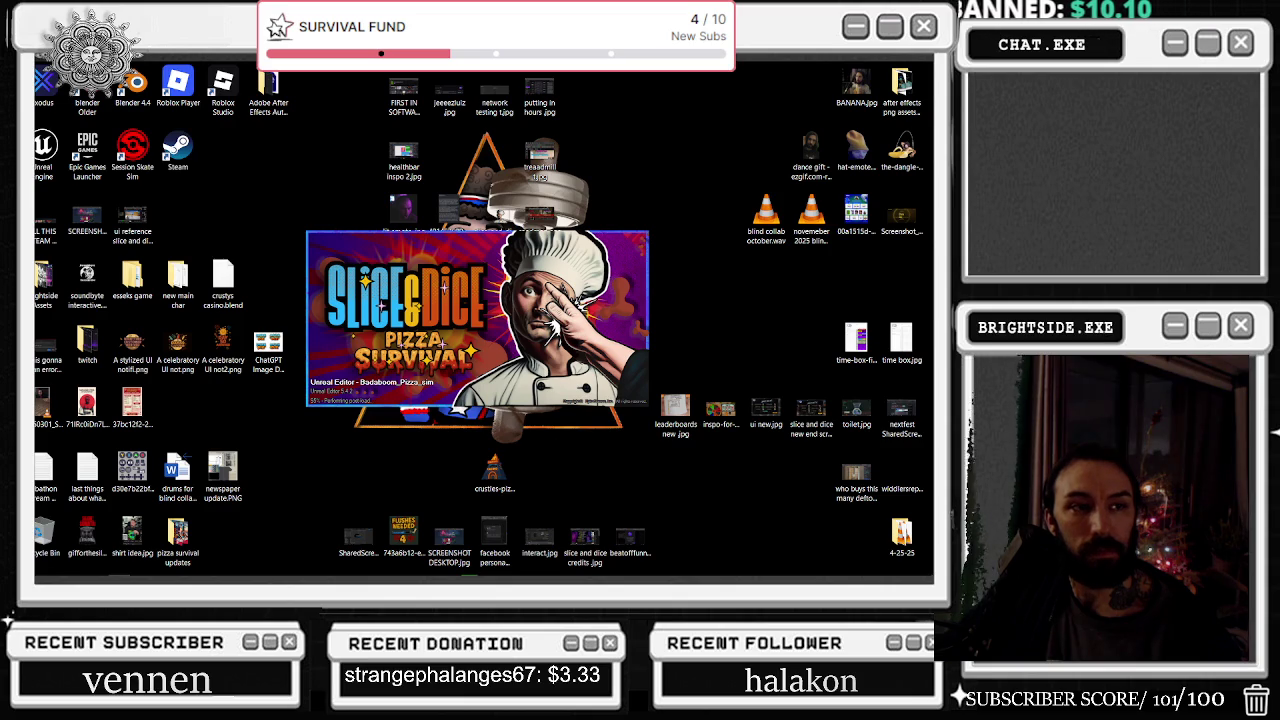
# Open Task Manager from the taskbar and end a Microsoft Edge process
pyautogui.moveTo(381, 583)
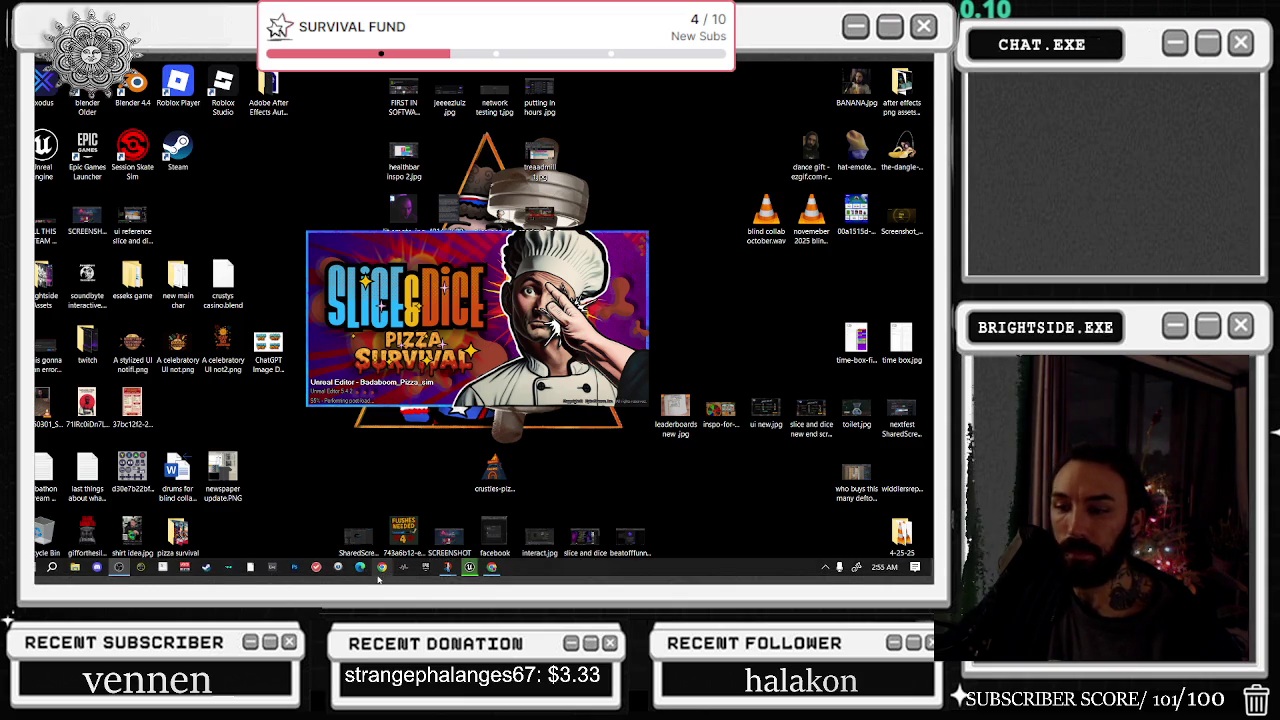
pyautogui.rightClick(769, 578)
pyautogui.click(790, 516)
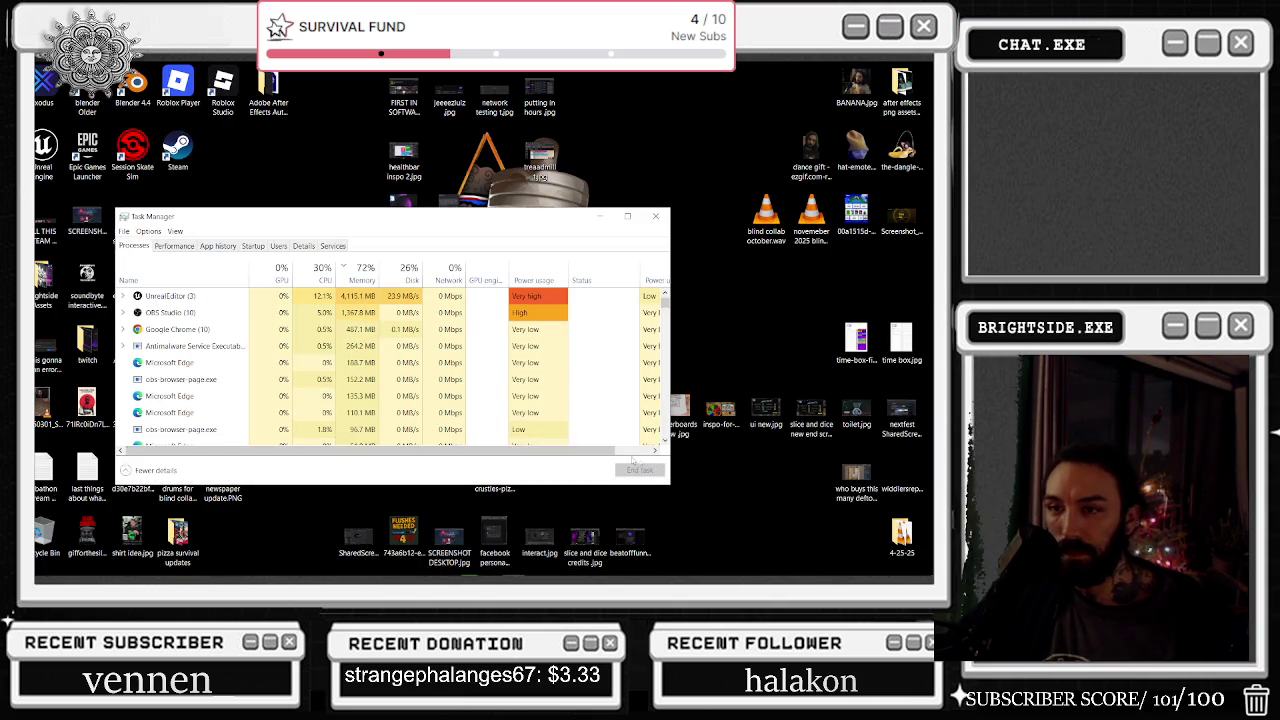
pyautogui.click(195, 362)
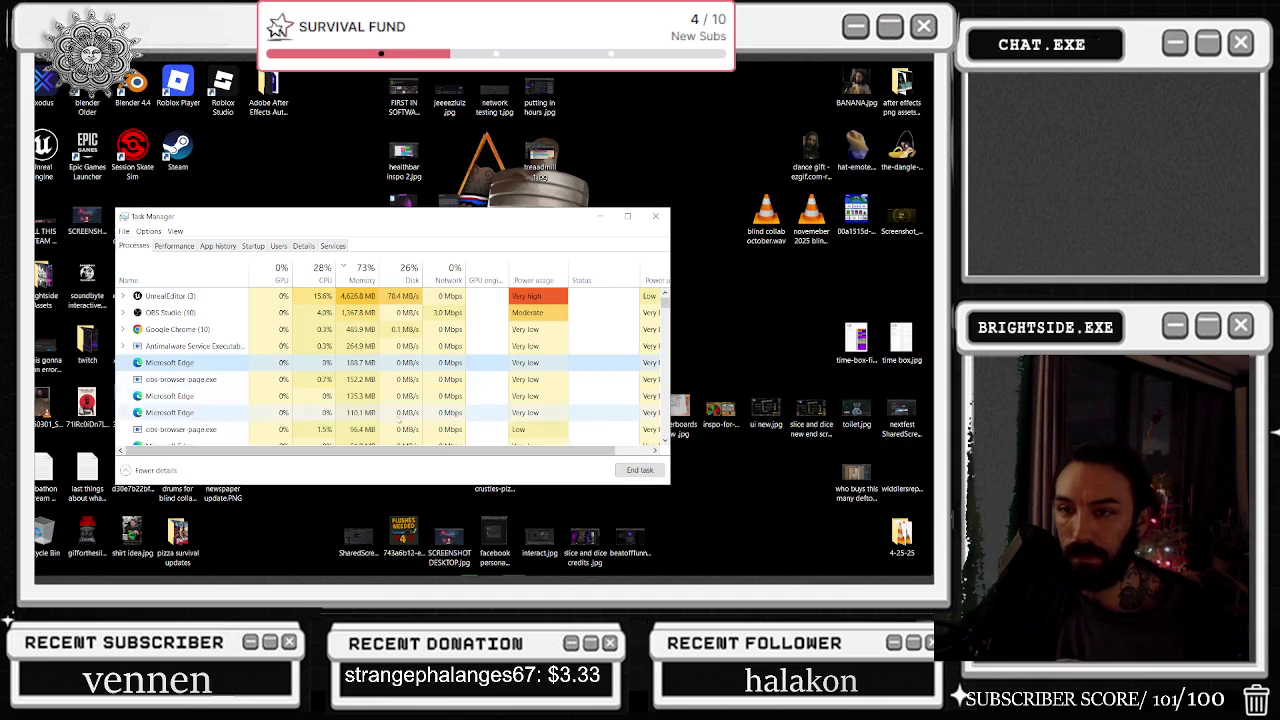
pyautogui.click(640, 470)
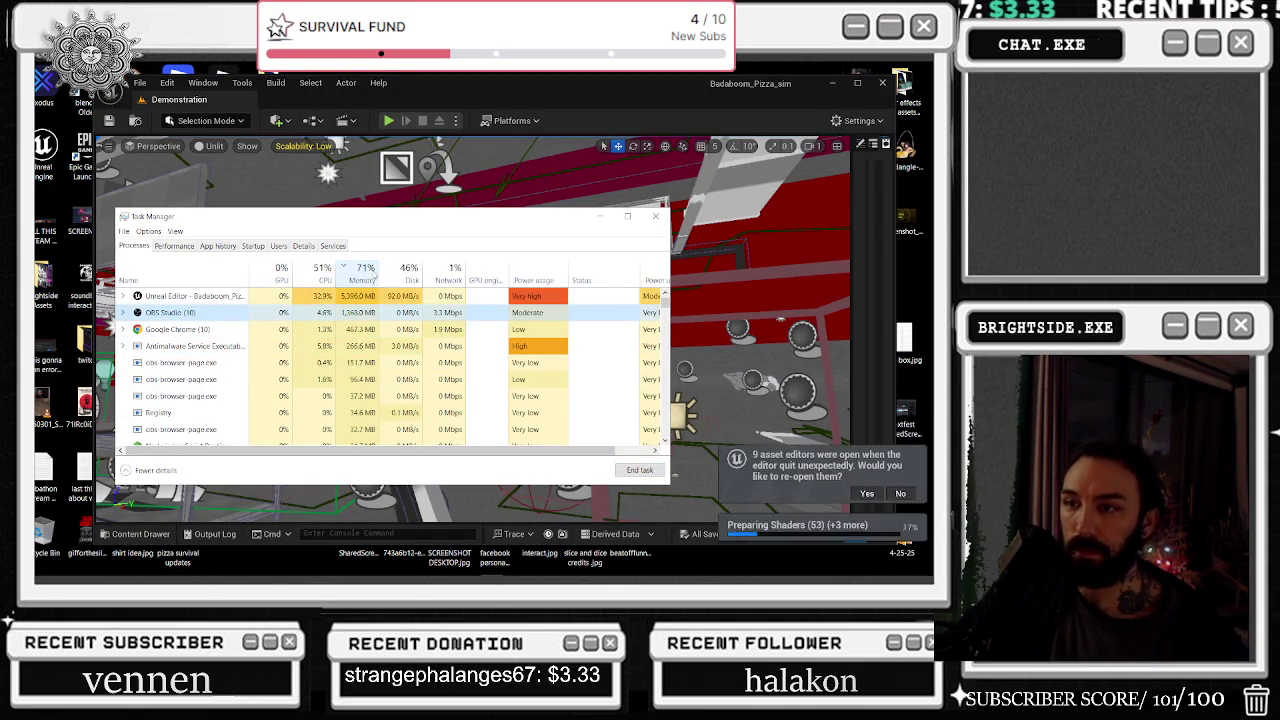
# Sort processes by memory, close Task Manager, and accept reopening the pre-crash asset editors
pyautogui.click(366, 268)
pyautogui.click(368, 268)
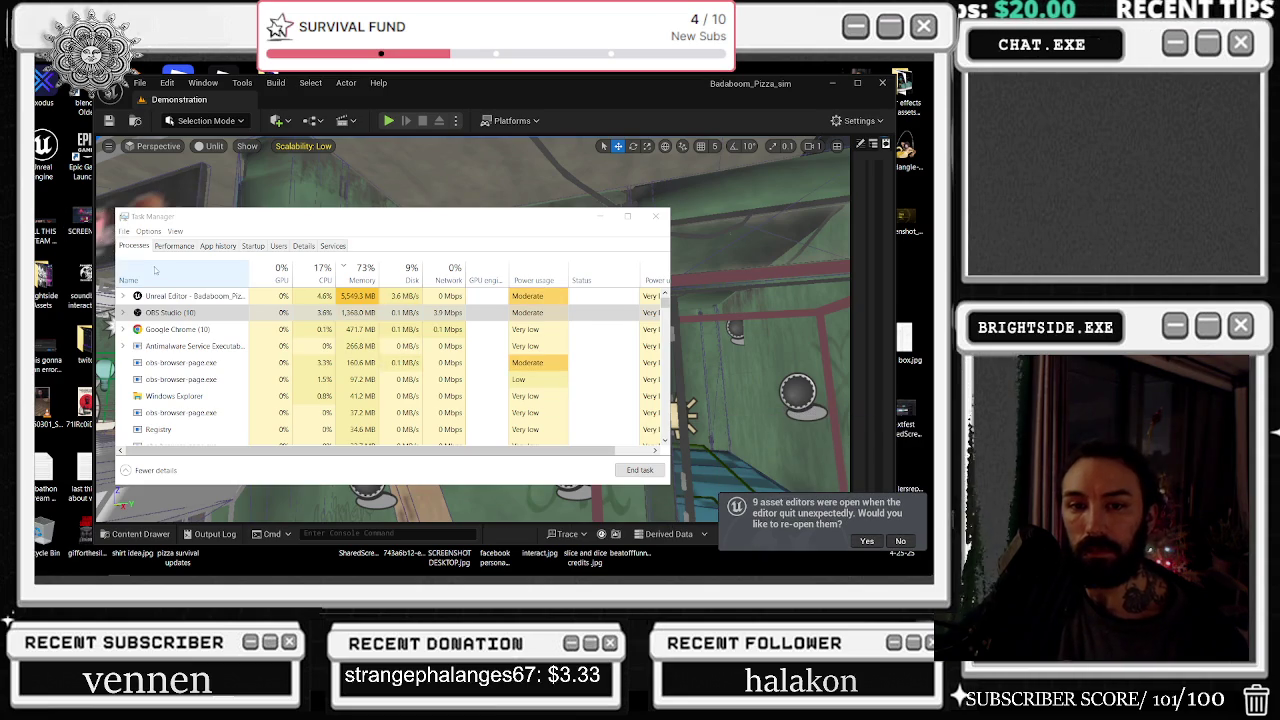
pyautogui.click(600, 216)
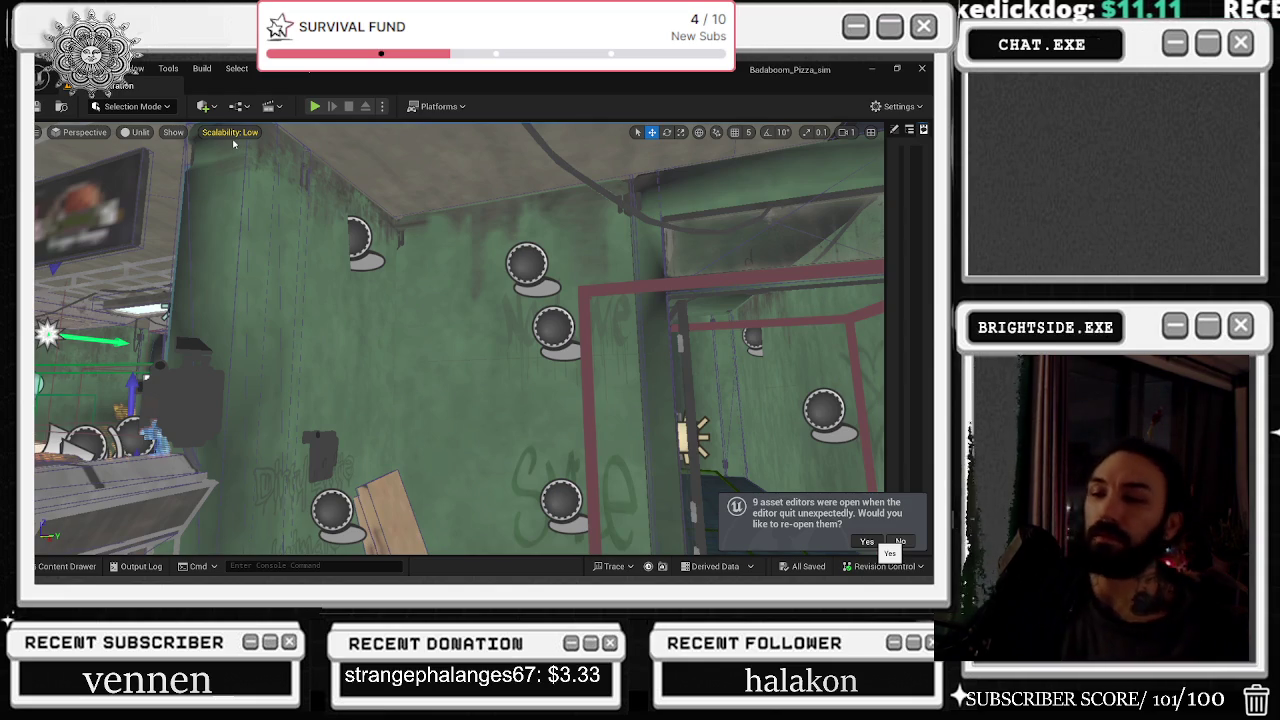
pyautogui.click(866, 541)
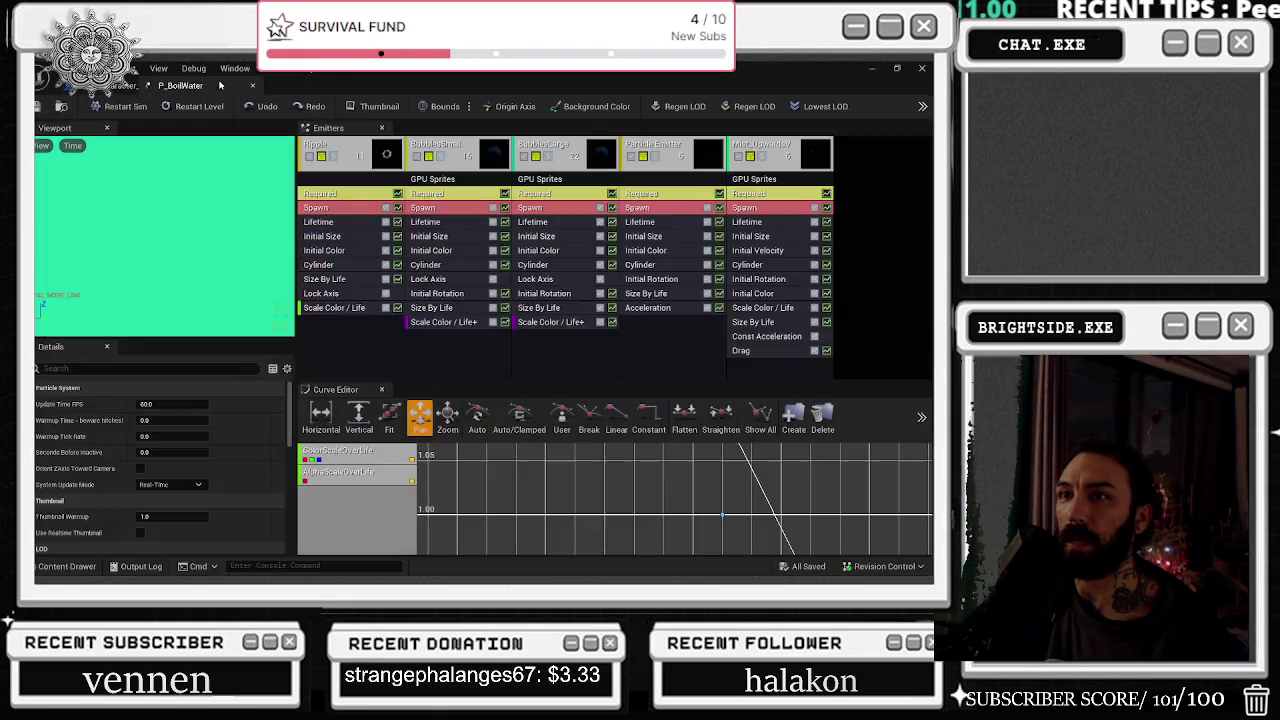
# Undock and redock the P_BoilWater tab, then switch back to the level viewport
pyautogui.moveTo(220, 85)
pyautogui.mouseDown()
pyautogui.moveTo(445, 160)
pyautogui.moveTo(462, 245)
pyautogui.mouseUp()
pyautogui.moveTo(332, 240); pyautogui.dragTo(190, 88)
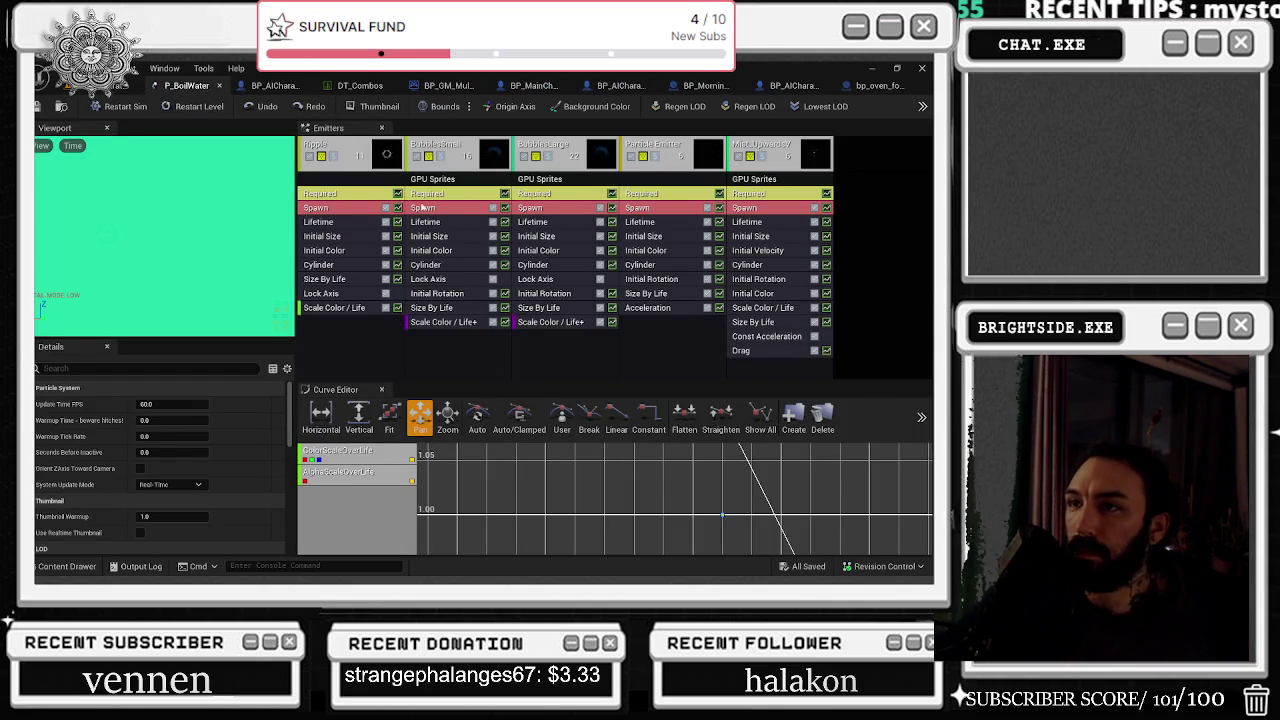
pyautogui.click(110, 86)
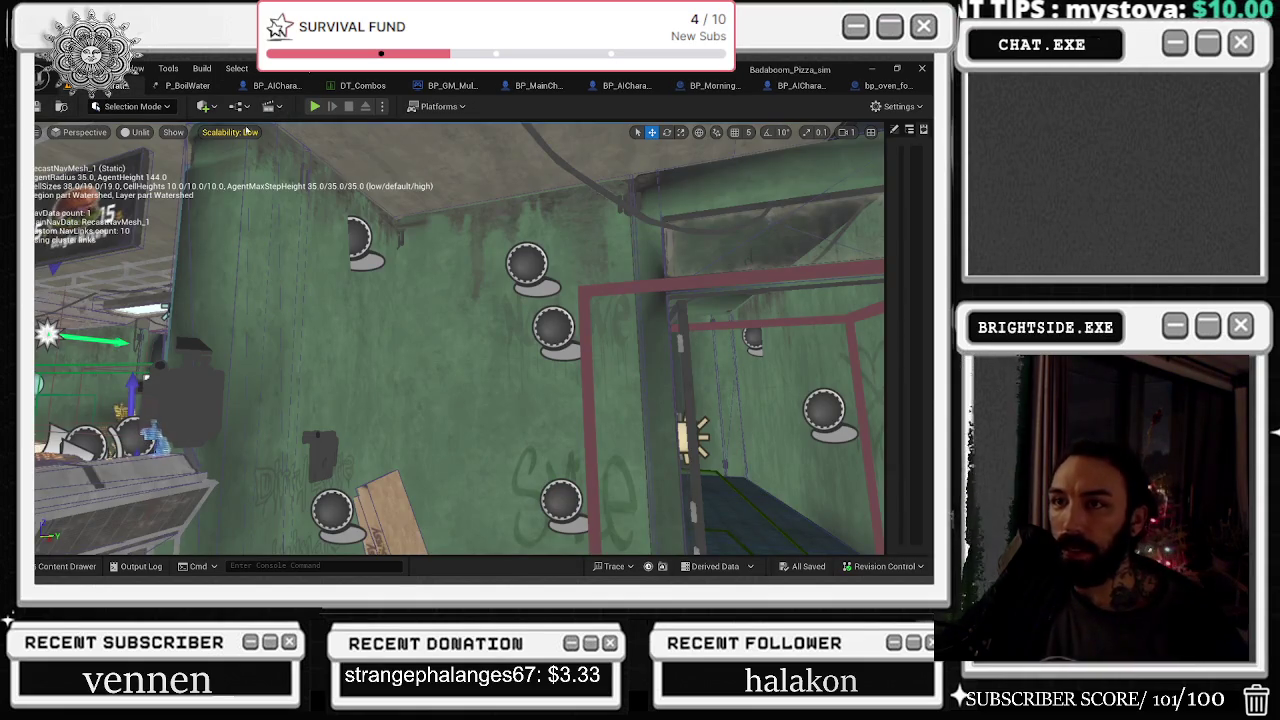
# Check the engine scalability options, then launch a Play-In-Editor session of Badaboom_Pizza_sim with Alt+P
pyautogui.click(238, 132)
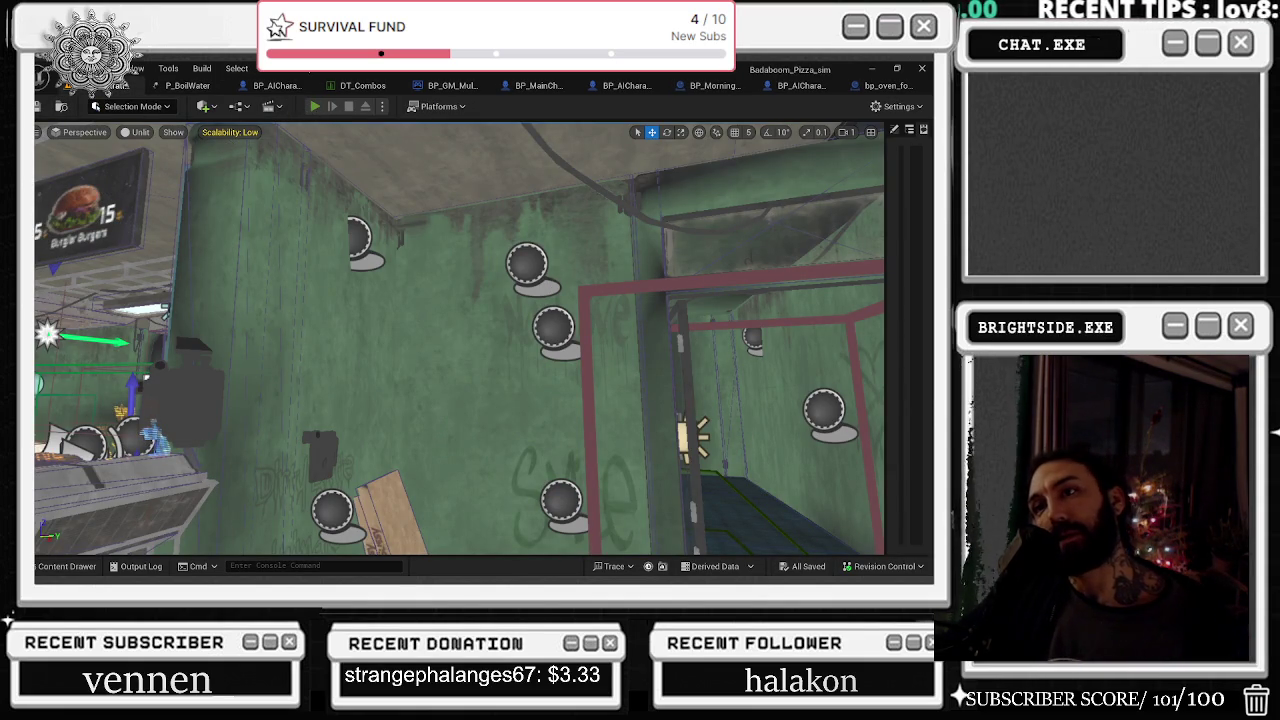
pyautogui.hotkey('alt', 'p')
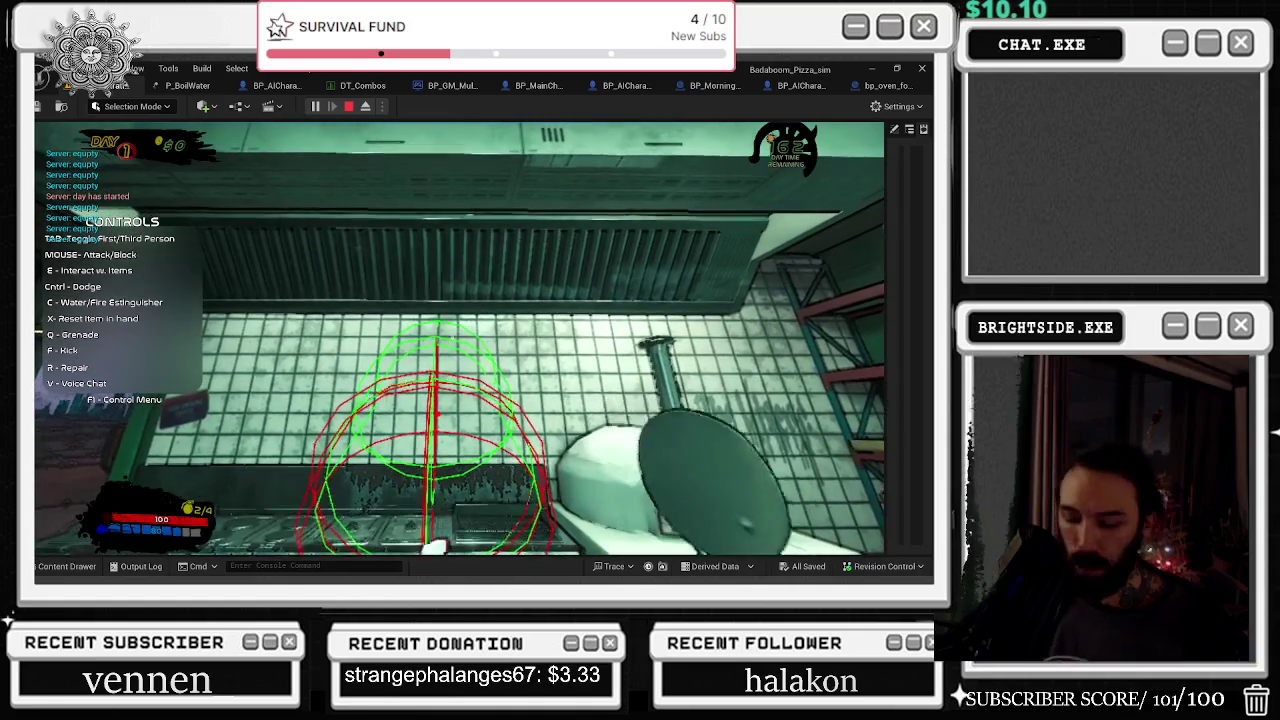
# Toggle the pause menu, walk to the pizza oven to view the bubbles, then end play
pyautogui.press('Escape')
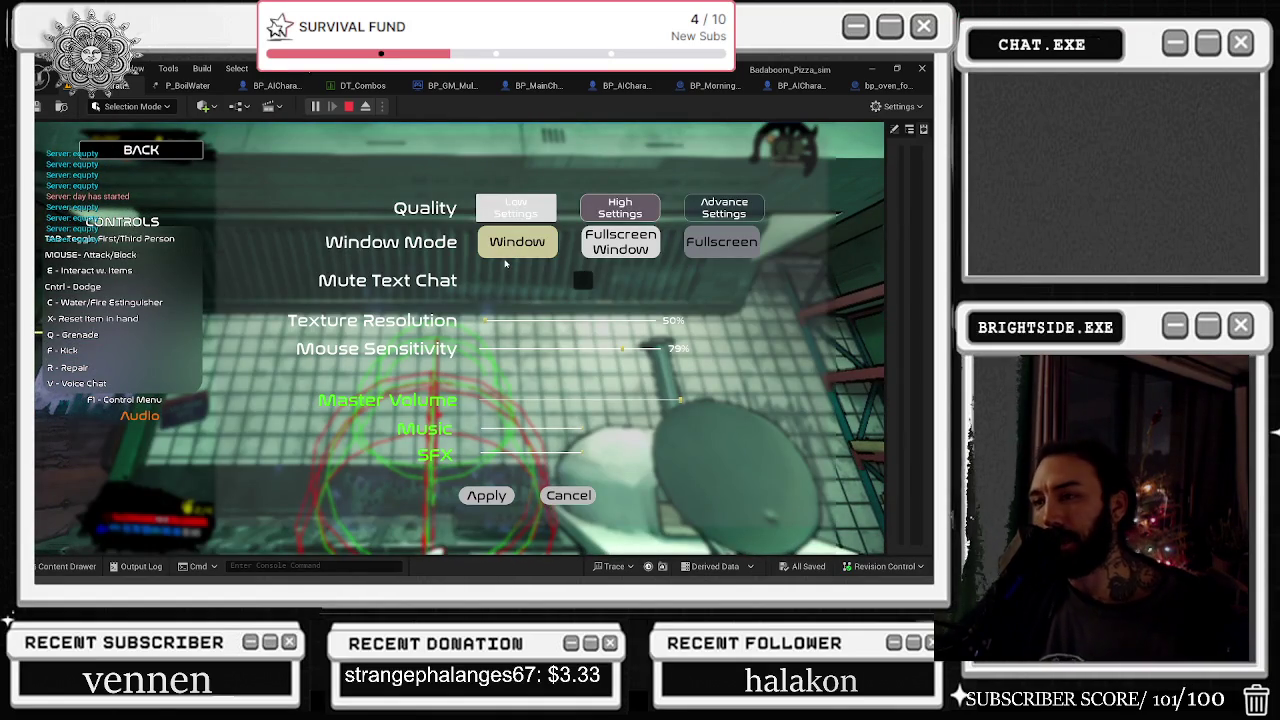
pyautogui.press('Escape')
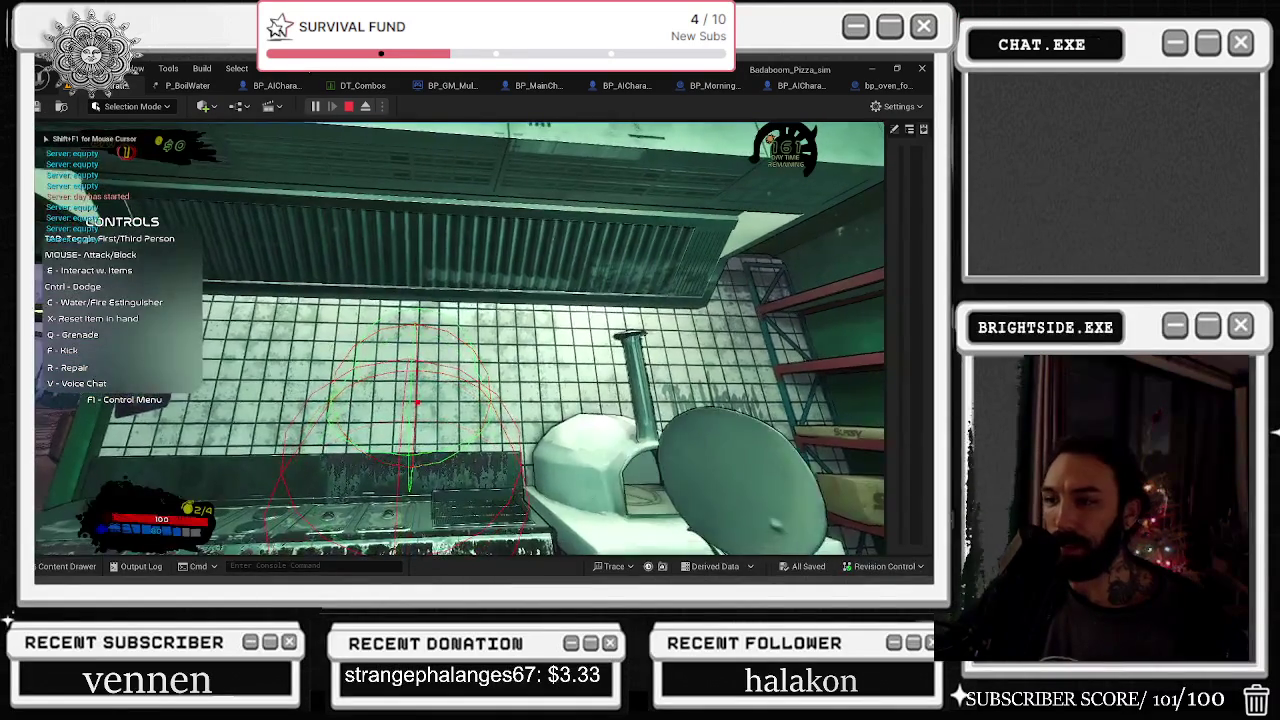
pyautogui.press('w')
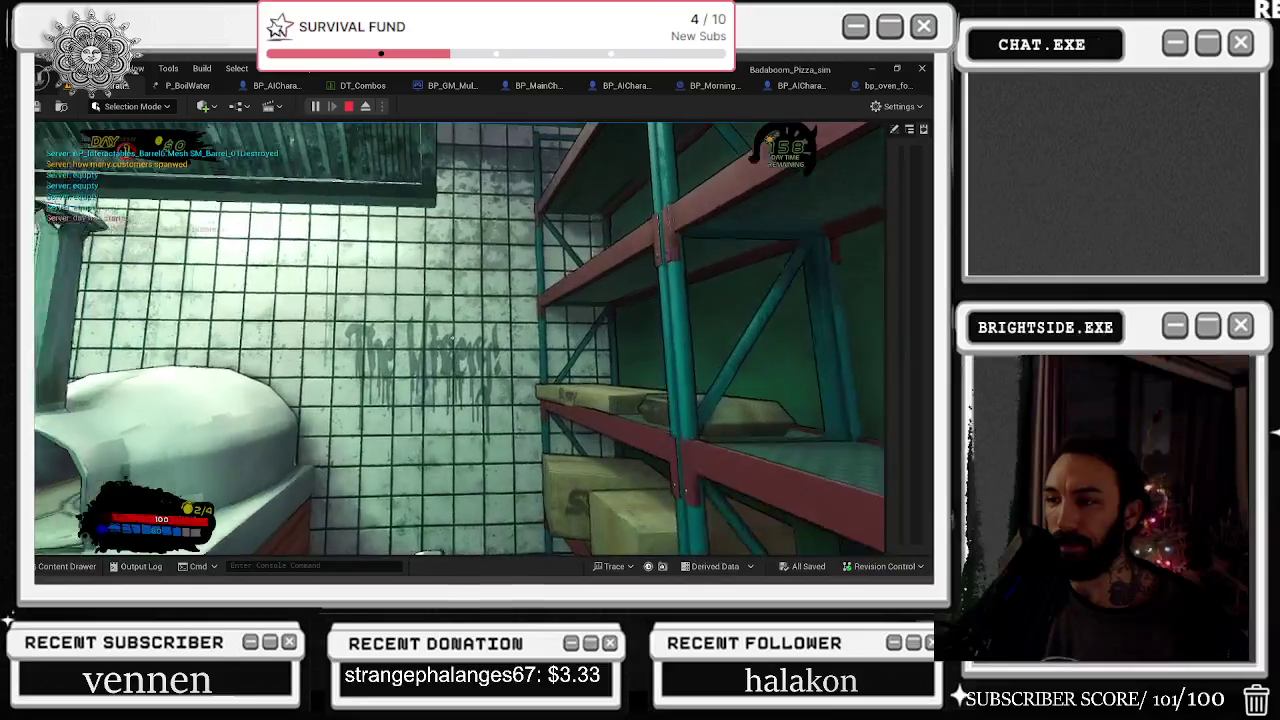
pyautogui.press('s')
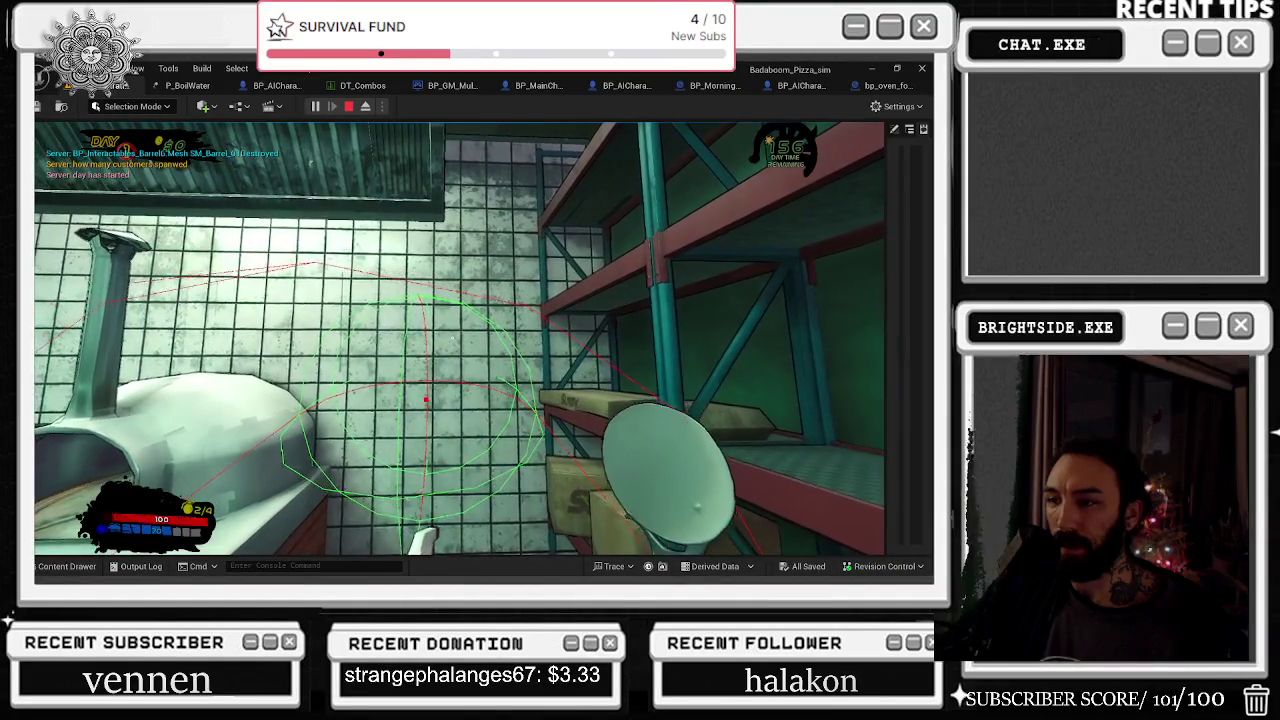
pyautogui.press('s')
pyautogui.press('s')
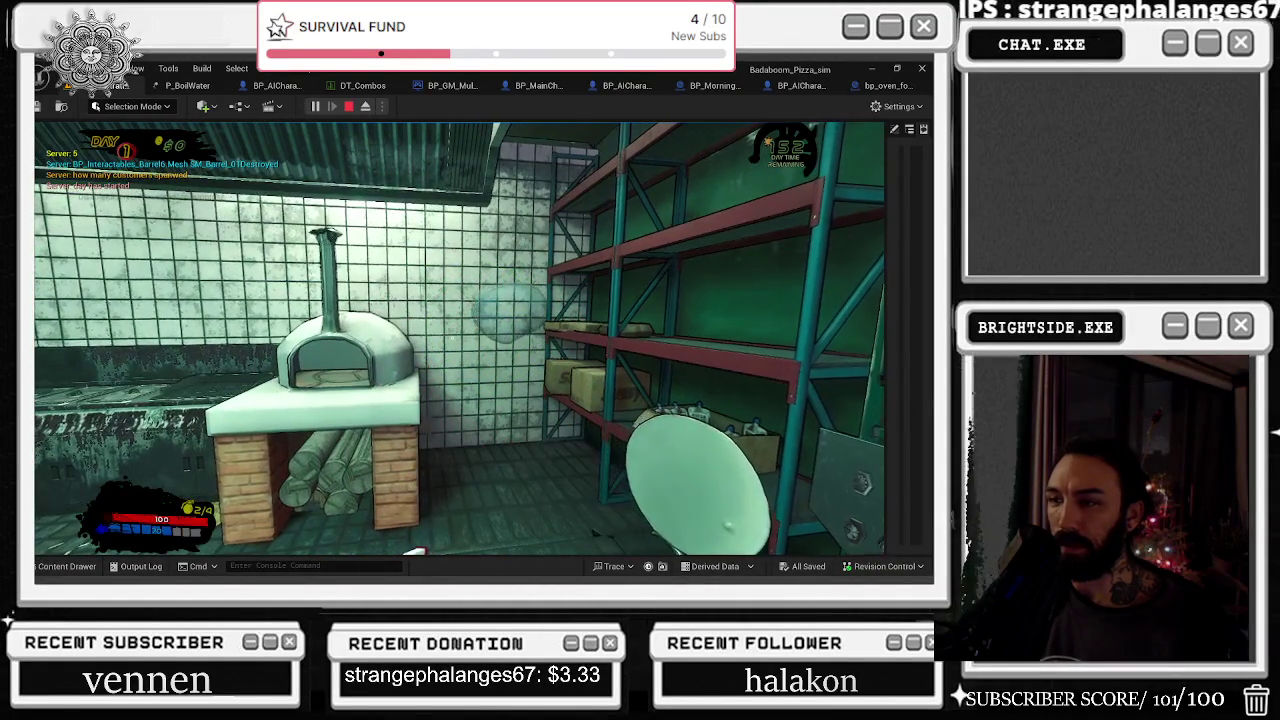
pyautogui.press('Escape')
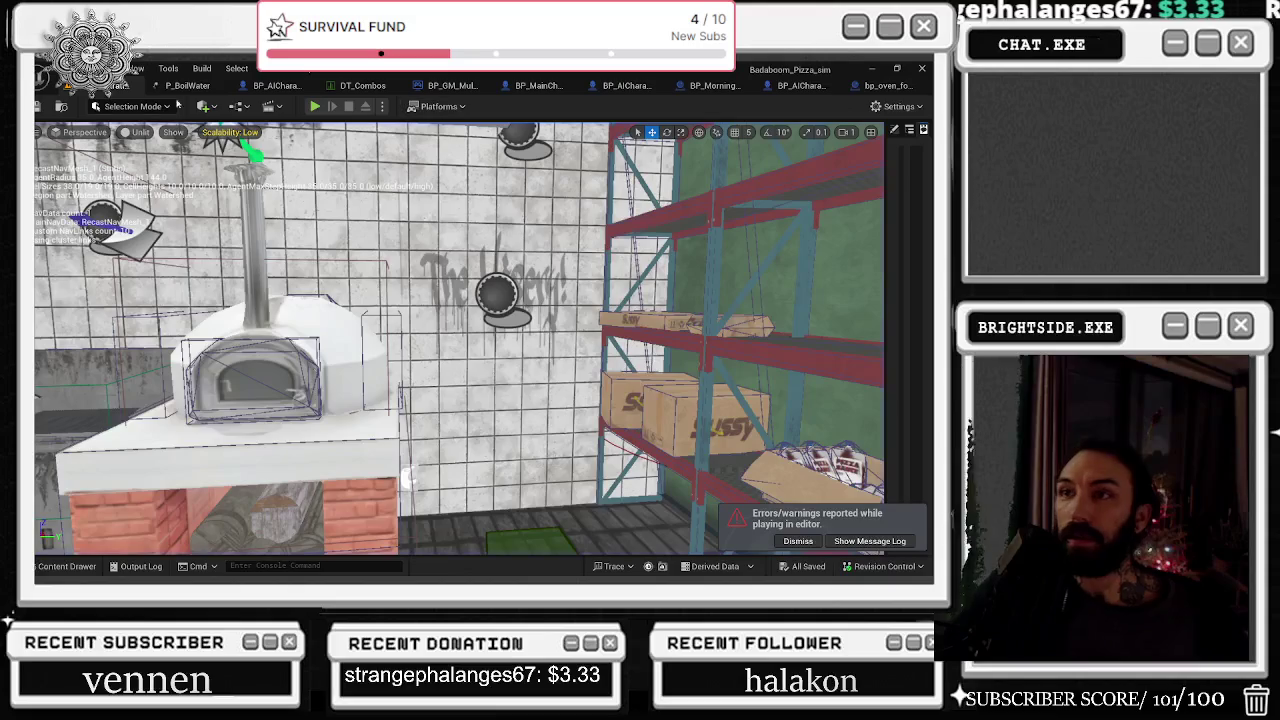
# Select BubblesLarge's Scale Color / Life module in P_BoilWater and expand alpha point Index [1]
pyautogui.click(187, 85)
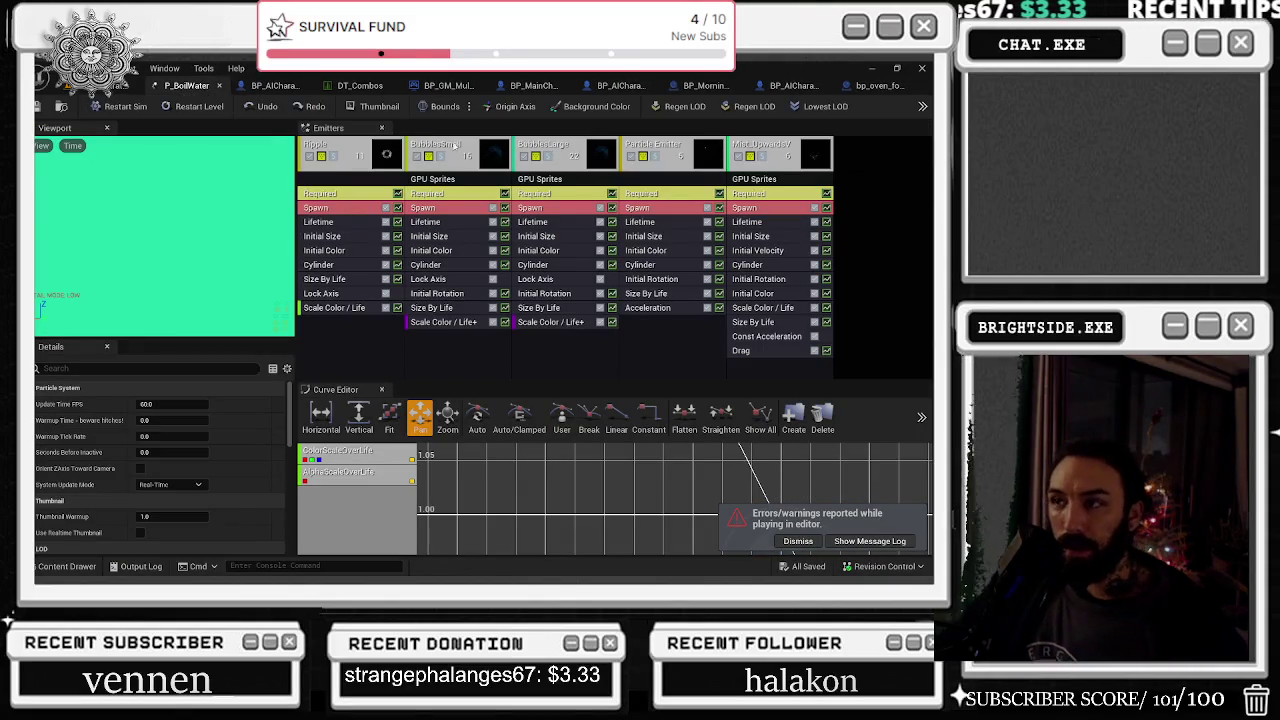
pyautogui.click(550, 150)
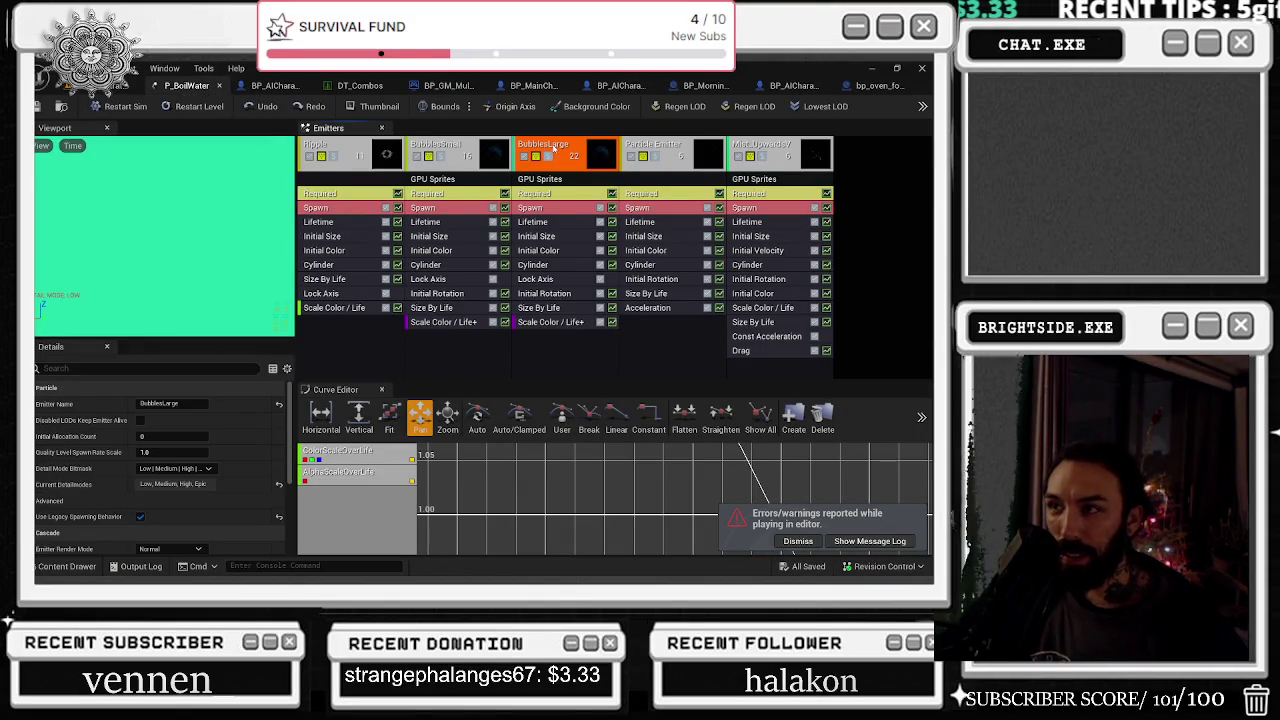
pyautogui.click(549, 322)
pyautogui.scroll(-5, 265, 449)
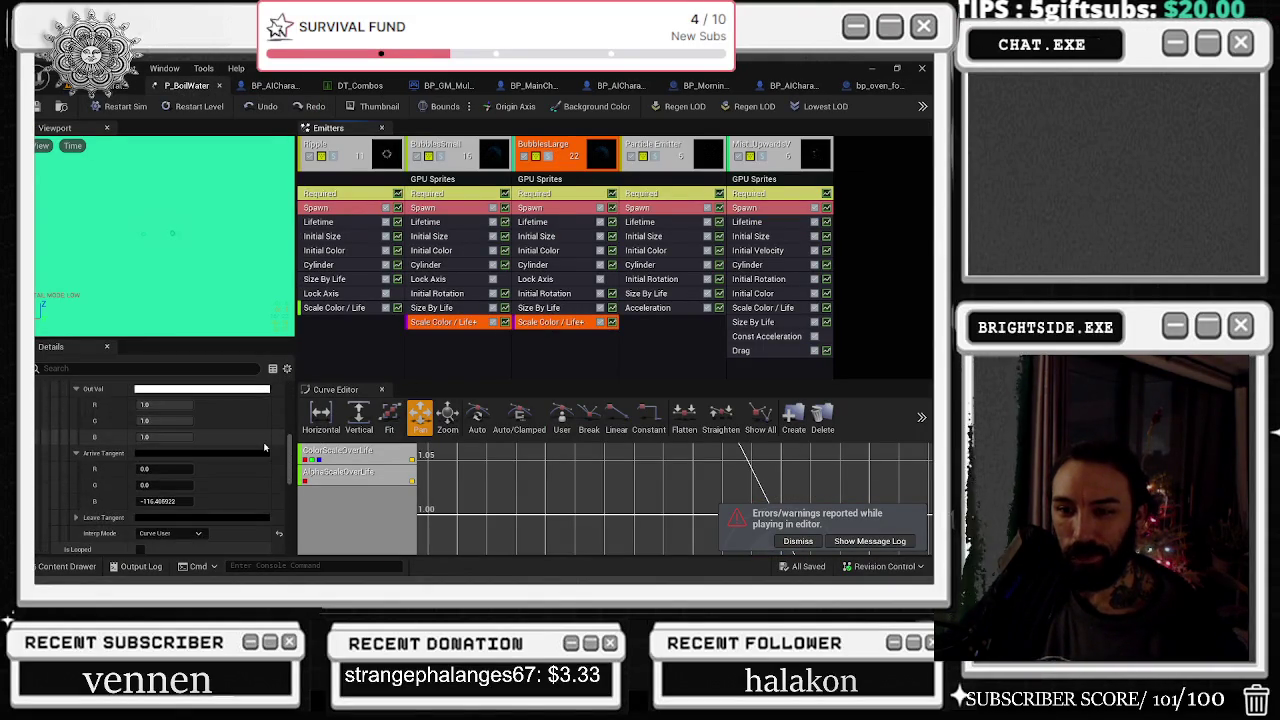
pyautogui.scroll(-3, 265, 449)
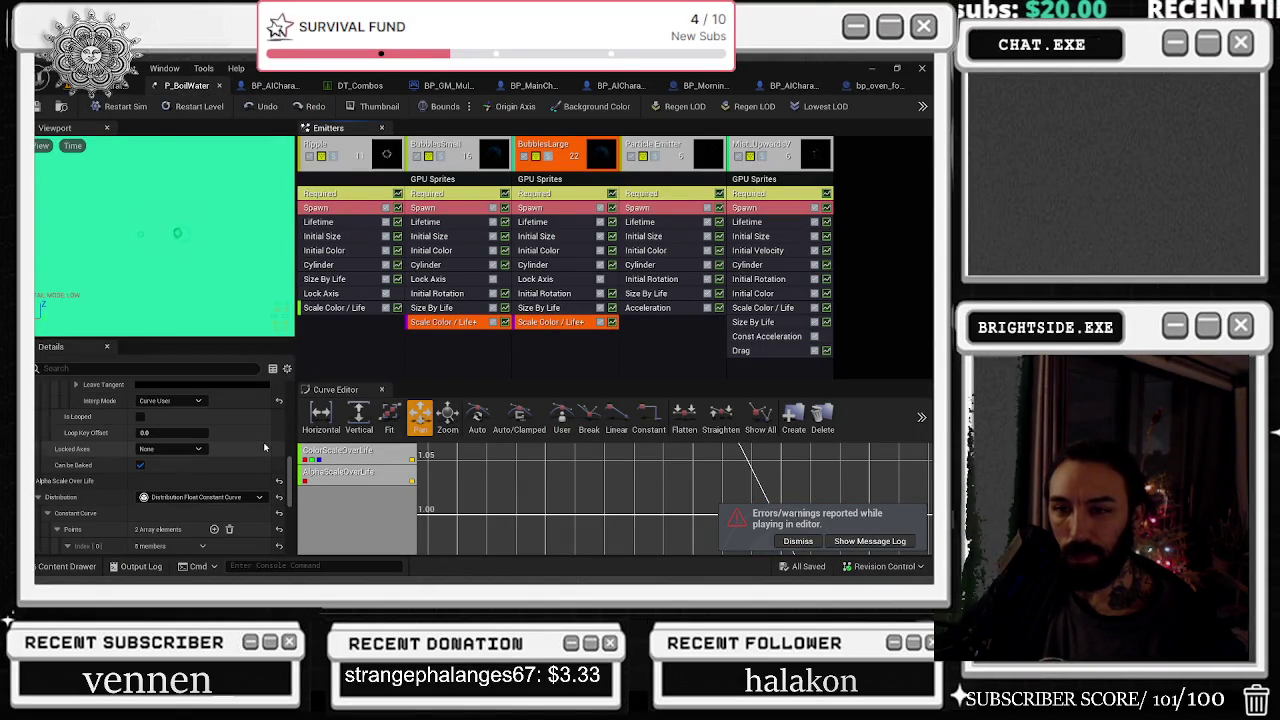
pyautogui.scroll(2, 265, 449)
pyautogui.scroll(2, 231, 455)
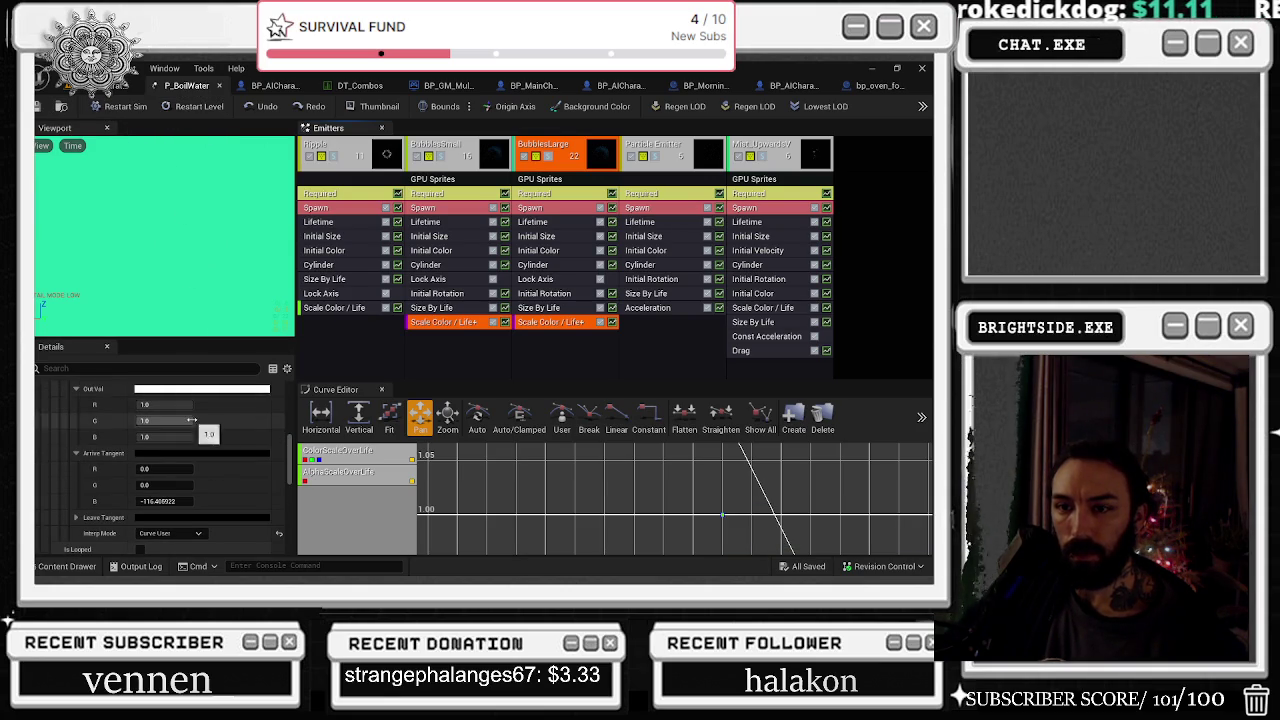
pyautogui.scroll(-4, 211, 428)
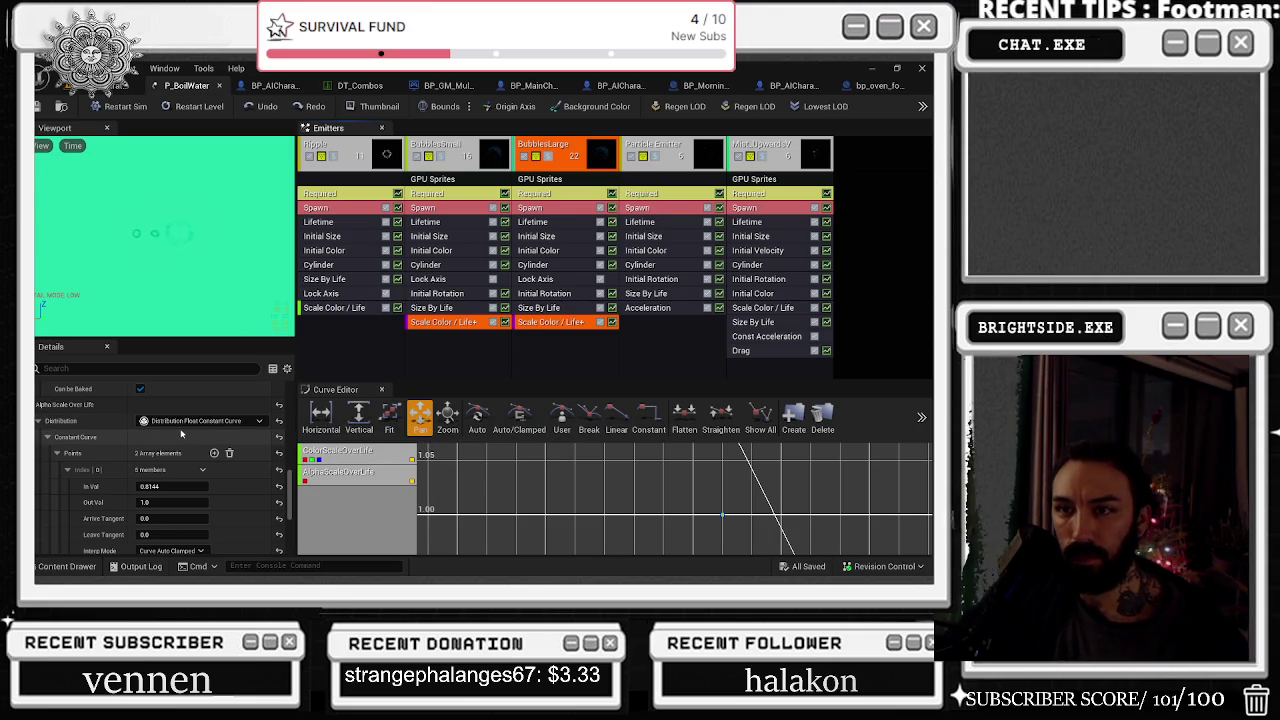
pyautogui.scroll(-3, 166, 436)
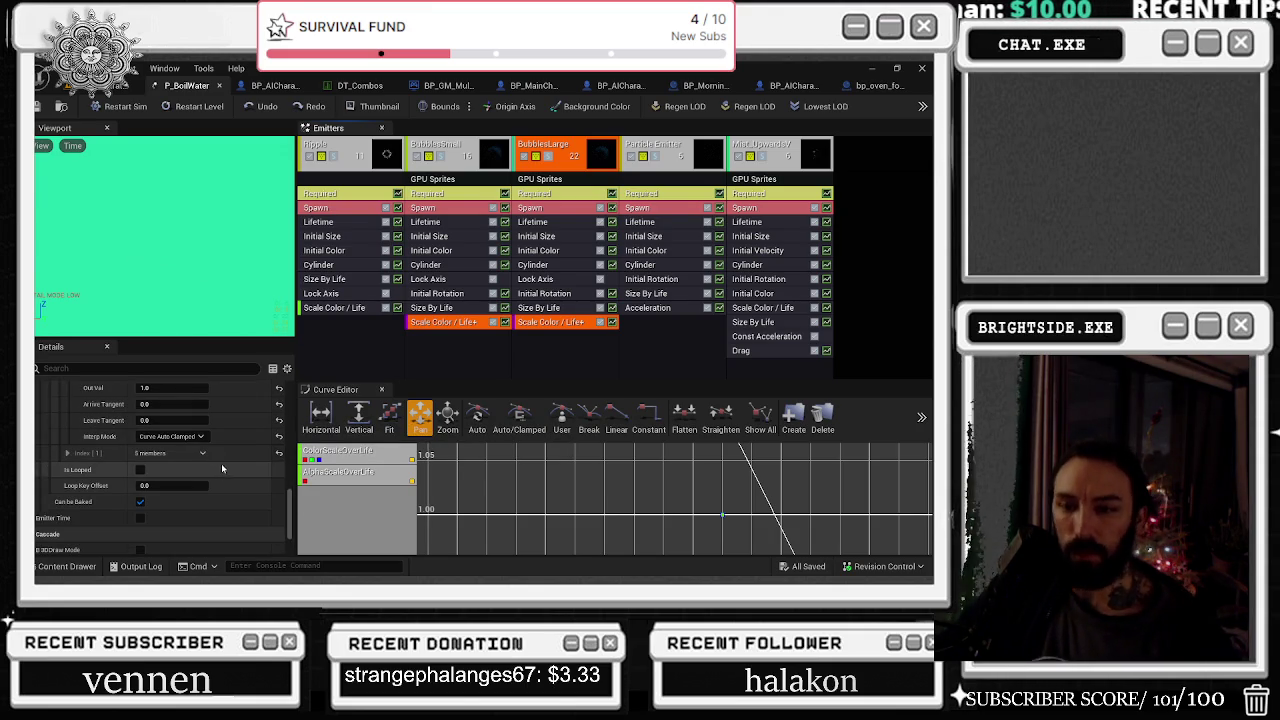
pyautogui.click(67, 454)
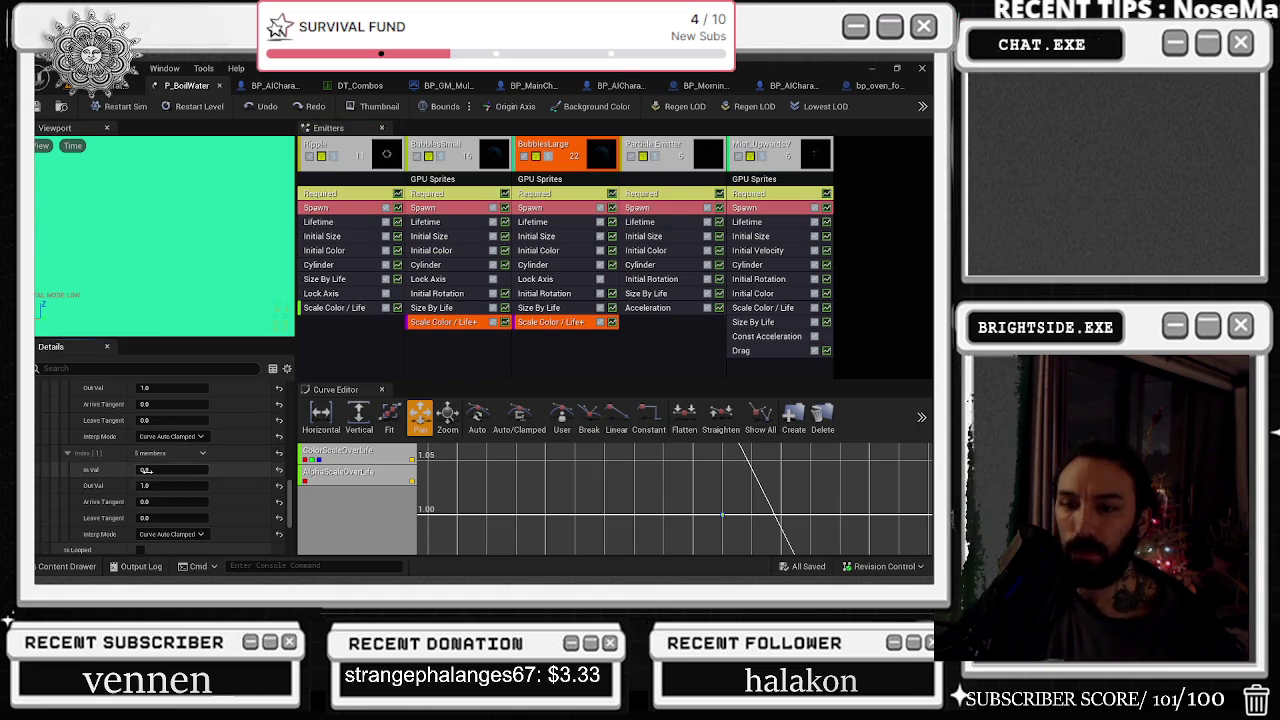
pyautogui.scroll(-2, 117, 506)
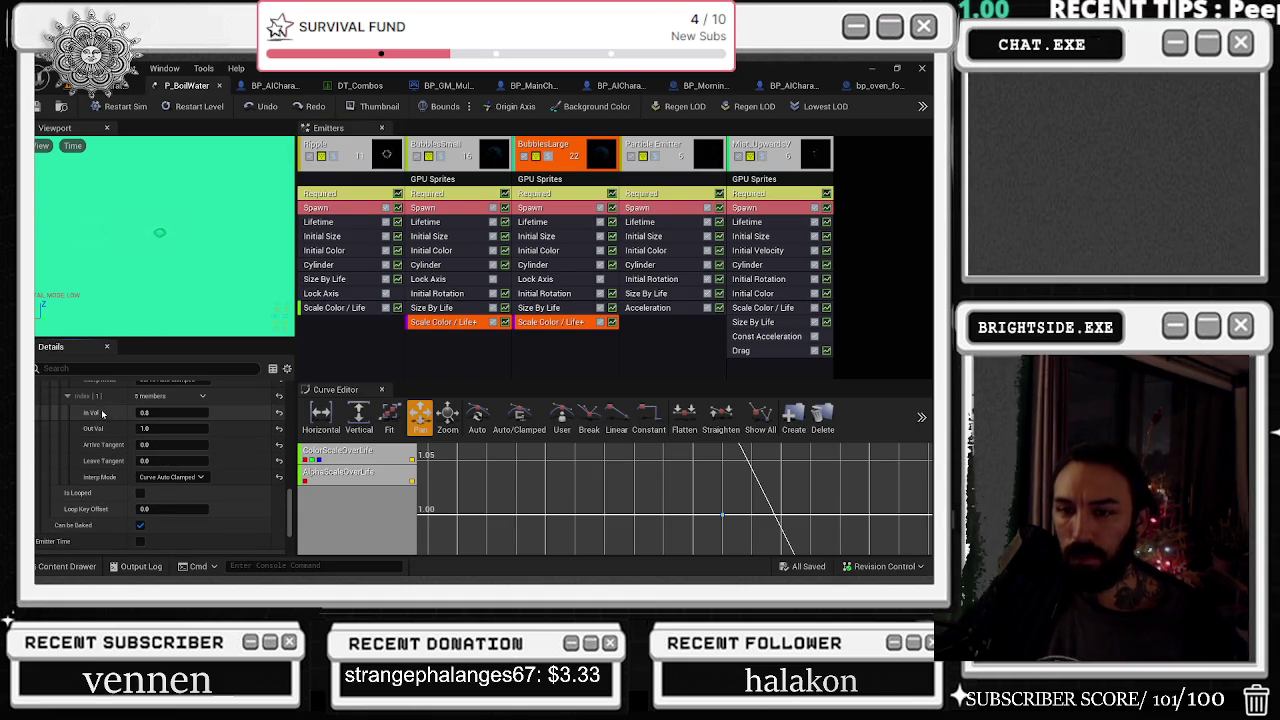
# Set alpha point Index [1]'s arrive tangent to 0.8 and its leave tangent to 0.0
pyautogui.click(160, 444)
pyautogui.write('0.8')
pyautogui.press('Tab')
pyautogui.write('1.0')
pyautogui.press('Return')
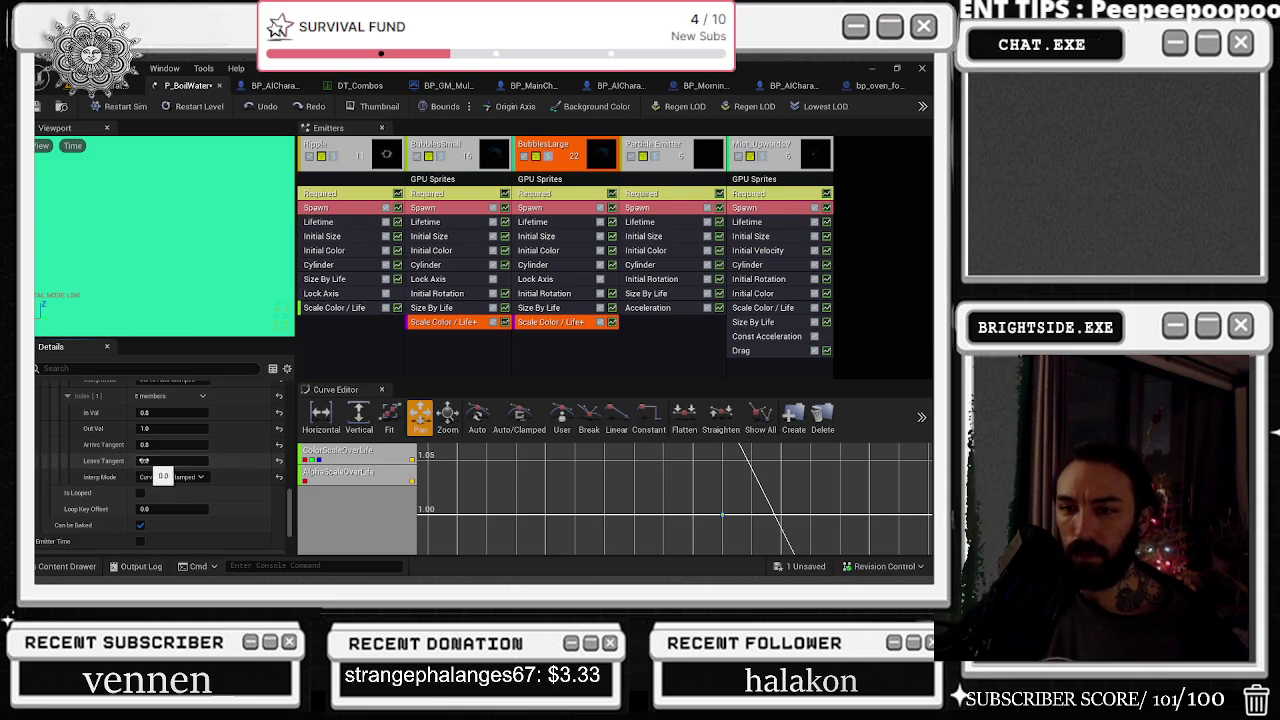
pyautogui.click(158, 461)
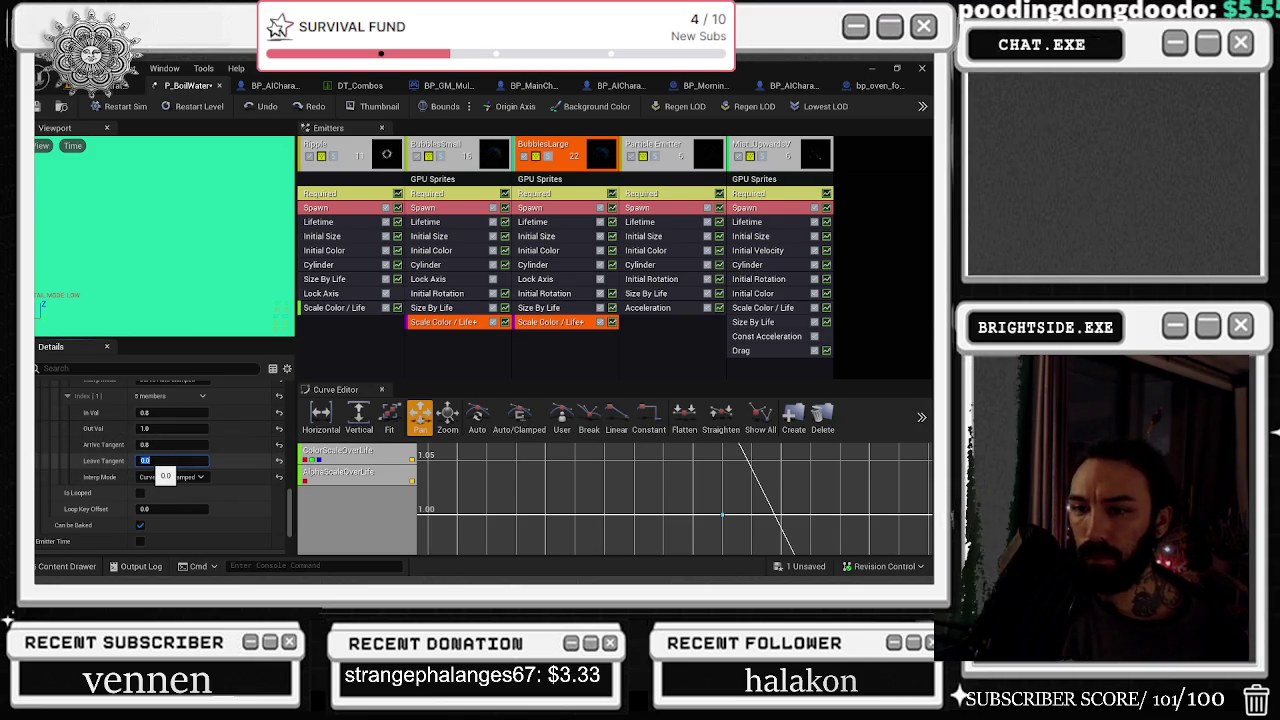
pyautogui.press('Return')
pyautogui.scroll(4, 119, 458)
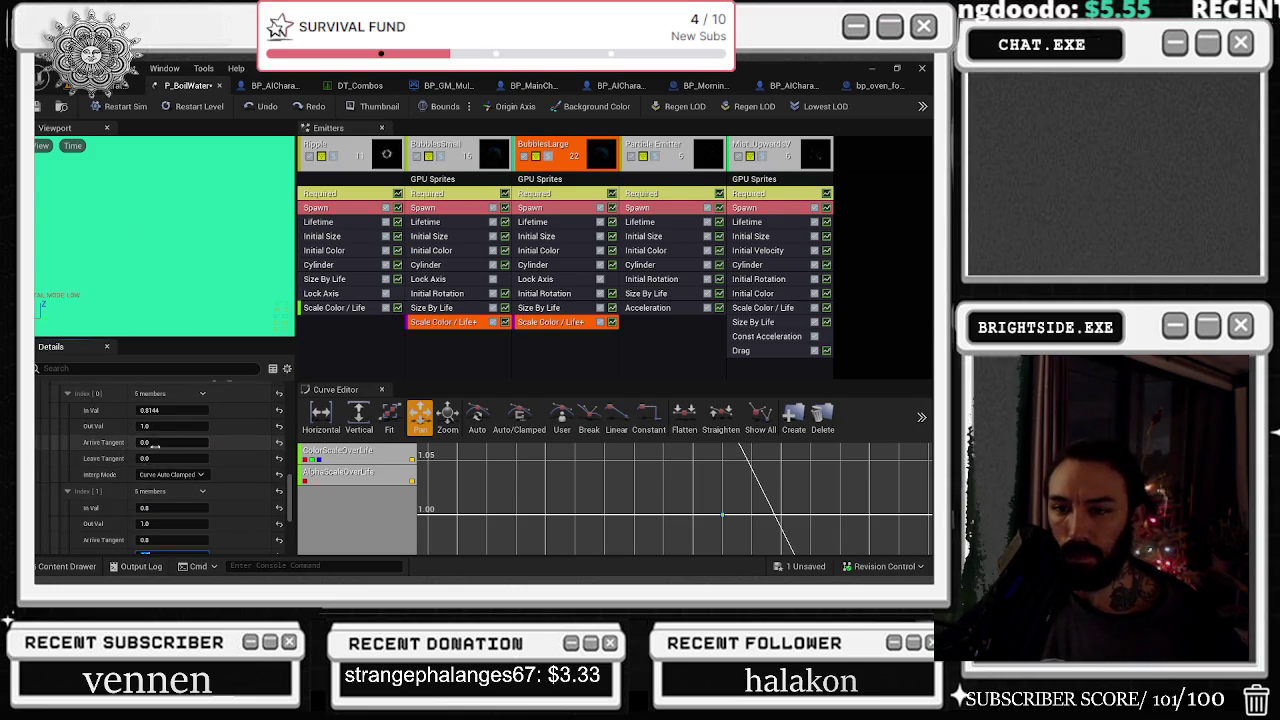
# Give alpha point Index [0] an arrive tangent of 1.0 and leave tangent of 0.0
pyautogui.click(150, 442)
pyautogui.write('1')
pyautogui.press('Return')
pyautogui.click(150, 459)
pyautogui.press('Return')
pyautogui.scroll(5, 128, 449)
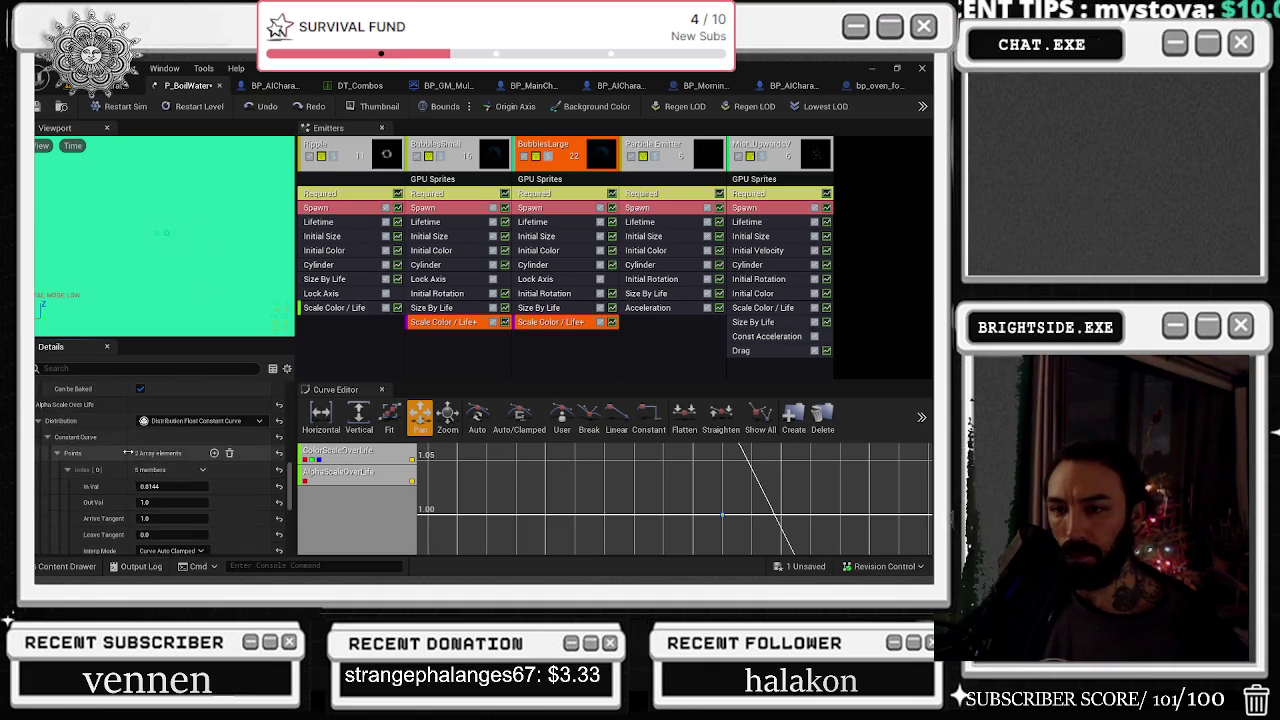
pyautogui.scroll(3, 121, 443)
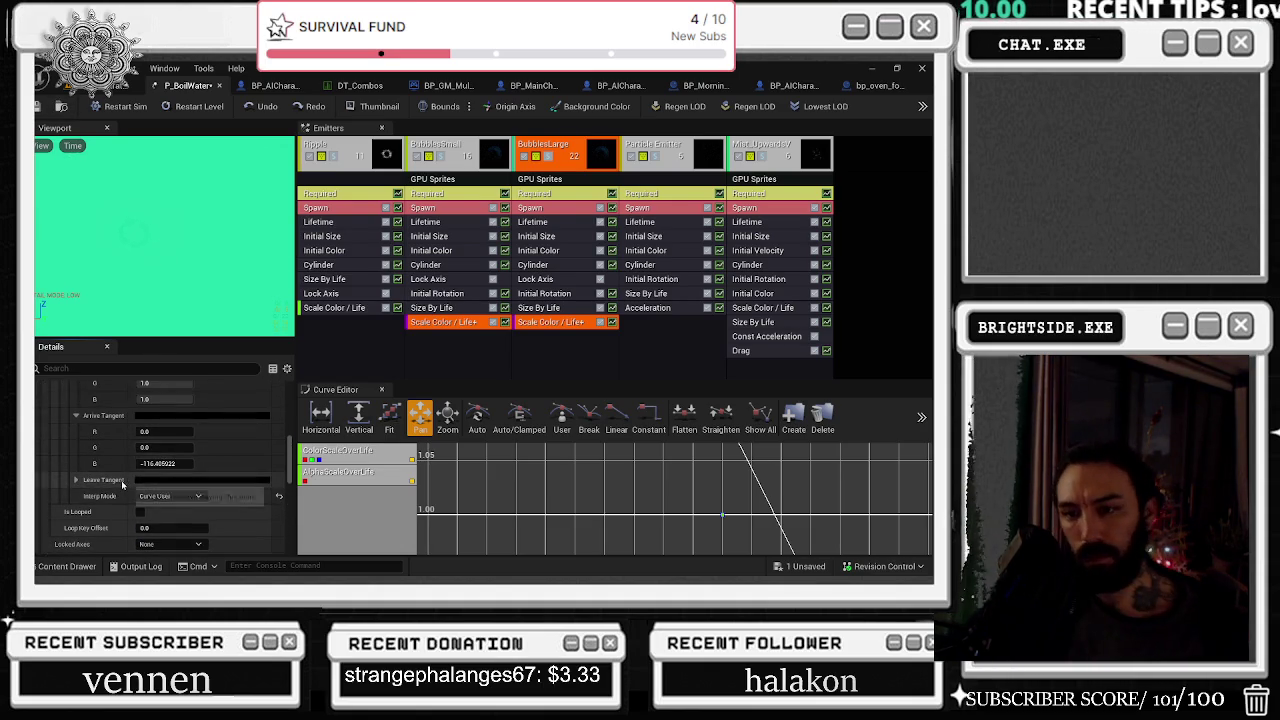
pyautogui.scroll(2, 125, 495)
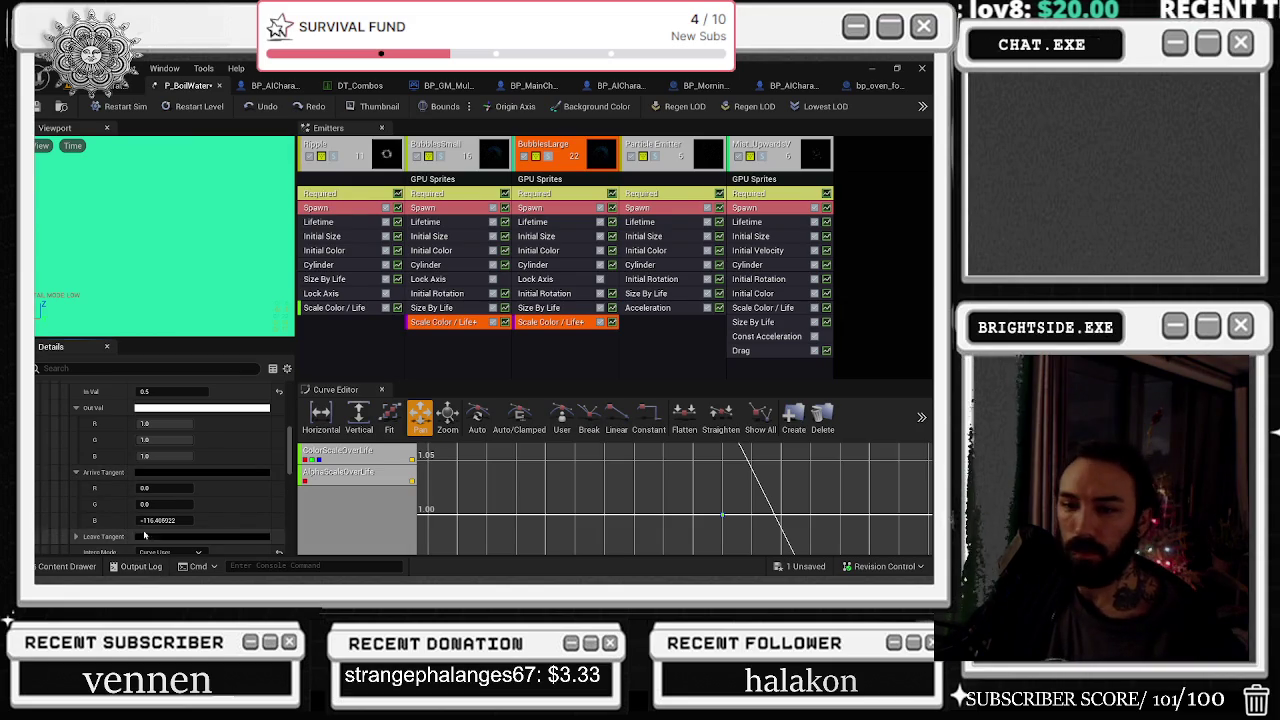
# Set the colour point's blue arrive tangent to 1.0, save P_BoilWater, and show Bounds
pyautogui.click(165, 520)
pyautogui.write('1')
pyautogui.press('Return')
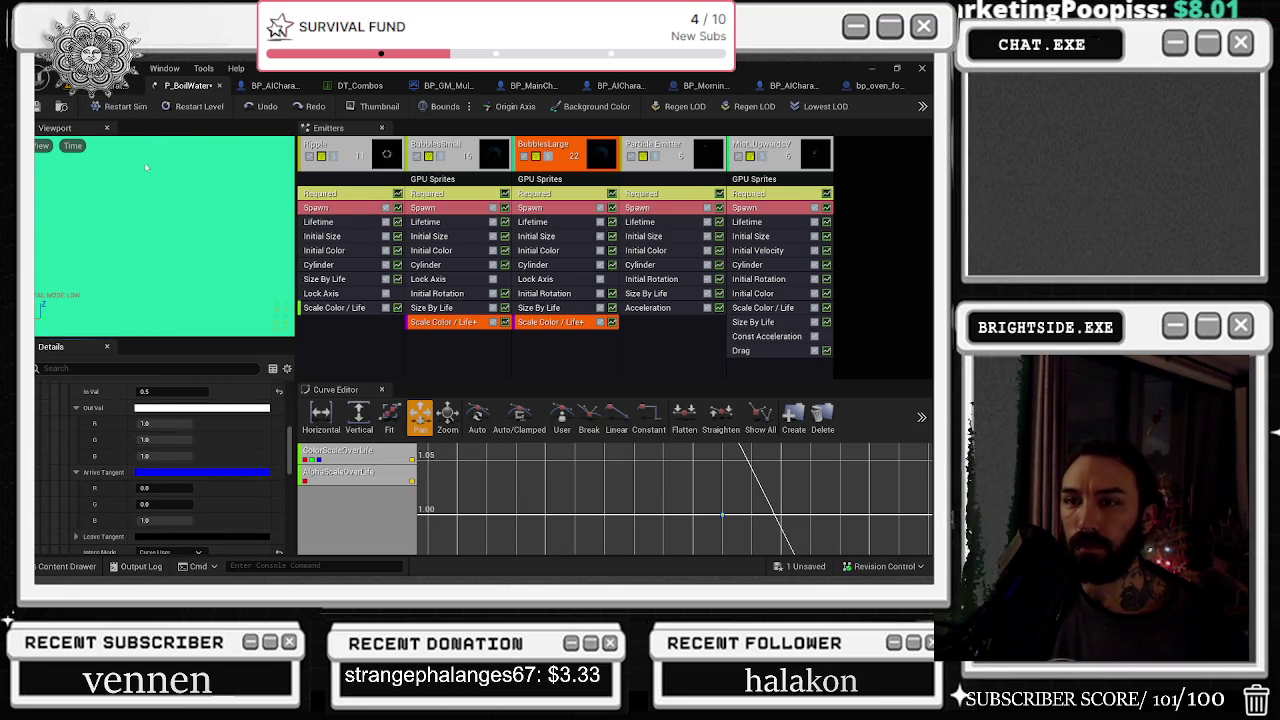
pyautogui.hotkey('ctrl', 's')
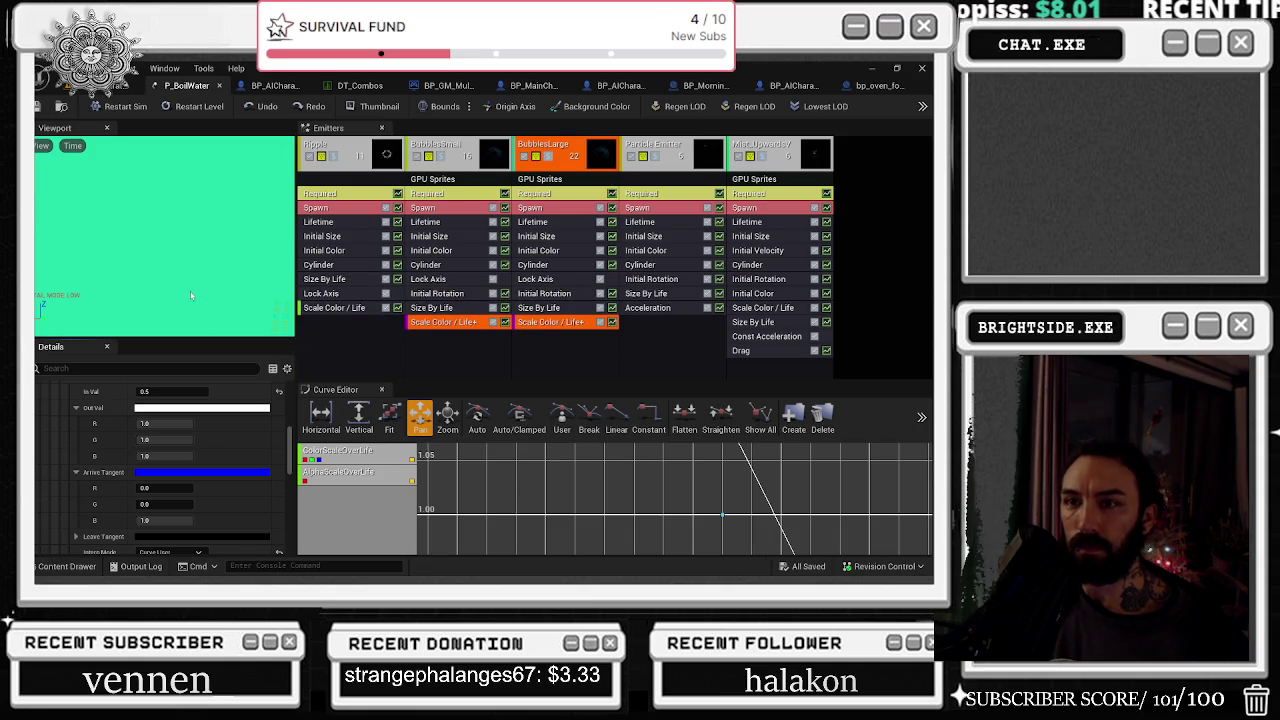
pyautogui.click(430, 108)
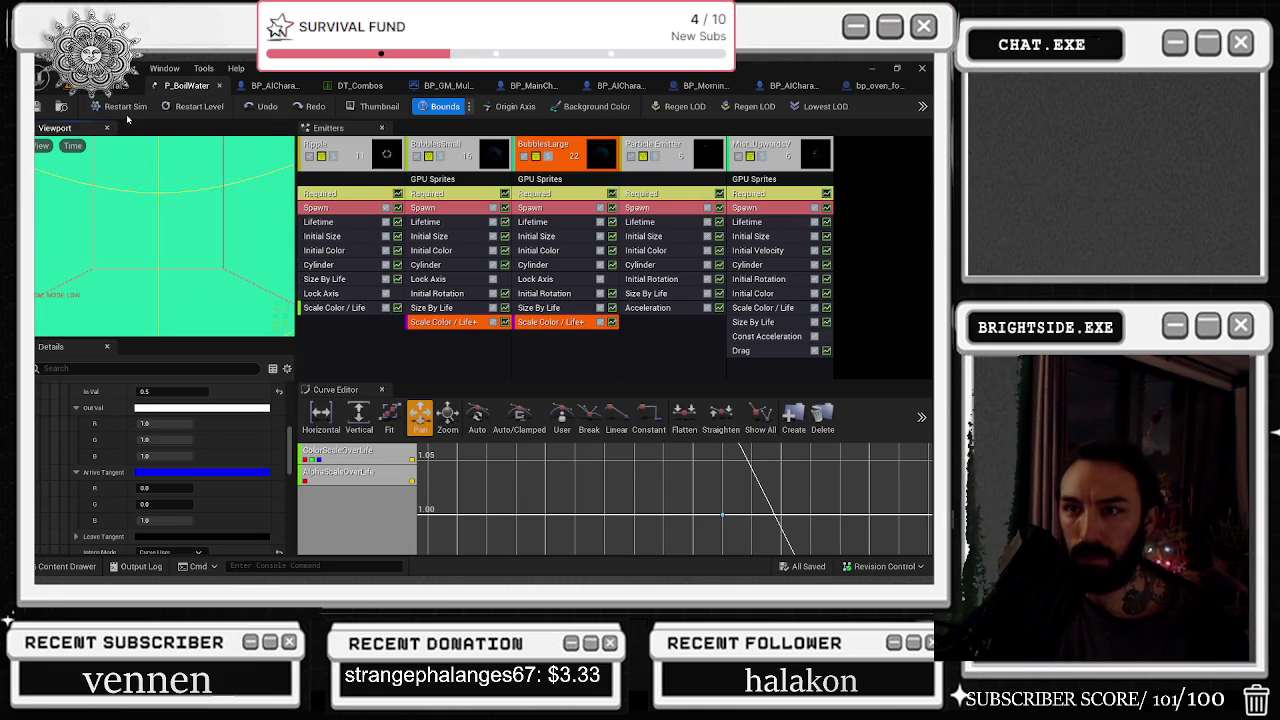
# Set colour point Index [0] In Val to 1.0, save P_BoilWater, and deselect the emitter
pyautogui.scroll(-5, 209, 467)
pyautogui.scroll(2, 209, 467)
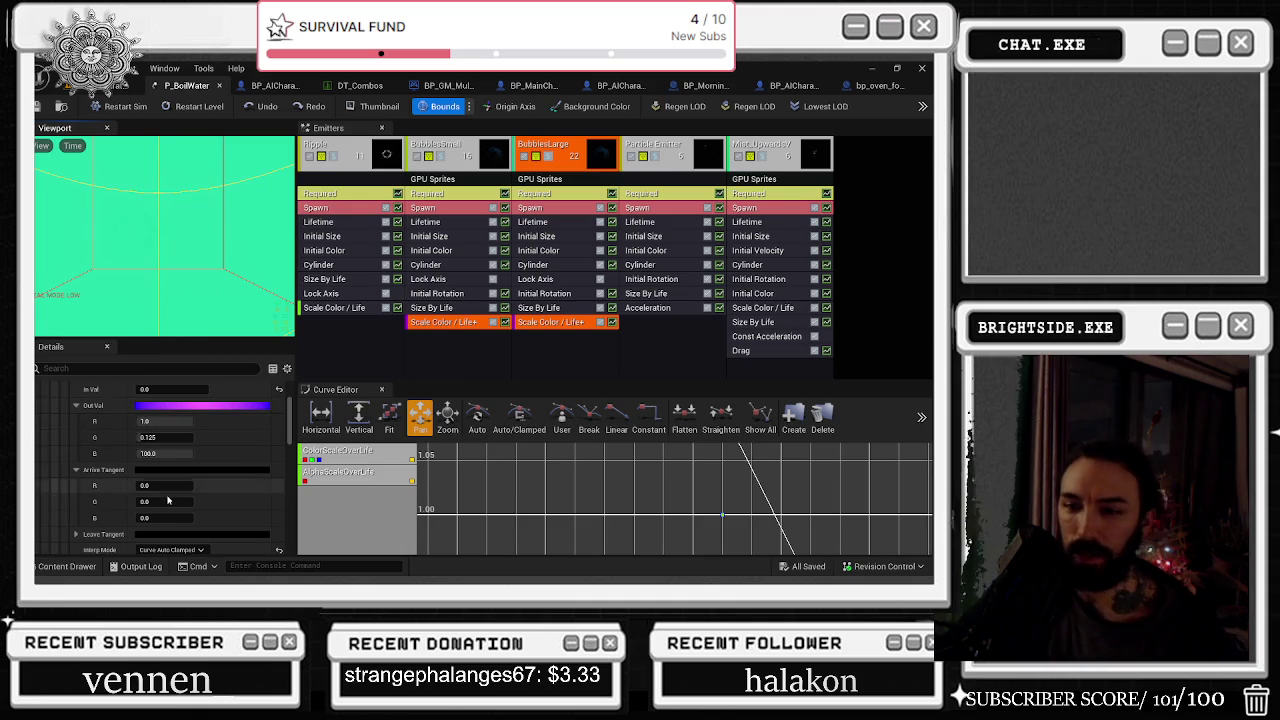
pyautogui.scroll(1, 207, 491)
pyautogui.scroll(2, 207, 491)
pyautogui.click(191, 482)
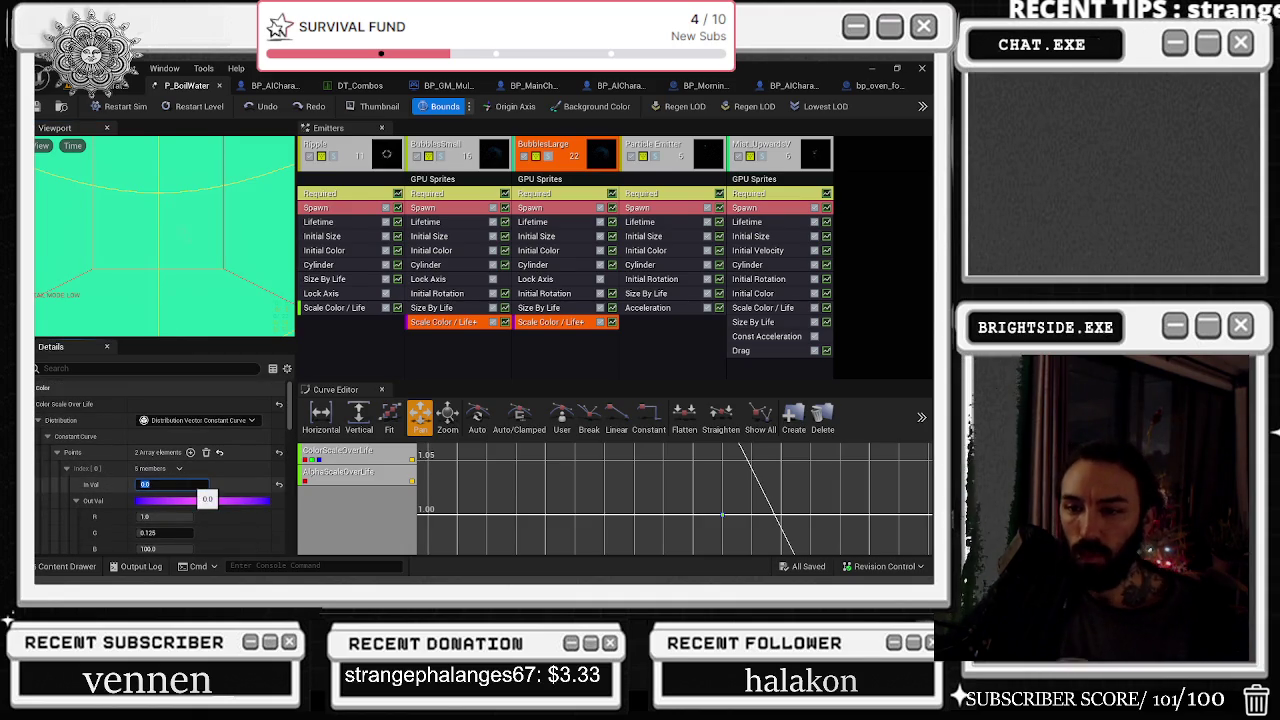
pyautogui.write('1')
pyautogui.press('Return')
pyautogui.click(209, 231)
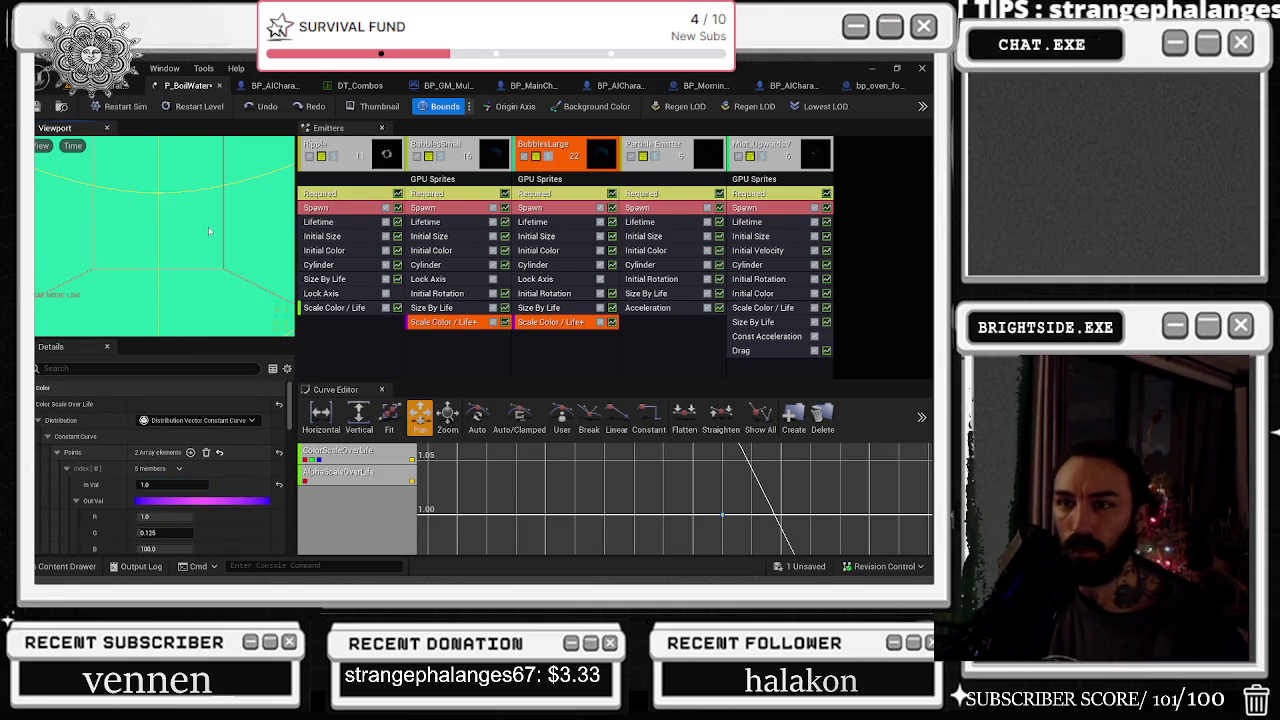
pyautogui.hotkey('ctrl', 's')
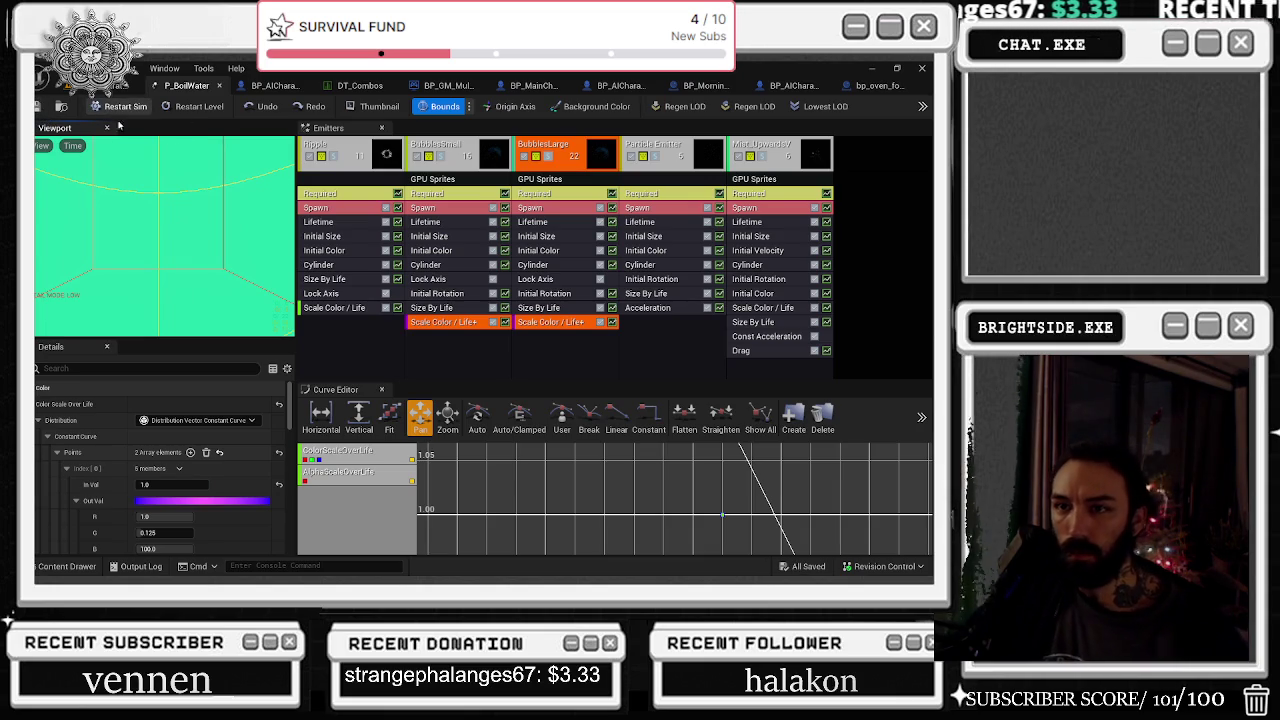
pyautogui.scroll(2, 193, 228)
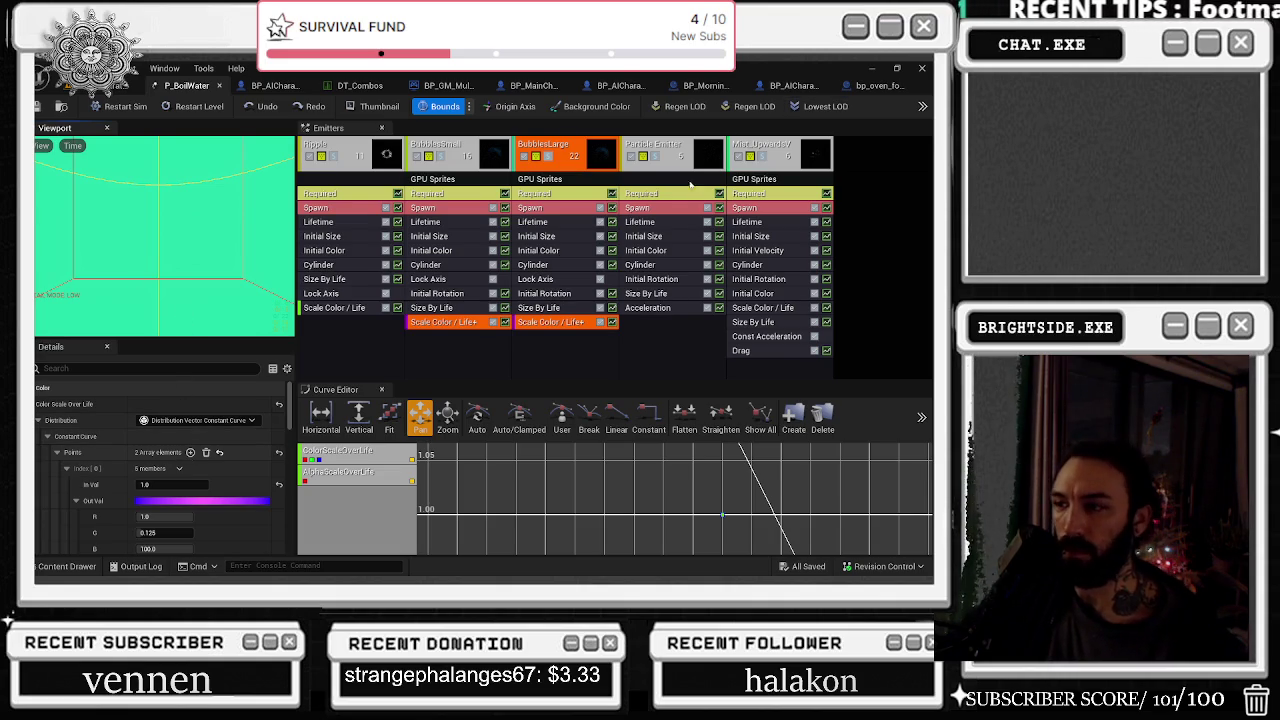
pyautogui.click(843, 292)
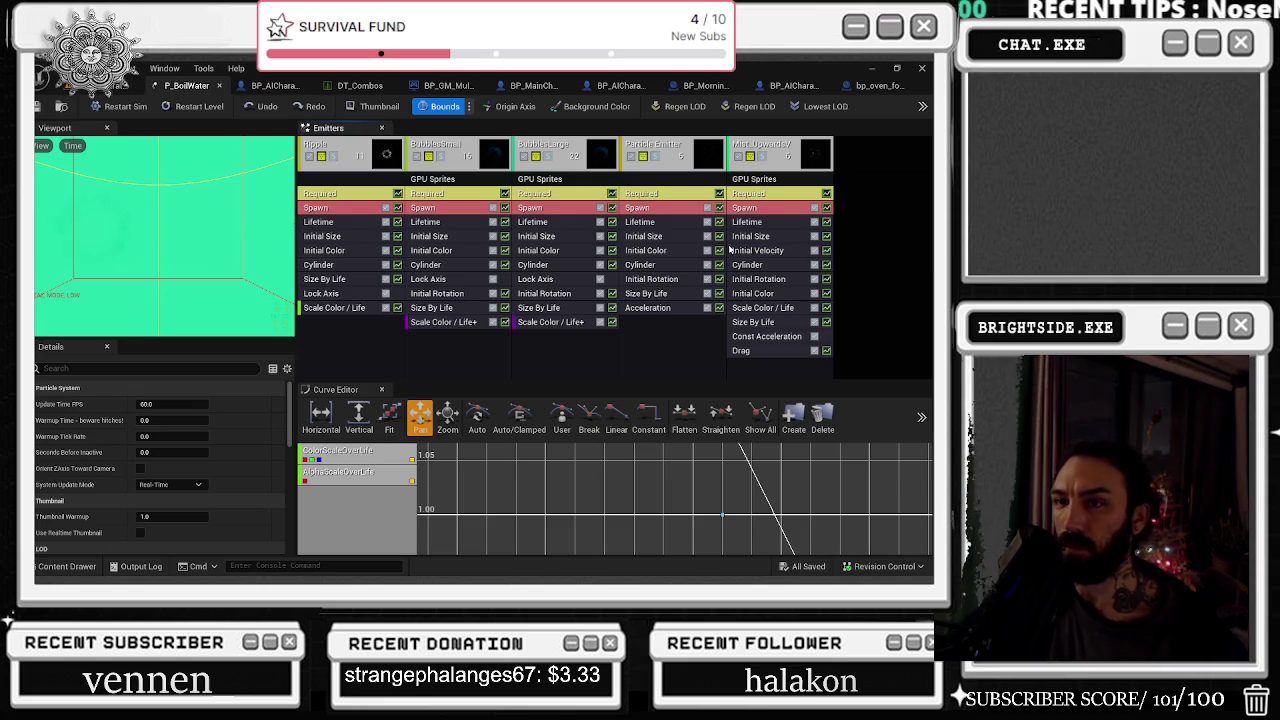
# Raise BubblesSmall's Scale Color/Life+ blue arrive tangent to 1.0
pyautogui.click(461, 157)
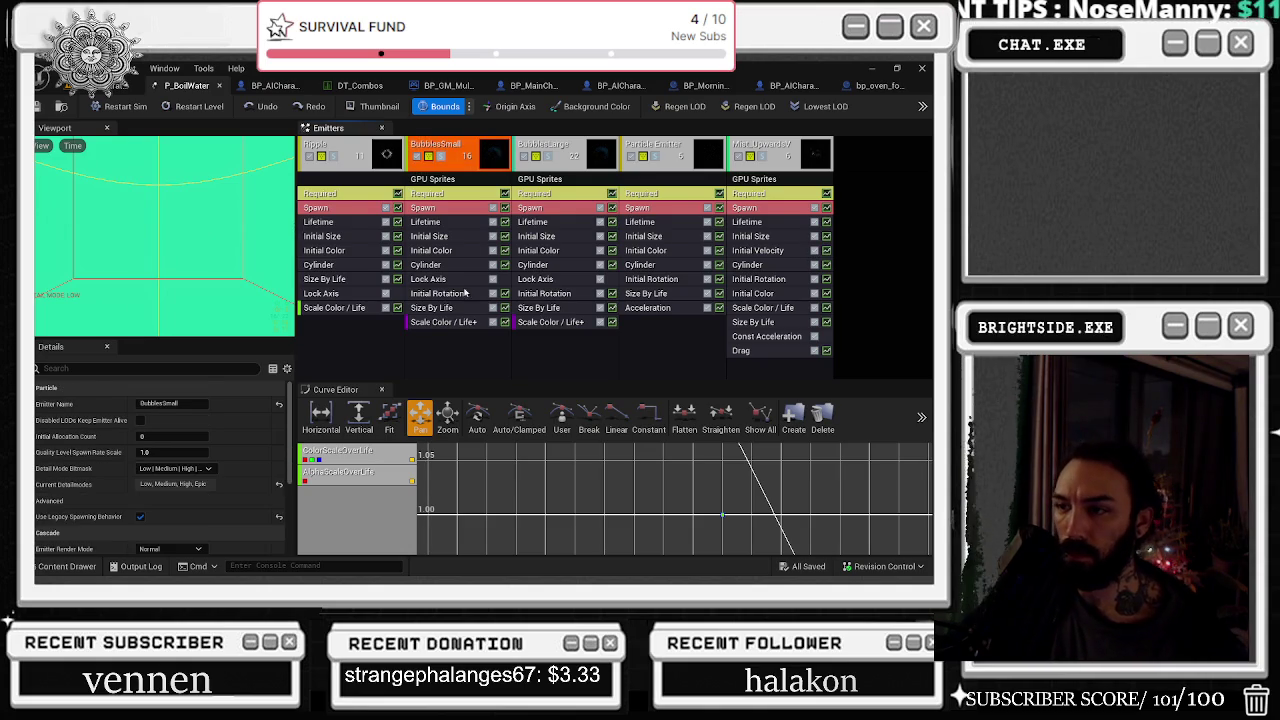
pyautogui.click(443, 322)
pyautogui.scroll(-5, 267, 470)
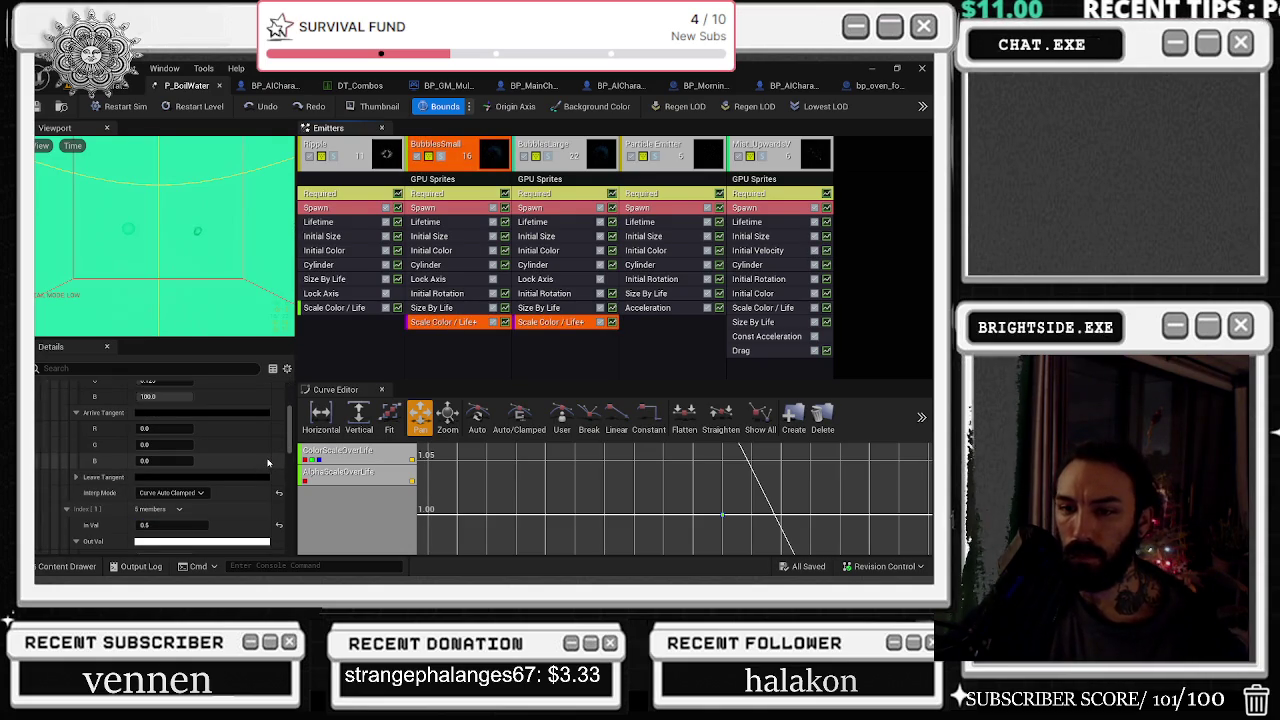
pyautogui.moveTo(170, 461); pyautogui.dragTo(174, 461)
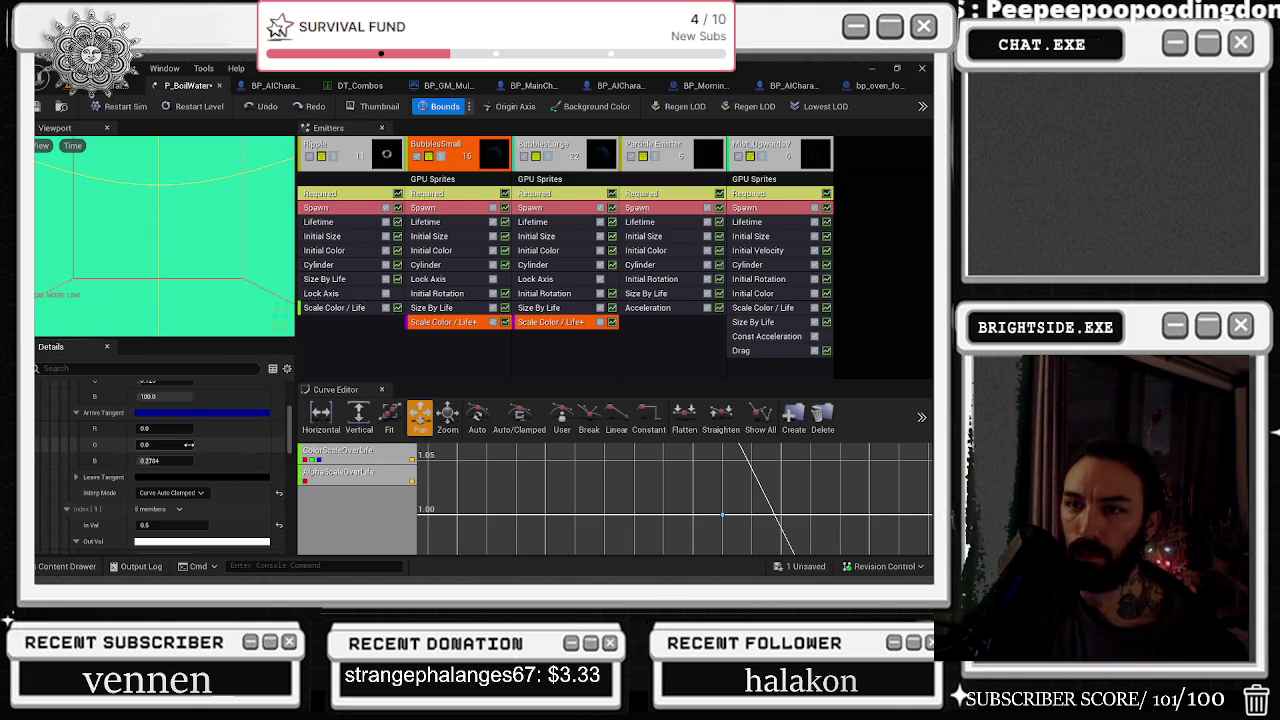
pyautogui.scroll(-3, 221, 438)
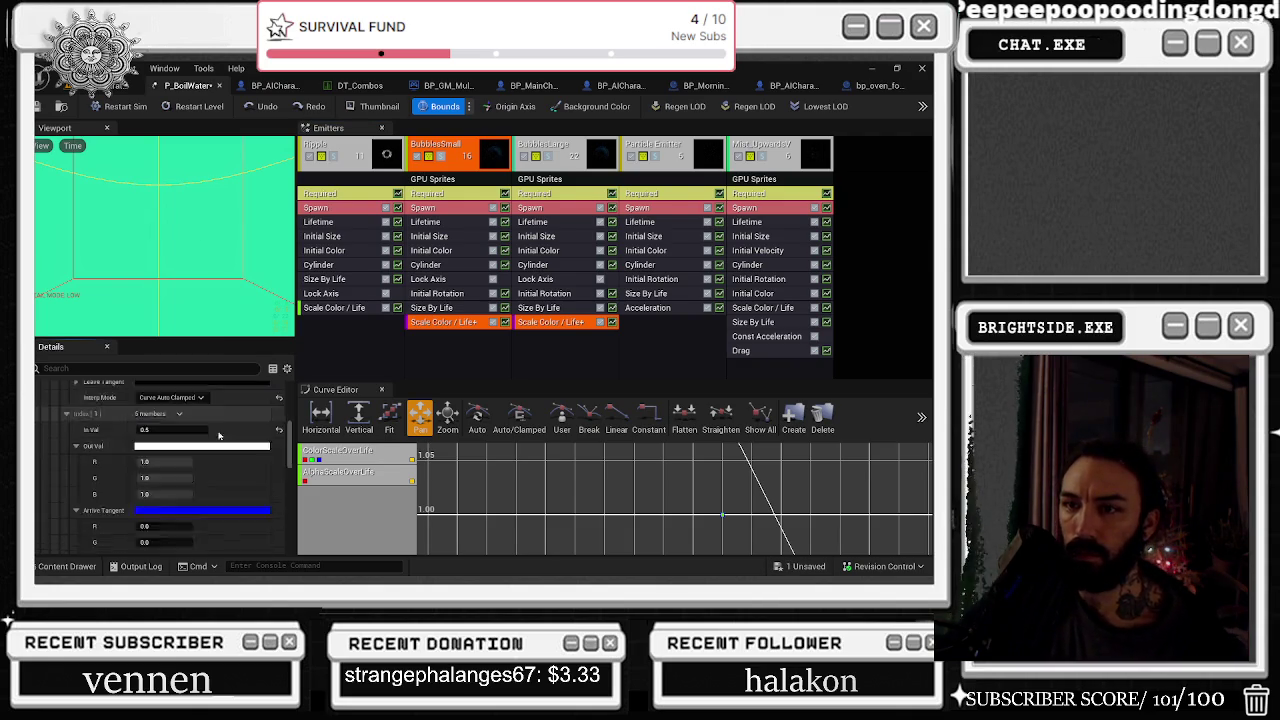
# Review BubblesLarge's Scale Color / Life+ points, restart the simulation, and select Mist_UpwardsV's colour module
pyautogui.click(574, 312)
pyautogui.click(577, 321)
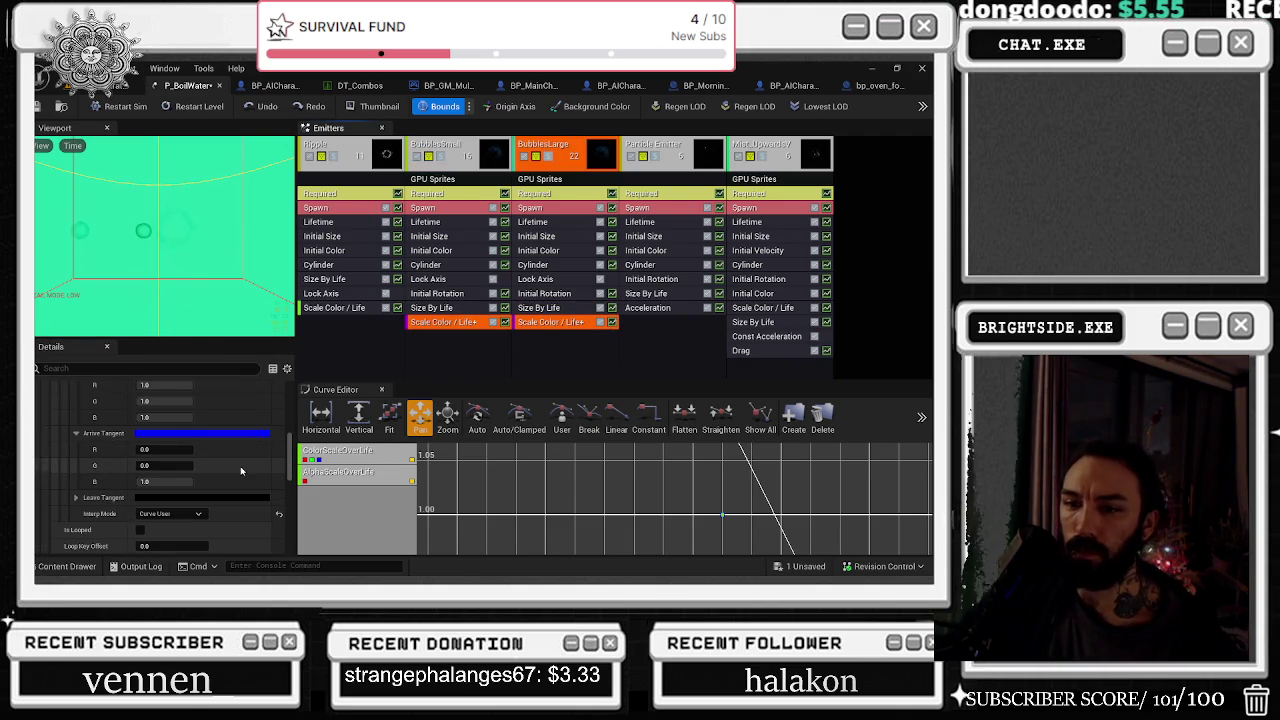
pyautogui.scroll(-1, 237, 467)
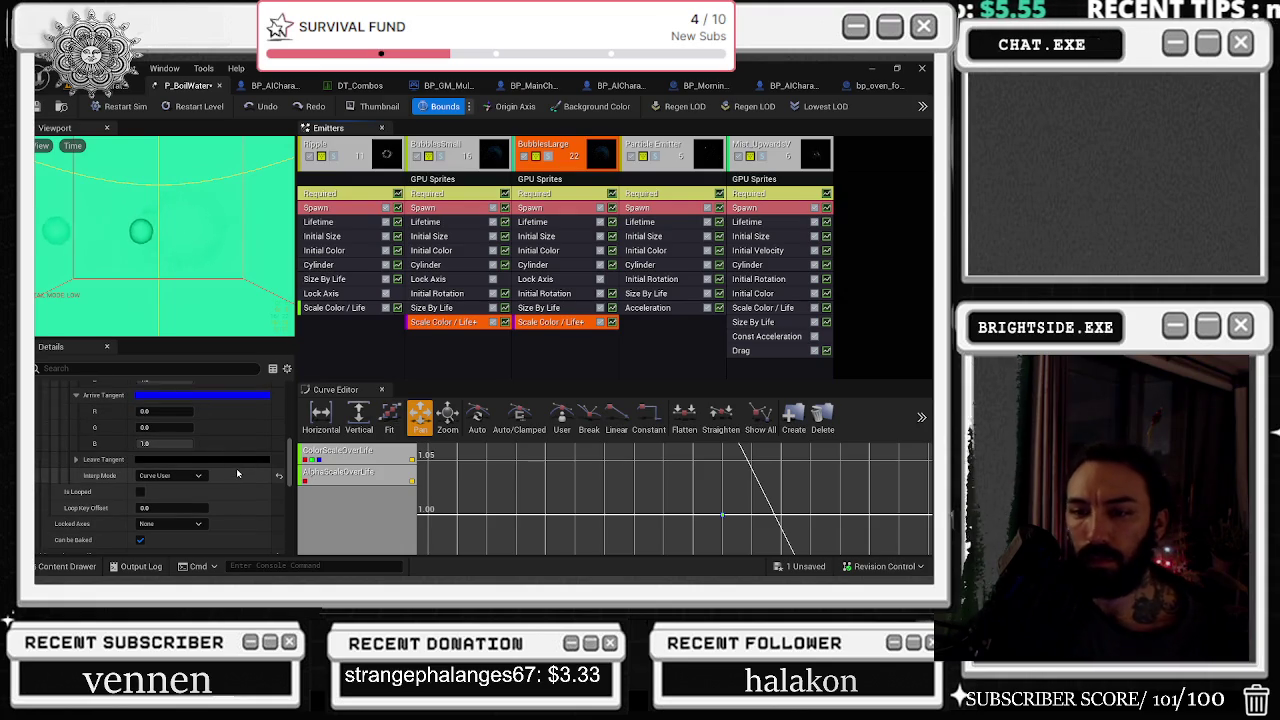
pyautogui.scroll(-3, 237, 477)
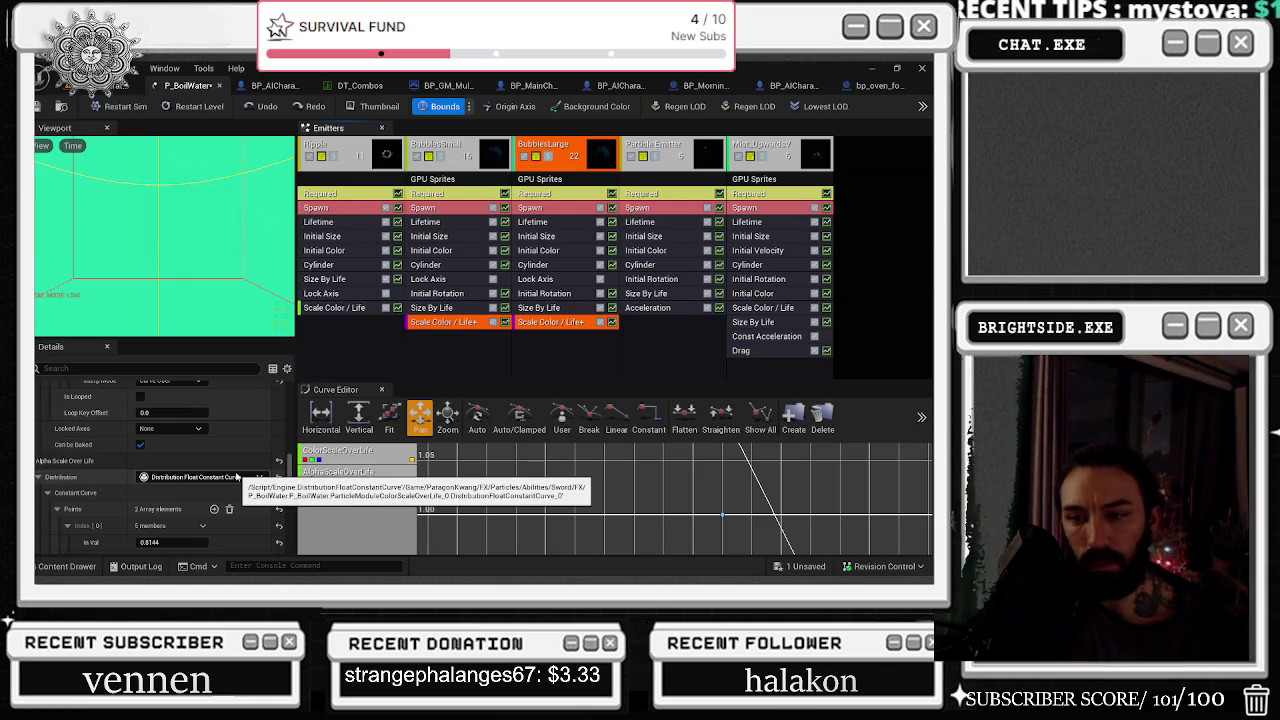
pyautogui.scroll(-5, 236, 470)
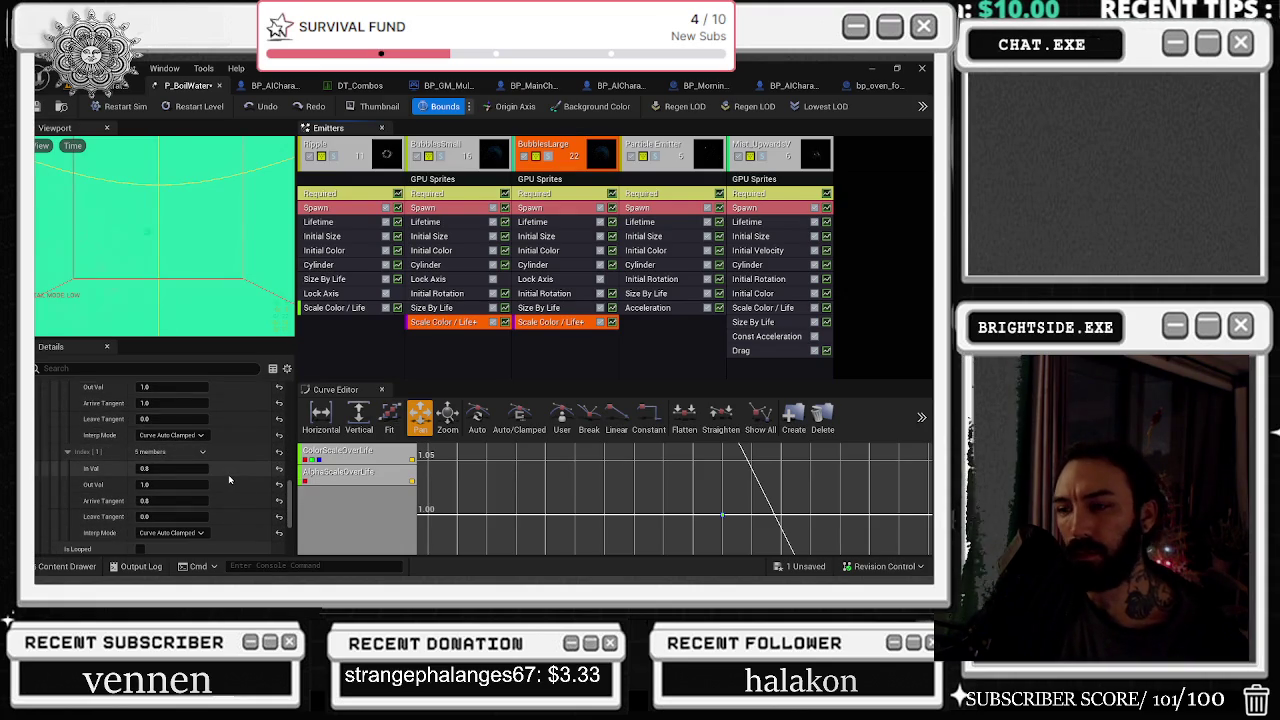
pyautogui.scroll(-2, 228, 478)
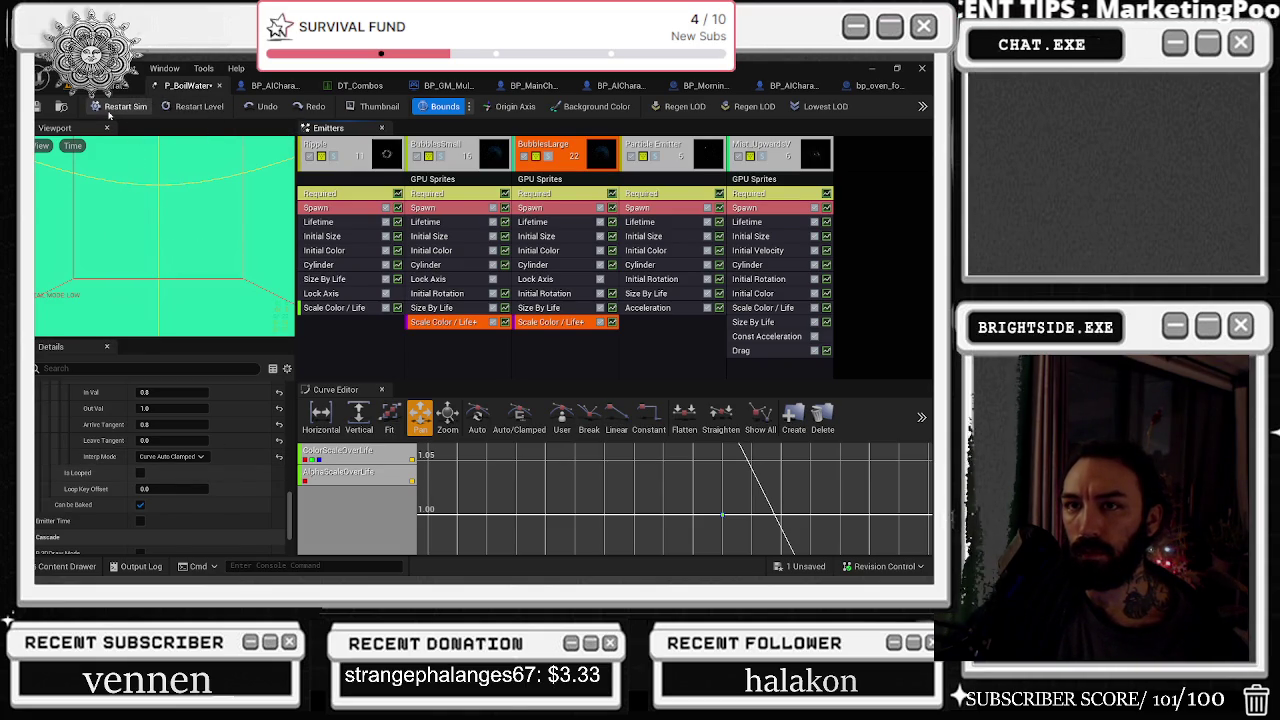
pyautogui.click(112, 107)
pyautogui.click(110, 110)
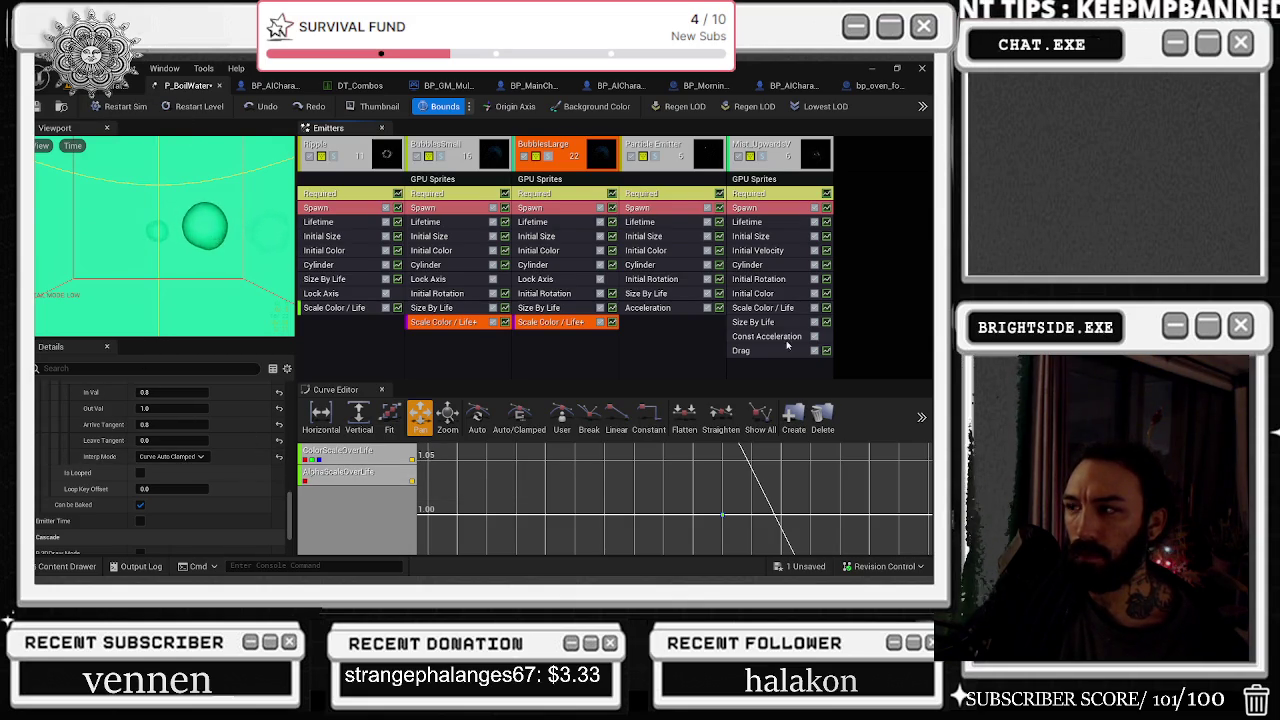
pyautogui.click(763, 307)
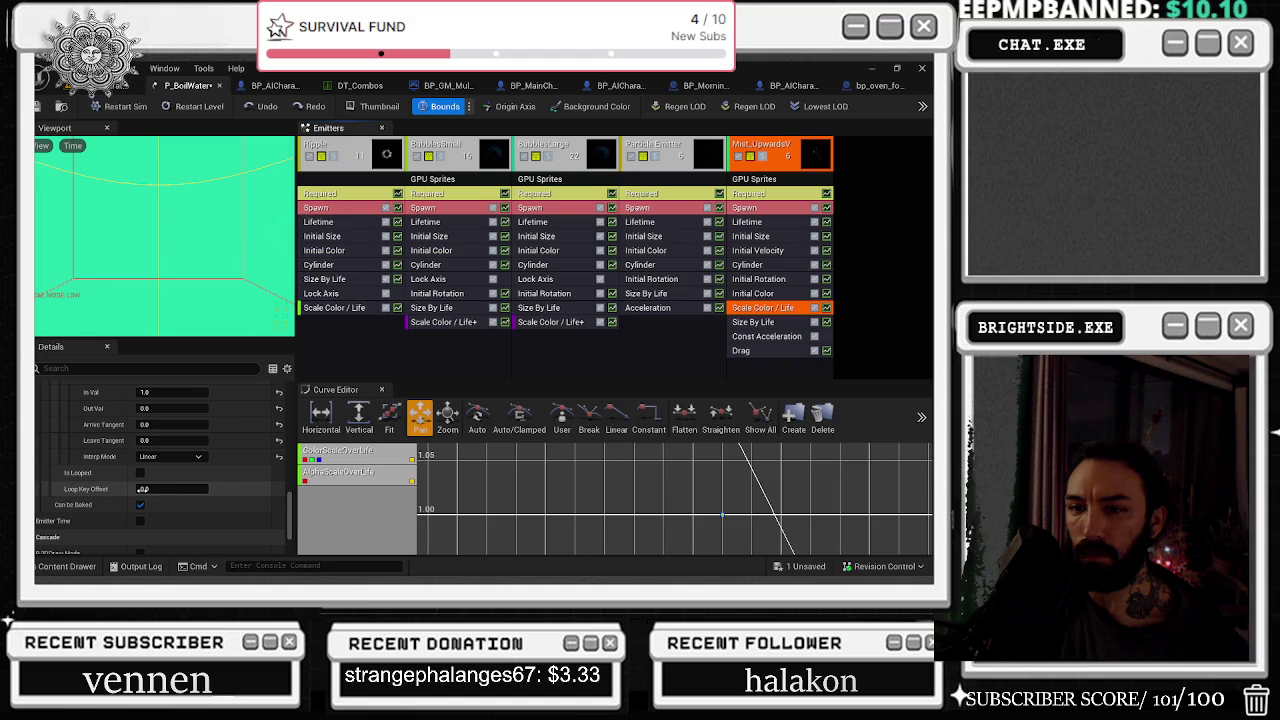
pyautogui.scroll(1, 257, 471)
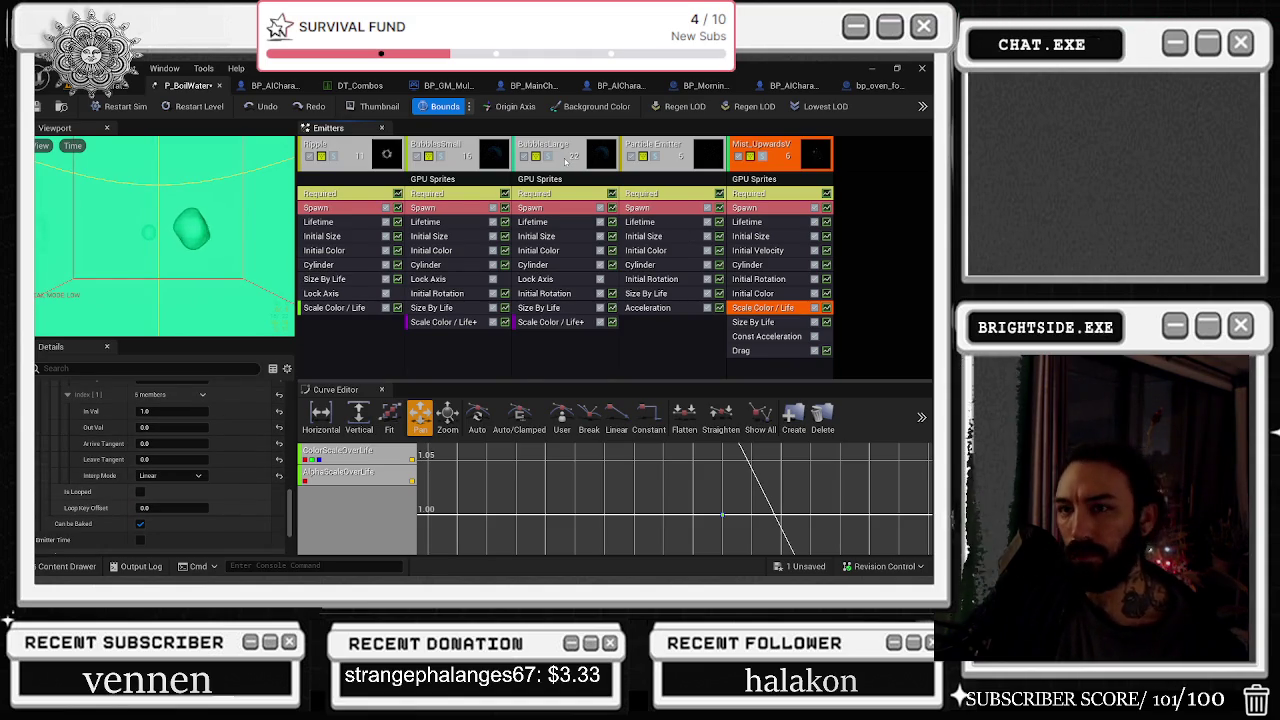
pyautogui.click(41, 145)
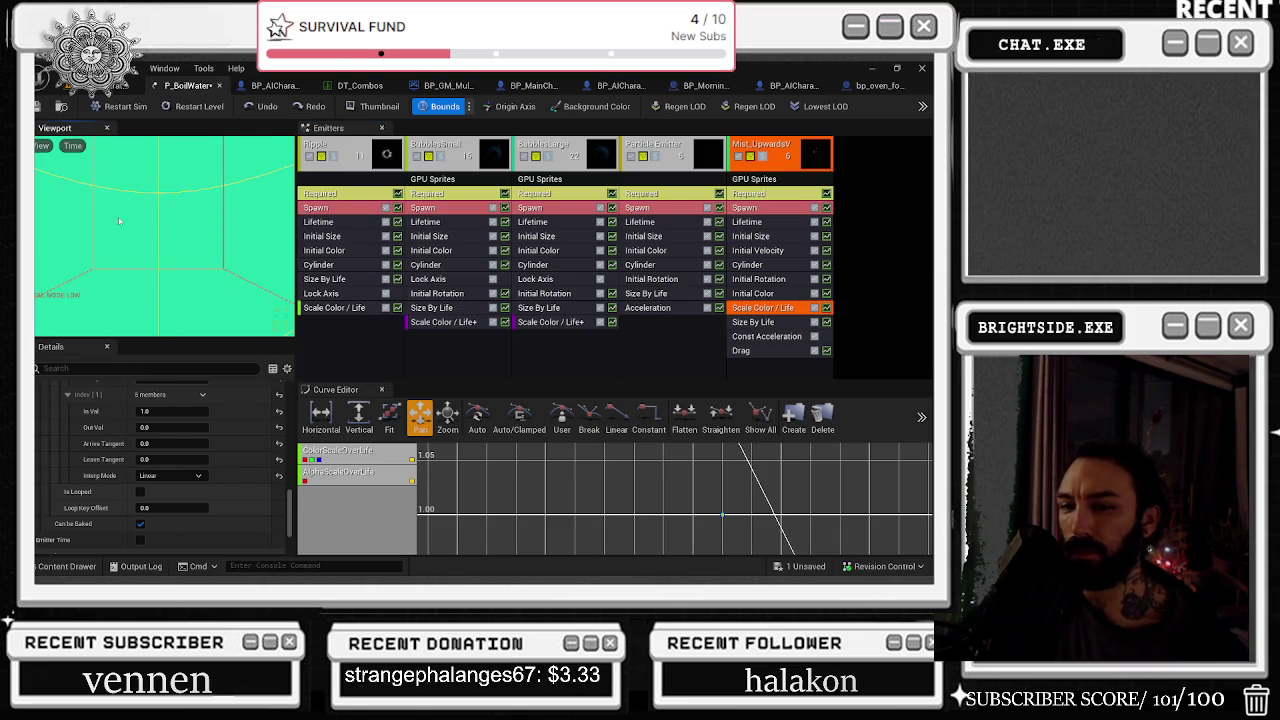
pyautogui.scroll(-2, 181, 522)
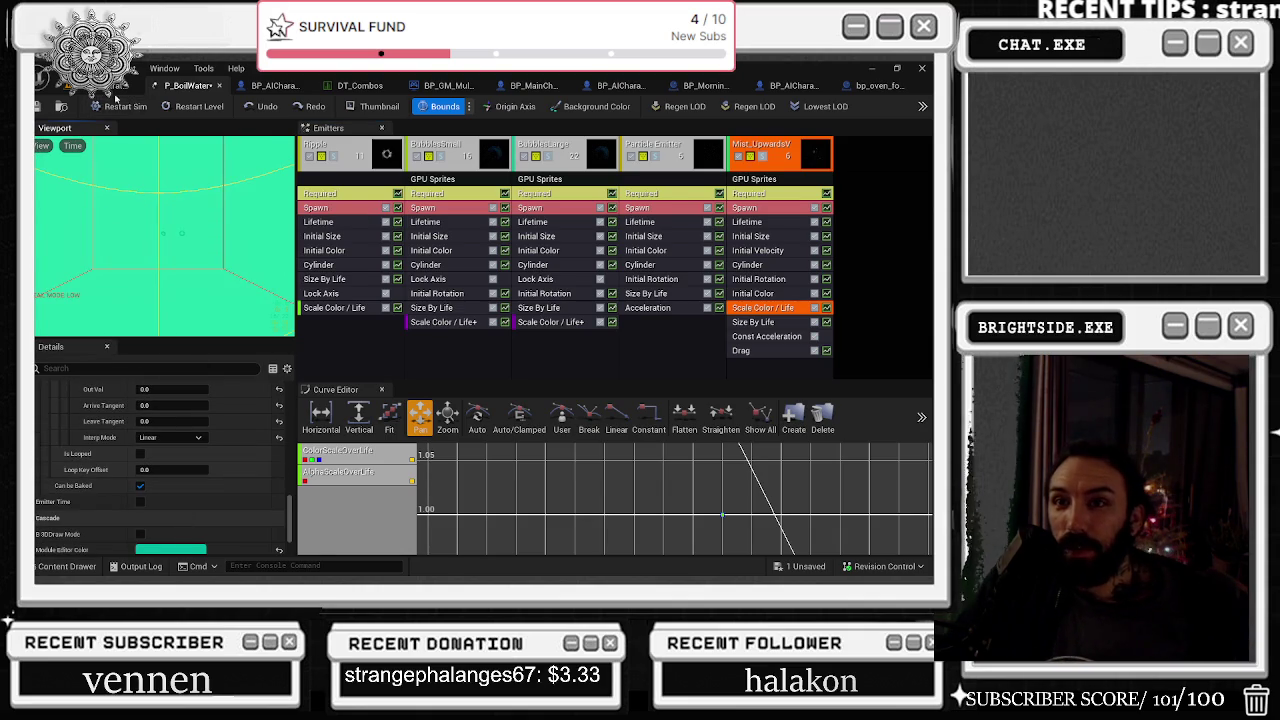
# Play-test the level from the scene tab, stop it, and return to the P_BoilWater particle editor
pyautogui.click(117, 86)
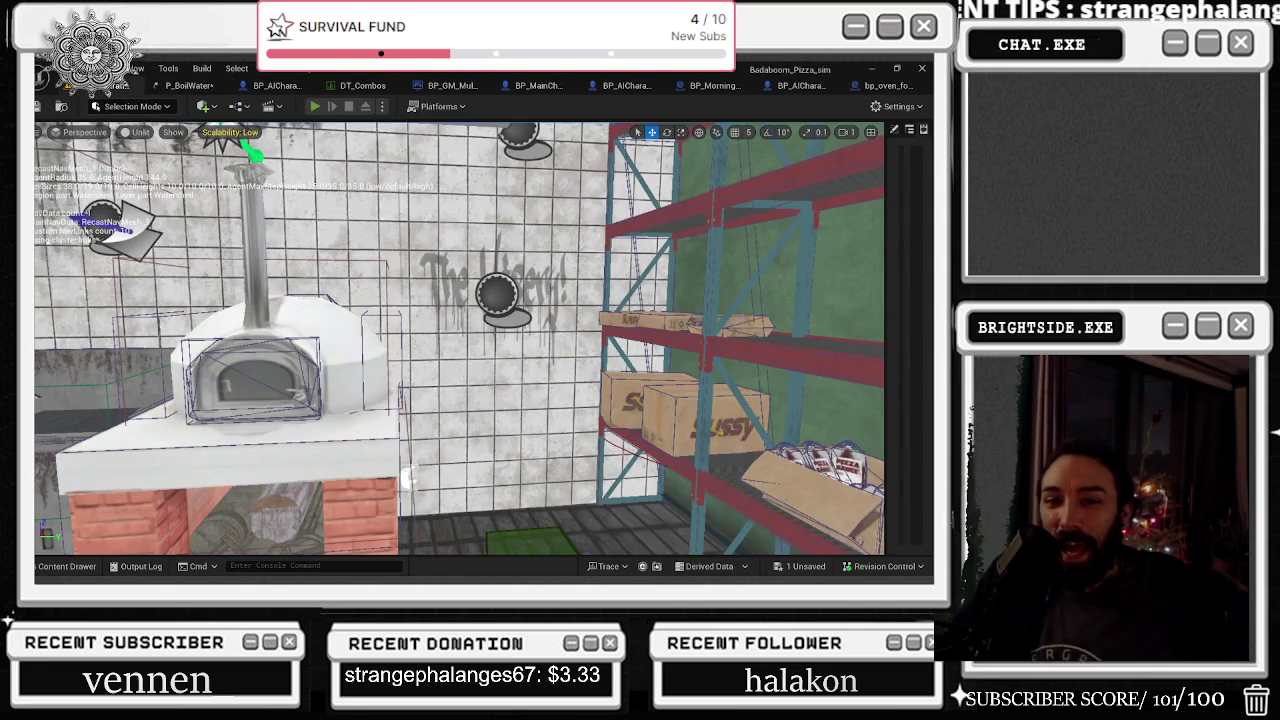
pyautogui.hotkey('alt', 'p')
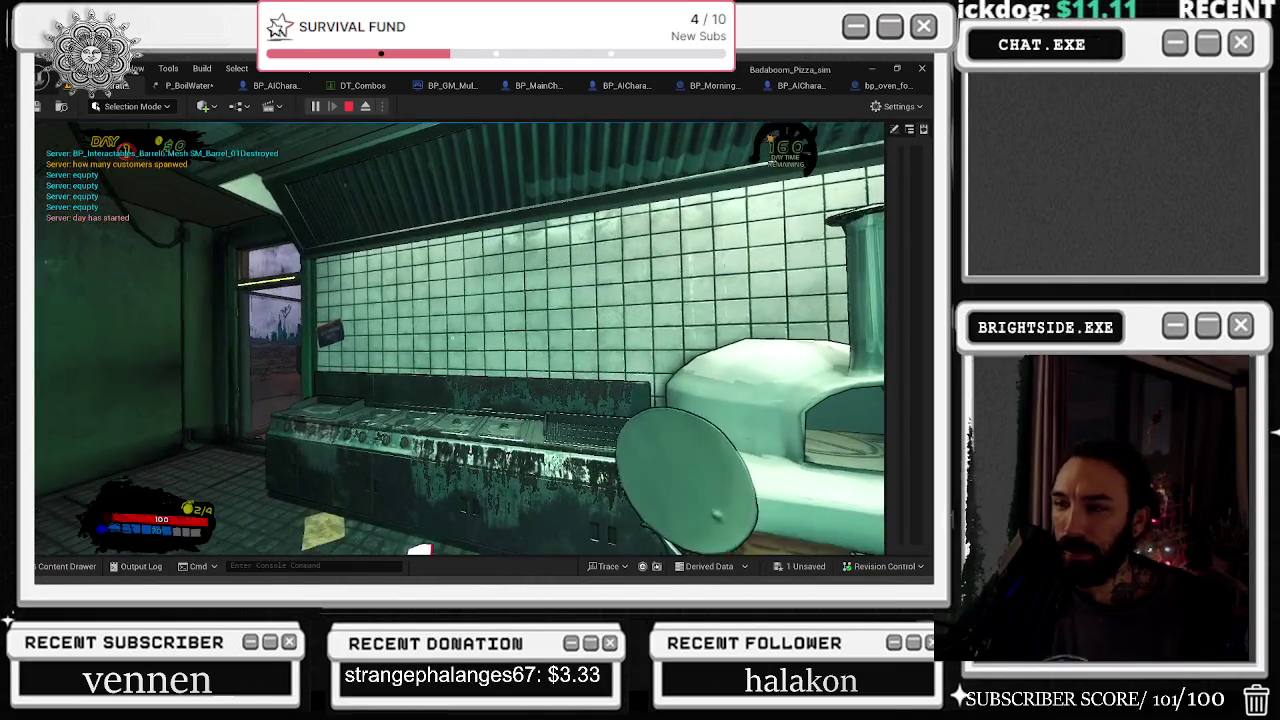
pyautogui.press('Escape')
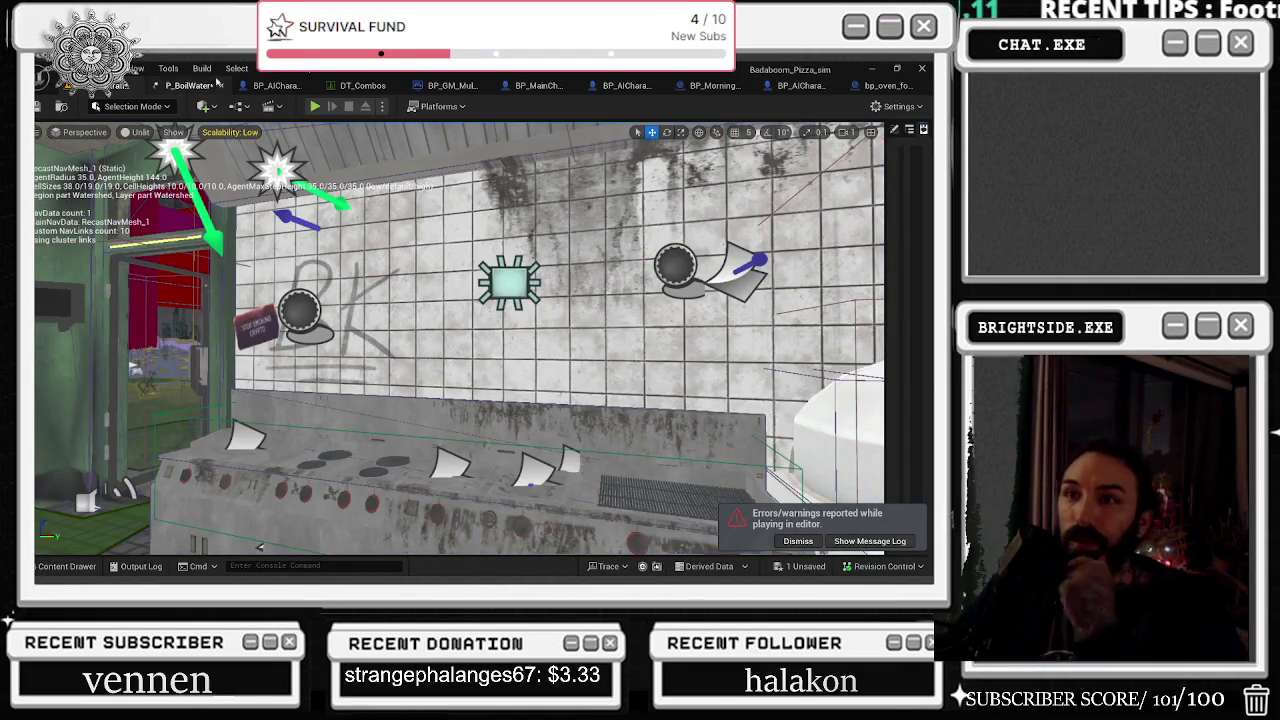
pyautogui.click(185, 85)
pyautogui.moveTo(178, 295); pyautogui.dragTo(150, 240)
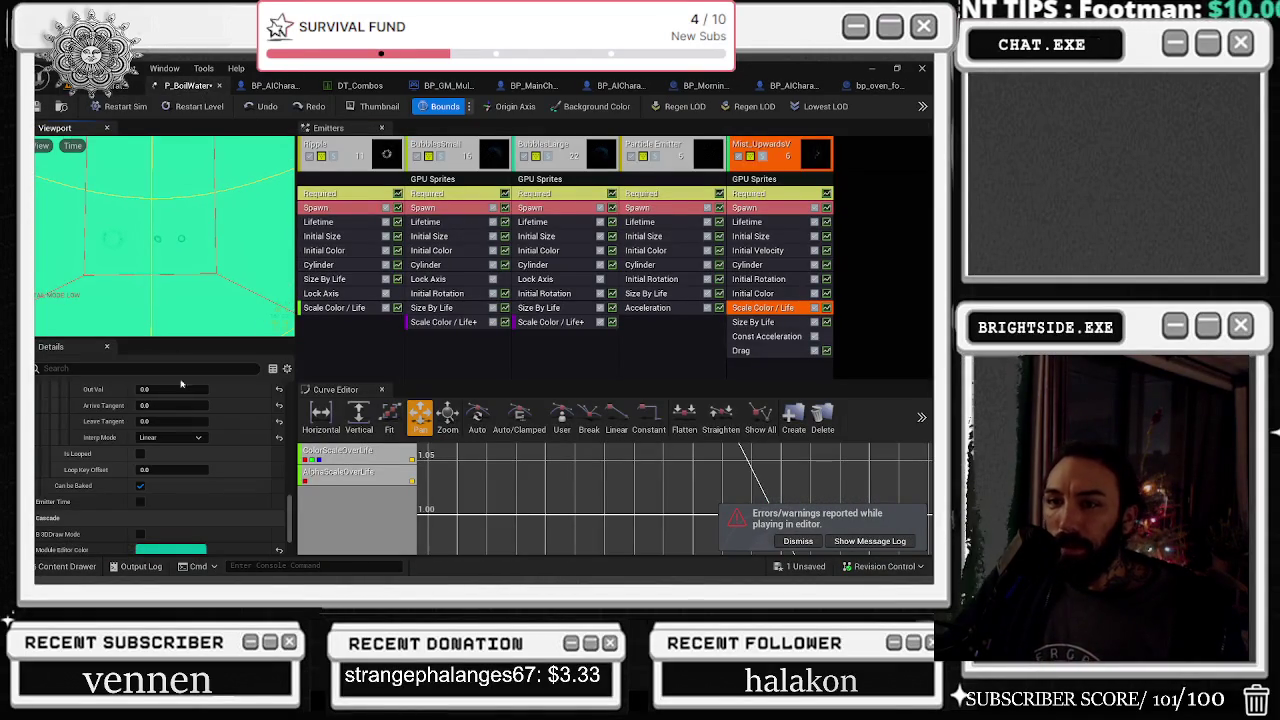
# Revert P_BoilWater via Revision Control > Revert in the Content Drawer and reload the package
pyautogui.hotkey('ctrl', 'space')
pyautogui.rightClick(285, 454)
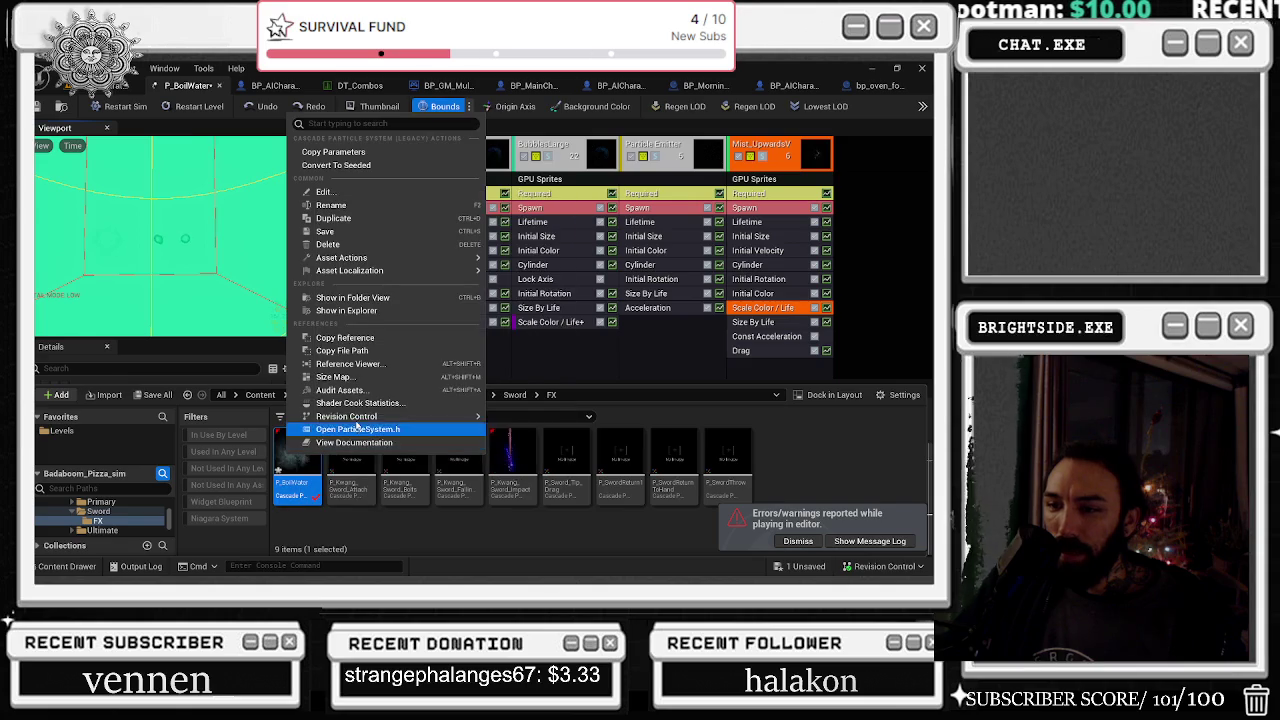
pyautogui.moveTo(370, 417)
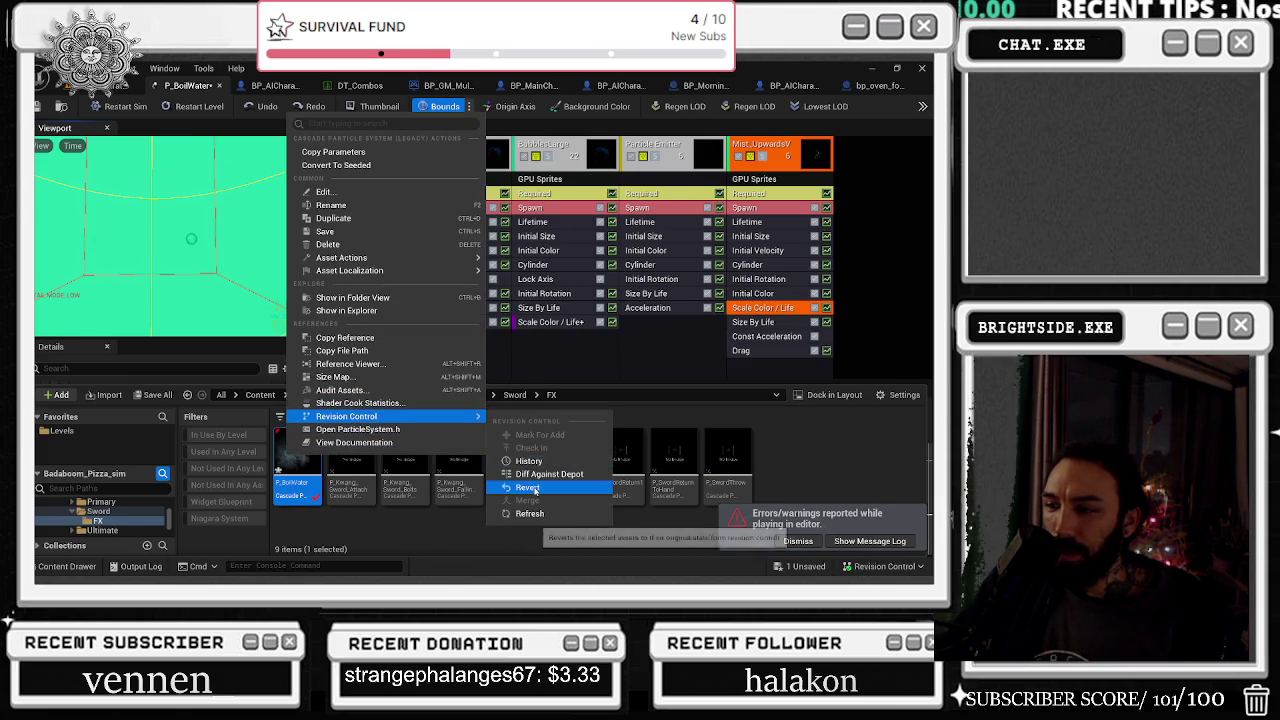
pyautogui.click(527, 487)
pyautogui.click(566, 365)
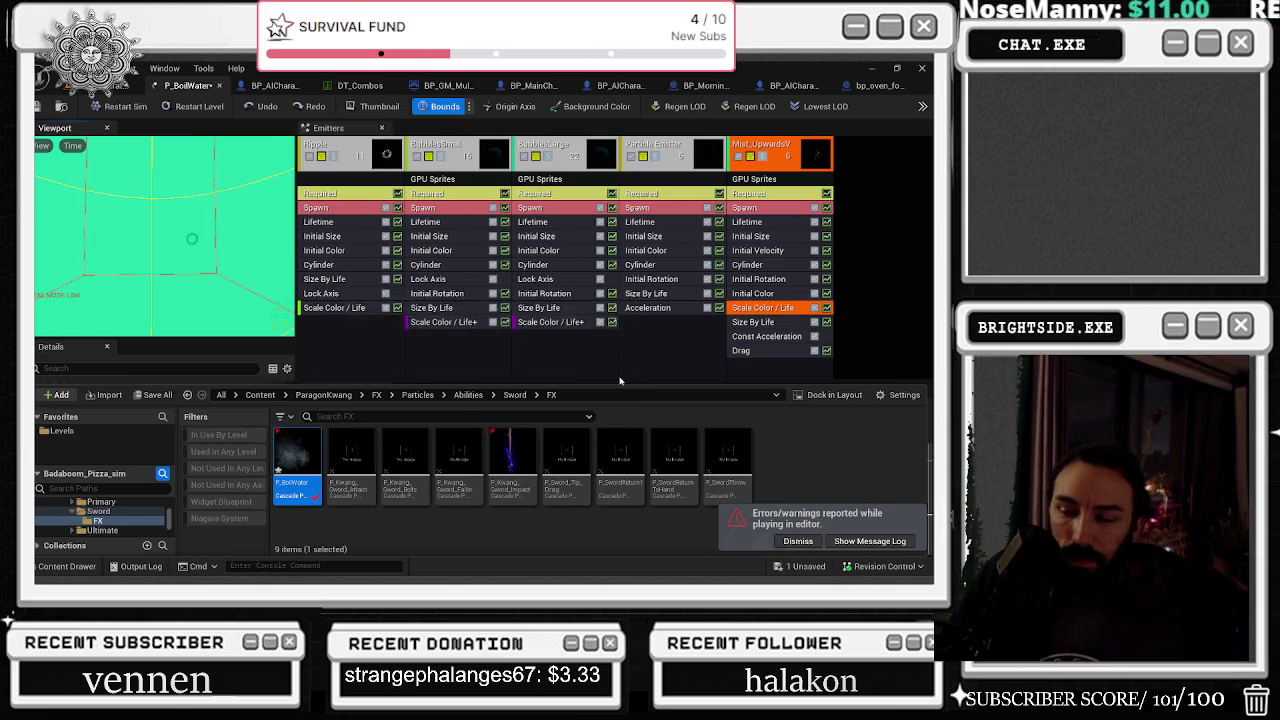
pyautogui.click(567, 357)
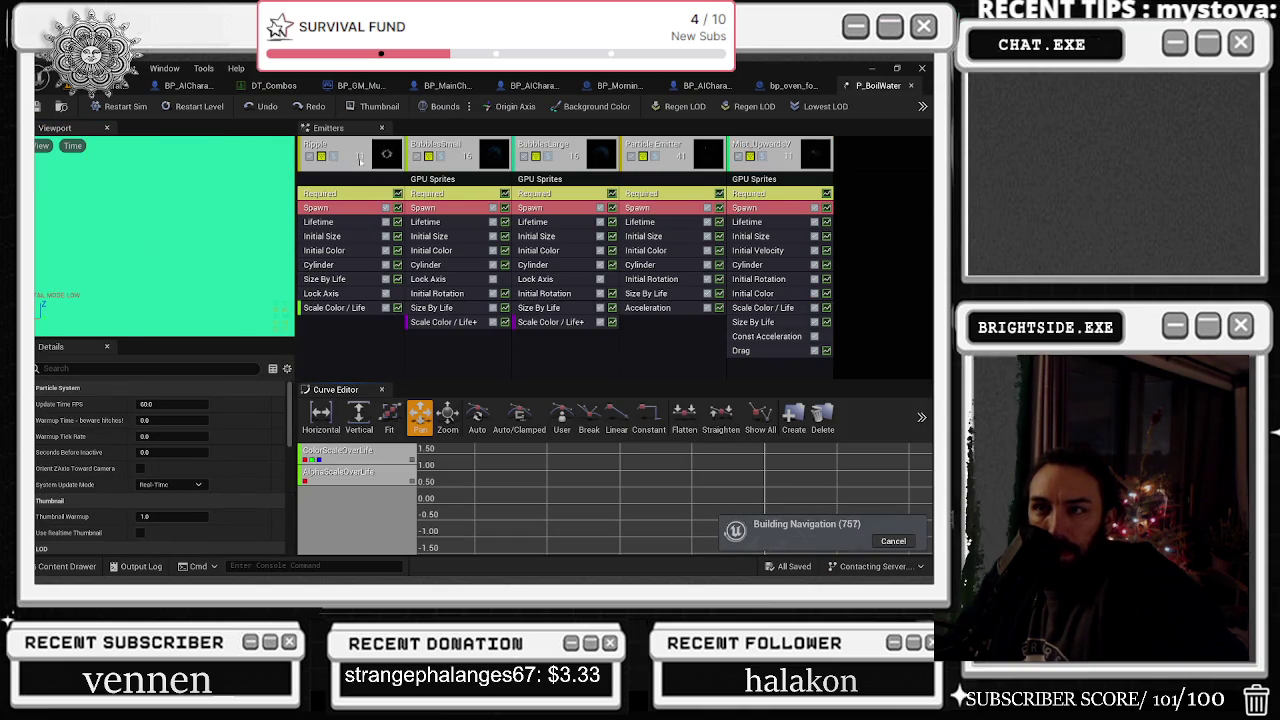
pyautogui.click(58, 568)
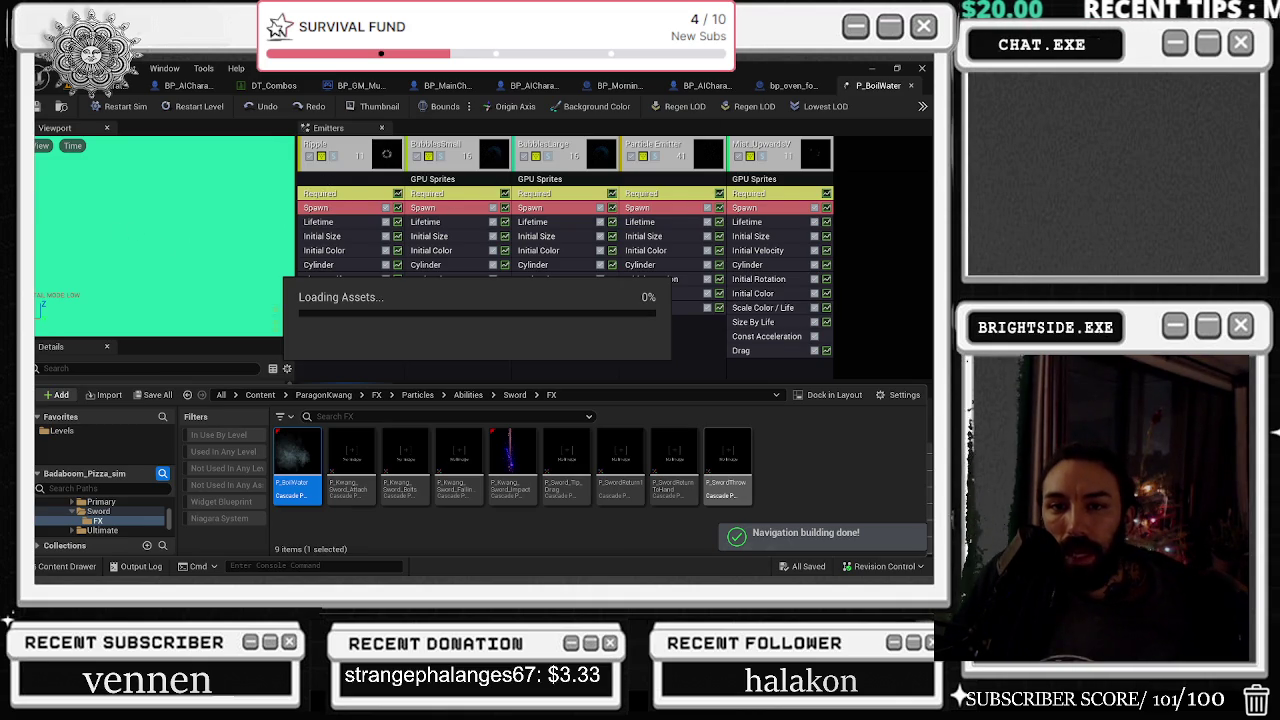
# Navigate the Content Drawer to ComicSoundEffects and open its FX folder of 18 Niagara assets
pyautogui.rightClick(727, 462)
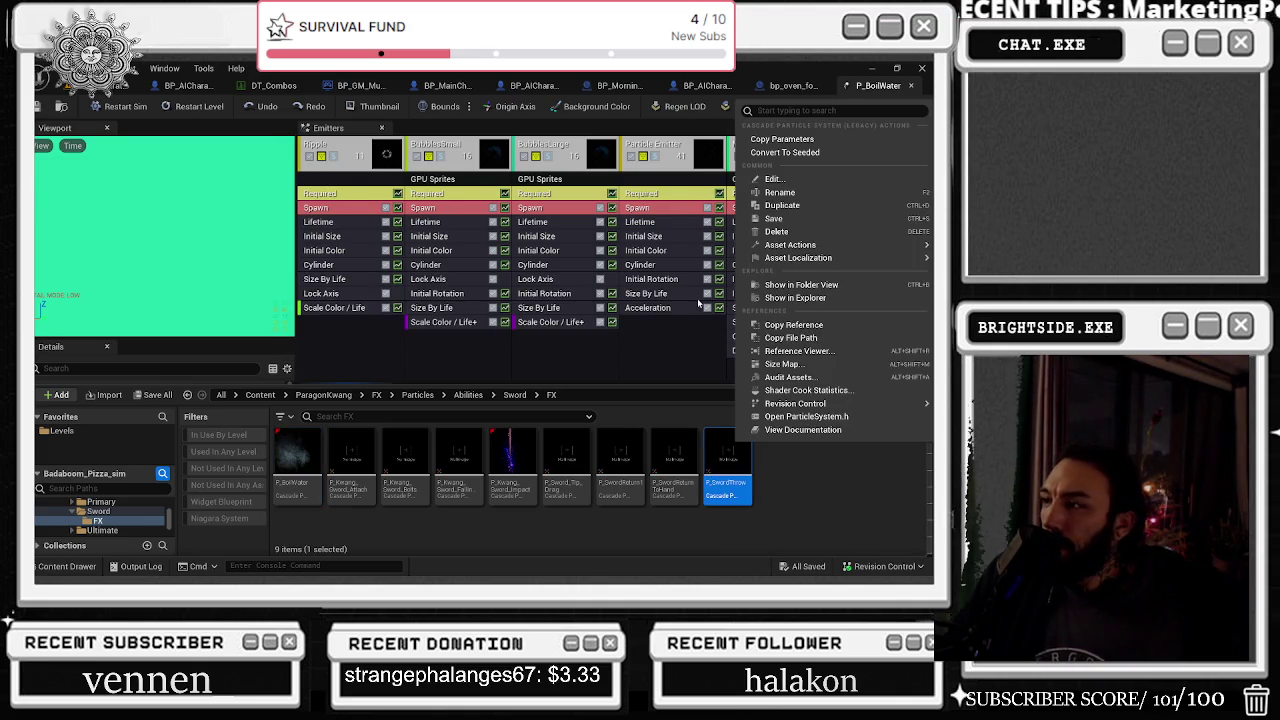
pyautogui.click(699, 303)
pyautogui.click(76, 567)
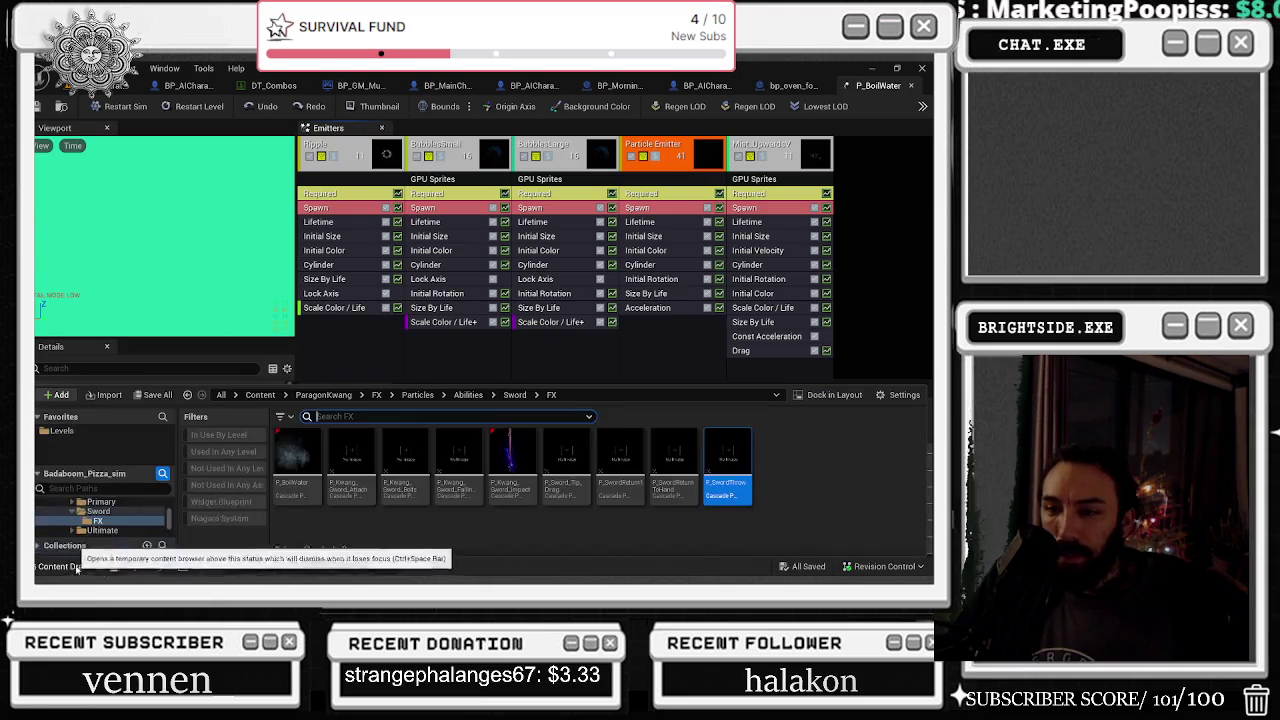
pyautogui.rightClick(836, 466)
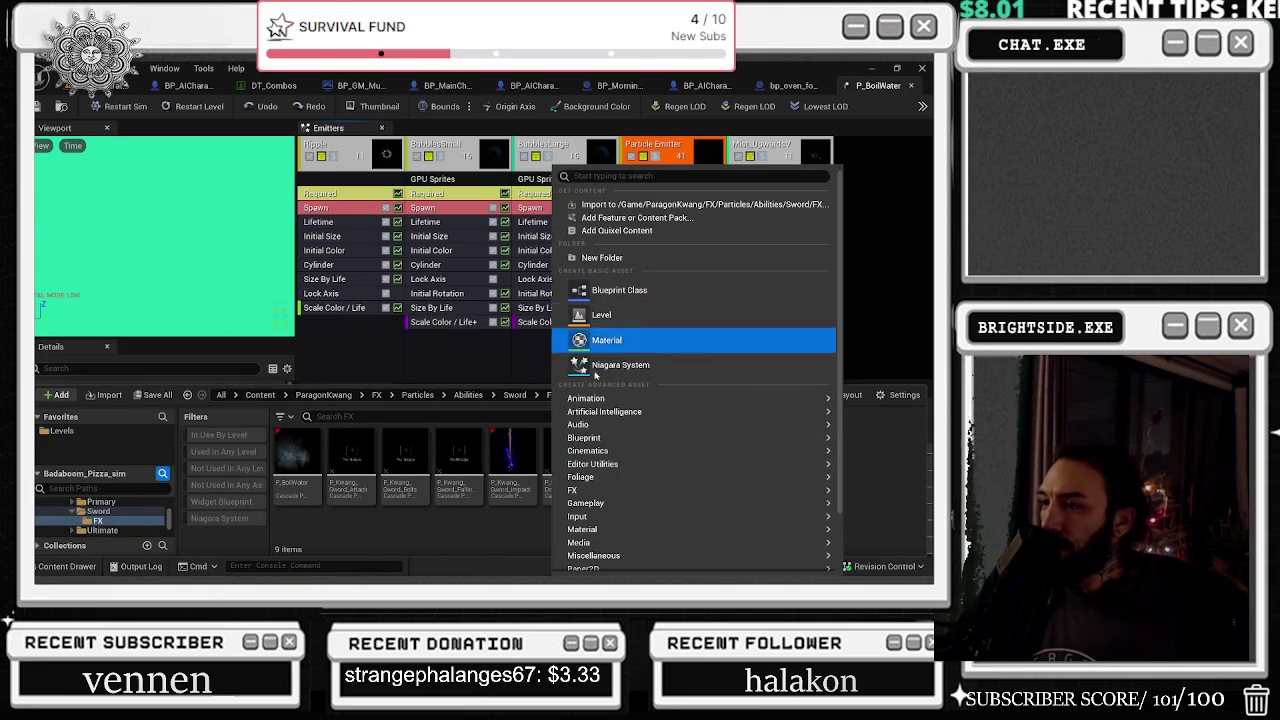
pyautogui.click(171, 516)
pyautogui.scroll(3, 171, 516)
pyautogui.scroll(5, 171, 516)
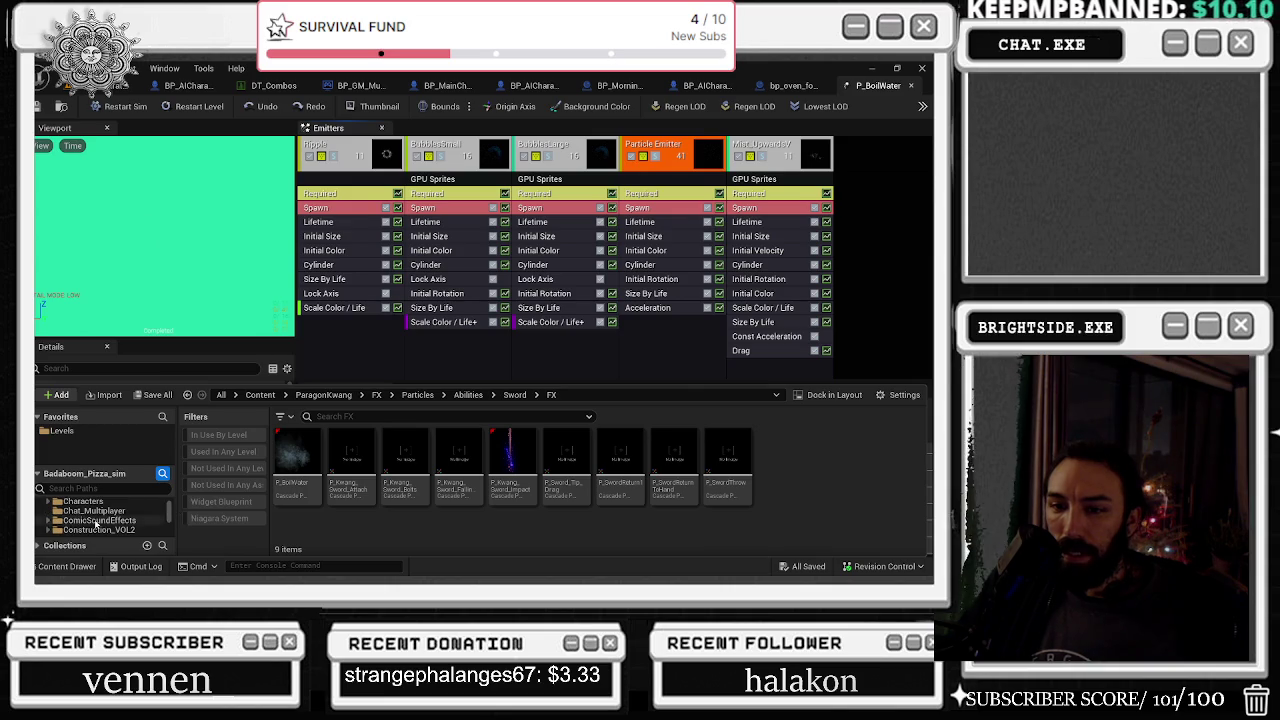
pyautogui.click(96, 520)
pyautogui.click(358, 460)
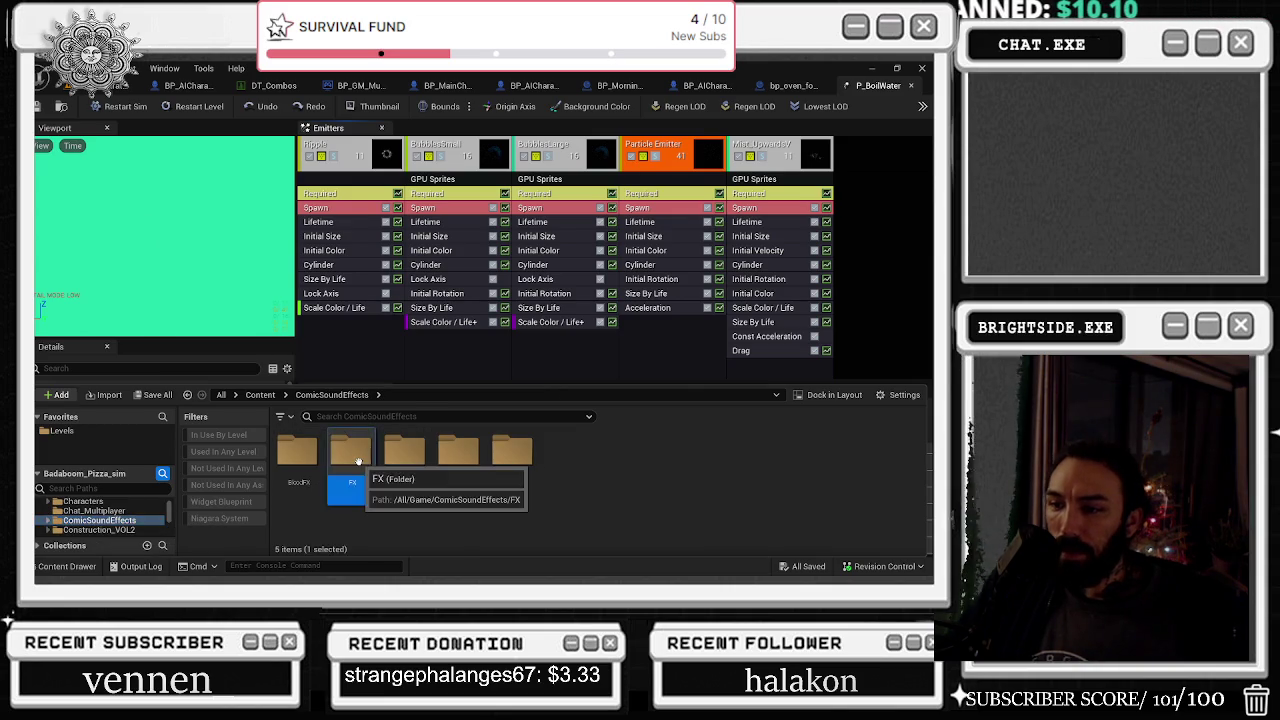
pyautogui.doubleClick(358, 460)
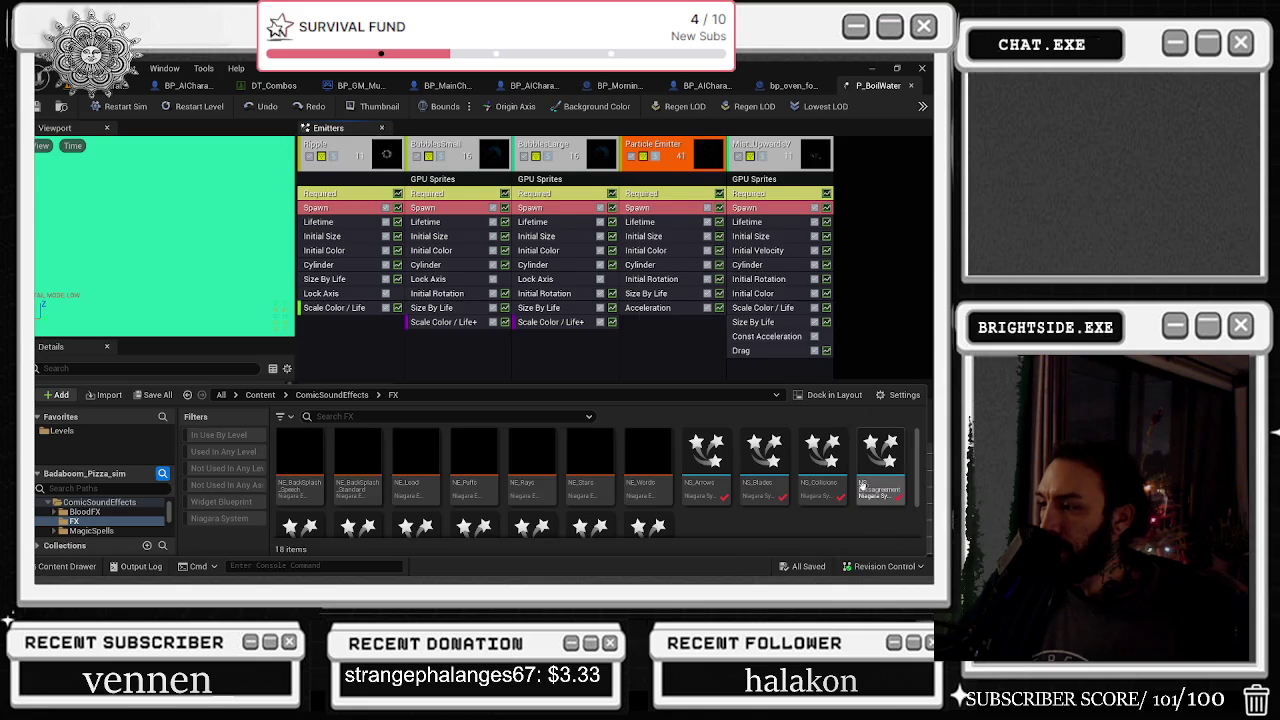
pyautogui.scroll(-2, 828, 487)
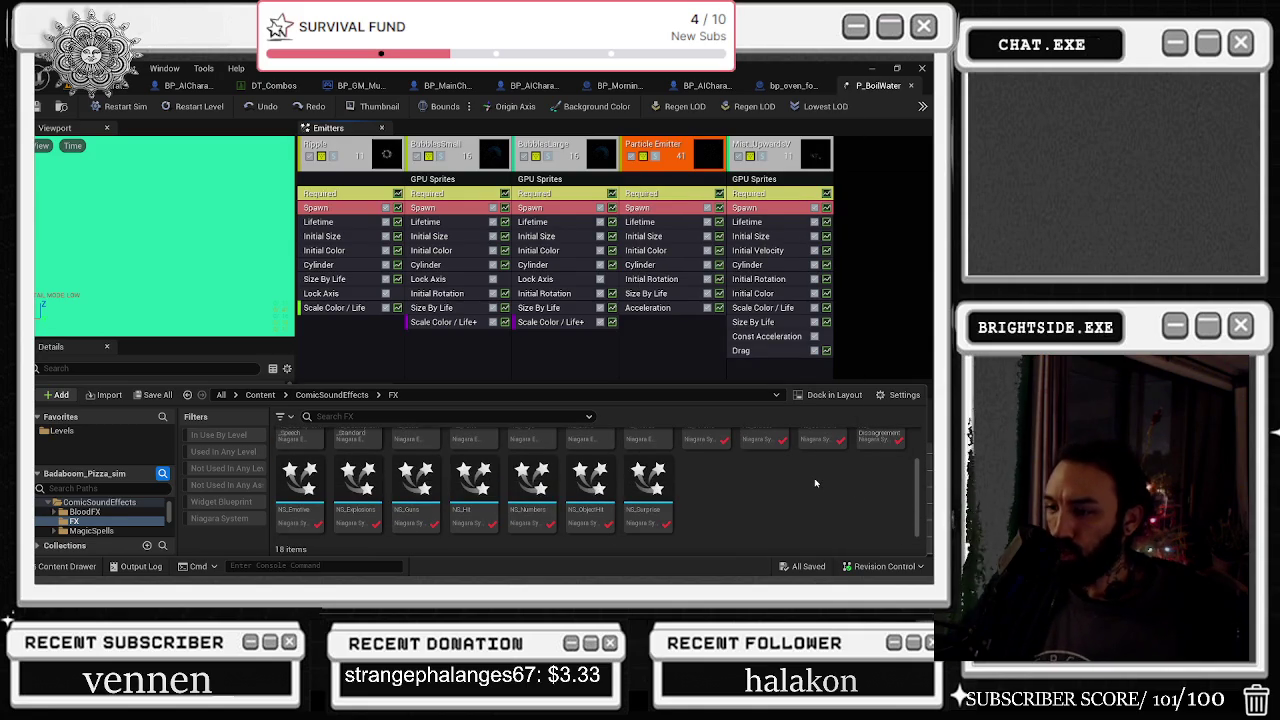
# Duplicate NS_Numbers, rename the copy NS_BUBBLES_CLEAN, and open it in the Niagara editor
pyautogui.rightClick(537, 498)
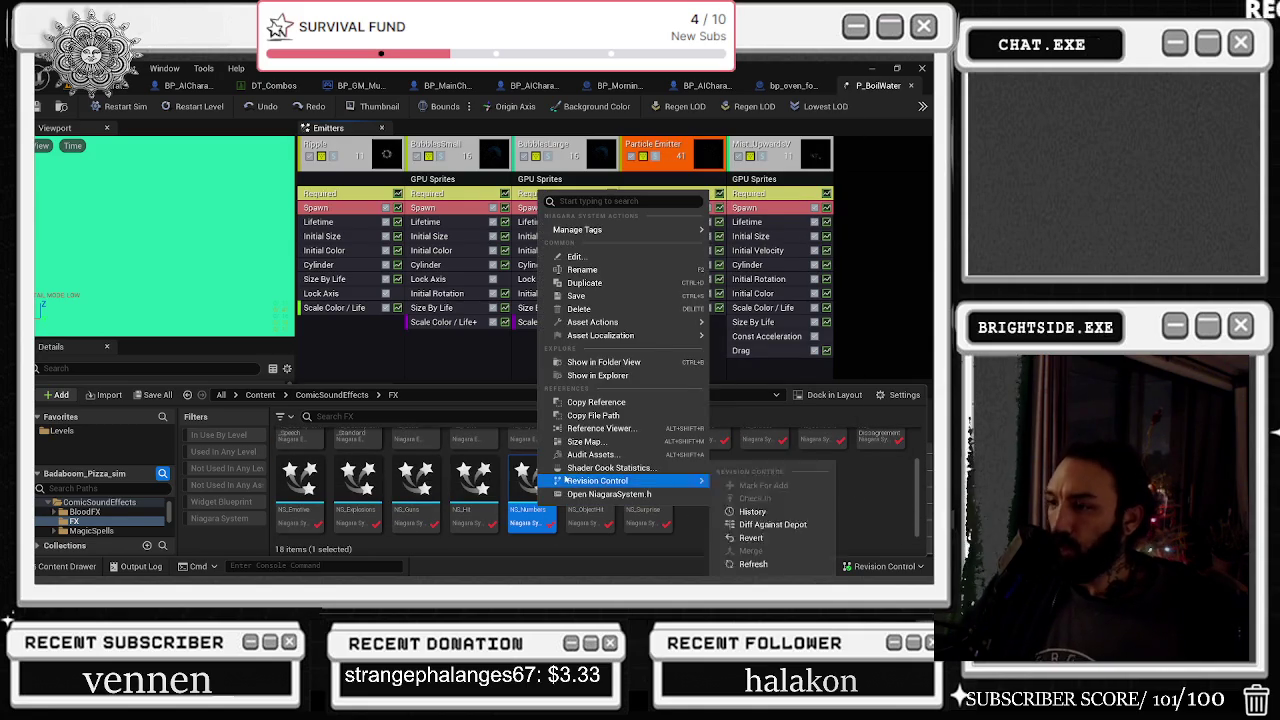
pyautogui.click(605, 283)
pyautogui.press('BackSpace')
pyautogui.press('BackSpace')
pyautogui.press('BackSpace')
pyautogui.press('BackSpace')
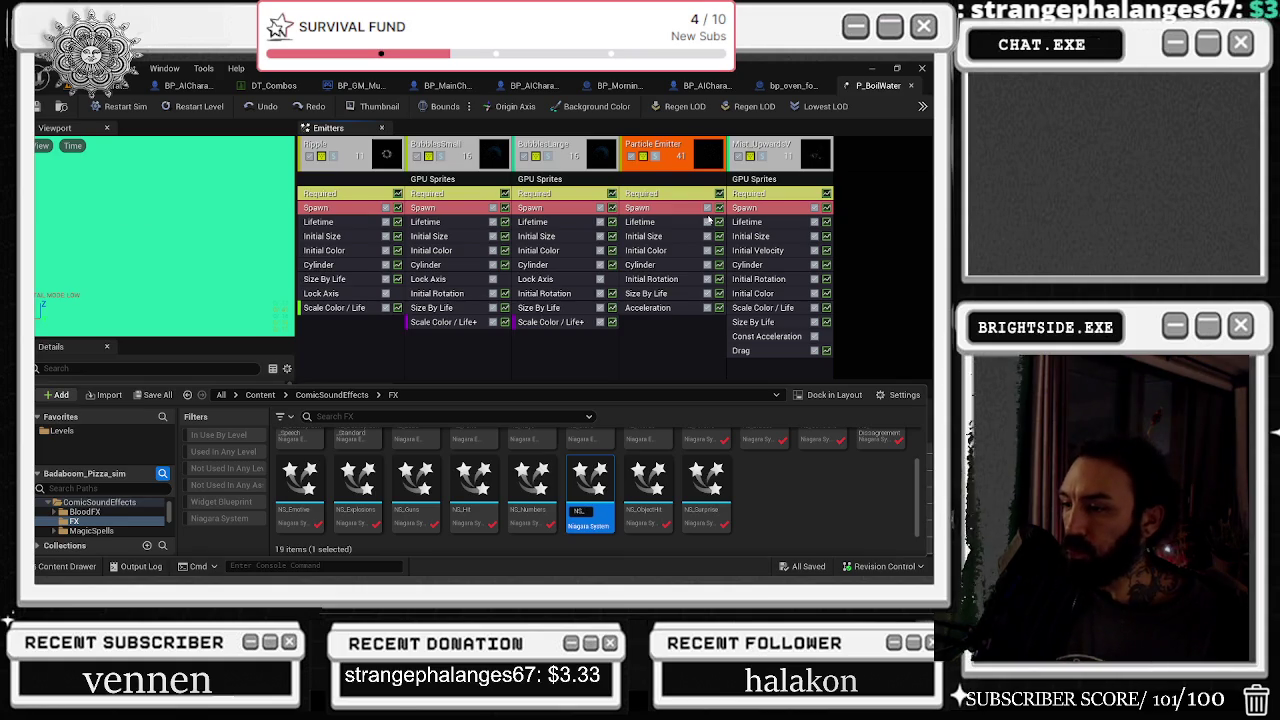
pyautogui.write('BUBBLE')
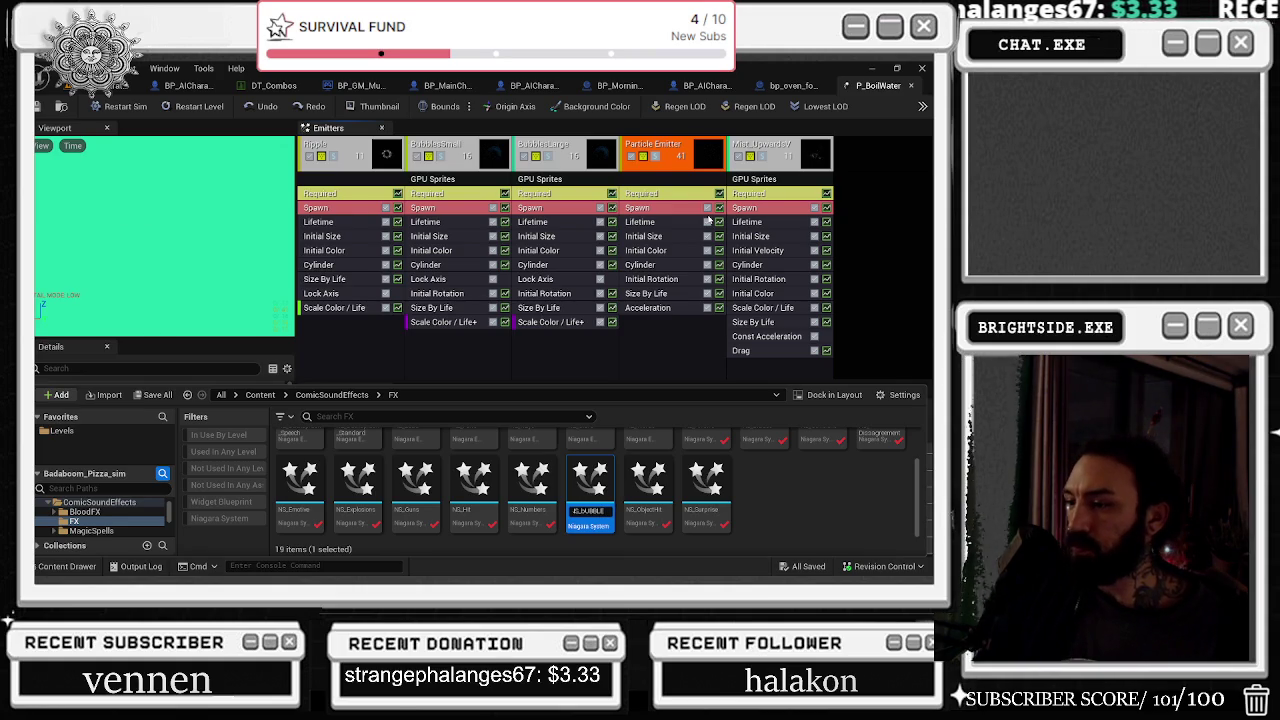
pyautogui.write('S_CLEAN')
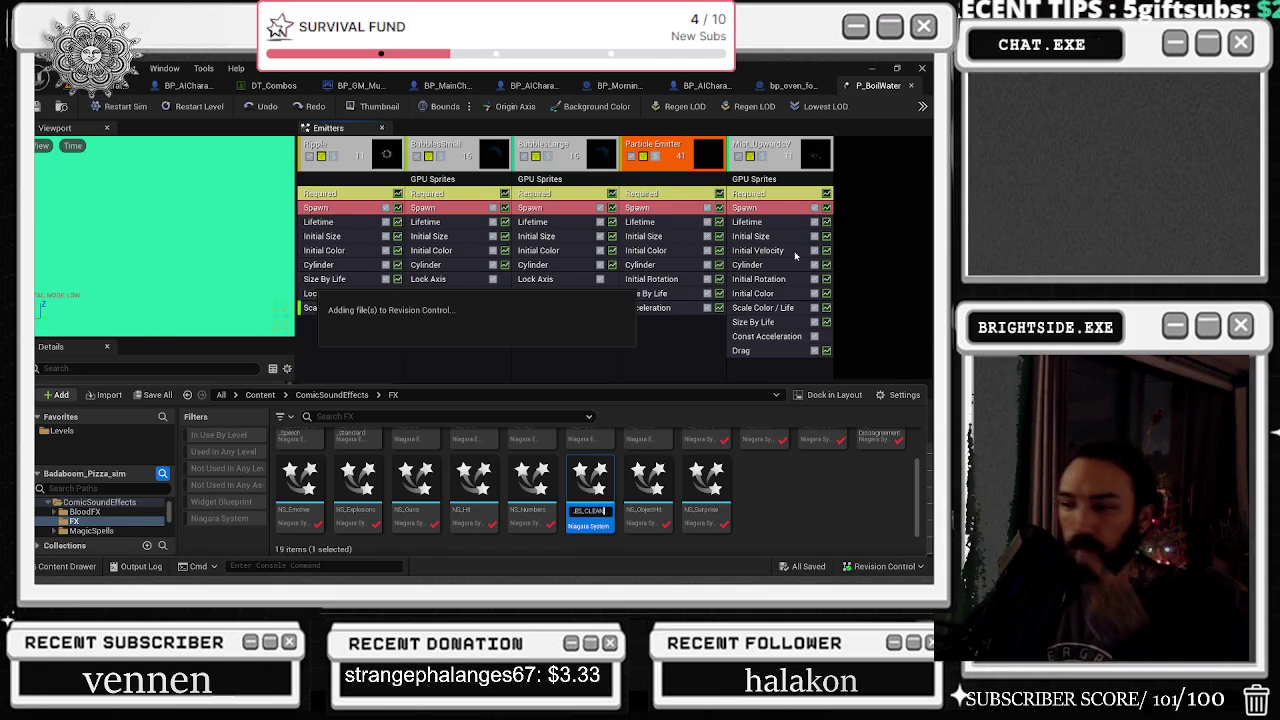
pyautogui.moveTo(817, 476)
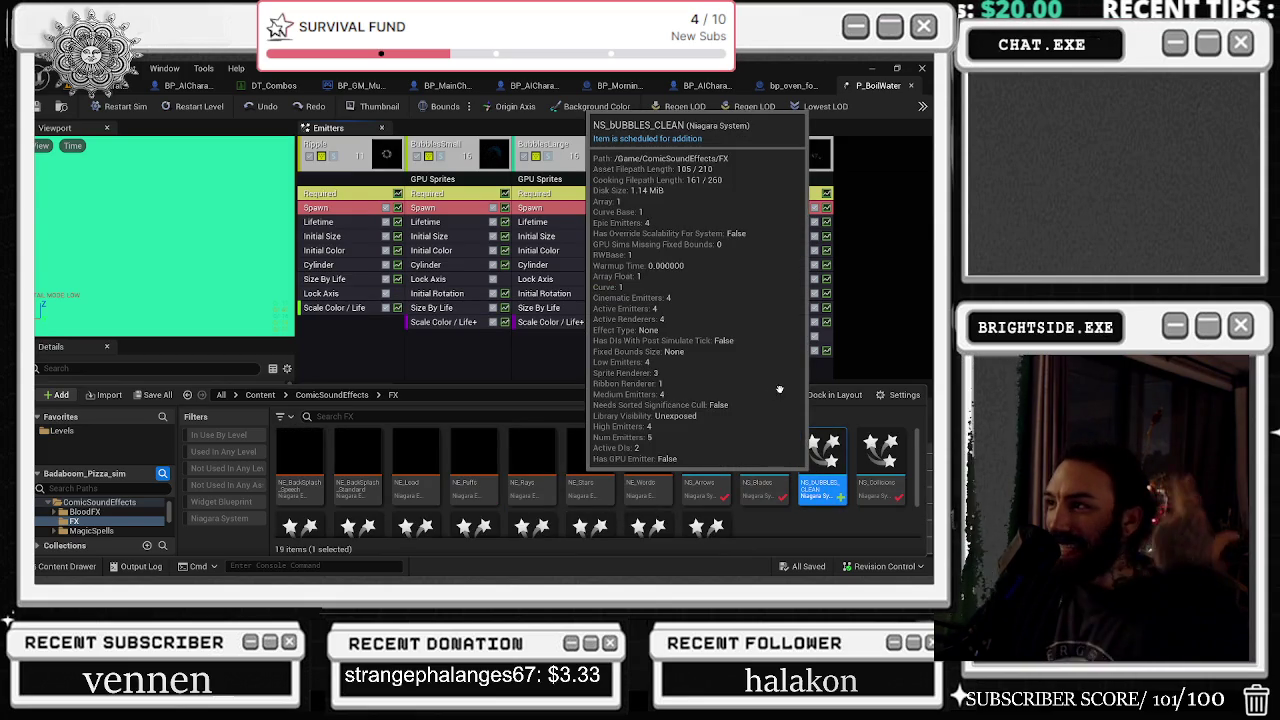
pyautogui.doubleClick(822, 462)
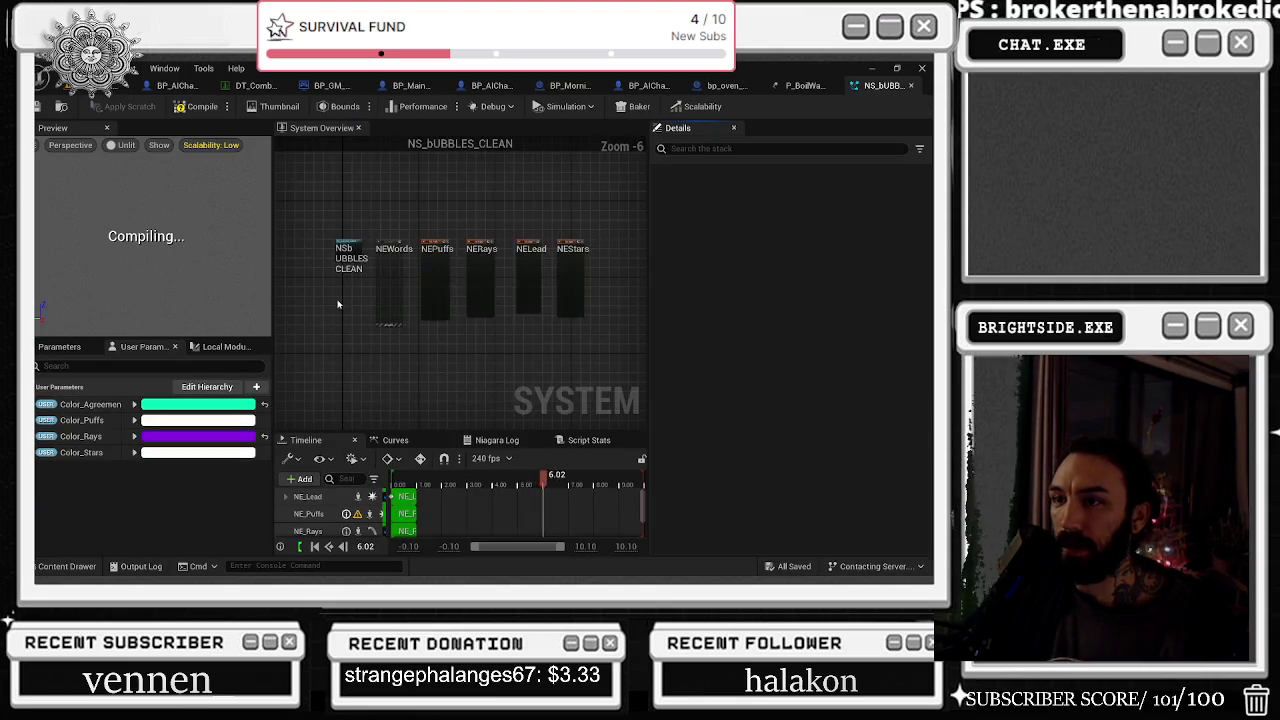
# Inspect the NE_Puffs and NE_Rays emitter properties in NS_BUBBLES_CLEAN
pyautogui.click(566, 298)
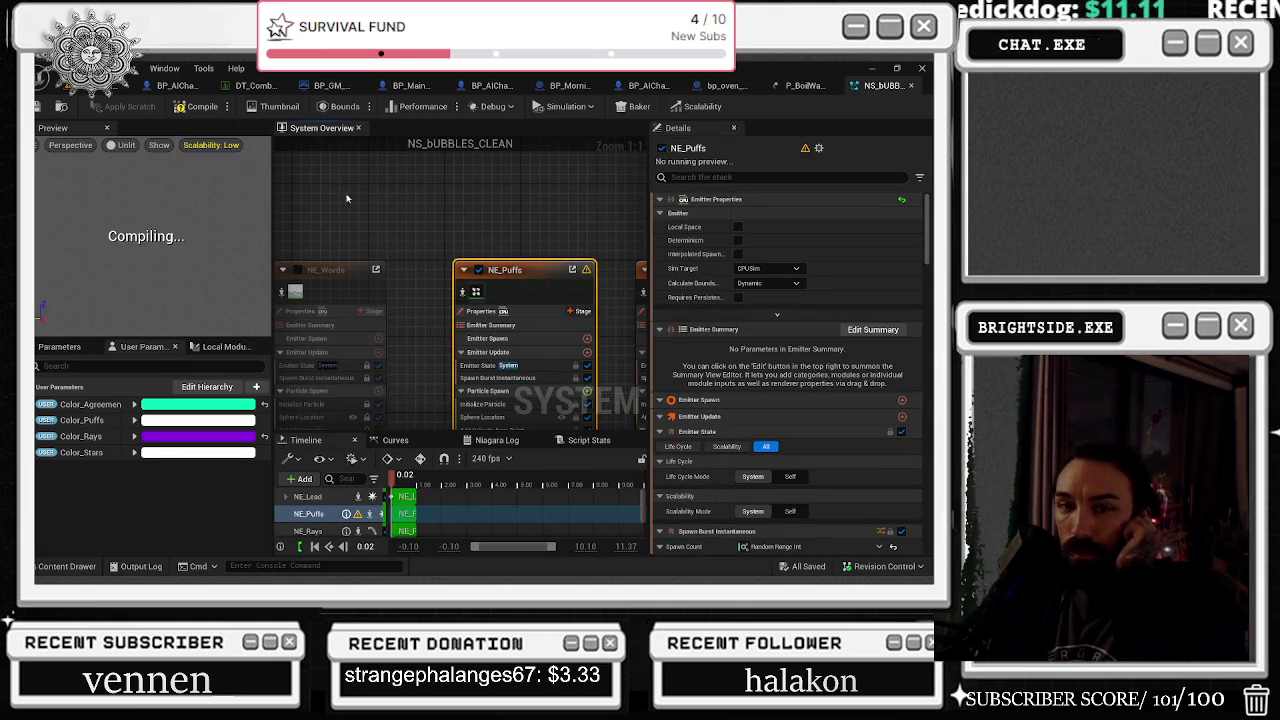
pyautogui.scroll(-3, 373, 196)
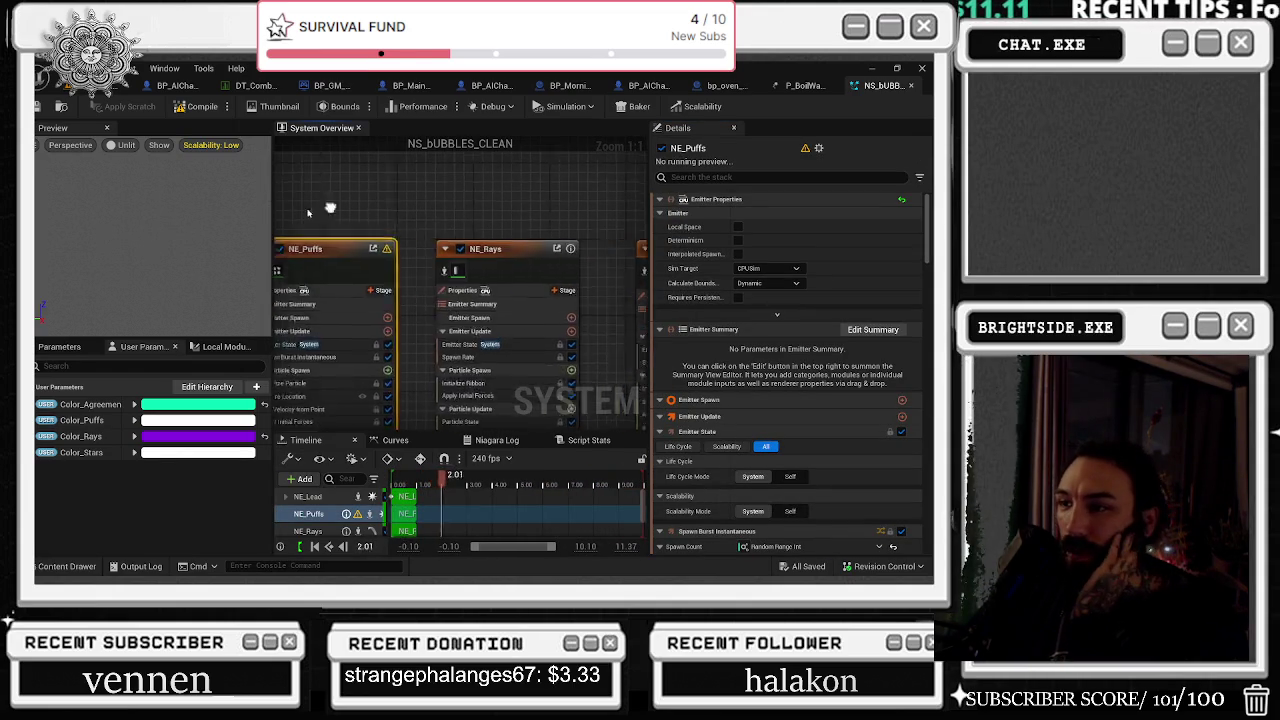
pyautogui.scroll(1, 373, 196)
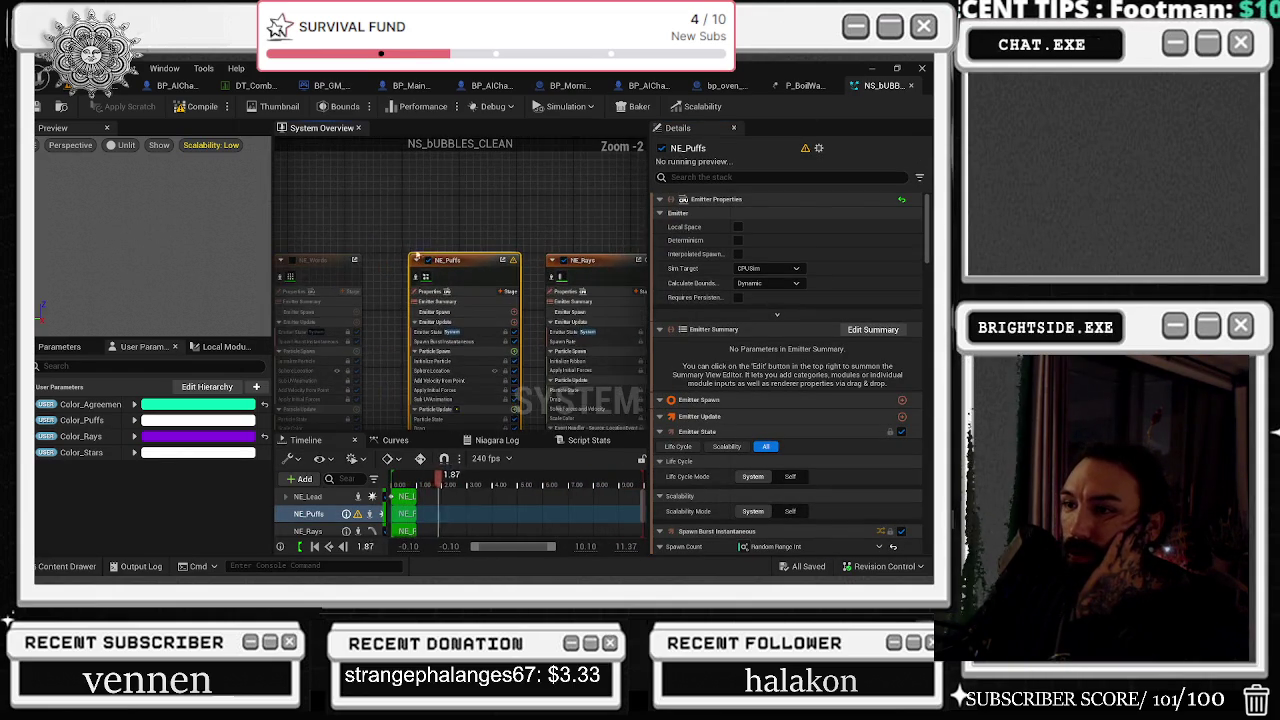
pyautogui.click(414, 250)
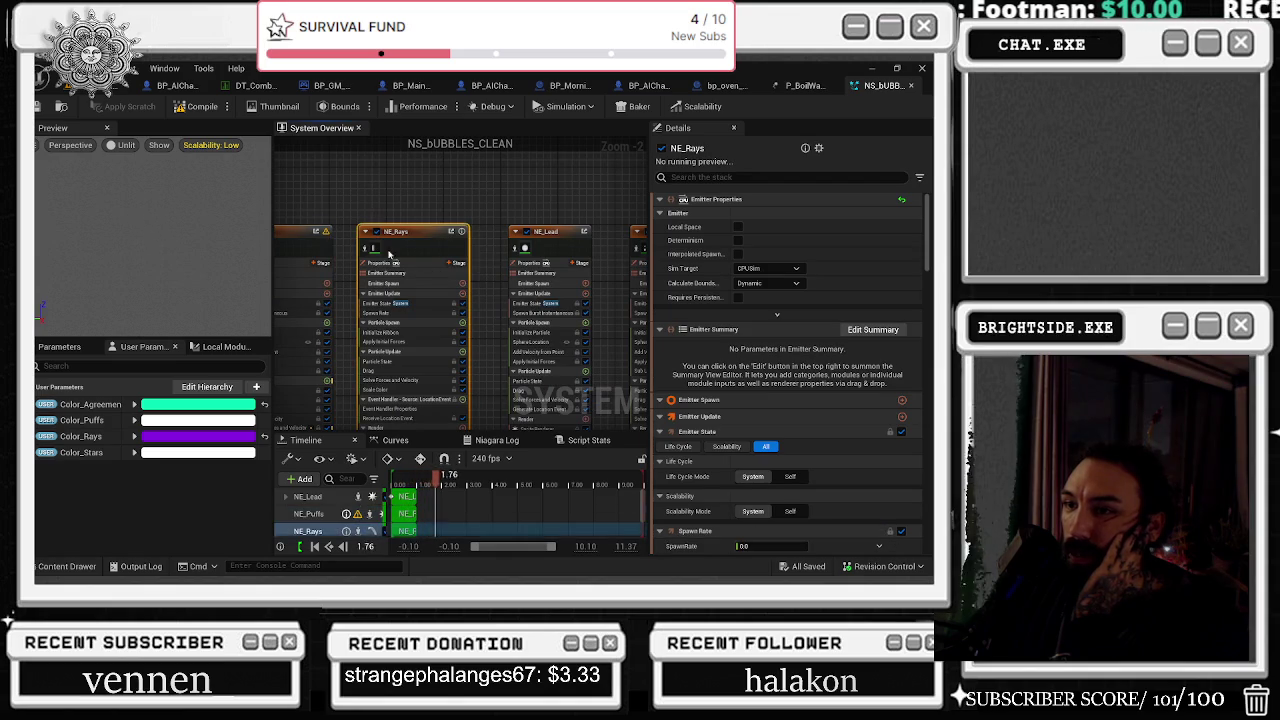
# Find the water bubbles material on P_BoilWater's BubblesLarge Required module, then show NE_Rays' ribbon renderer
pyautogui.click(803, 85)
pyautogui.click(389, 157)
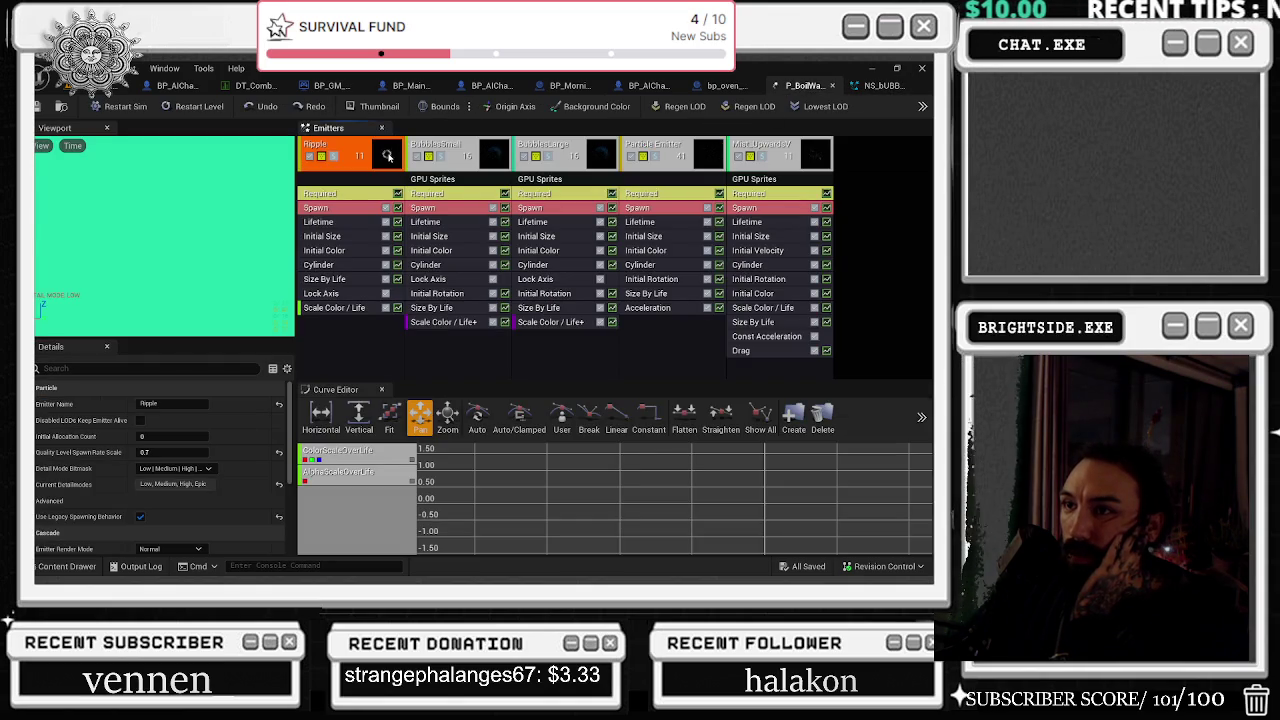
pyautogui.click(611, 154)
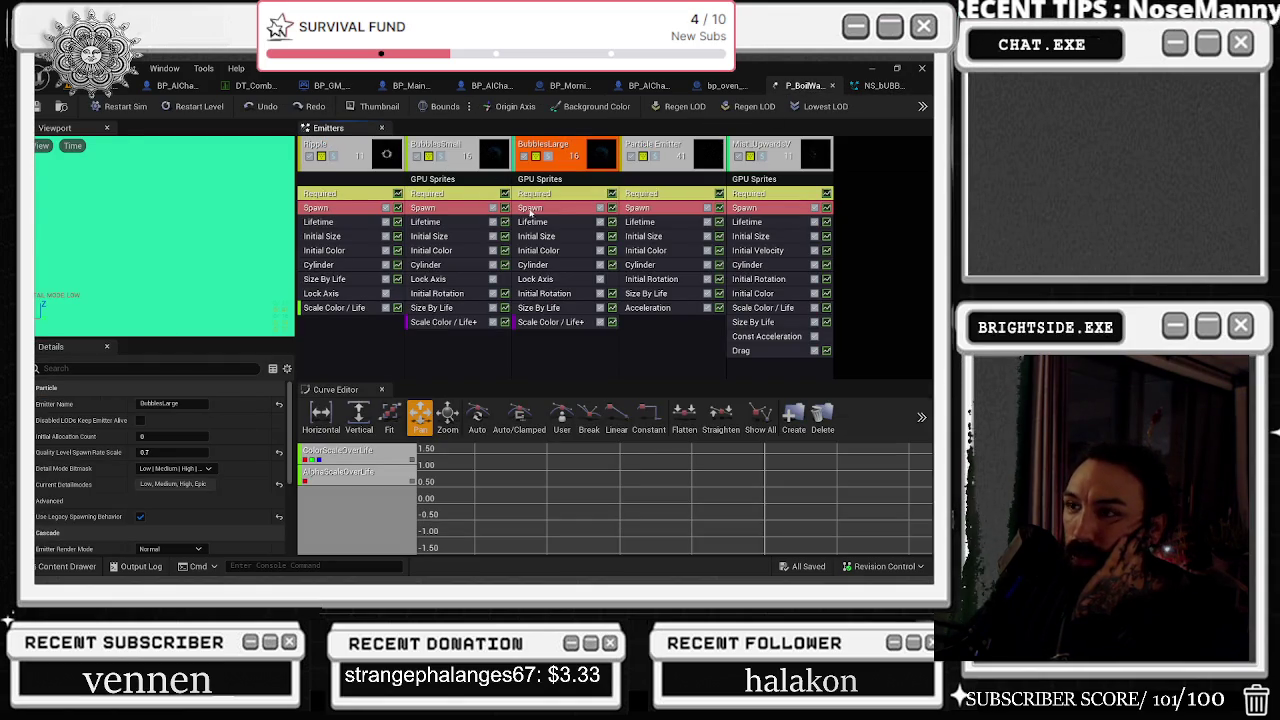
pyautogui.click(540, 193)
pyautogui.click(196, 421)
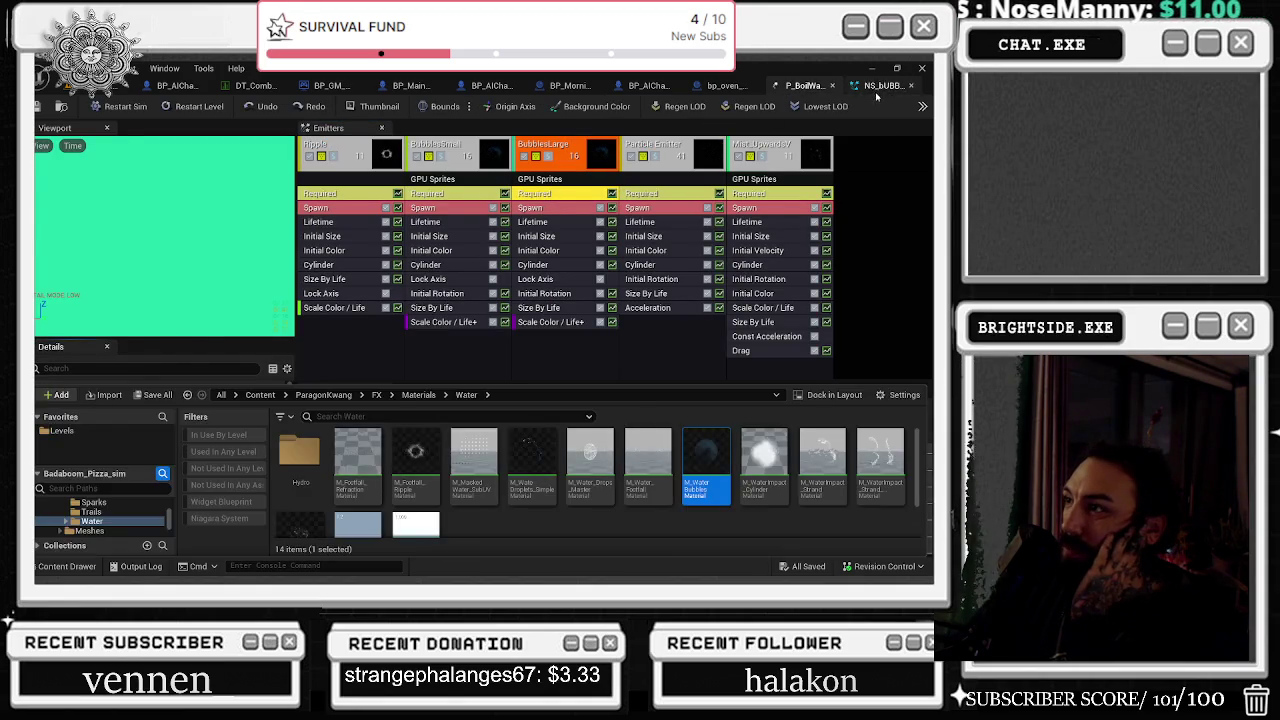
pyautogui.click(877, 87)
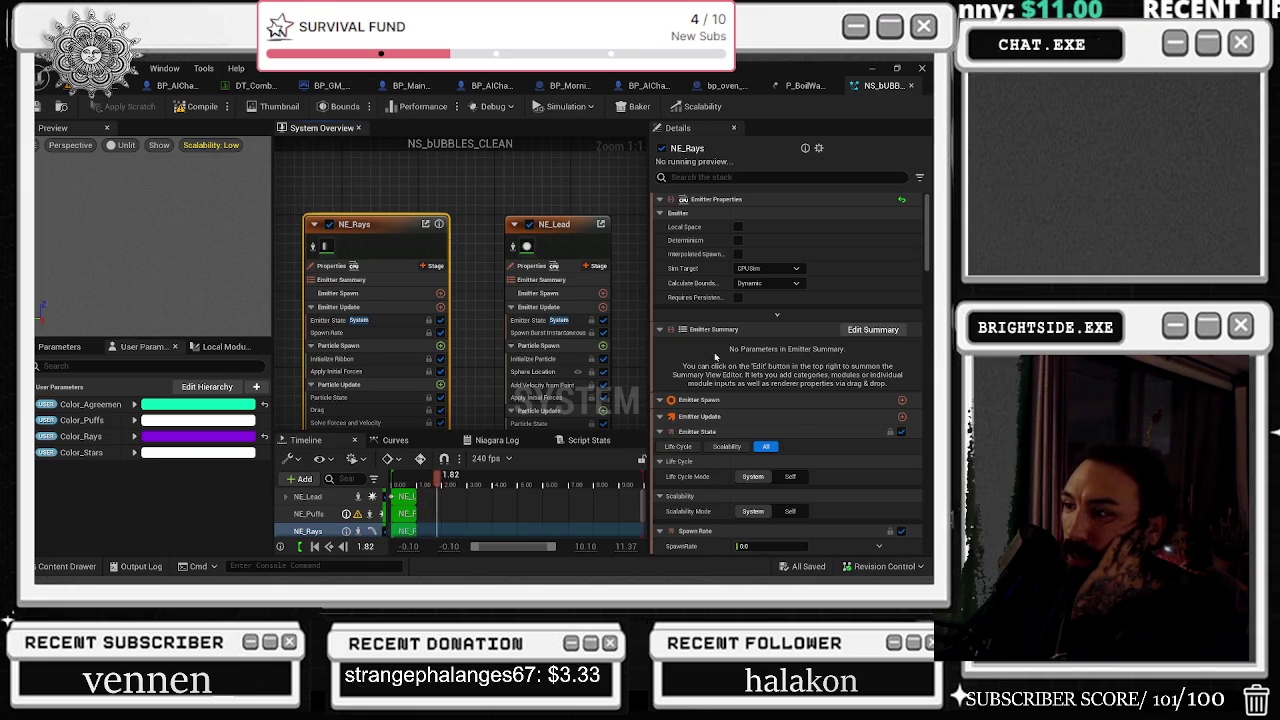
pyautogui.click(322, 250)
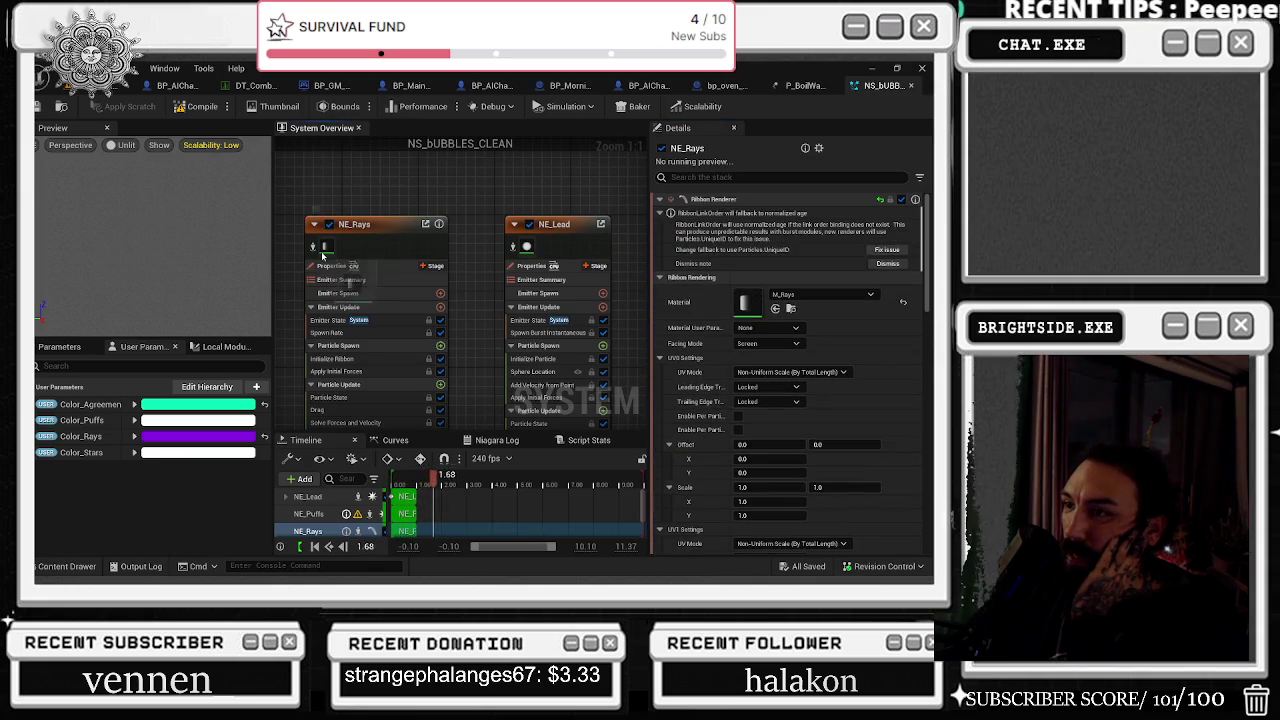
# Give NE_Rays the M_WaterBubbles material and enable its renderer at Low scalability
pyautogui.click(775, 308)
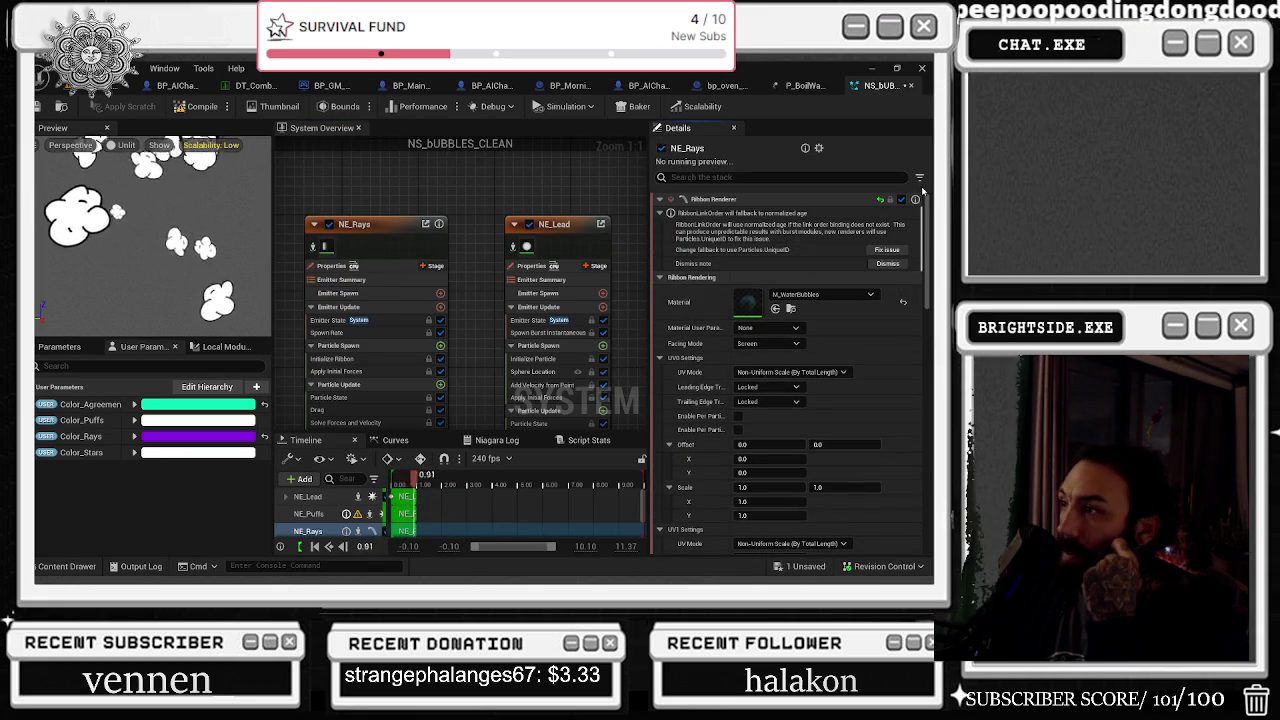
pyautogui.moveTo(929, 227); pyautogui.dragTo(929, 480)
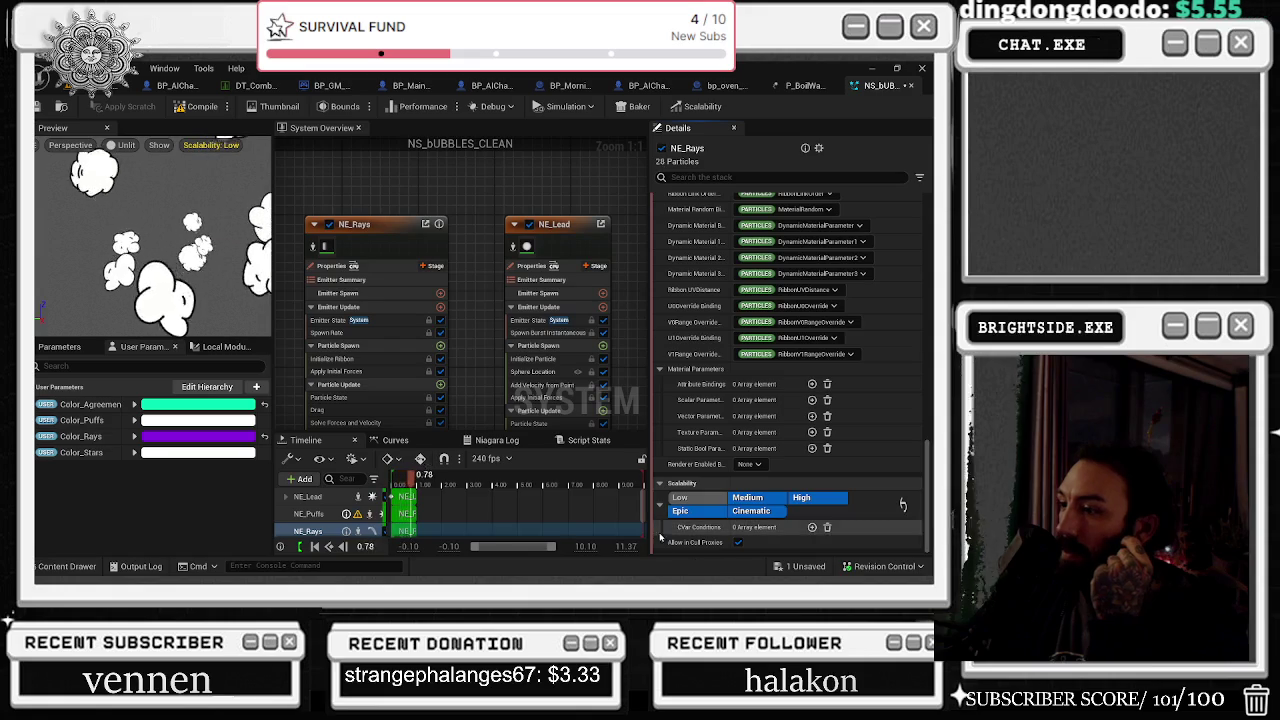
pyautogui.click(700, 500)
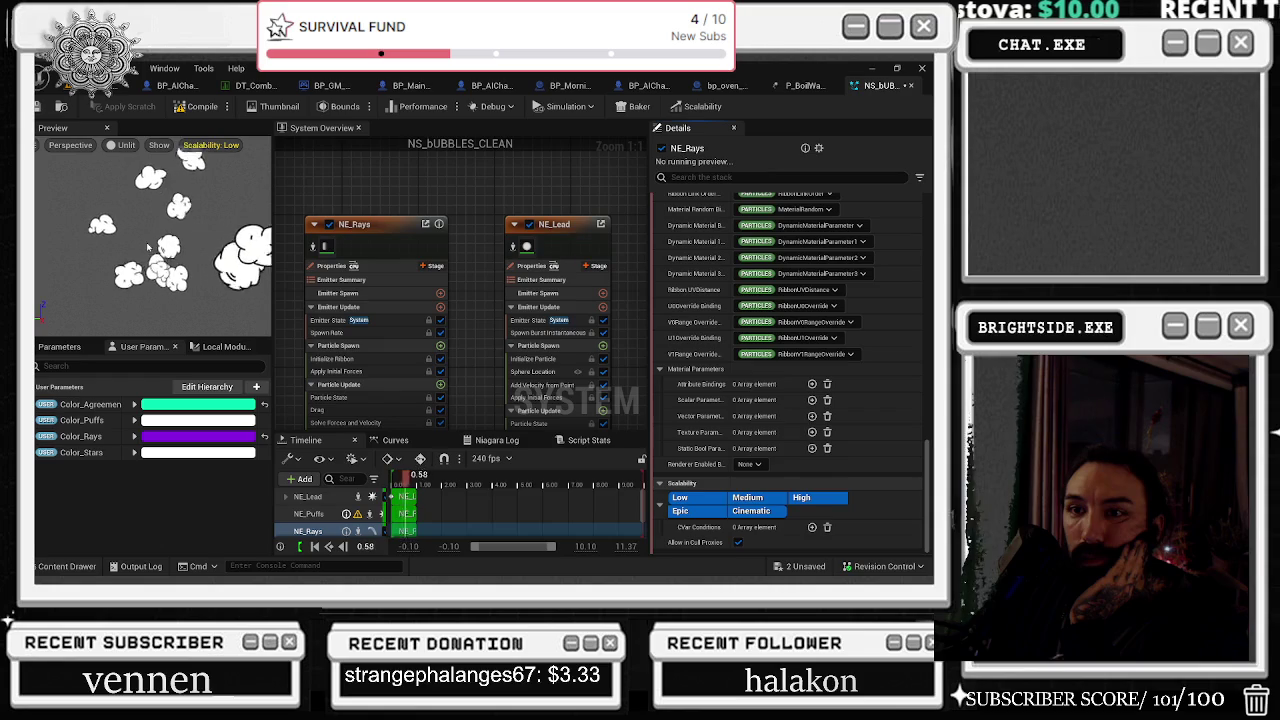
pyautogui.scroll(-2, 308, 512)
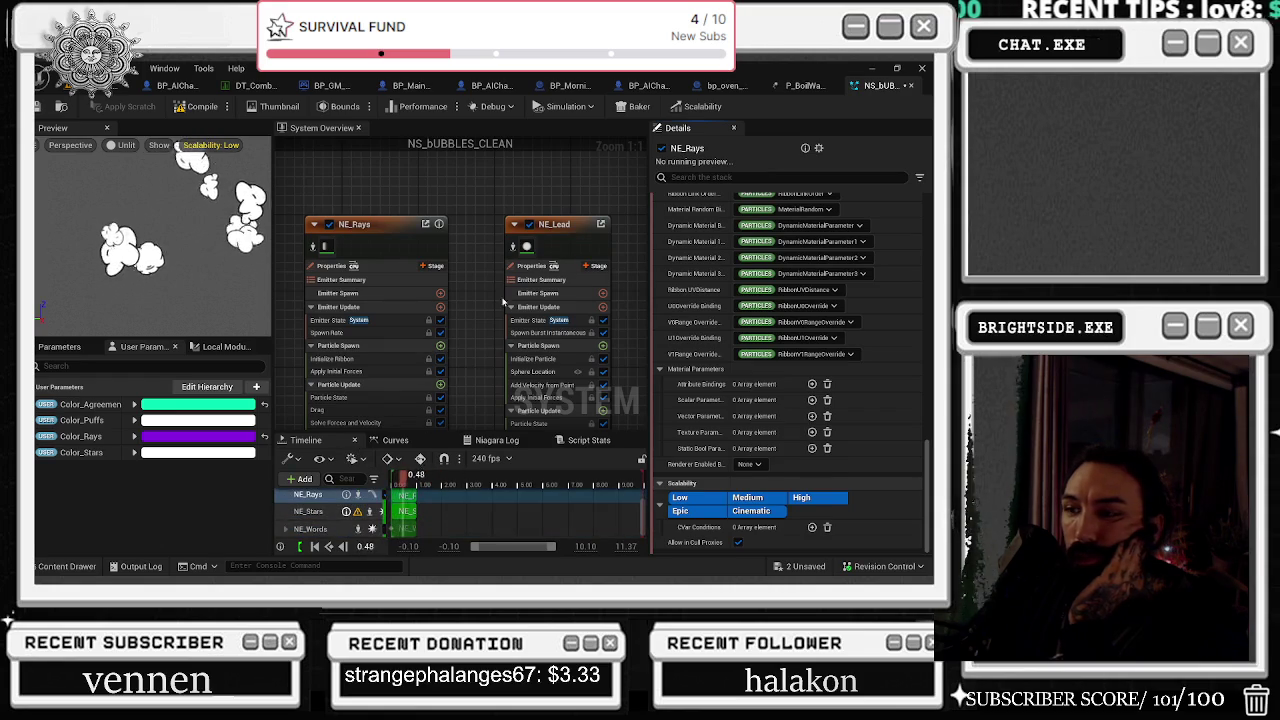
# Clear the selection, then reselect the NE_Lead and NE_Rays emitters
pyautogui.click(367, 200)
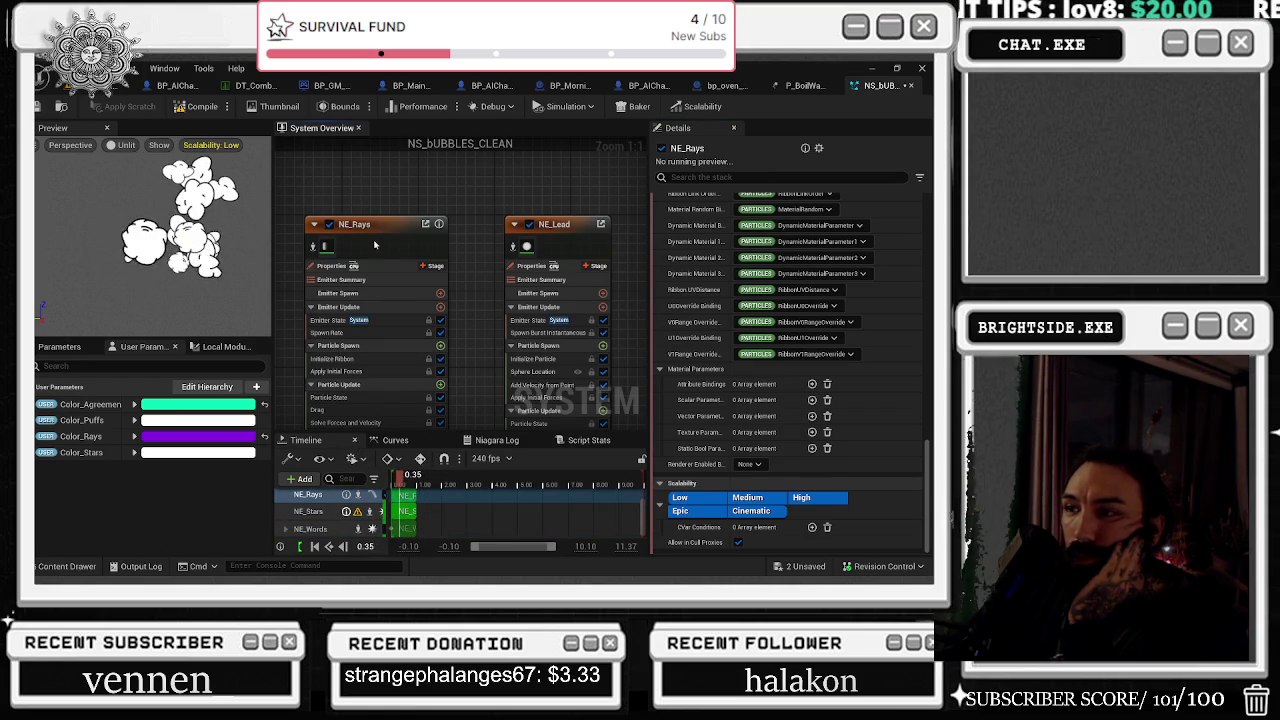
pyautogui.click(551, 222)
pyautogui.click(551, 222)
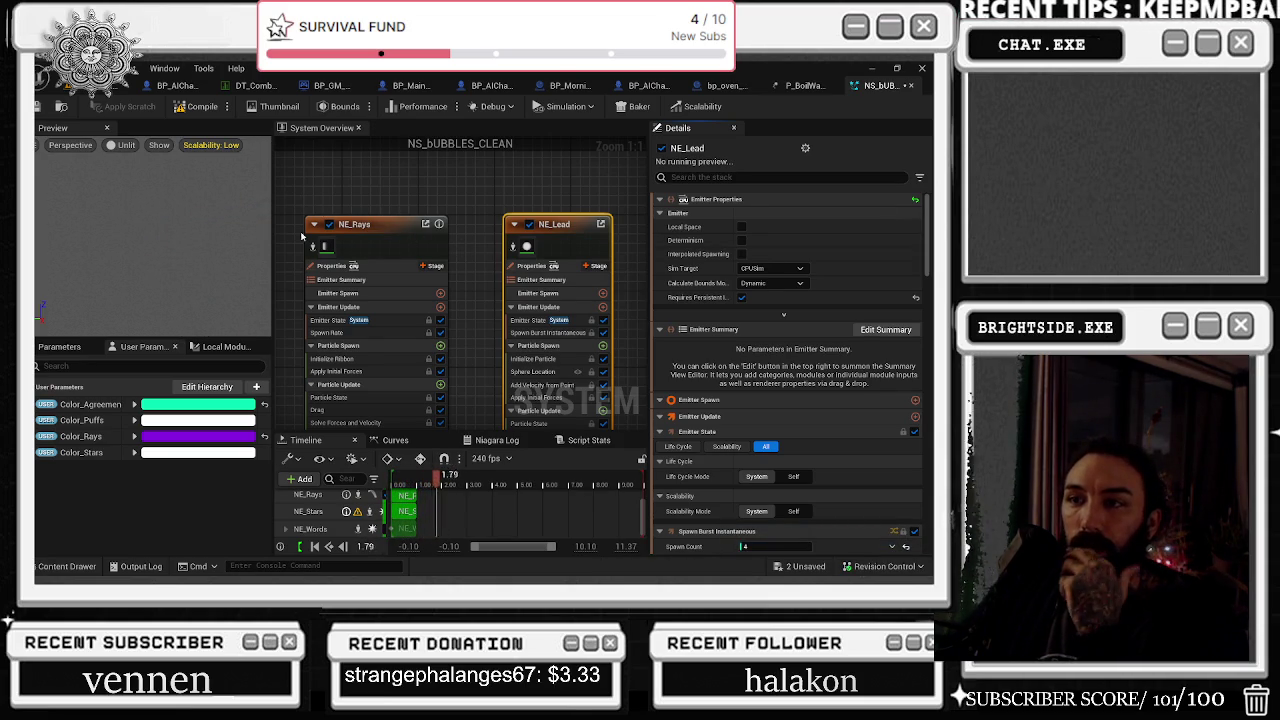
pyautogui.click(367, 247)
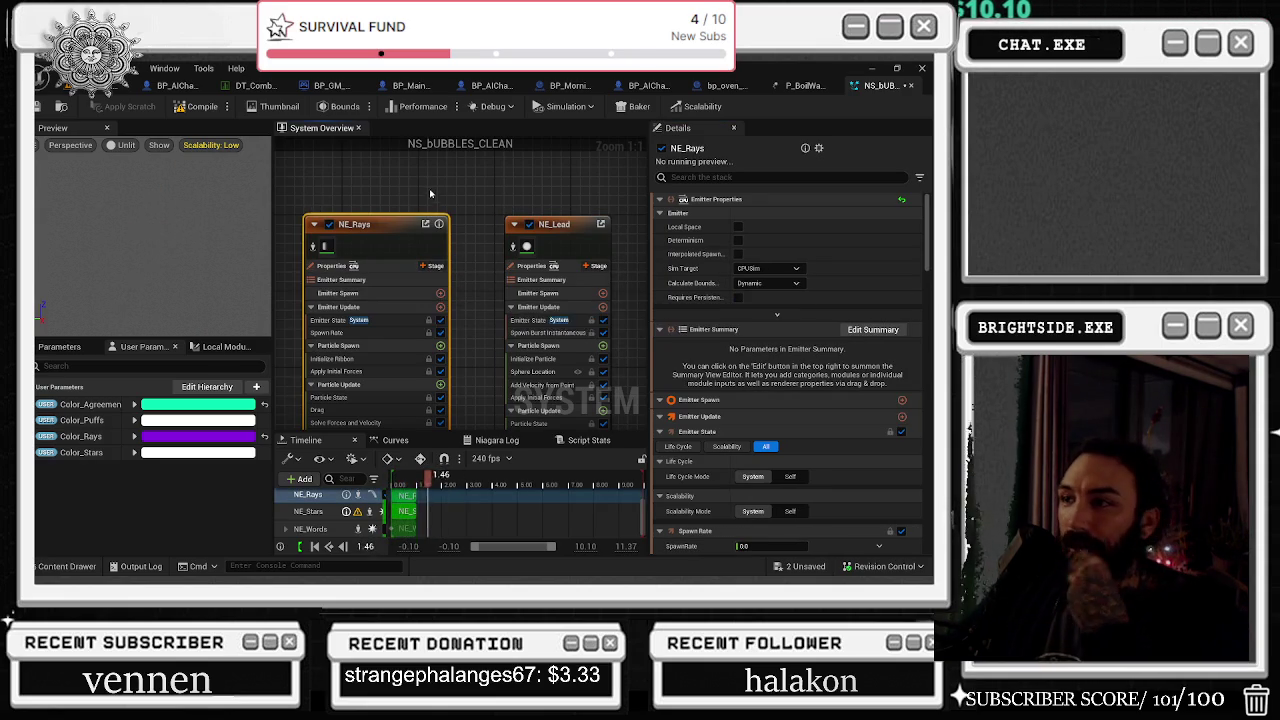
# Check NE_Lead's sprite material and enable its renderer at Low scalability
pyautogui.moveTo(429, 188); pyautogui.dragTo(295, 203)
pyautogui.click(432, 257)
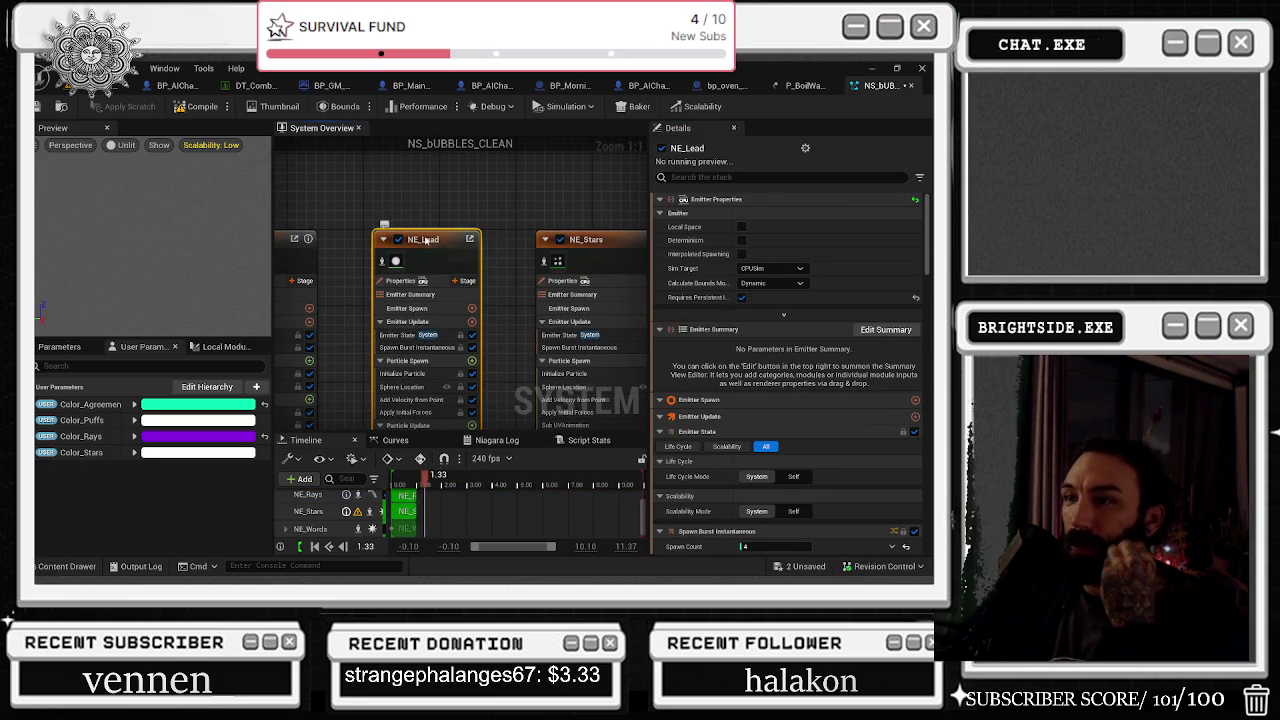
pyautogui.scroll(-3, 930, 244)
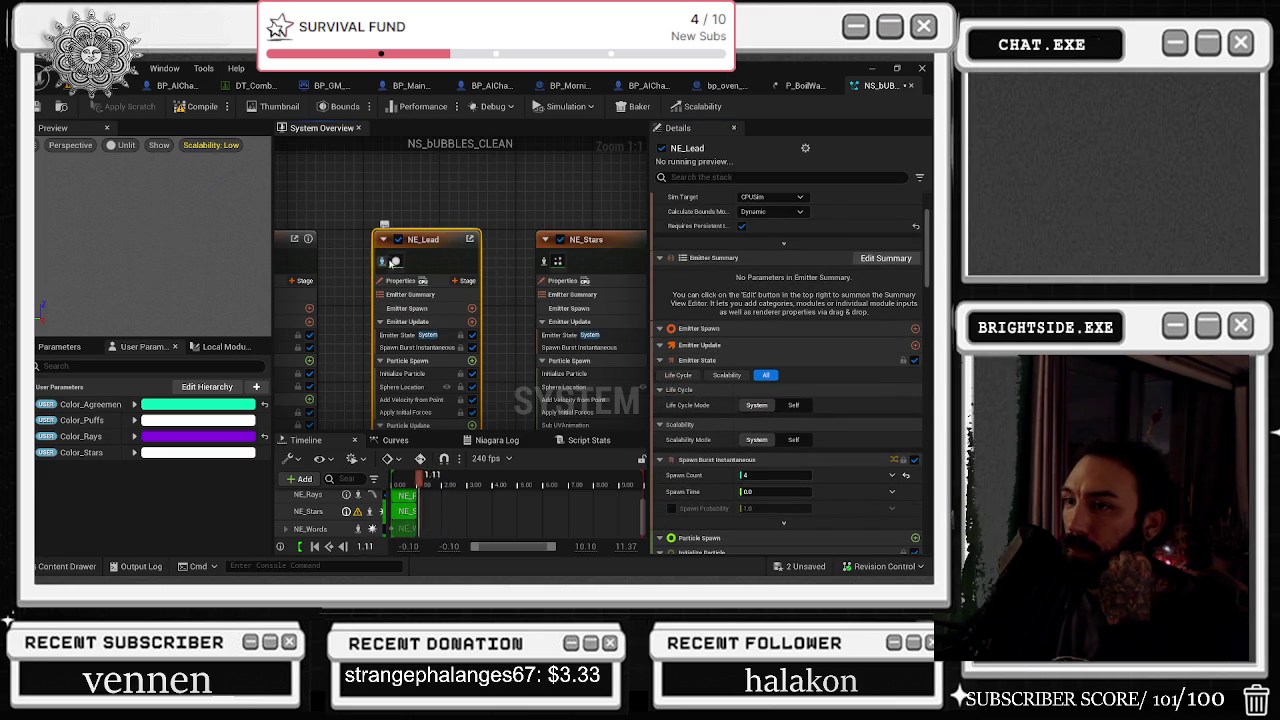
pyautogui.scroll(-10, 893, 300)
pyautogui.scroll(5, 893, 263)
pyautogui.click(779, 245)
pyautogui.scroll(-15, 813, 523)
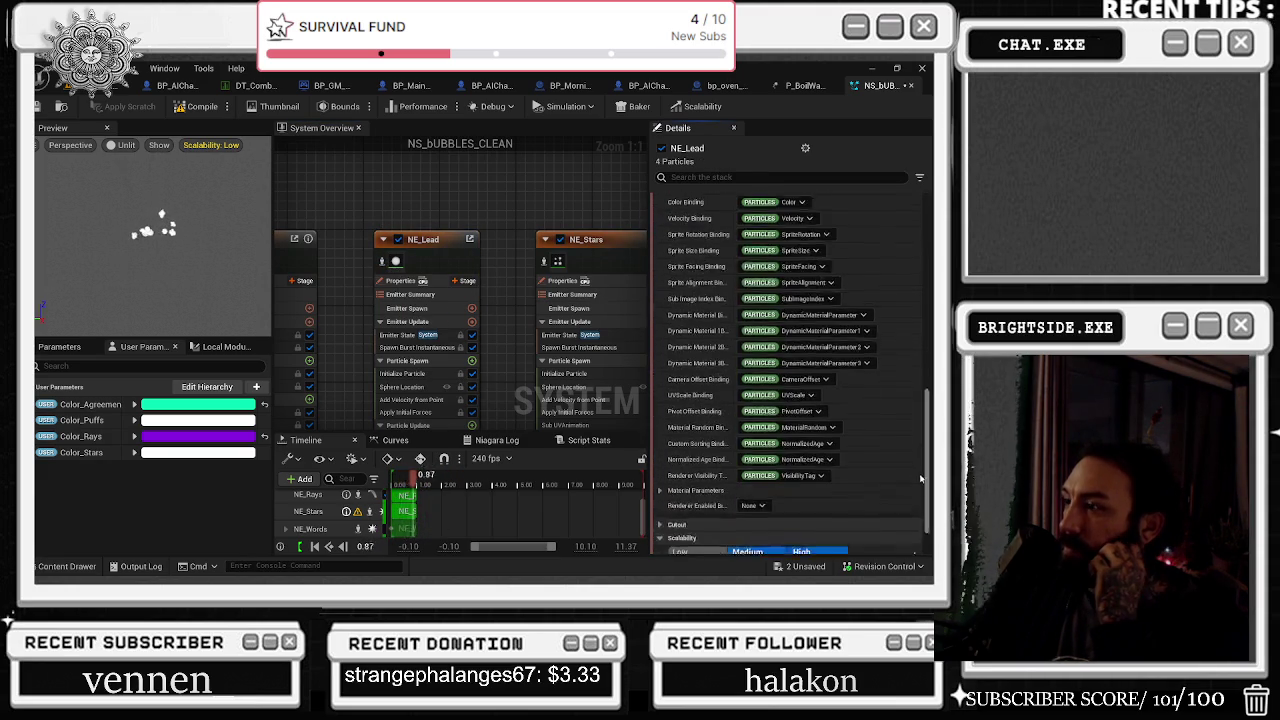
pyautogui.click(713, 502)
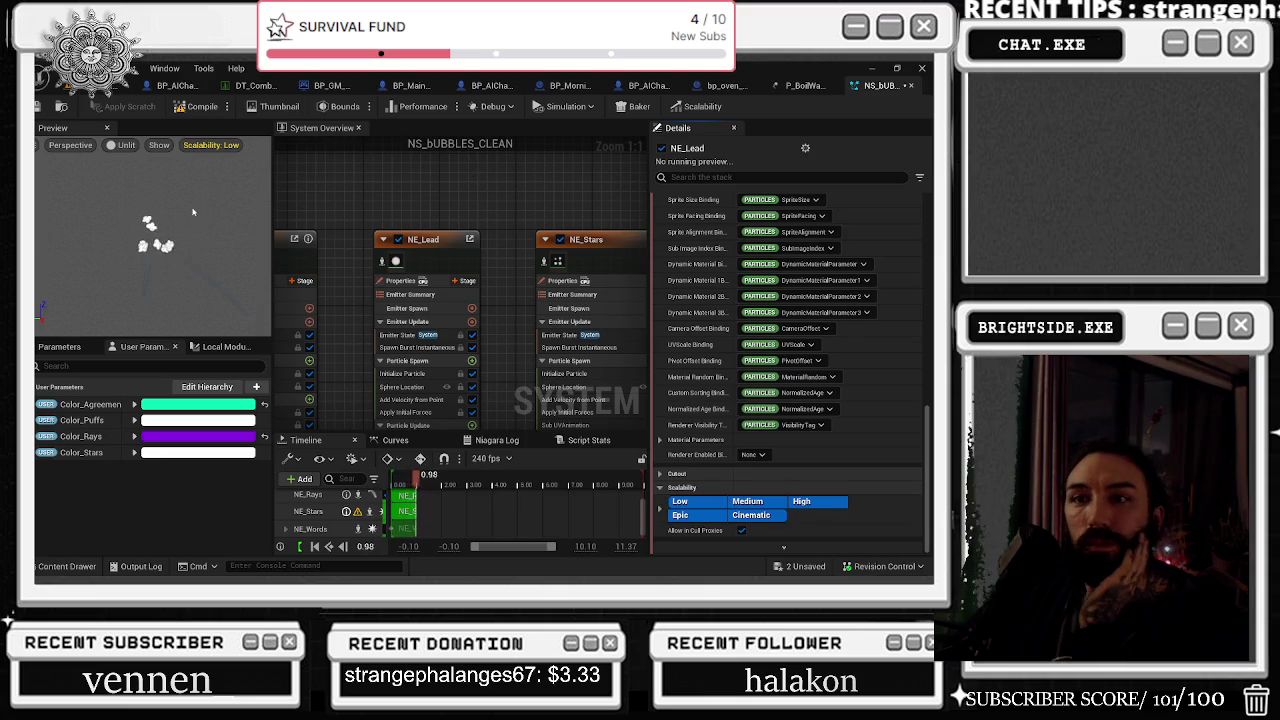
# Review NE_Lead's Initialize Particle and NE_Puffs, save the system, and return to BP_MainCharacter
pyautogui.click(402, 373)
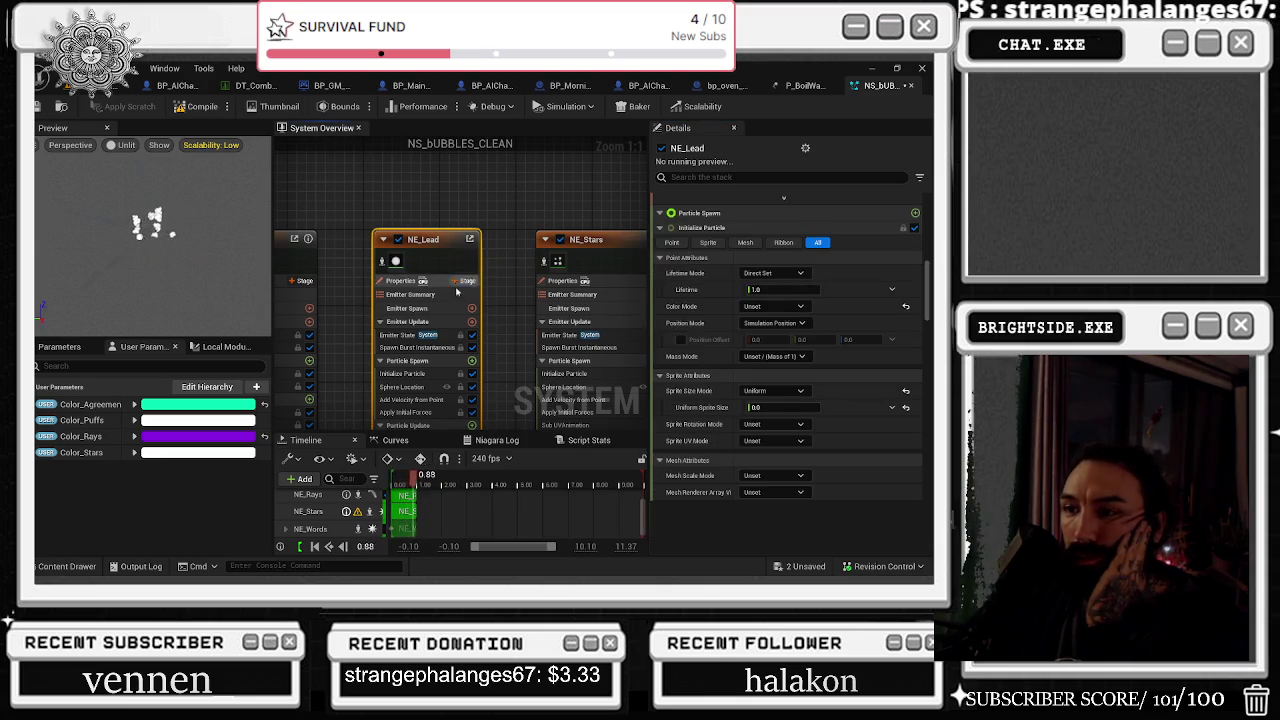
pyautogui.moveTo(313, 190); pyautogui.dragTo(347, 195)
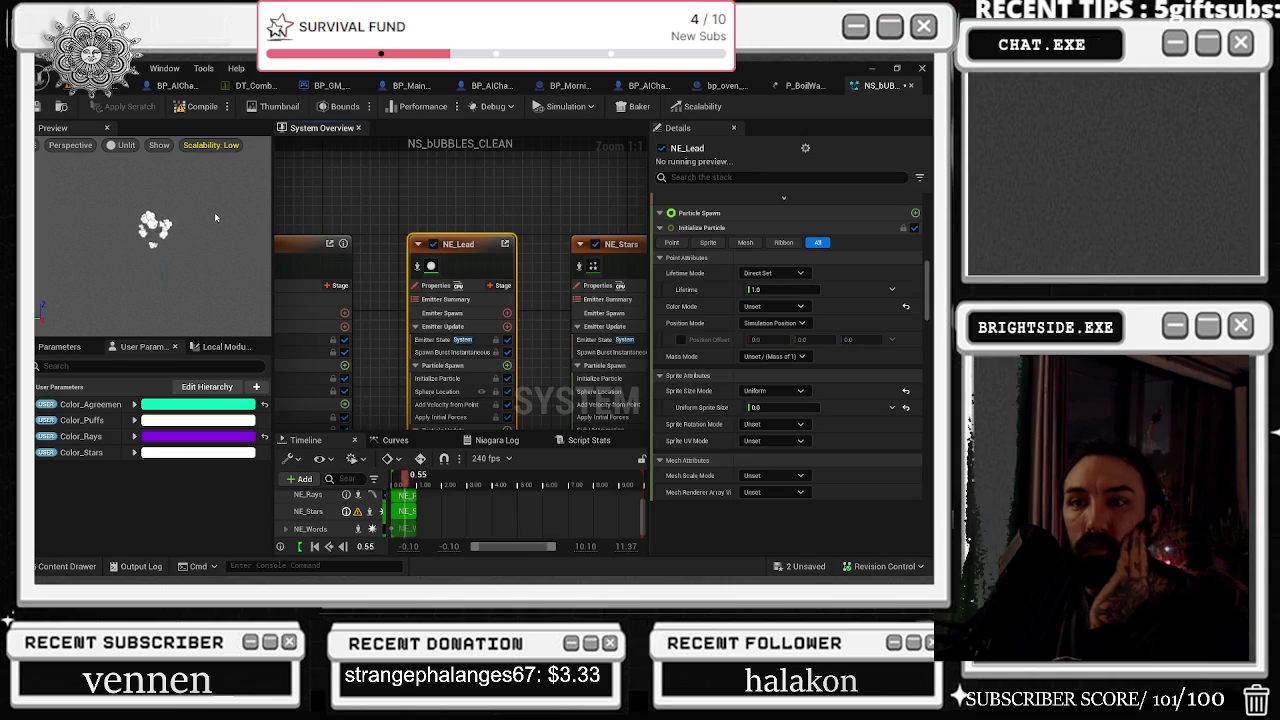
pyautogui.moveTo(378, 194); pyautogui.dragTo(228, 194)
pyautogui.click(455, 243)
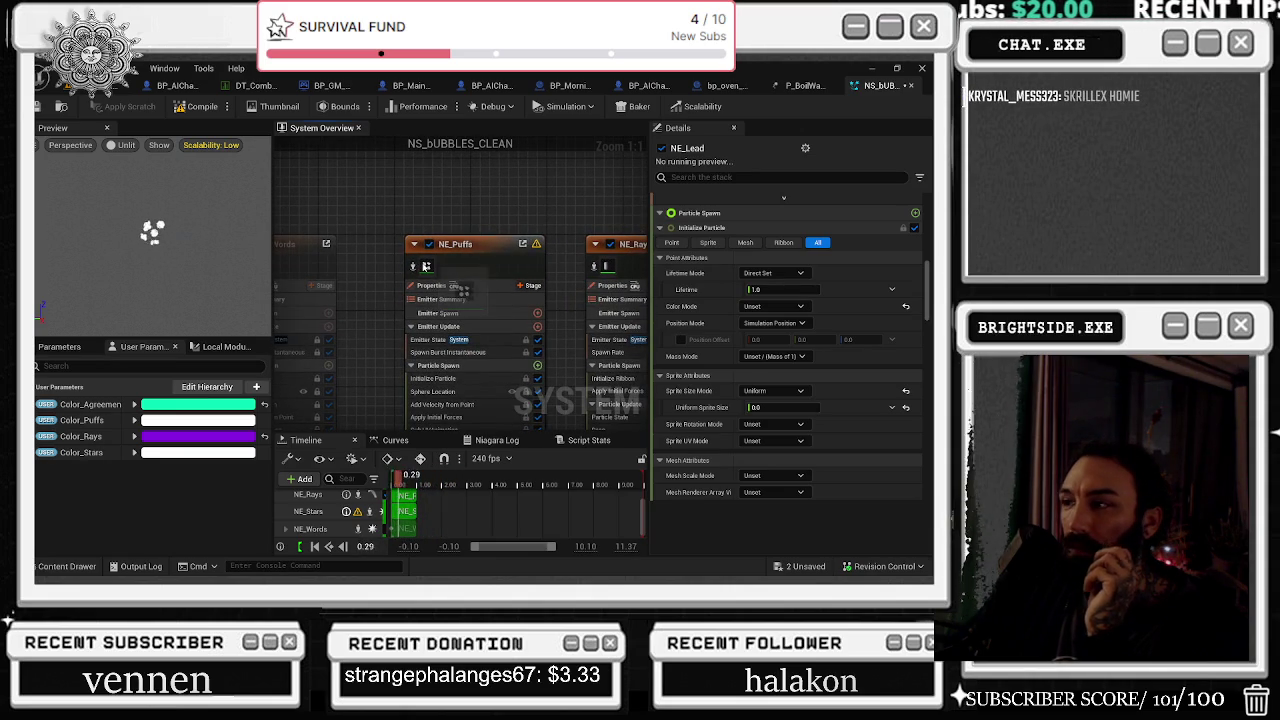
pyautogui.scroll(5, 928, 374)
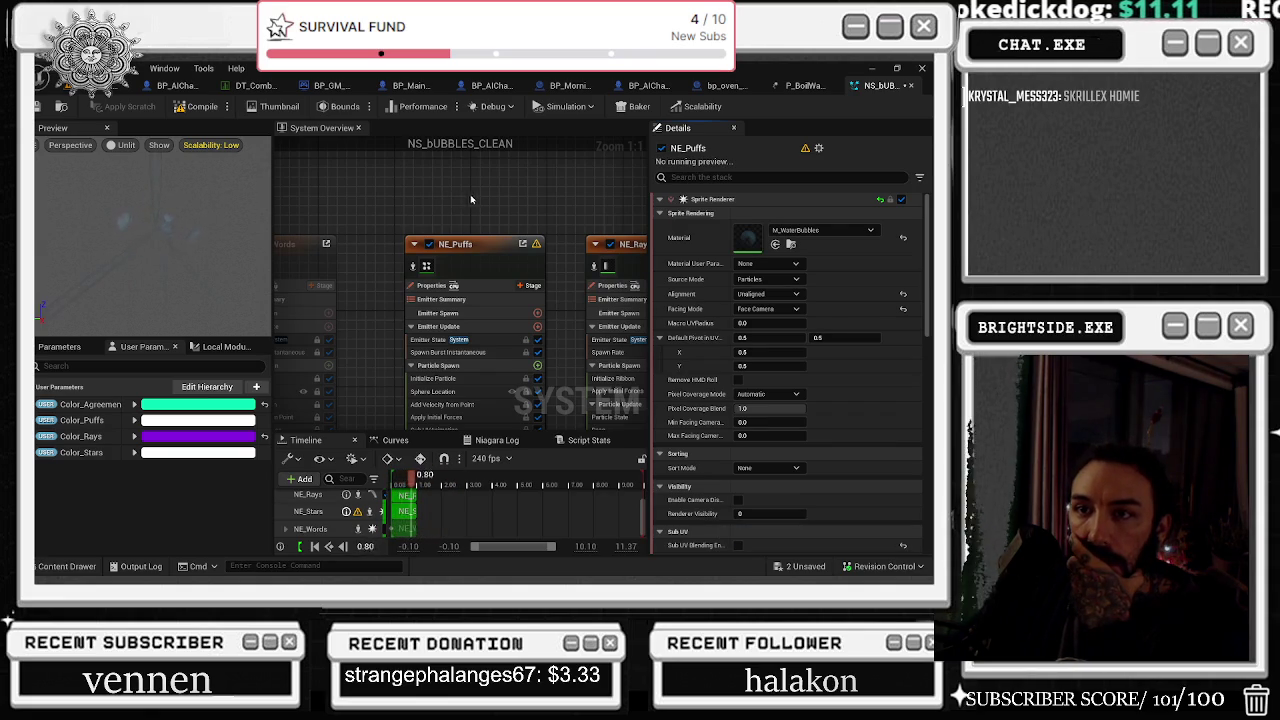
pyautogui.hotkey('ctrl', 's')
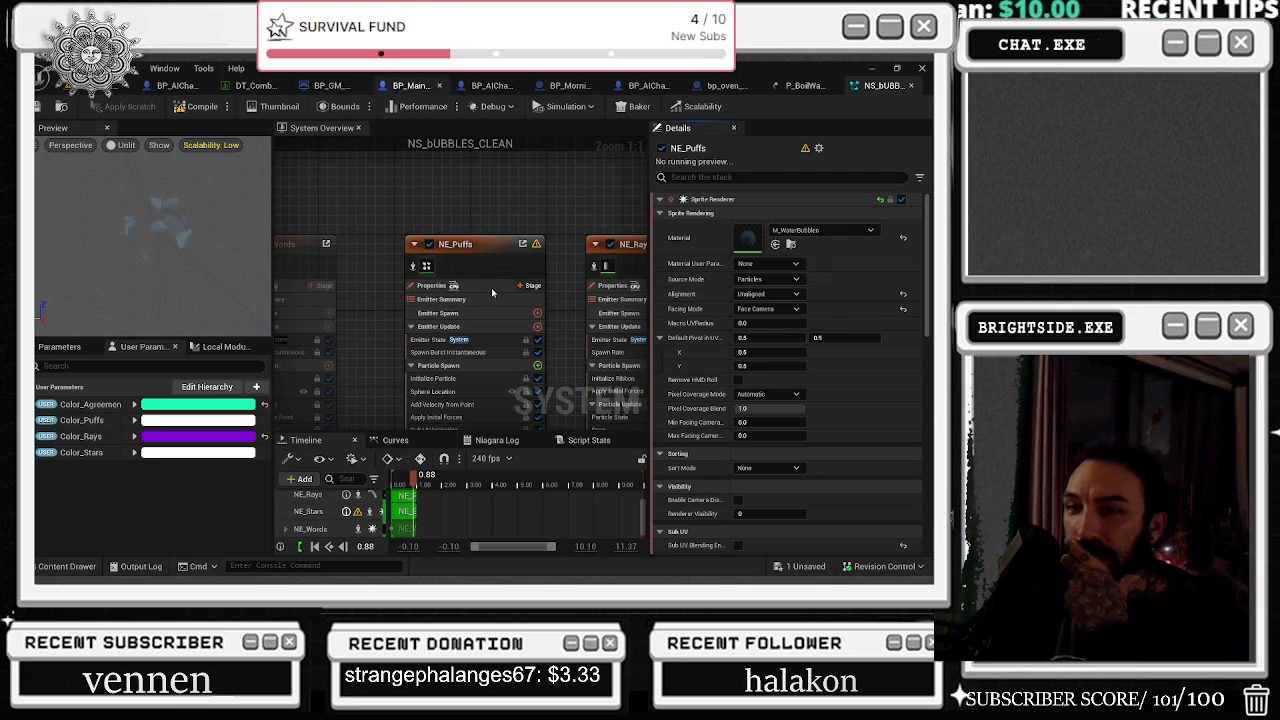
pyautogui.hotkey('ctrl', 'Tab')
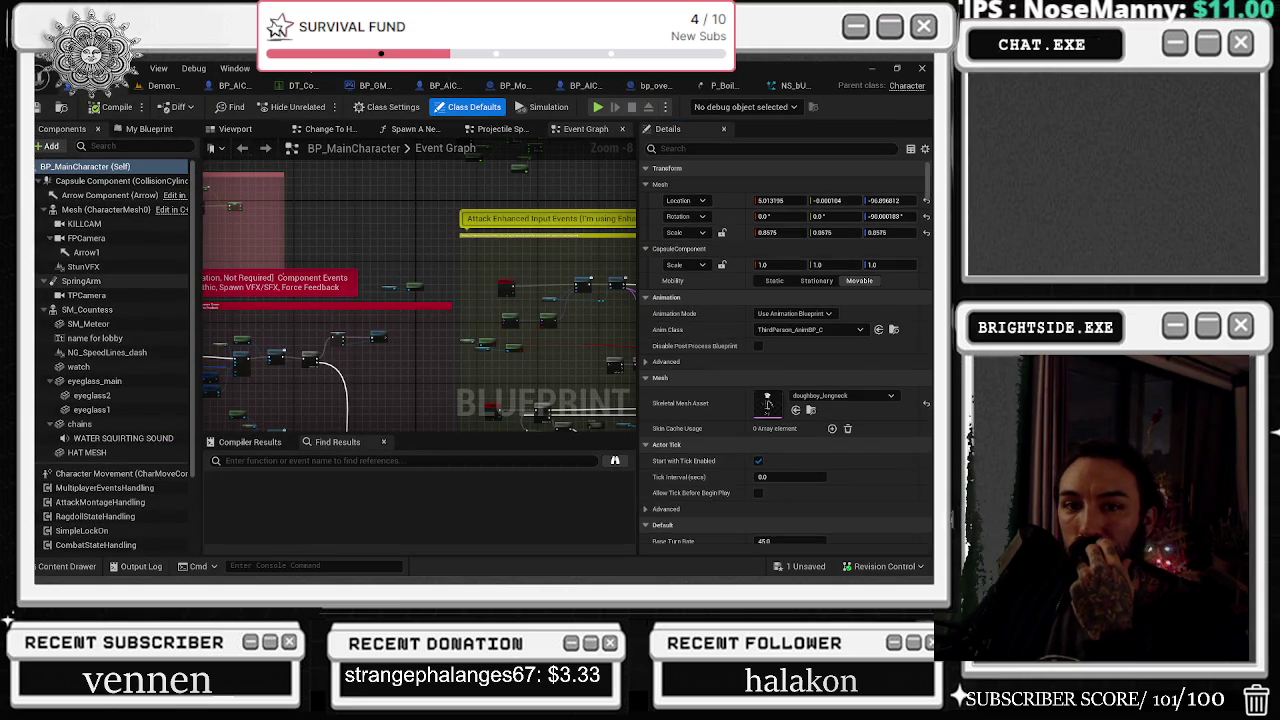
# Search the blueprint for 'CLEAN DECAL' and open the CLEAN THE DECAL function graph
pyautogui.click(319, 461)
pyautogui.write('CLEAN DE')
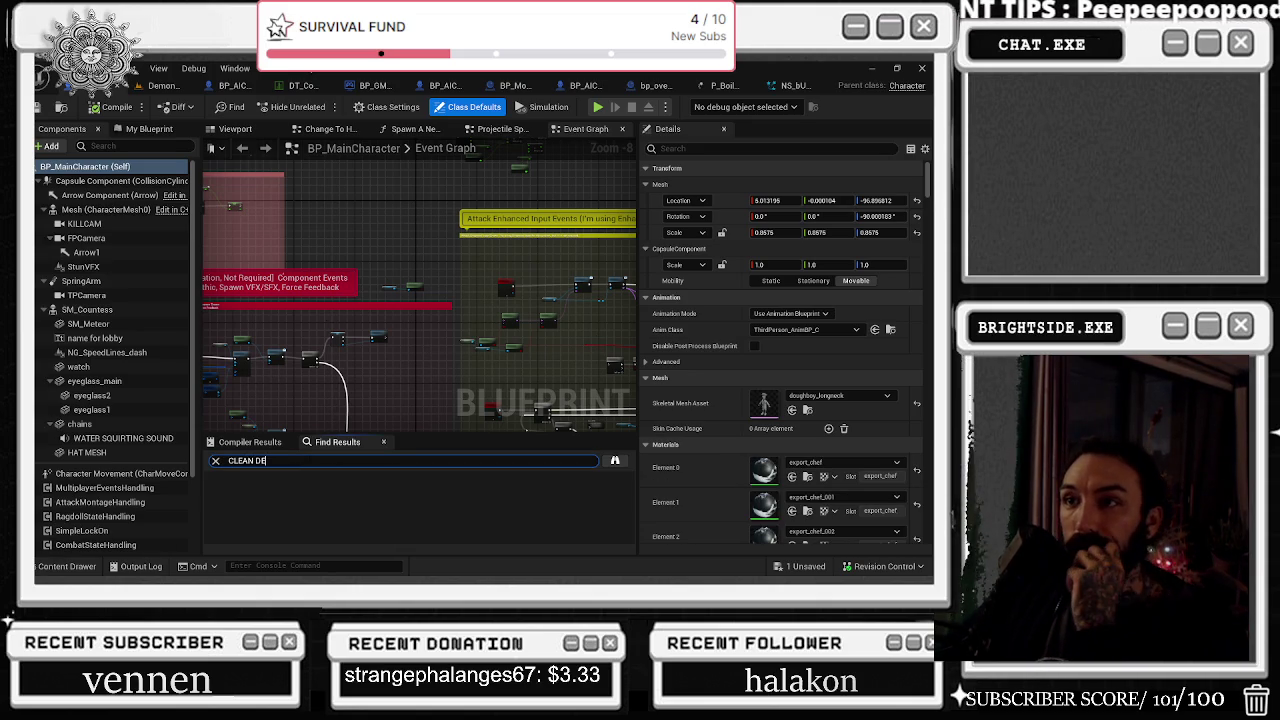
pyautogui.write('CAL')
pyautogui.press('Return')
pyautogui.doubleClick(300, 530)
pyautogui.scroll(-5, 383, 357)
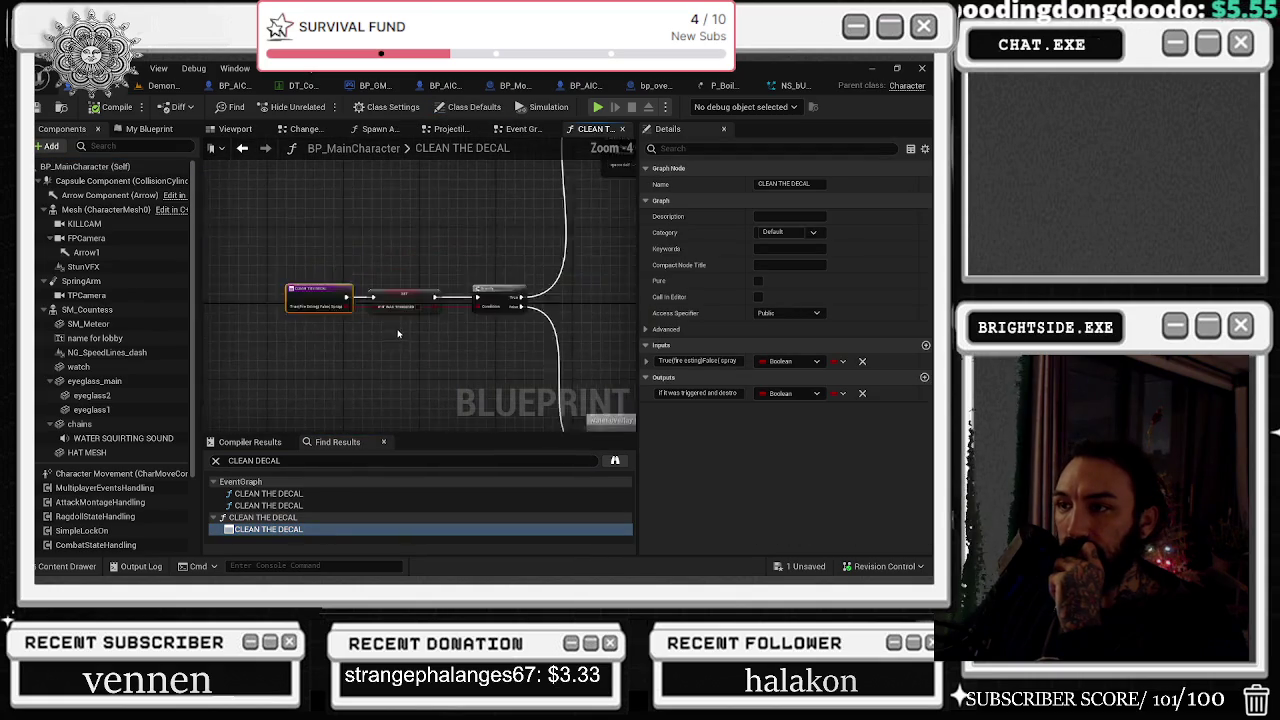
pyautogui.scroll(3, 231, 247)
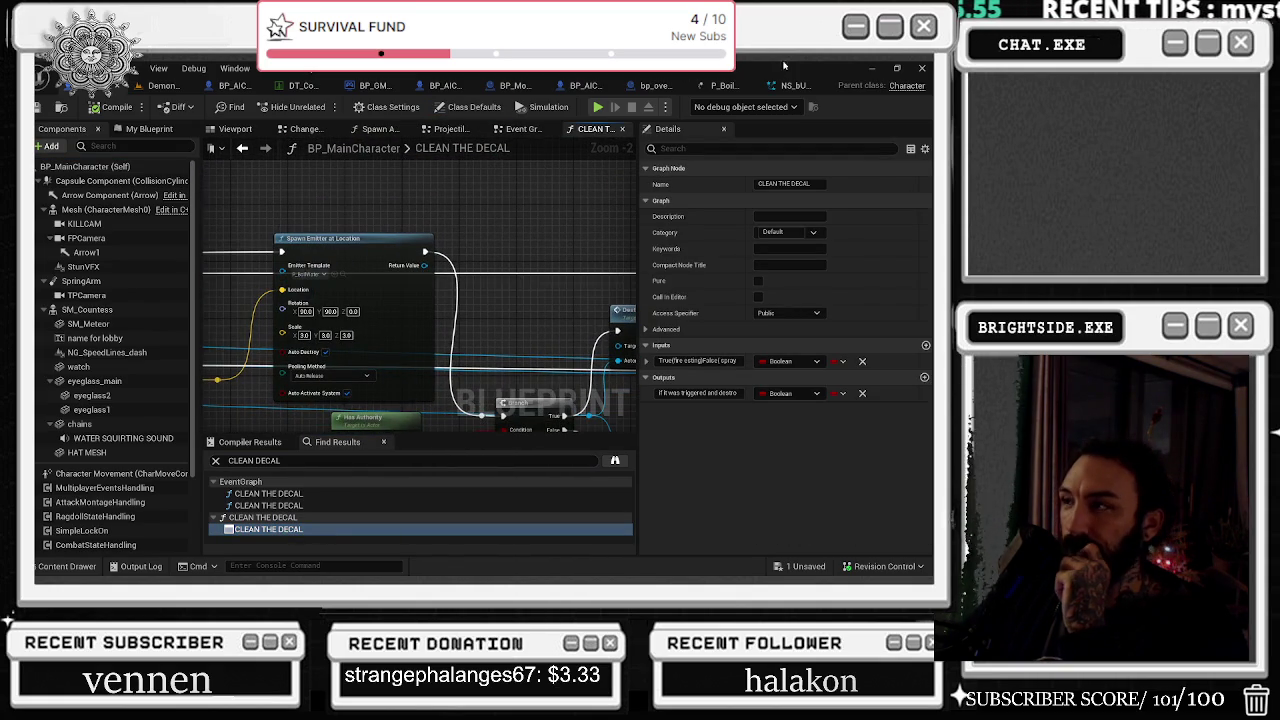
# Locate NS_BUBBLES_CLEAN in the content browser, then go back to the CLEAN THE DECAL graph
pyautogui.click(795, 86)
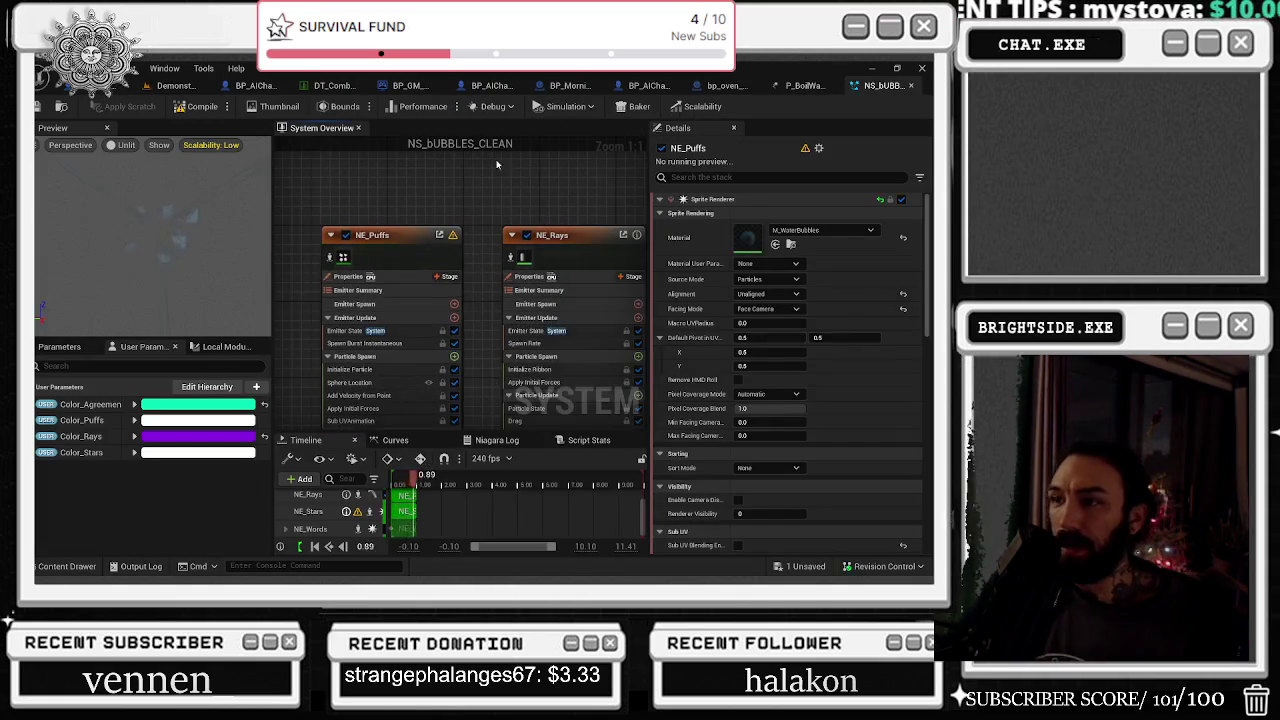
pyautogui.hotkey('ctrl', 'space')
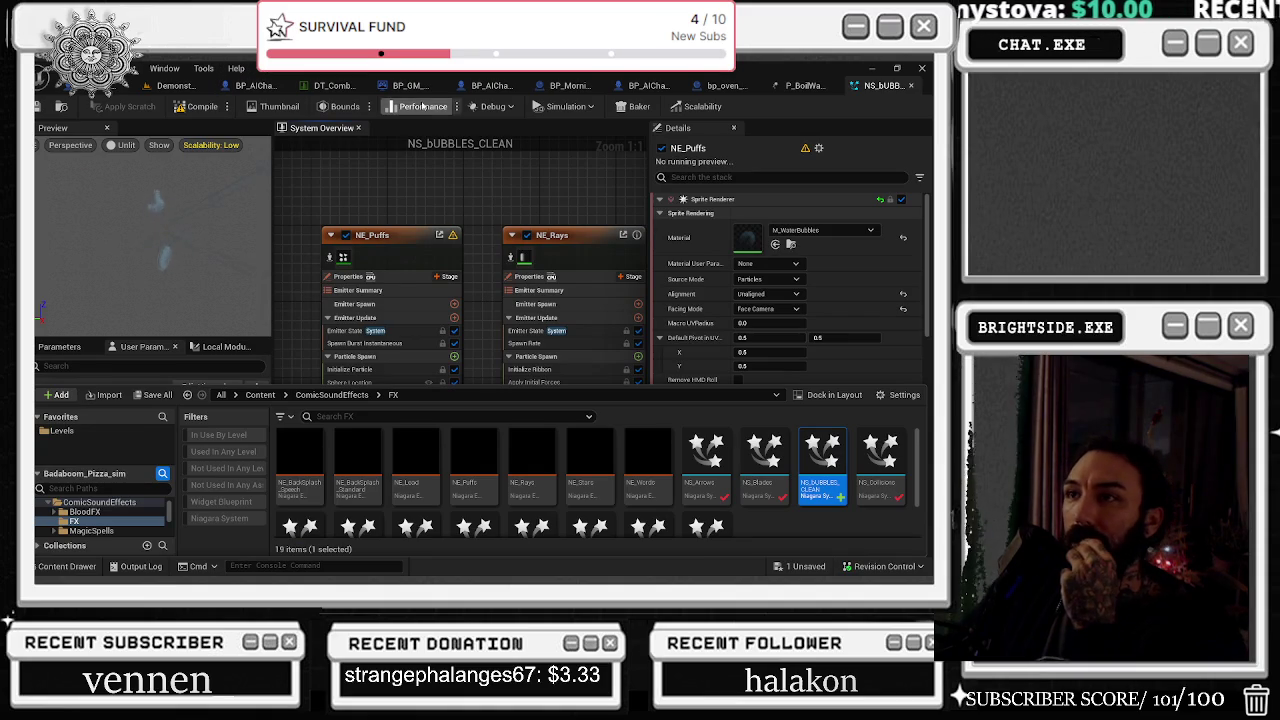
pyautogui.hotkey('ctrl', 'space')
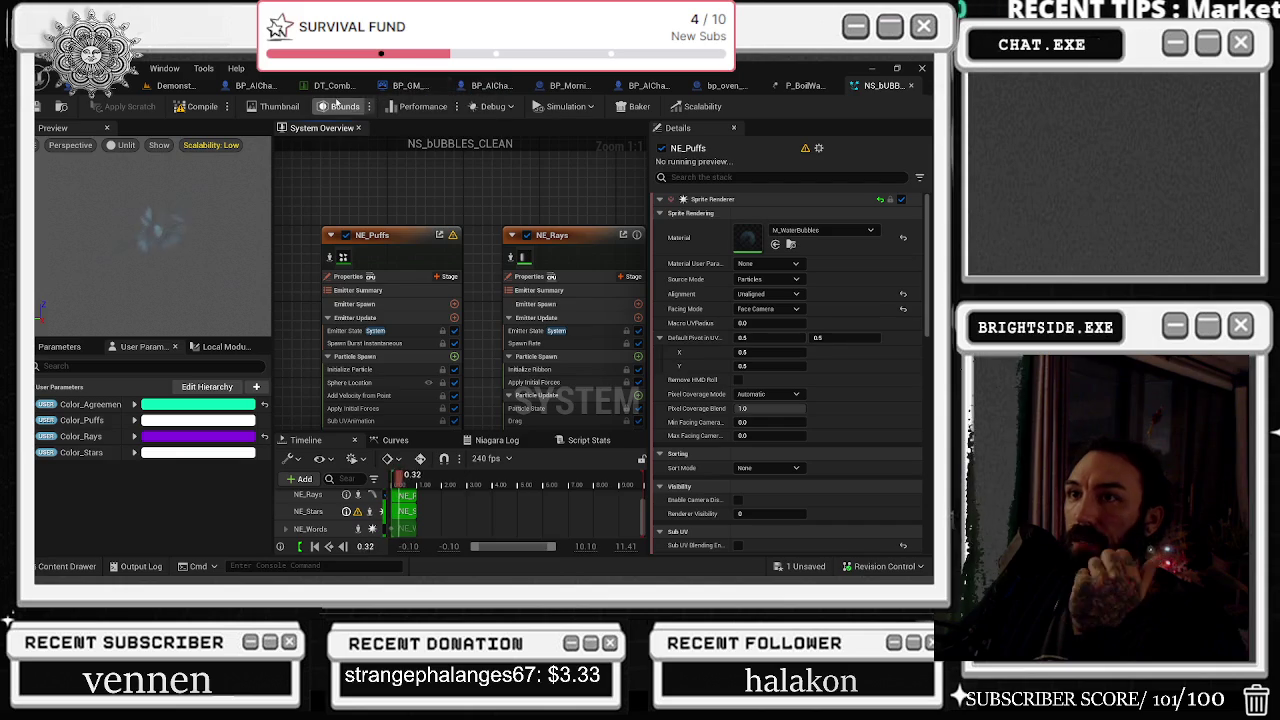
pyautogui.click(74, 93)
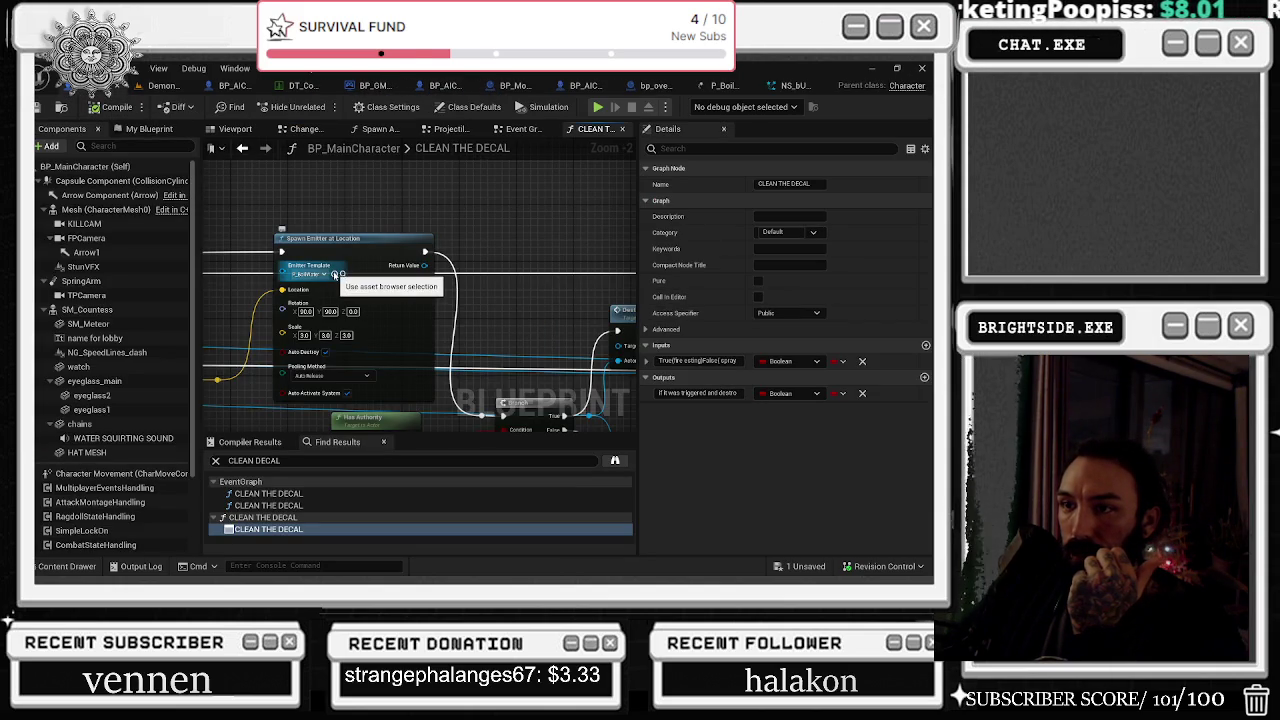
# Search 'SPAWN PART', then undo the accidentally added Spawn Emitter Attached node
pyautogui.scroll(2, 400, 280)
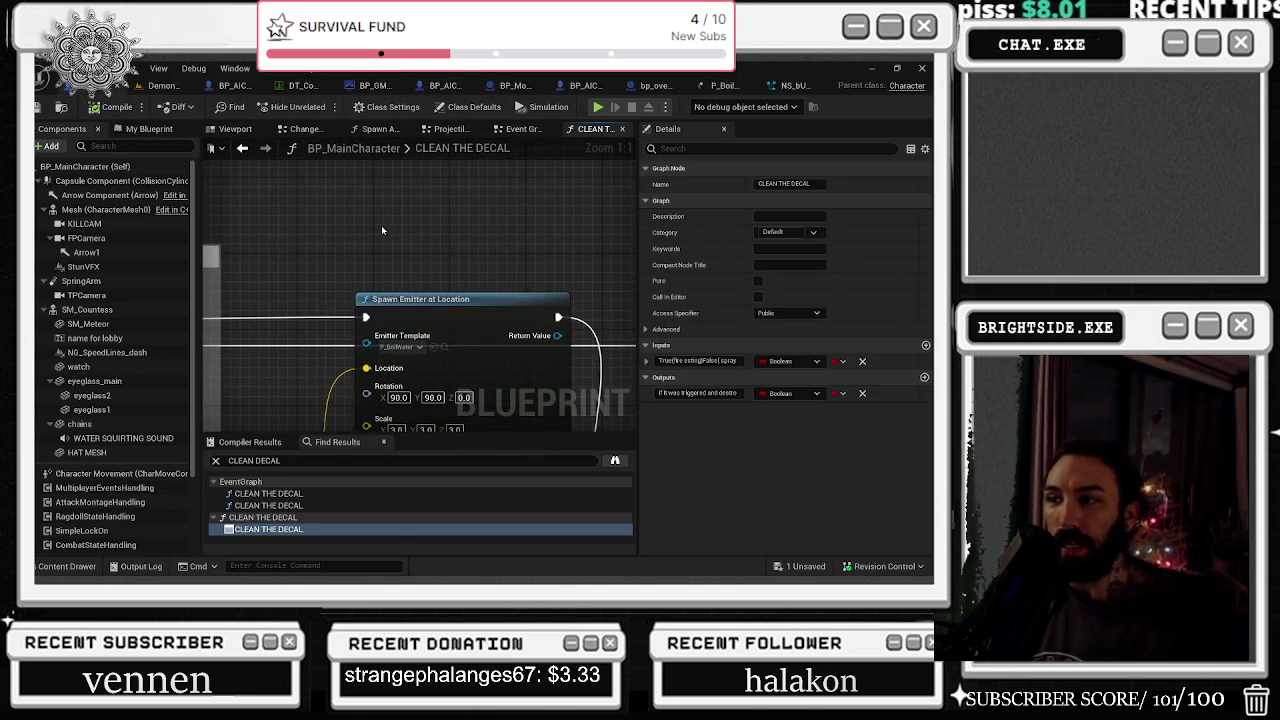
pyautogui.rightClick(381, 223)
pyautogui.write('SPAWN ')
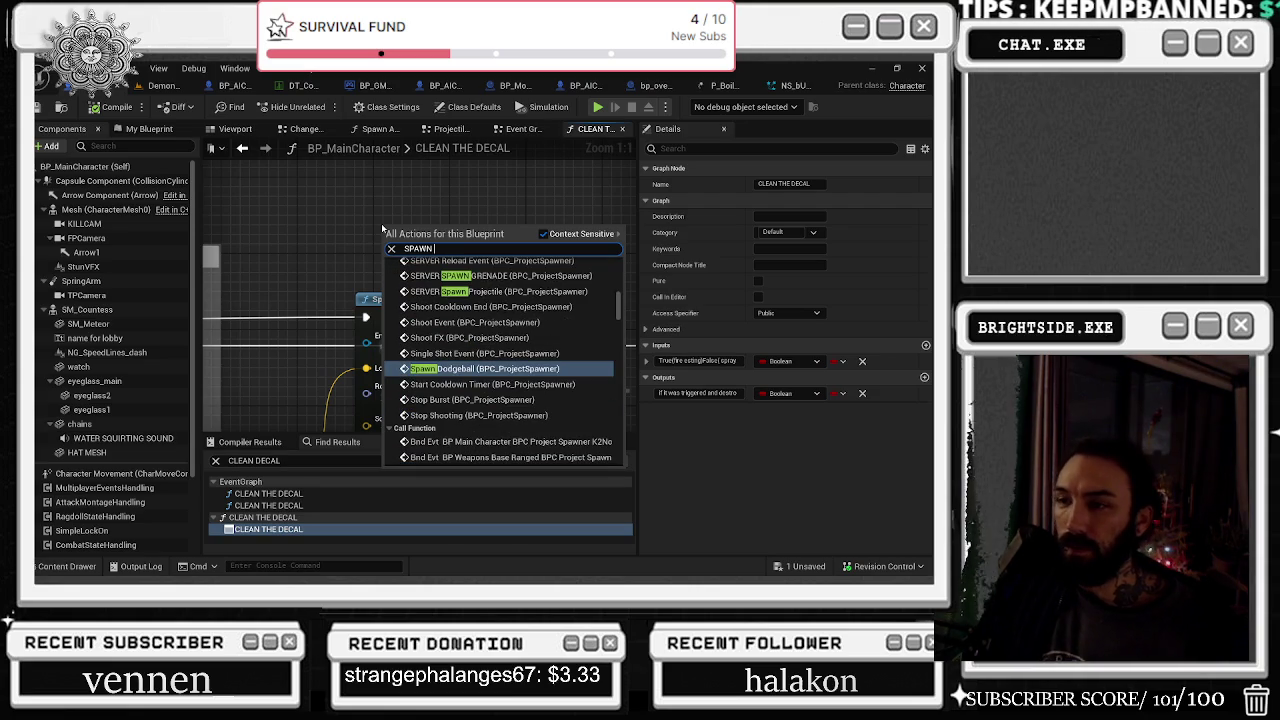
pyautogui.write('PART')
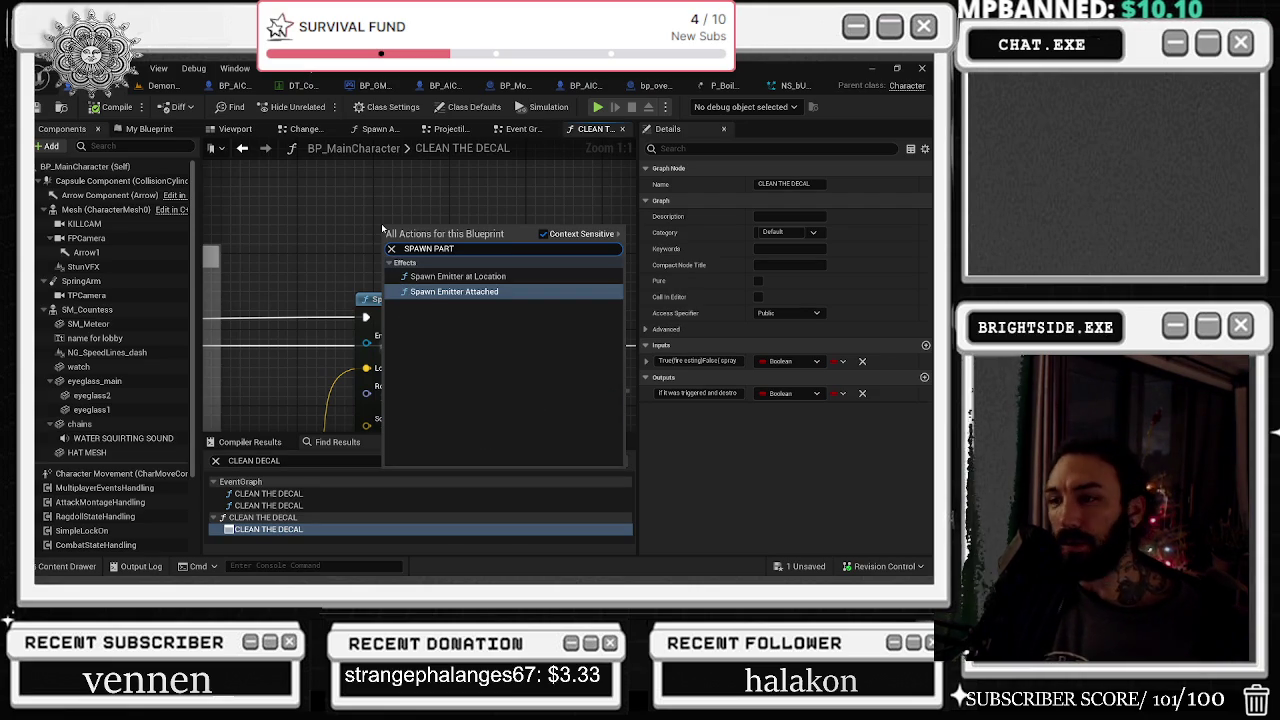
pyautogui.press('Return')
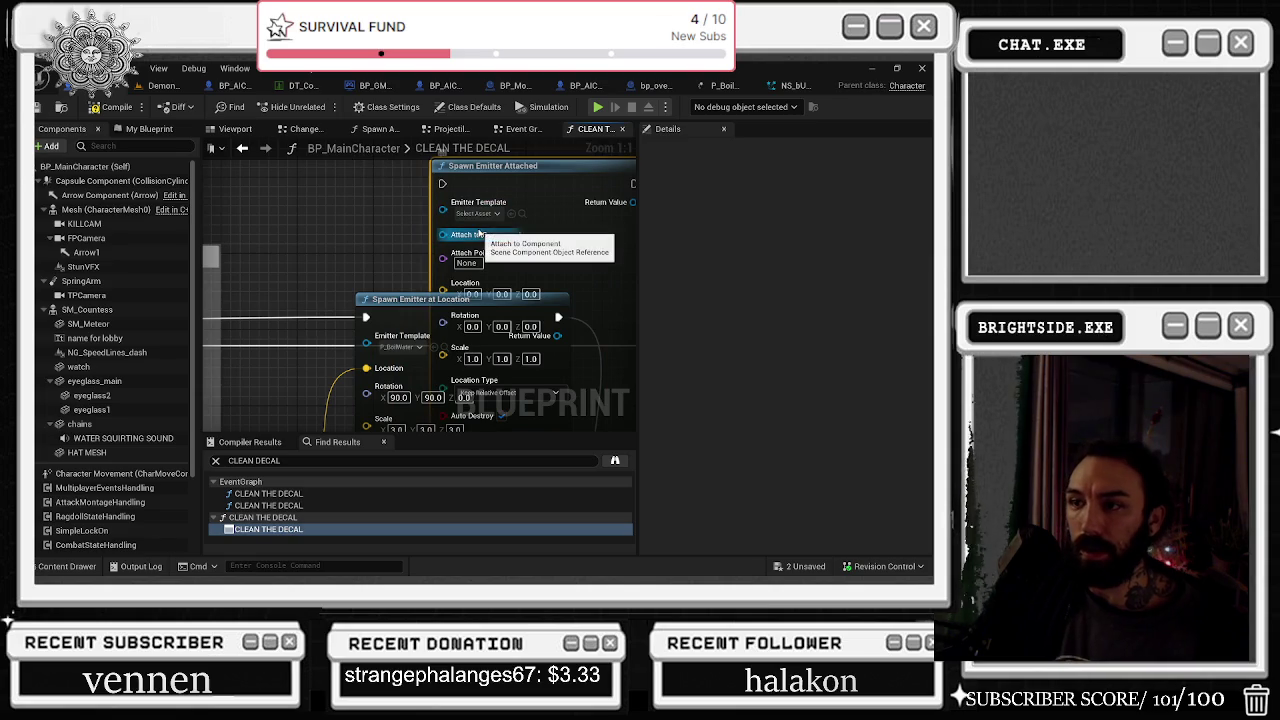
pyautogui.hotkey('ctrl', 'z')
# Search 'SPAWN NIAG' and place a Spawn System at Location node
pyautogui.rightClick(459, 216)
pyautogui.write('SPAWN ')
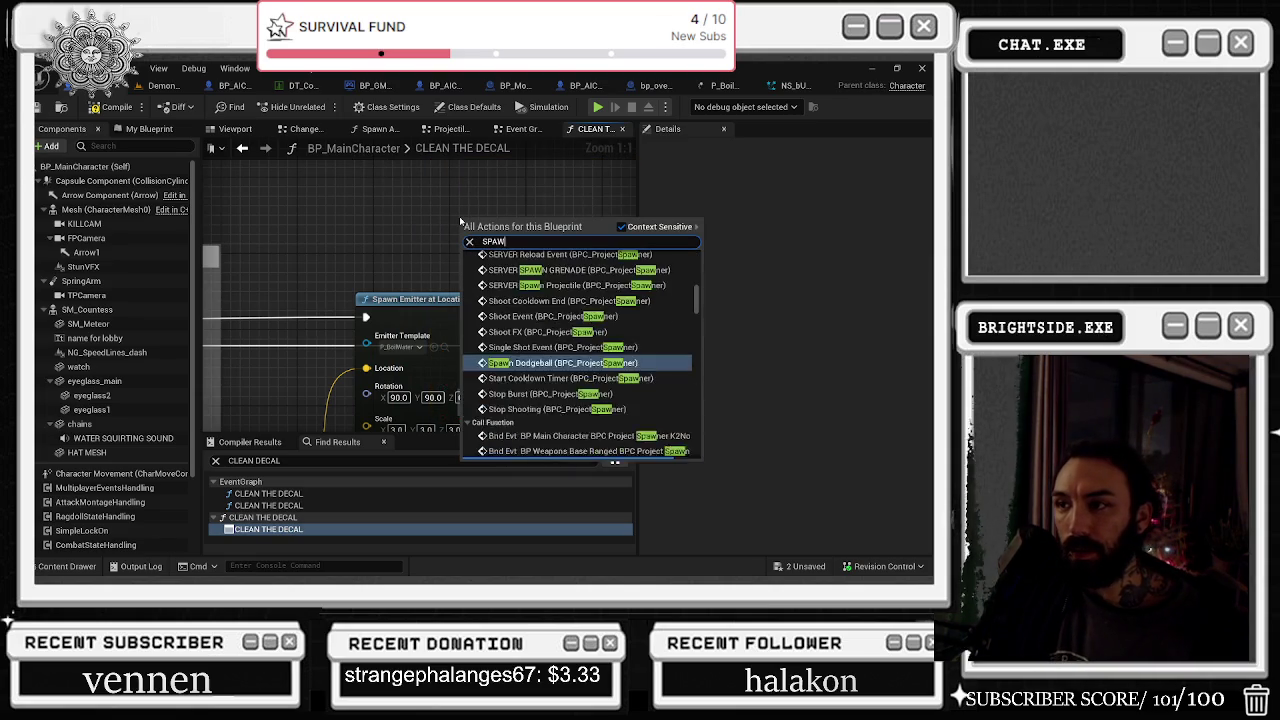
pyautogui.write('NIAG')
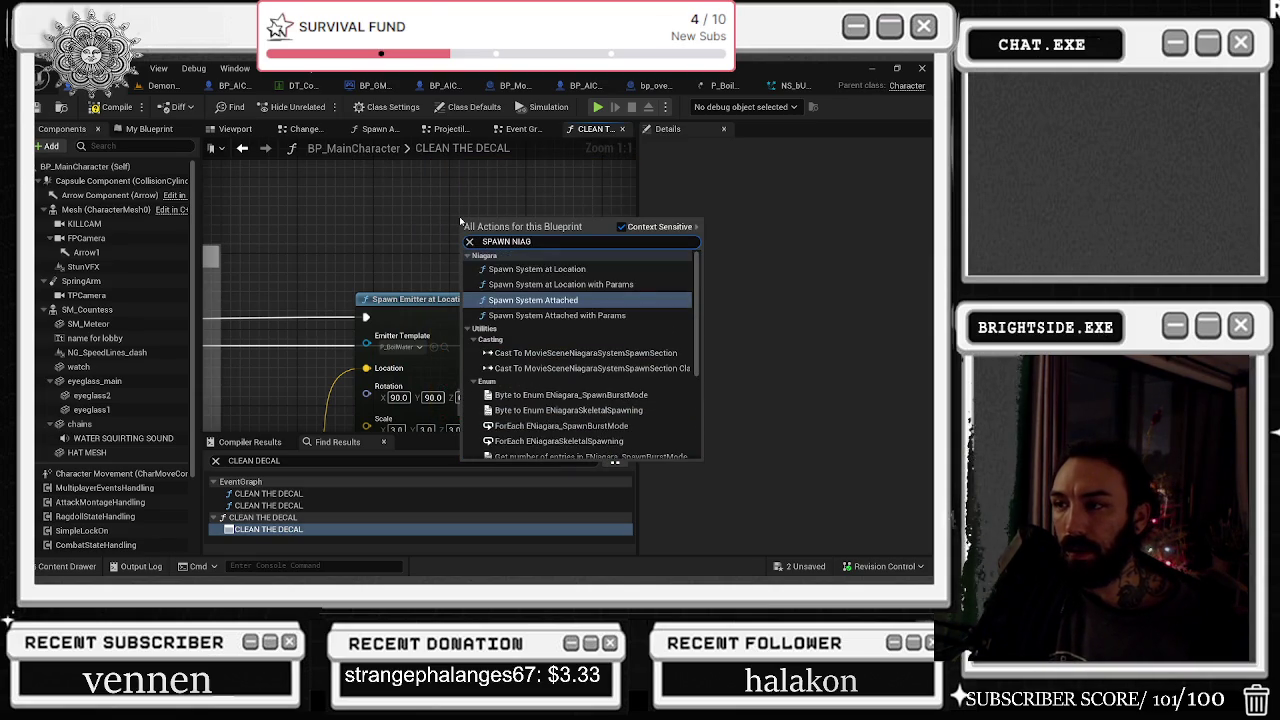
pyautogui.press('Up')
pyautogui.press('Up')
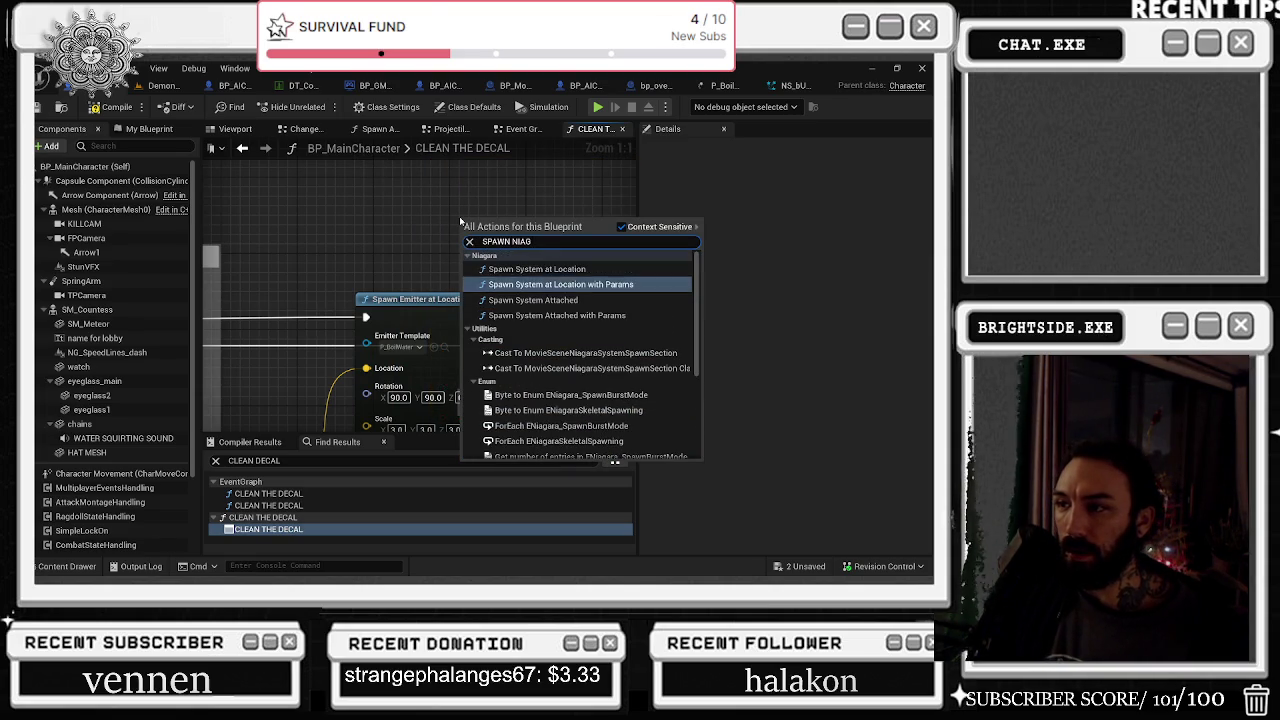
pyautogui.press('Return')
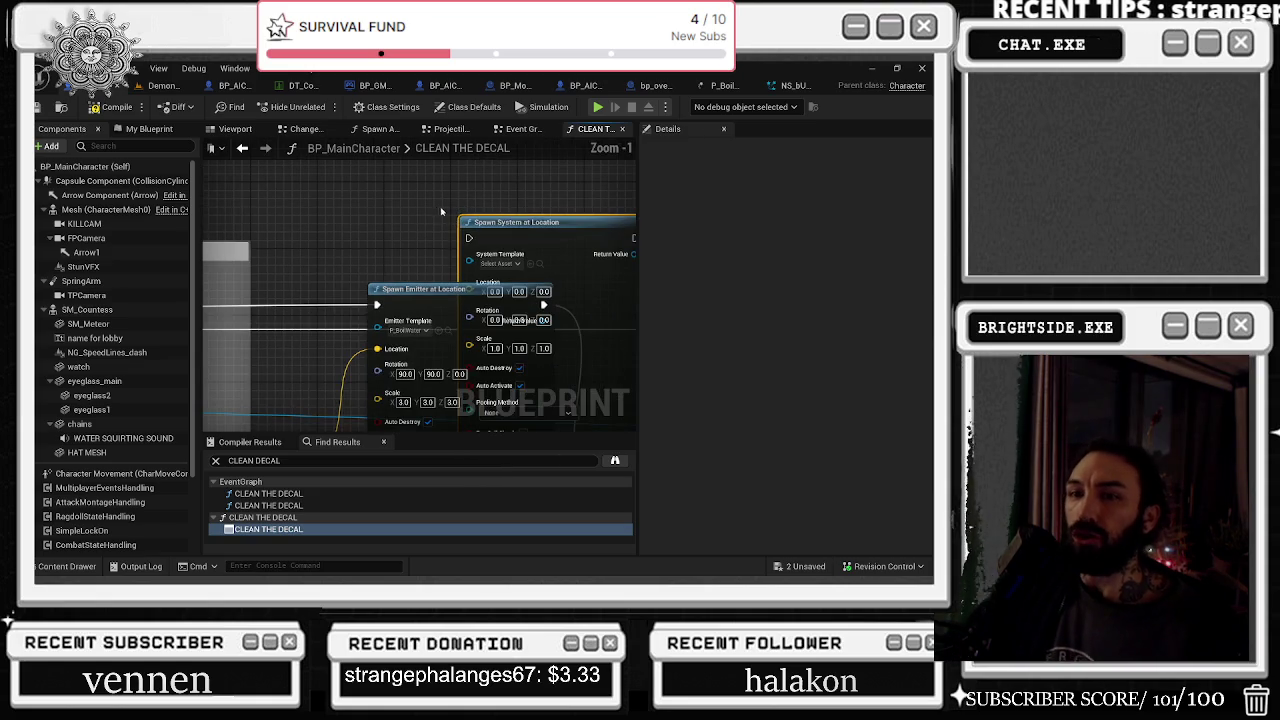
# Position the Spawn System at Location node beside the Spawn Emitter node
pyautogui.scroll(-1, 462, 216)
pyautogui.moveTo(459, 319); pyautogui.dragTo(435, 211)
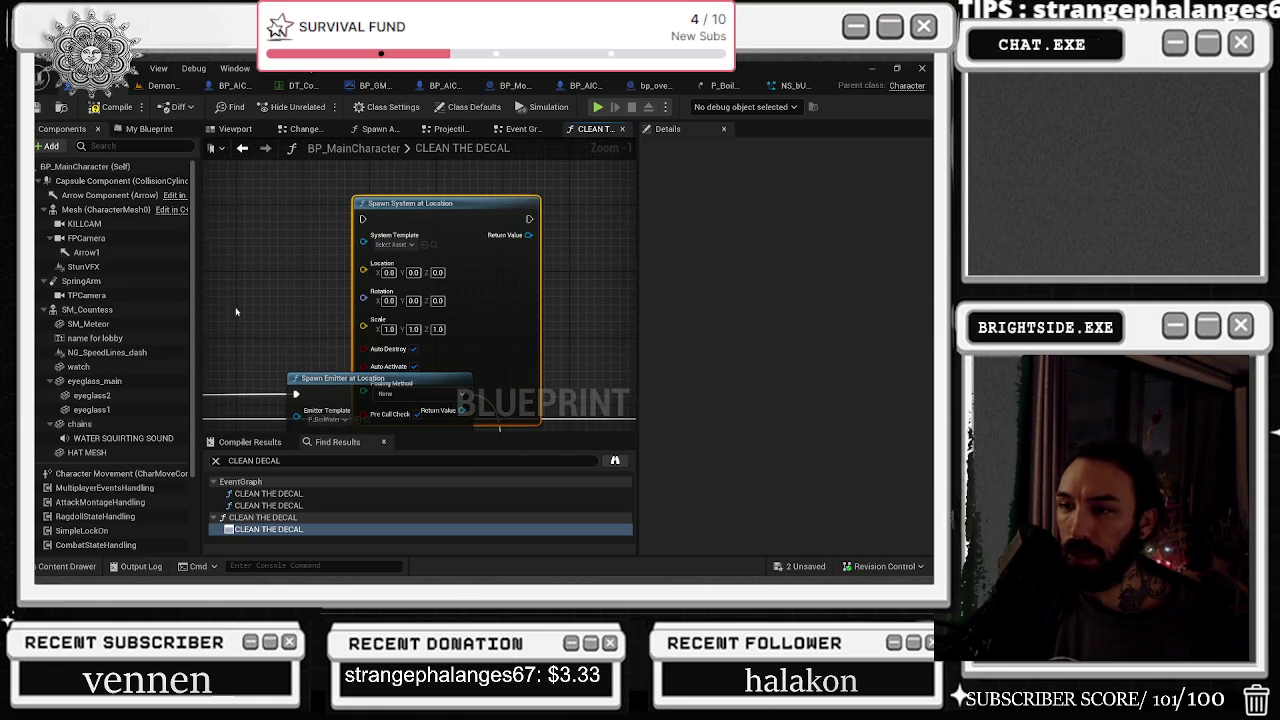
pyautogui.moveTo(324, 306); pyautogui.dragTo(324, 234)
pyautogui.scroll(-1, 324, 234)
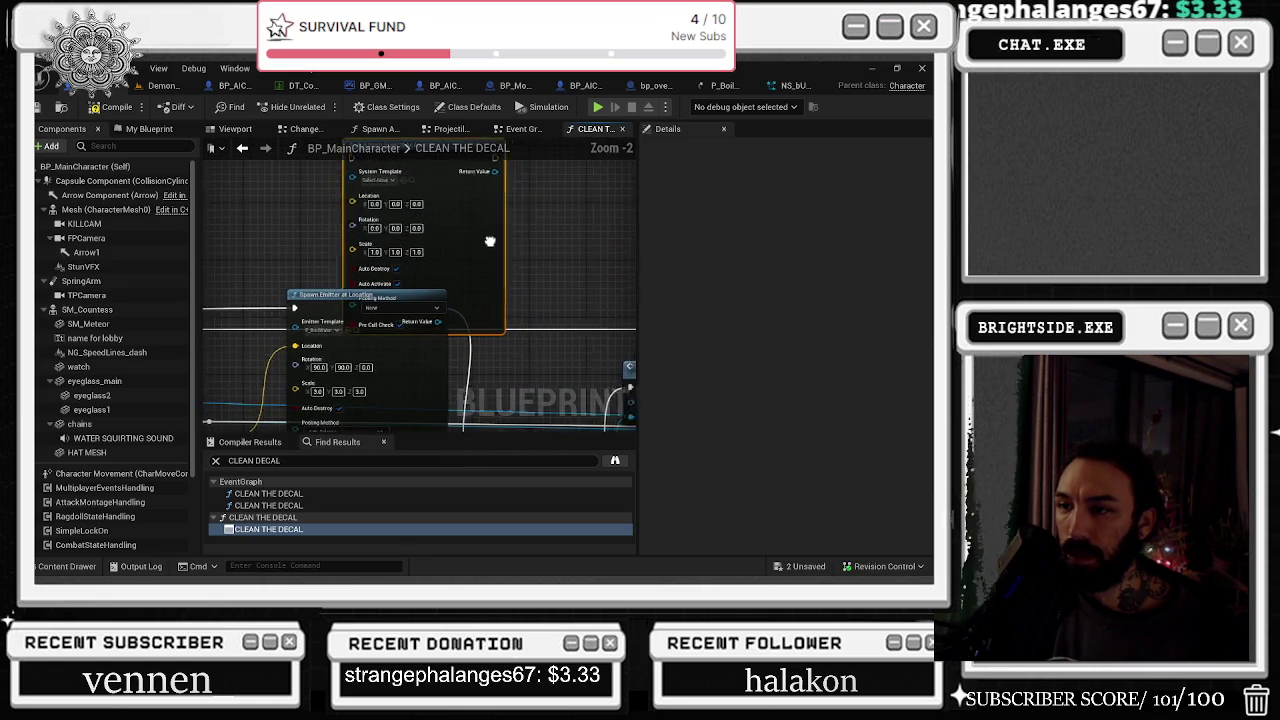
pyautogui.moveTo(429, 294)
pyautogui.mouseDown()
pyautogui.moveTo(557, 308)
pyautogui.moveTo(477, 291)
pyautogui.moveTo(513, 273)
pyautogui.mouseUp()
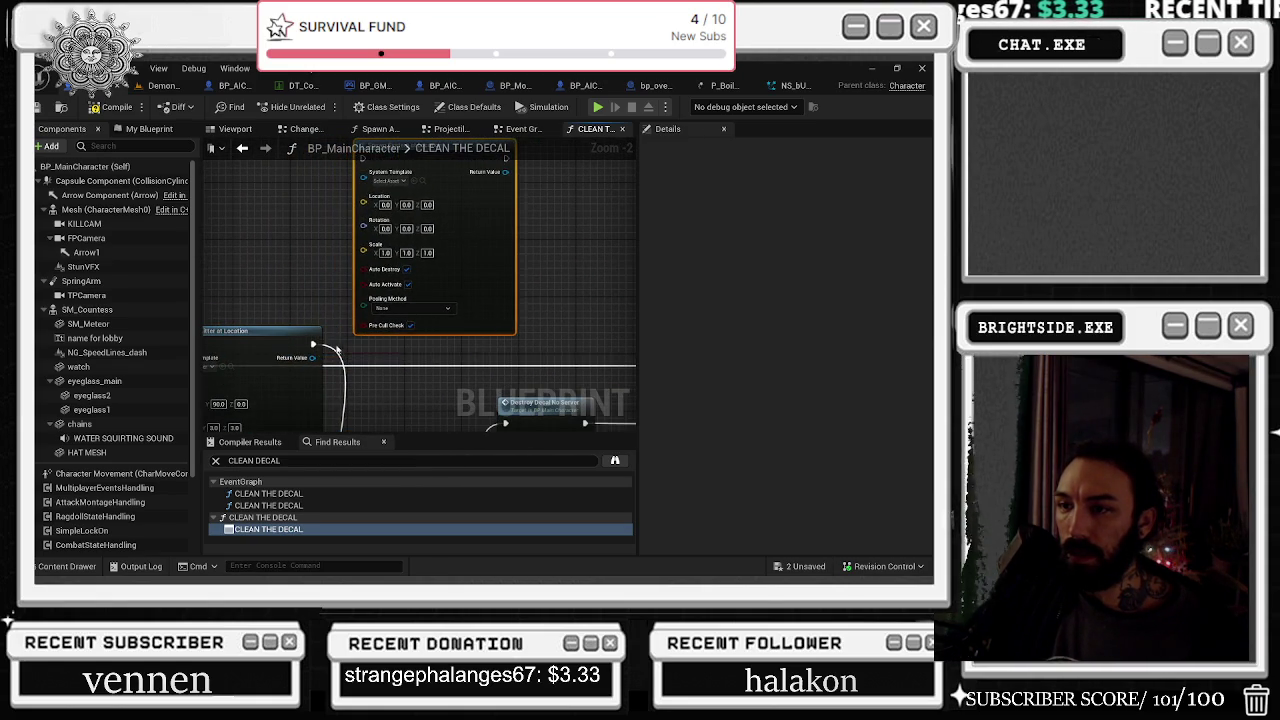
pyautogui.moveTo(312, 357)
pyautogui.mouseDown()
pyautogui.moveTo(500, 195)
pyautogui.moveTo(507, 167)
pyautogui.moveTo(400, 220)
pyautogui.moveTo(400, 200)
pyautogui.moveTo(469, 130)
pyautogui.moveTo(450, 250)
pyautogui.moveTo(457, 349)
pyautogui.moveTo(523, 189)
pyautogui.moveTo(396, 304)
pyautogui.mouseUp()
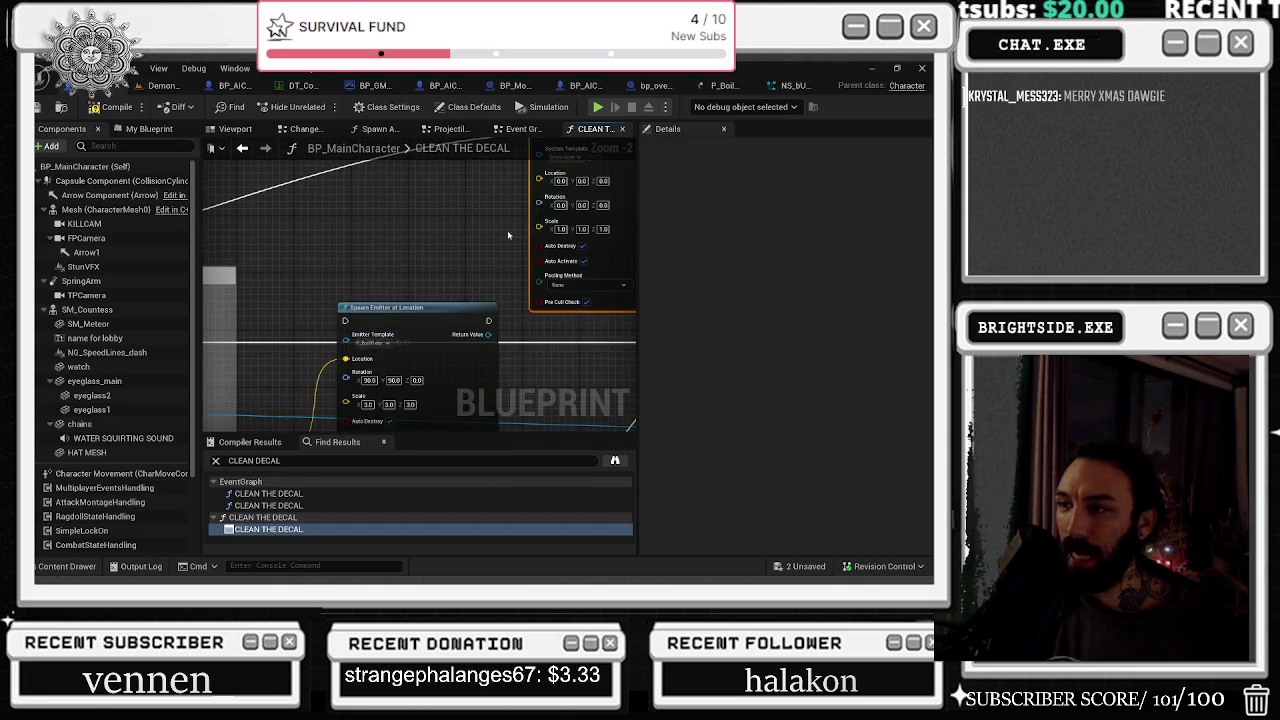
pyautogui.moveTo(507, 235); pyautogui.dragTo(481, 273)
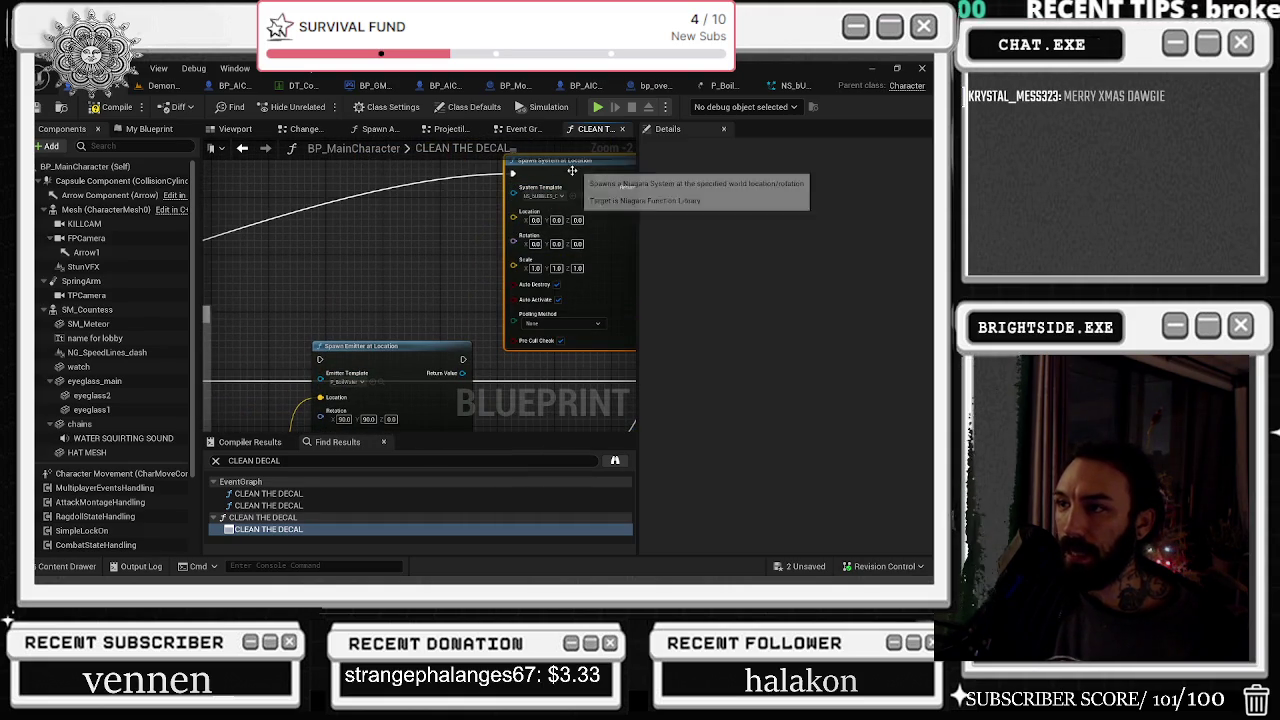
pyautogui.moveTo(572, 171)
pyautogui.mouseDown()
pyautogui.moveTo(520, 200)
pyautogui.moveTo(549, 203)
pyautogui.moveTo(558, 255)
pyautogui.moveTo(451, 290)
pyautogui.moveTo(476, 160)
pyautogui.mouseUp()
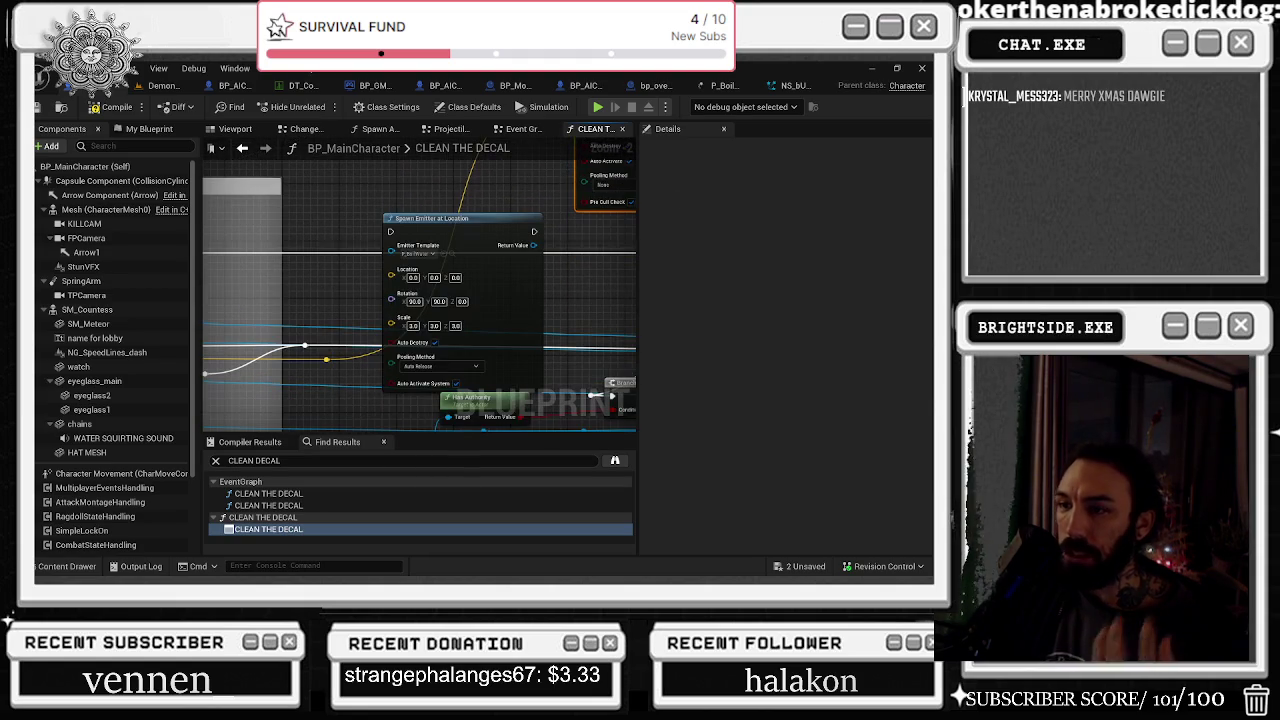
pyautogui.moveTo(498, 208); pyautogui.dragTo(388, 377)
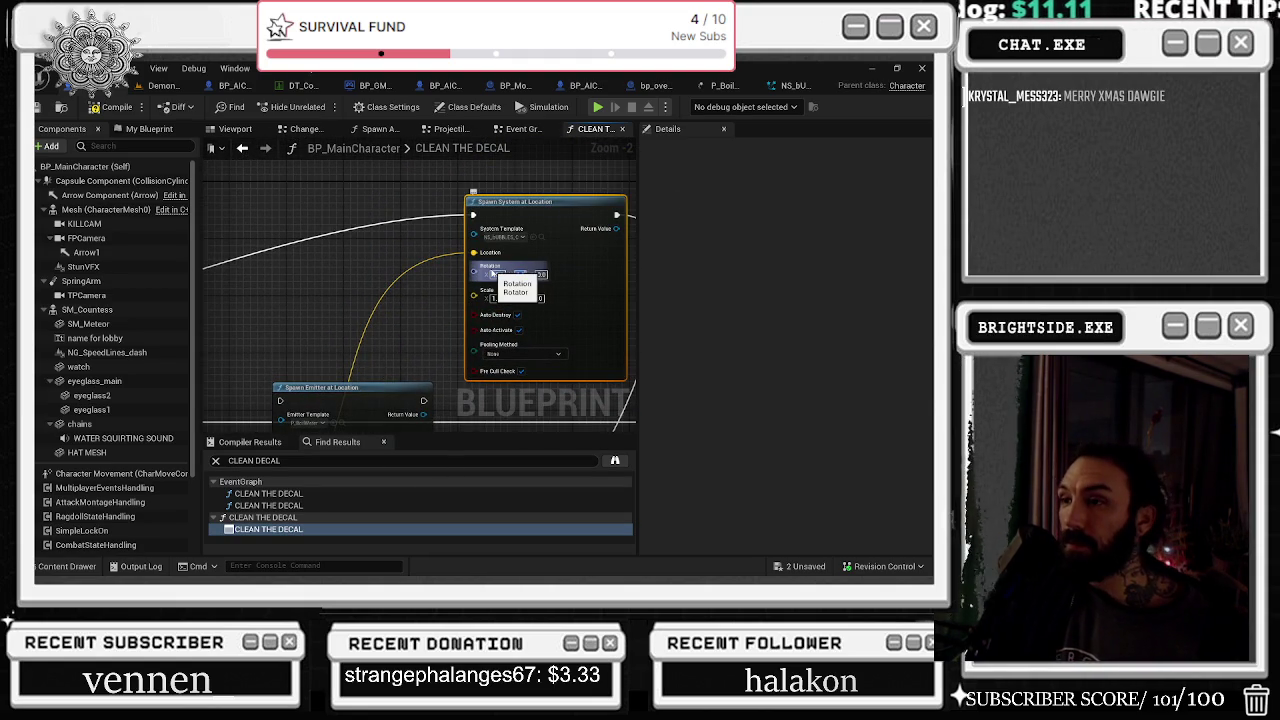
pyautogui.moveTo(500, 271)
pyautogui.mouseDown()
pyautogui.moveTo(339, 268)
pyautogui.moveTo(365, 290)
pyautogui.moveTo(373, 237)
pyautogui.moveTo(480, 205)
pyautogui.moveTo(525, 225)
pyautogui.mouseUp()
# Set the node's scale to 3, 3, 3 and its Pooling Method to Auto Release
pyautogui.write('3')
pyautogui.press('Tab')
pyautogui.write('3')
pyautogui.press('Tab')
pyautogui.write('3')
pyautogui.press('Return')
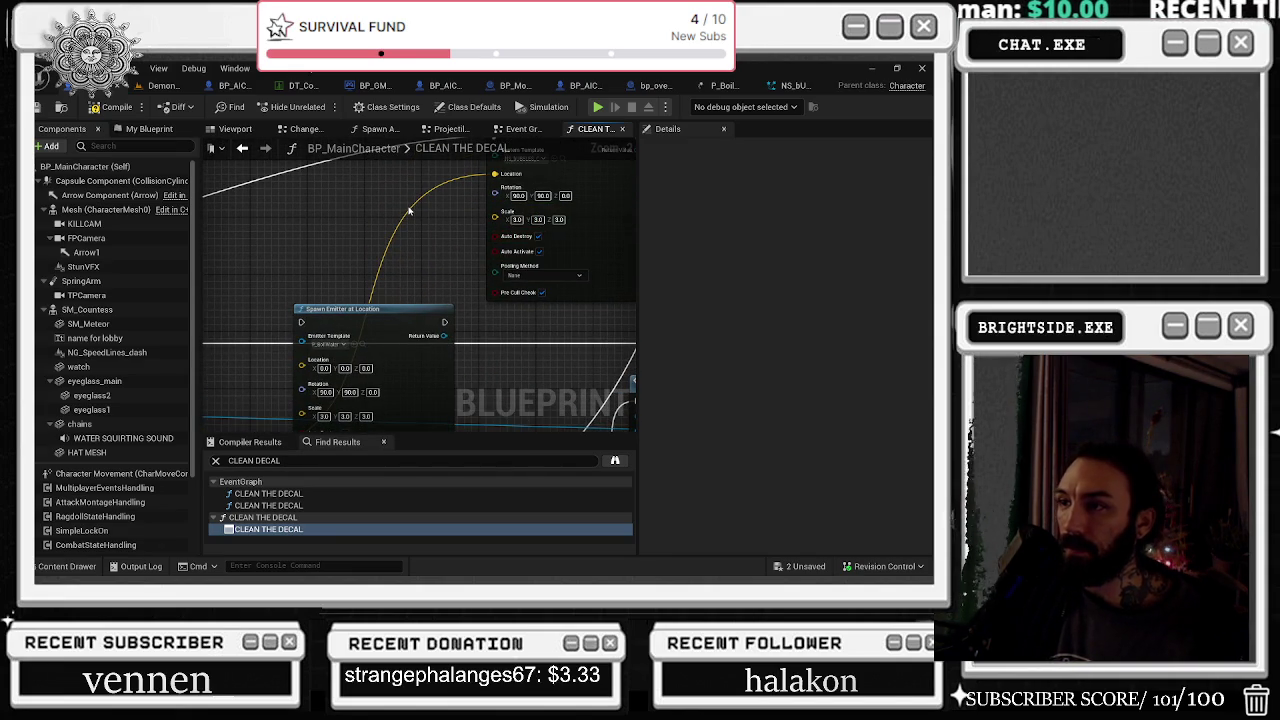
pyautogui.moveTo(407, 214); pyautogui.dragTo(391, 149)
pyautogui.click(528, 215)
pyautogui.click(515, 232)
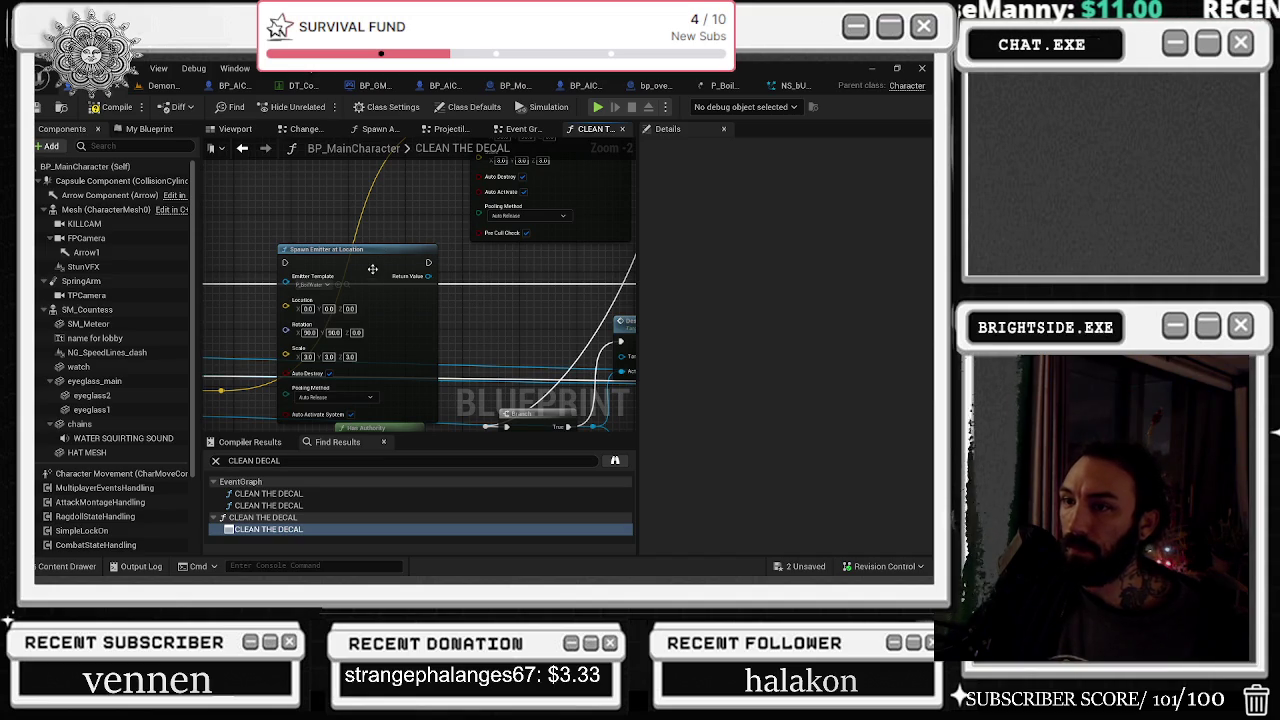
# Tidy the node layout, nudge the Has Authority node, and save the blueprint
pyautogui.scroll(-2, 400, 250)
pyautogui.moveTo(416, 268); pyautogui.dragTo(364, 163)
pyautogui.moveTo(568, 255); pyautogui.dragTo(459, 360)
pyautogui.moveTo(567, 401); pyautogui.dragTo(499, 229)
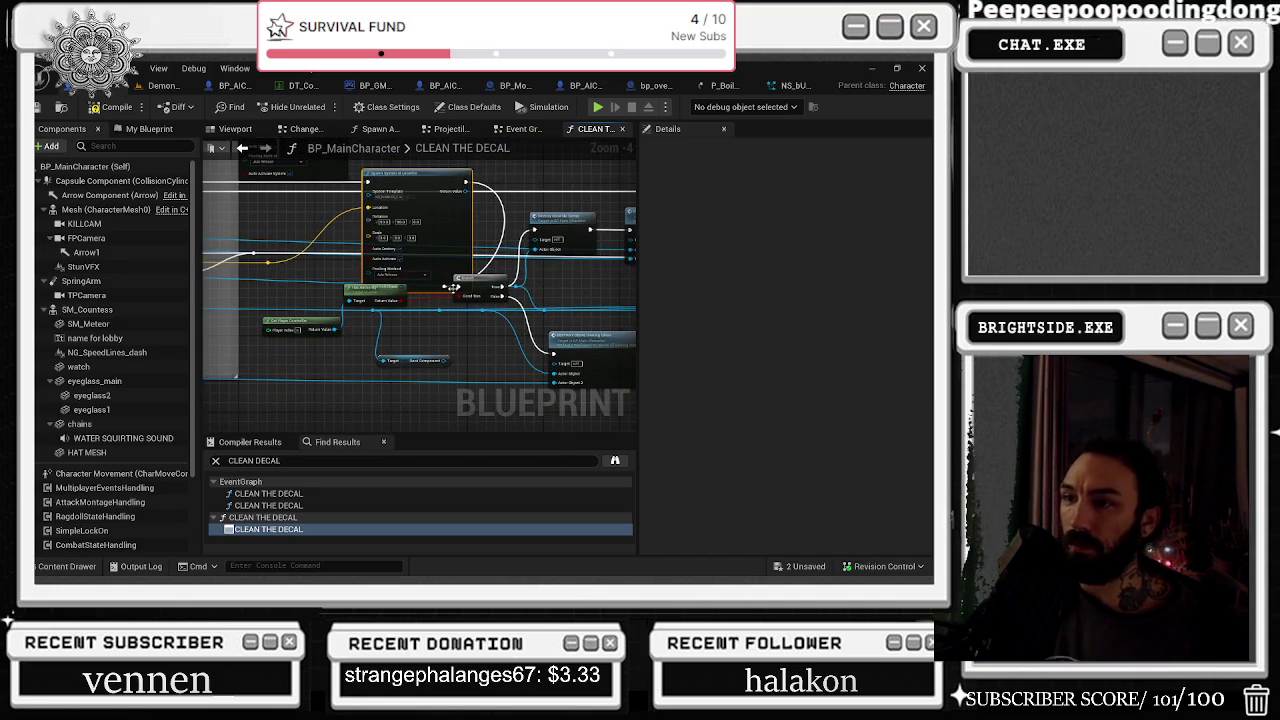
pyautogui.moveTo(454, 287); pyautogui.dragTo(529, 327)
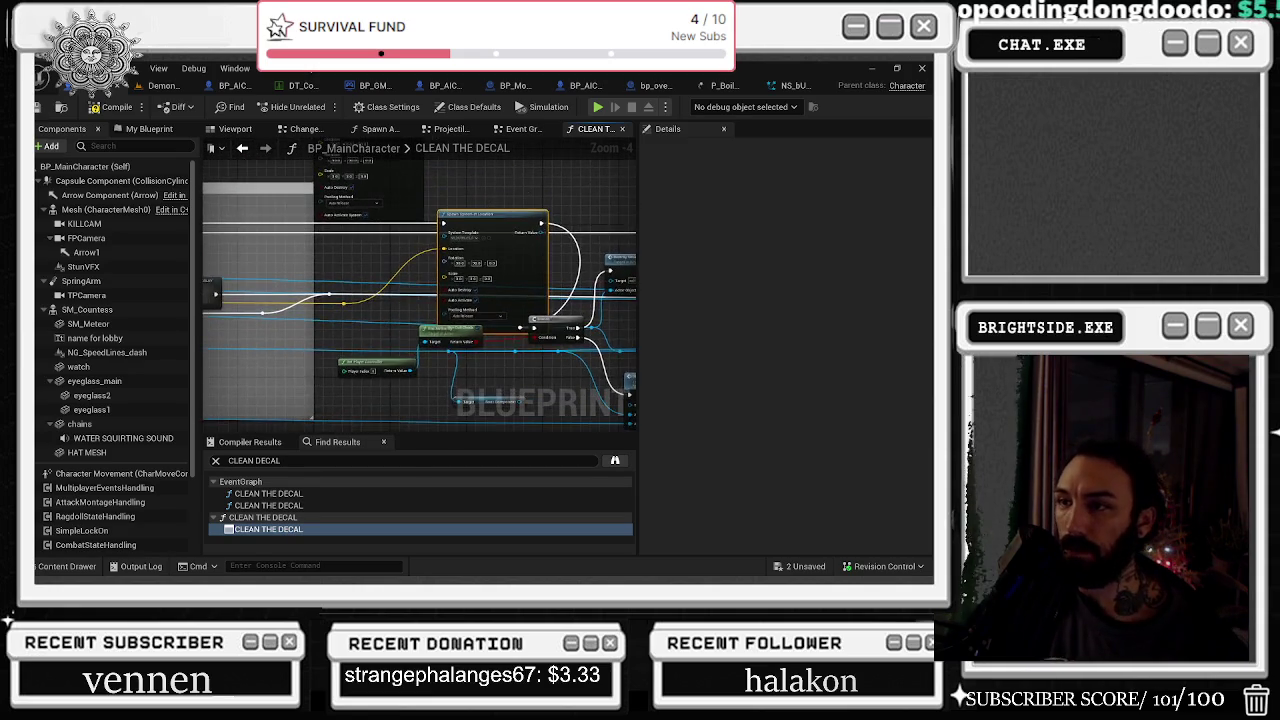
pyautogui.hotkey('ctrl', 'z')
pyautogui.hotkey('ctrl', 'z')
pyautogui.hotkey('ctrl', 'z')
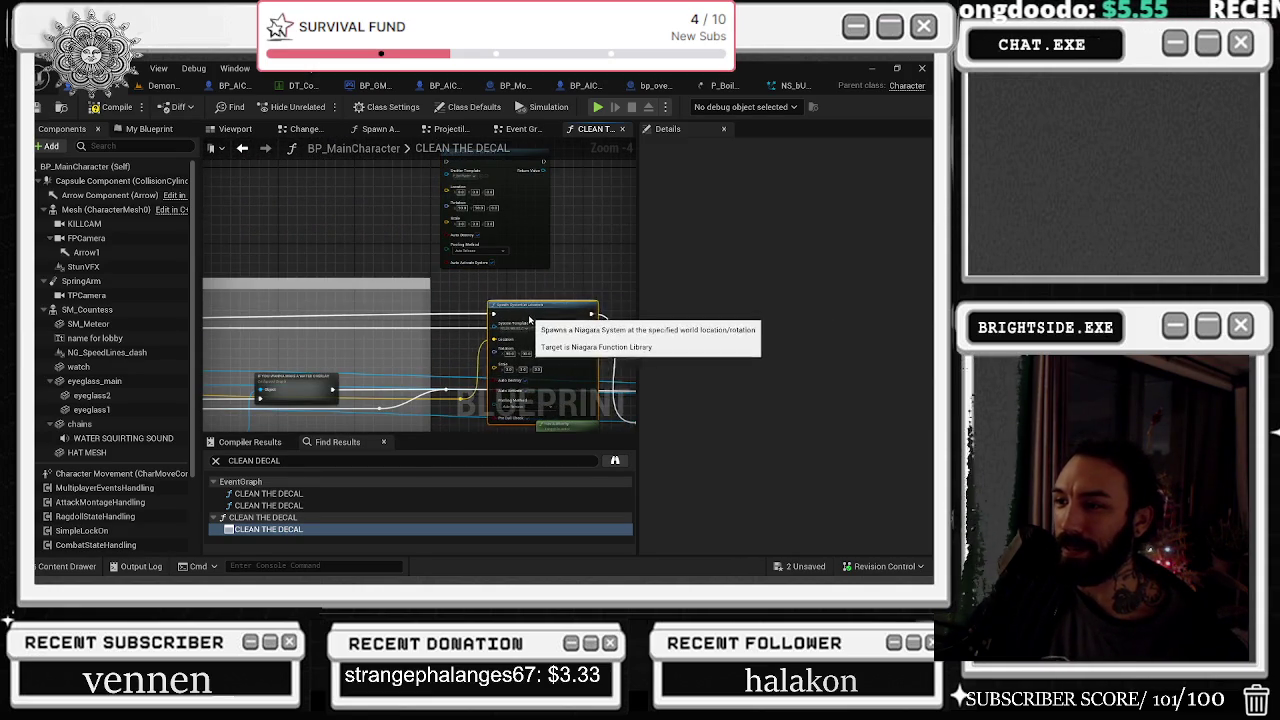
pyautogui.scroll(2, 520, 300)
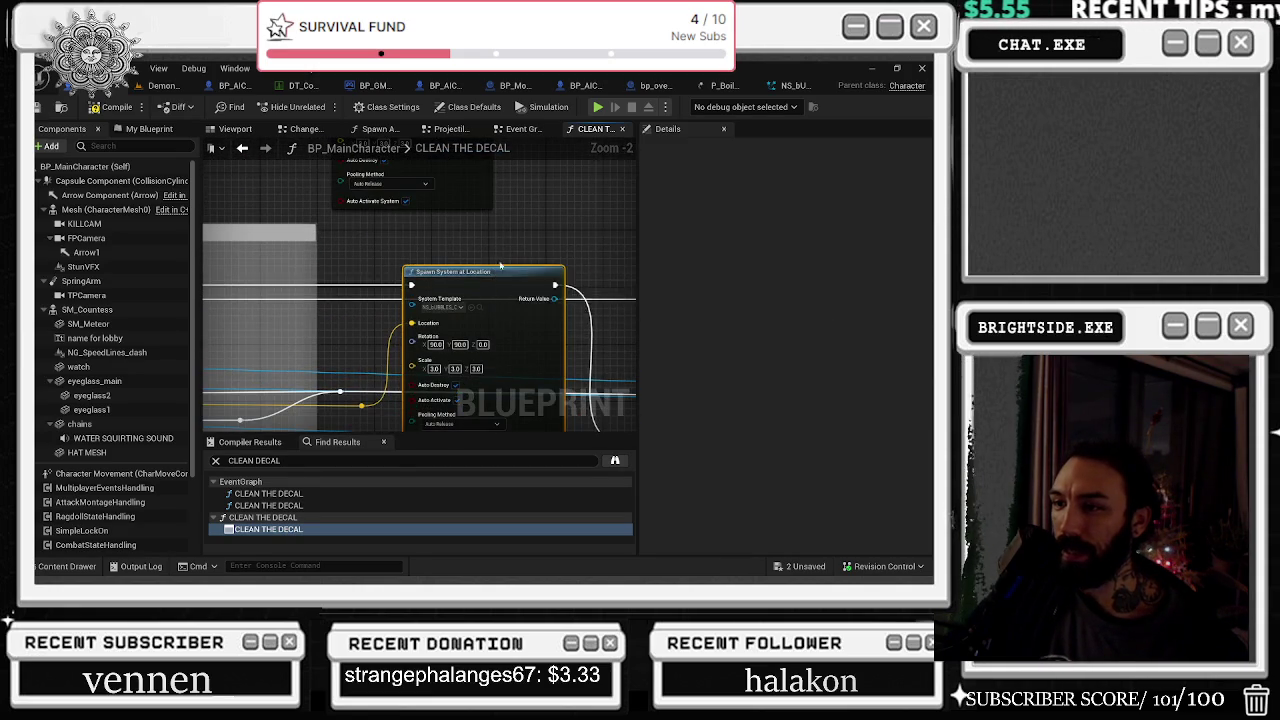
pyautogui.moveTo(500, 265); pyautogui.dragTo(470, 176)
pyautogui.click(556, 408)
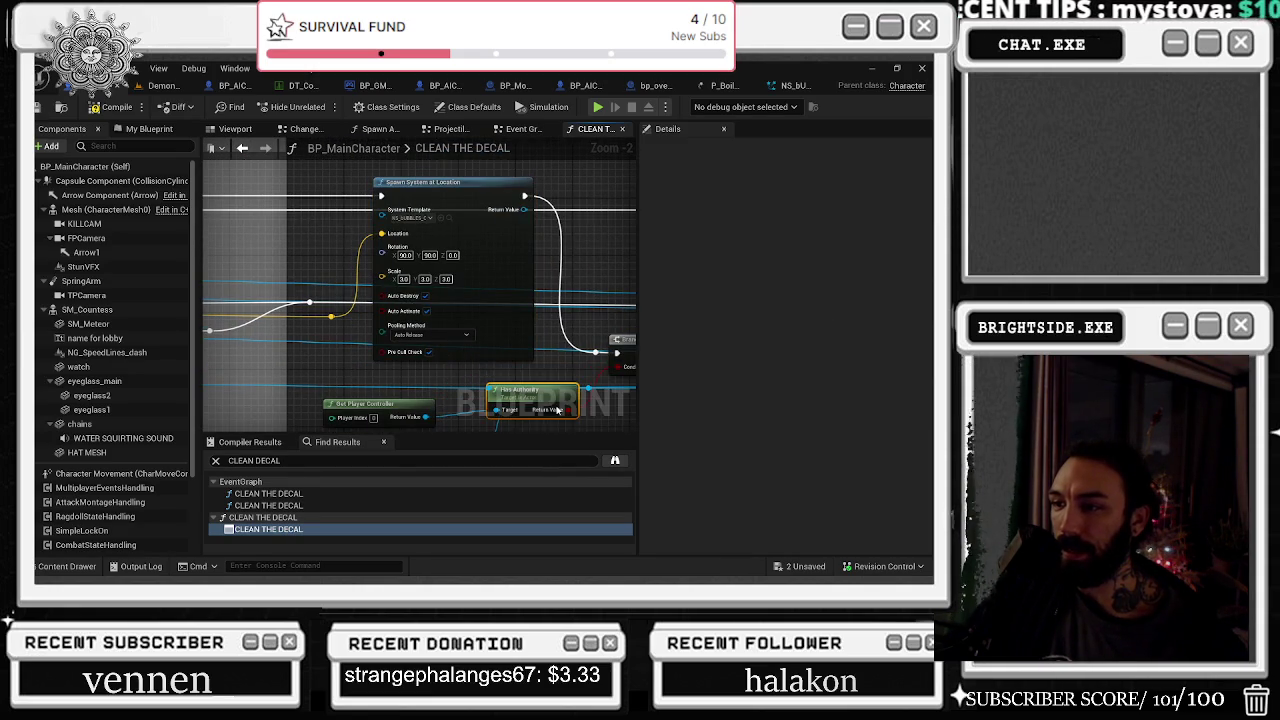
pyautogui.moveTo(556, 408); pyautogui.dragTo(556, 415)
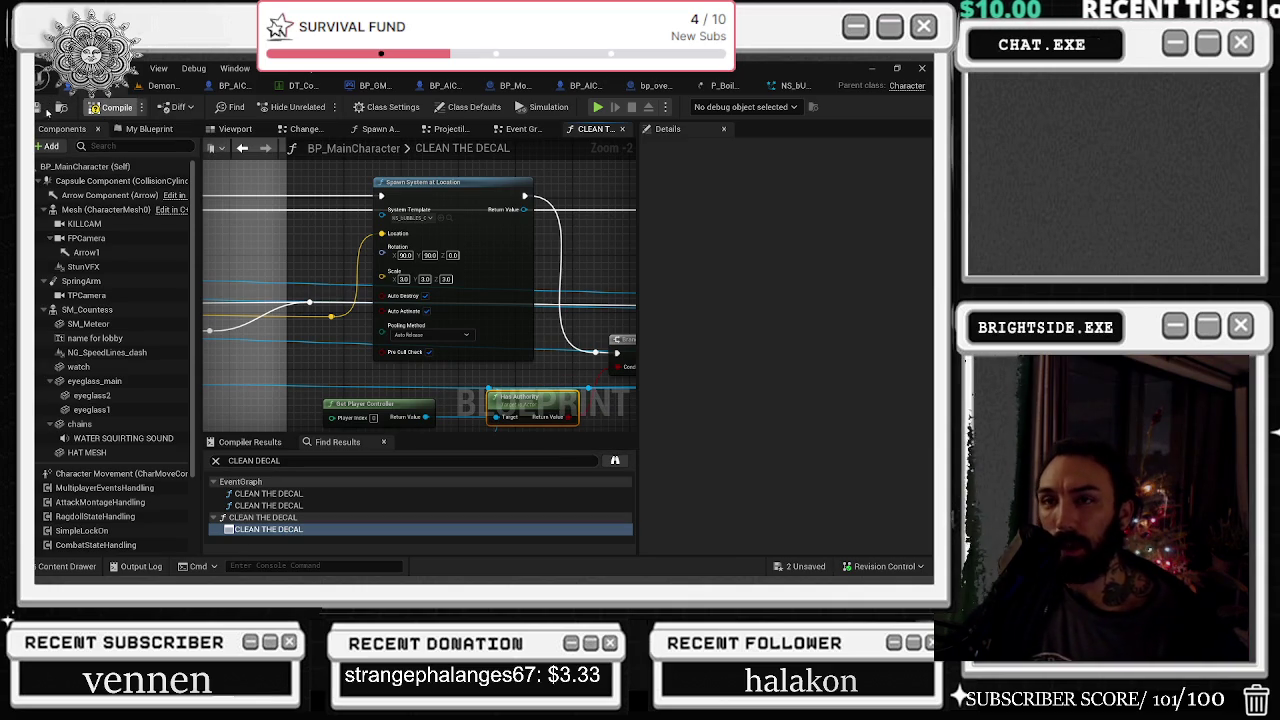
pyautogui.hotkey('ctrl', 's')
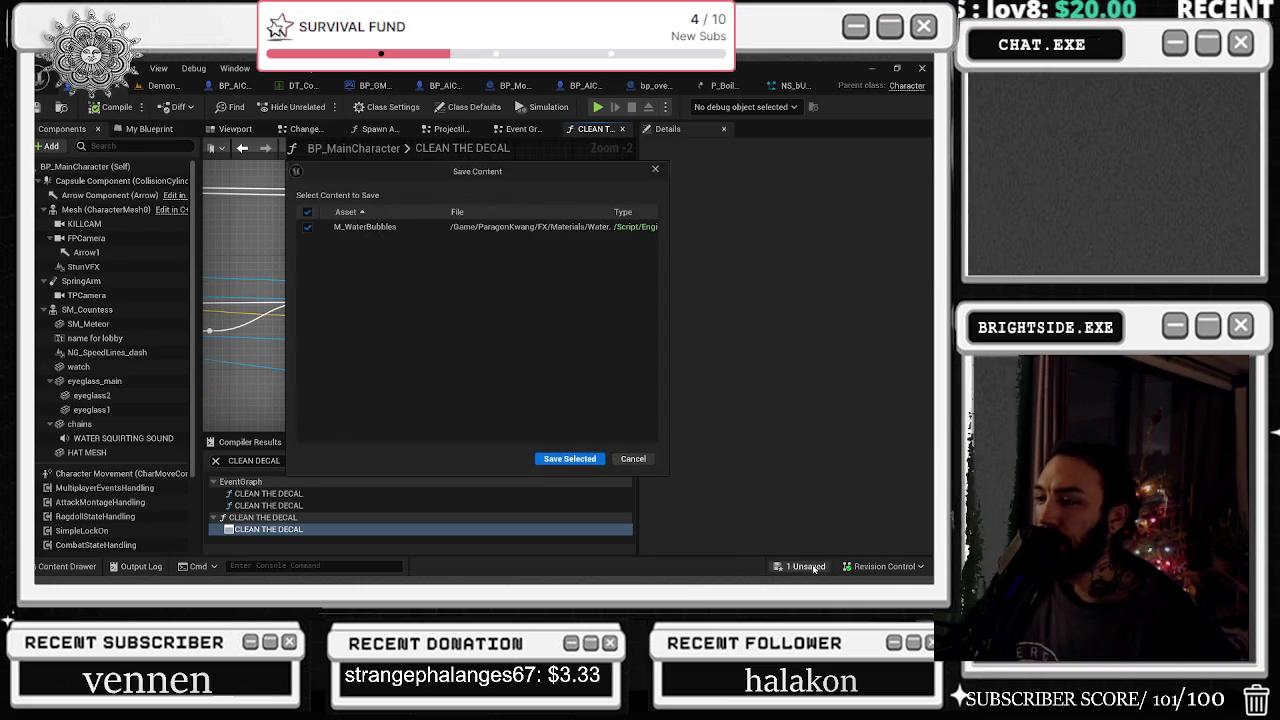
# Save the M_WaterBubbles material, then play the level and walk toward the BK graffiti wall
pyautogui.click(569, 458)
pyautogui.click(160, 85)
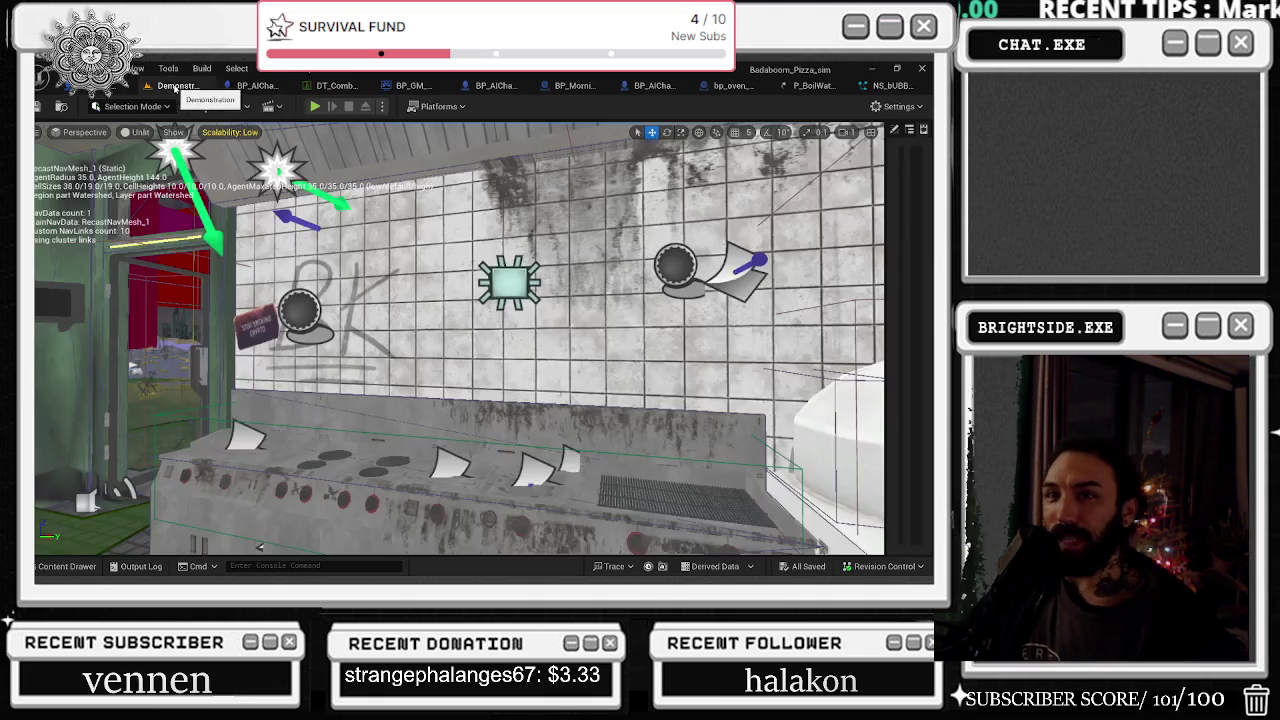
pyautogui.click(314, 106)
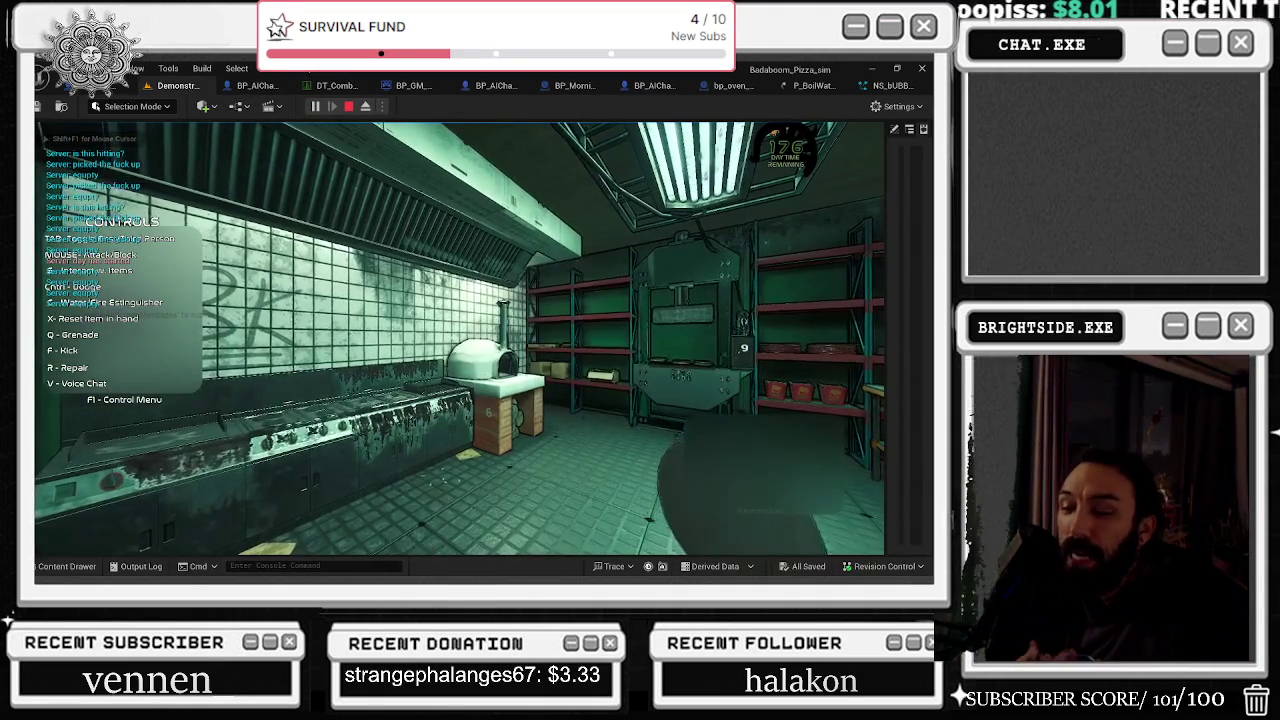
pyautogui.press('w')
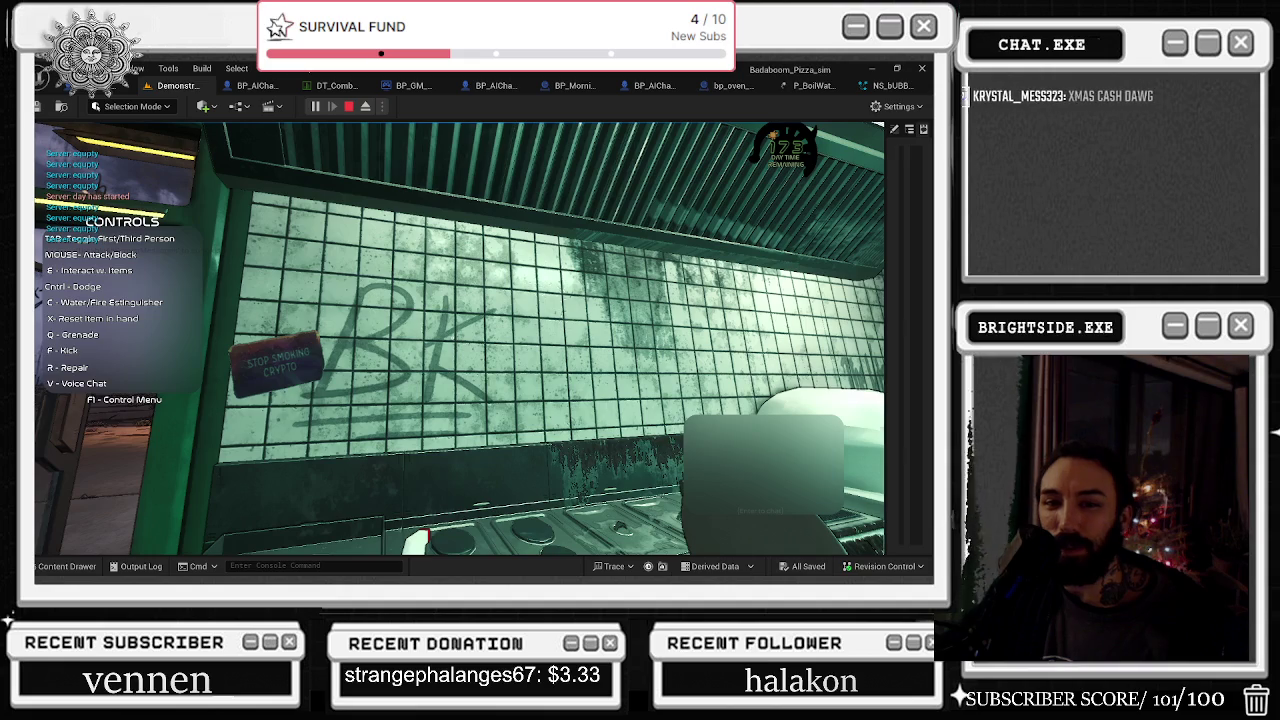
pyautogui.hotkey('alt', 'Tab')
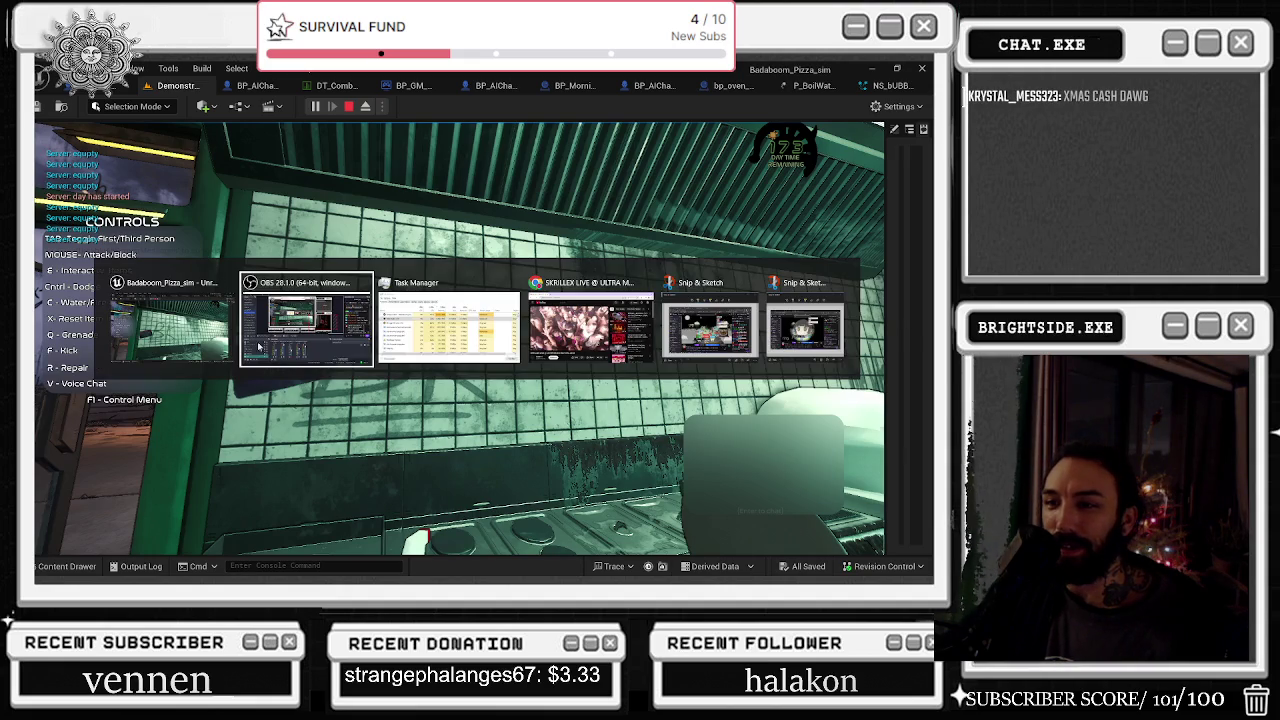
# End the frozen Unreal Editor task in Task Manager and choose Send and Restart on the crash report
pyautogui.hotkey('alt', 'Tab')
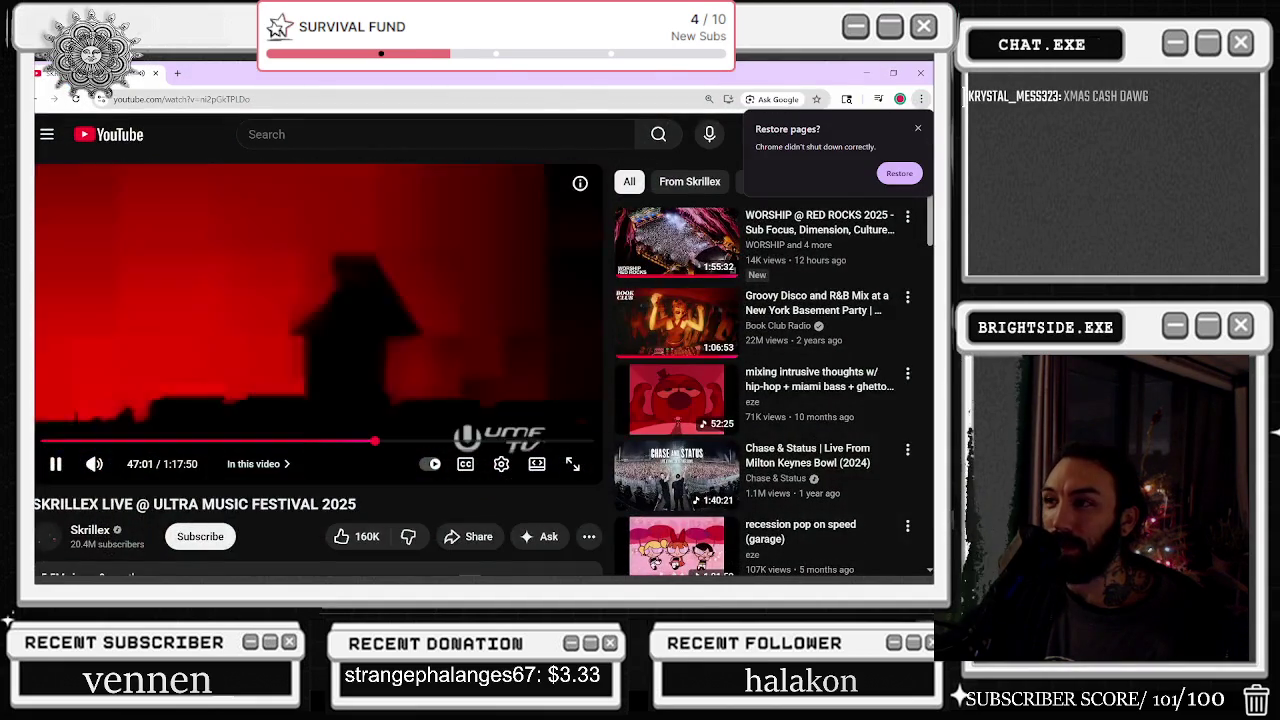
pyautogui.press('super+Down')
pyautogui.moveTo(492, 228); pyautogui.dragTo(492, 265)
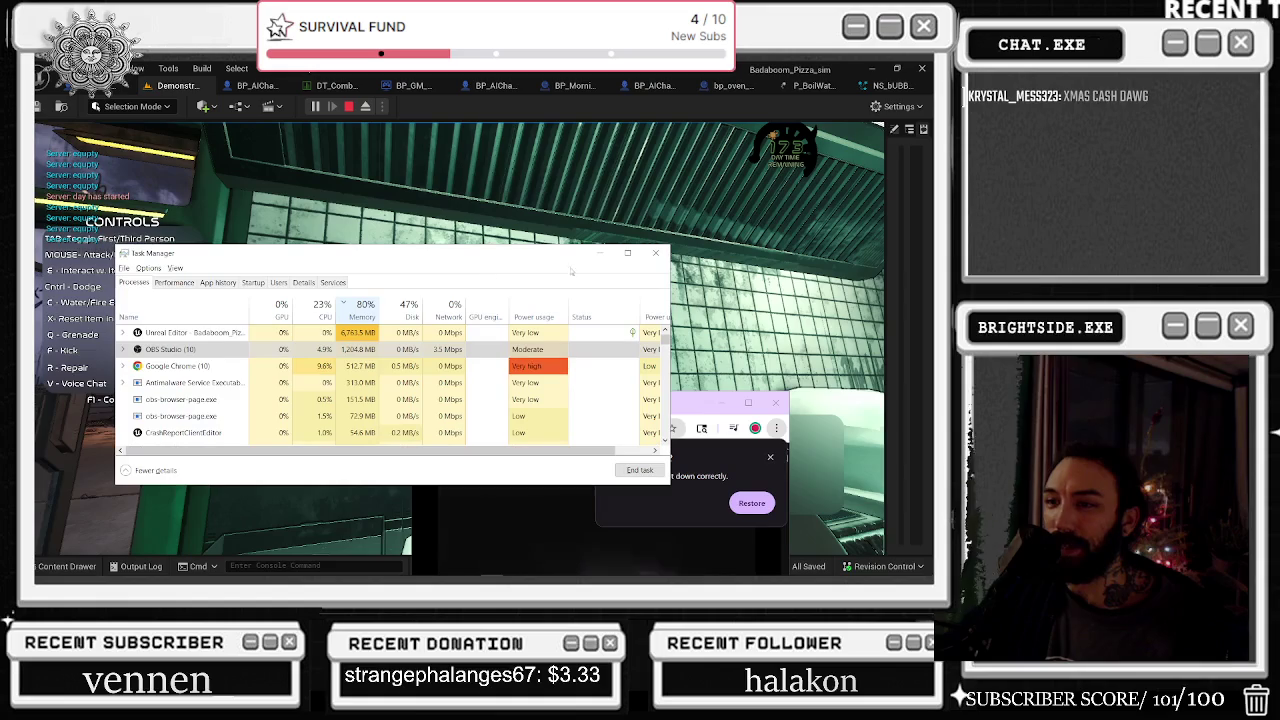
pyautogui.click(656, 253)
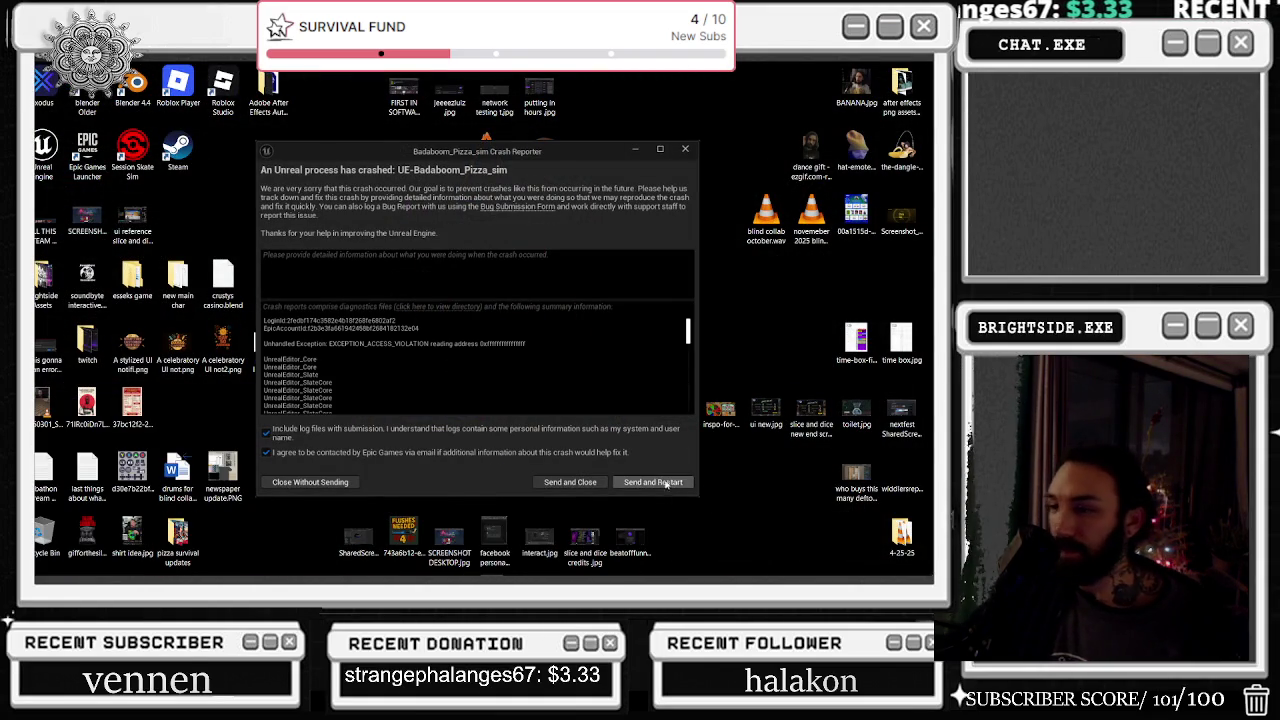
pyautogui.click(665, 482)
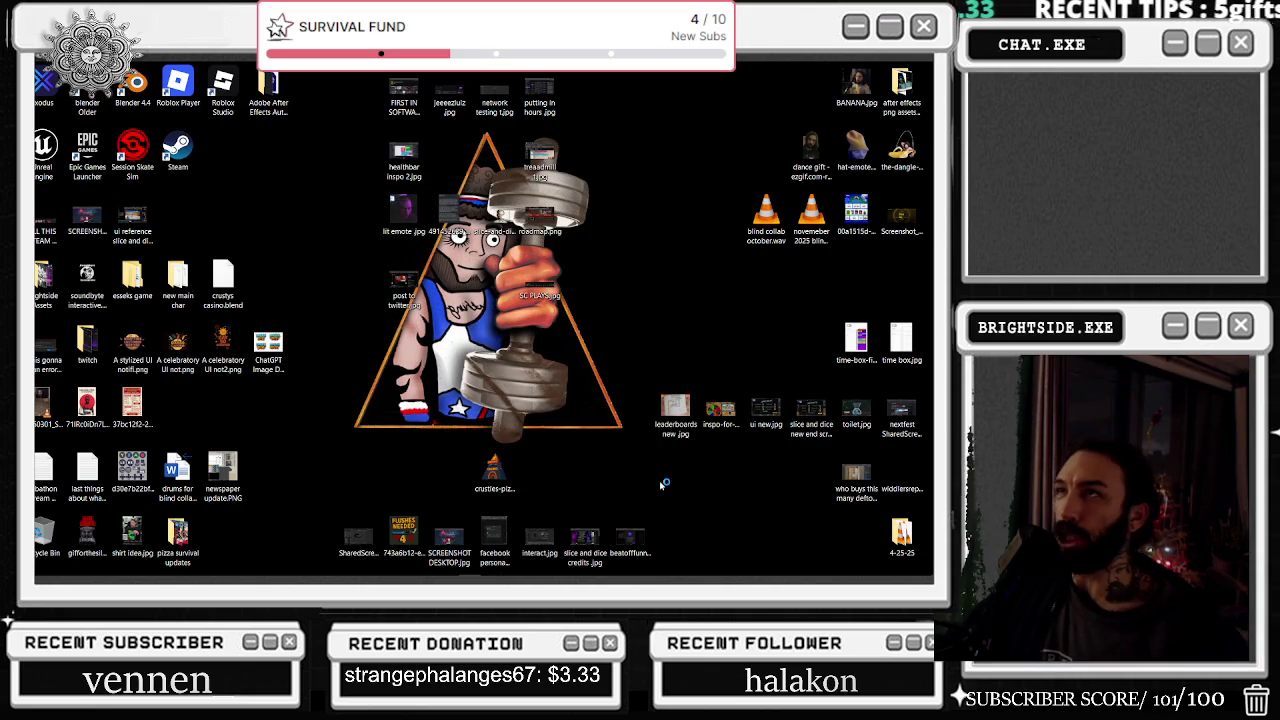
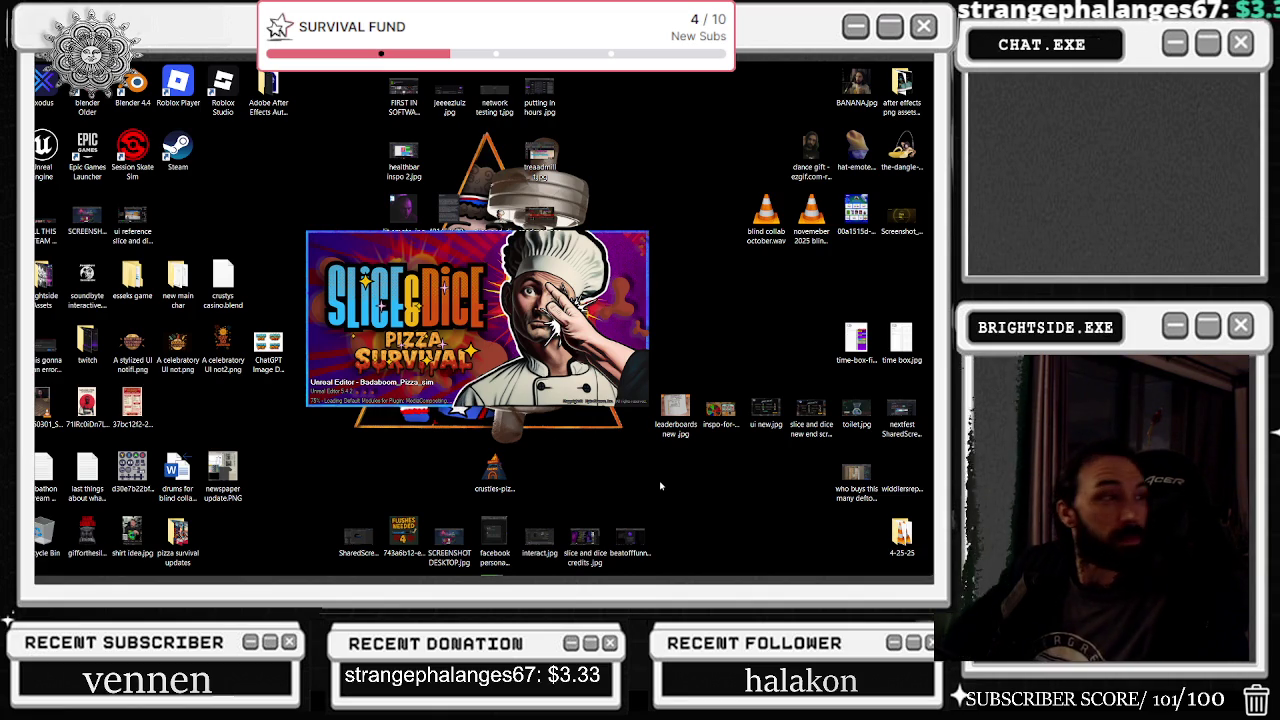
# Reopen NS_BUBBLES_CLEAN in the Niagara editor and wait for it to finish loading
pyautogui.moveTo(699, 578)
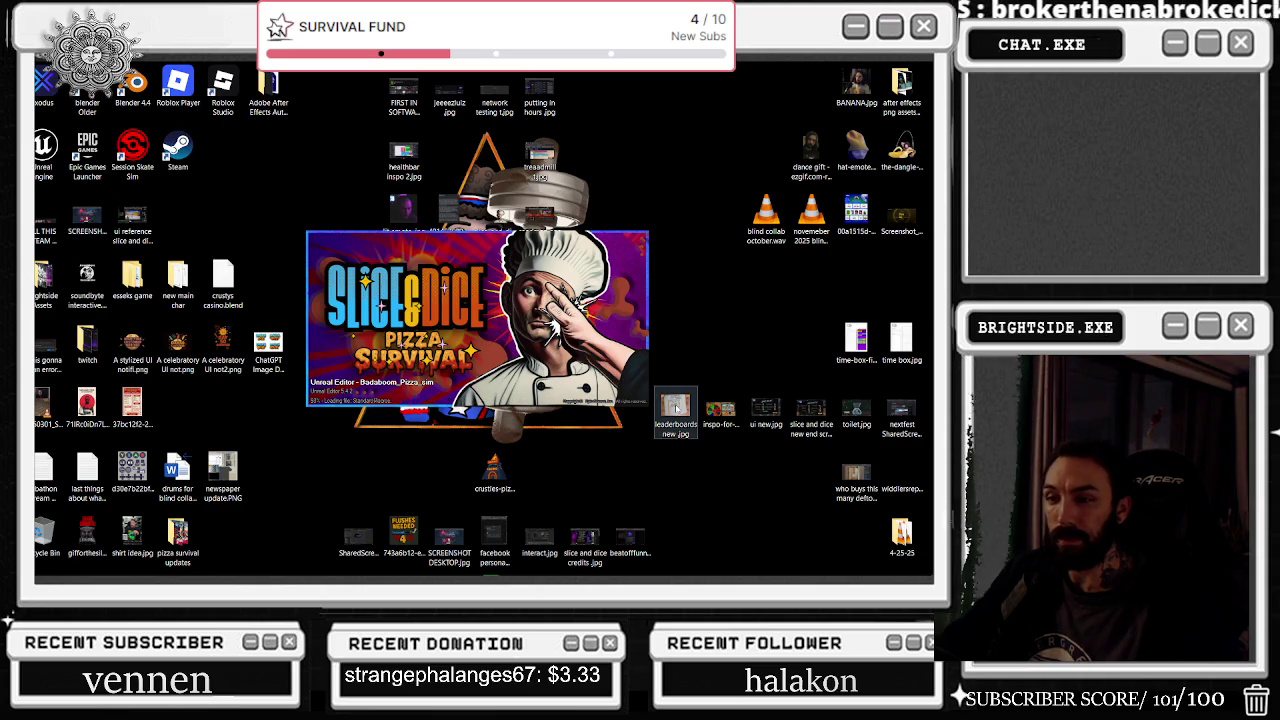
pyautogui.moveTo(462, 578)
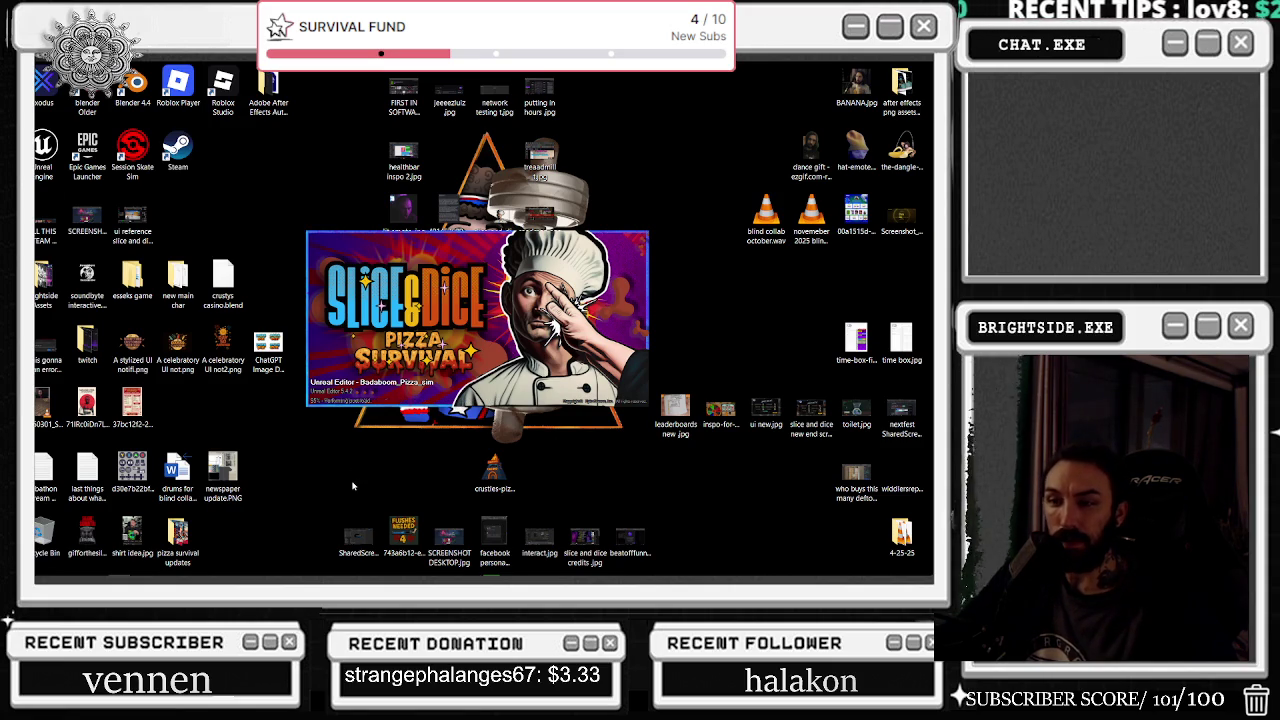
pyautogui.moveTo(582, 580)
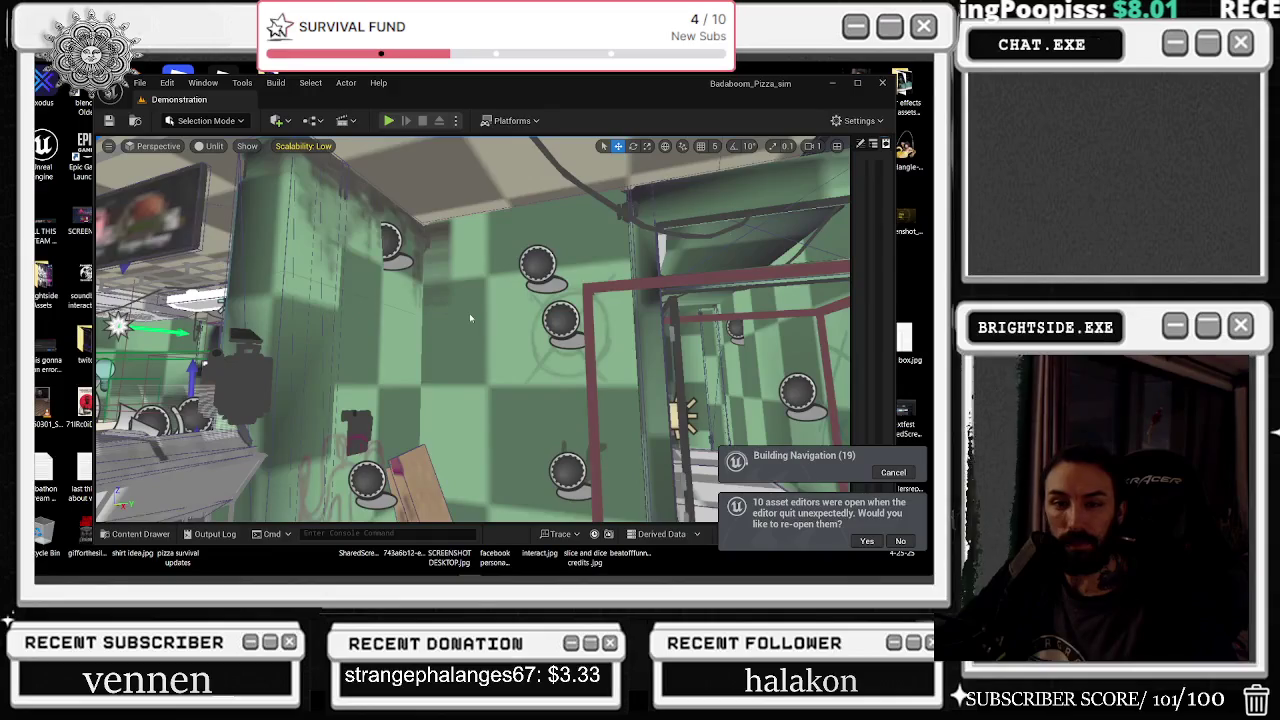
pyautogui.scroll(-5, 473, 330)
pyautogui.scroll(3, 832, 515)
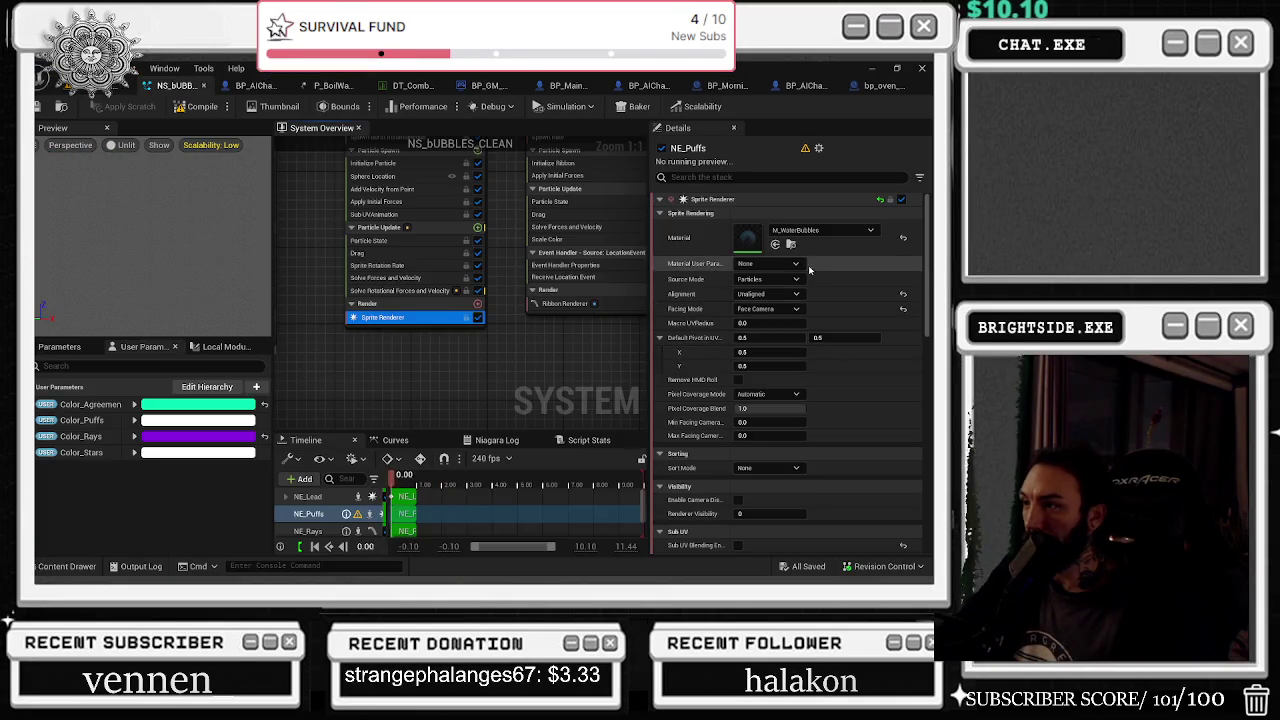
pyautogui.scroll(-4, 897, 330)
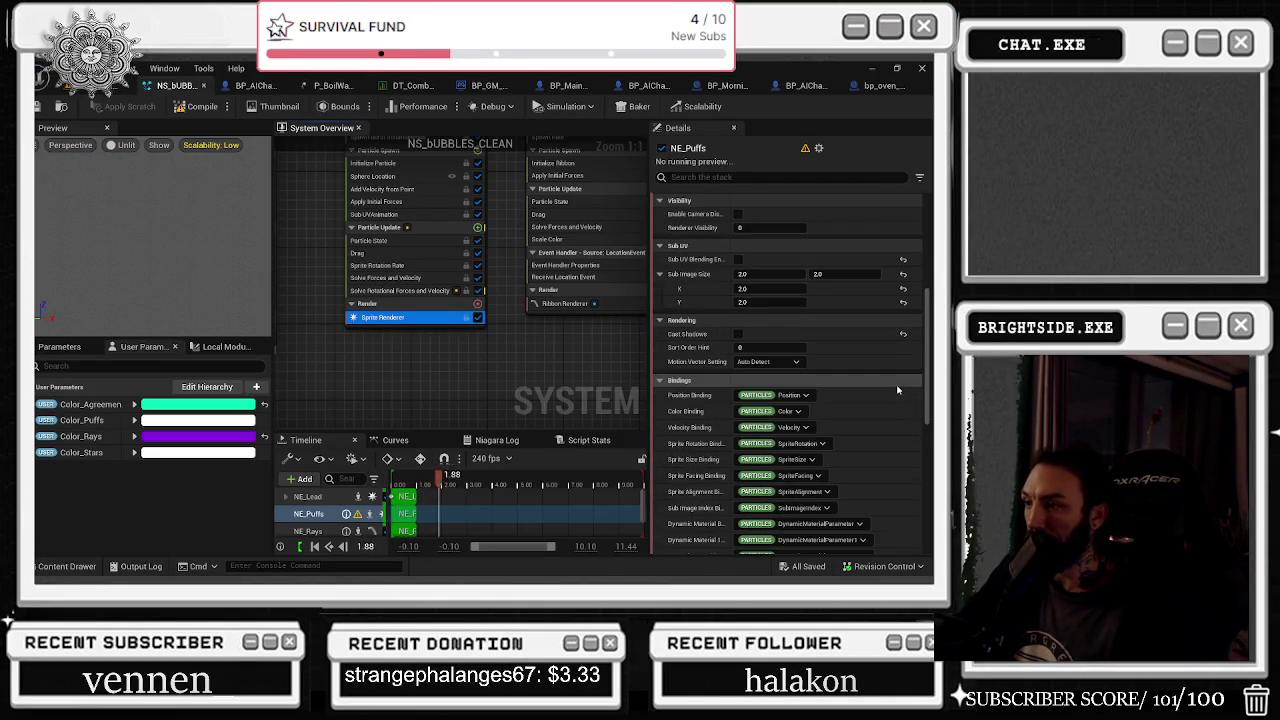
pyautogui.scroll(-5, 897, 390)
pyautogui.scroll(-2, 897, 391)
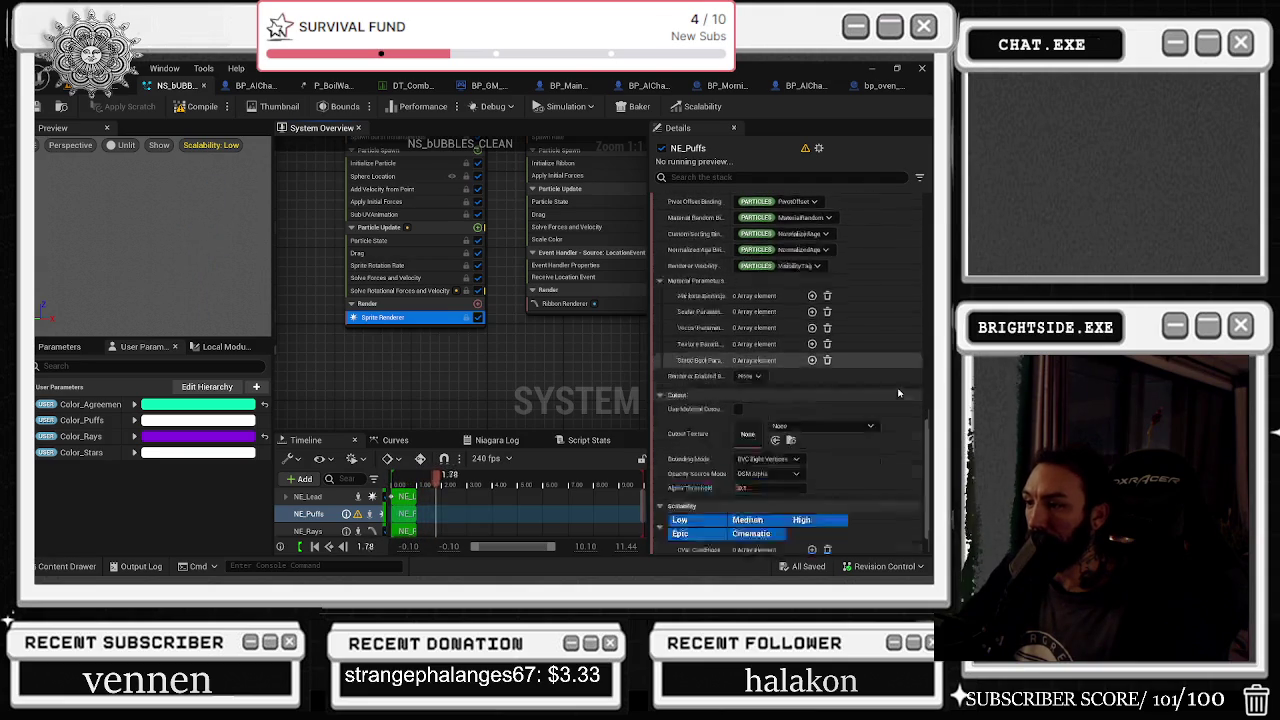
pyautogui.moveTo(926, 470); pyautogui.dragTo(922, 192)
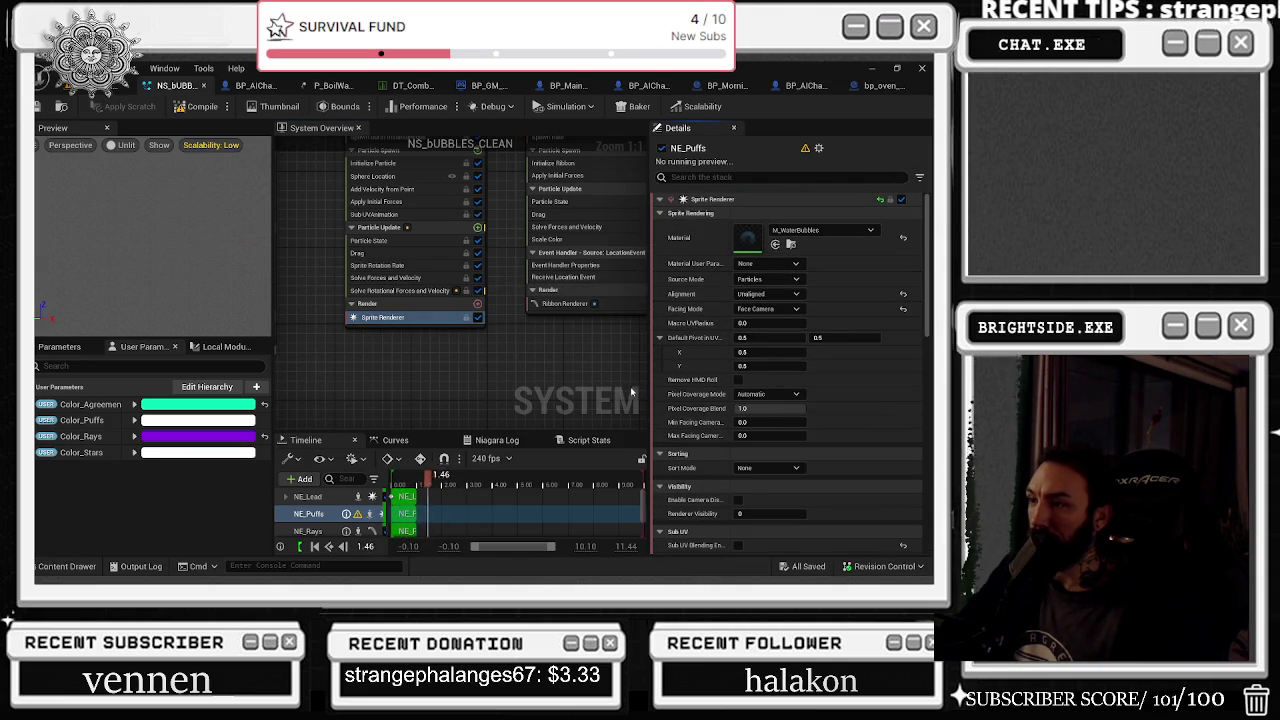
# Select NE_Puffs' Sprite Renderer to review its rendering settings in Details
pyautogui.moveTo(422, 344); pyautogui.dragTo(410, 365)
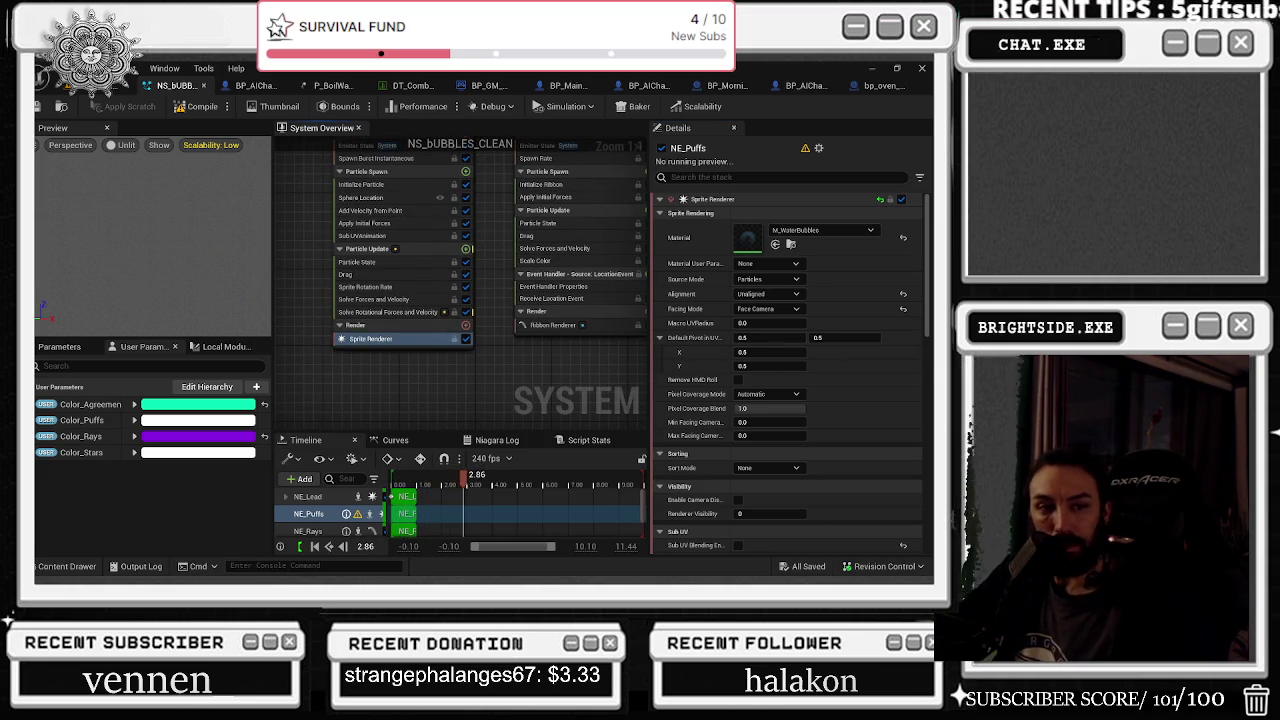
pyautogui.click(405, 340)
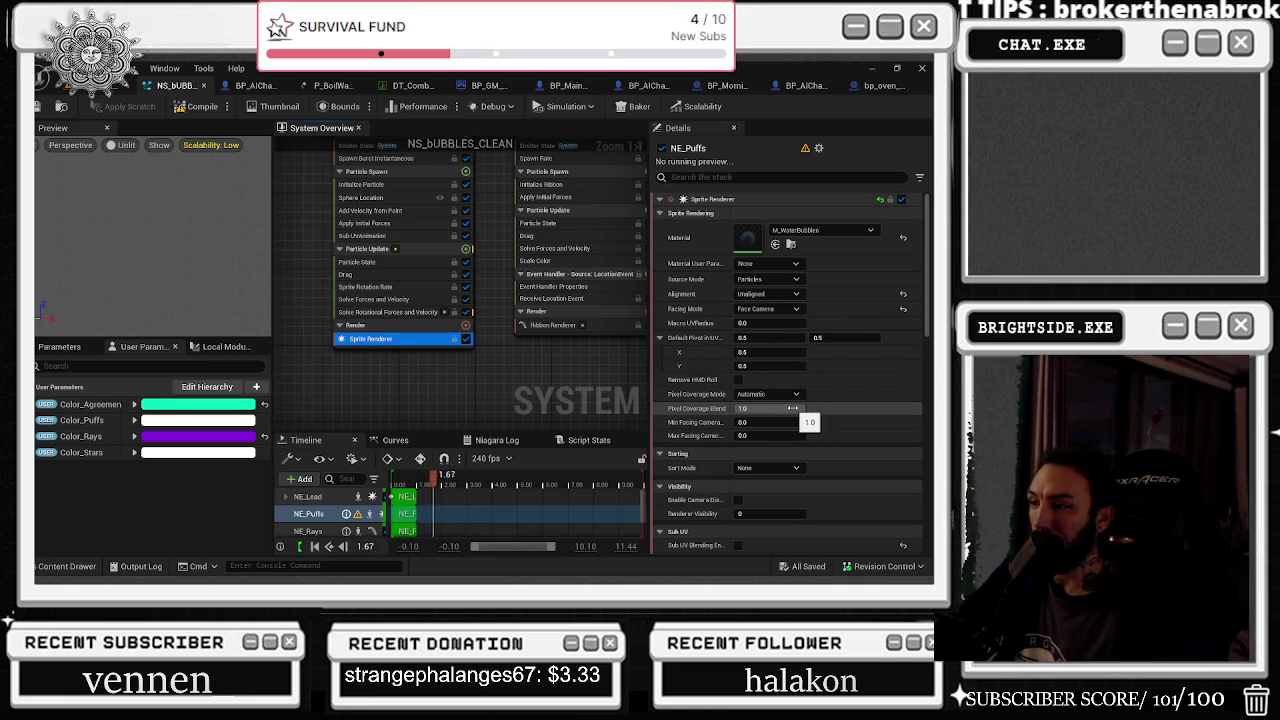
pyautogui.moveTo(496, 325); pyautogui.dragTo(498, 334)
# Uncheck NE_Lead's enable checkbox in the System Overview
pyautogui.scroll(-2, 498, 334)
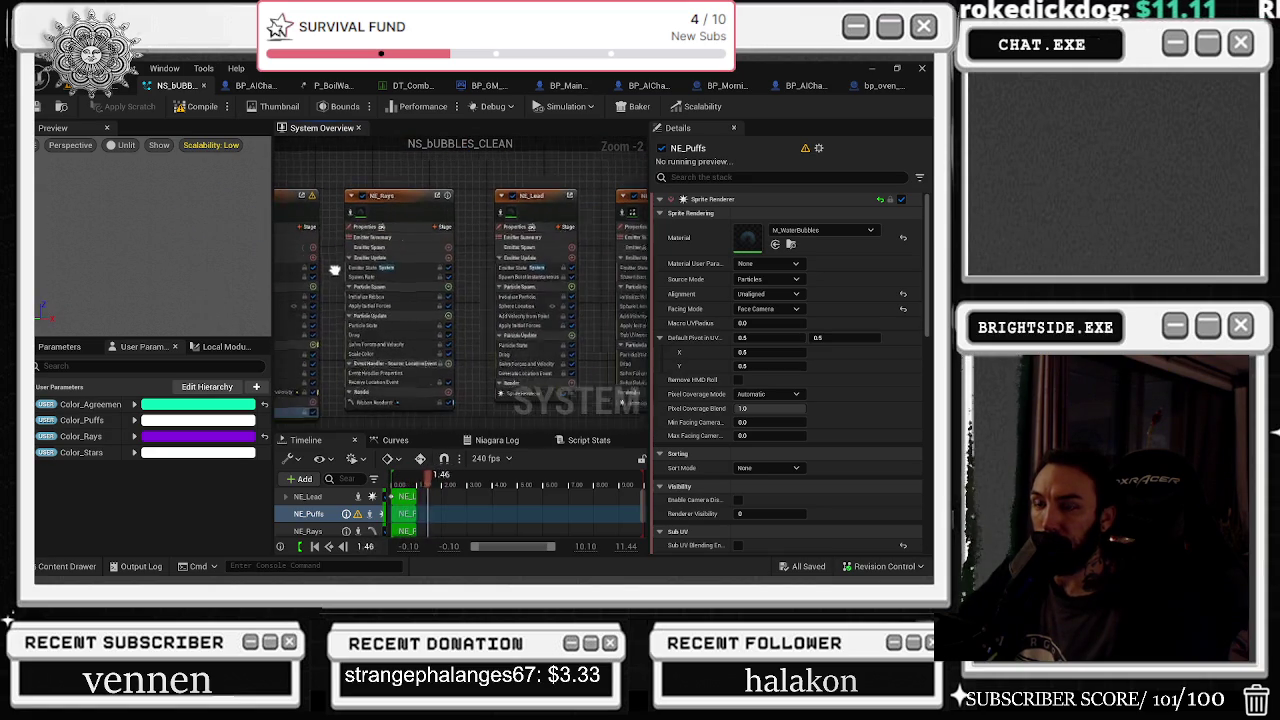
pyautogui.moveTo(461, 197); pyautogui.dragTo(556, 214)
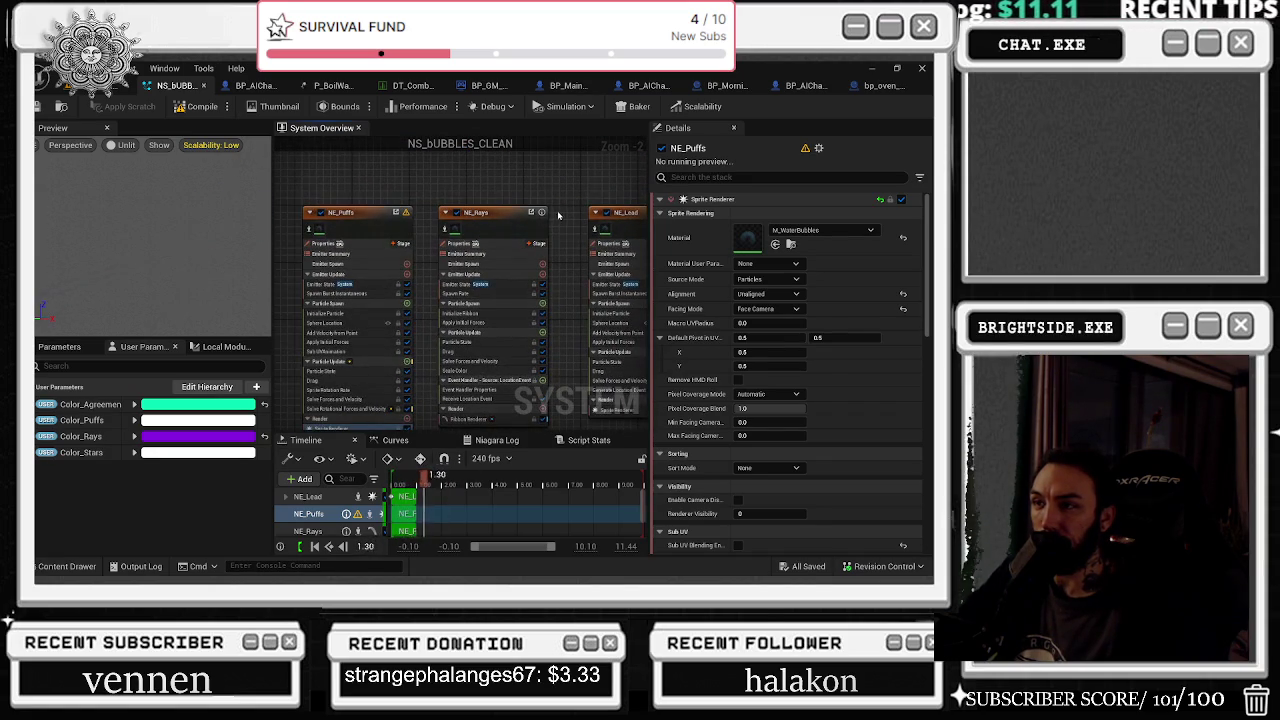
pyautogui.scroll(2, 472, 252)
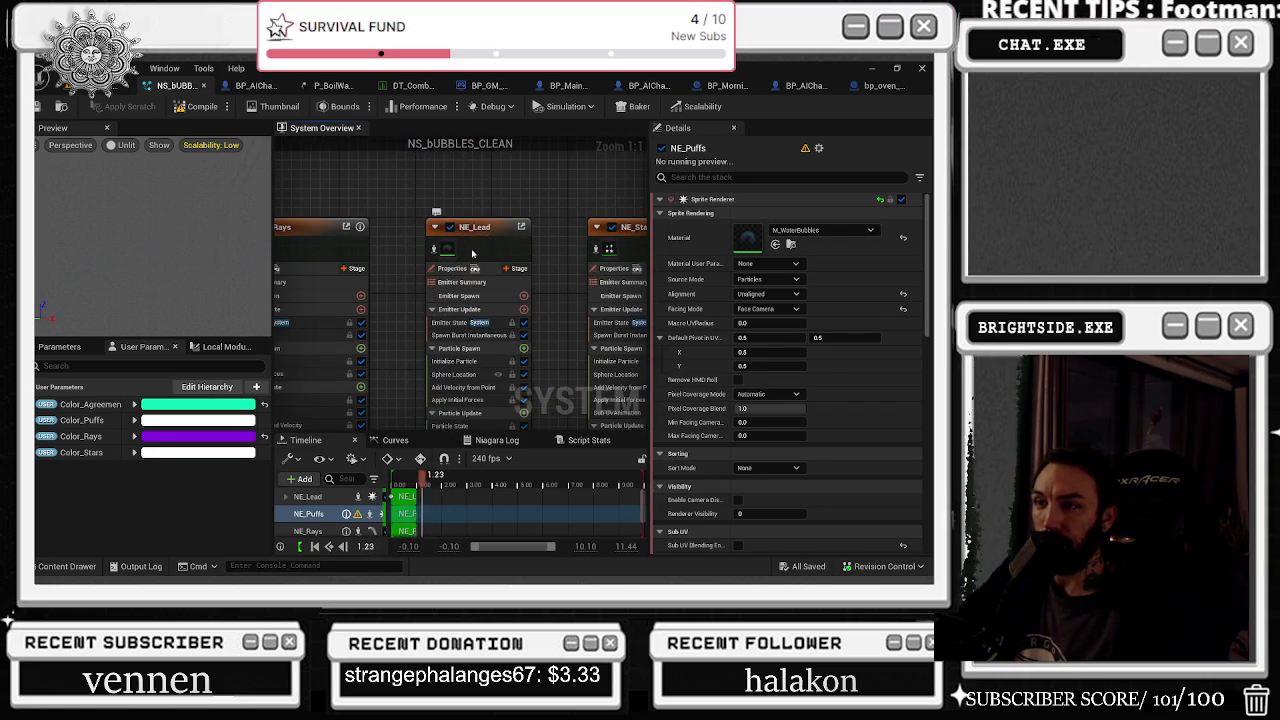
pyautogui.click(449, 228)
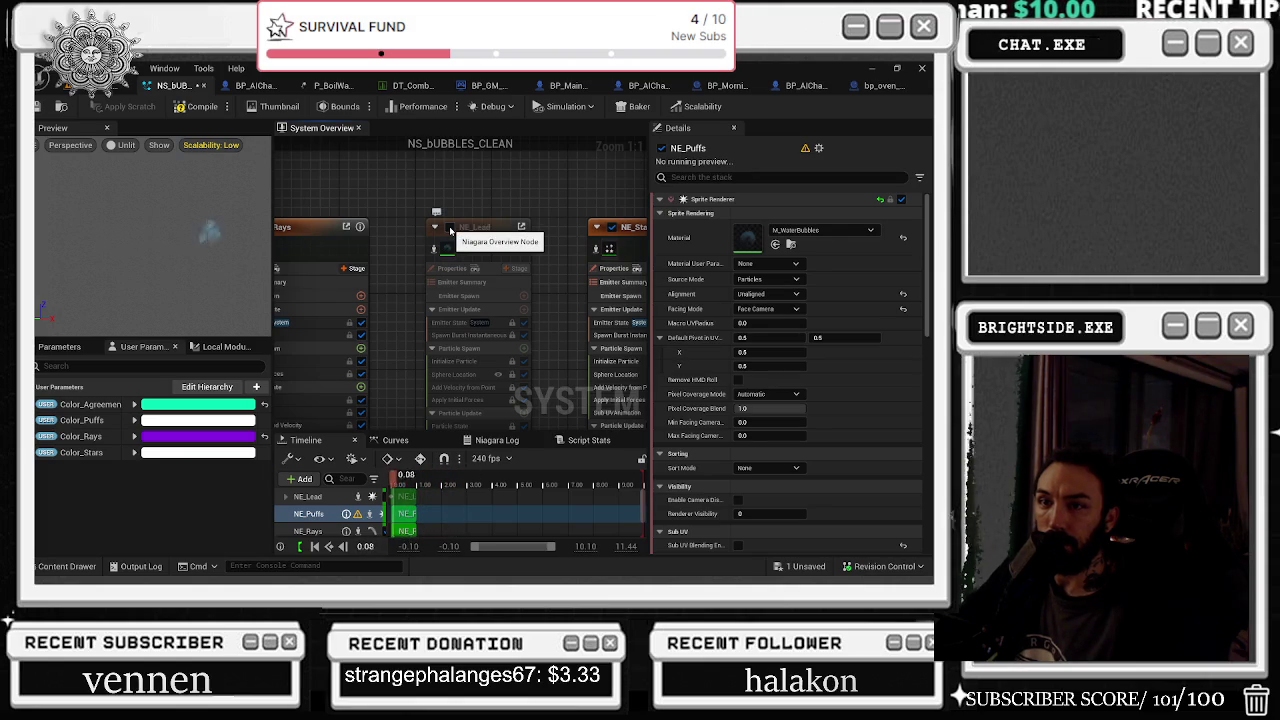
# Frame NE_Puffs in the graph, open its right-click actions, then dismiss the menu
pyautogui.moveTo(450, 230); pyautogui.dragTo(481, 264)
pyautogui.click(414, 268)
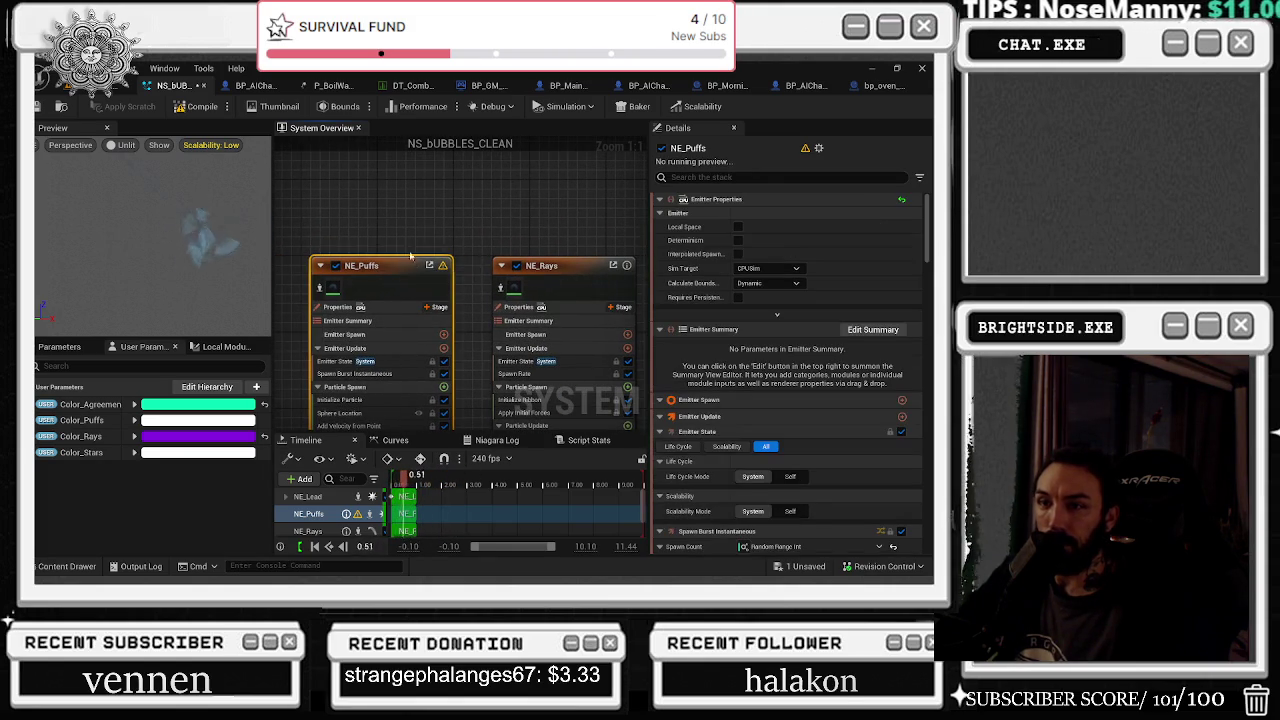
pyautogui.moveTo(414, 329); pyautogui.dragTo(465, 217)
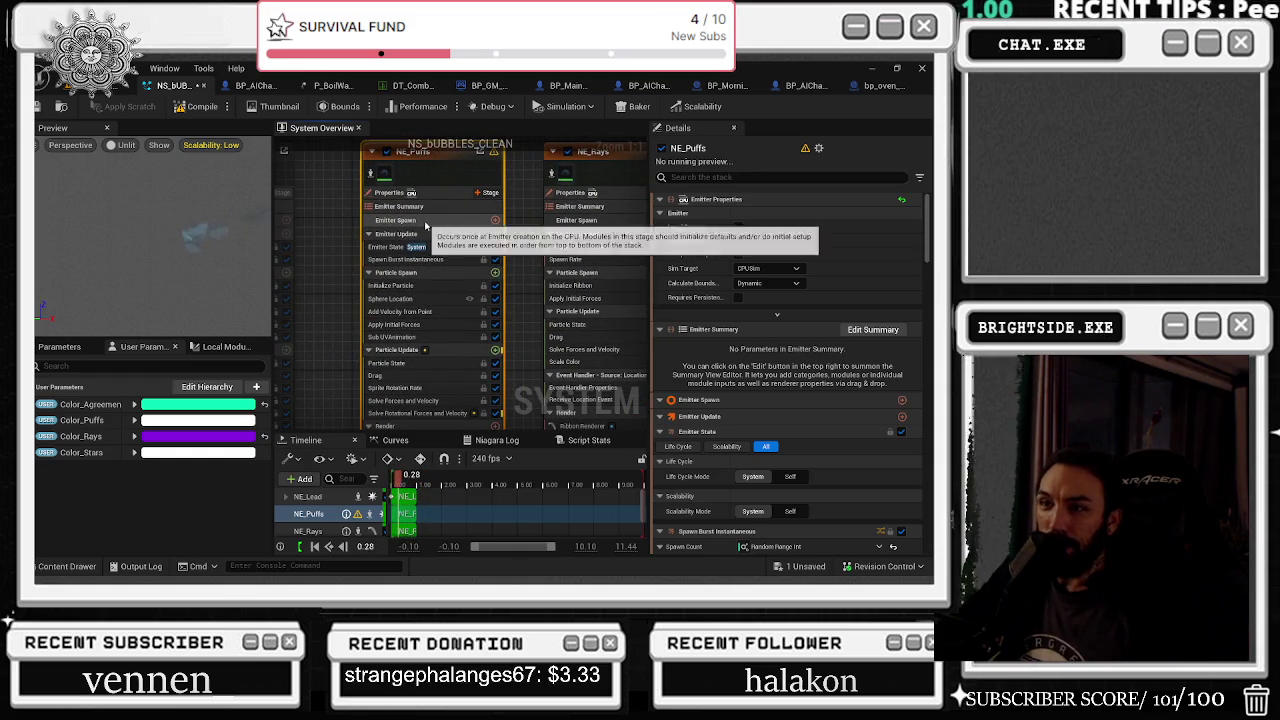
pyautogui.scroll(-2, 515, 218)
pyautogui.moveTo(515, 218); pyautogui.dragTo(434, 242)
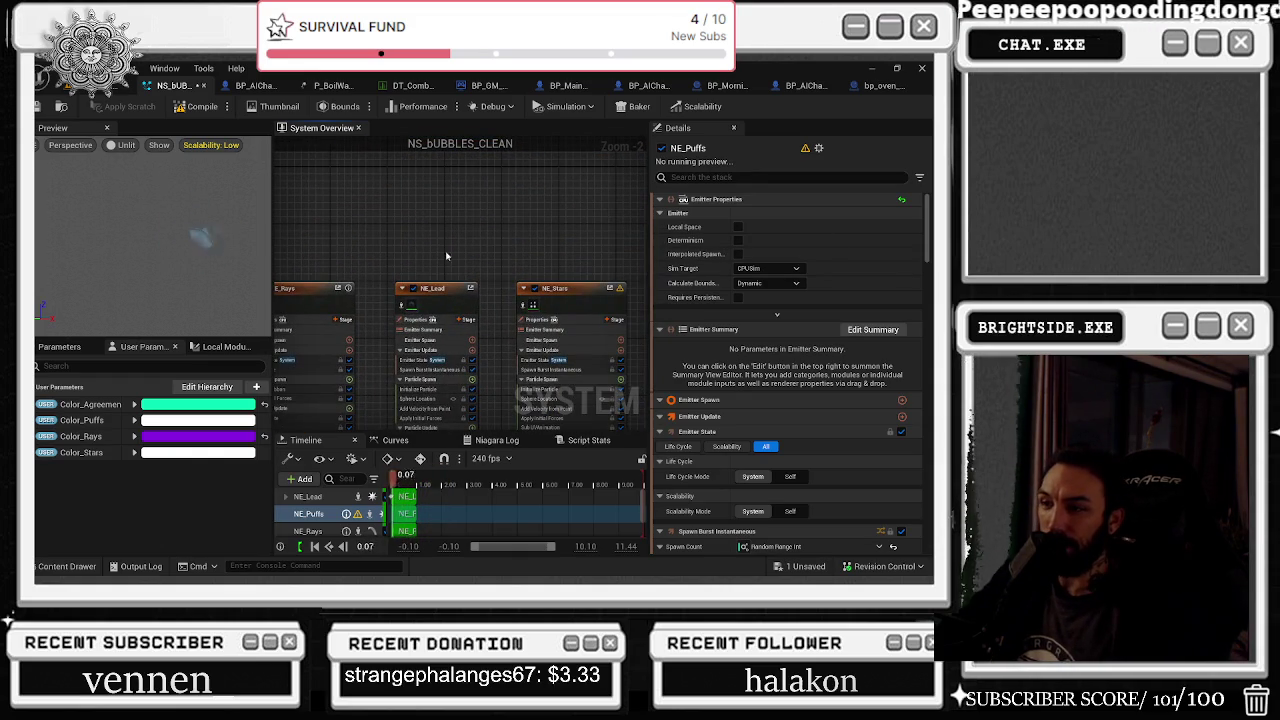
pyautogui.press('f')
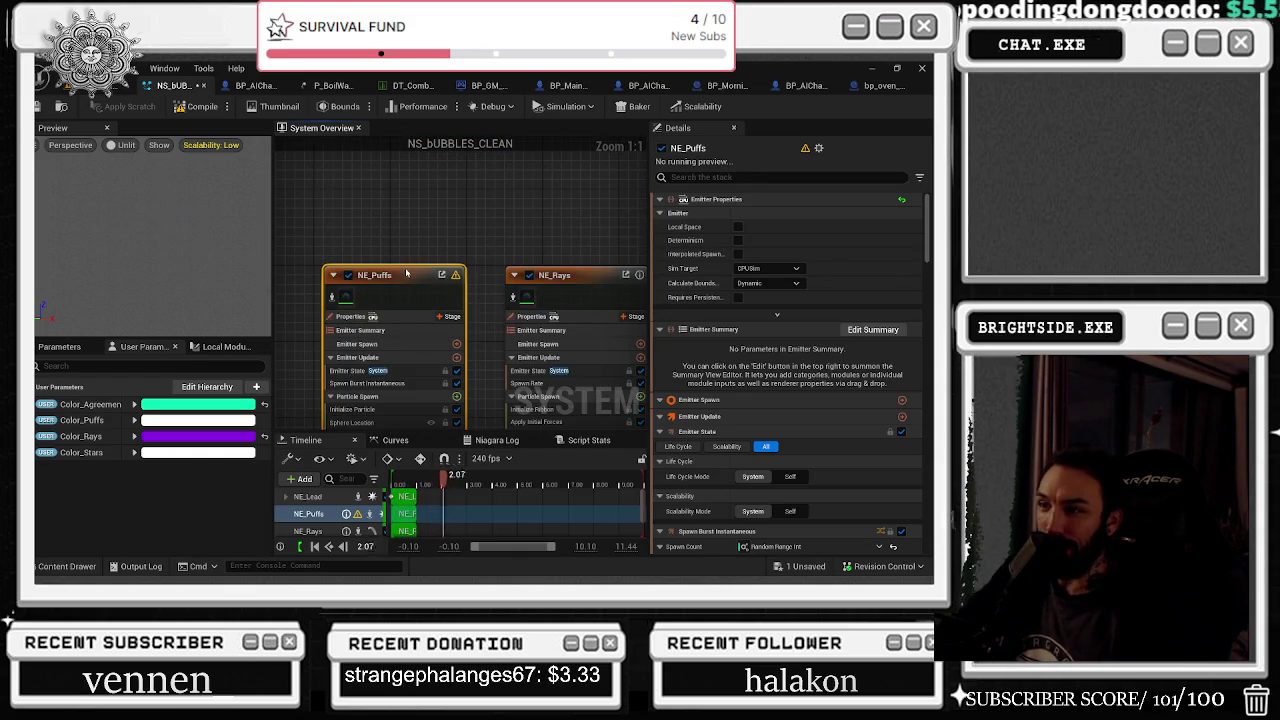
pyautogui.rightClick(404, 293)
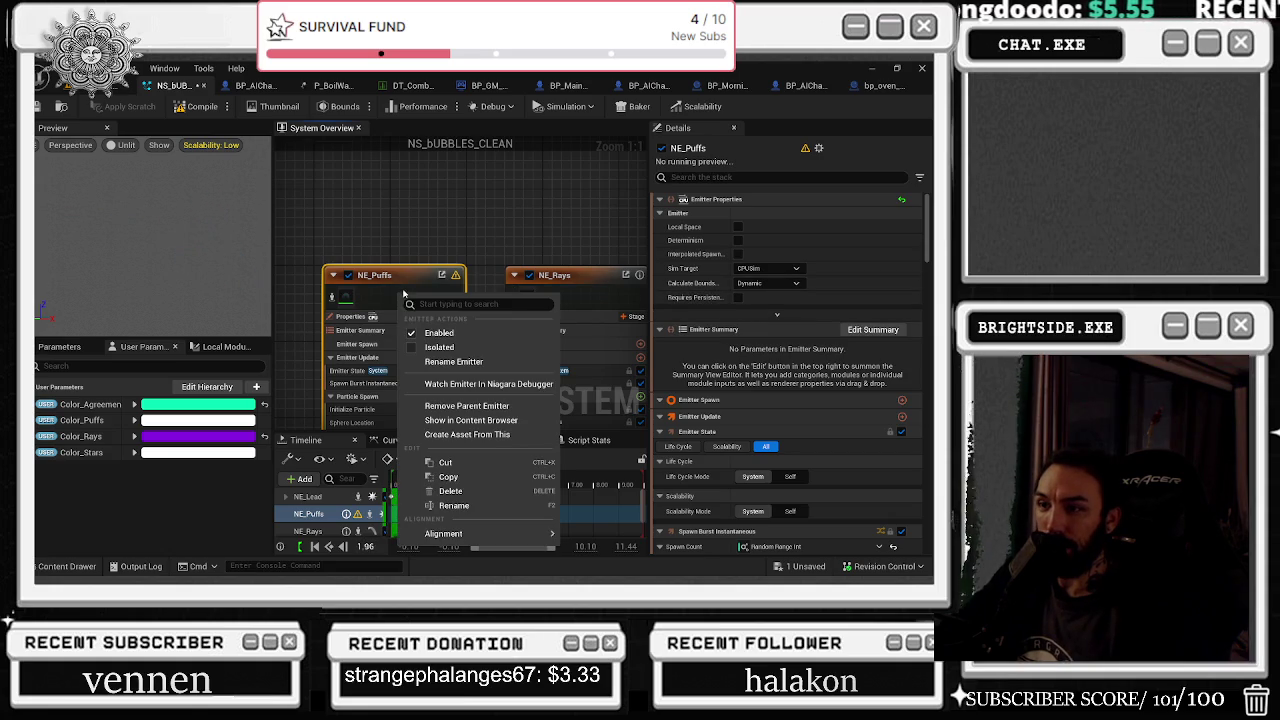
pyautogui.scroll(-3, 724, 242)
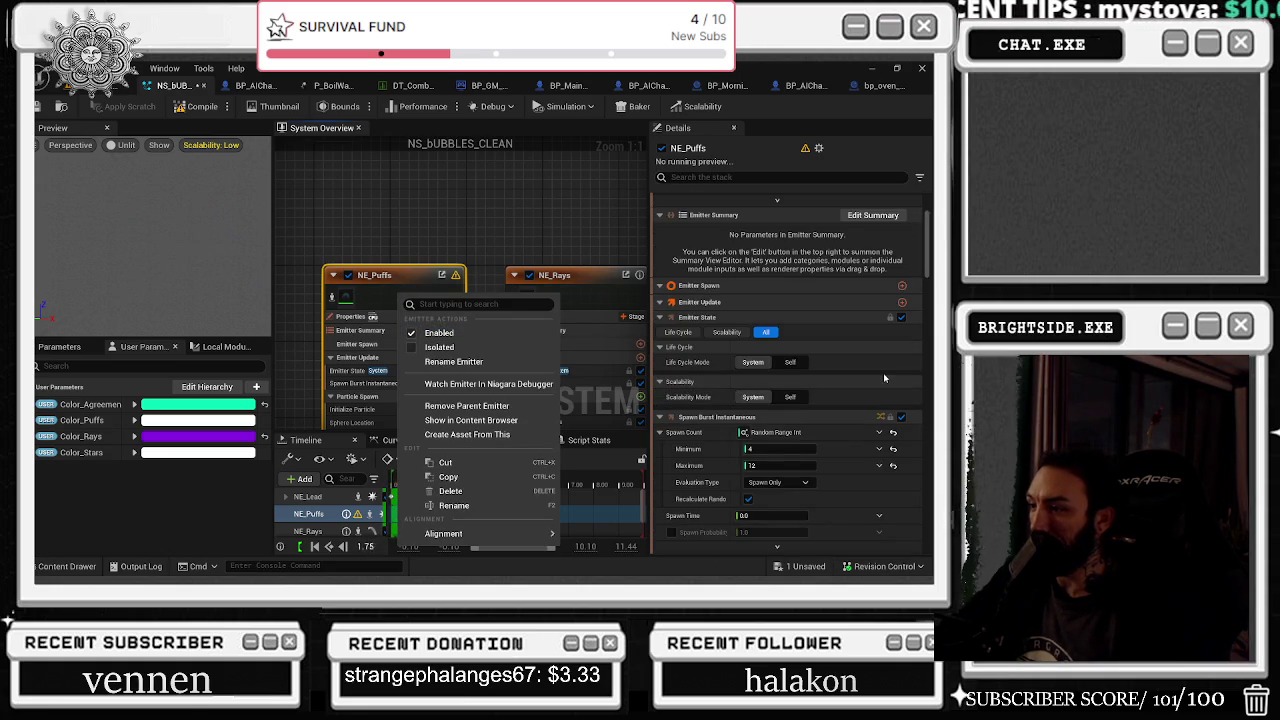
pyautogui.click(404, 268)
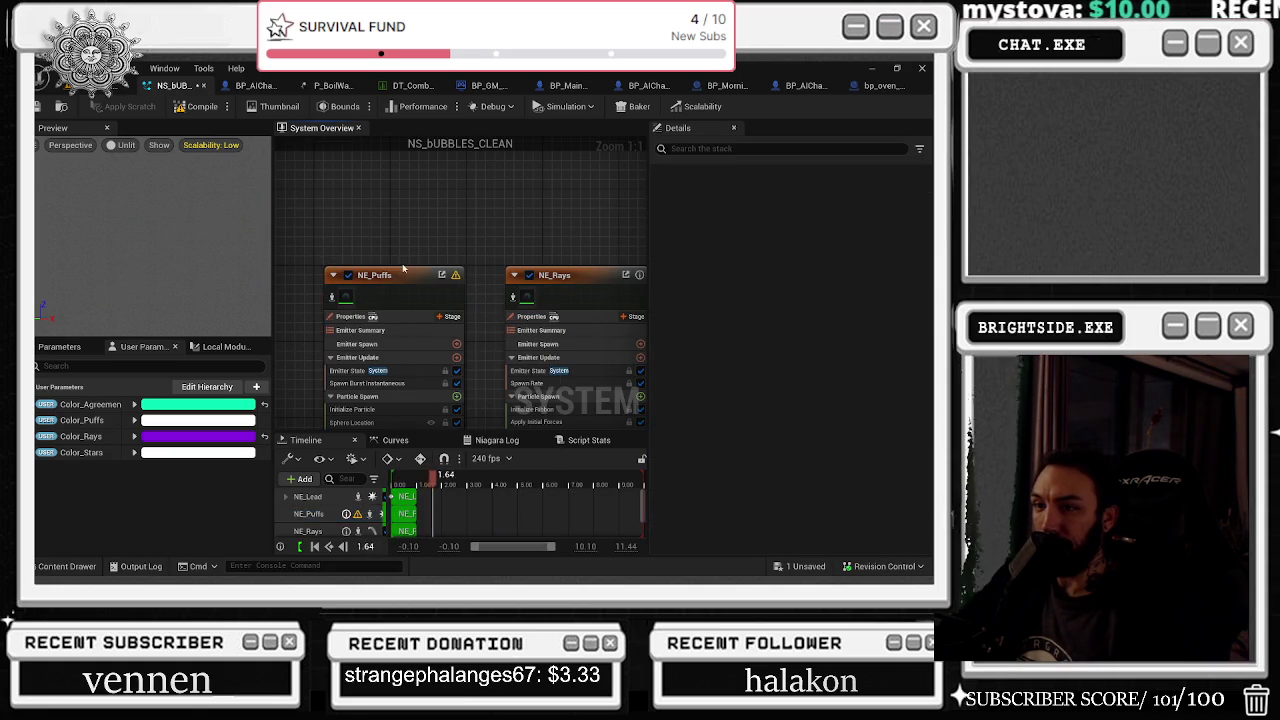
# Step through NE_Puffs' properties, summary, Emitter State, Spawn Burst and Initialize Particle modules
pyautogui.click(404, 270)
pyautogui.click(352, 316)
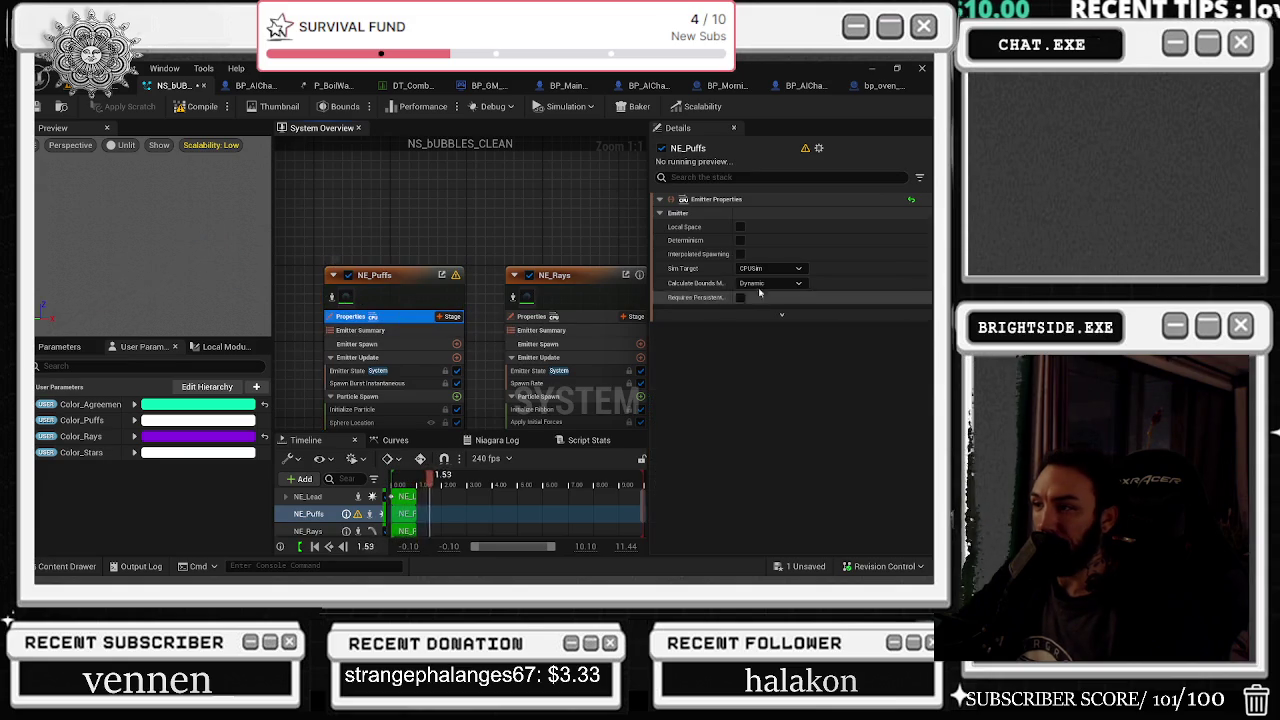
pyautogui.click(400, 331)
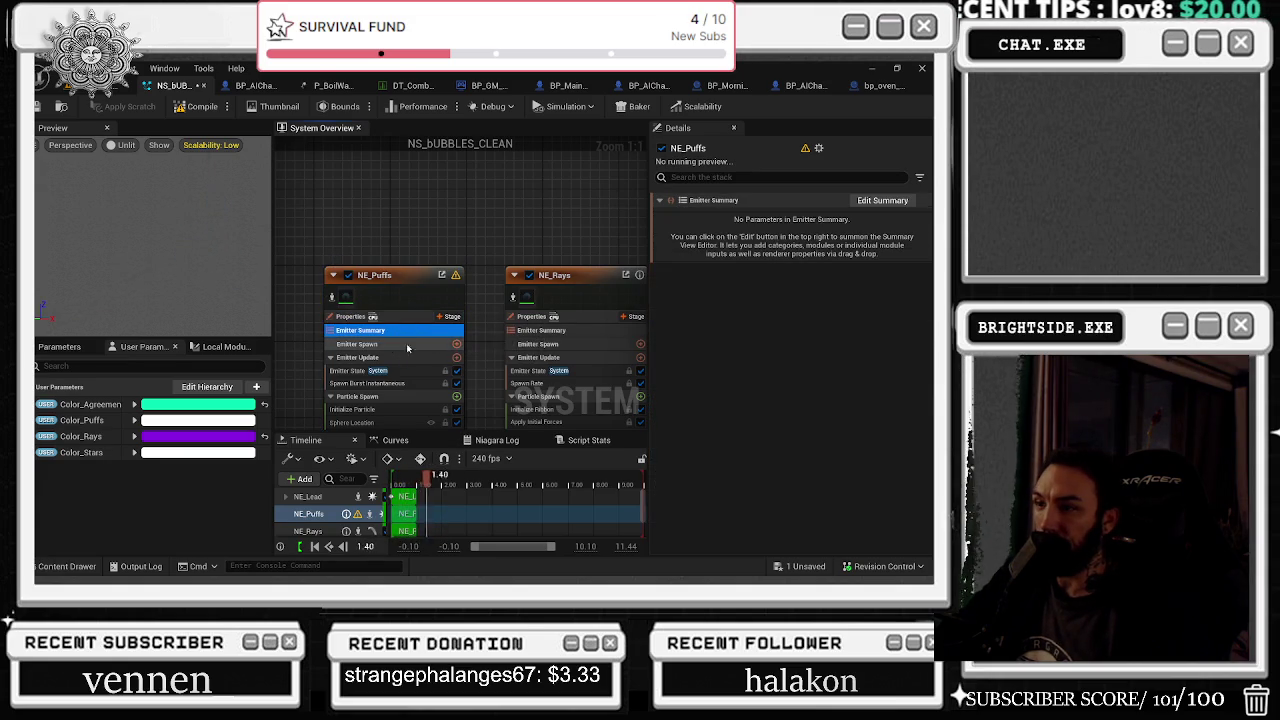
pyautogui.click(395, 371)
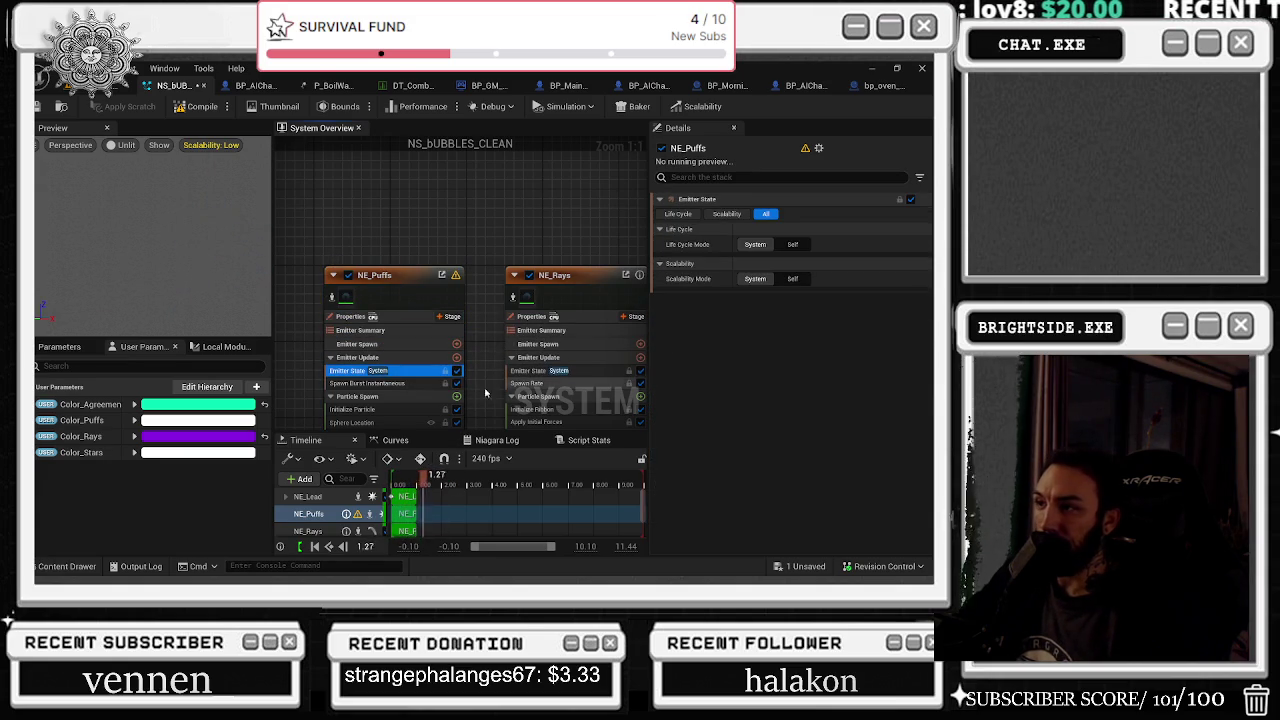
pyautogui.click(385, 383)
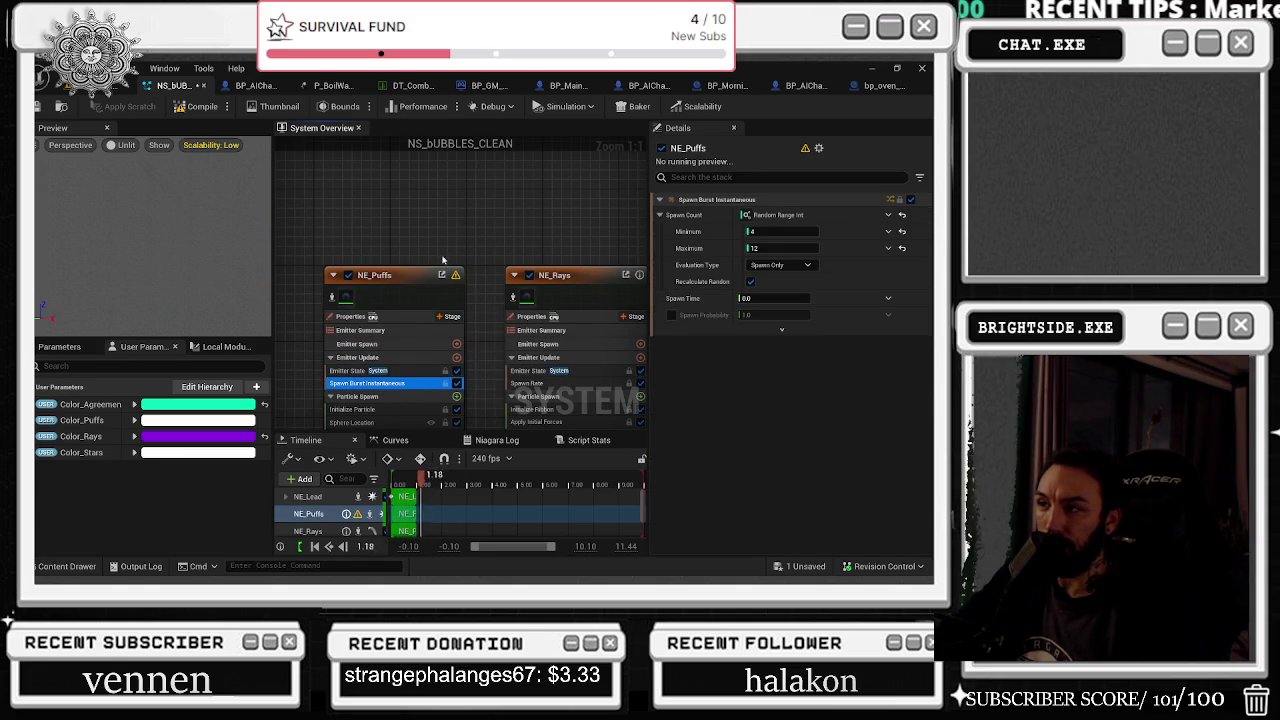
pyautogui.moveTo(443, 260); pyautogui.dragTo(437, 194)
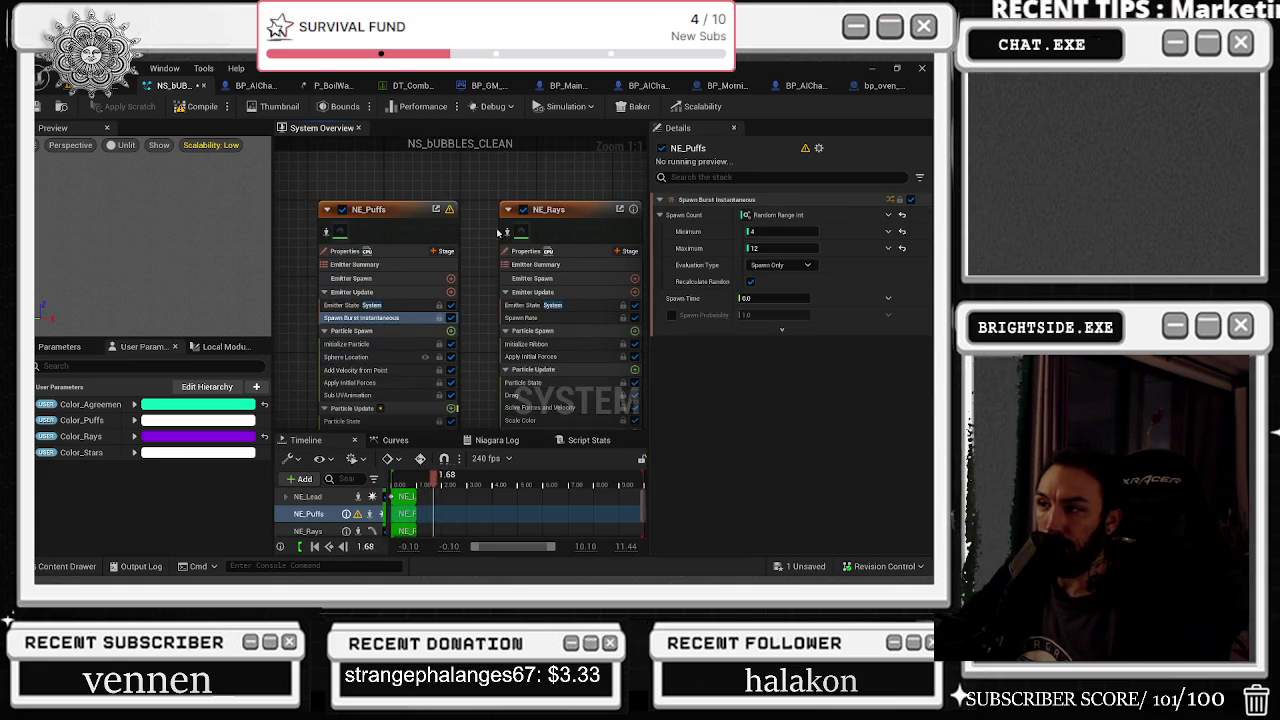
pyautogui.click(385, 344)
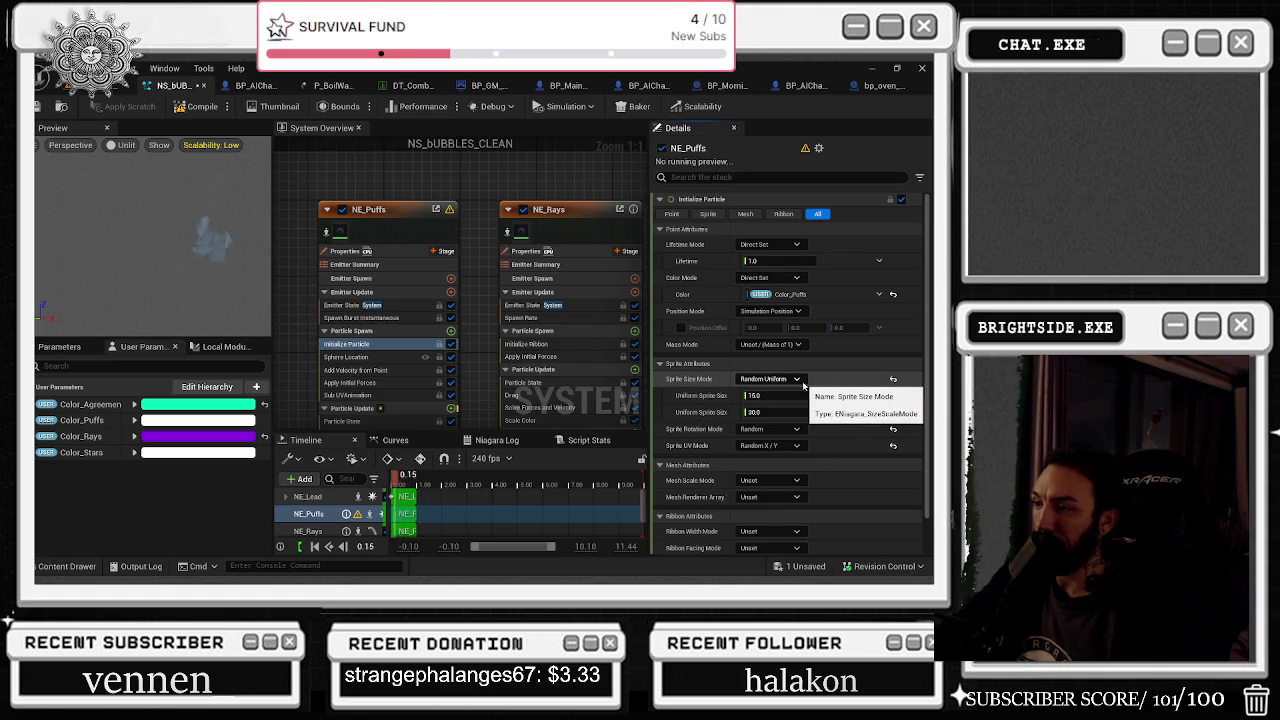
# Set NE_Puffs' sprite size mode to Non-Uniform and check the mesh scale mode options
pyautogui.click(790, 381)
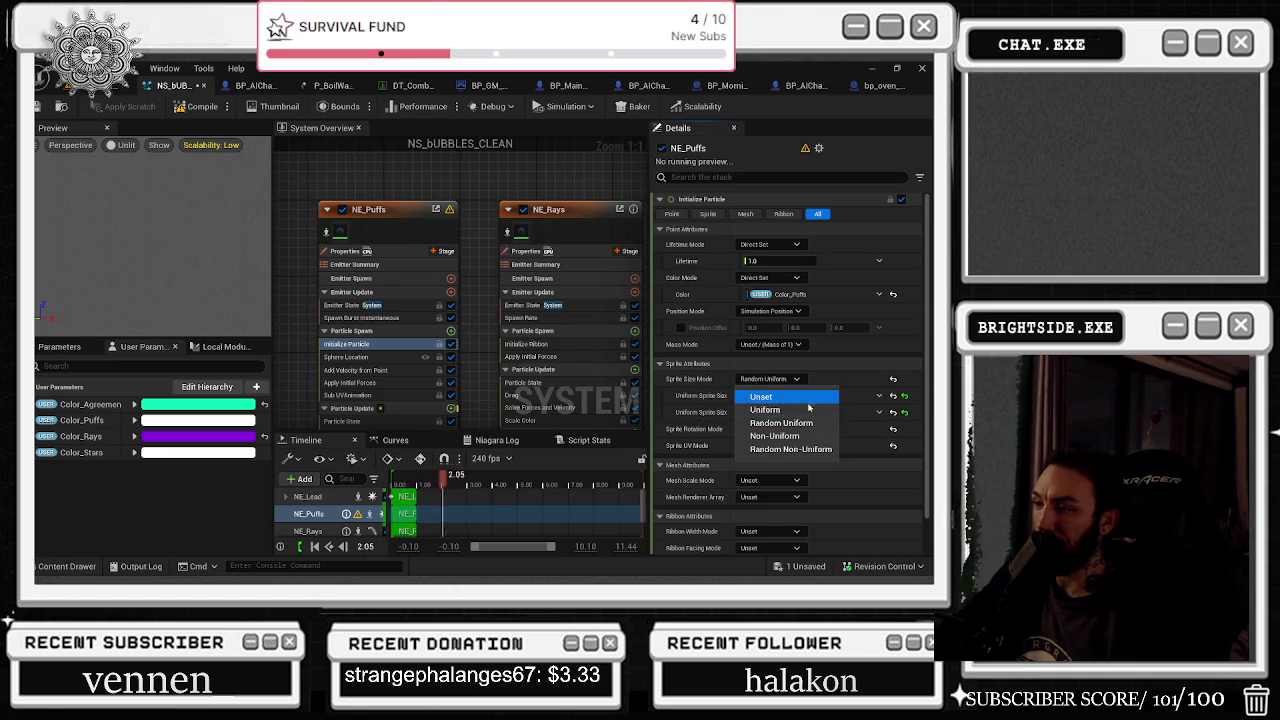
pyautogui.click(775, 436)
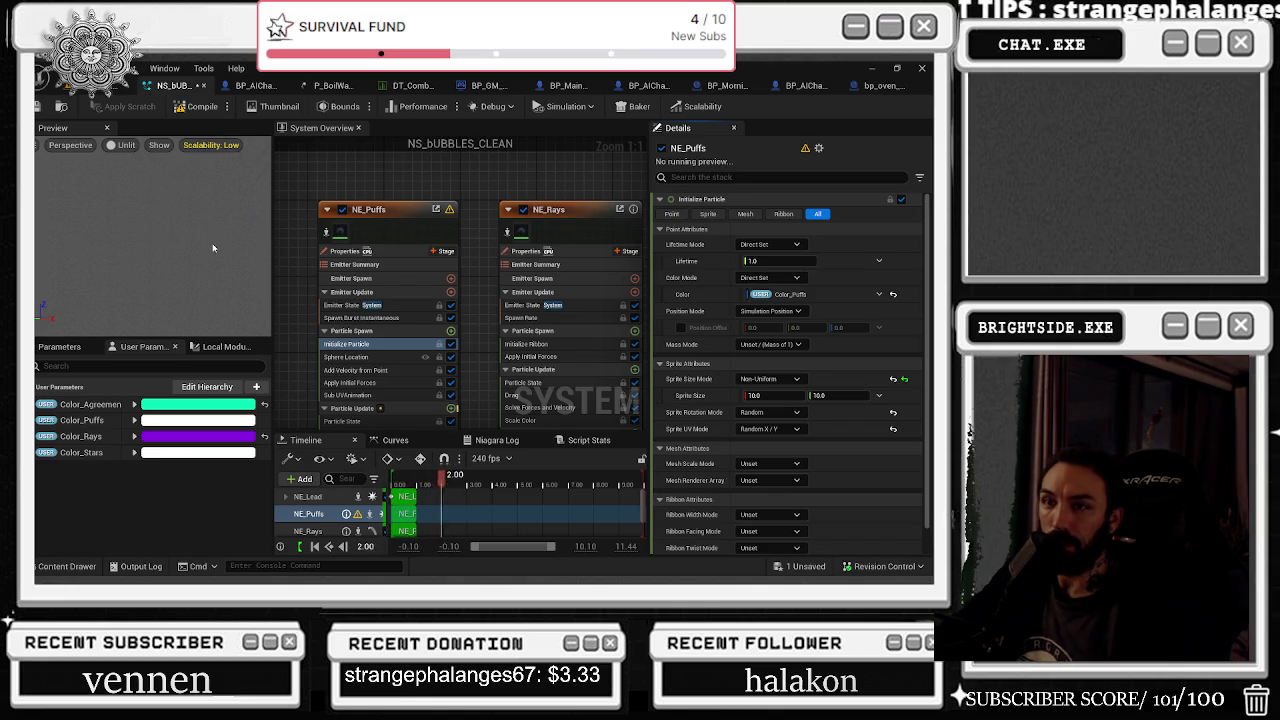
pyautogui.moveTo(213, 247); pyautogui.dragTo(218, 247)
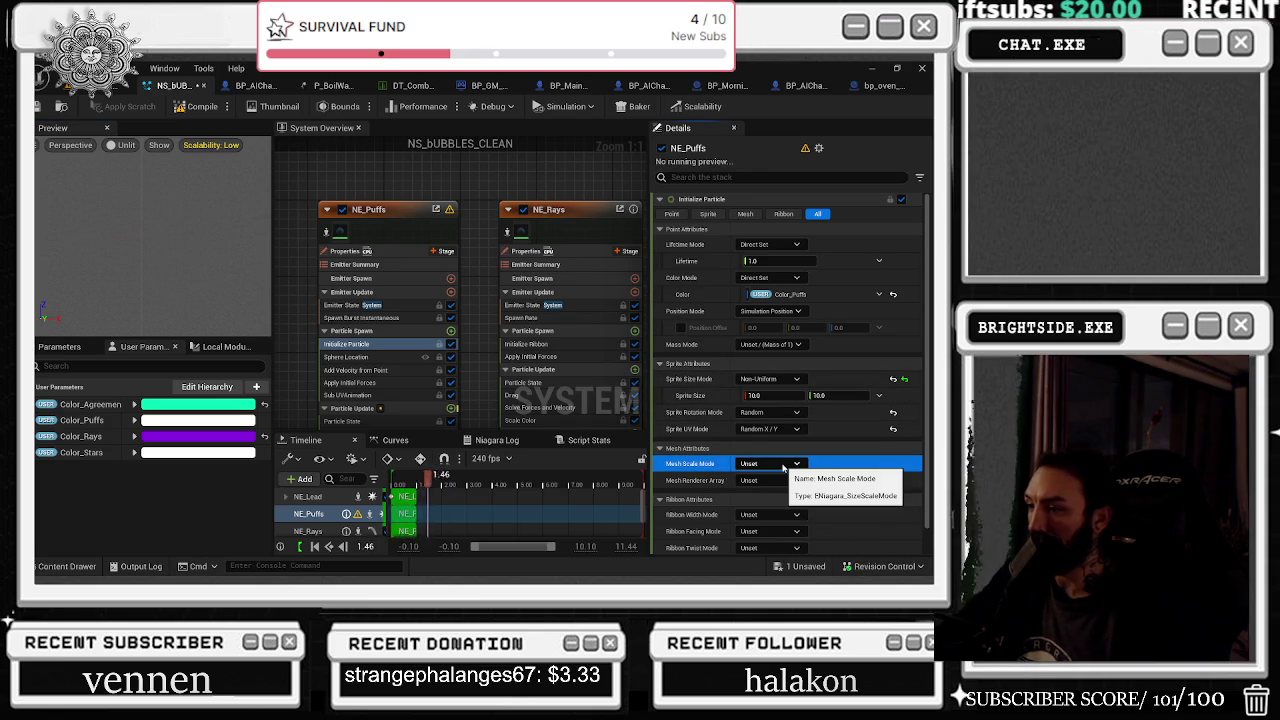
pyautogui.scroll(-1, 855, 471)
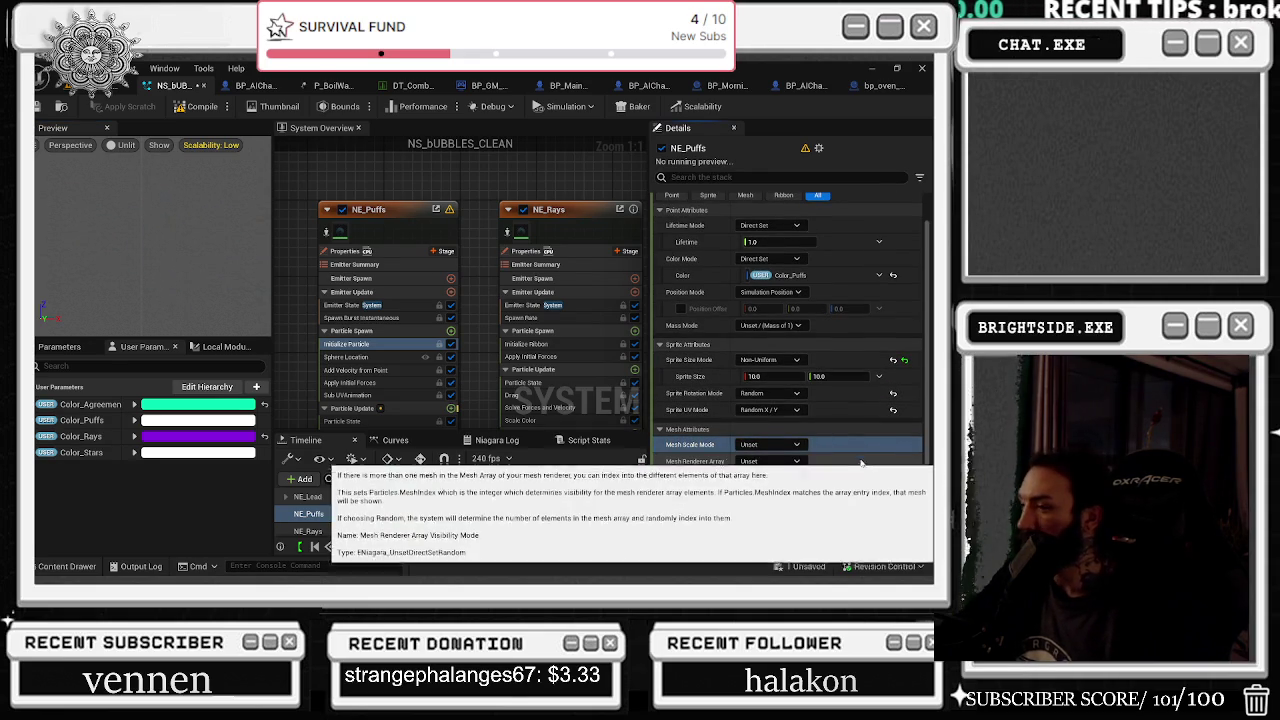
pyautogui.click(790, 445)
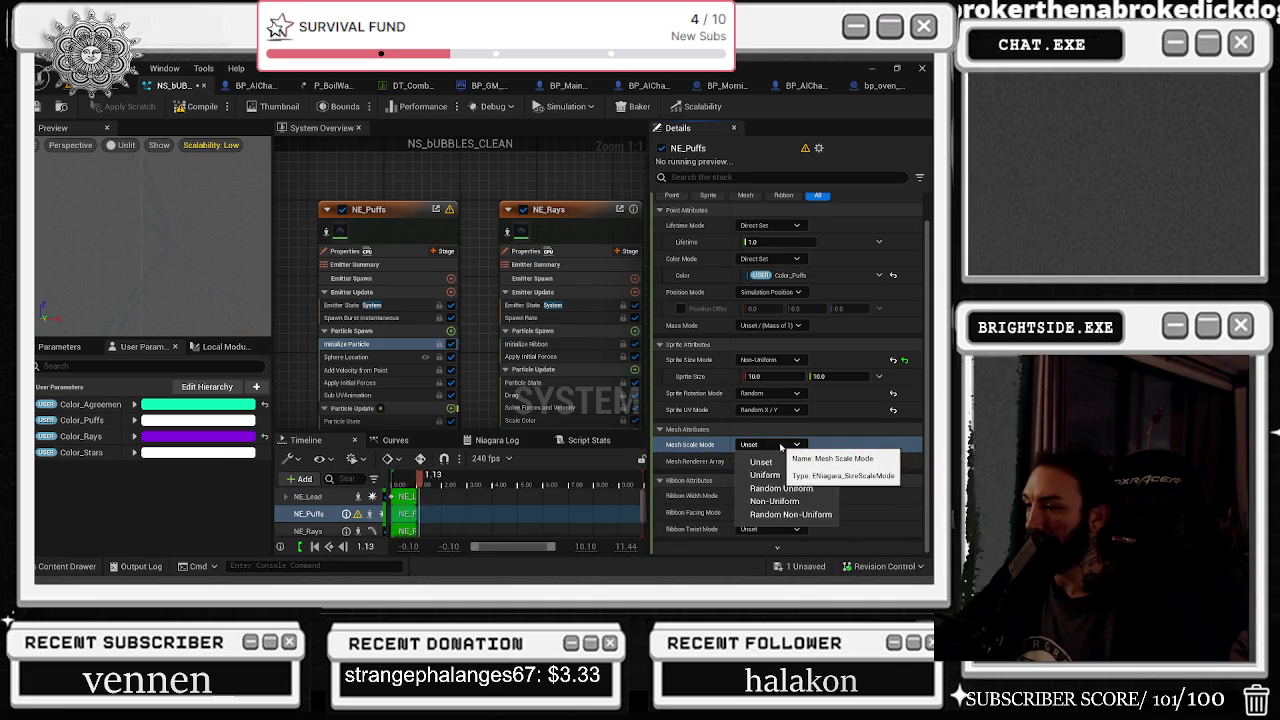
pyautogui.scroll(1, 854, 453)
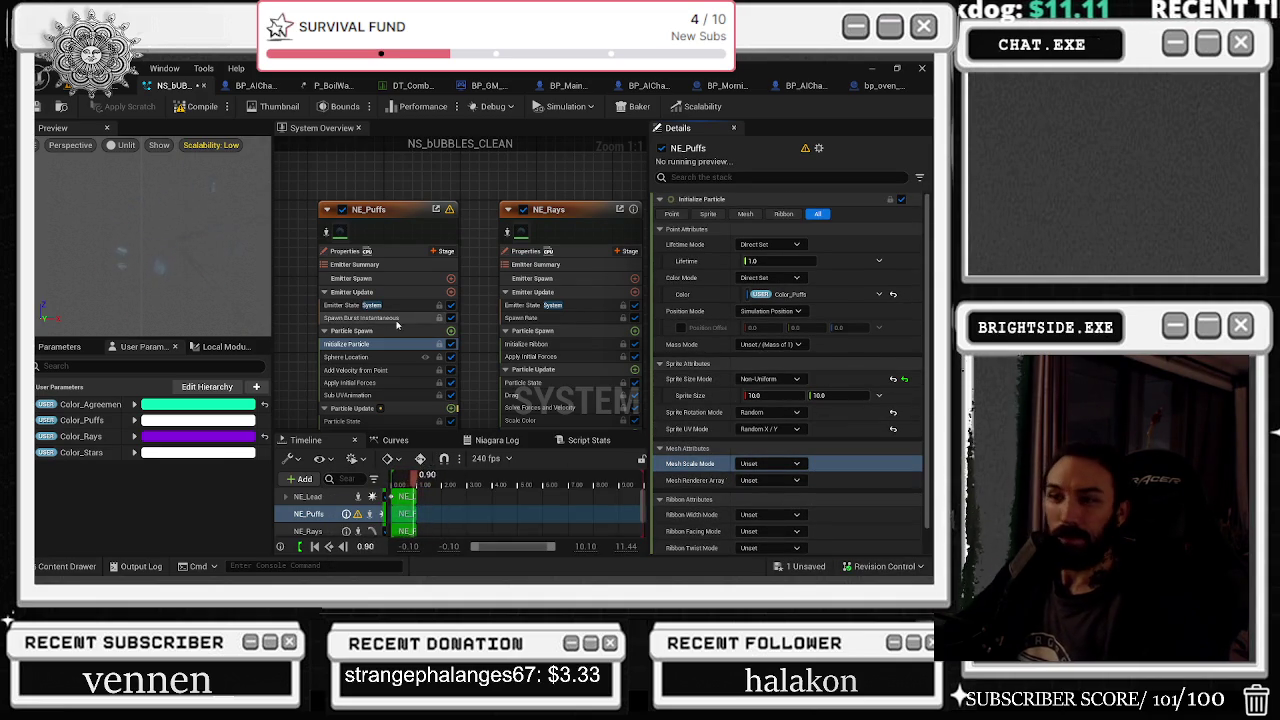
# Inspect NE_Puffs' Sphere Location, Add Velocity from Point, Particle State and Sprite Renderer modules
pyautogui.click(405, 358)
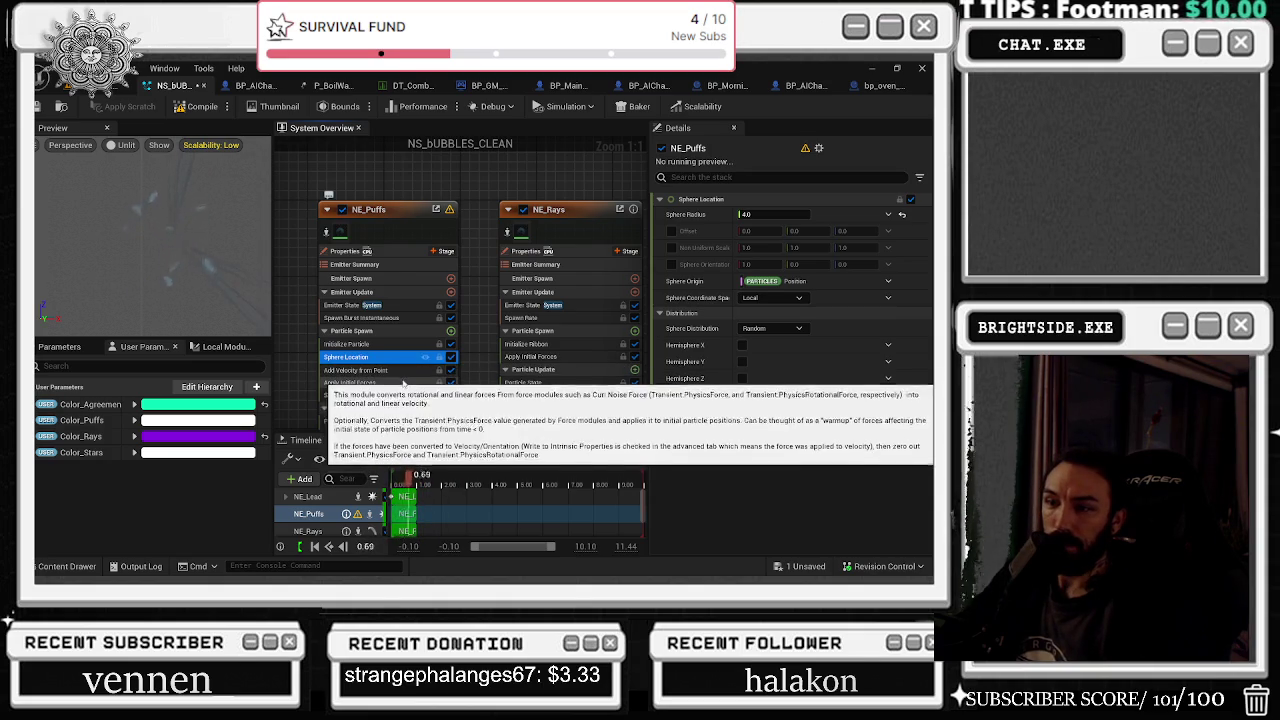
pyautogui.click(405, 370)
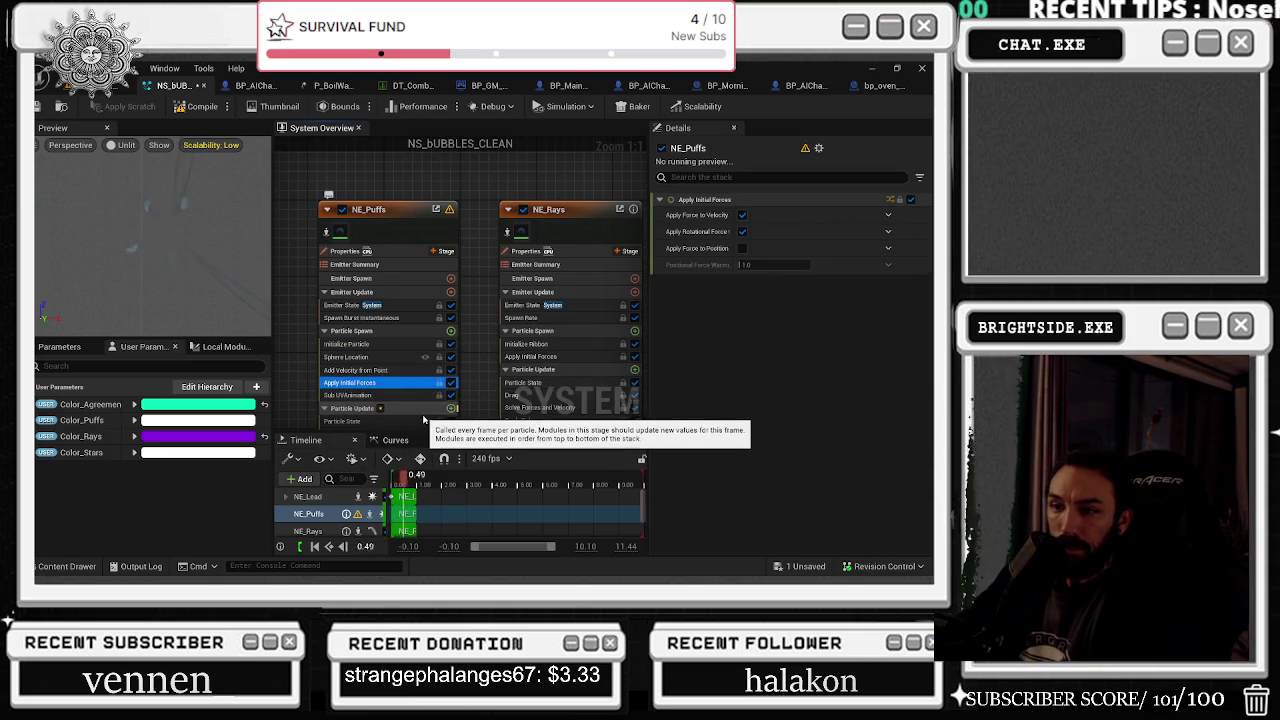
pyautogui.click(352, 408)
pyautogui.click(342, 421)
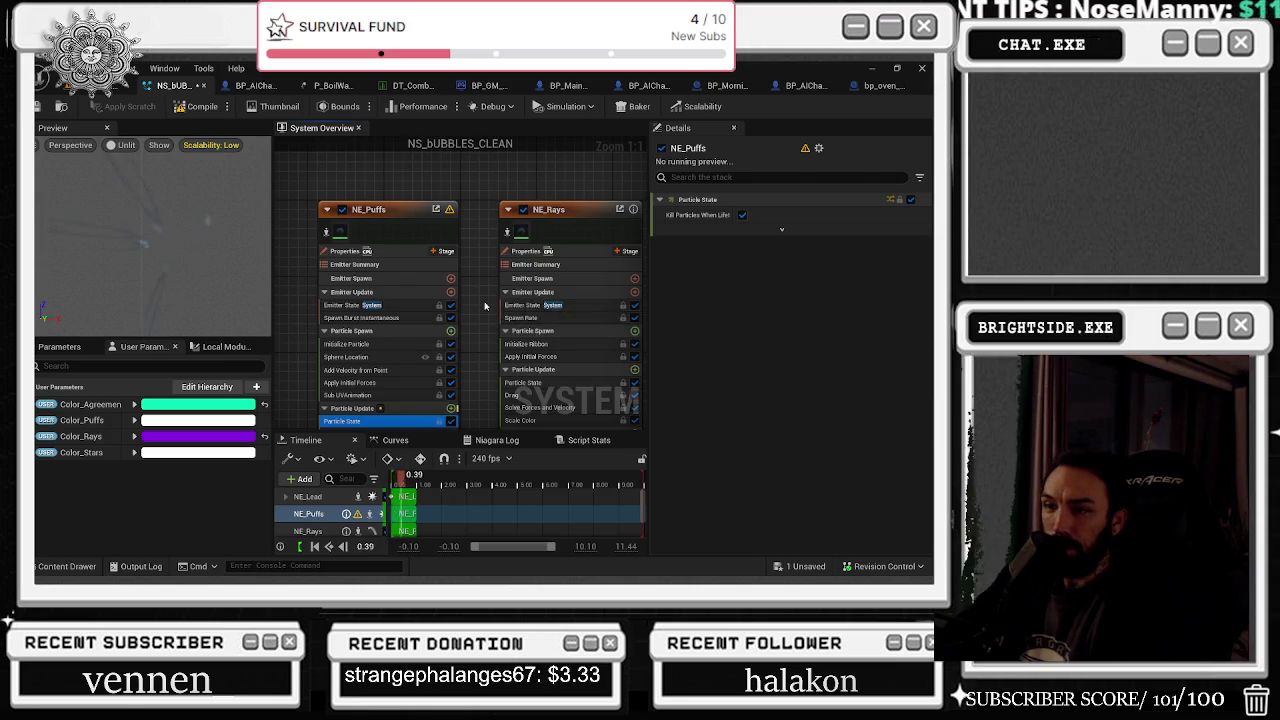
pyautogui.scroll(-2, 449, 311)
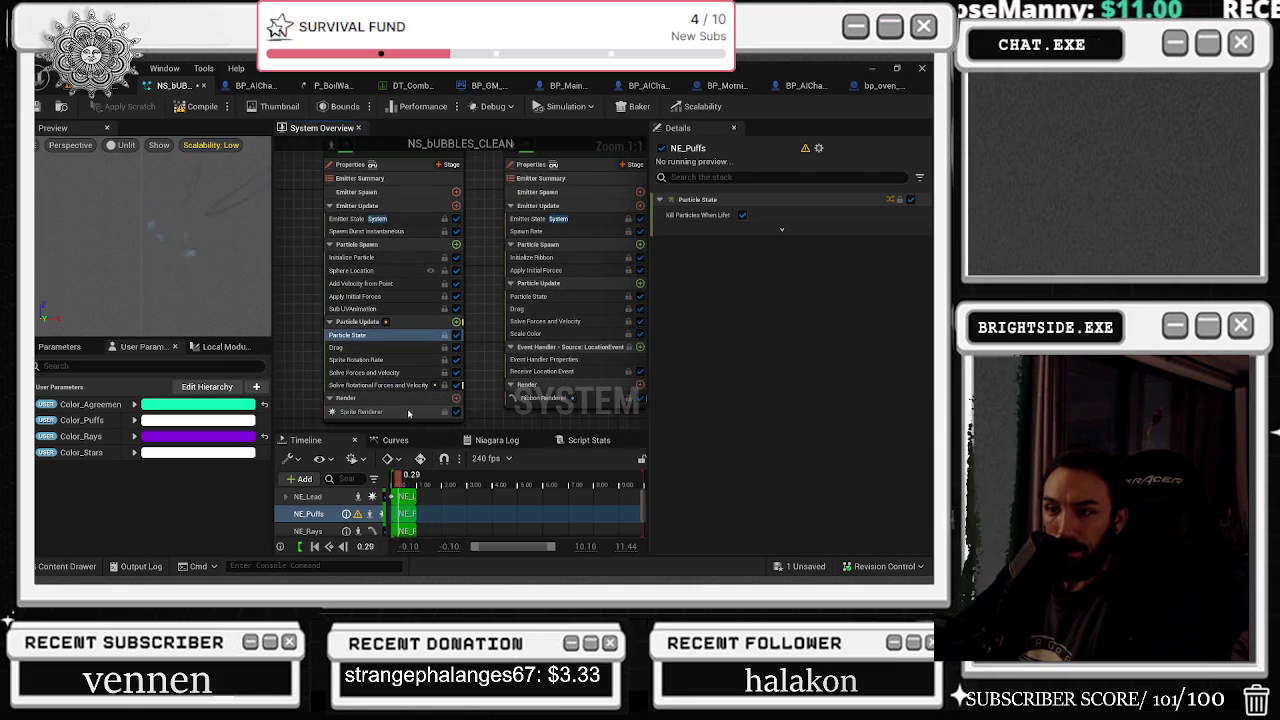
pyautogui.click(408, 412)
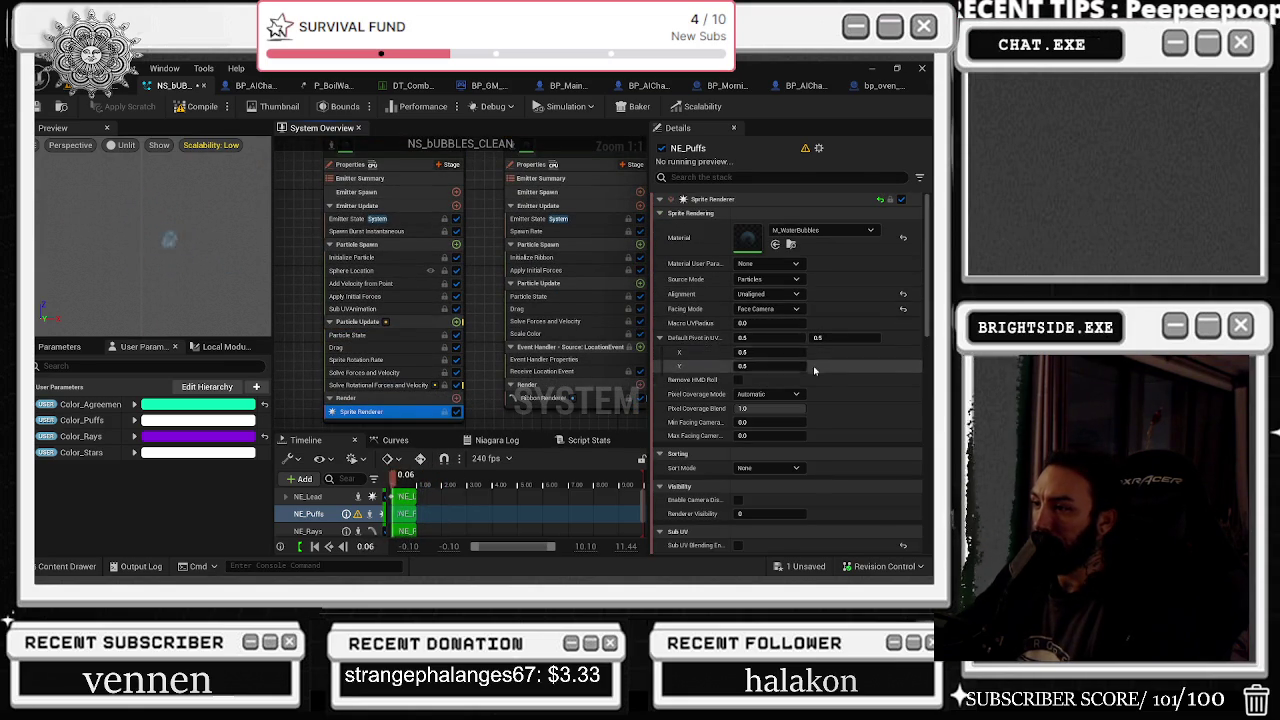
pyautogui.scroll(-2, 825, 435)
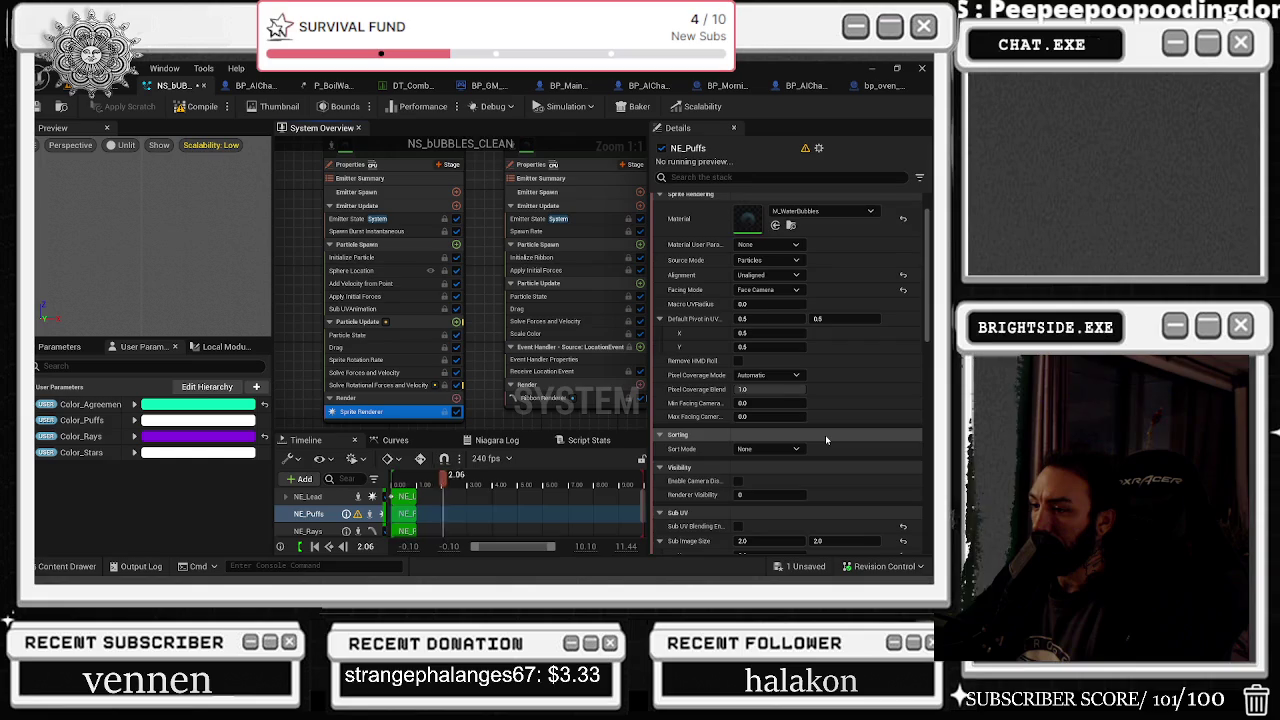
pyautogui.scroll(-1, 427, 300)
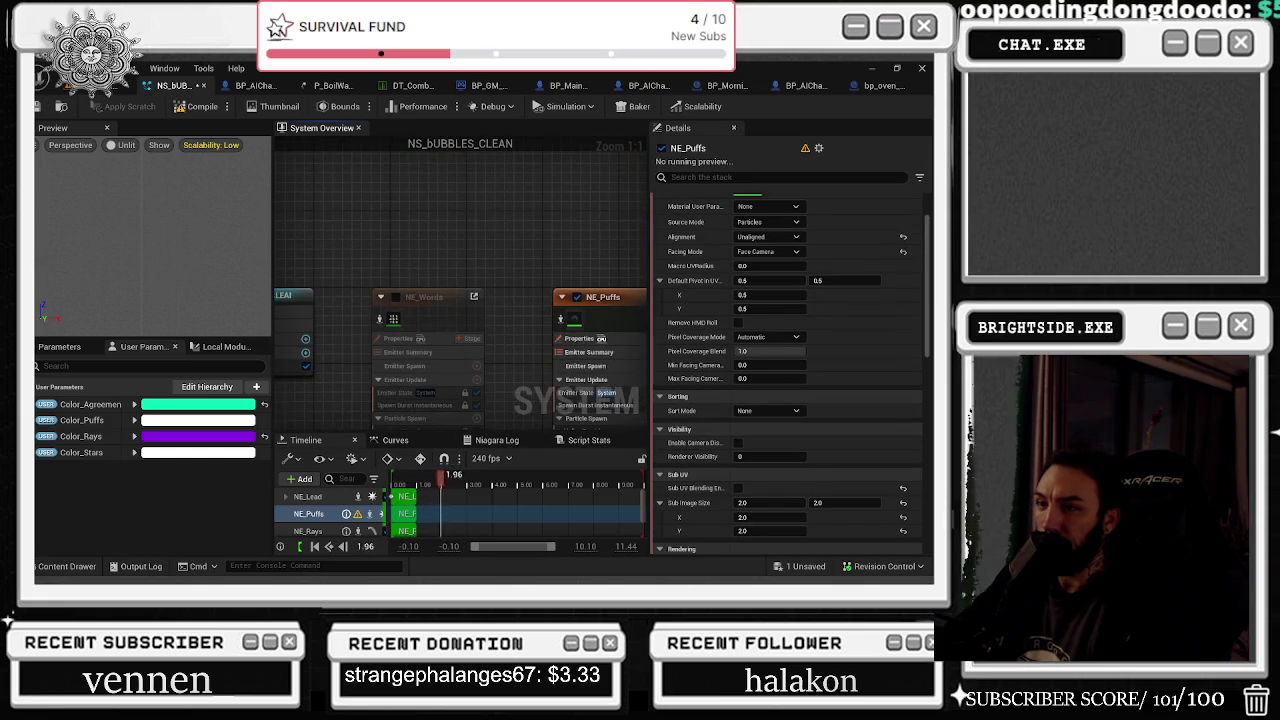
# Move the NE_Words node higher and bring up the Add Emitter browser
pyautogui.click(428, 290)
pyautogui.moveTo(457, 359); pyautogui.dragTo(477, 207)
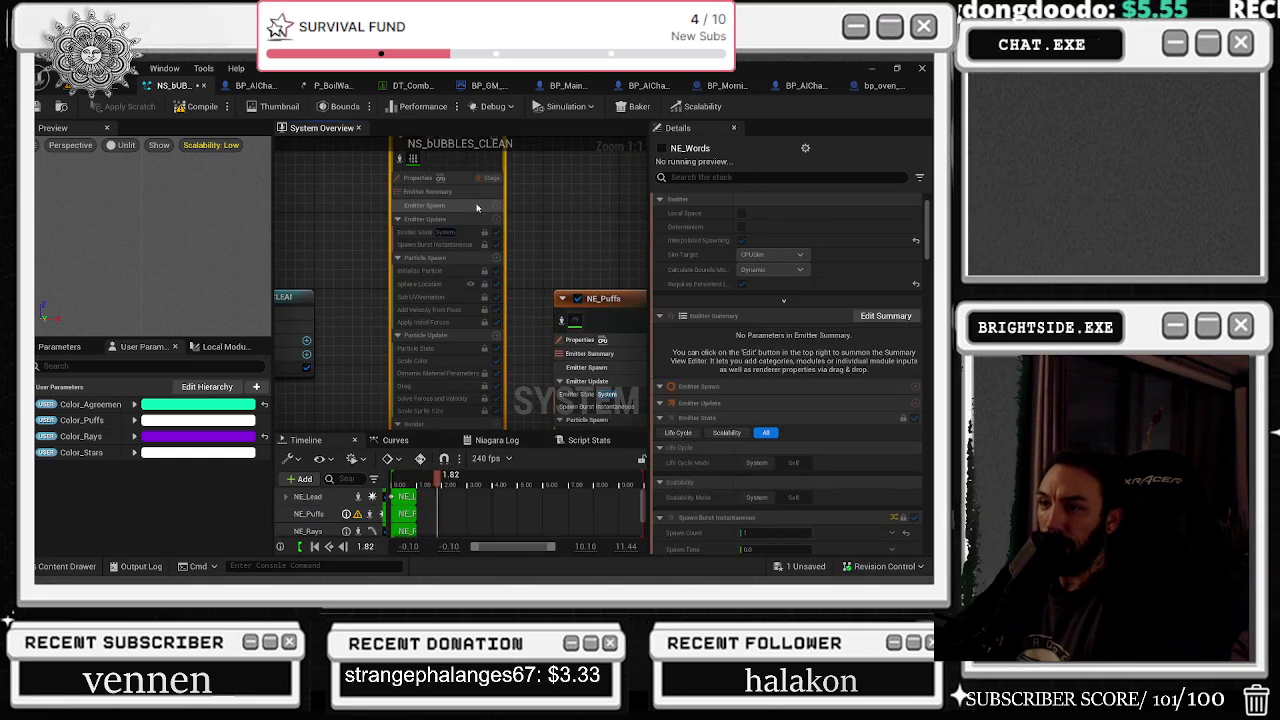
pyautogui.scroll(-3, 524, 227)
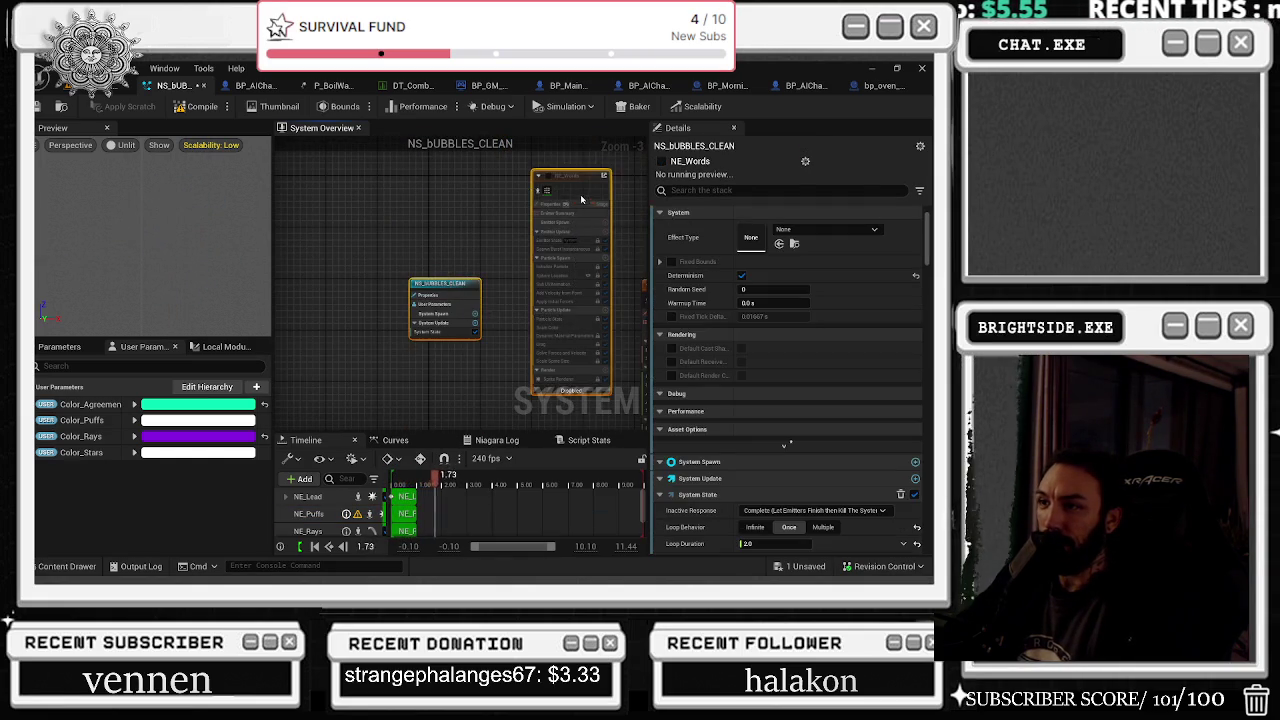
pyautogui.rightClick(517, 291)
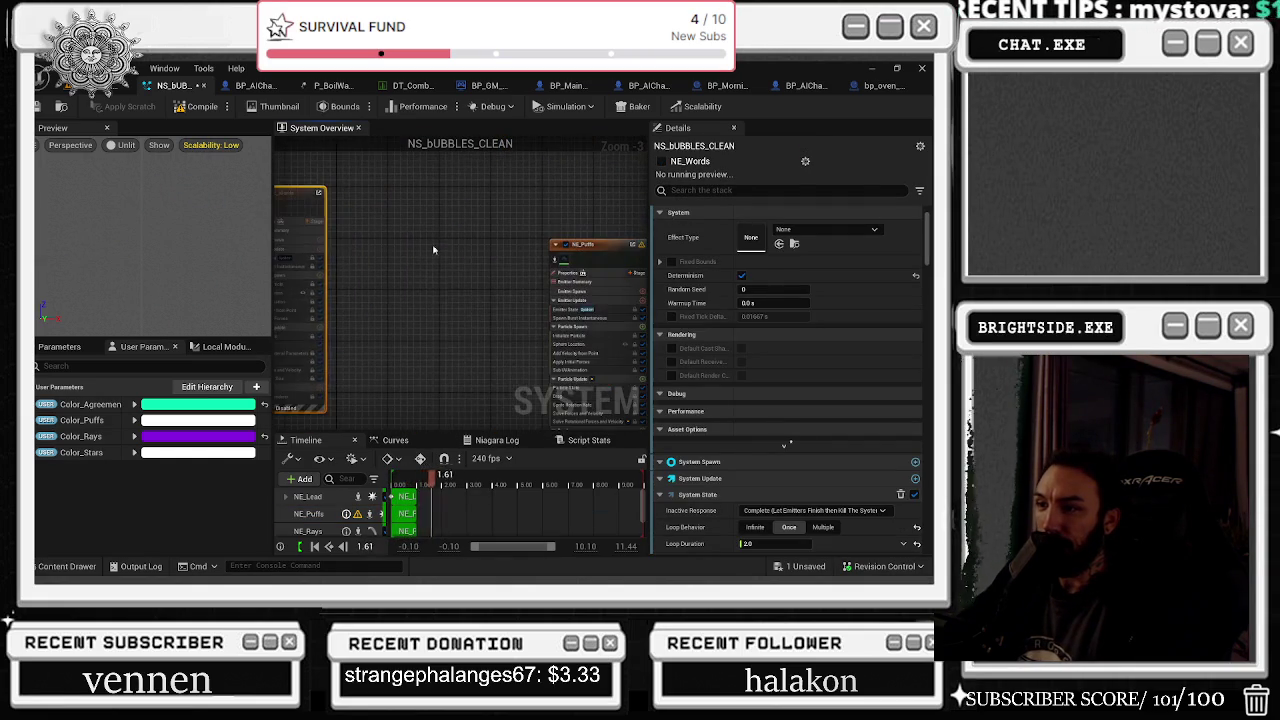
pyautogui.rightClick(430, 268)
pyautogui.click(508, 287)
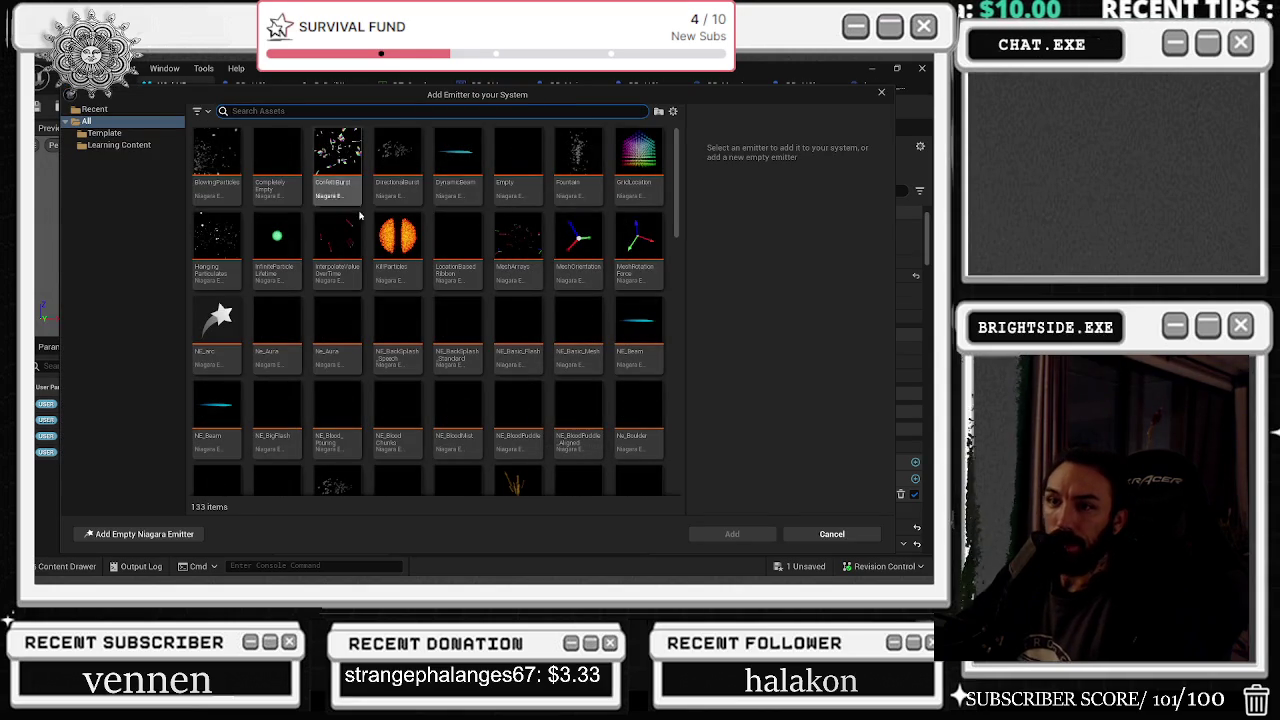
# Browse and search the 133-emitter list, then add NE_CoinBurst to NS_BUBBLES_CLEAN
pyautogui.scroll(-3, 318, 280)
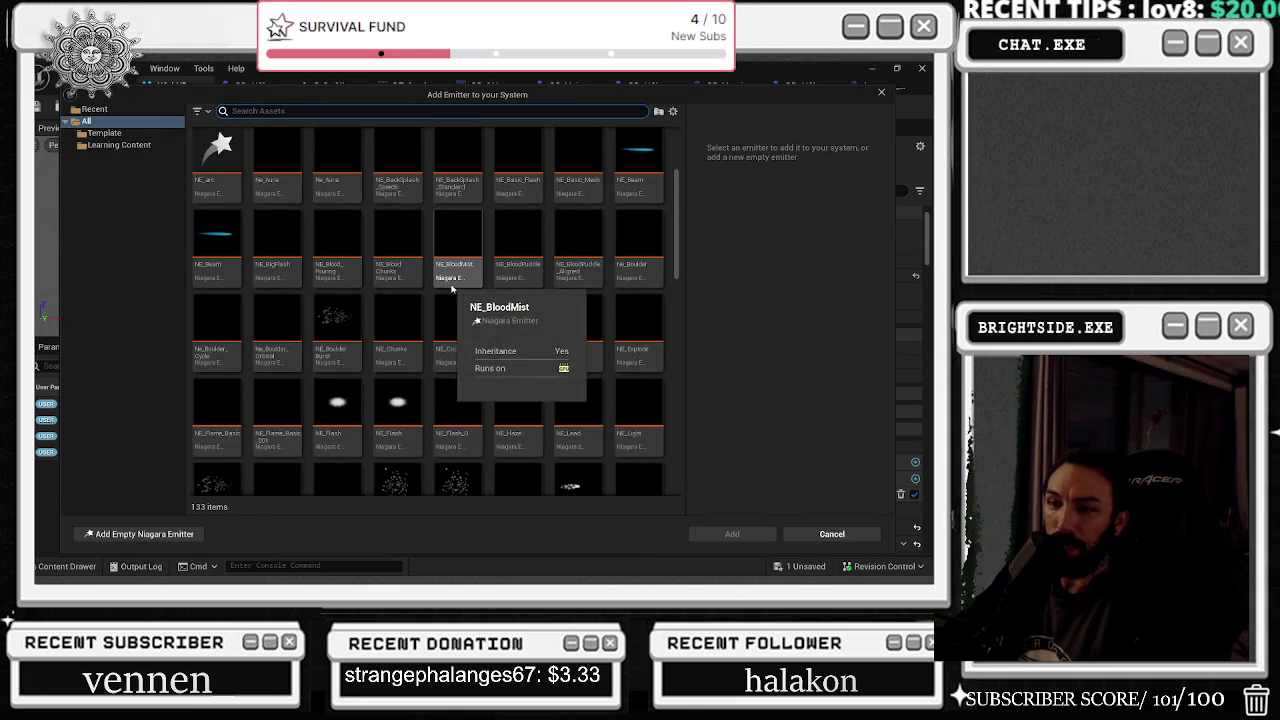
pyautogui.scroll(-1, 540, 350)
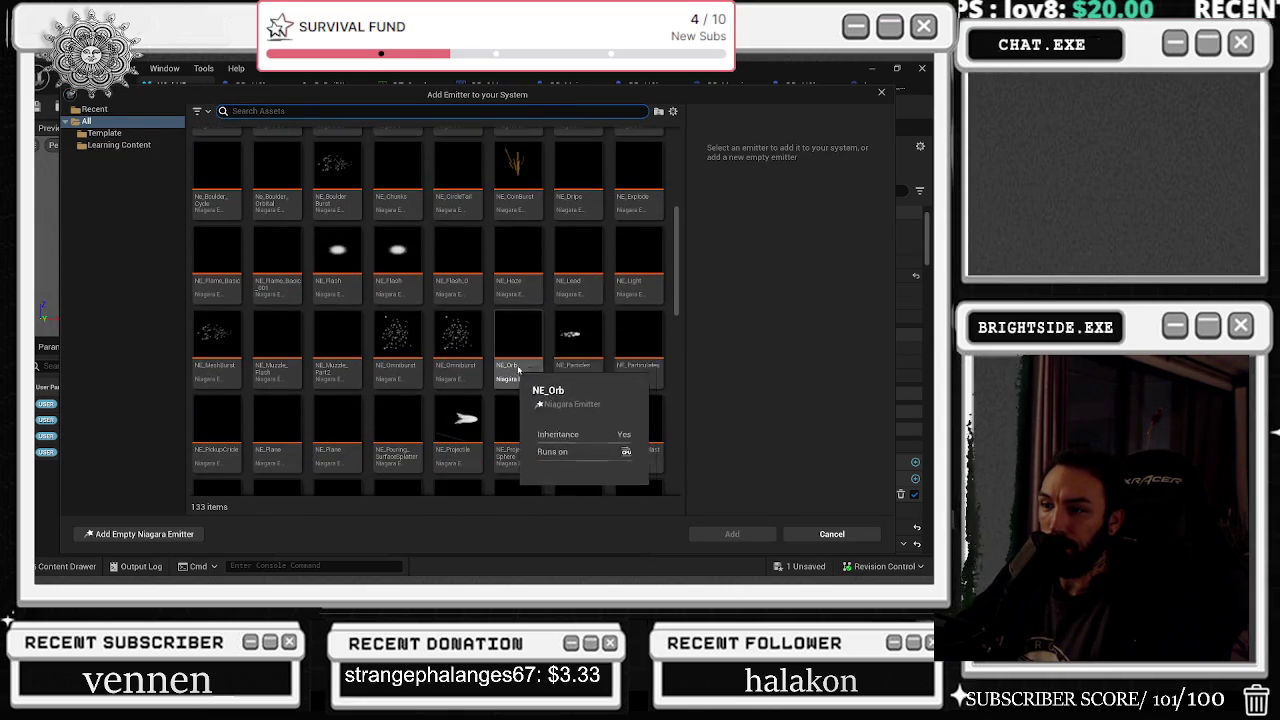
pyautogui.scroll(-1, 557, 337)
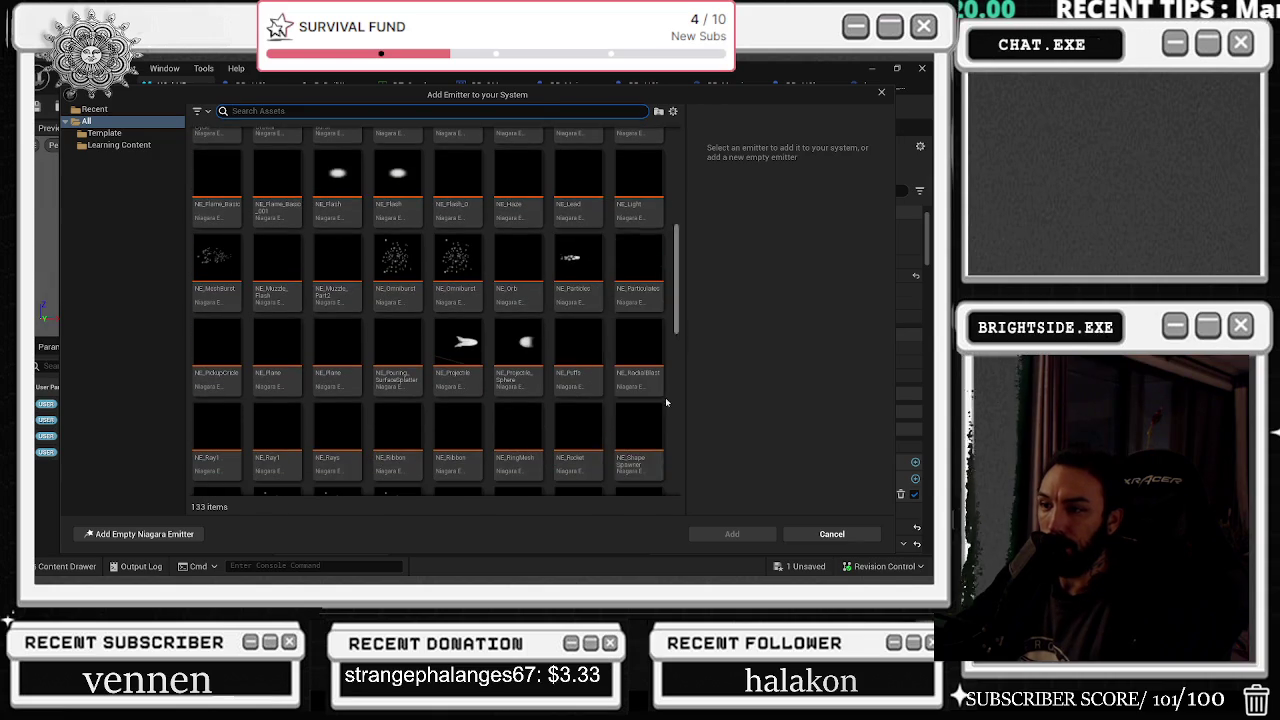
pyautogui.scroll(-5, 590, 420)
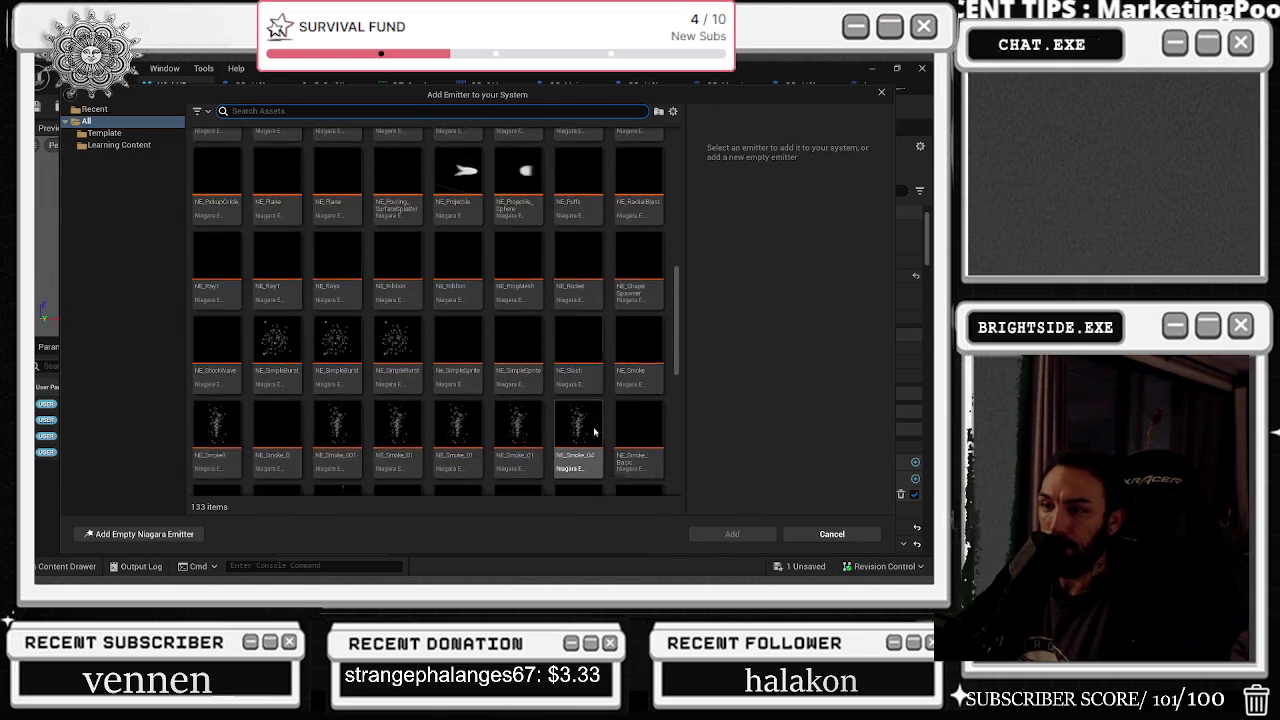
pyautogui.scroll(-2, 616, 440)
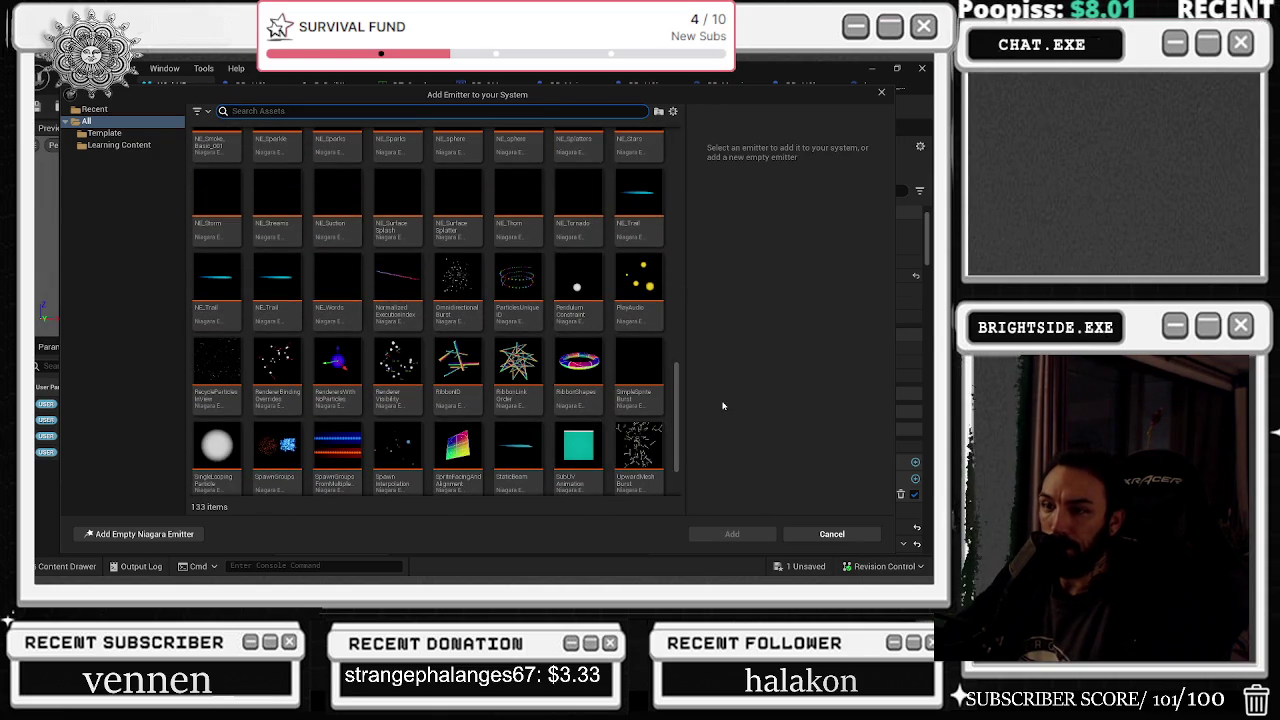
pyautogui.scroll(-1, 604, 410)
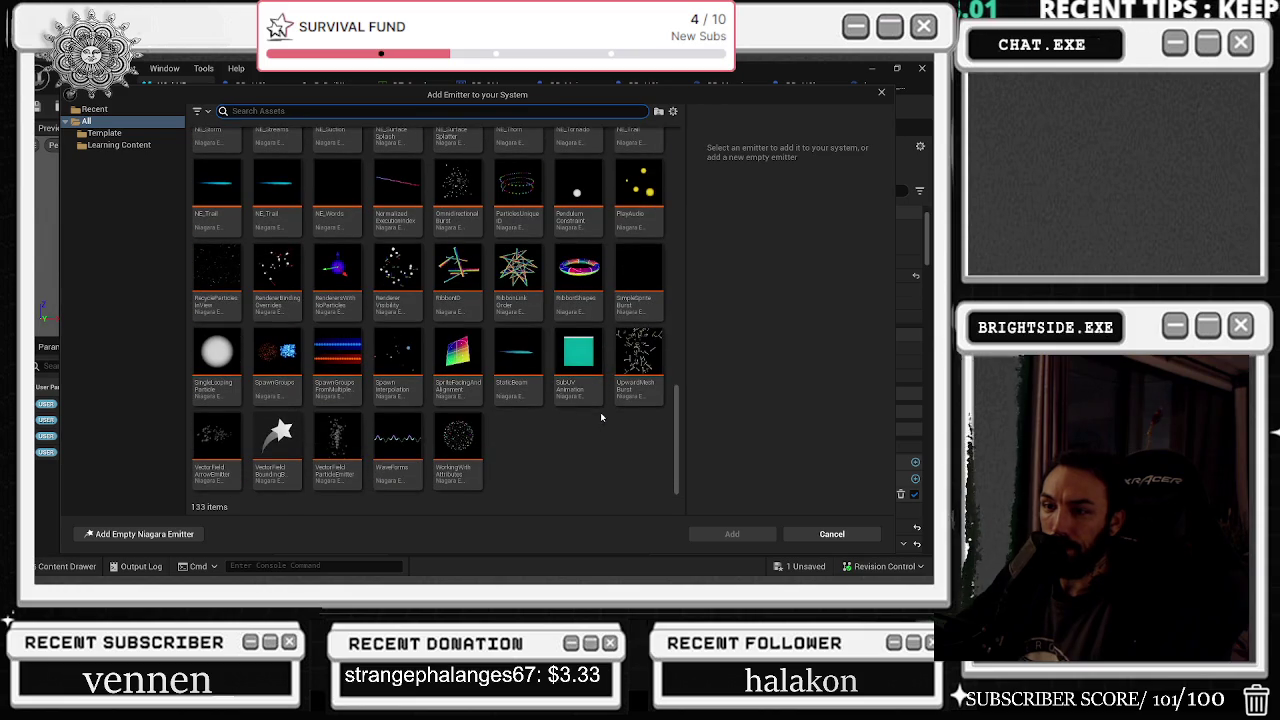
pyautogui.moveTo(669, 446); pyautogui.dragTo(704, 160)
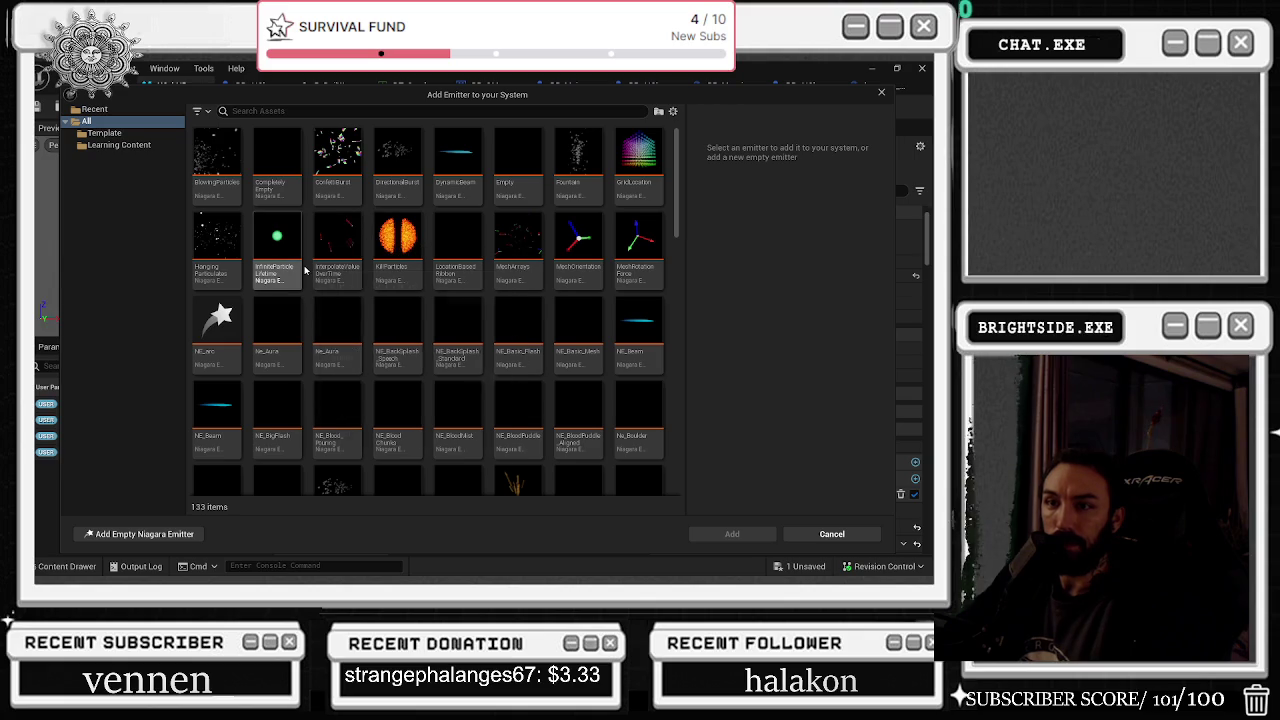
pyautogui.scroll(-2, 409, 342)
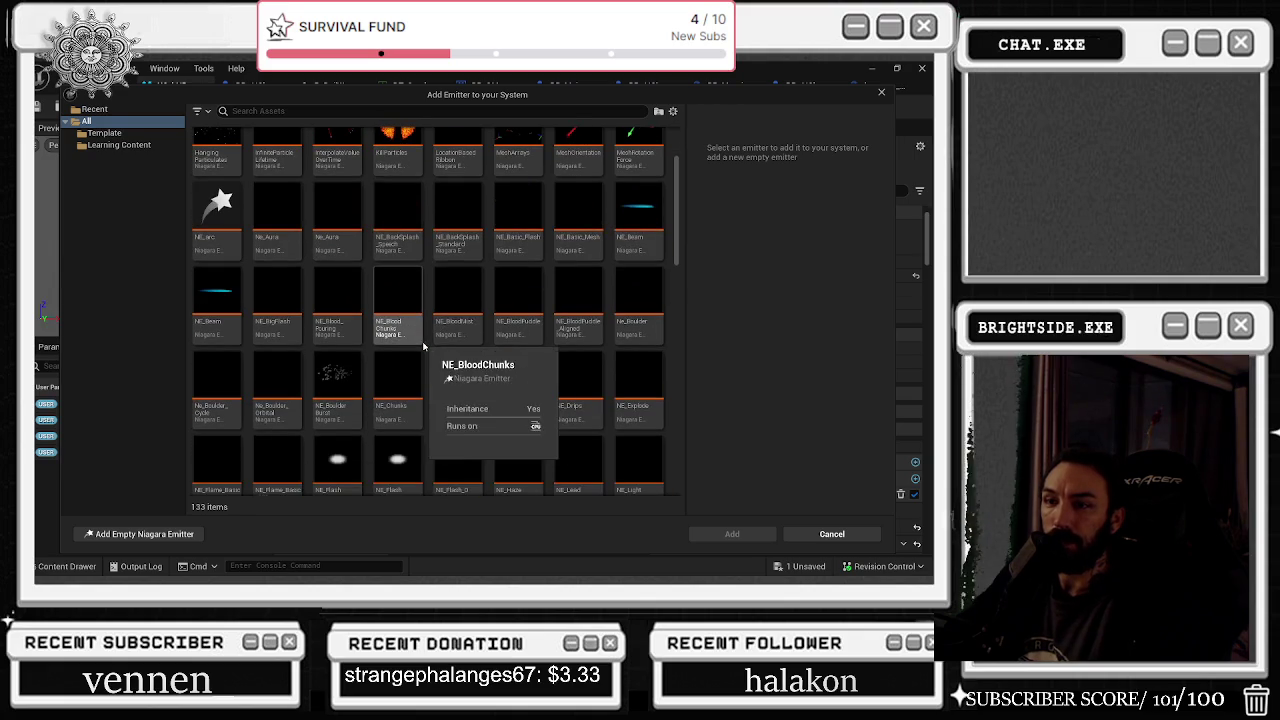
pyautogui.moveTo(246, 97)
pyautogui.mouseDown()
pyautogui.moveTo(340, 349)
pyautogui.moveTo(255, 166)
pyautogui.moveTo(249, 119)
pyautogui.mouseUp()
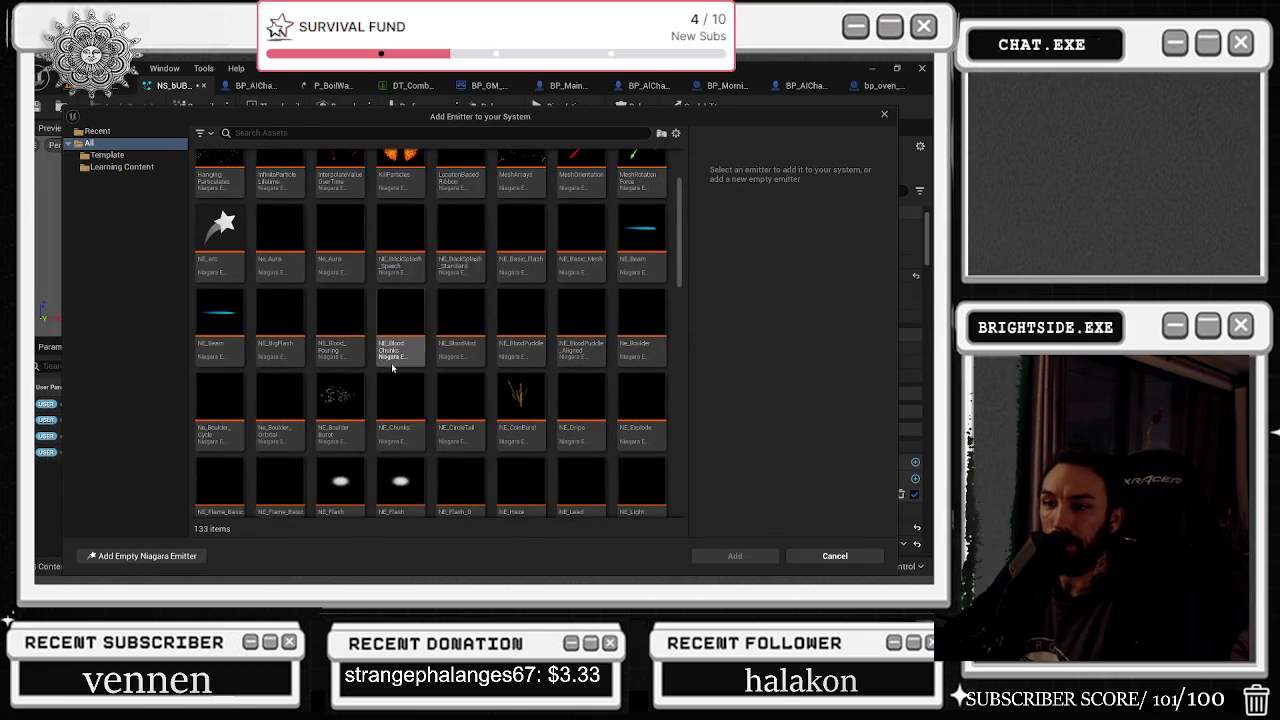
pyautogui.scroll(2, 378, 400)
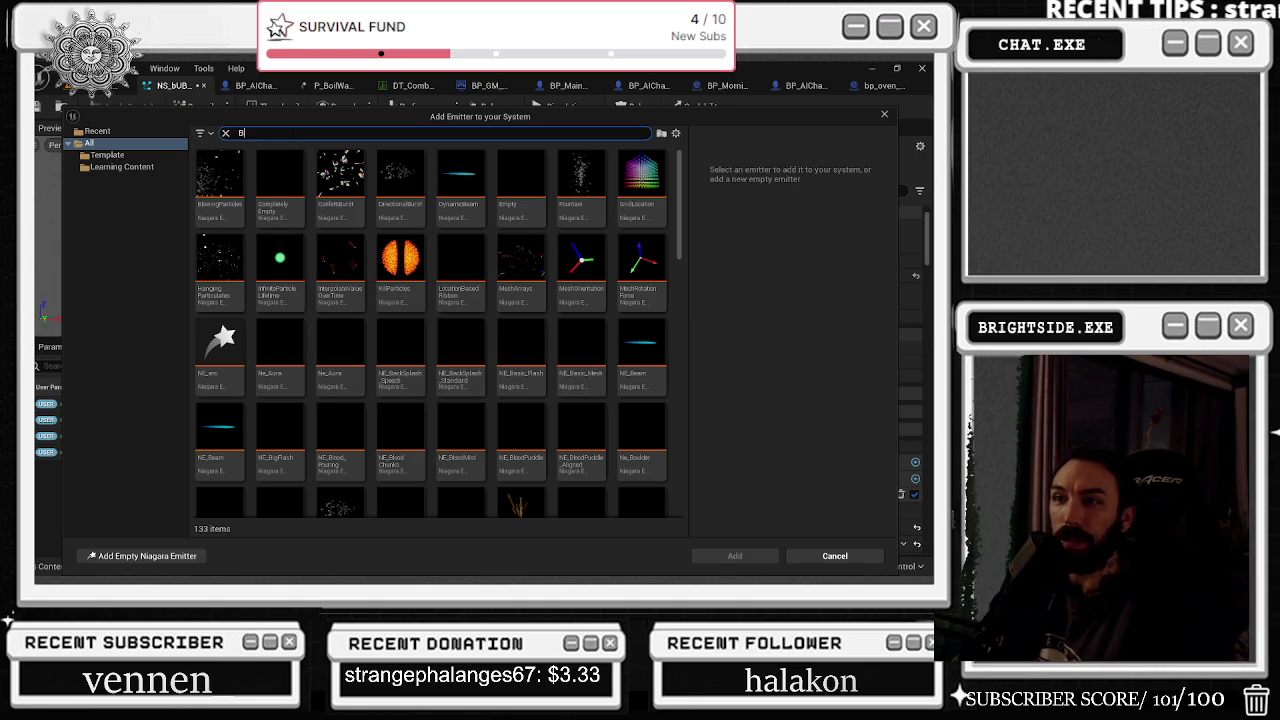
pyautogui.write('UIR')
pyautogui.write('S')
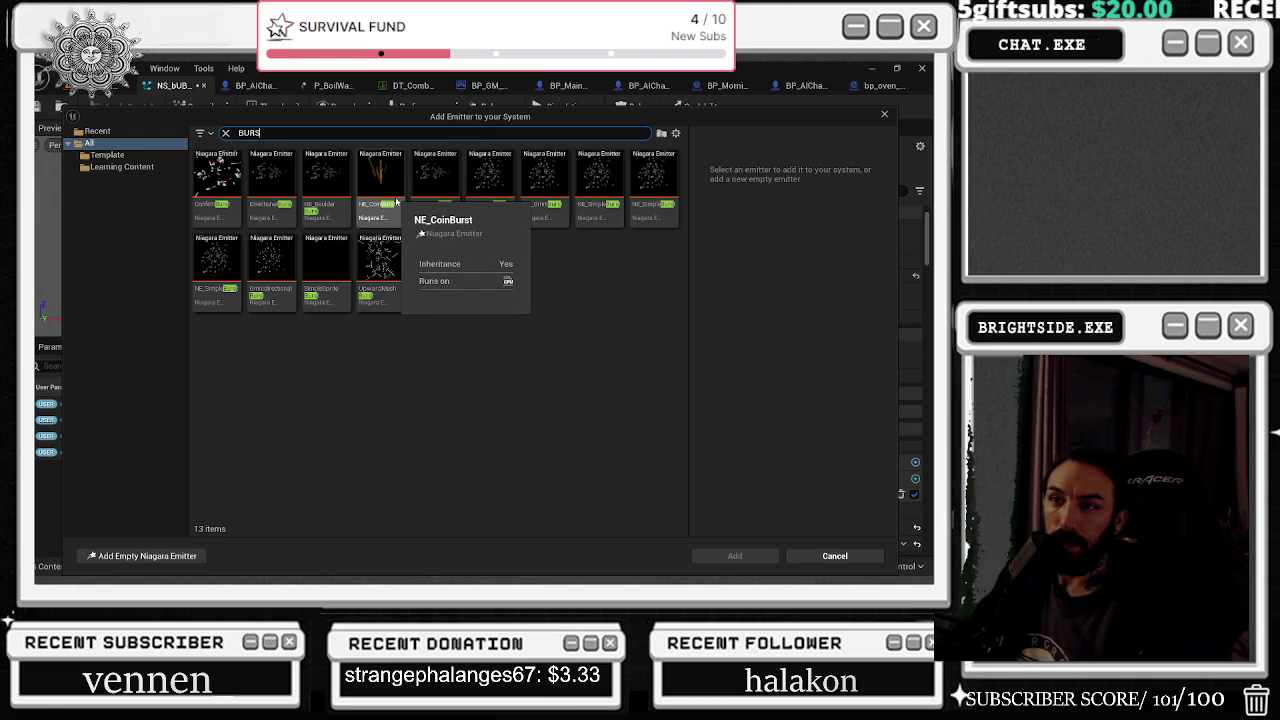
pyautogui.click(396, 202)
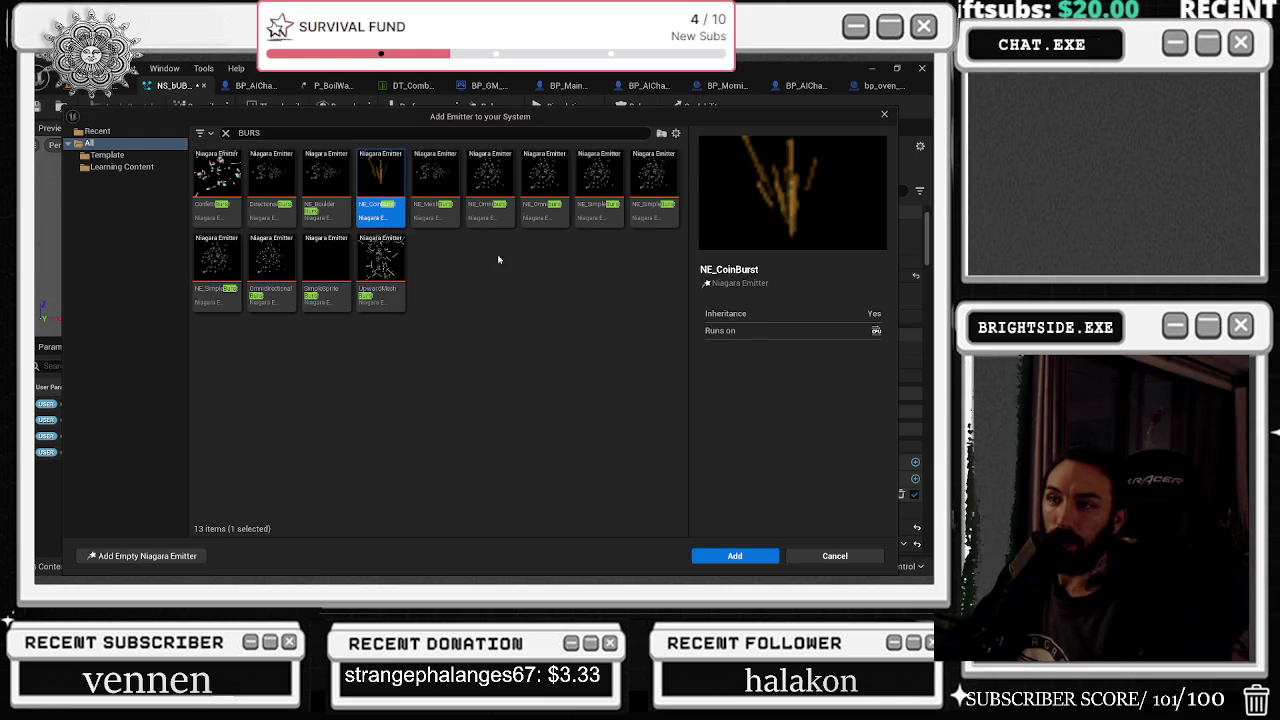
pyautogui.click(735, 555)
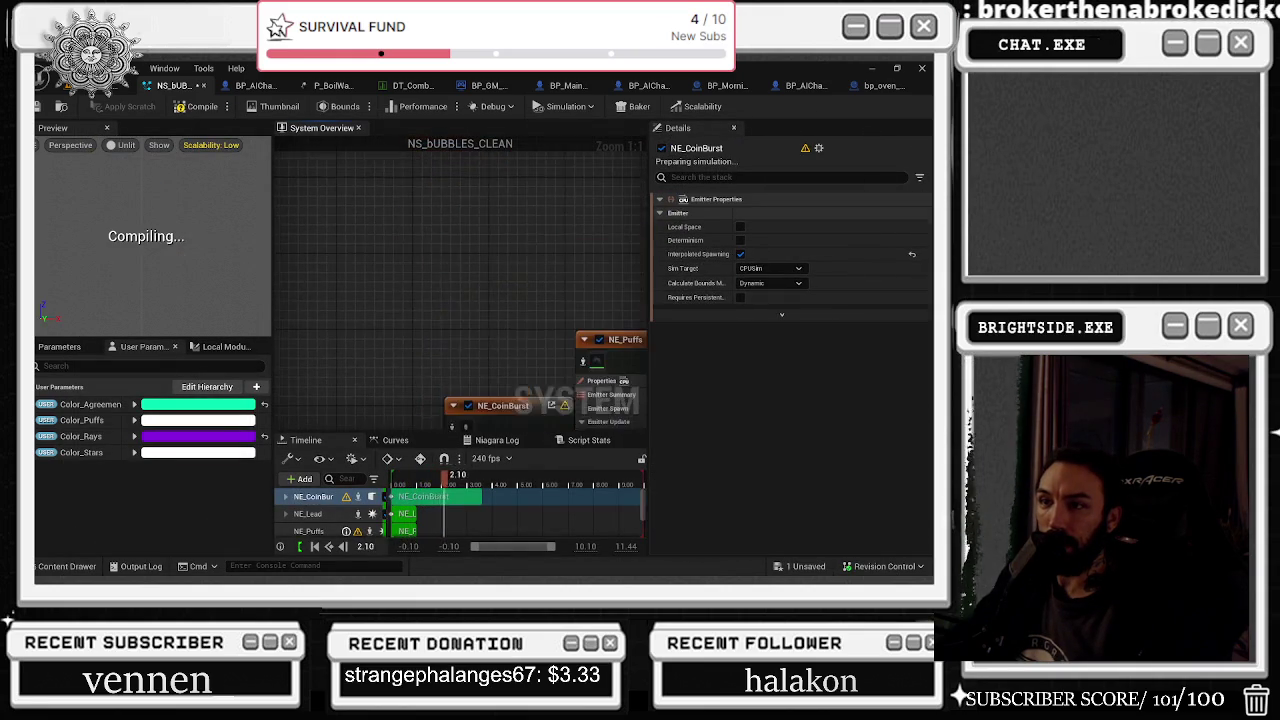
# Locate NE_Puffs' M_WaterBubbles material and NE_CoinBurst's SM_Coin_1 mesh among project assets
pyautogui.click(602, 359)
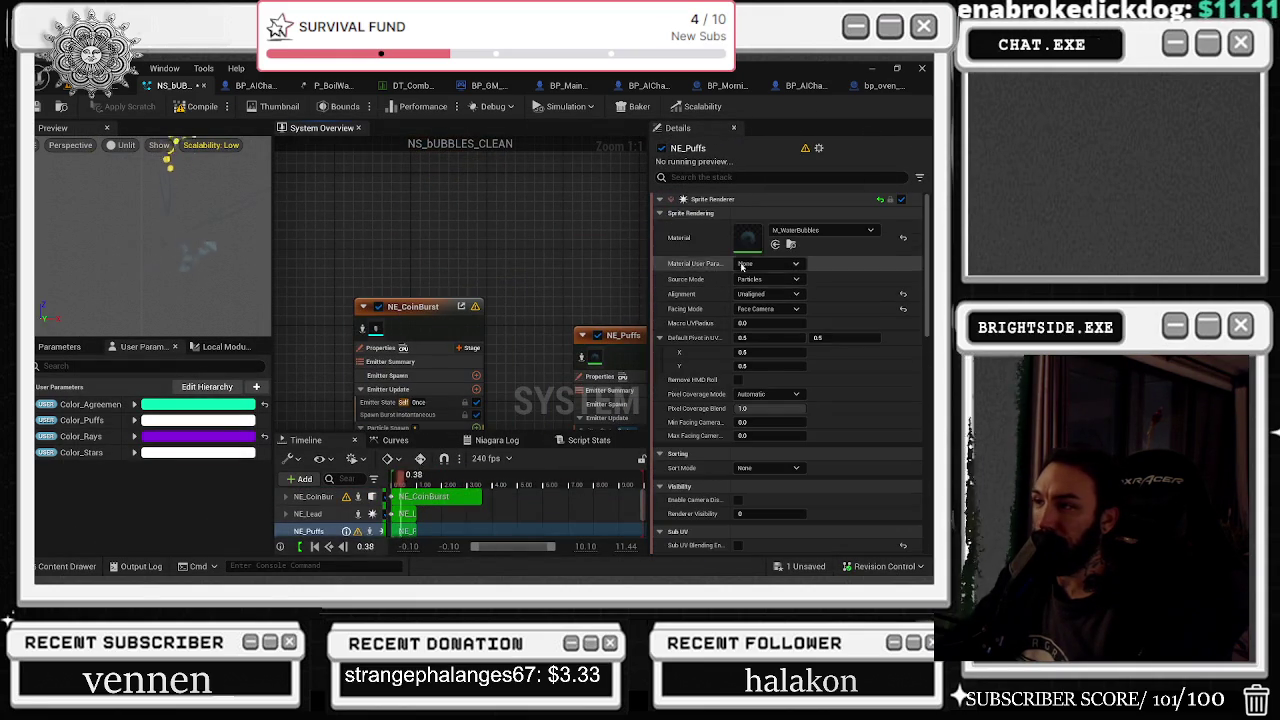
pyautogui.hotkey('ctrl', 'space')
pyautogui.click(377, 330)
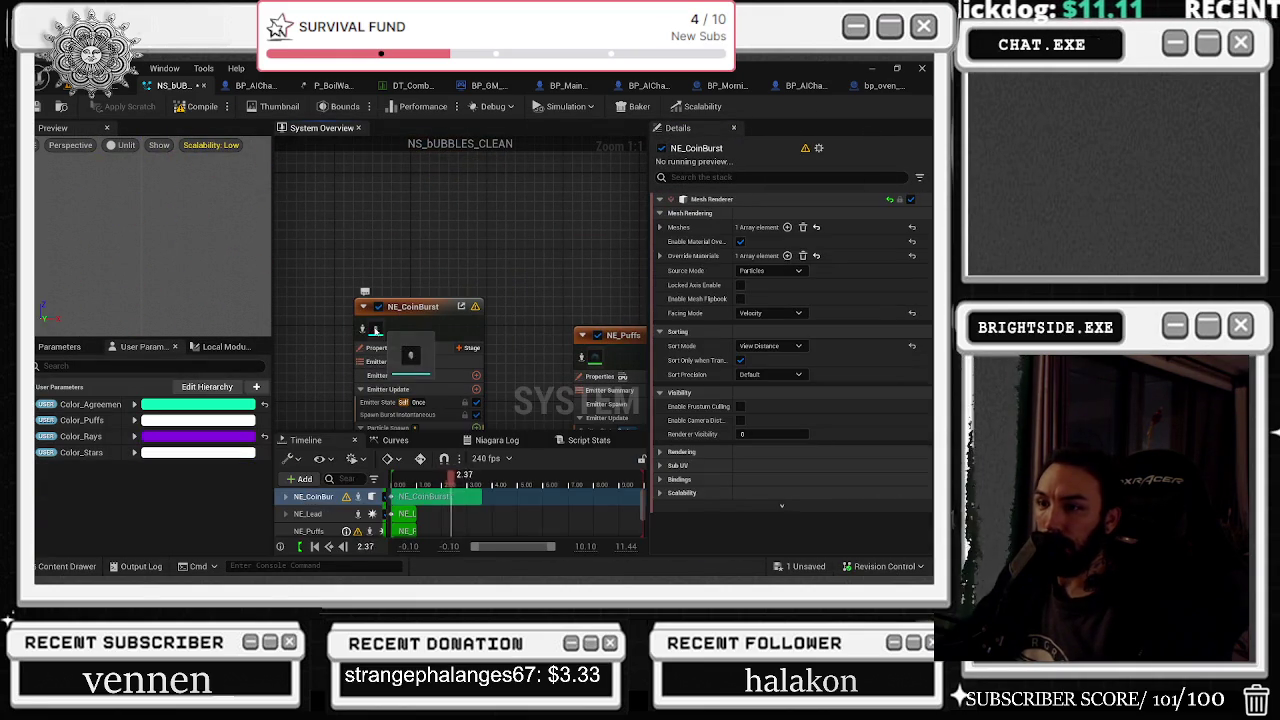
pyautogui.click(681, 229)
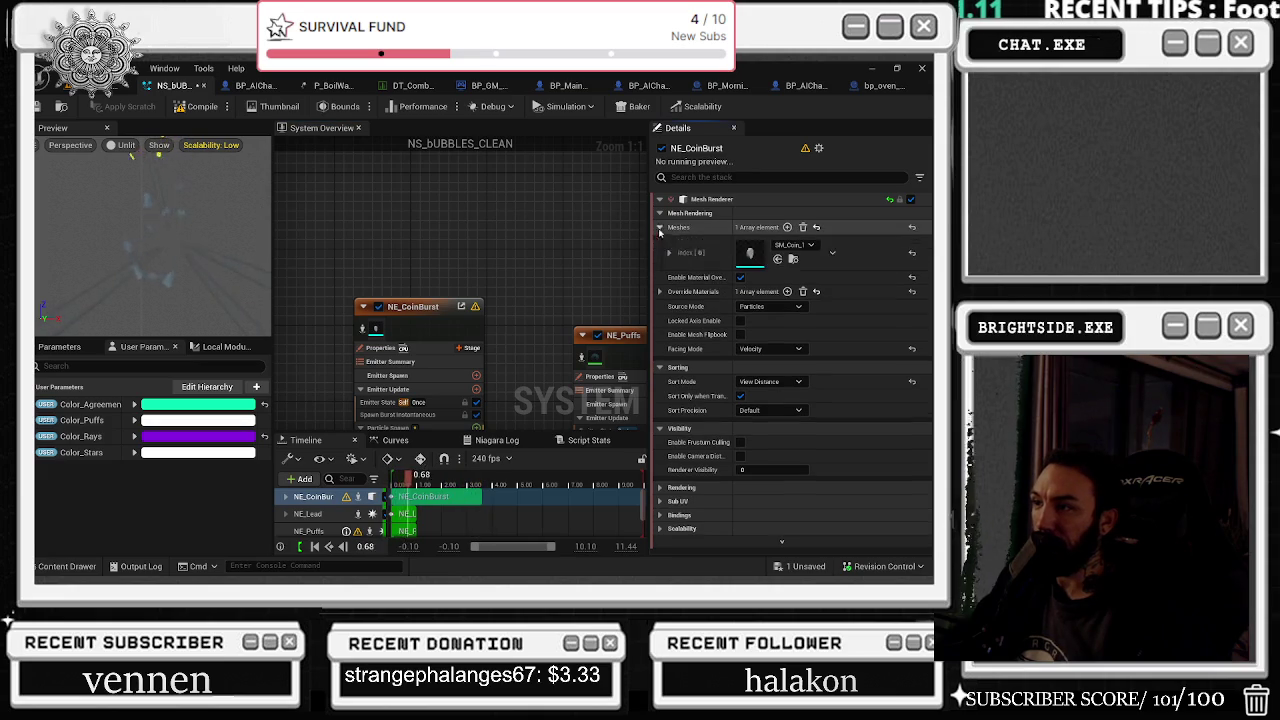
pyautogui.click(793, 259)
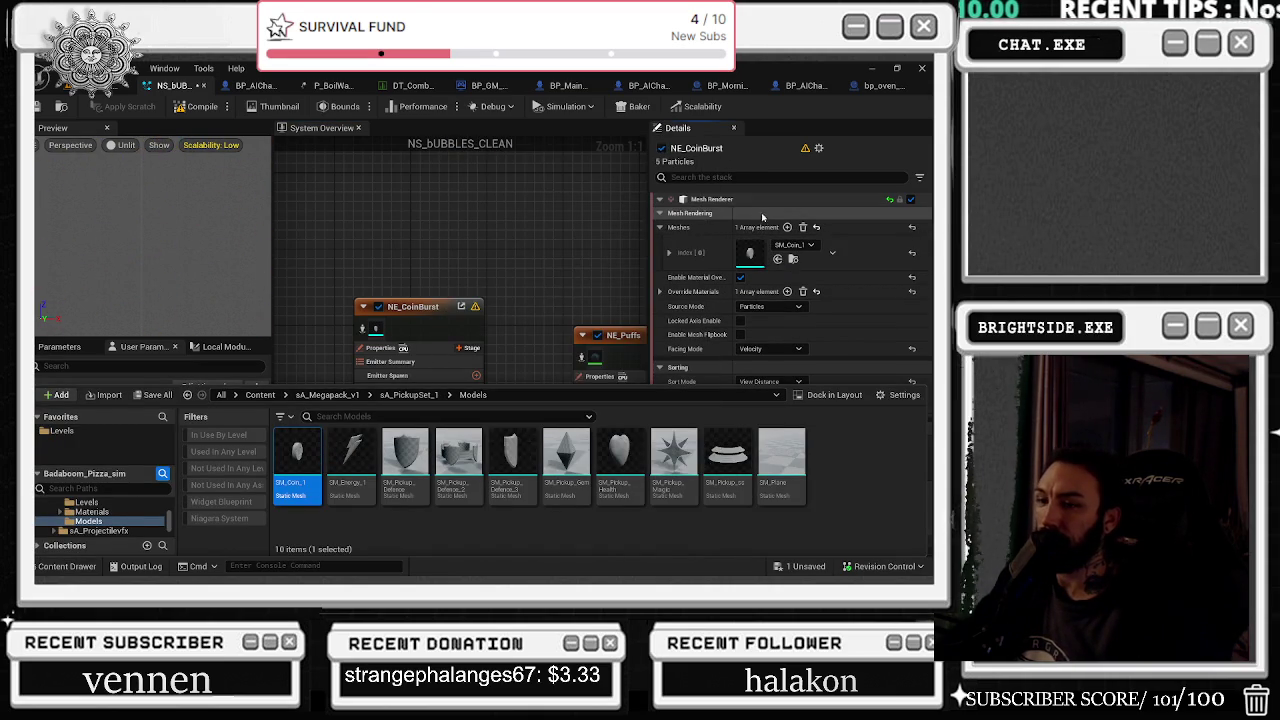
# Pick AlbinoMeatball_LF as the mesh for NE_CoinBurst's Meshes Index [0]
pyautogui.click(796, 246)
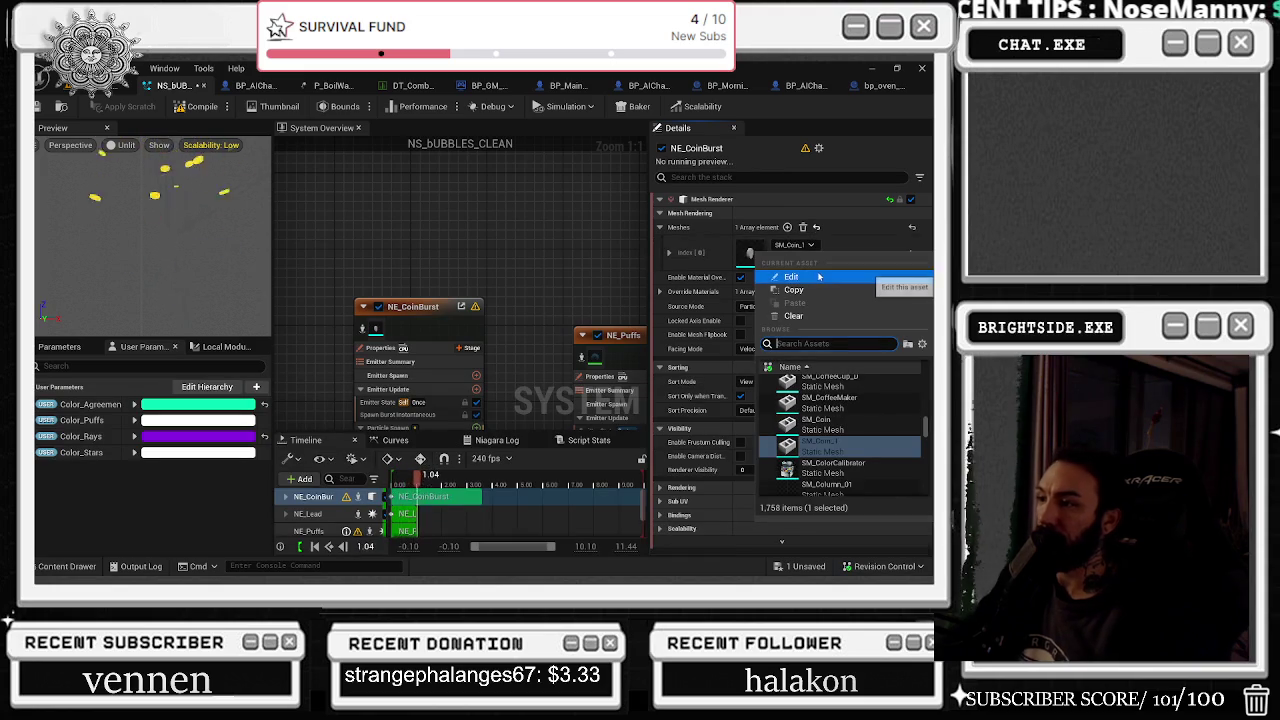
pyautogui.write('BU')
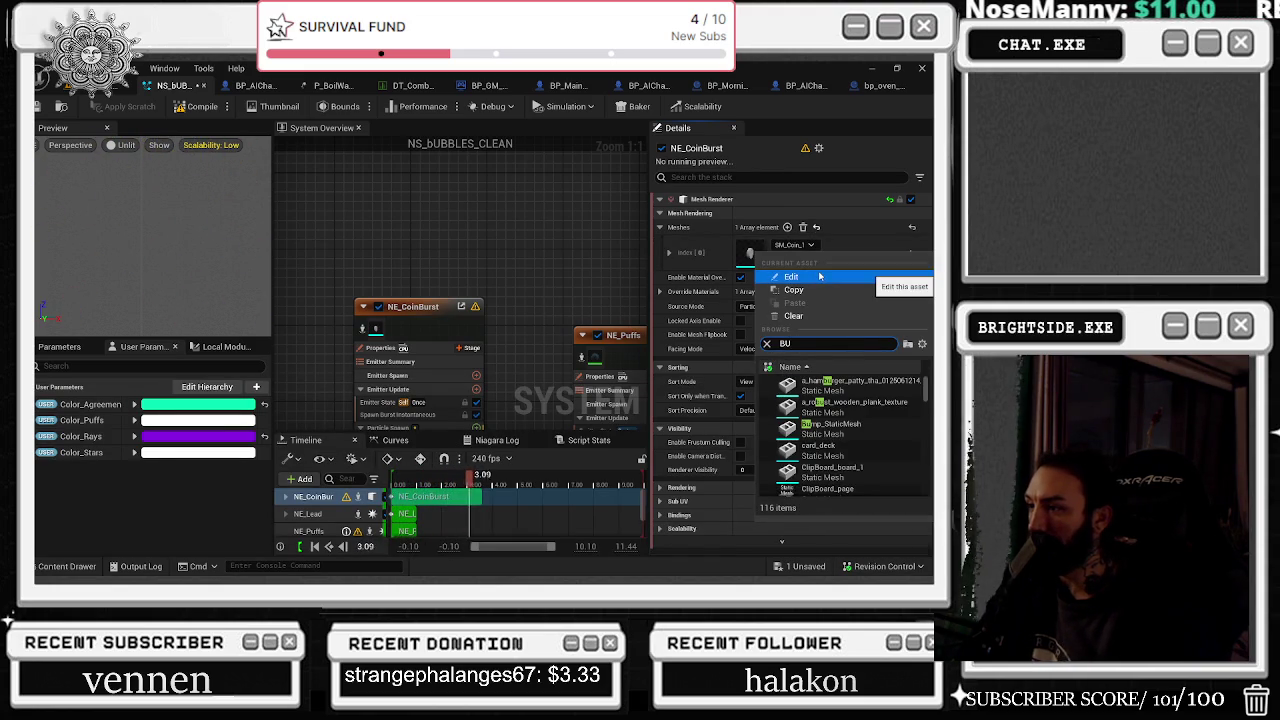
pyautogui.write('BIRCLE')
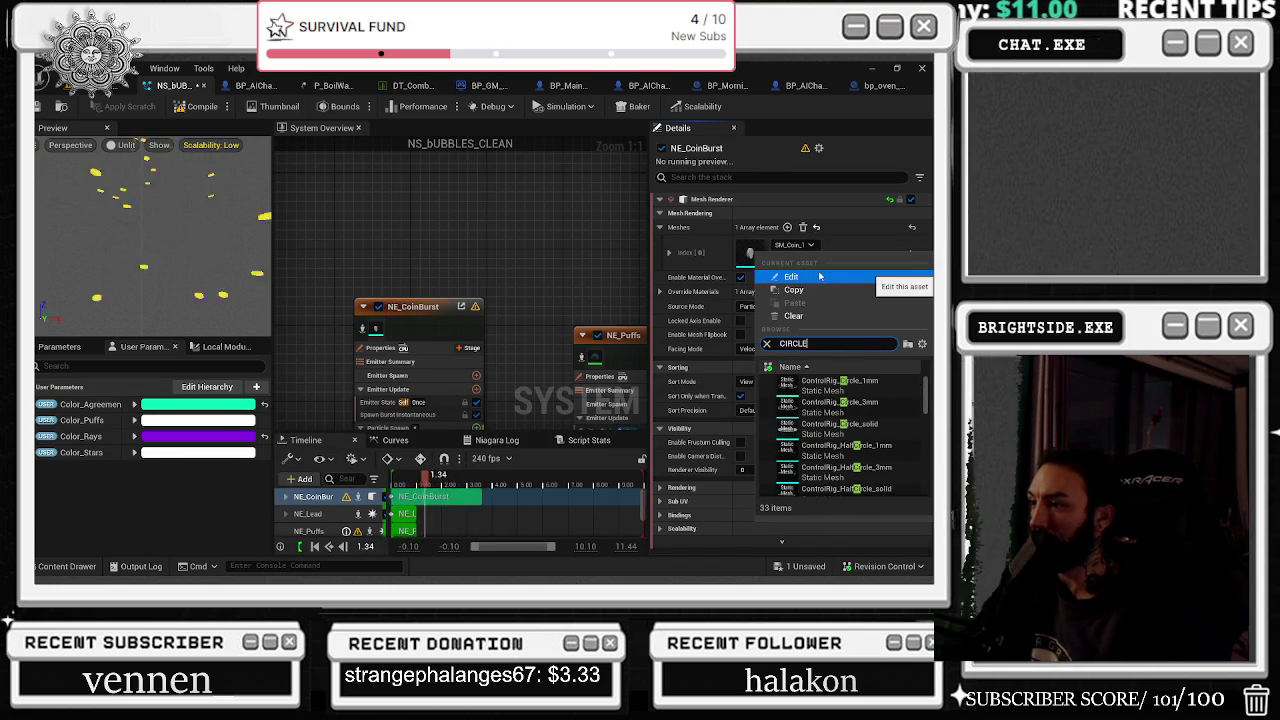
pyautogui.scroll(-3, 895, 430)
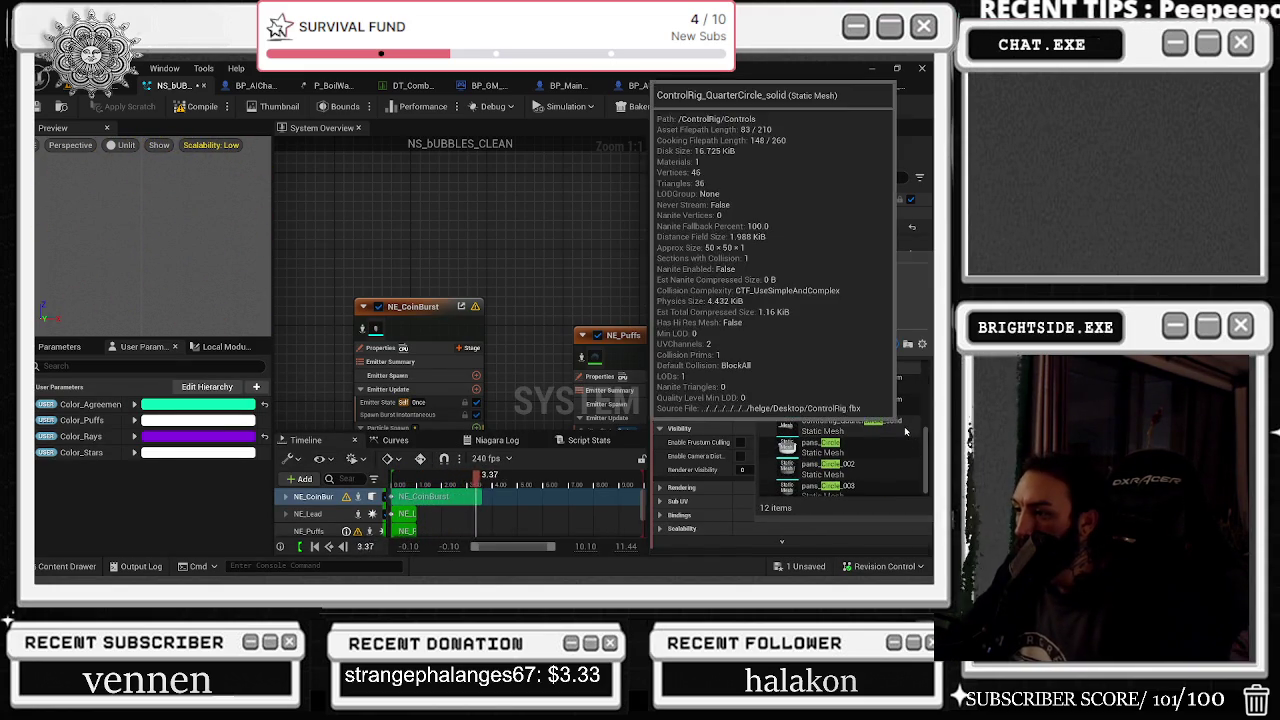
pyautogui.scroll(4, 895, 430)
pyautogui.write('BALL')
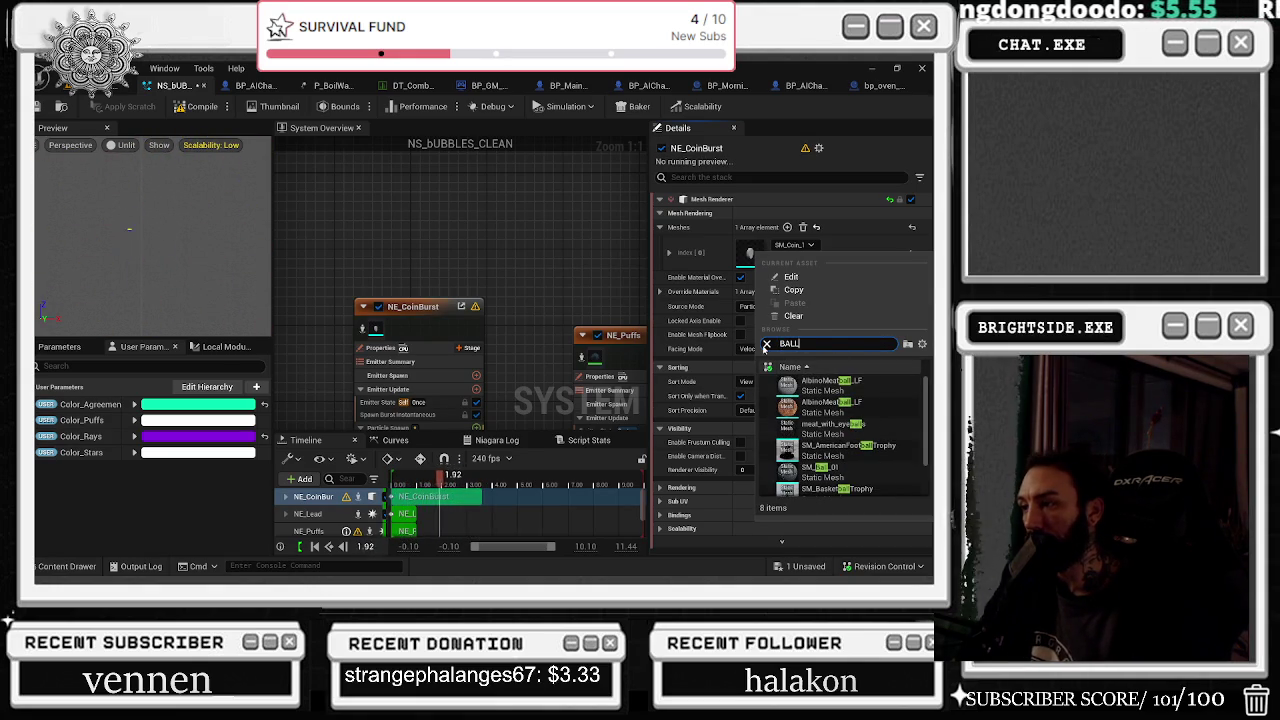
pyautogui.click(826, 404)
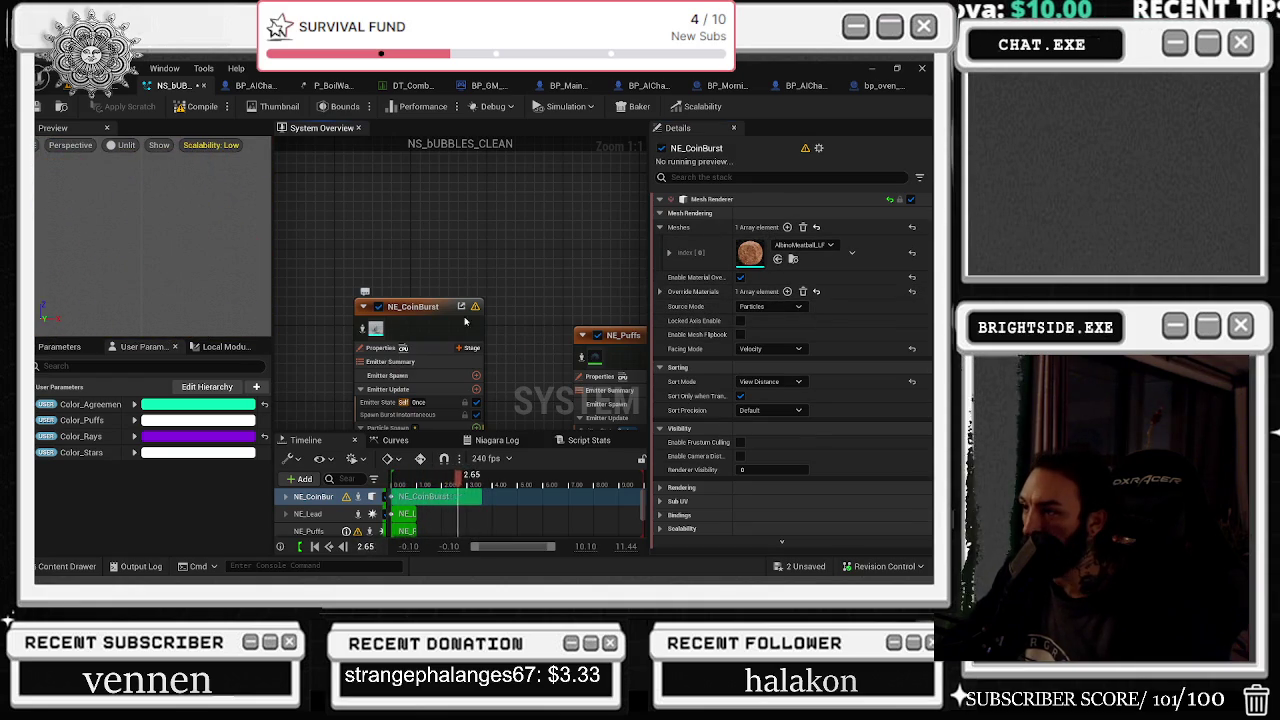
# Set NE_CoinBurst's Override Materials Explicit Mat to M_WaterBubbles, replacing MI_Coin_1
pyautogui.click(665, 252)
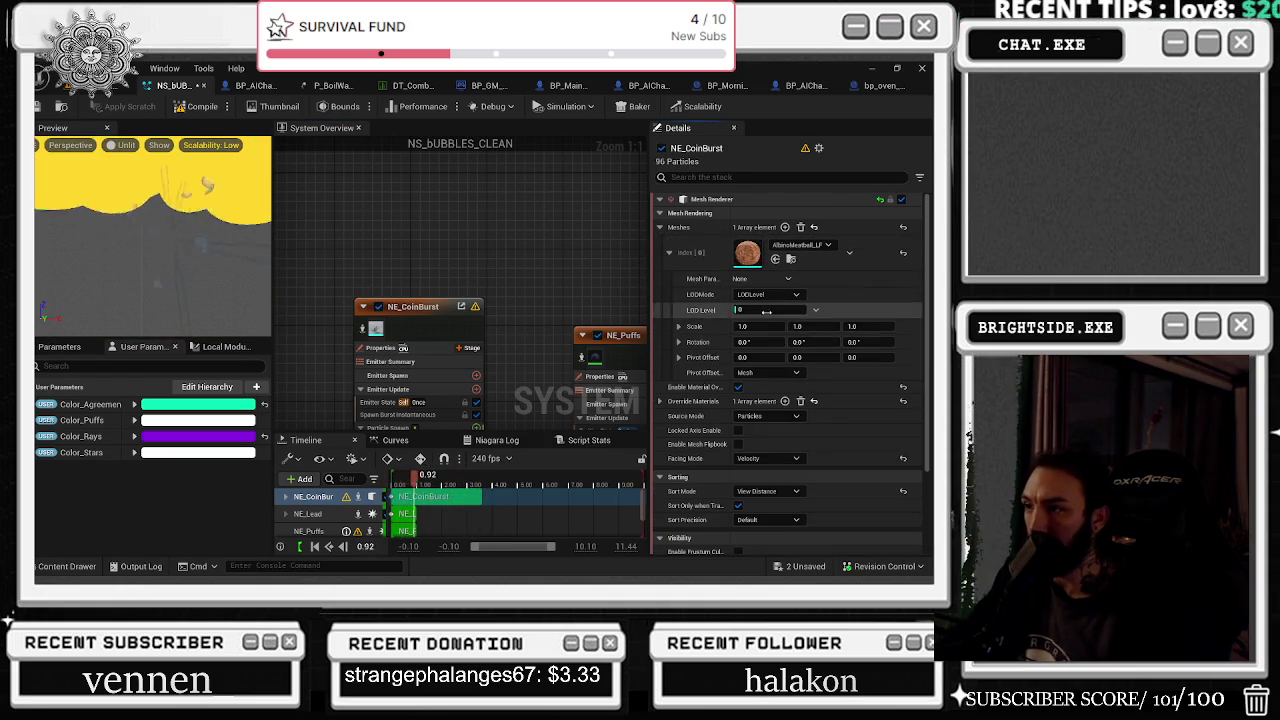
pyautogui.click(660, 401)
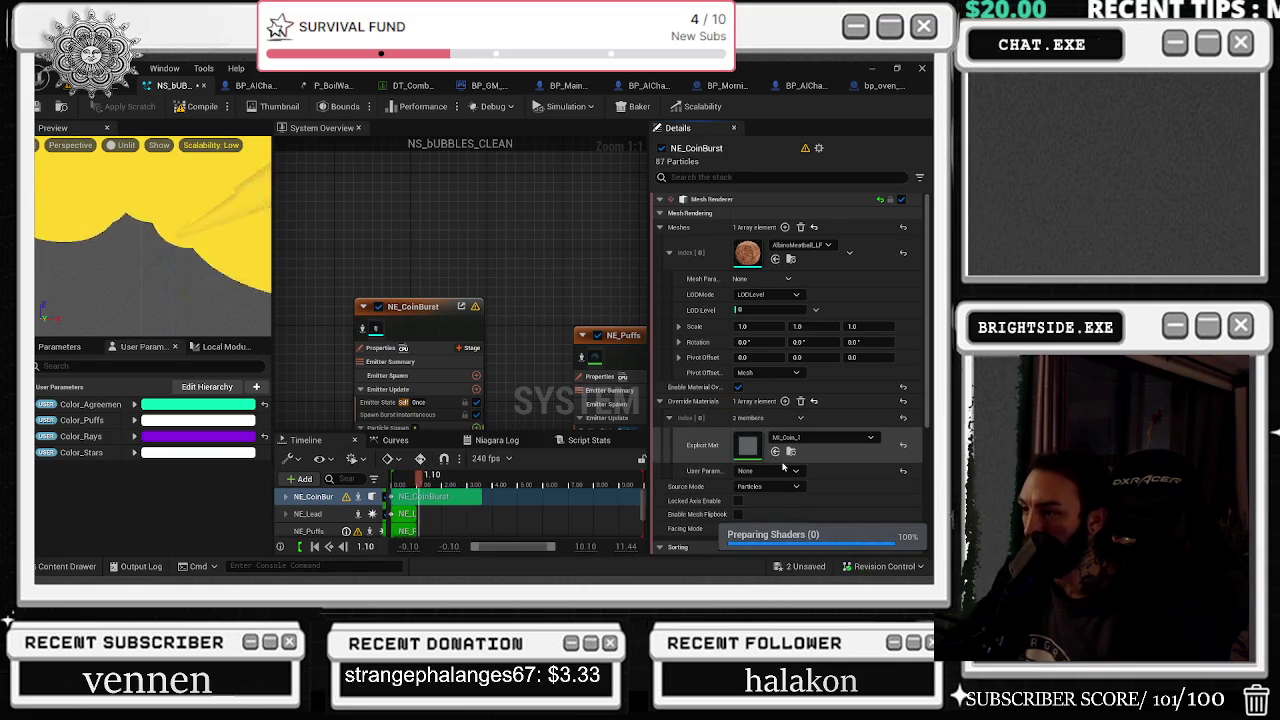
pyautogui.click(791, 440)
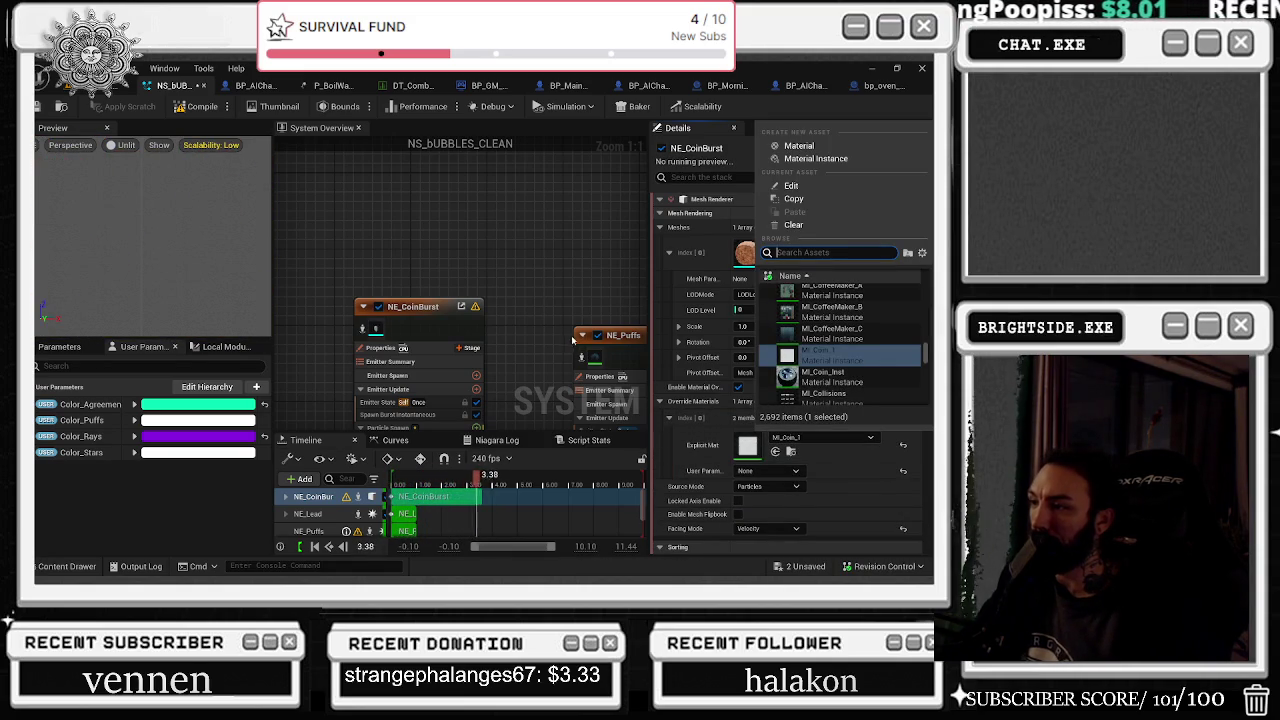
pyautogui.click(595, 370)
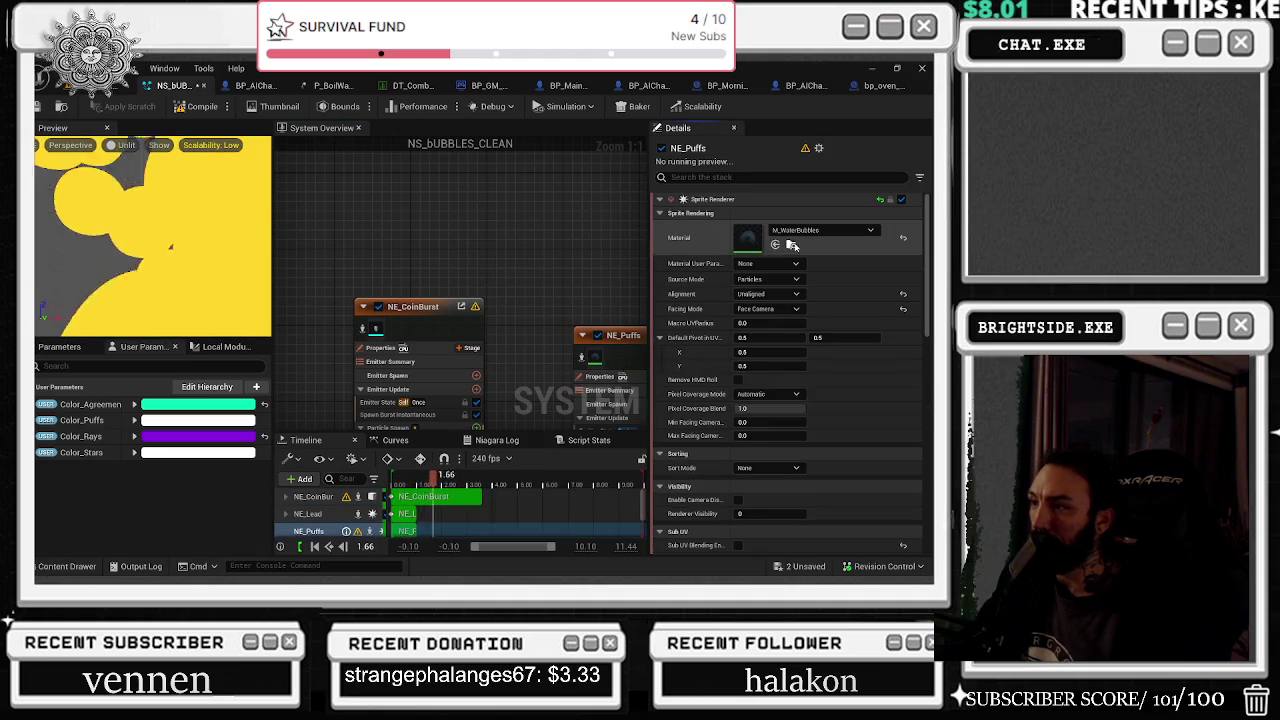
pyautogui.hotkey('ctrl', 'space')
pyautogui.click(424, 296)
pyautogui.click(377, 331)
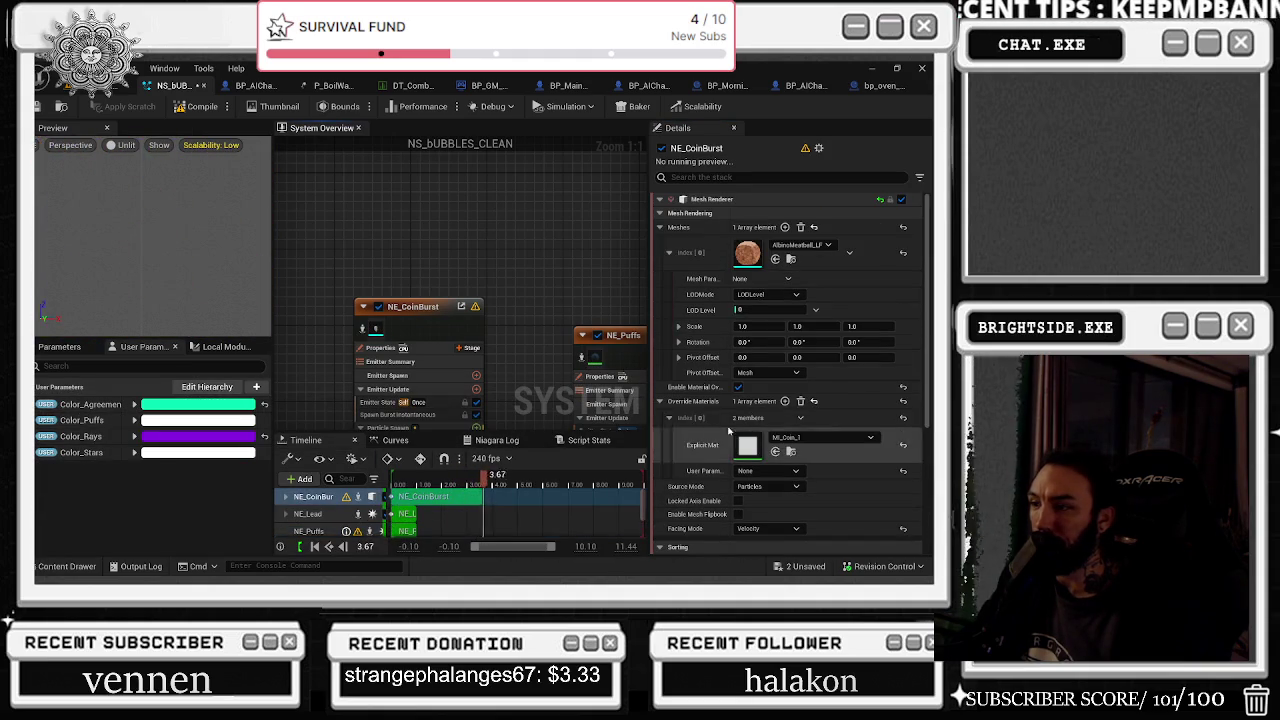
pyautogui.click(775, 452)
pyautogui.hotkey('alt', 'Tab')
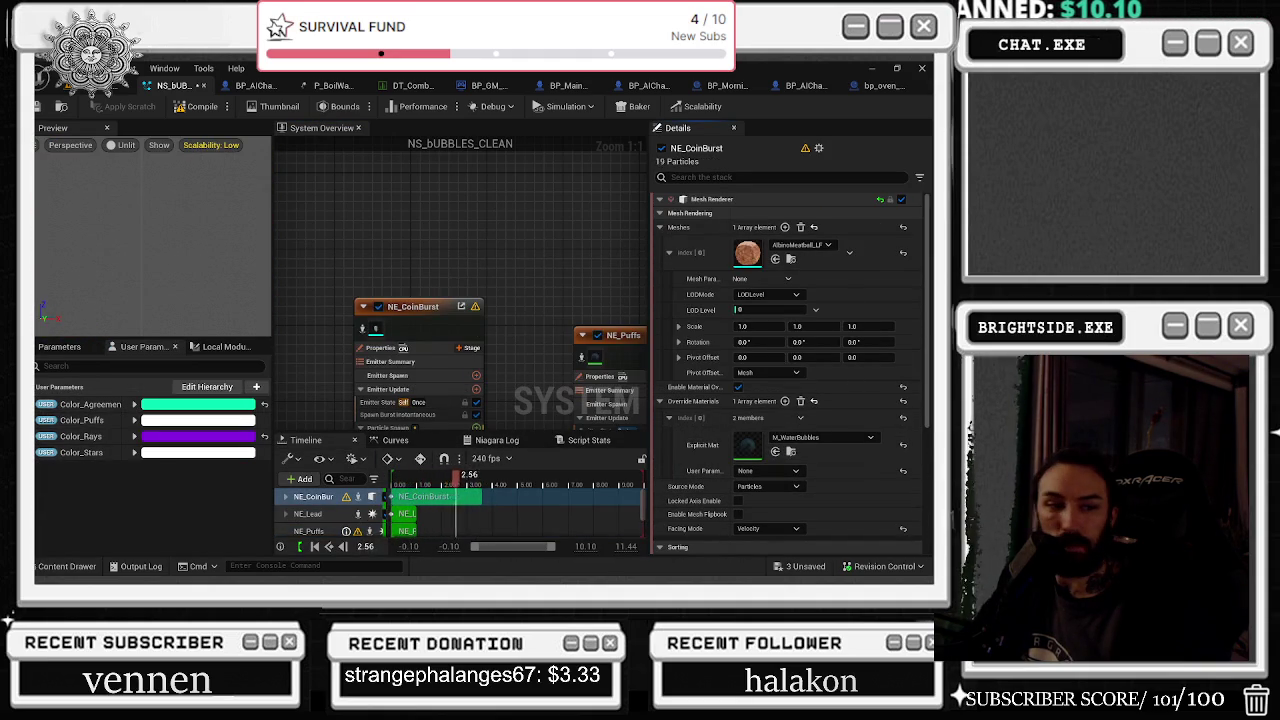
# Select NE_CoinBurst and show its Emitter State module in the Details panel
pyautogui.click(428, 305)
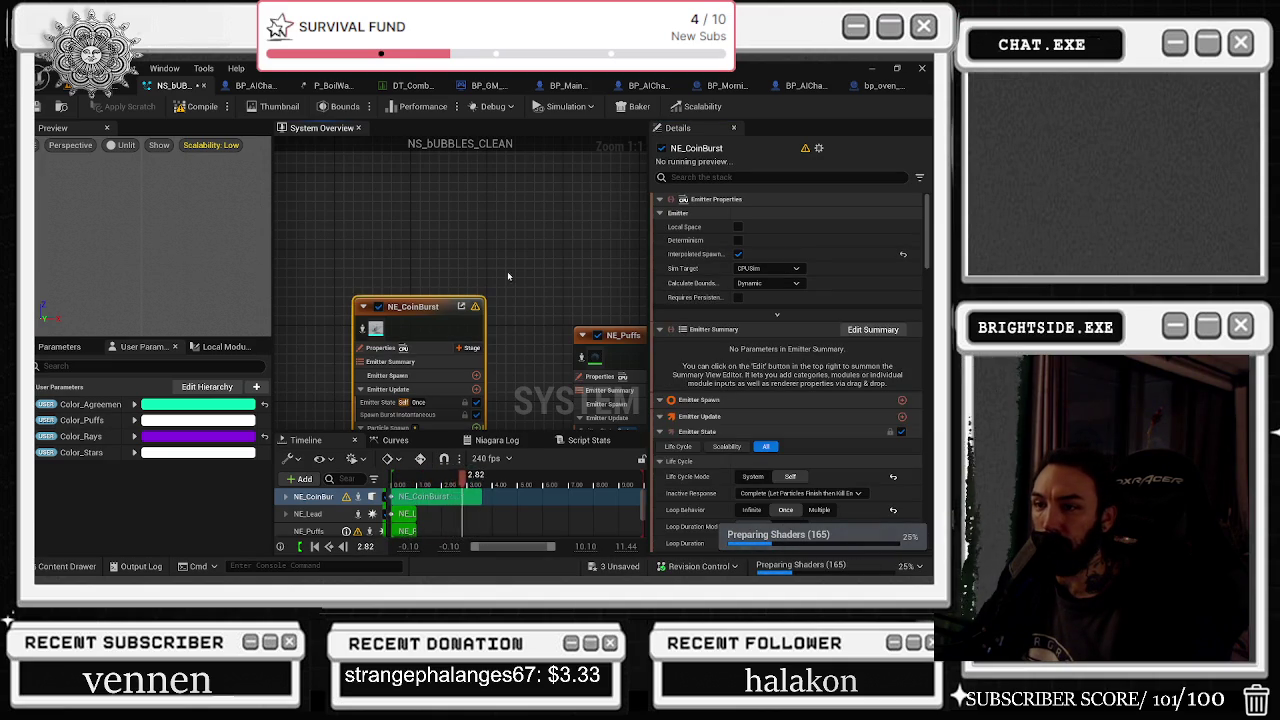
pyautogui.moveTo(507, 276); pyautogui.dragTo(499, 219)
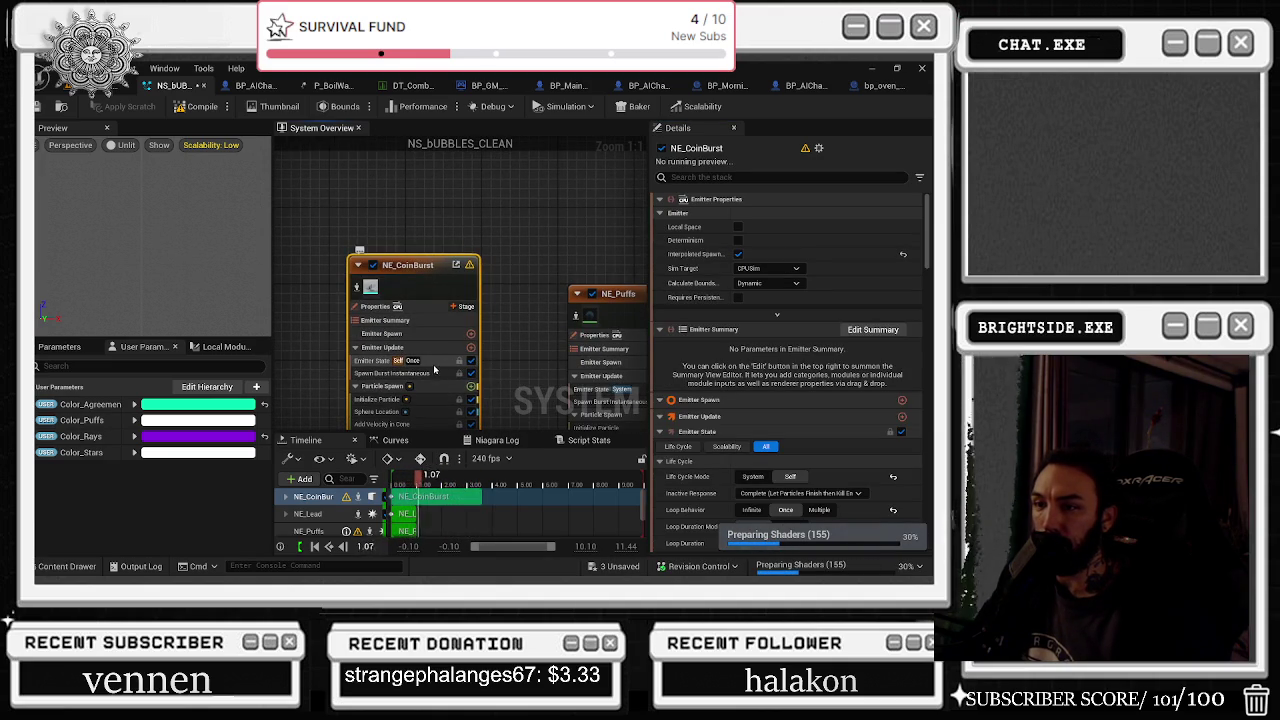
pyautogui.scroll(-1, 434, 370)
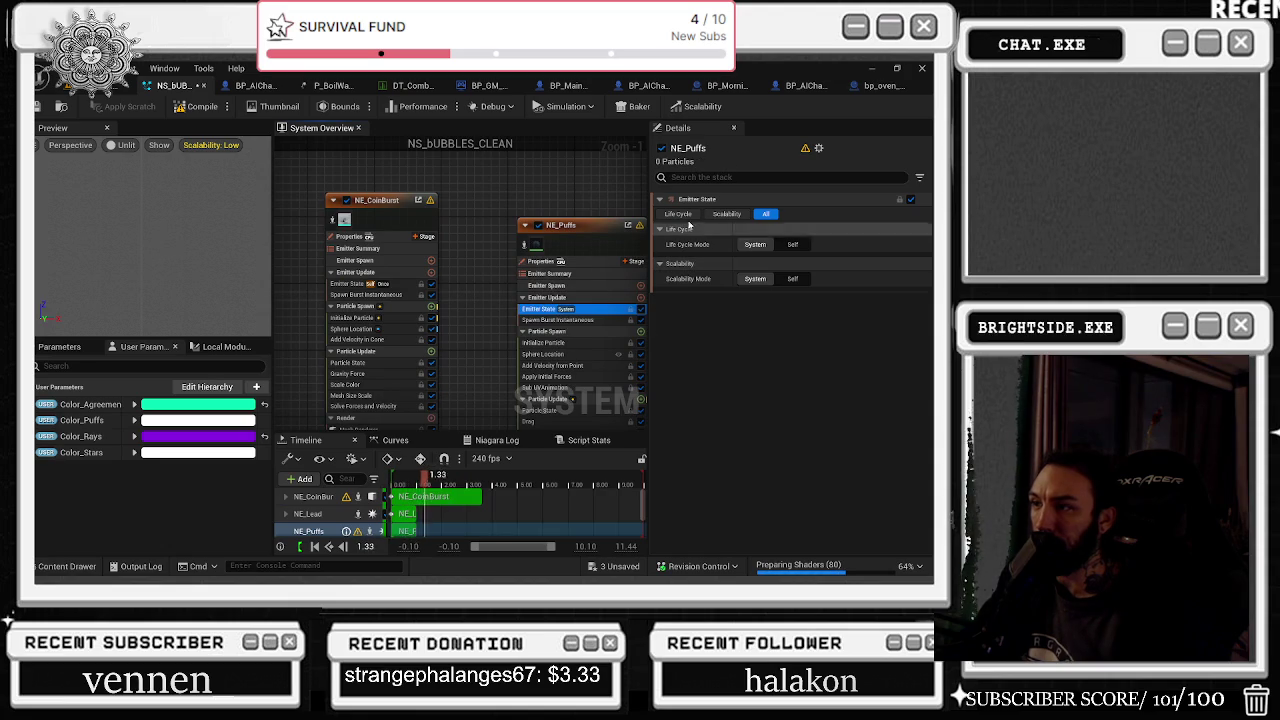
pyautogui.rightClick(694, 201)
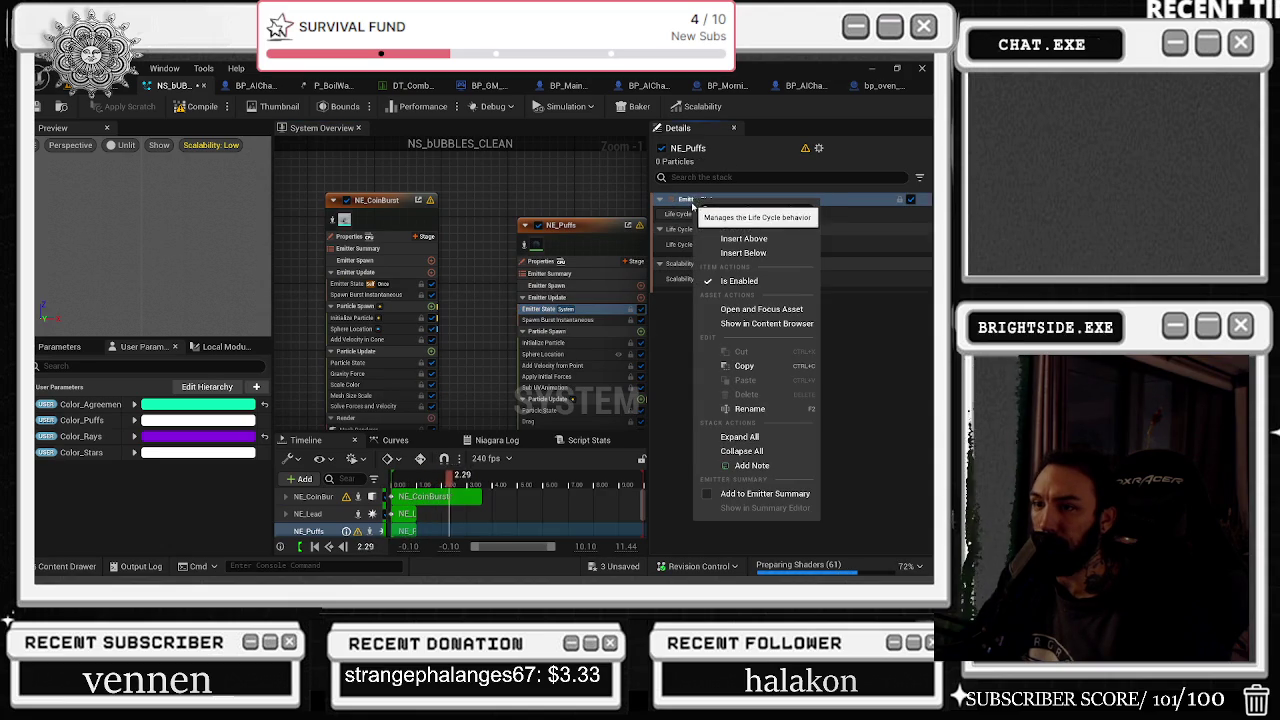
pyautogui.click(675, 362)
pyautogui.click(405, 285)
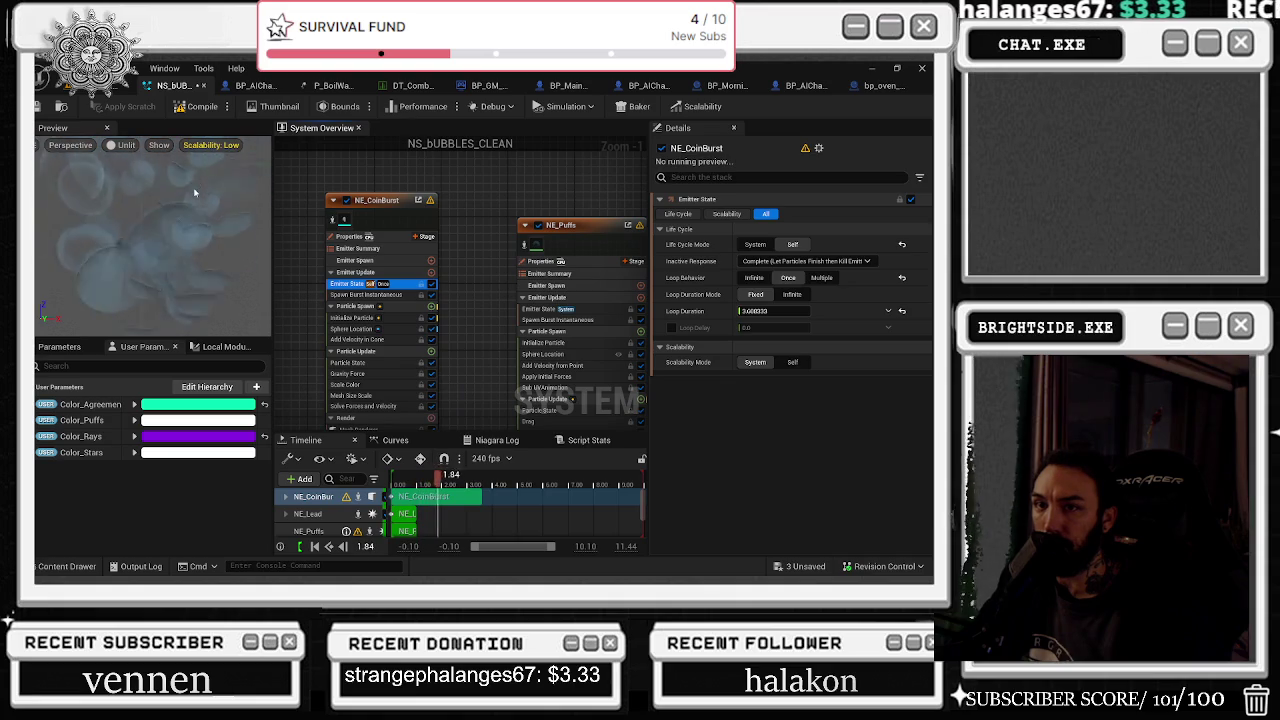
pyautogui.click(402, 317)
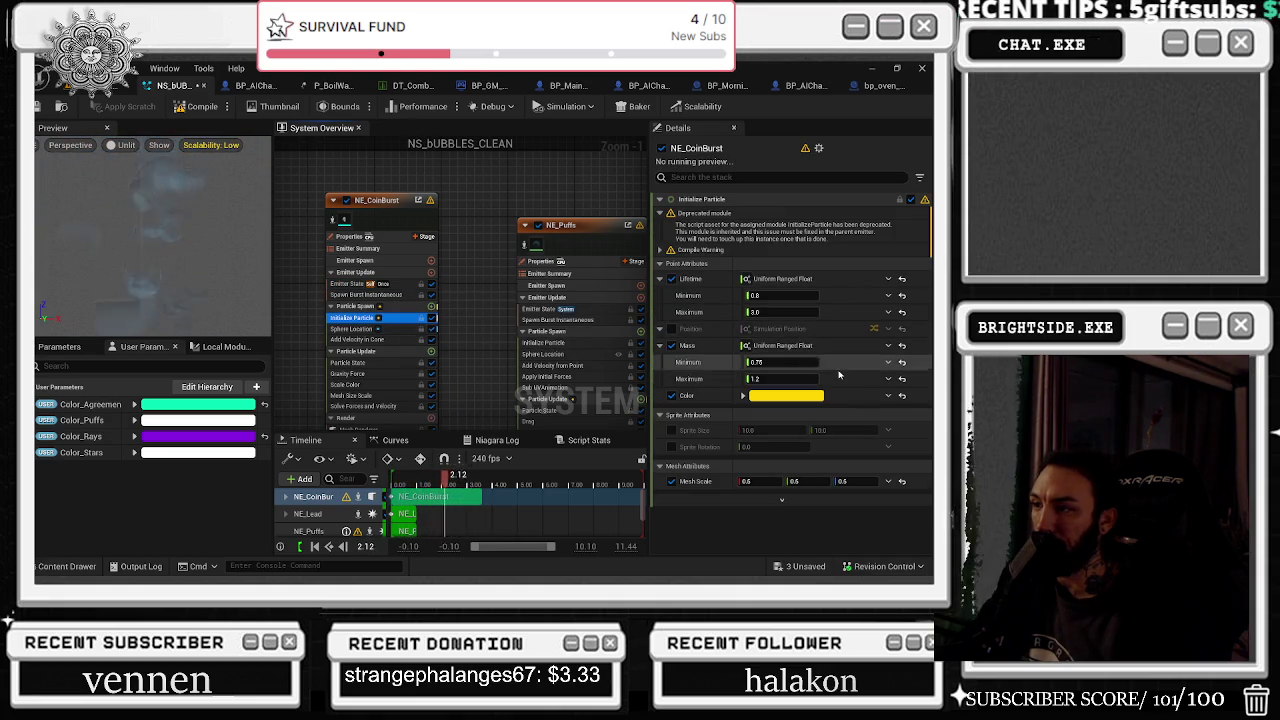
# Set NE_CoinBurst's Initialize Particle Mesh Scale X, Y and Z to 0.25
pyautogui.click(772, 481)
pyautogui.write('0')
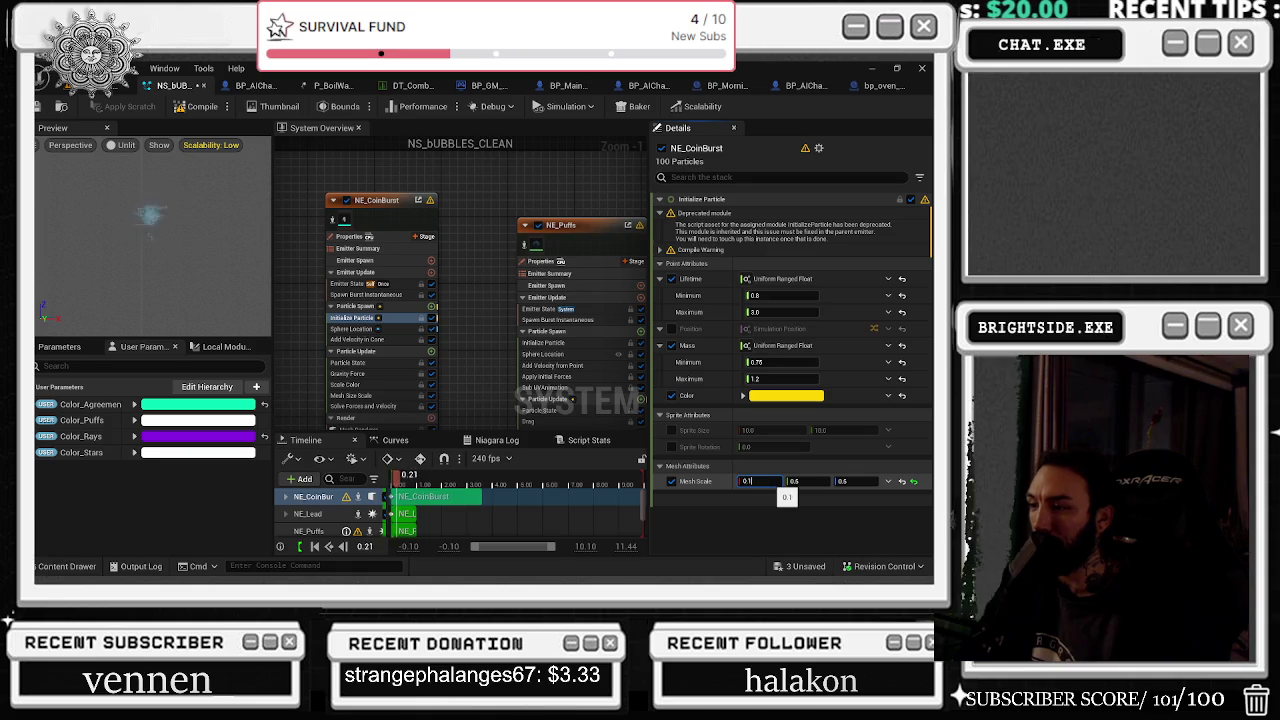
pyautogui.press('BackSpace')
pyautogui.write('0')
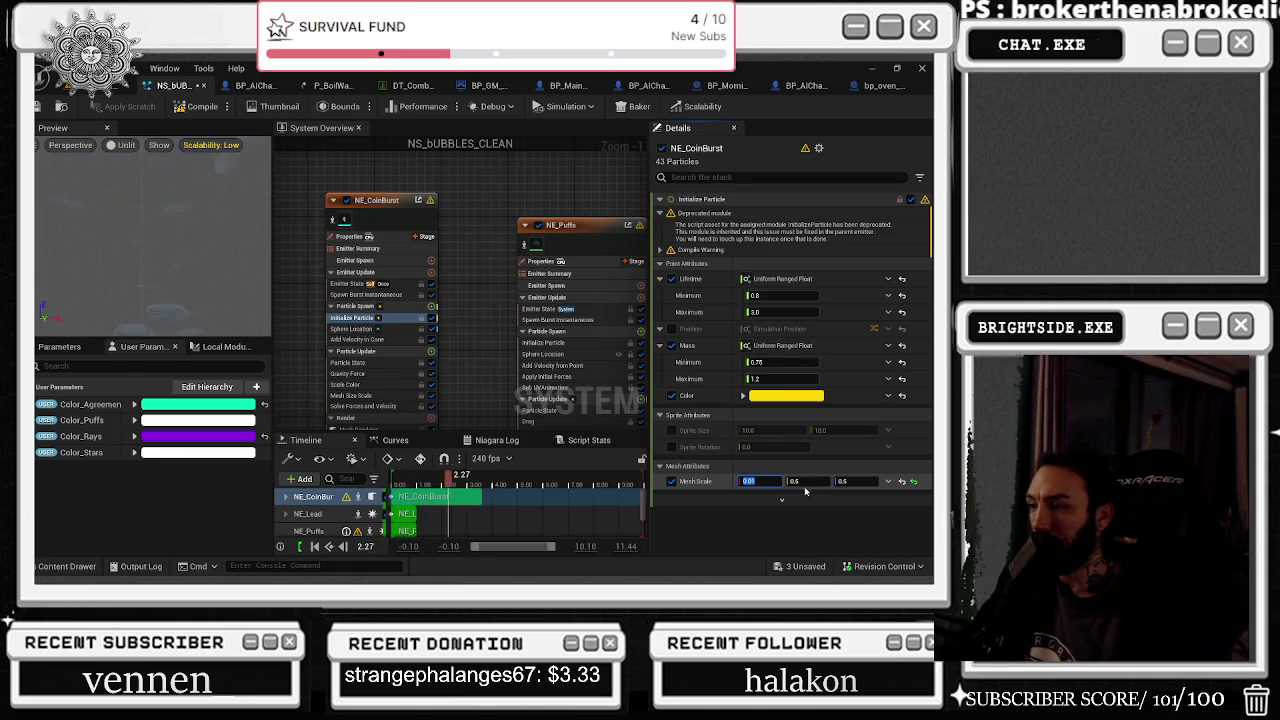
pyautogui.write('0.5')
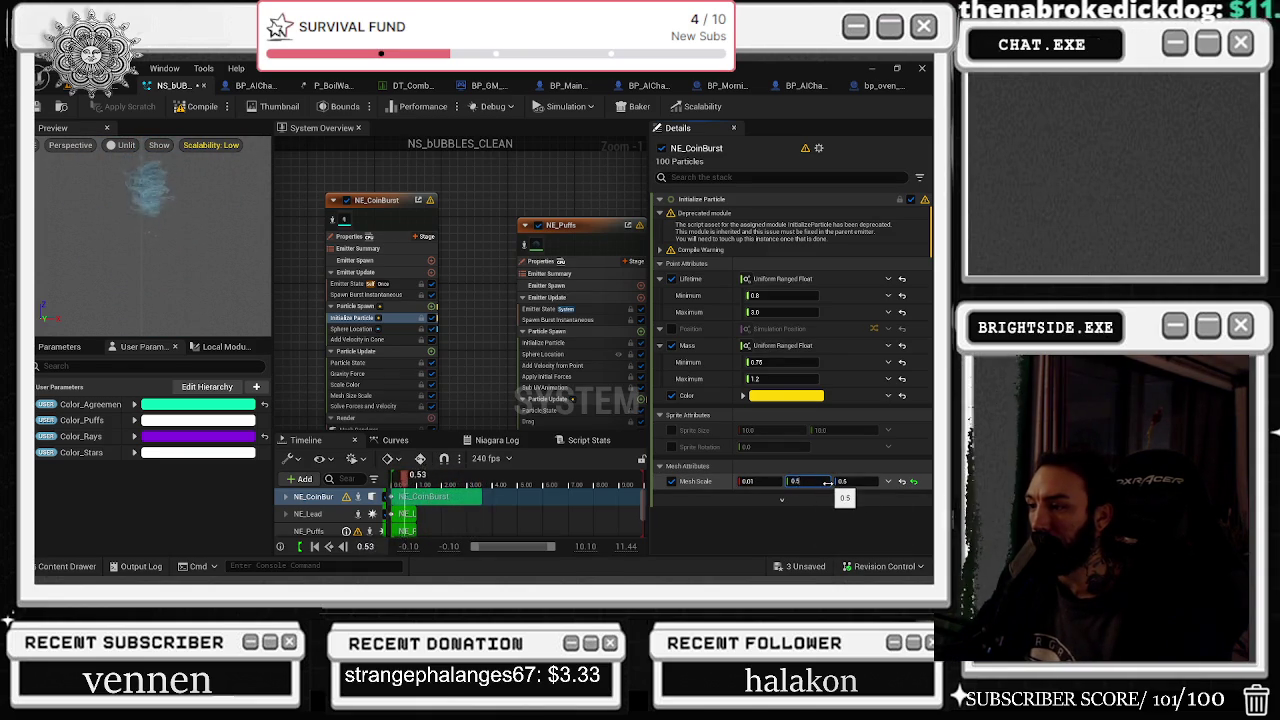
pyautogui.click(826, 483)
pyautogui.write('0.01')
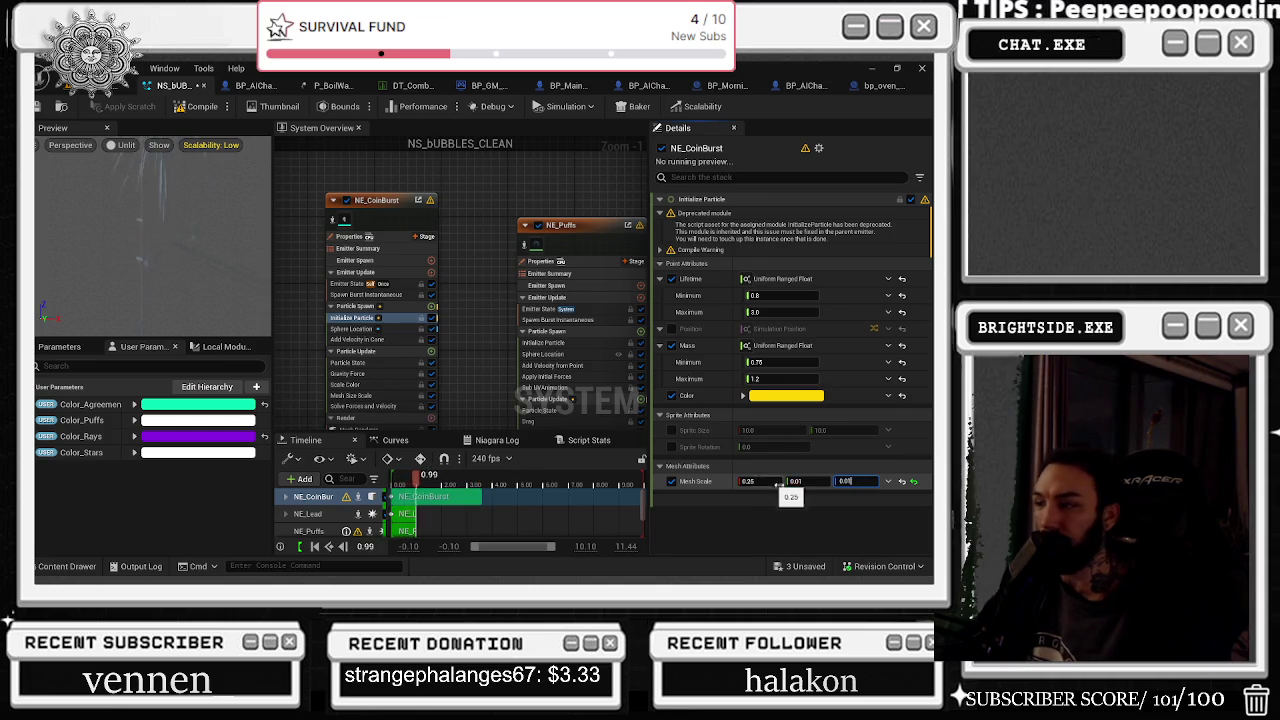
pyautogui.write('0.25')
pyautogui.press('Tab')
pyautogui.press('Return')
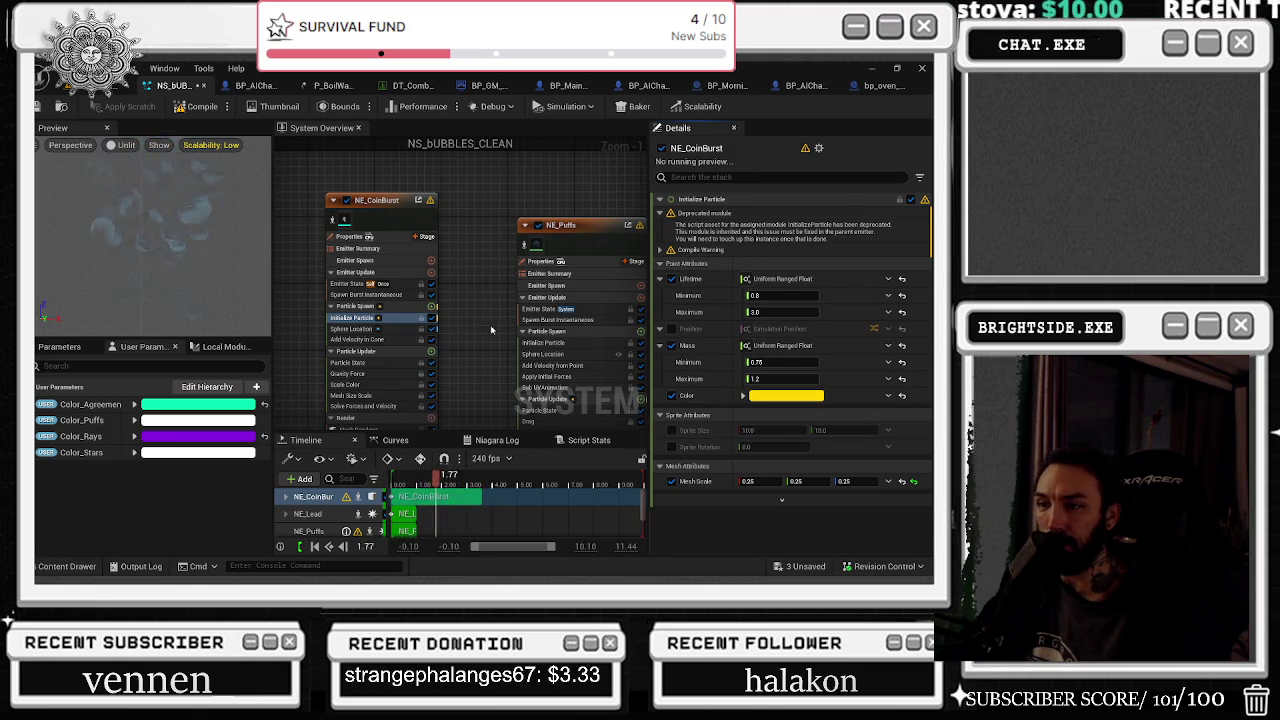
pyautogui.click(352, 328)
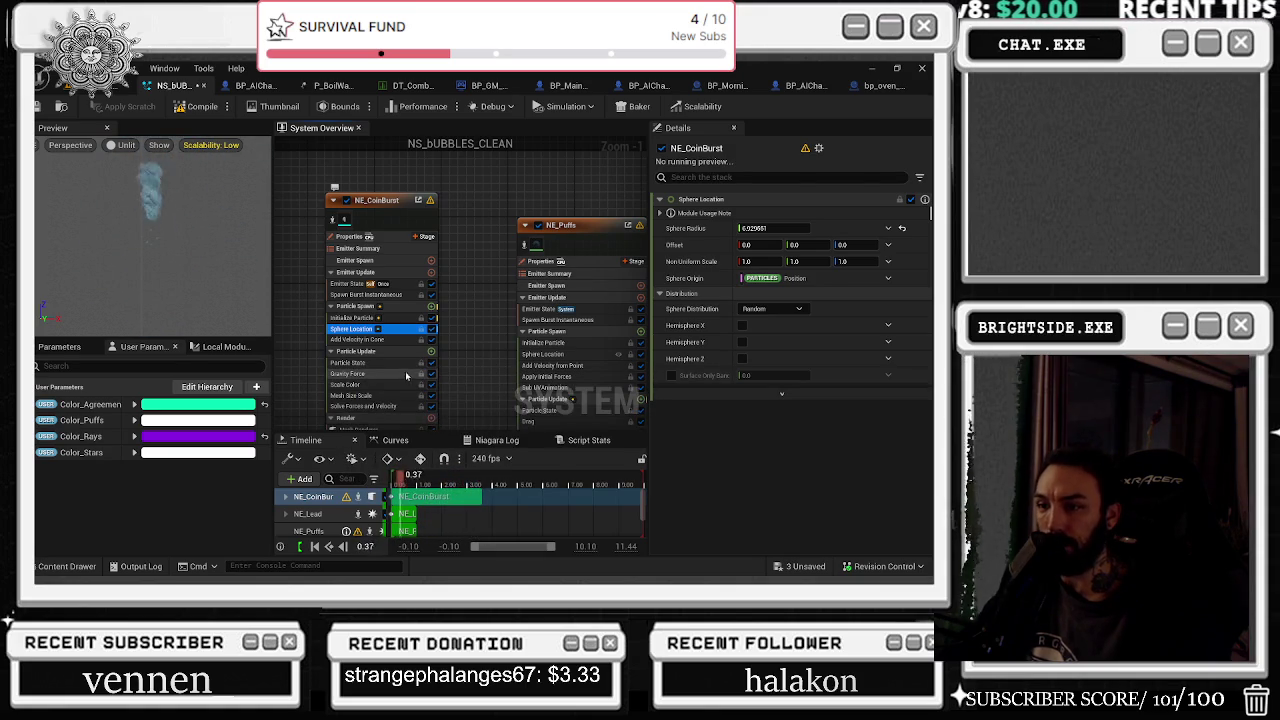
# Try new Gravity Force Z values on NE_CoinBurst, starting from zero
pyautogui.click(405, 373)
pyautogui.click(845, 214)
pyautogui.write('0')
pyautogui.press('Return')
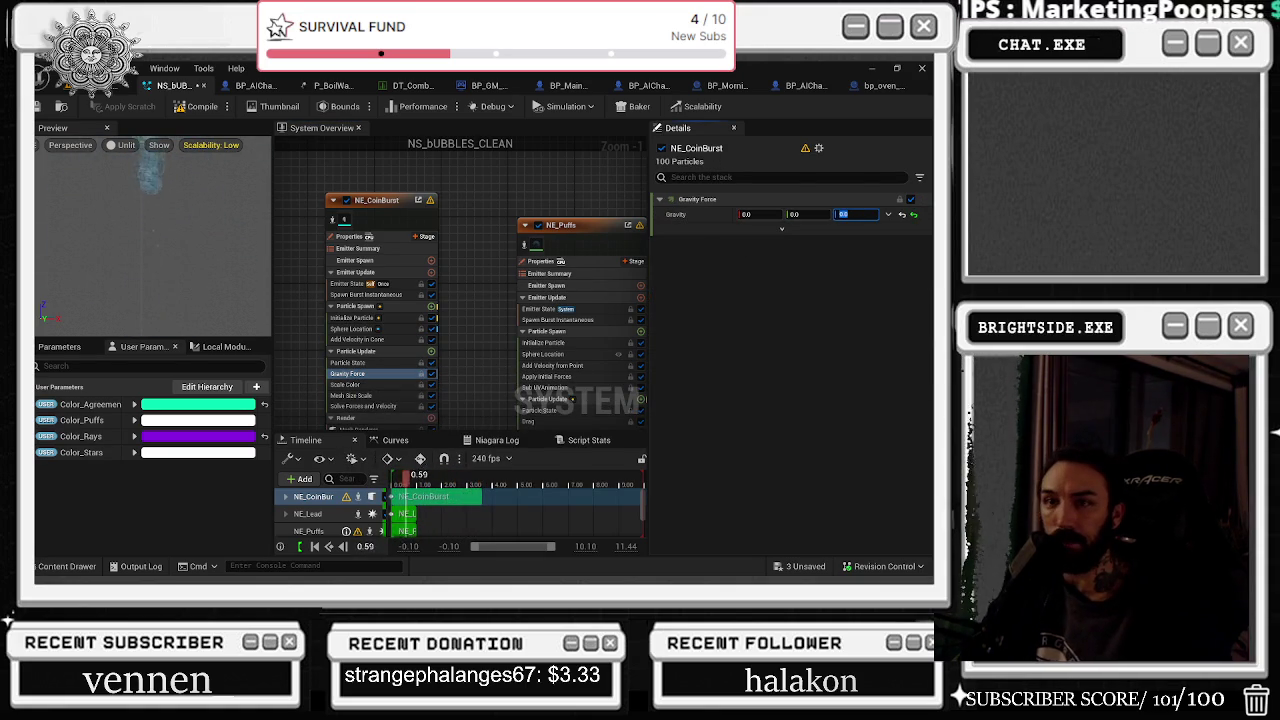
pyautogui.moveTo(760, 199); pyautogui.dragTo(773, 199)
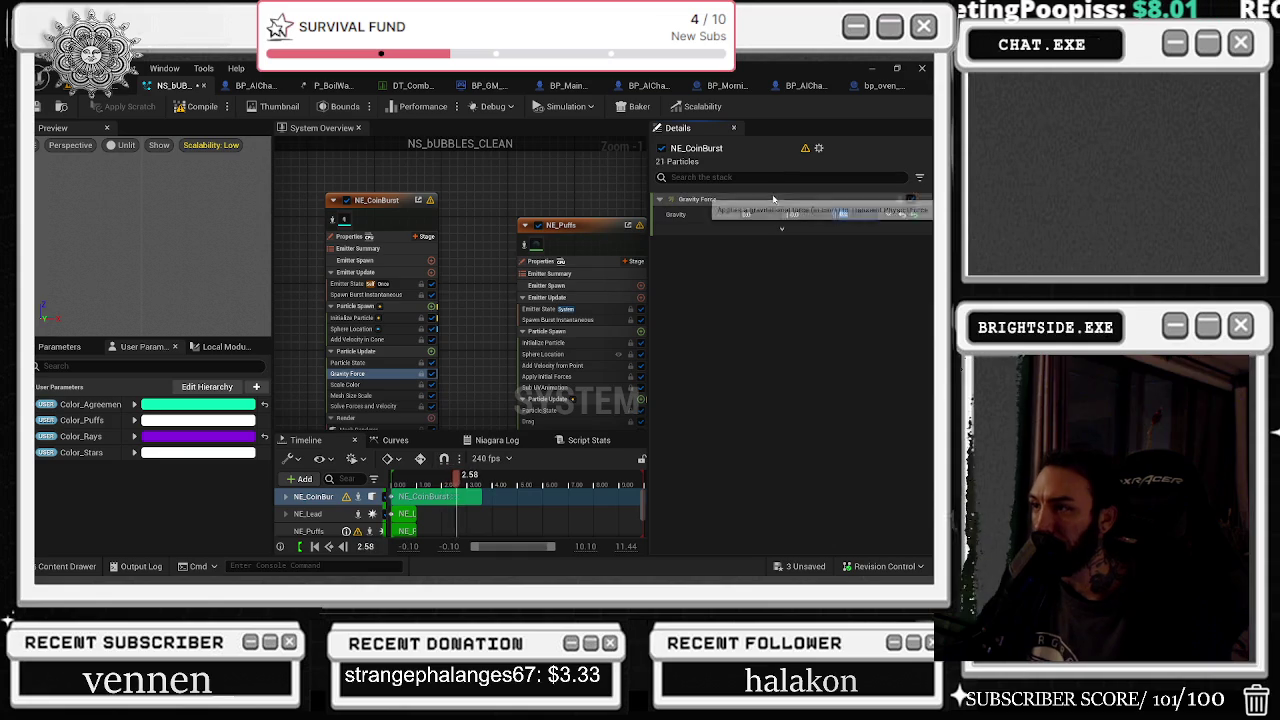
pyautogui.click(372, 385)
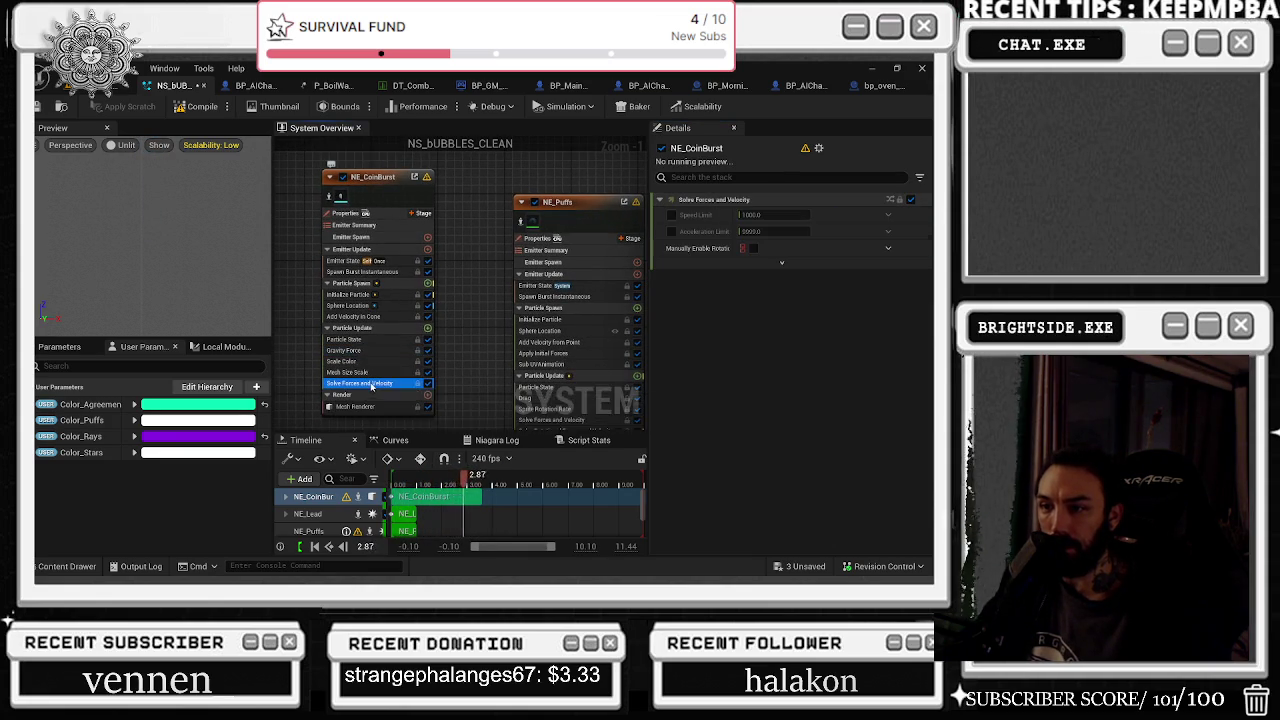
pyautogui.click(343, 350)
pyautogui.click(857, 214)
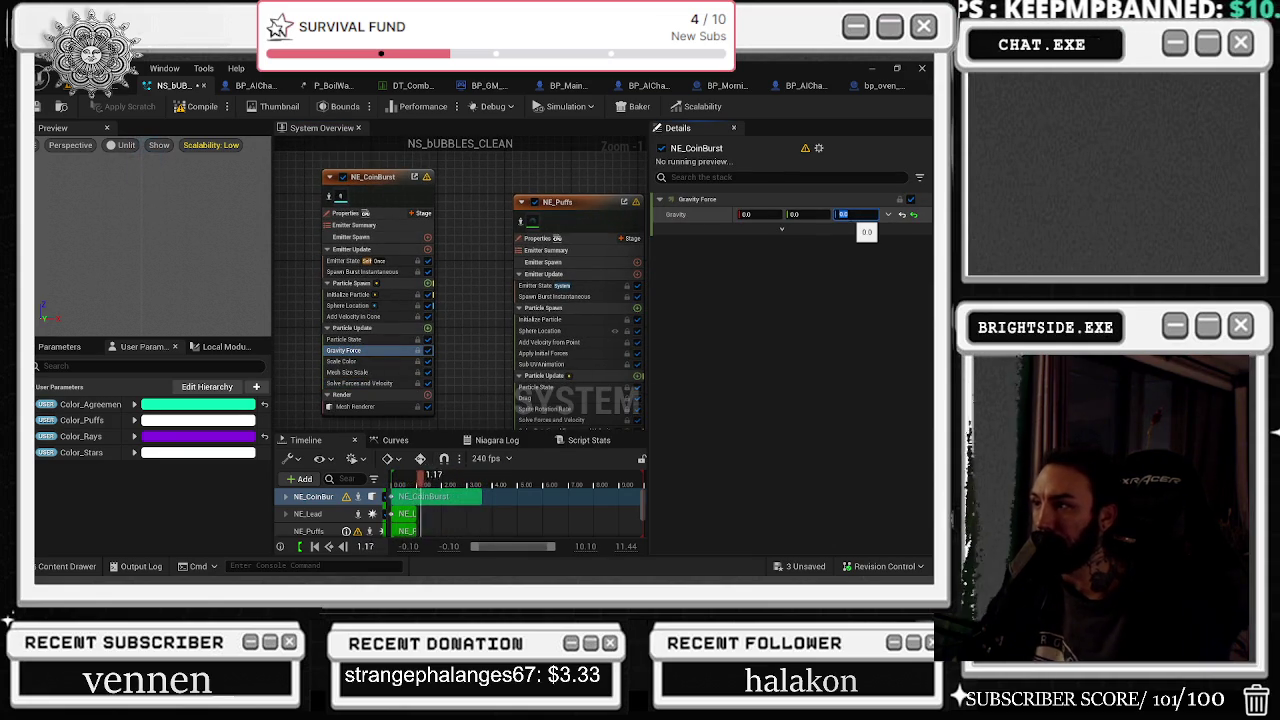
pyautogui.write('10')
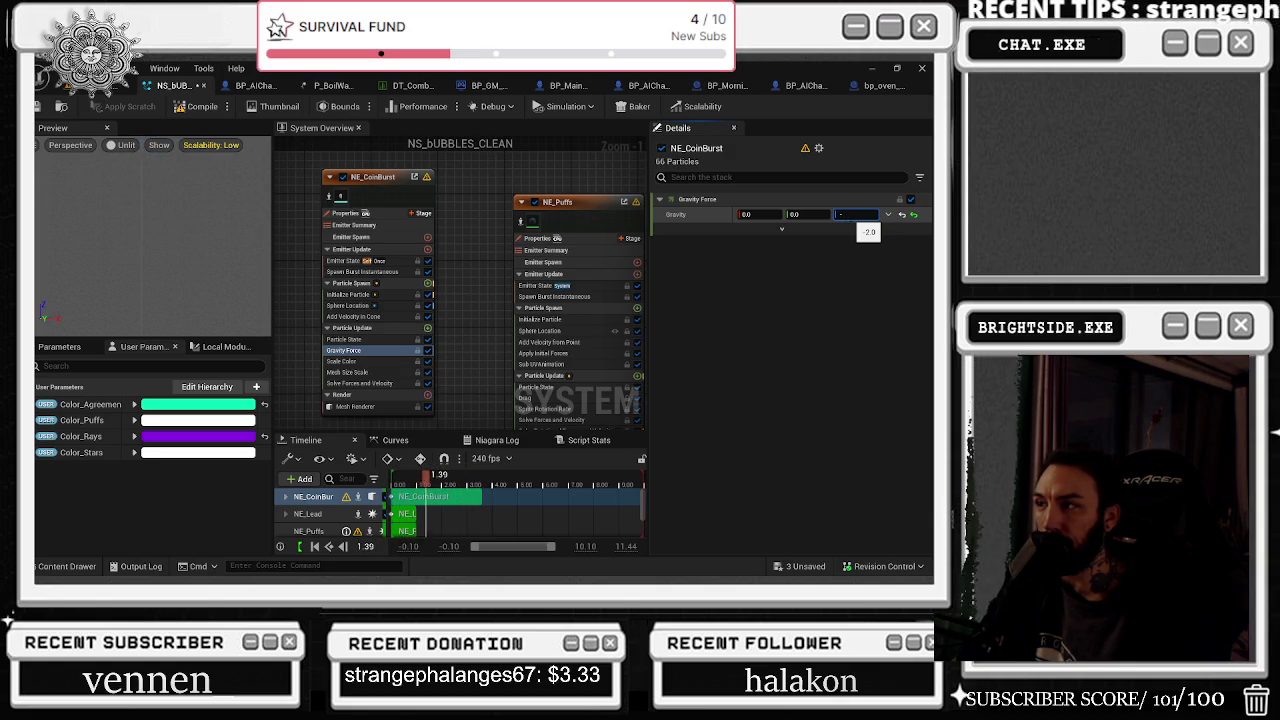
pyautogui.write('00')
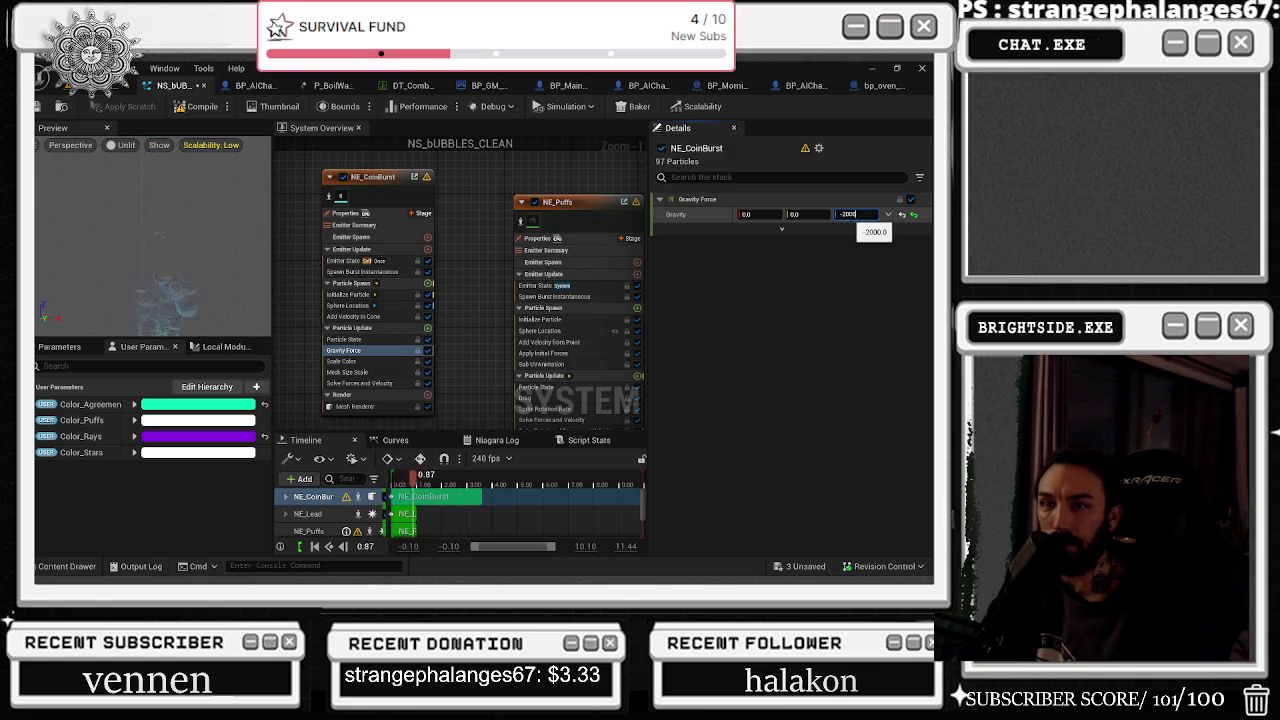
pyautogui.write('0')
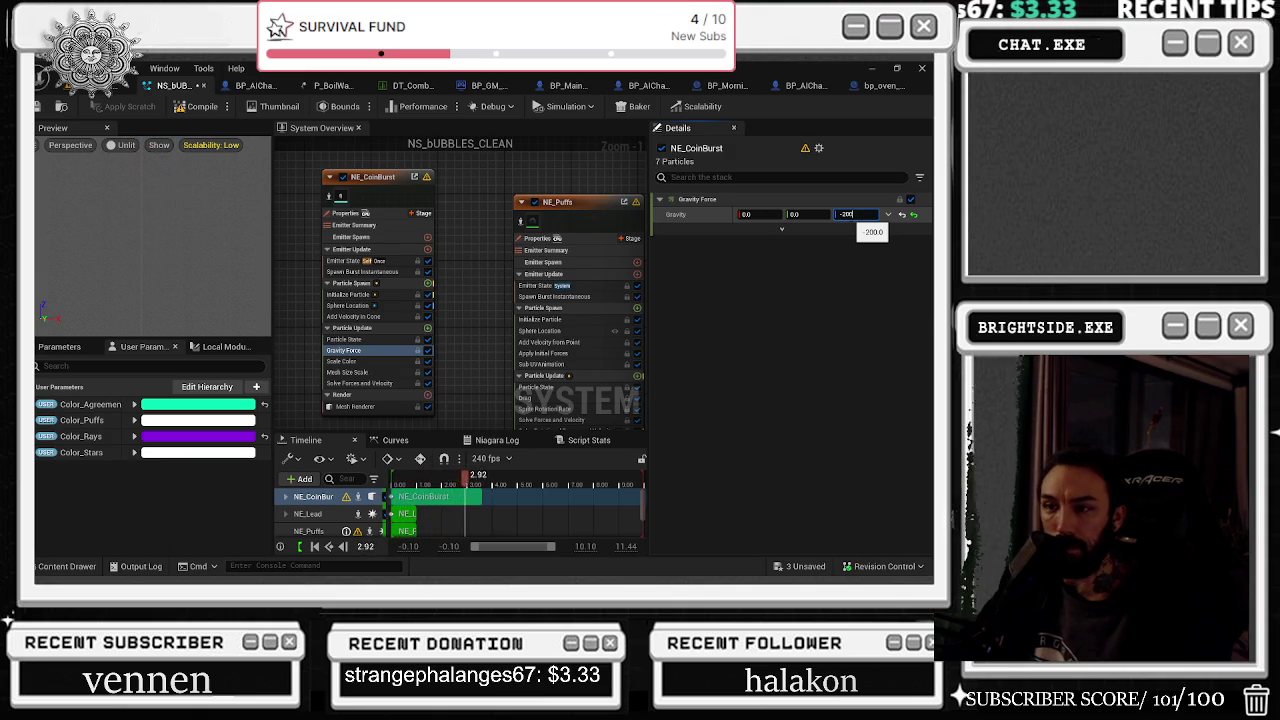
# Set Add Velocity in Cone to Min 10 / Max 20 and Gravity Force Z to 30
pyautogui.click(353, 316)
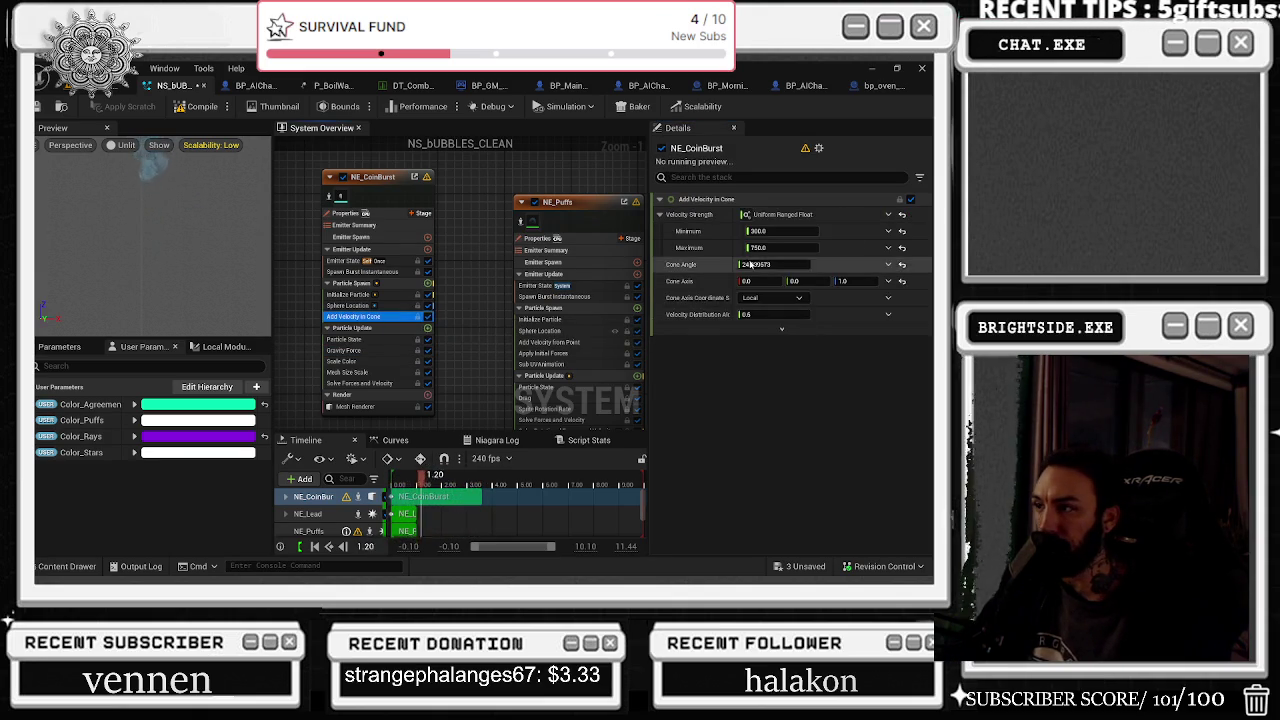
pyautogui.click(805, 231)
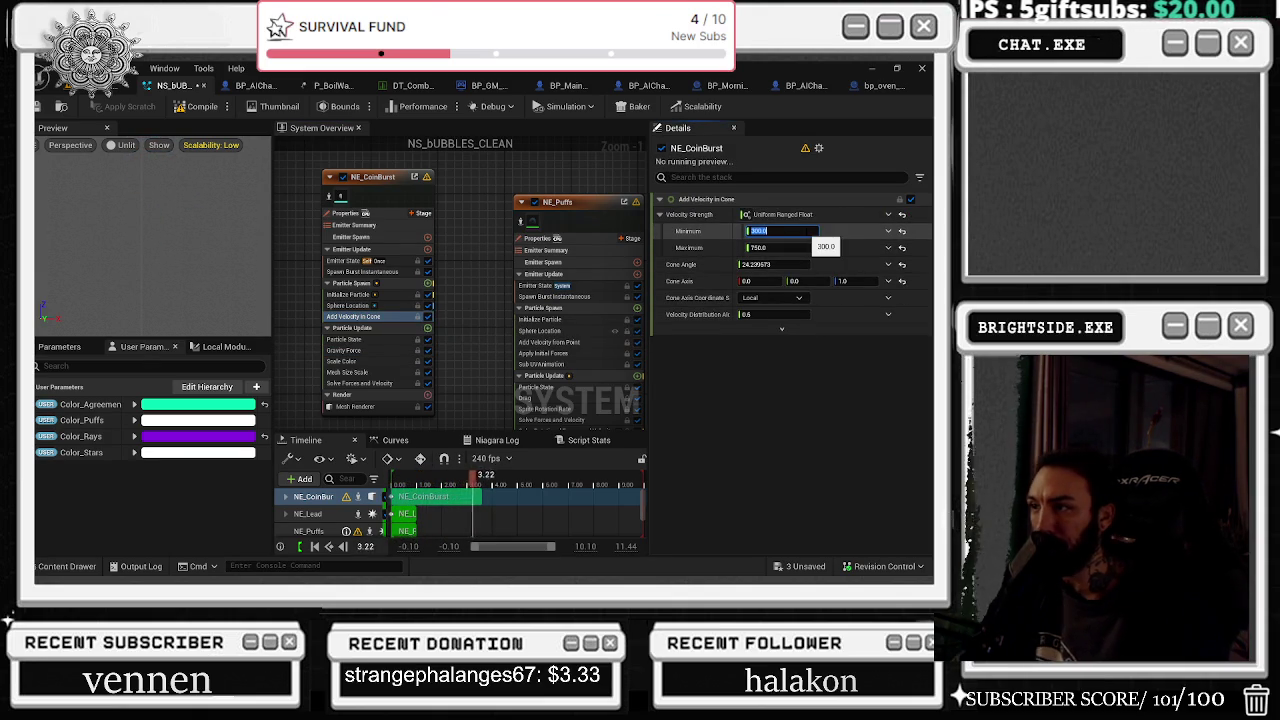
pyautogui.write('10')
pyautogui.press('Tab')
pyautogui.write('20')
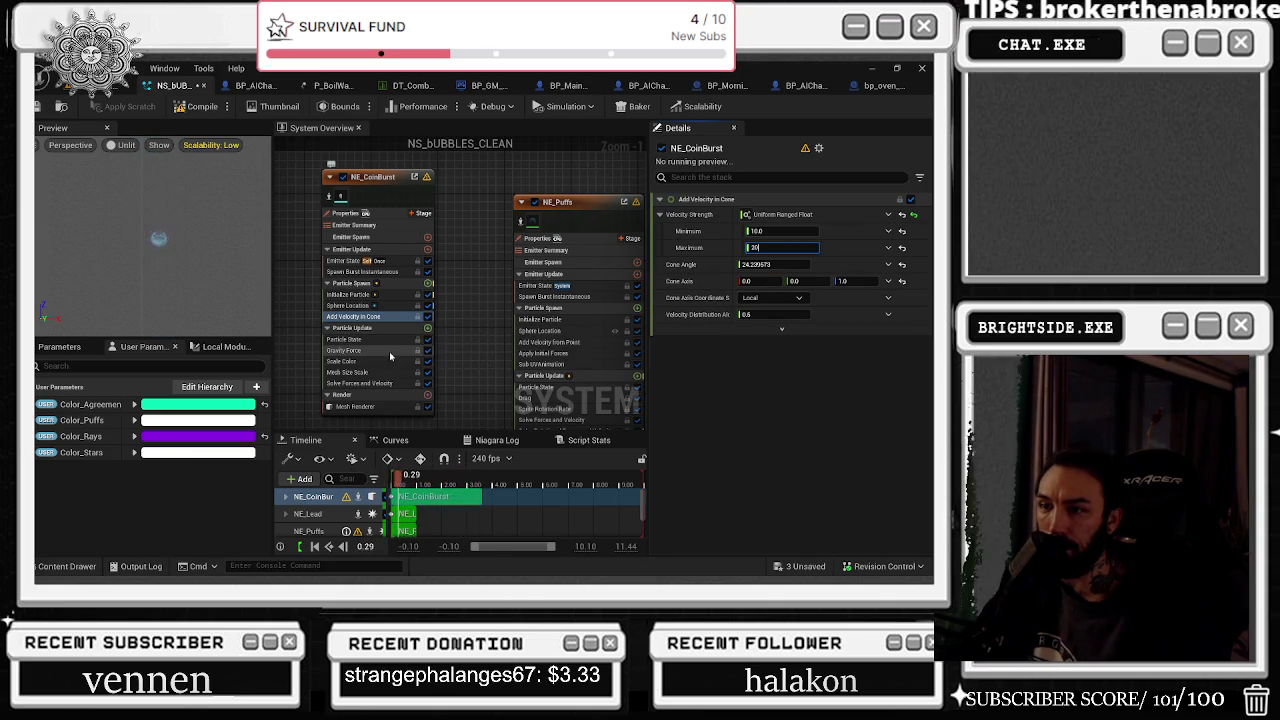
pyautogui.click(378, 350)
pyautogui.click(848, 214)
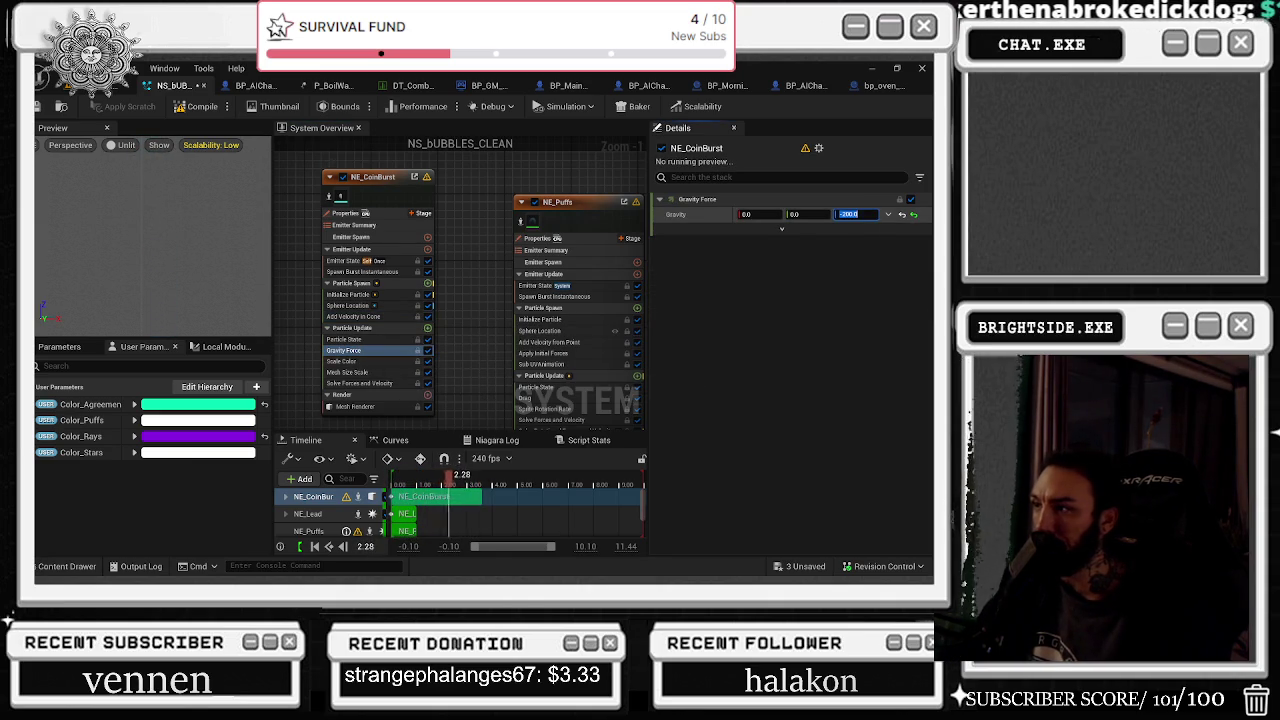
pyautogui.write('0')
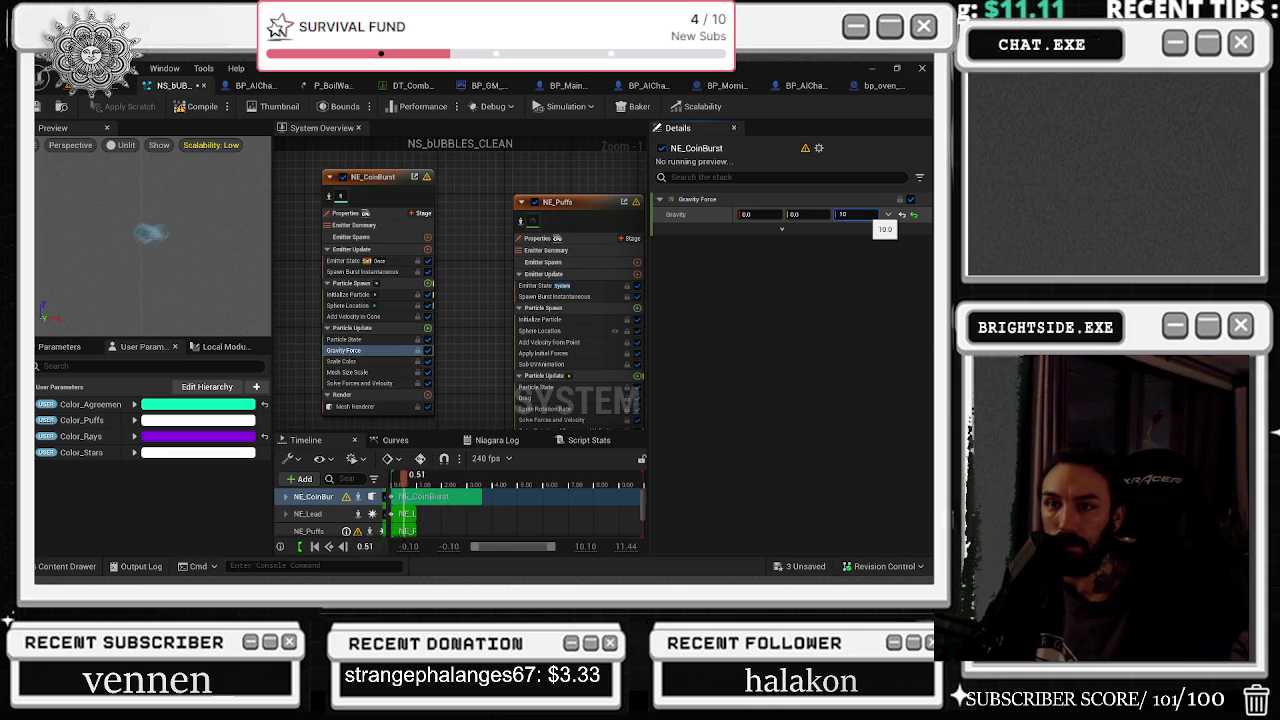
pyautogui.write('20')
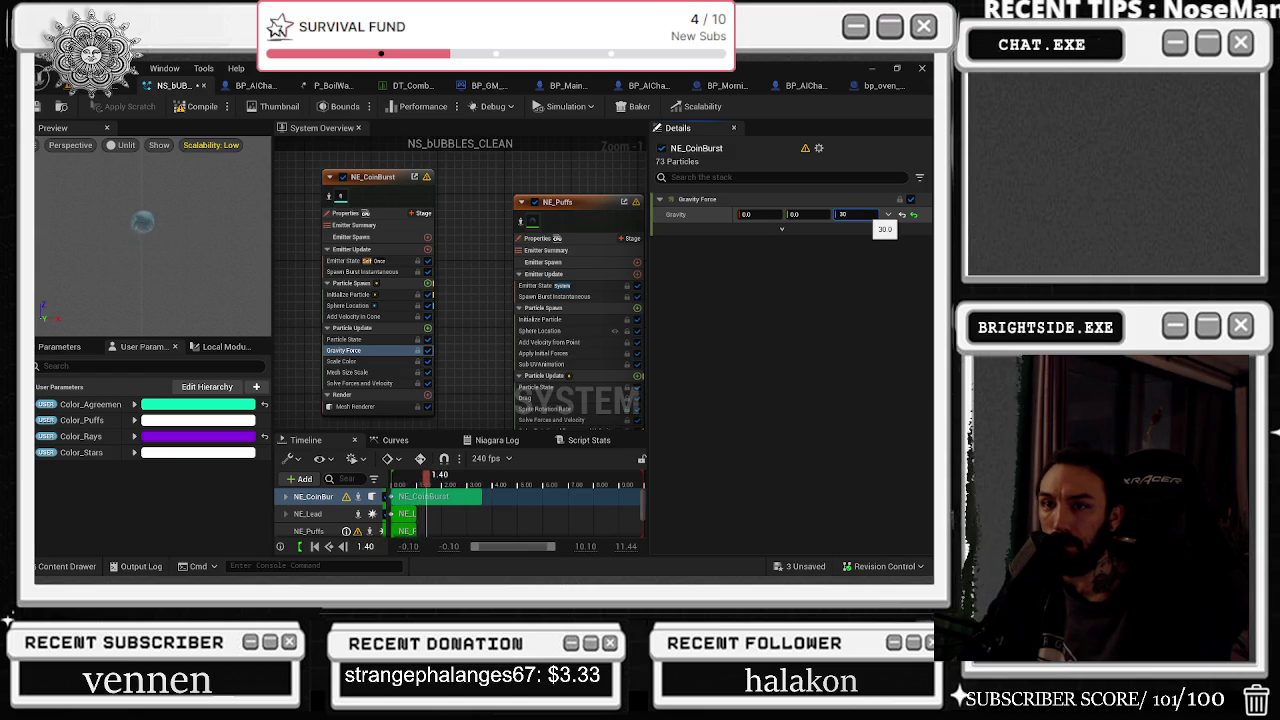
pyautogui.press('Return')
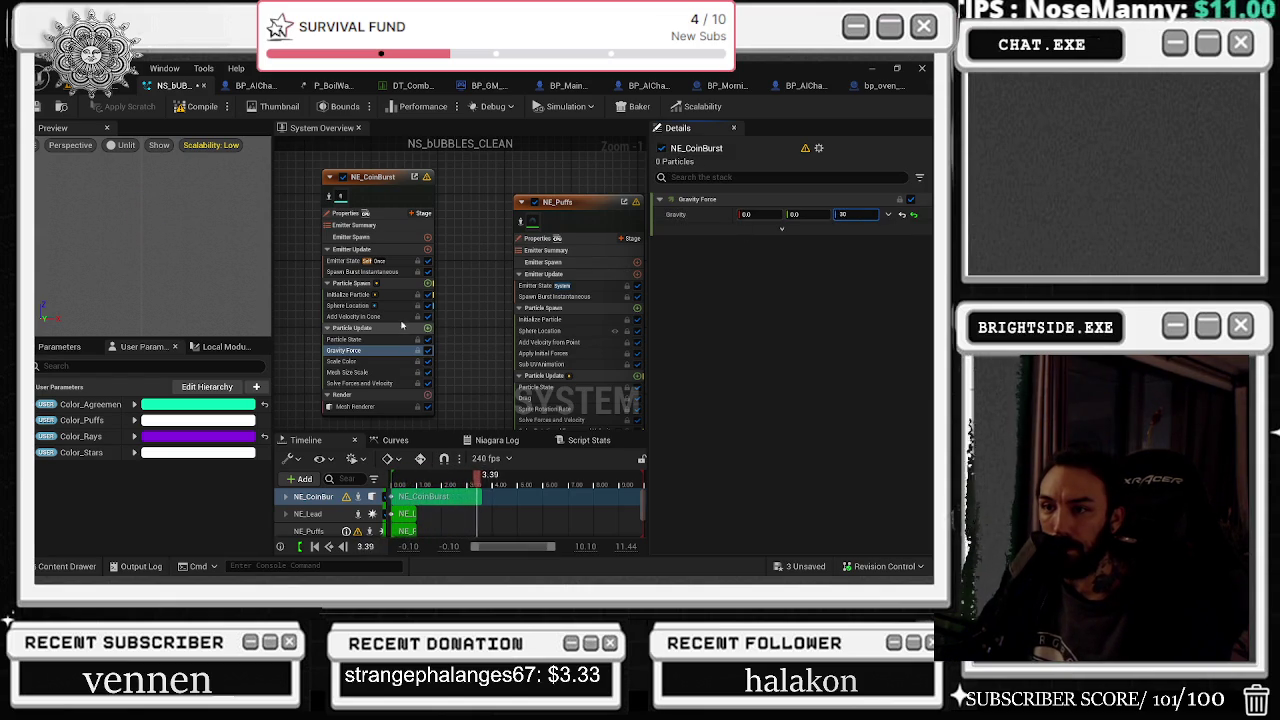
# Set the cone axis X to 200000 and Z to 202000
pyautogui.click(397, 317)
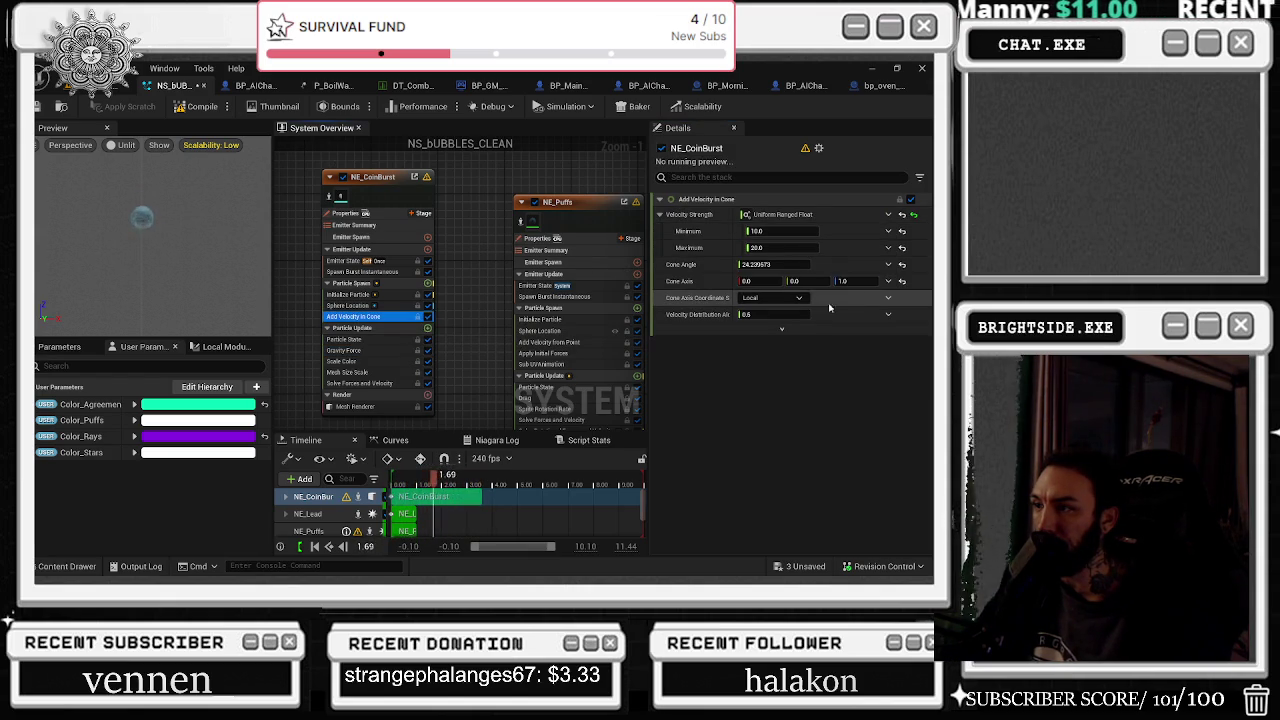
pyautogui.moveTo(818, 283)
pyautogui.mouseDown()
pyautogui.moveTo(840, 283)
pyautogui.moveTo(771, 284)
pyautogui.mouseUp()
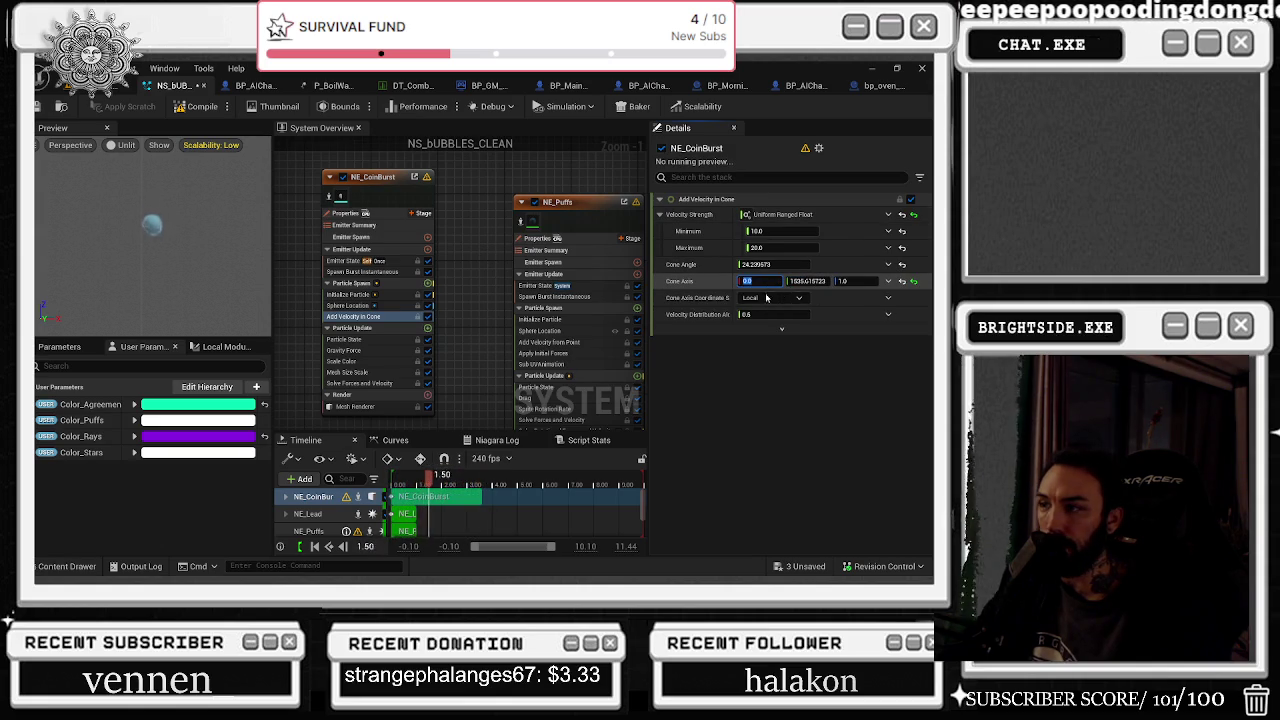
pyautogui.write('200')
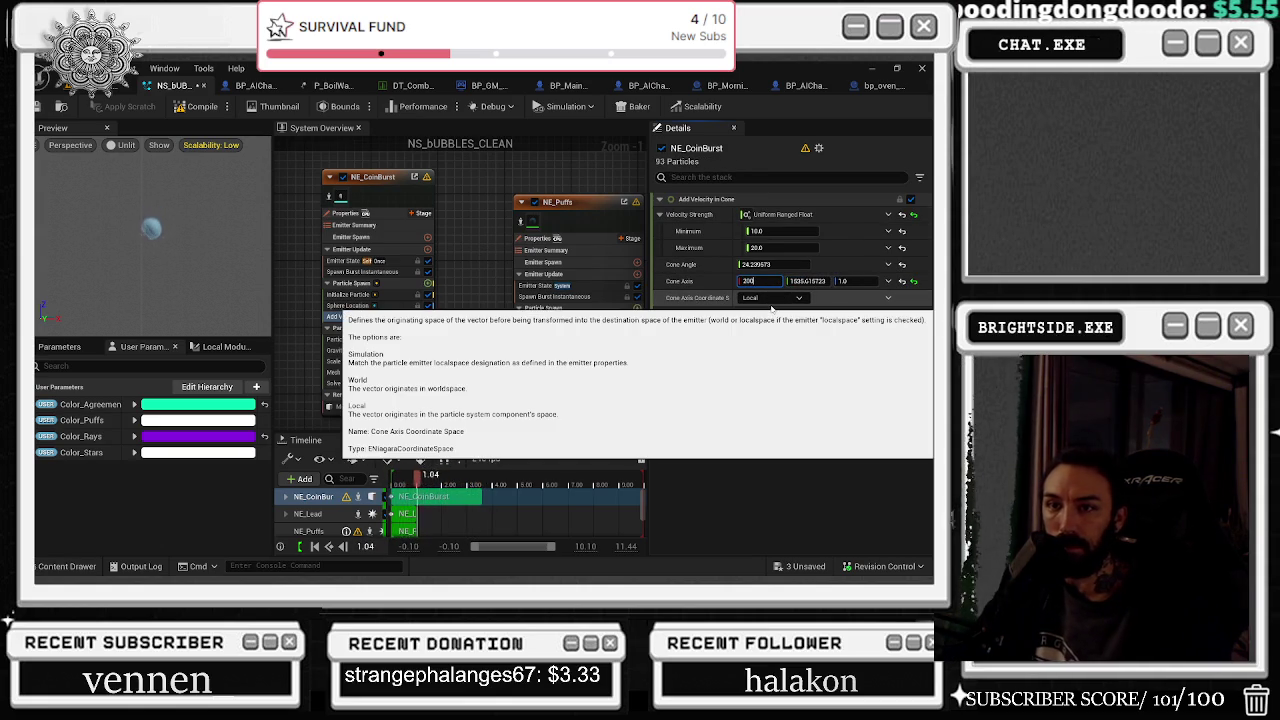
pyautogui.write('000')
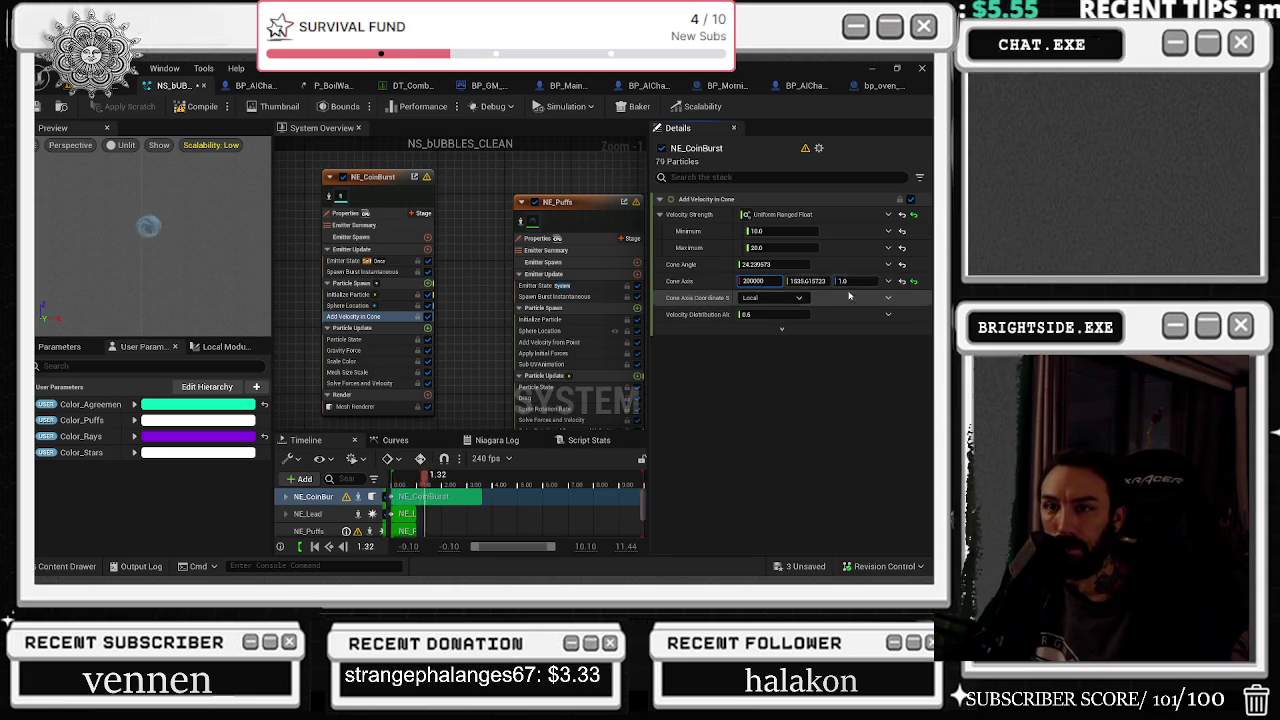
pyautogui.click(848, 281)
pyautogui.write('202000')
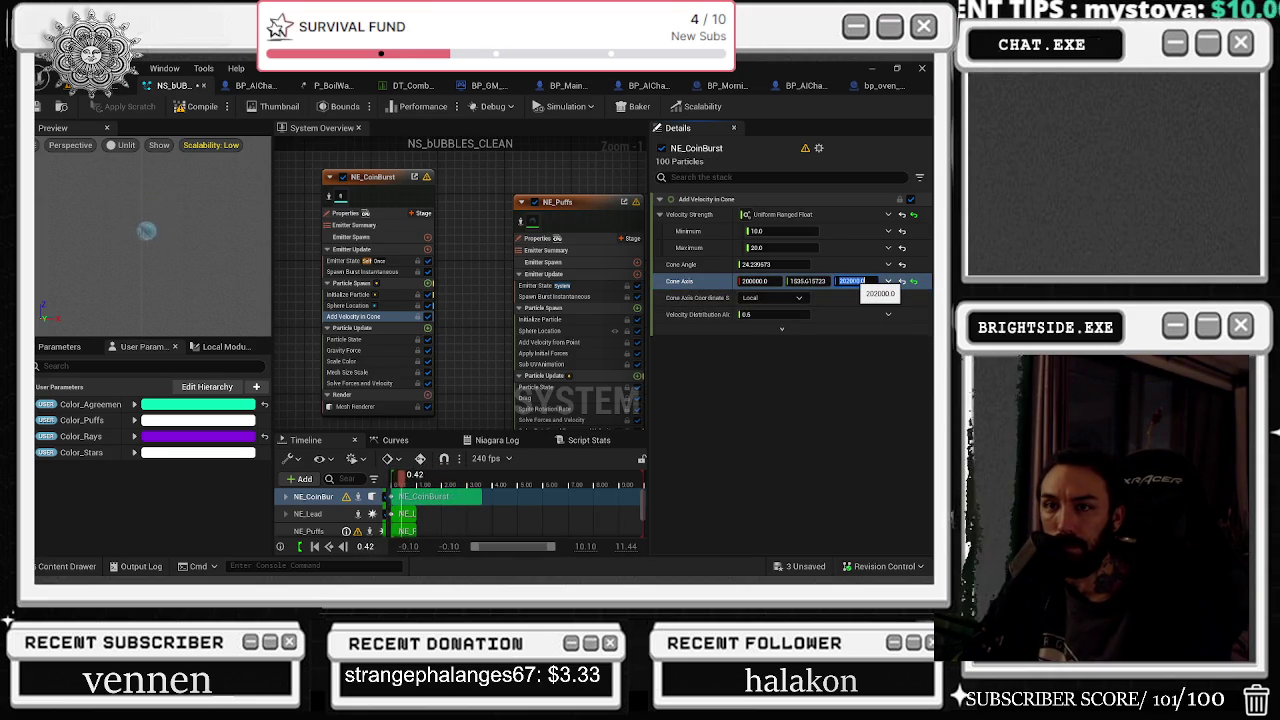
pyautogui.press('Return')
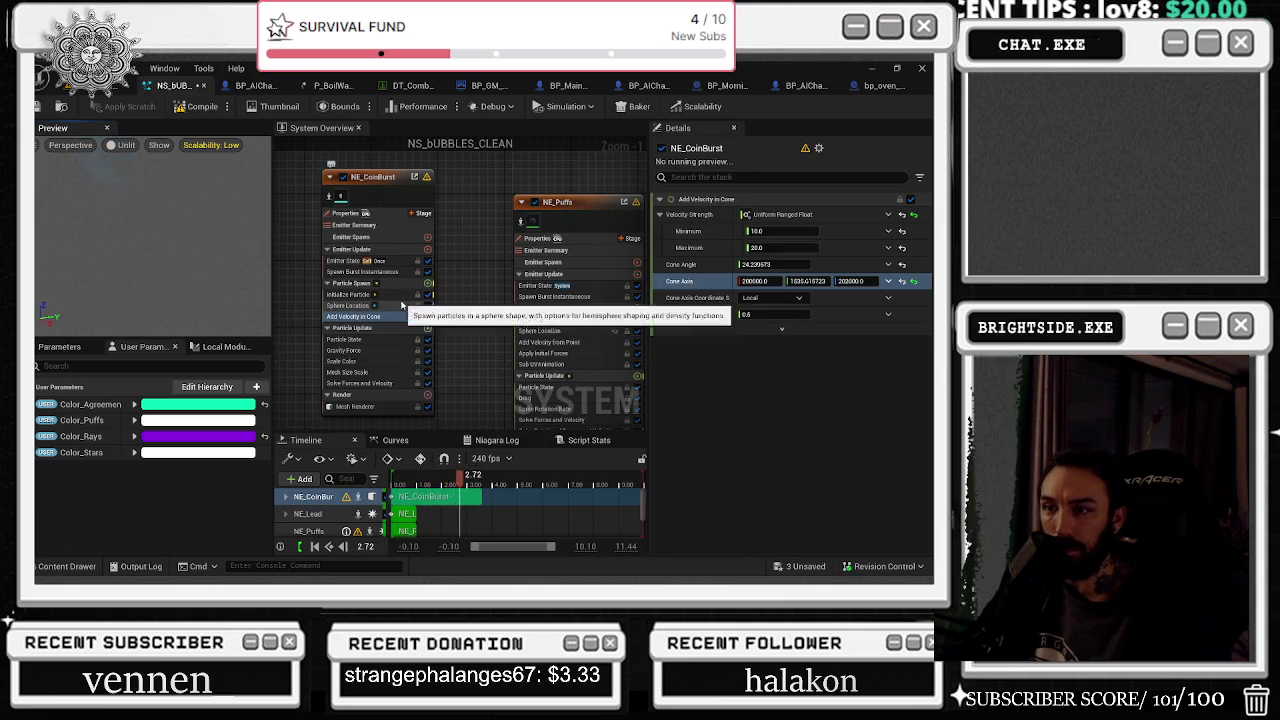
pyautogui.click(397, 296)
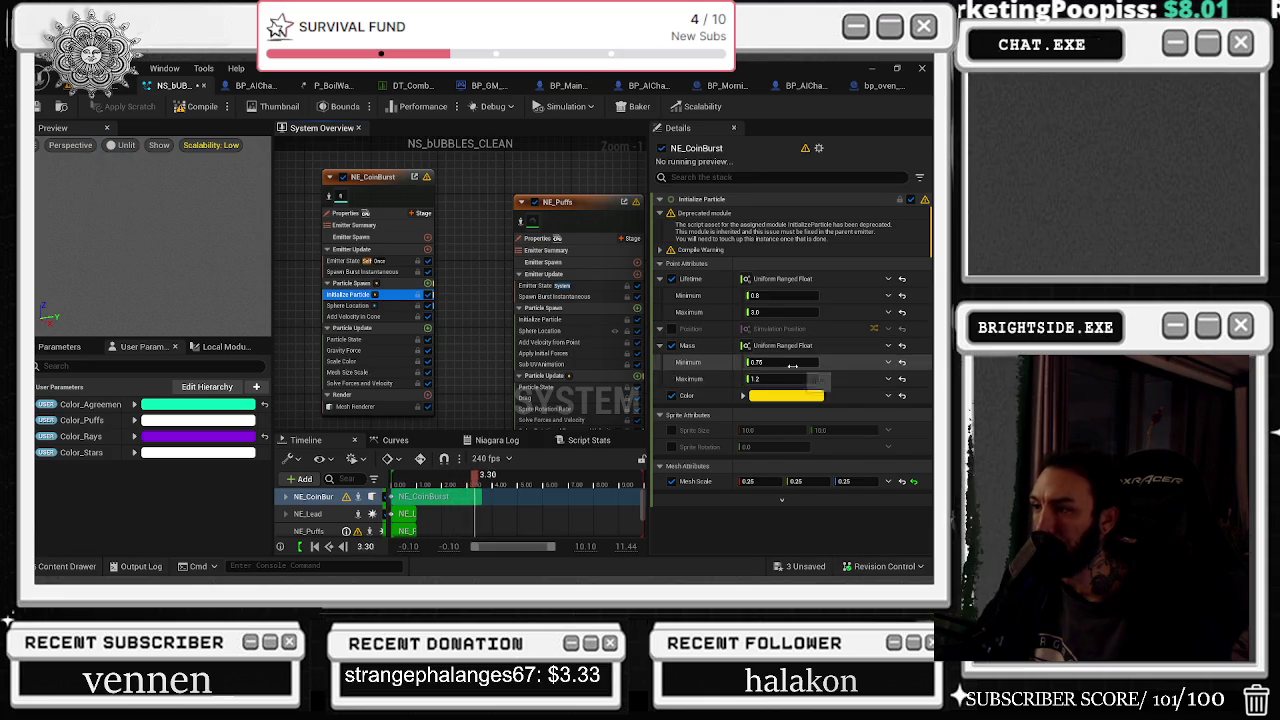
# Set NE_CoinBurst's mass range to about 0.56–3027 and enable Sphere Location Hemisphere X
pyautogui.moveTo(781, 383); pyautogui.dragTo(760, 383)
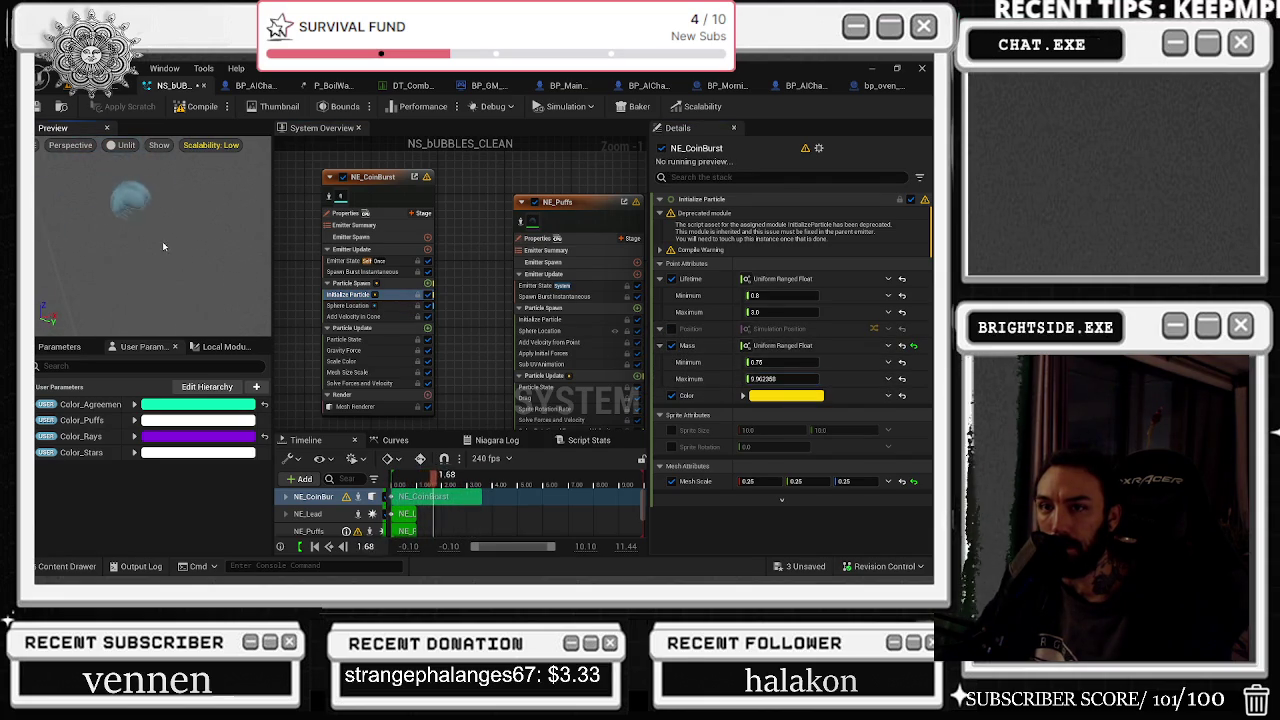
pyautogui.moveTo(781, 379); pyautogui.dragTo(690, 368)
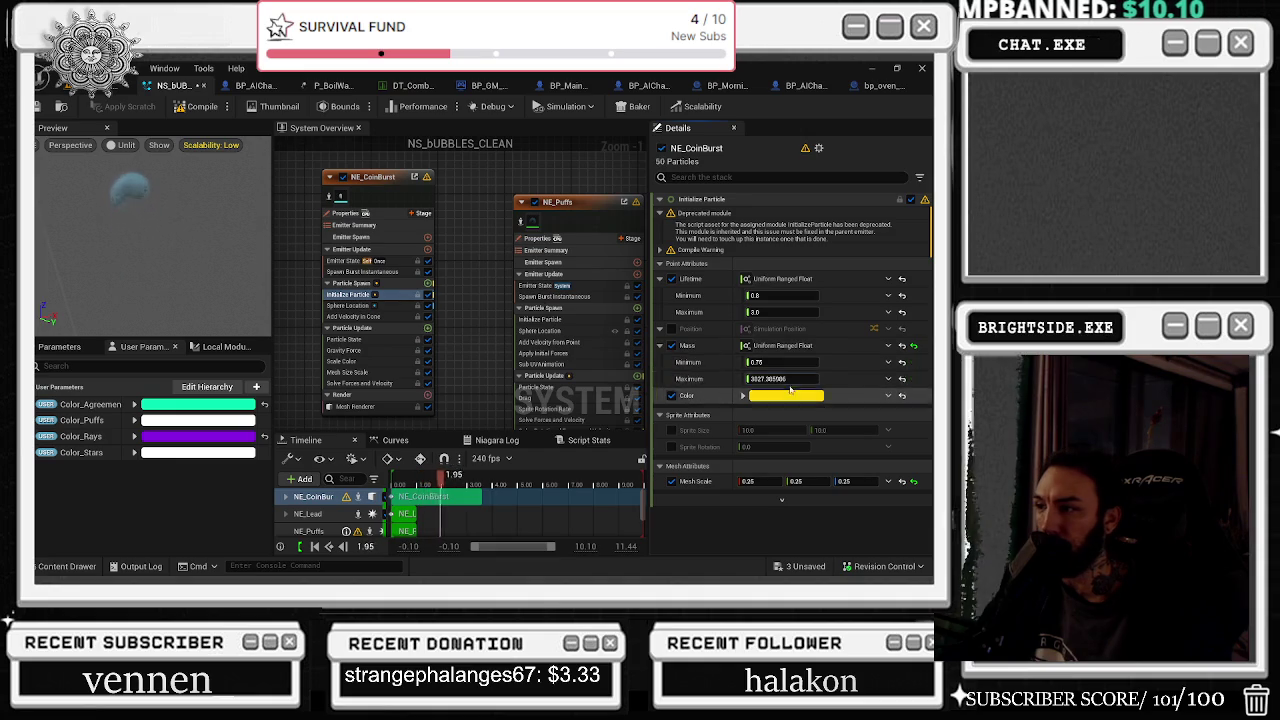
pyautogui.moveTo(770, 362); pyautogui.dragTo(735, 362)
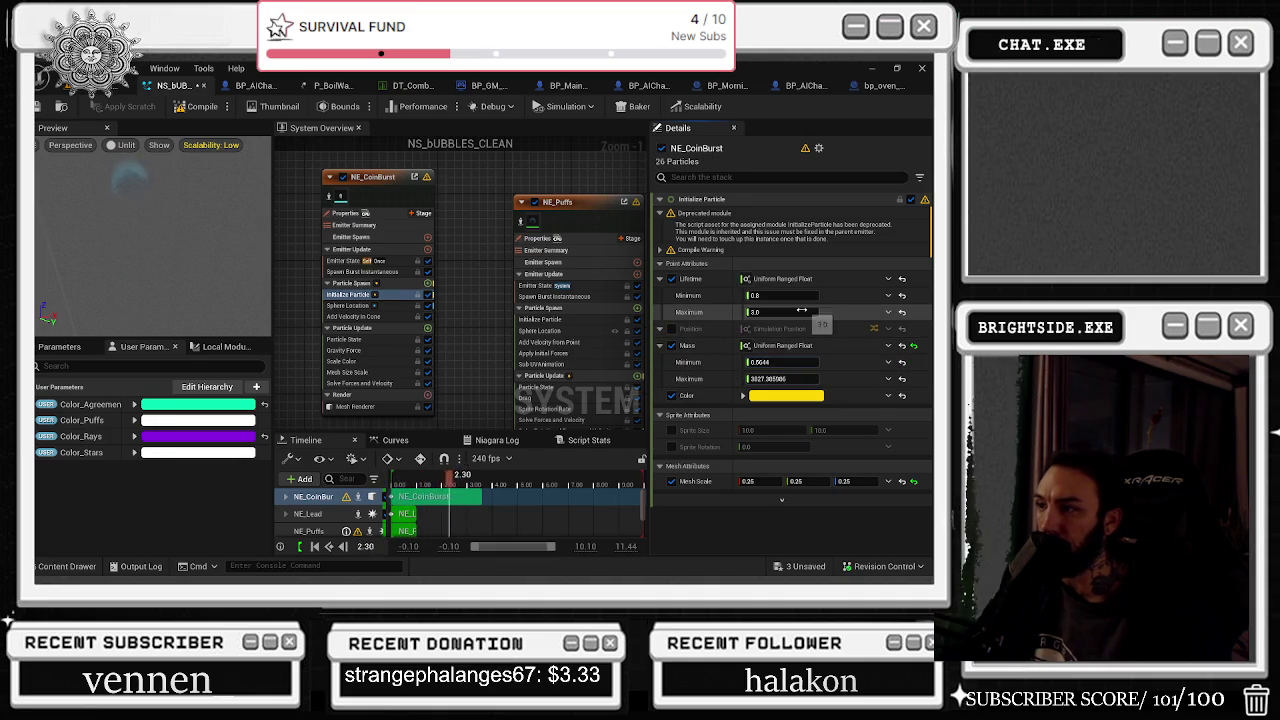
pyautogui.click(350, 305)
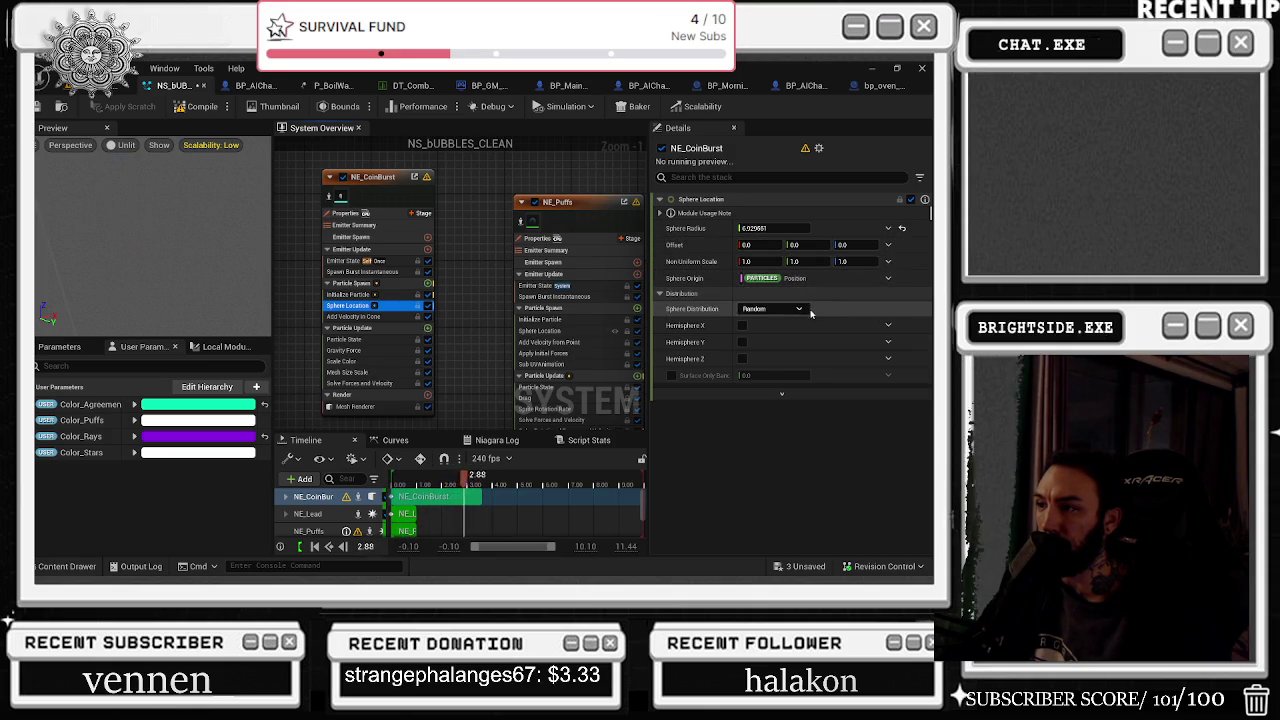
pyautogui.click(742, 326)
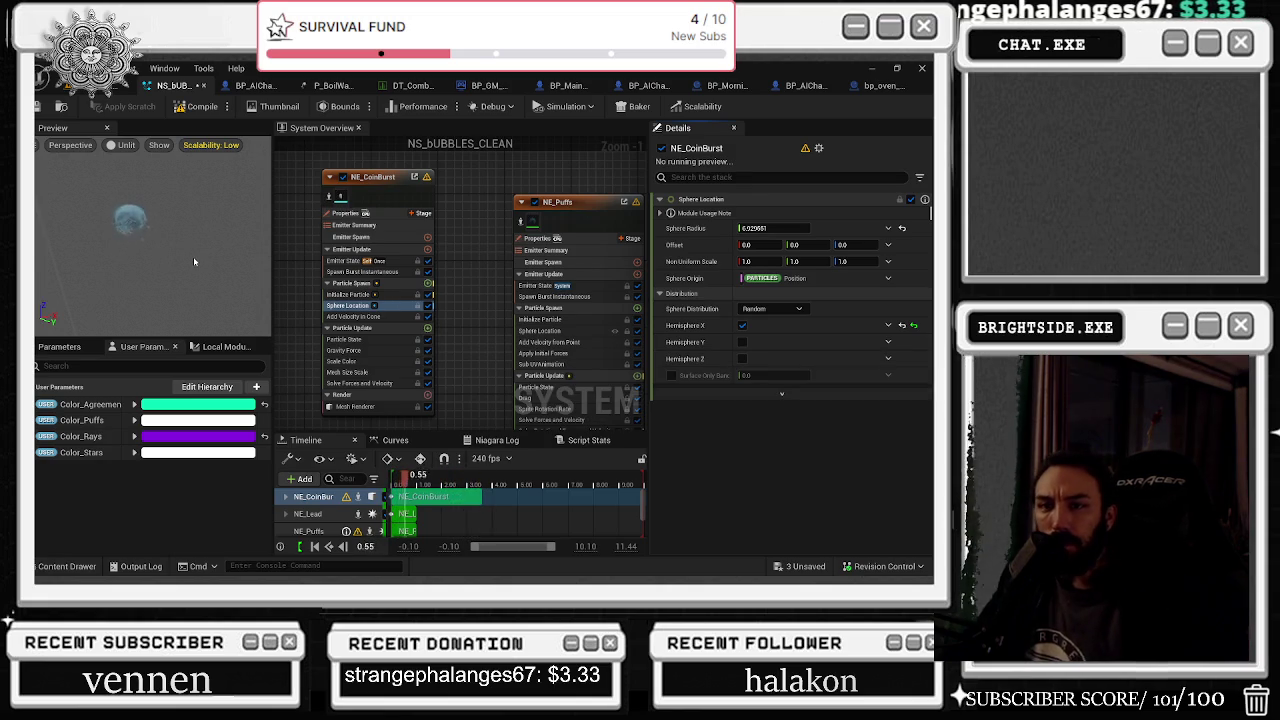
# Limit Sphere Location to X and Z hemispheres; offset about 3.12, 1.16, 0, X scale near 4.03
pyautogui.click(742, 358)
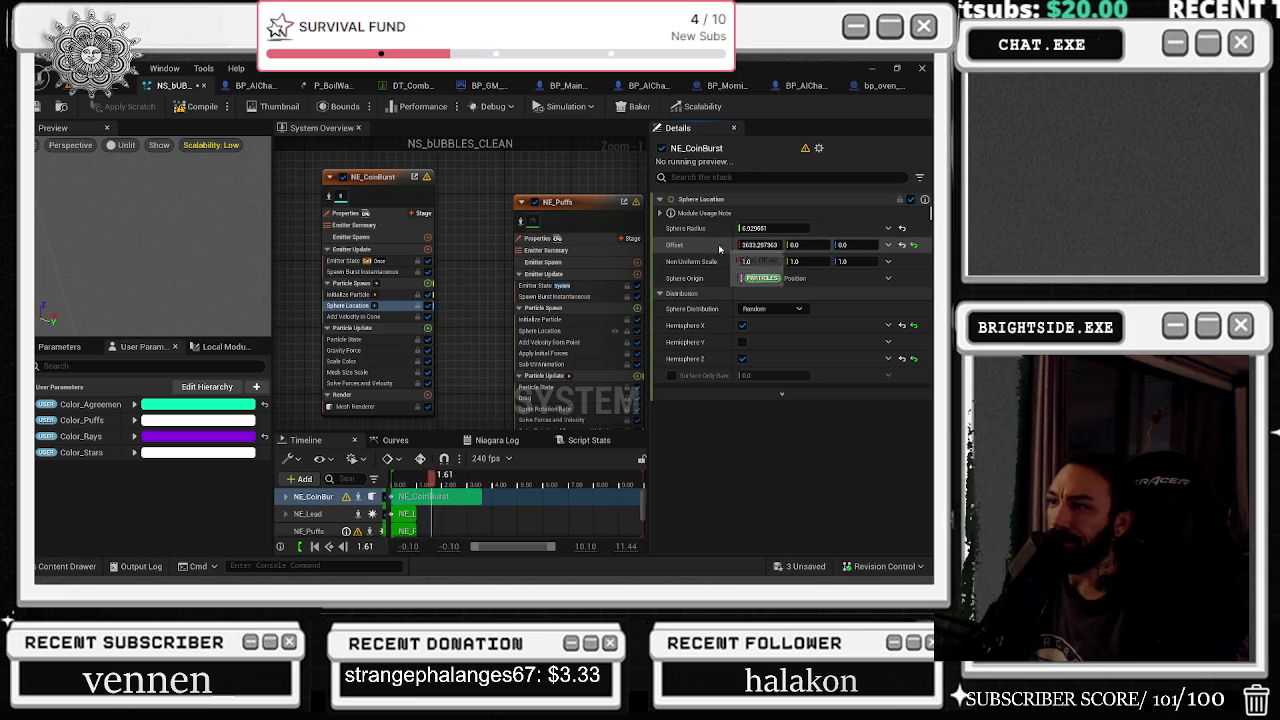
pyautogui.moveTo(760, 245); pyautogui.dragTo(800, 245)
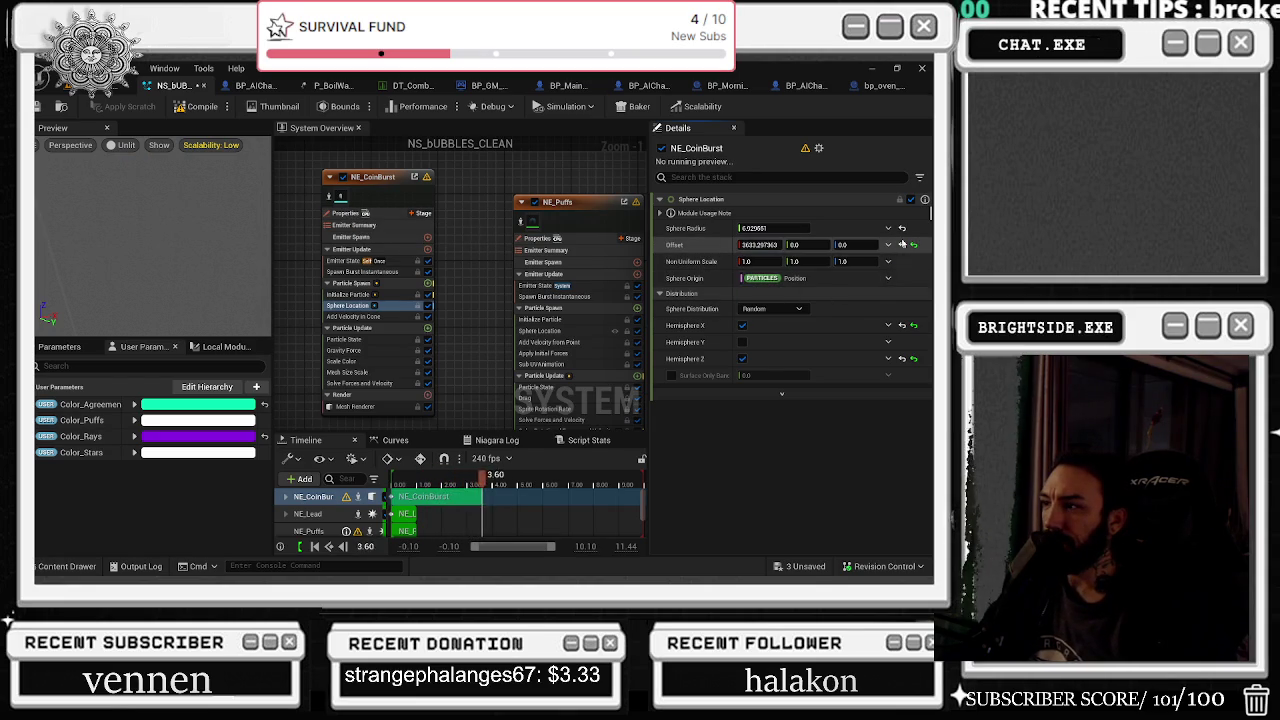
pyautogui.click(913, 244)
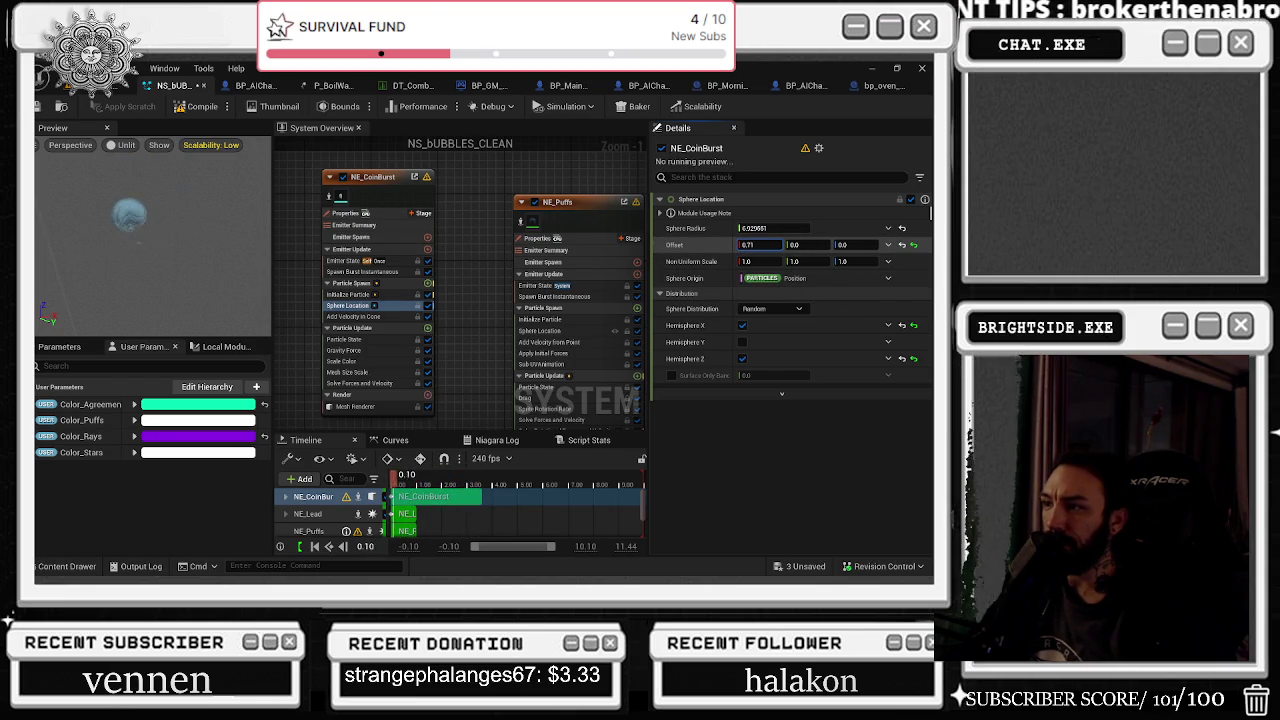
pyautogui.moveTo(786, 250)
pyautogui.mouseDown()
pyautogui.moveTo(768, 248)
pyautogui.moveTo(862, 277)
pyautogui.moveTo(794, 272)
pyautogui.moveTo(829, 277)
pyautogui.moveTo(808, 262)
pyautogui.mouseUp()
pyautogui.click(795, 245)
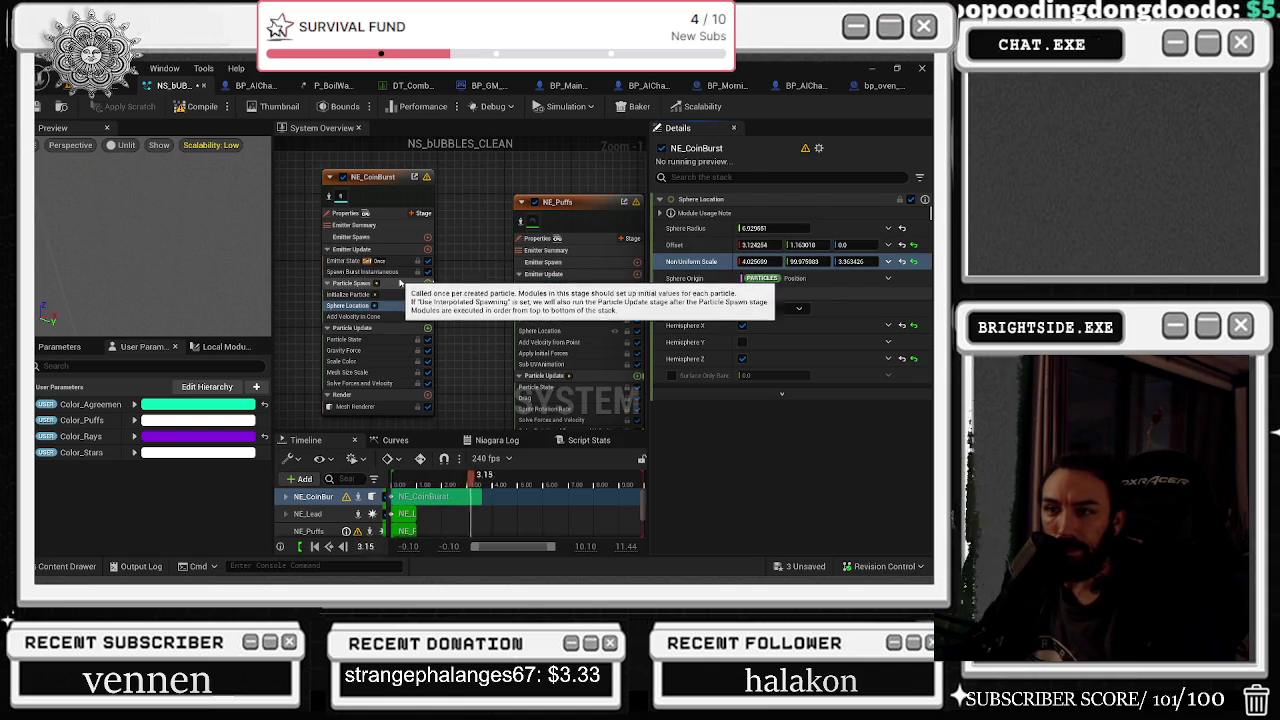
pyautogui.click(360, 316)
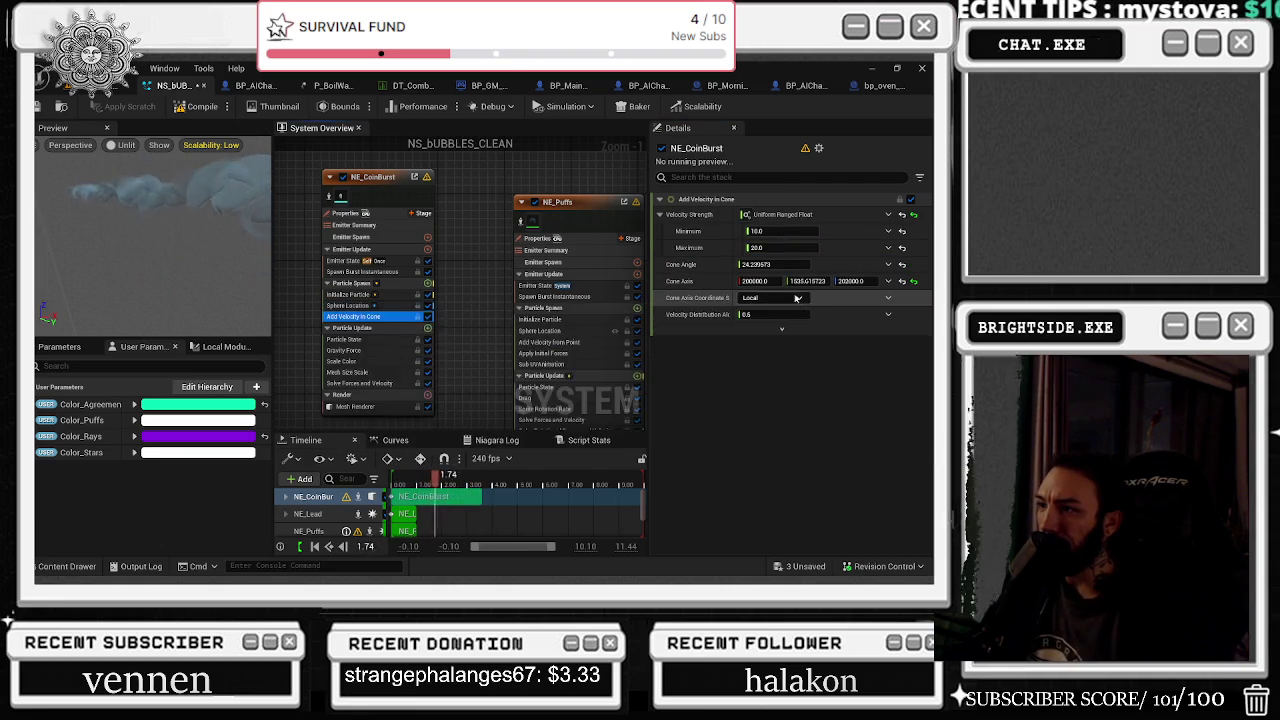
# Raise the maximum cone velocity and set NE_CoinBurst's burst spawn count to 22
pyautogui.moveTo(754, 243); pyautogui.dragTo(773, 247)
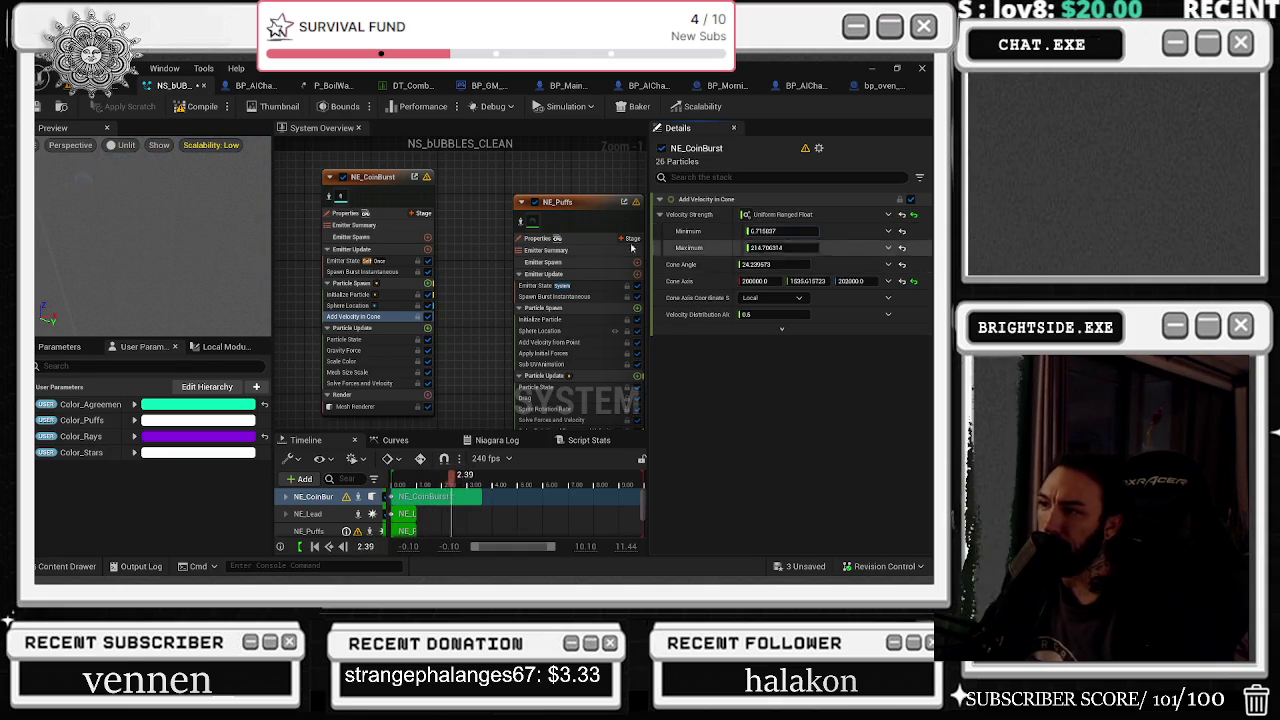
pyautogui.click(392, 190)
pyautogui.scroll(-5, 790, 400)
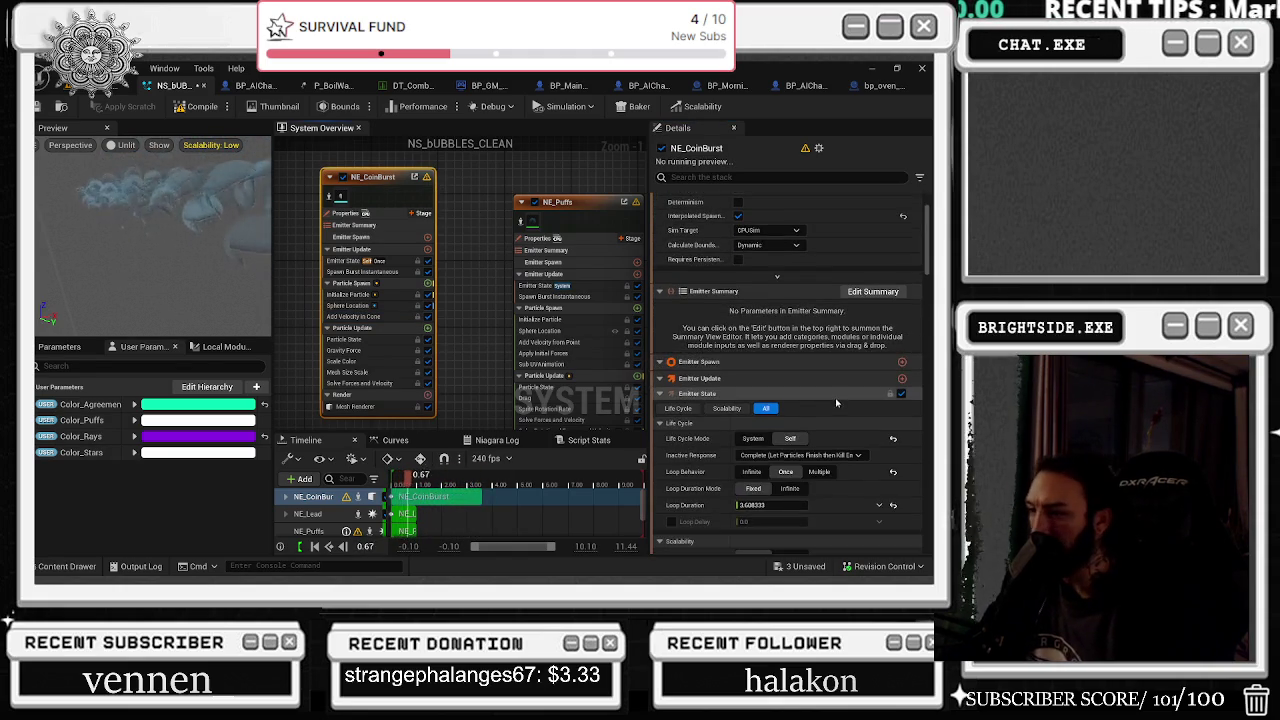
pyautogui.click(770, 515)
pyautogui.write('88')
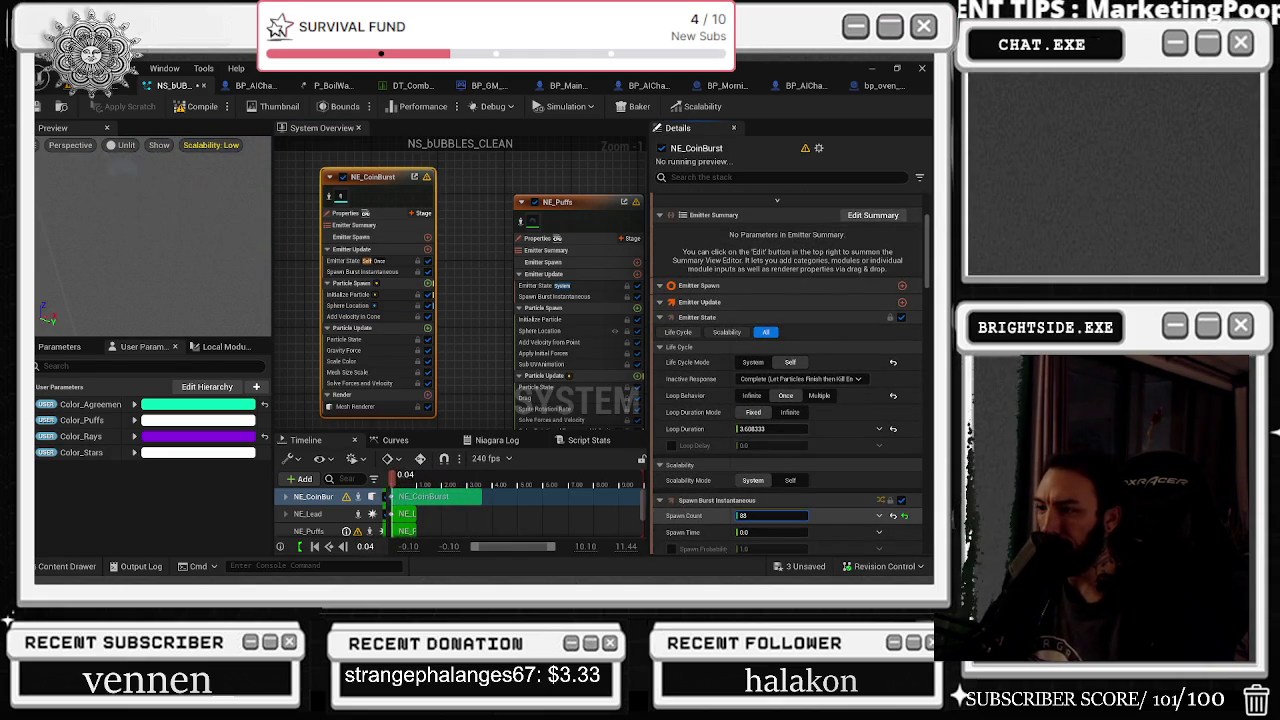
pyautogui.click(778, 512)
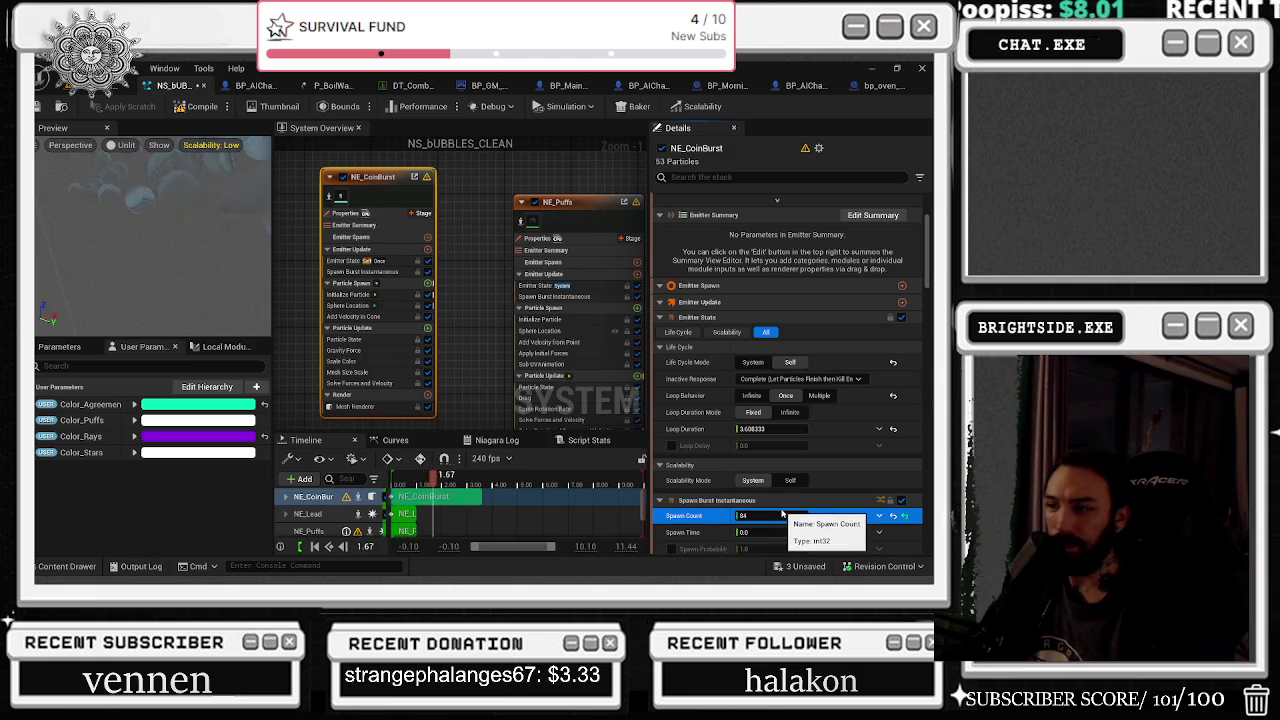
pyautogui.moveTo(778, 512); pyautogui.dragTo(772, 512)
pyautogui.write('23')
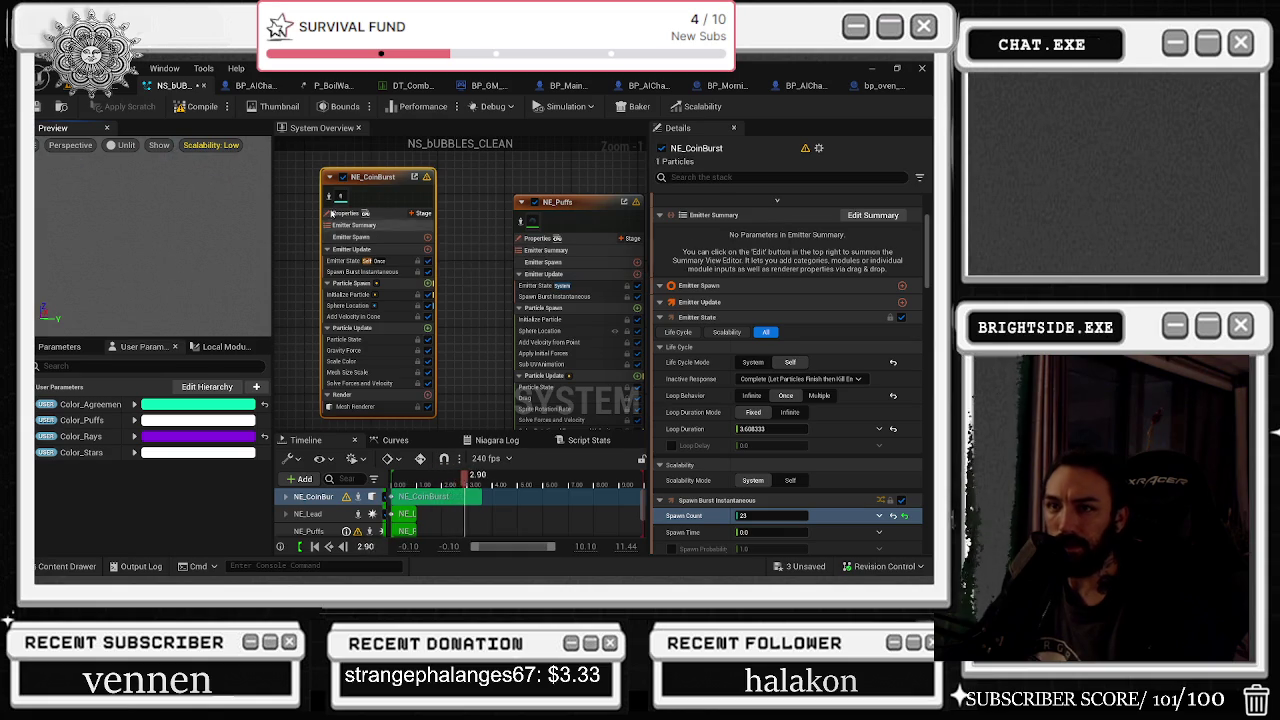
# Bring up the Add Velocity in Cone settings, showing a cone angle near 24.24
pyautogui.scroll(-2, 460, 183)
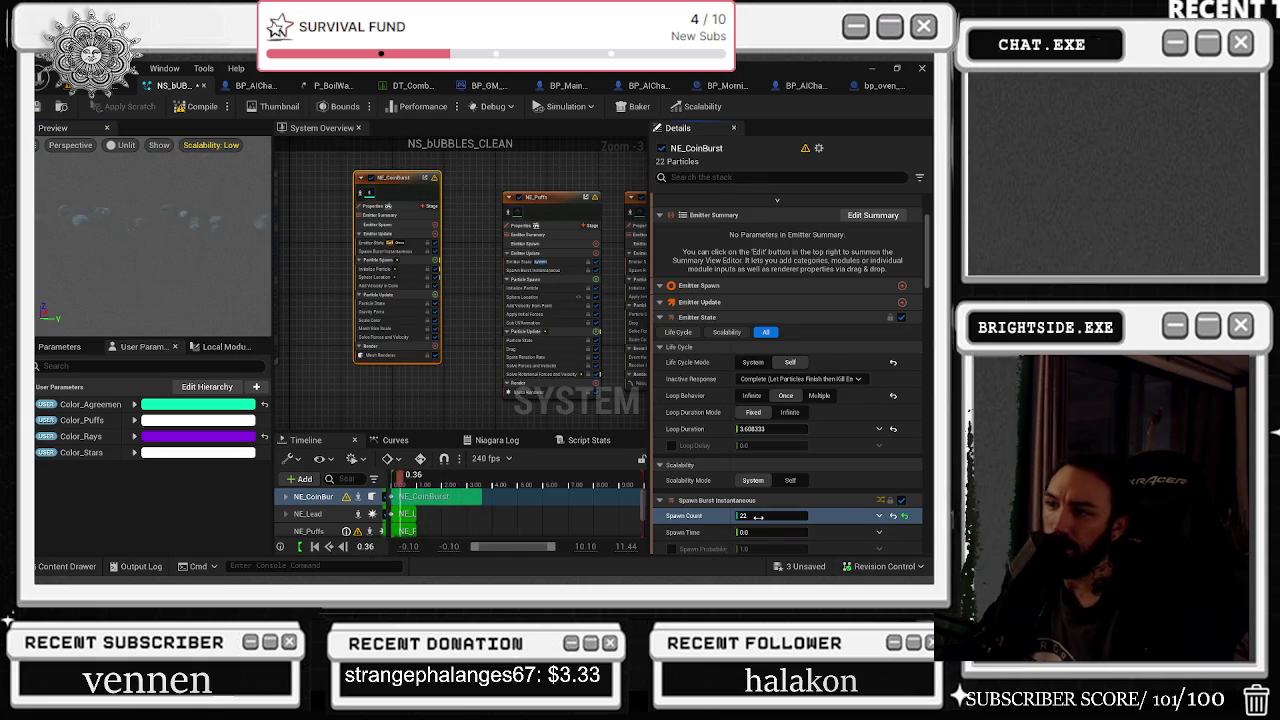
pyautogui.scroll(2, 395, 286)
pyautogui.click(390, 284)
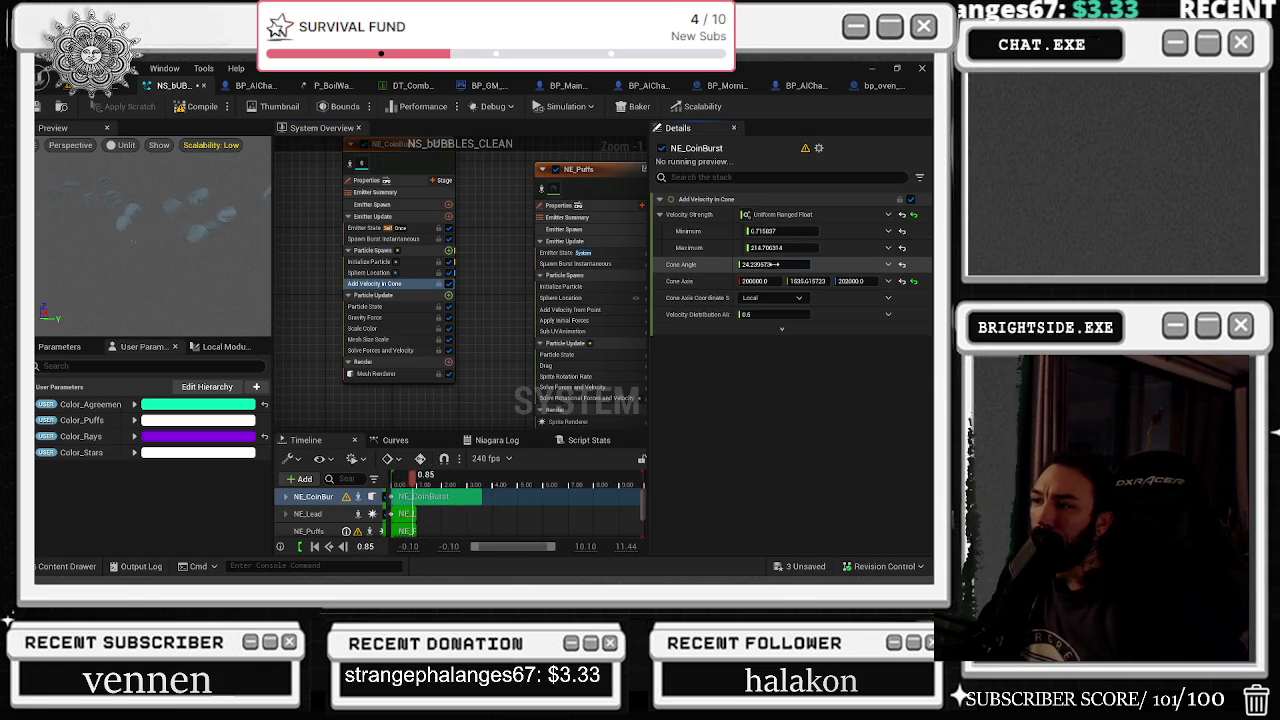
# Widen the cone angle to about 54.5 and adjust Sphere Location's non-uniform Y scale
pyautogui.moveTo(770, 264); pyautogui.dragTo(771, 264)
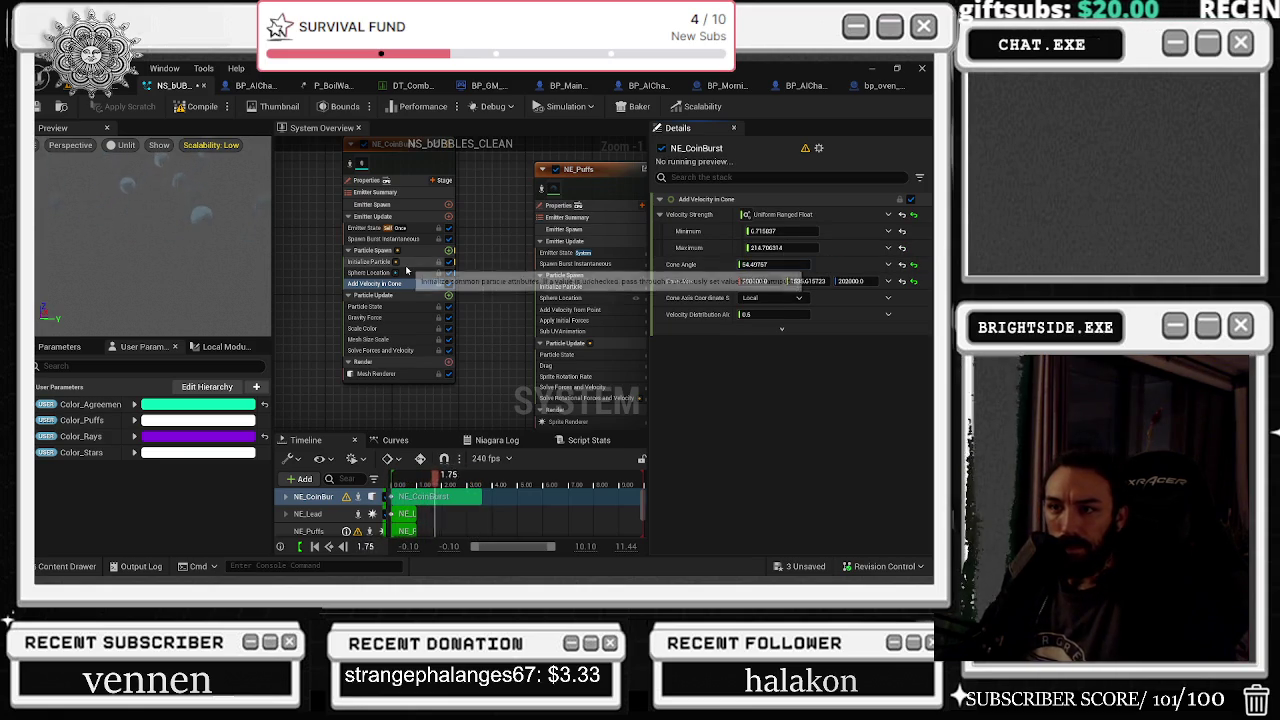
pyautogui.click(370, 262)
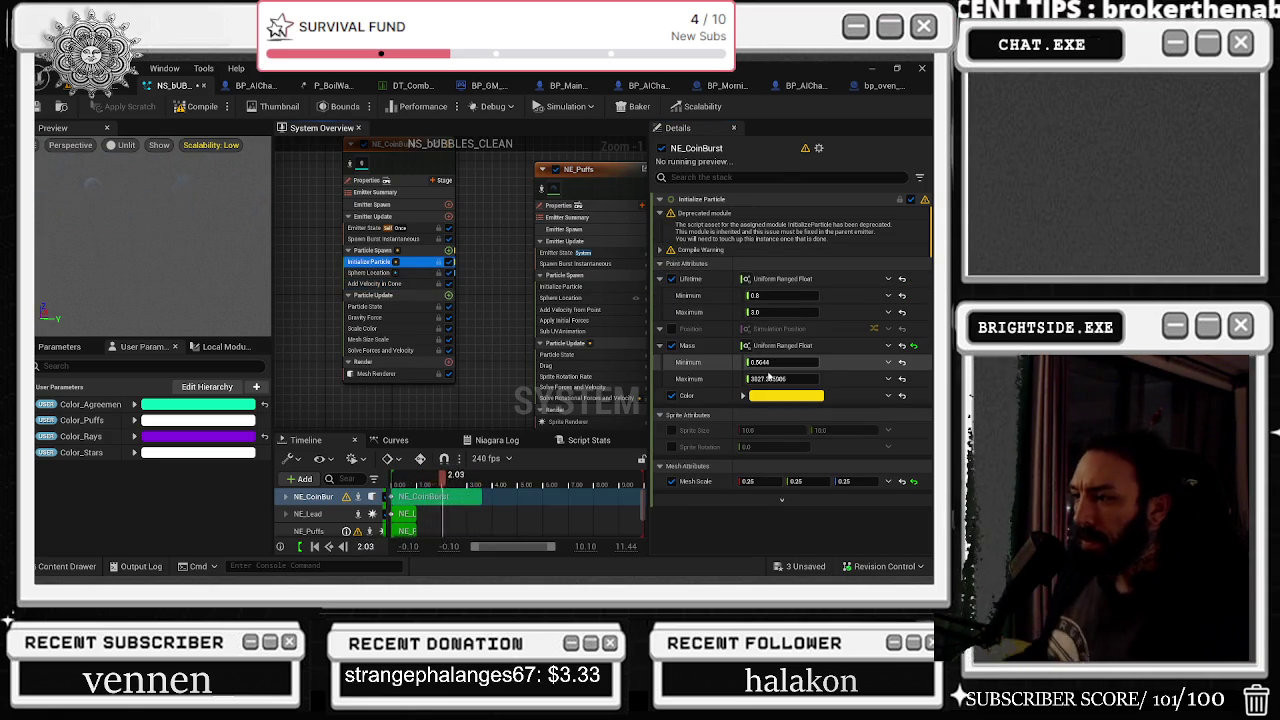
pyautogui.click(383, 240)
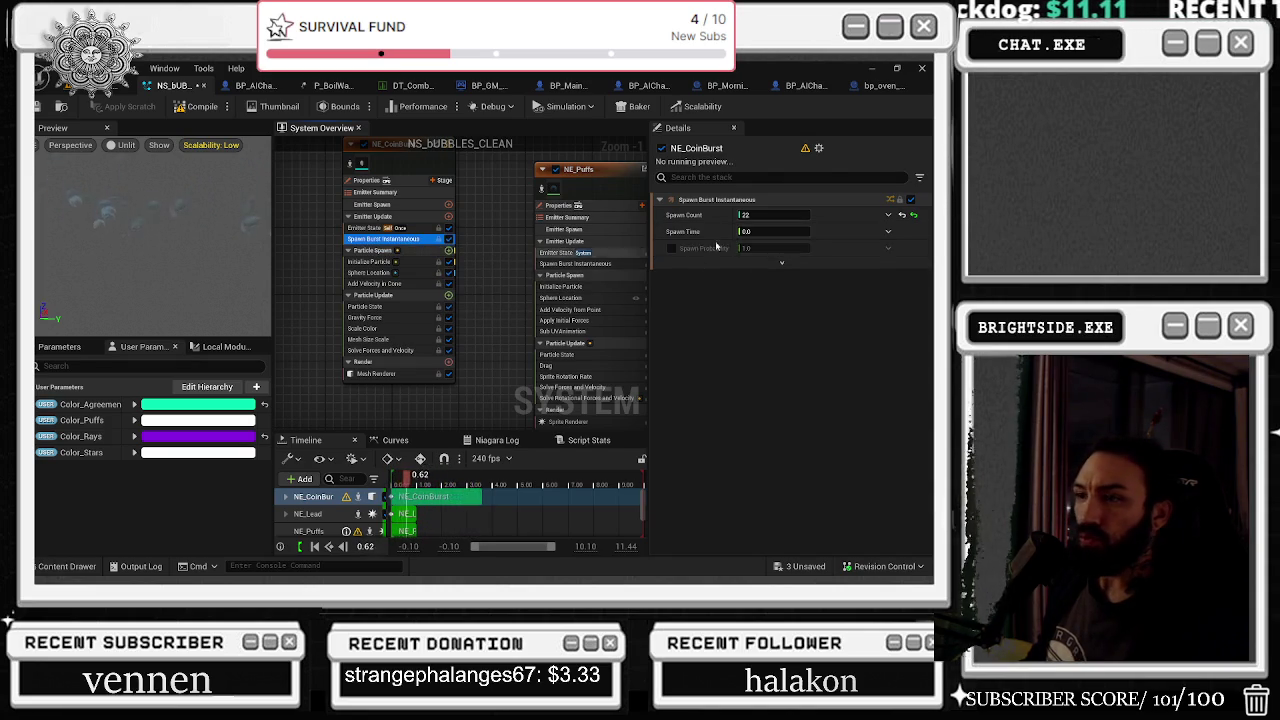
pyautogui.click(370, 272)
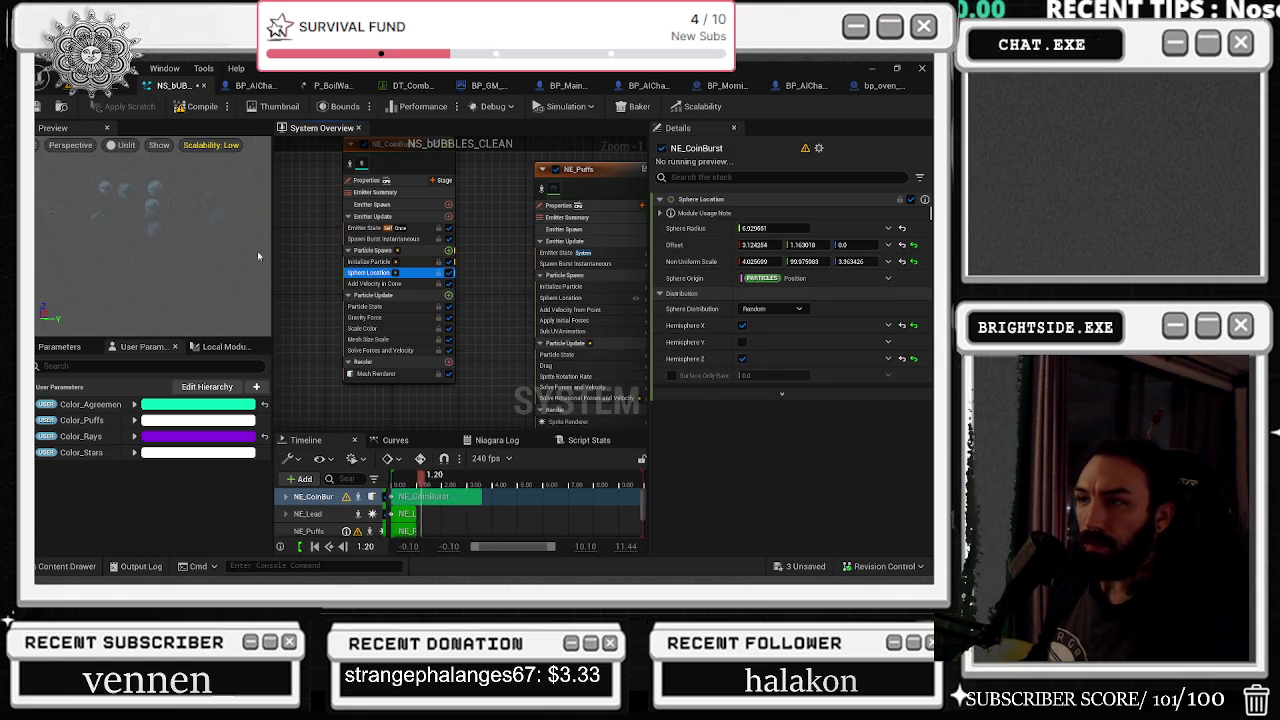
pyautogui.moveTo(798, 262); pyautogui.dragTo(805, 266)
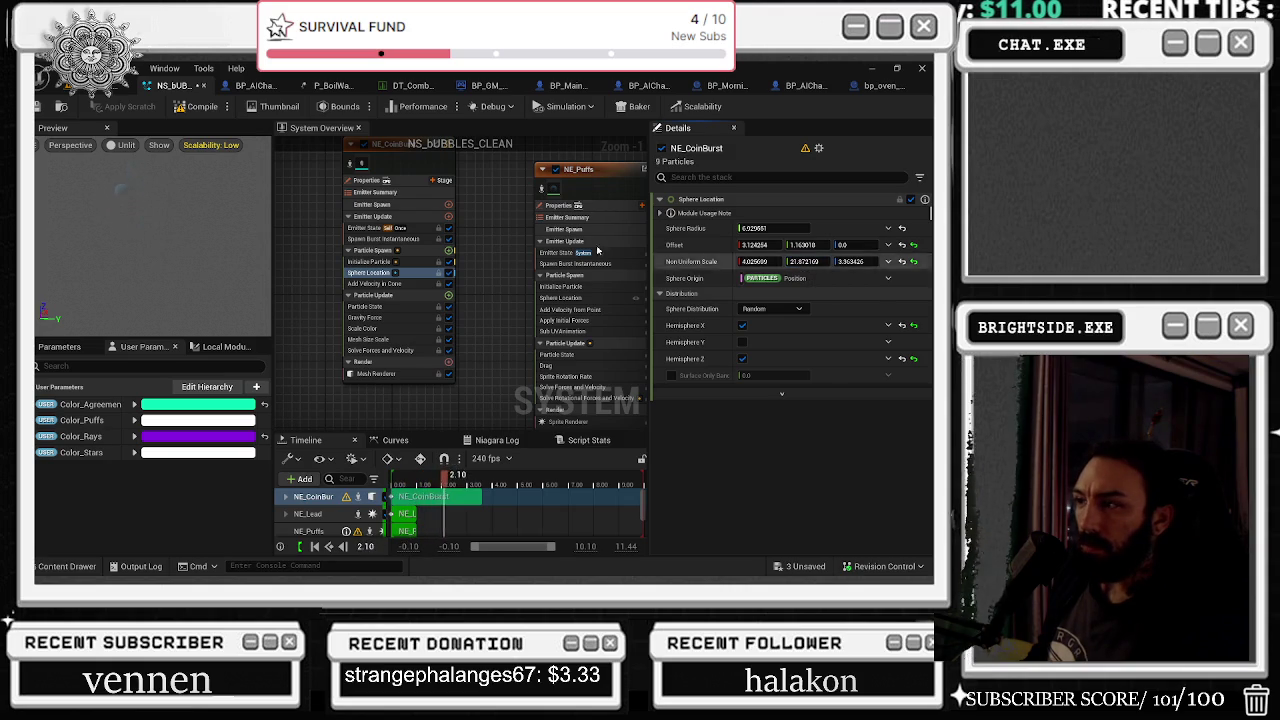
# Compile NS_BUBBLES_CLEAN and save all changed packages
pyautogui.click(177, 107)
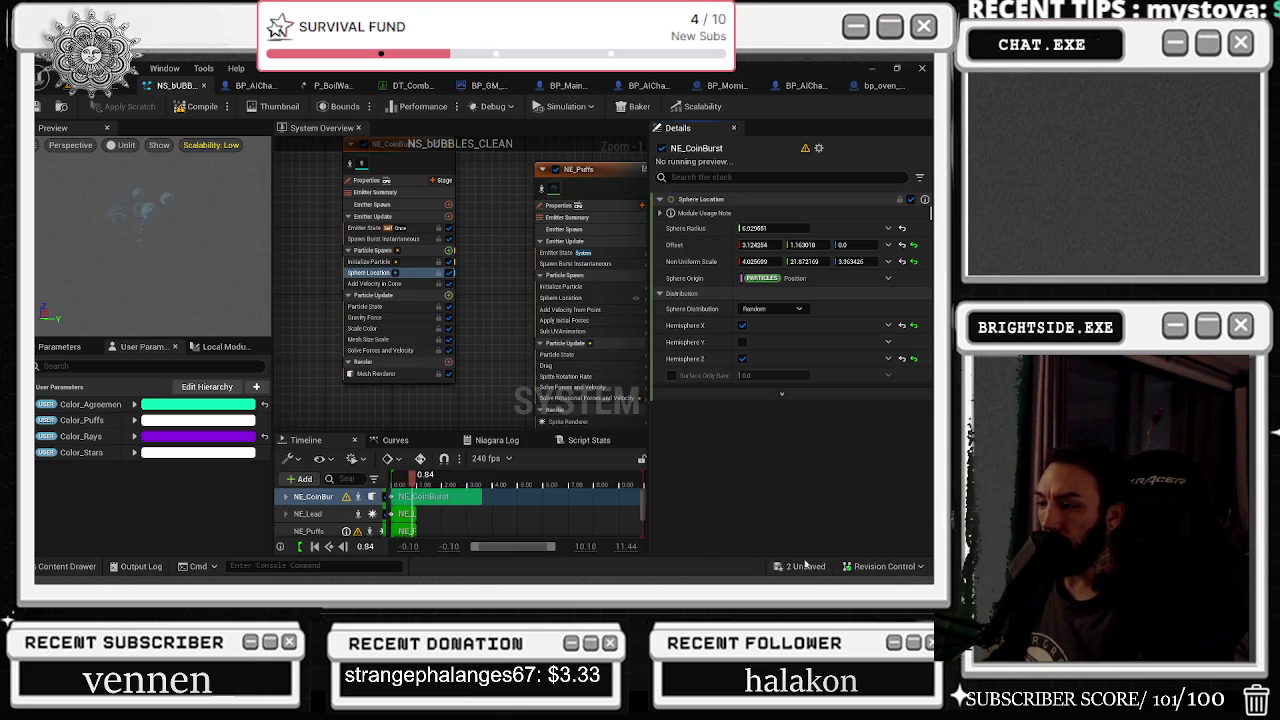
pyautogui.click(805, 566)
pyautogui.click(552, 459)
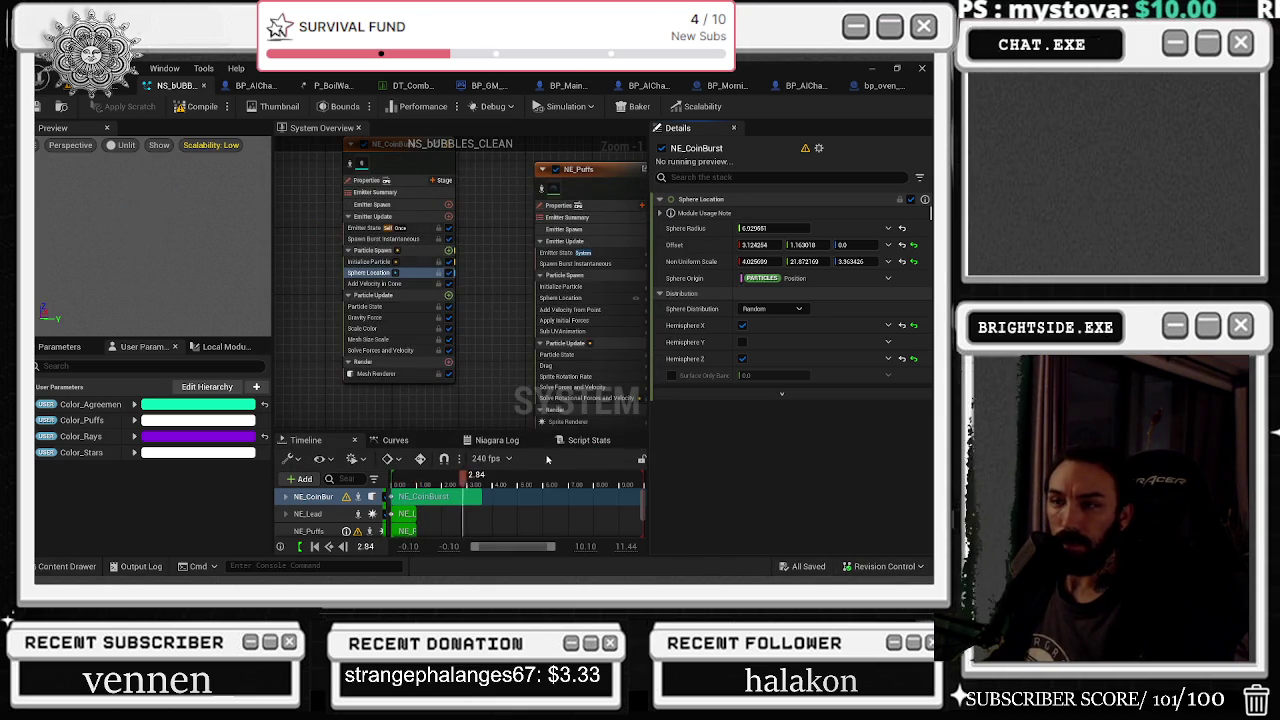
pyautogui.click(575, 180)
# Align the NE_Puffs, NE_Rays, NE_Lead and NE_Stars nodes, then view NE_Stars' sprite renderer
pyautogui.moveTo(575, 180); pyautogui.dragTo(338, 238)
pyautogui.moveTo(578, 258); pyautogui.dragTo(334, 201)
pyautogui.moveTo(497, 253)
pyautogui.mouseDown()
pyautogui.moveTo(504, 228)
pyautogui.moveTo(352, 212)
pyautogui.mouseUp()
pyautogui.click(496, 253)
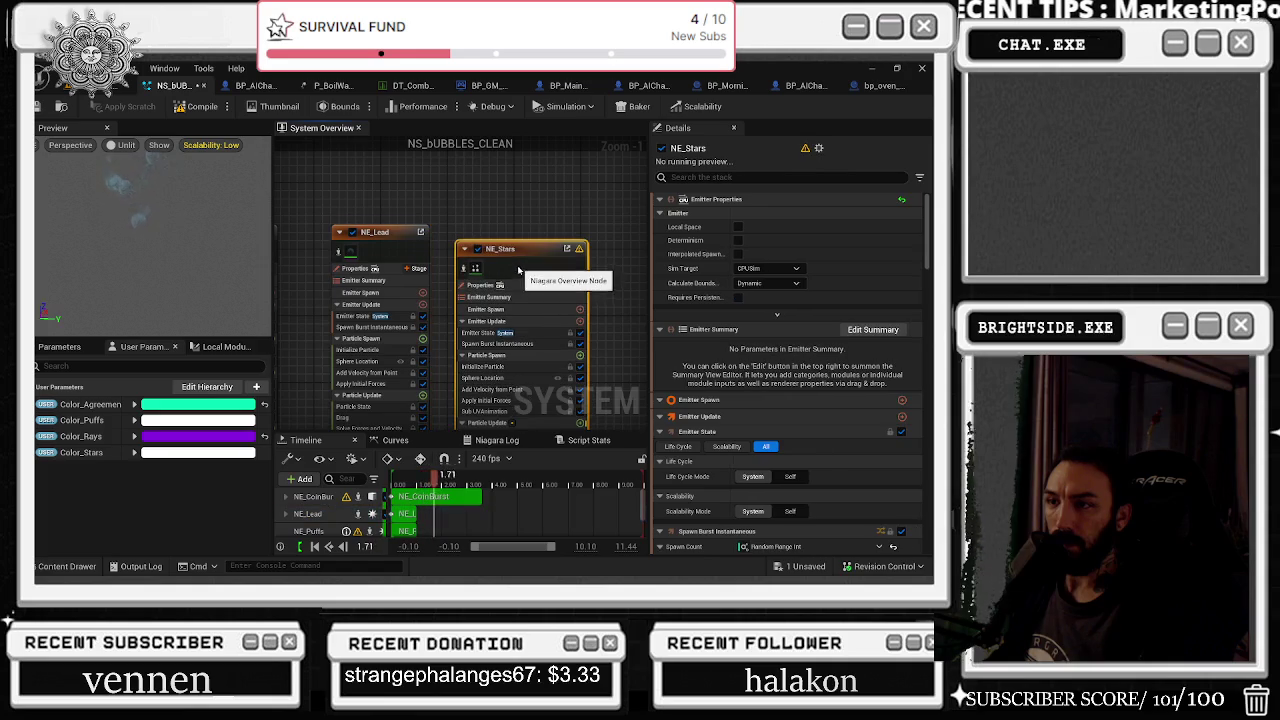
pyautogui.moveTo(496, 253); pyautogui.dragTo(496, 245)
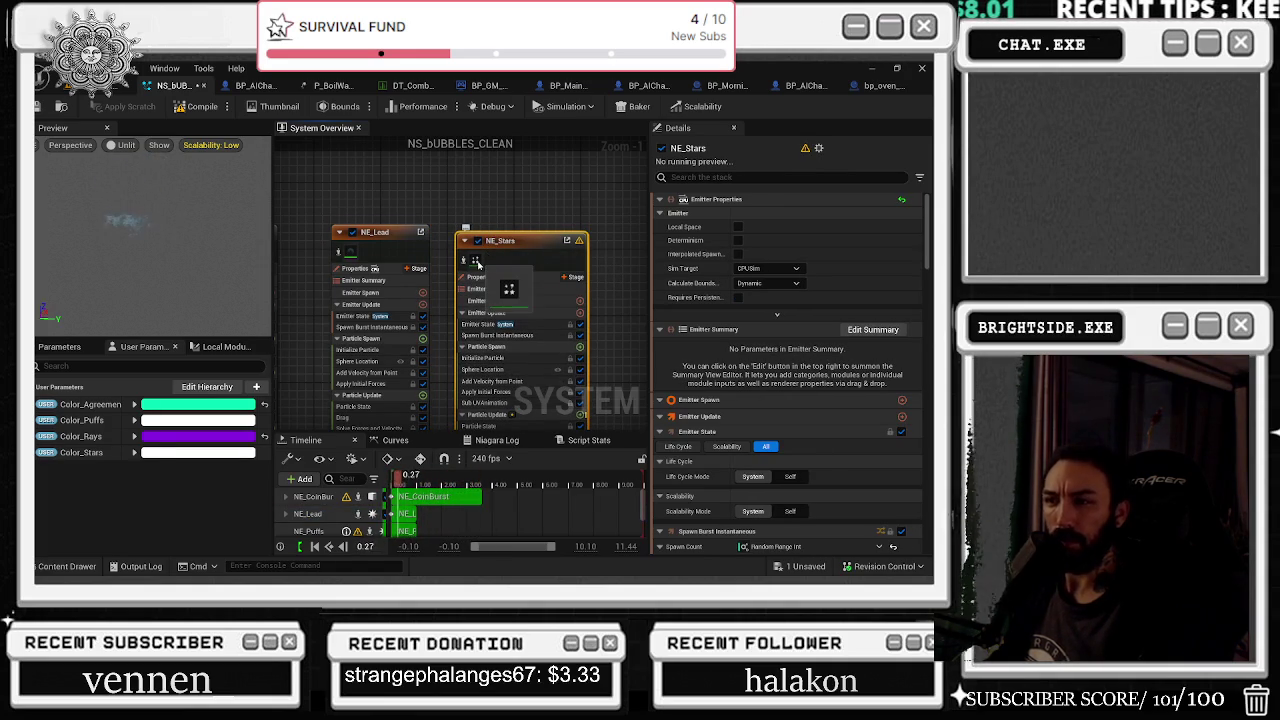
pyautogui.click(477, 261)
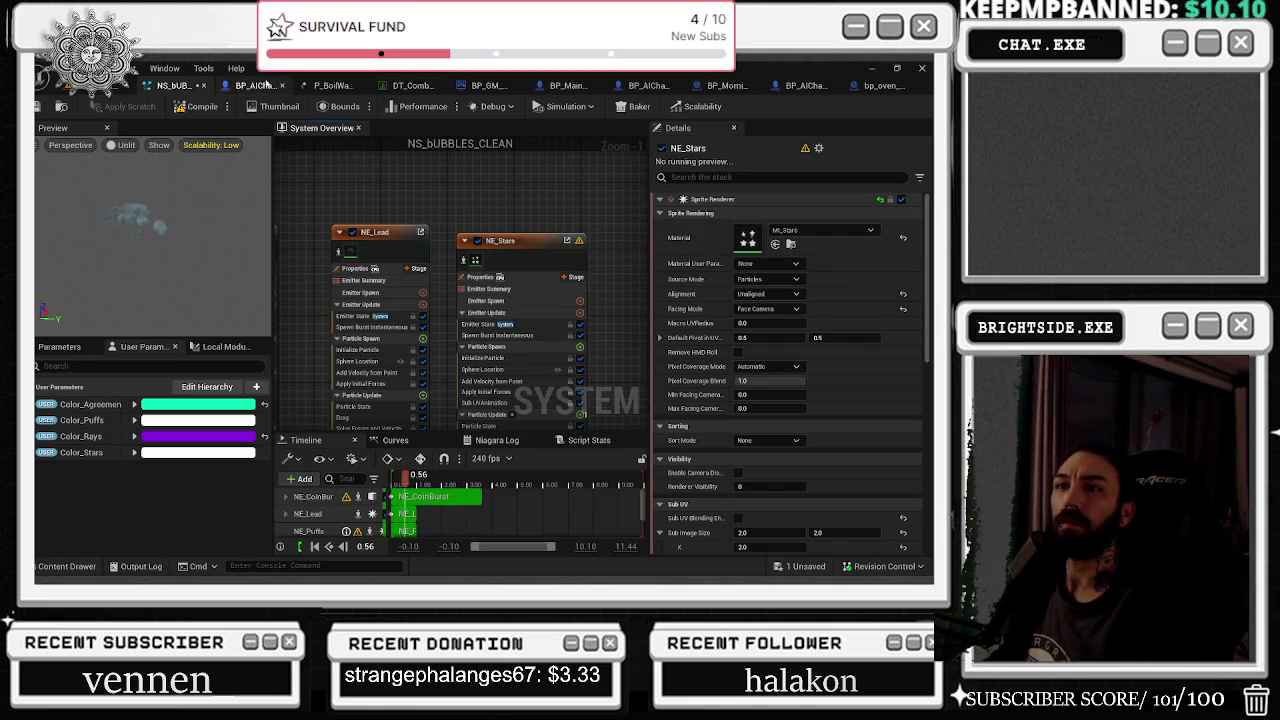
pyautogui.click(326, 87)
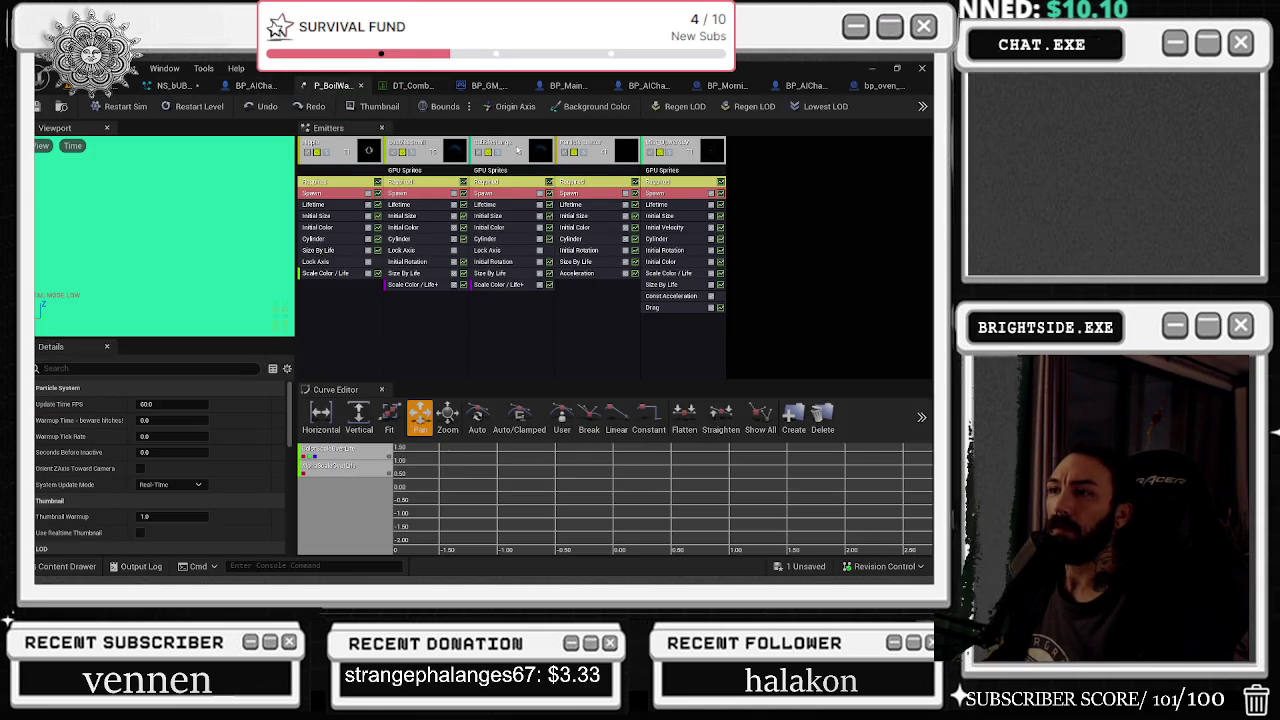
# Assign NE_Stars' sprite renderer the M_WaterMist material from P_BoilWater's Mist_Upwards emitter
pyautogui.click(714, 147)
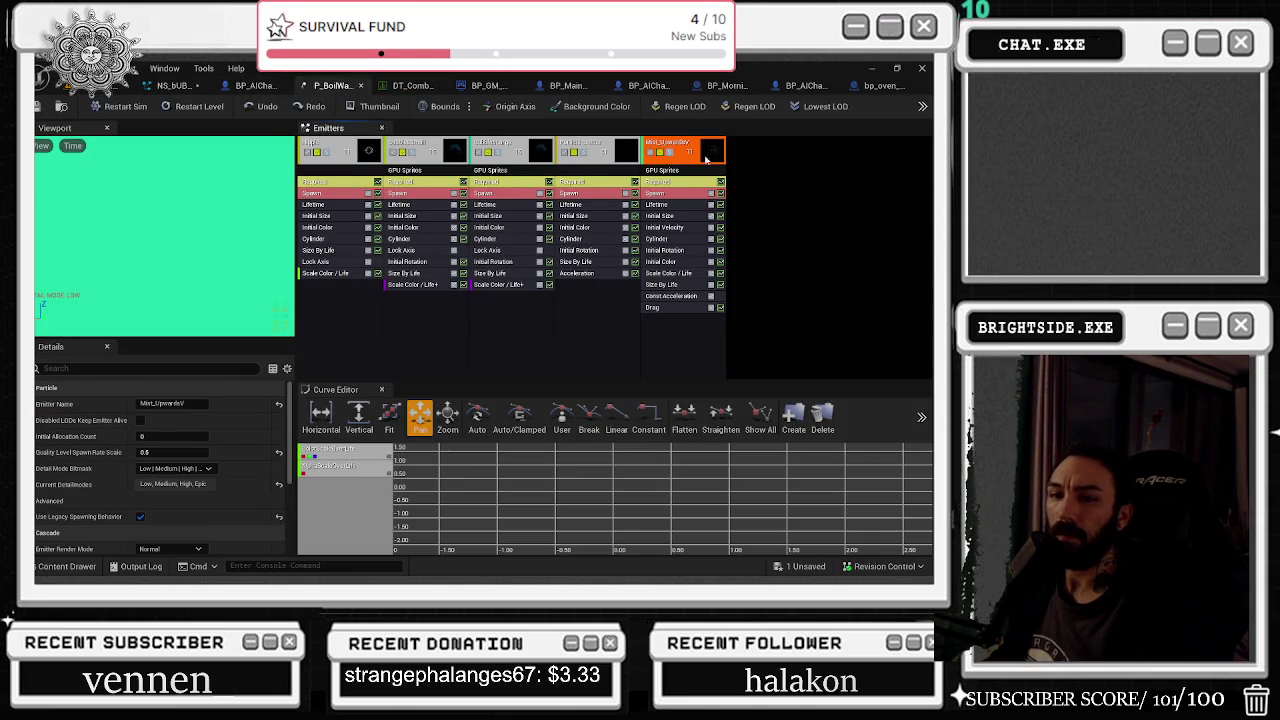
pyautogui.click(675, 172)
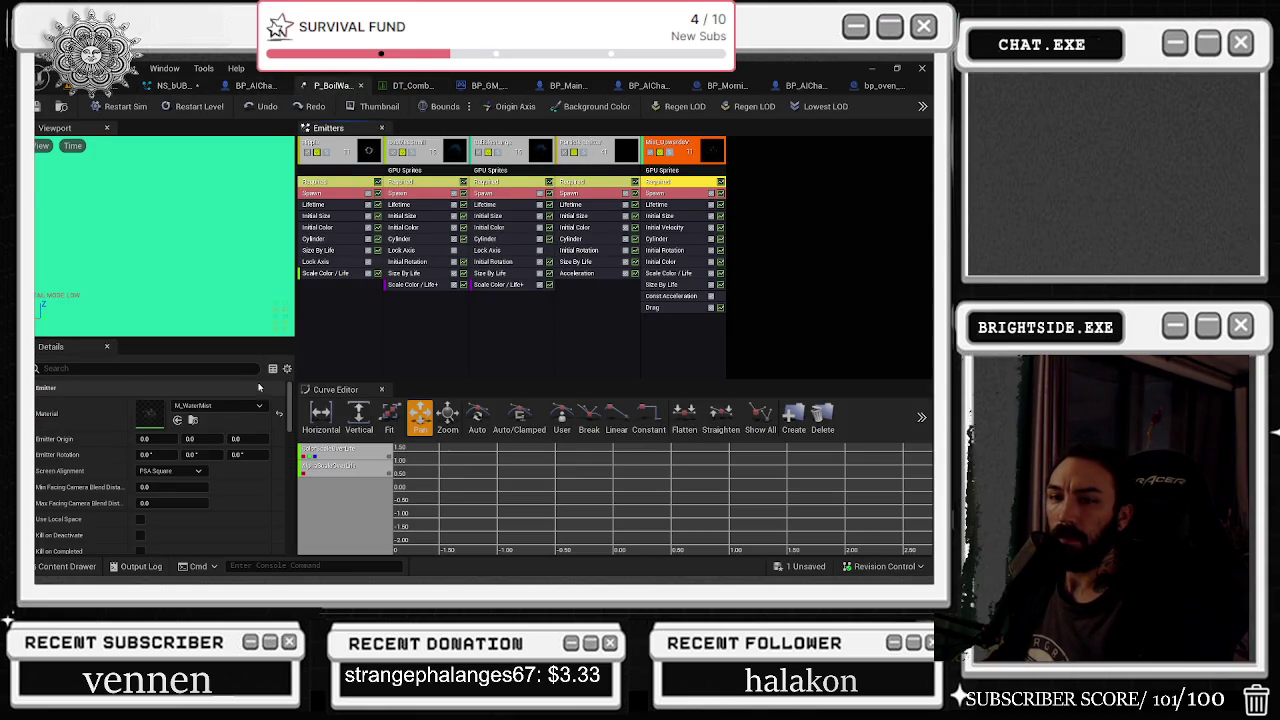
pyautogui.hotkey('ctrl', 'space')
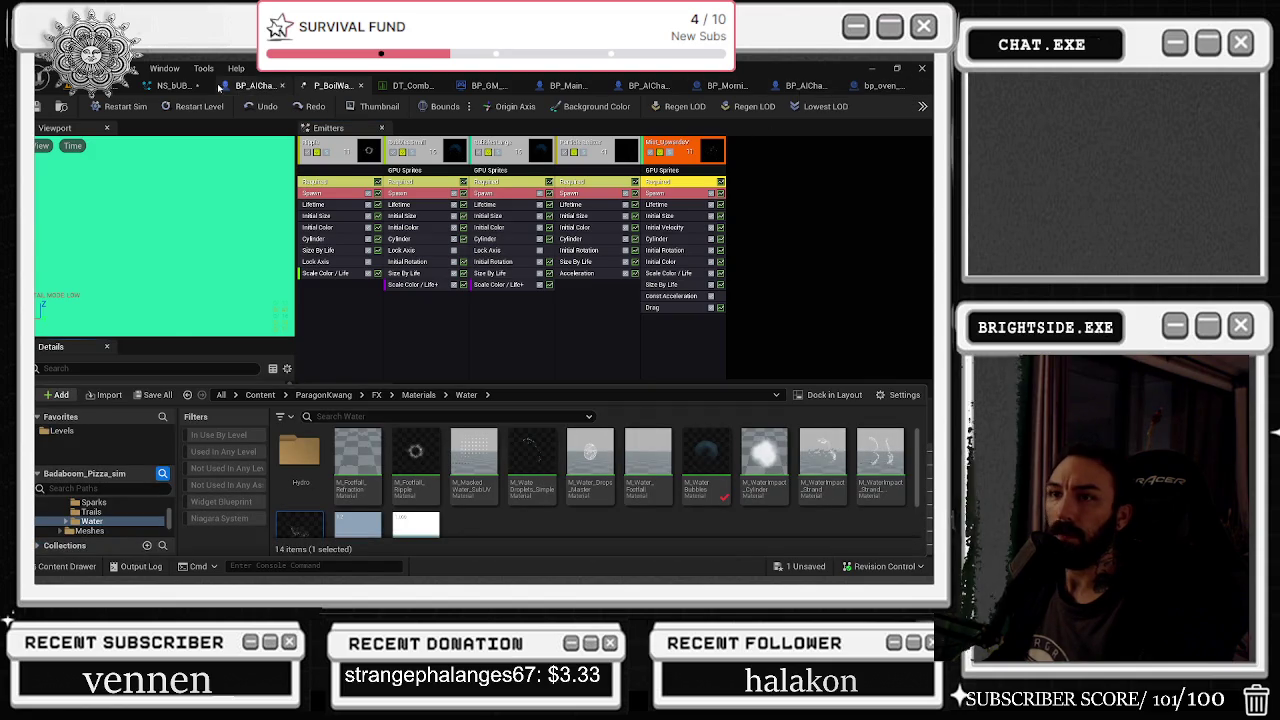
pyautogui.click(168, 87)
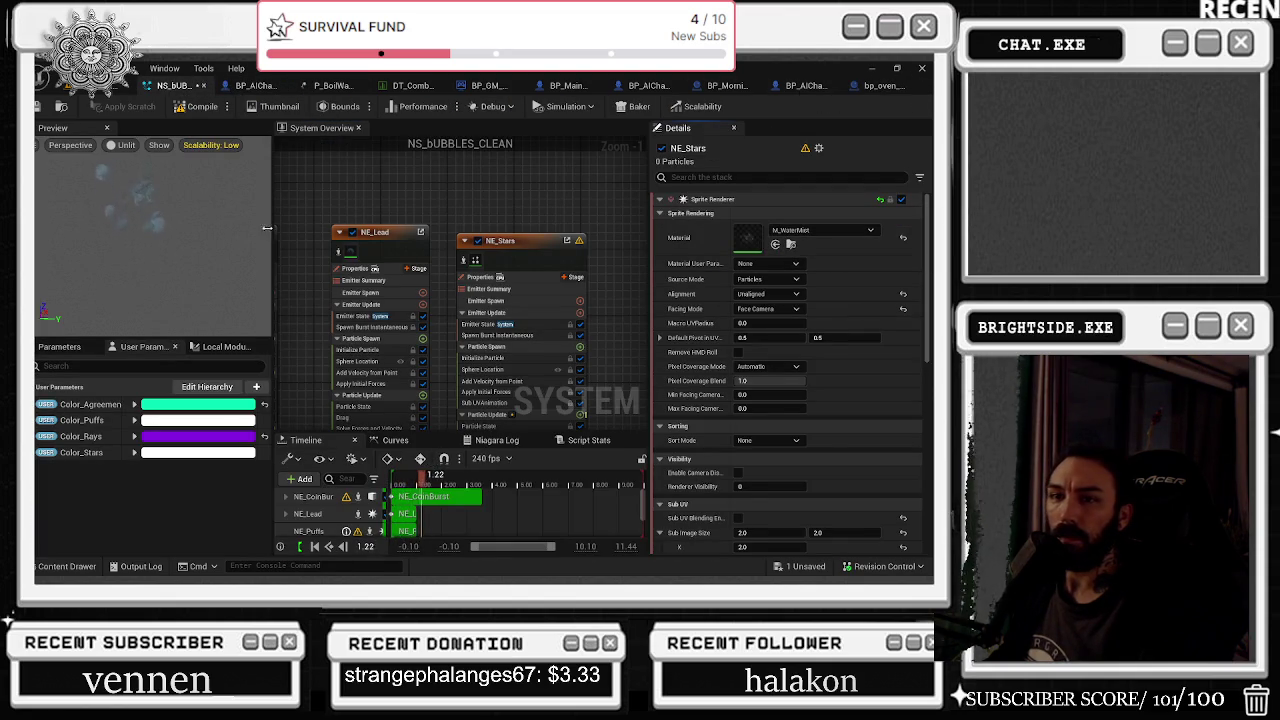
# Enable NE_Stars' renderer at Low scalability so it covers Low through Cinematic
pyautogui.click(138, 205)
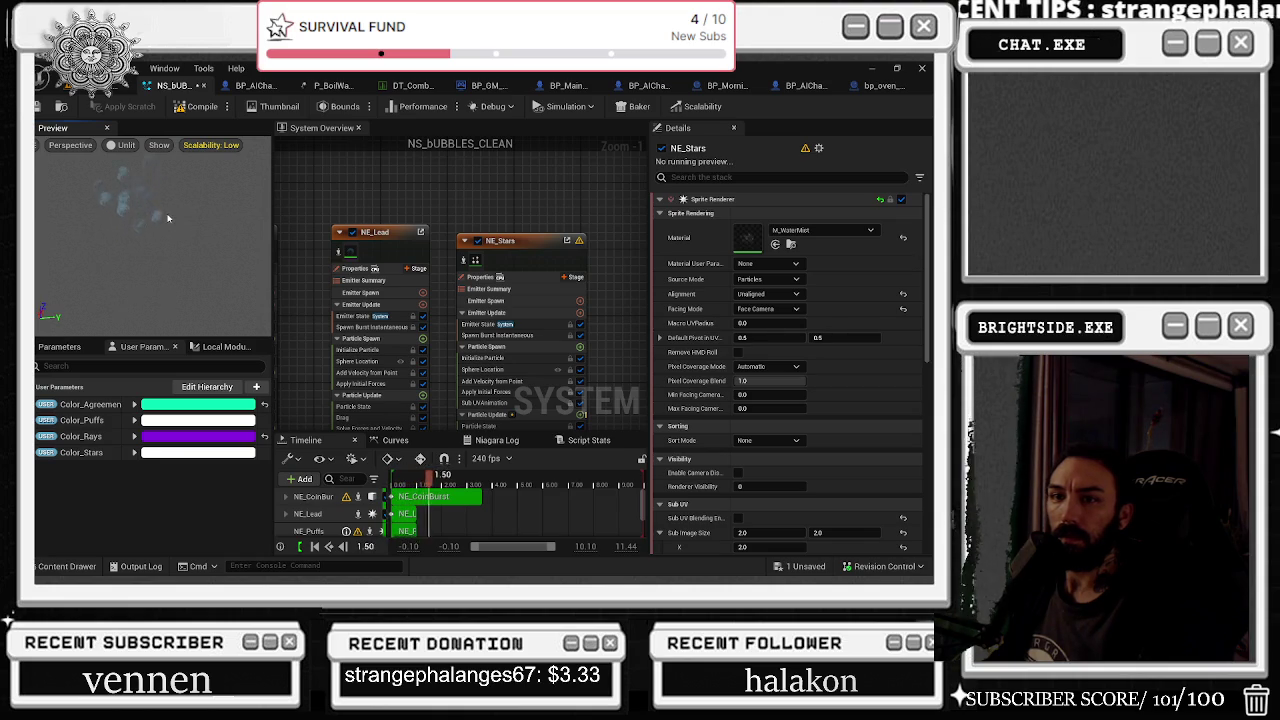
pyautogui.click(520, 252)
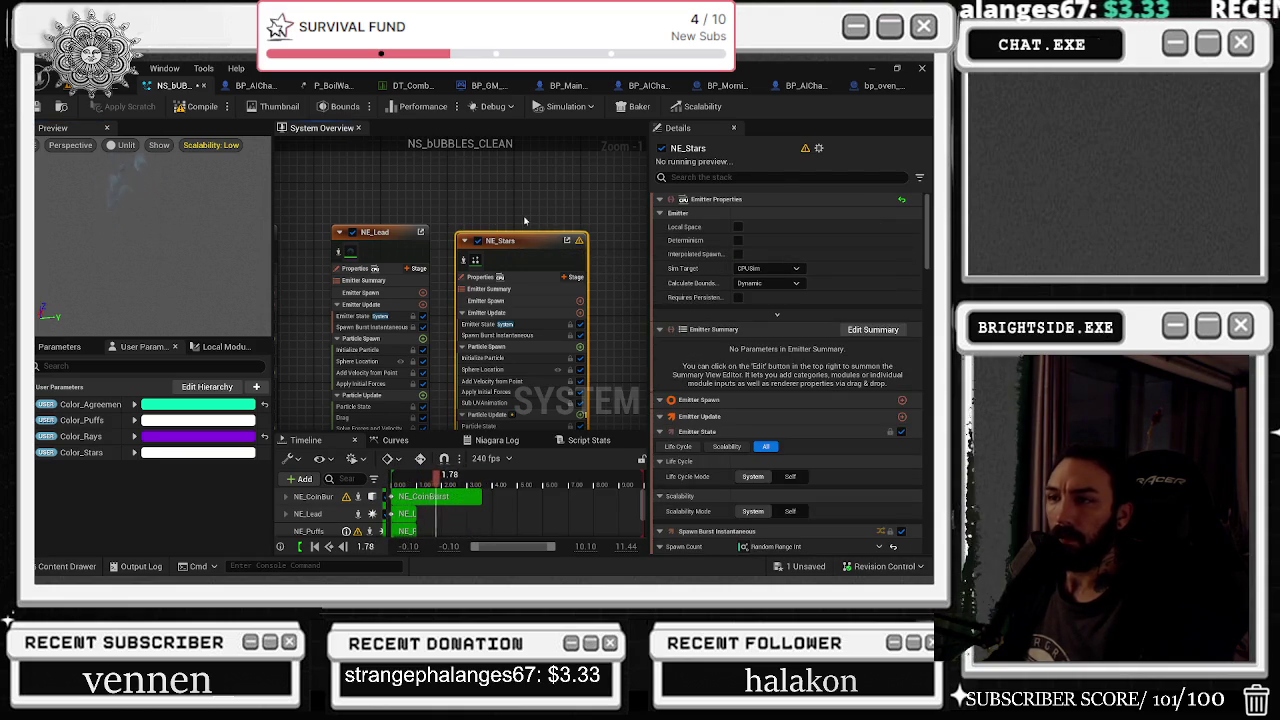
pyautogui.scroll(-2, 695, 454)
pyautogui.scroll(-5, 695, 454)
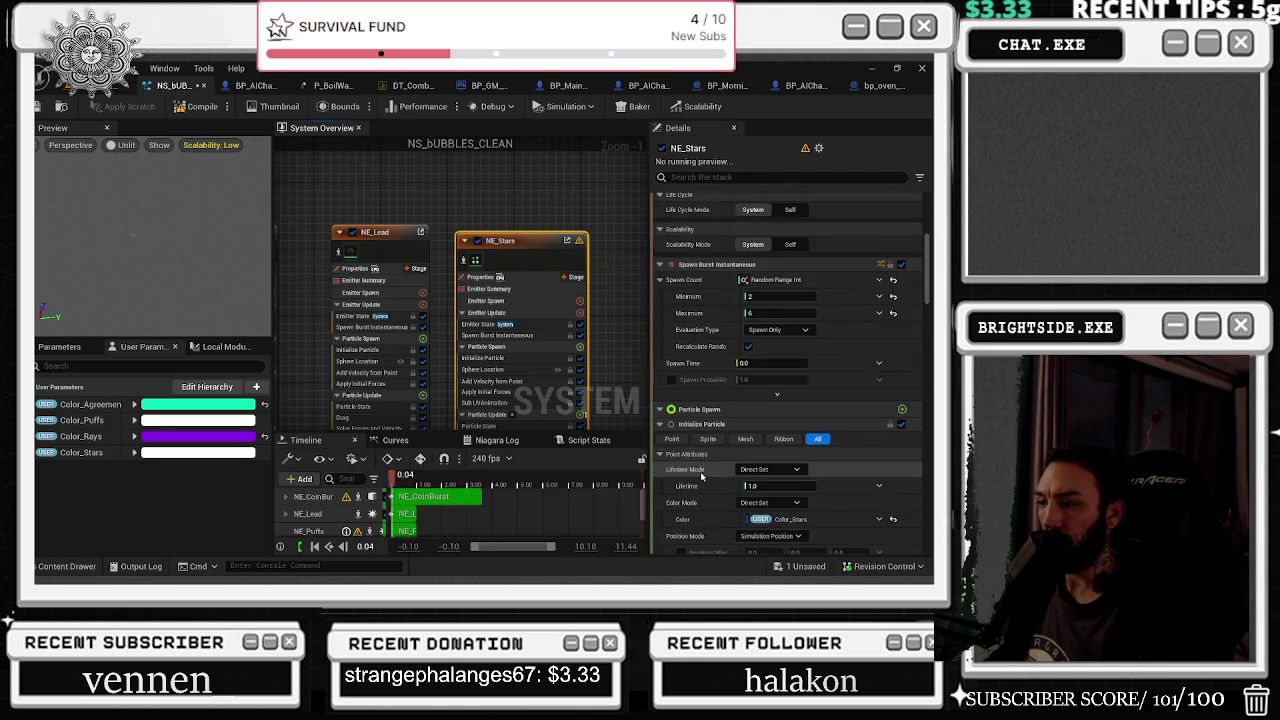
pyautogui.scroll(-10, 774, 541)
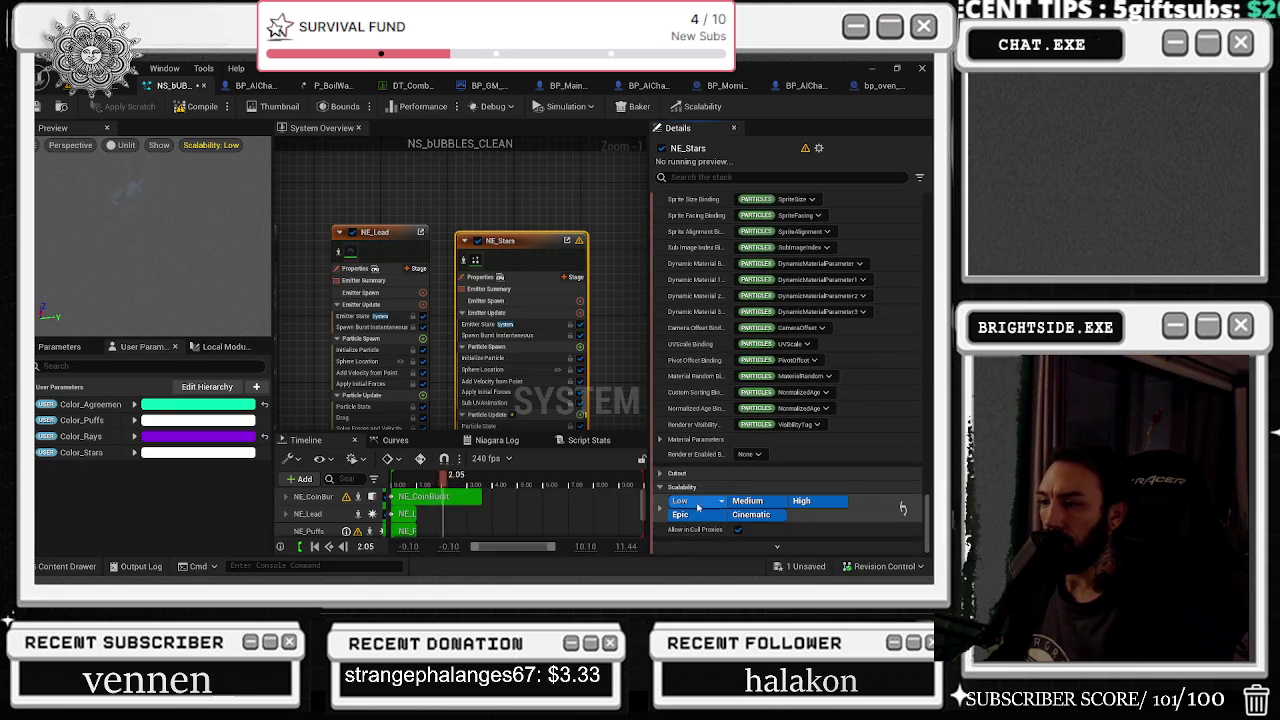
pyautogui.click(680, 500)
pyautogui.click(162, 186)
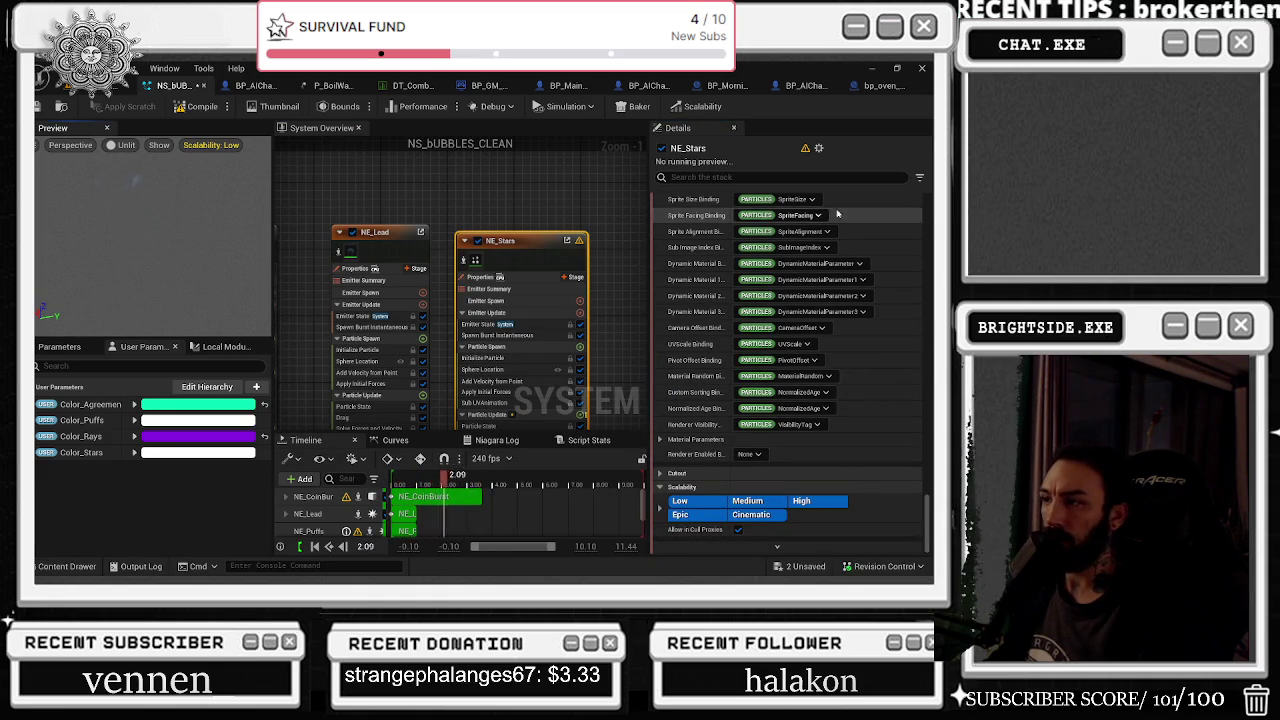
pyautogui.click(929, 212)
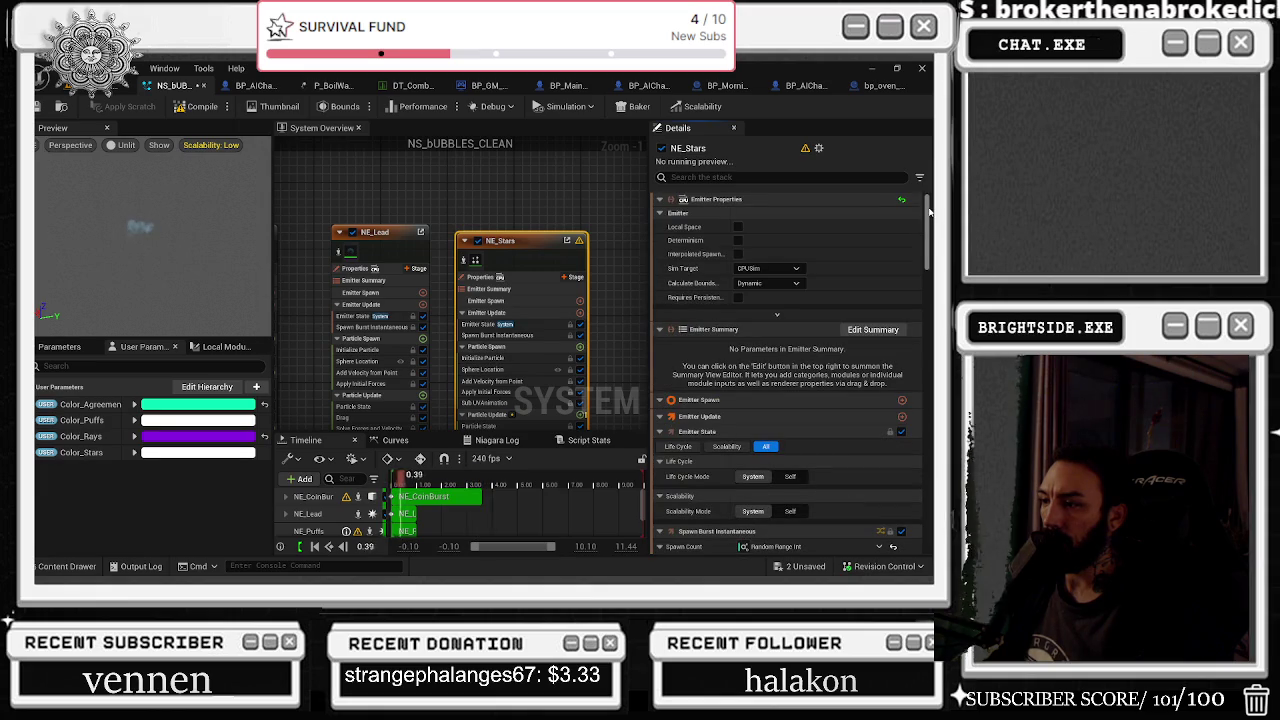
pyautogui.moveTo(931, 199); pyautogui.dragTo(929, 284)
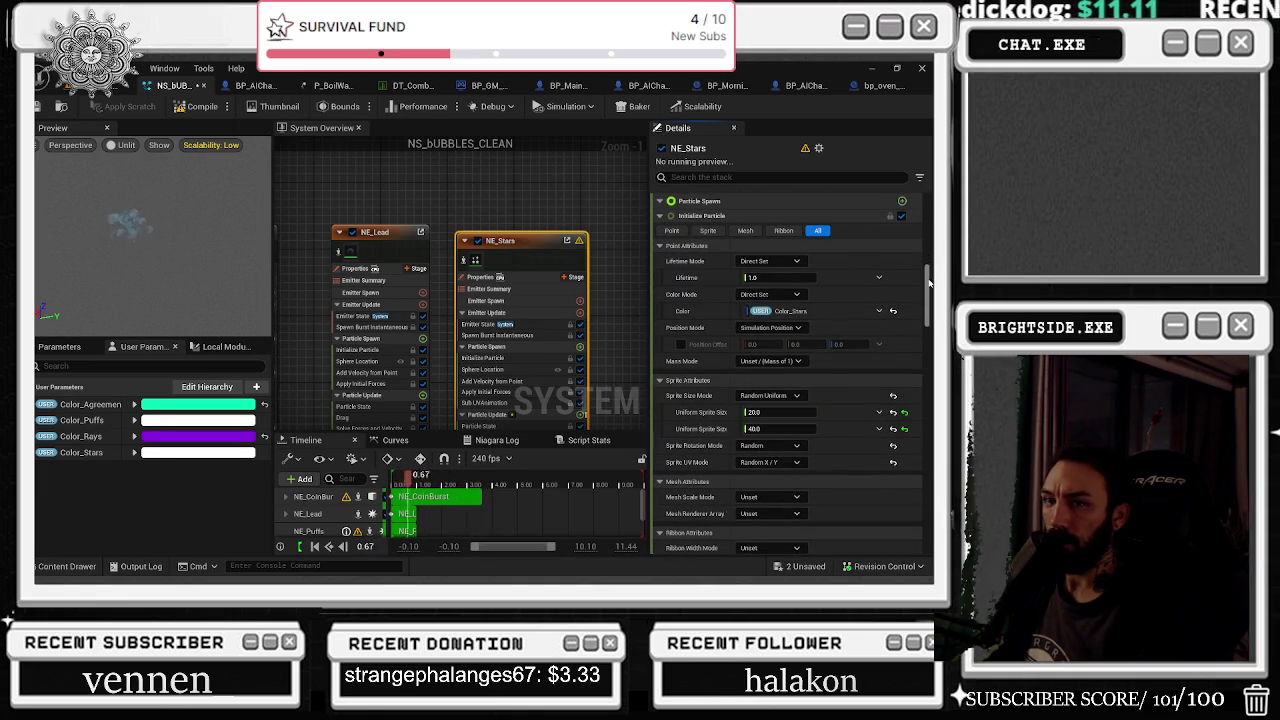
# Raise NE_Stars' min and max uniform sprite sizes (max above 200), then compile and save
pyautogui.moveTo(771, 408); pyautogui.dragTo(775, 412)
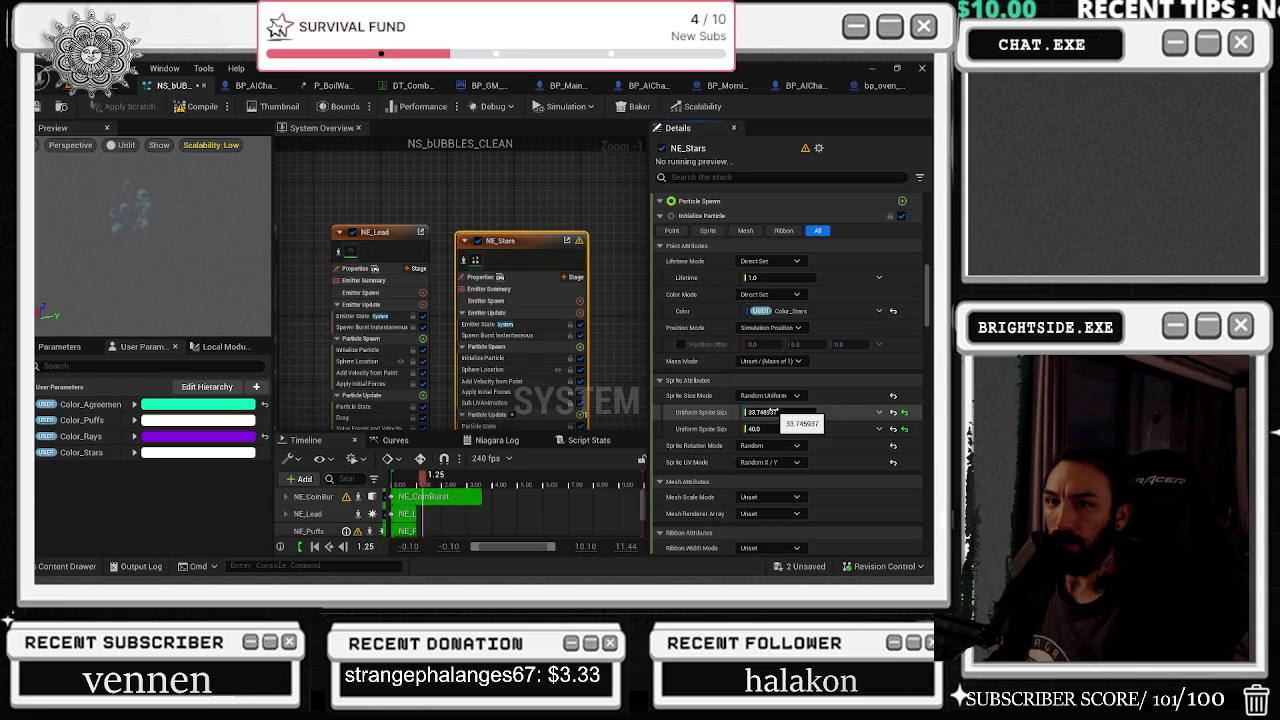
pyautogui.moveTo(780, 429); pyautogui.dragTo(835, 429)
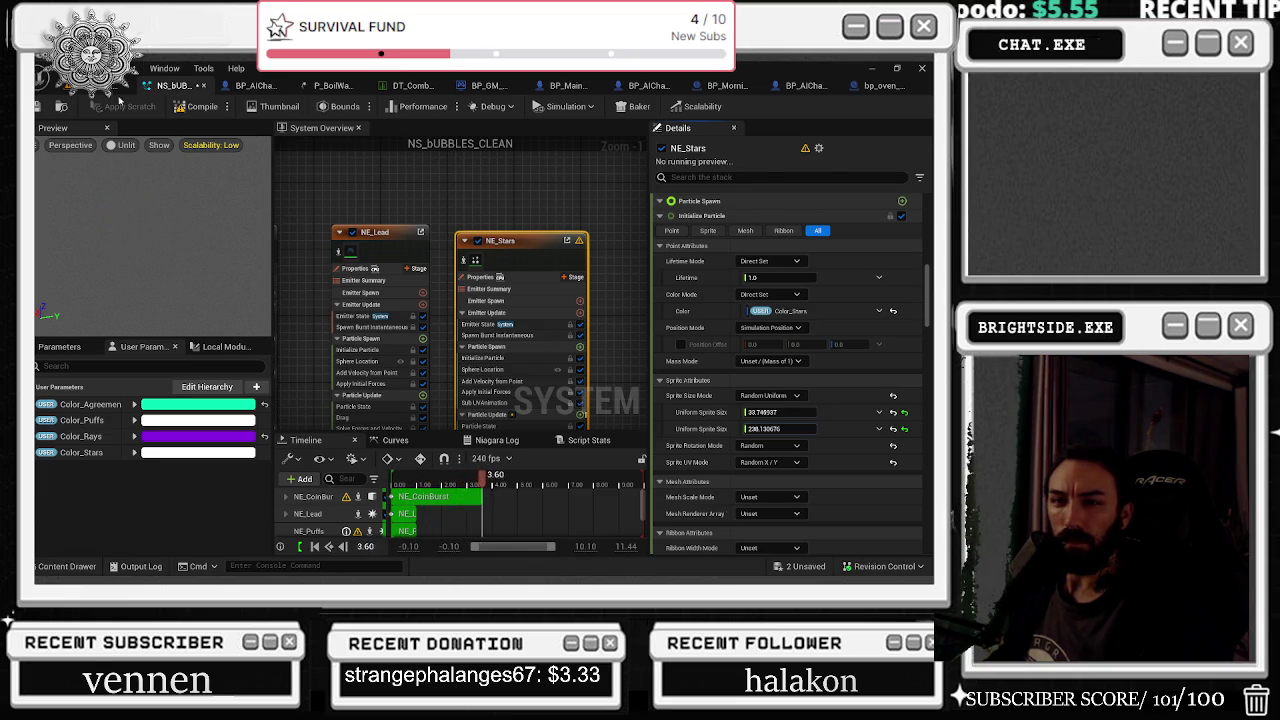
pyautogui.click(192, 106)
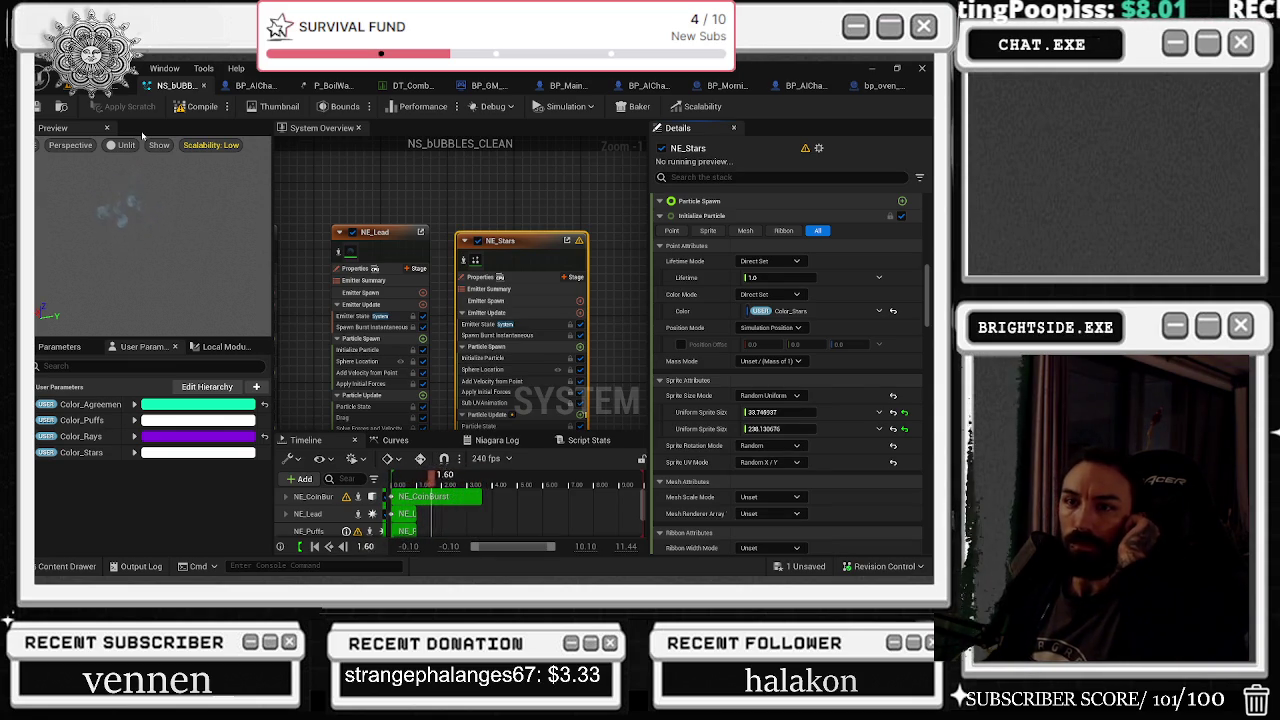
pyautogui.click(61, 106)
pyautogui.click(100, 86)
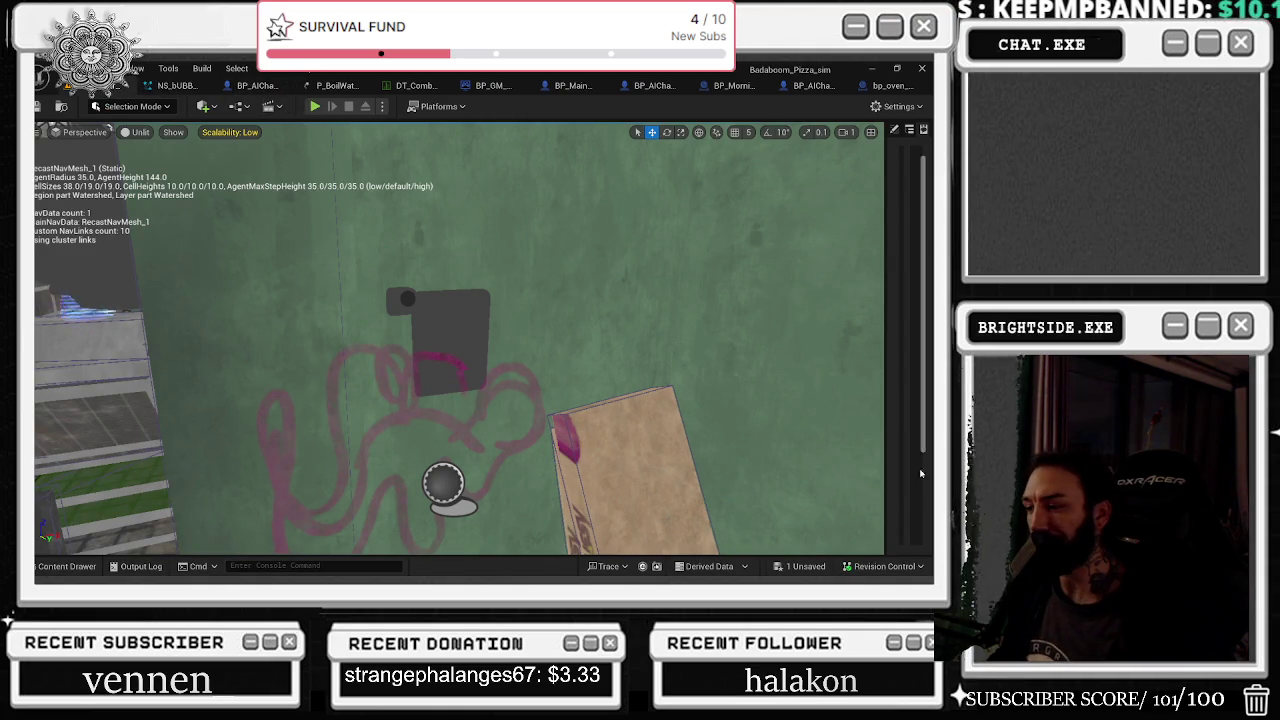
# Save the M_WaterMist material and start a play-in-editor session
pyautogui.click(805, 566)
pyautogui.click(569, 459)
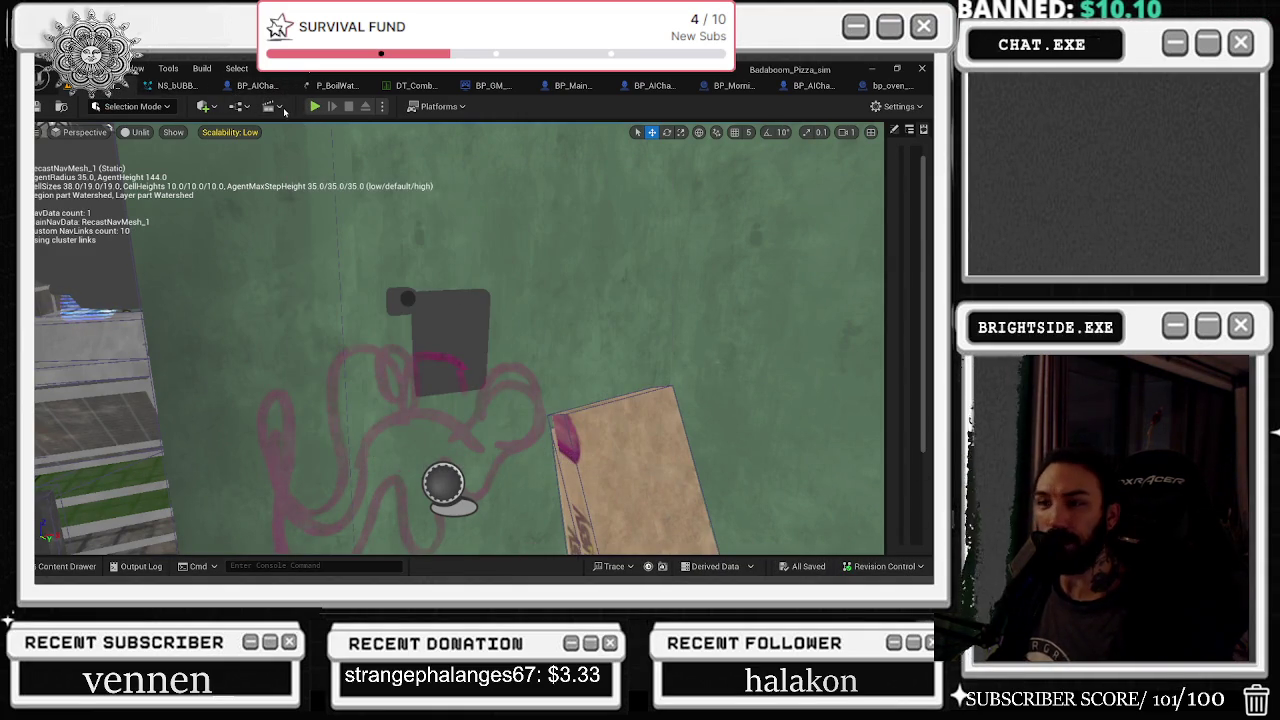
pyautogui.click(314, 106)
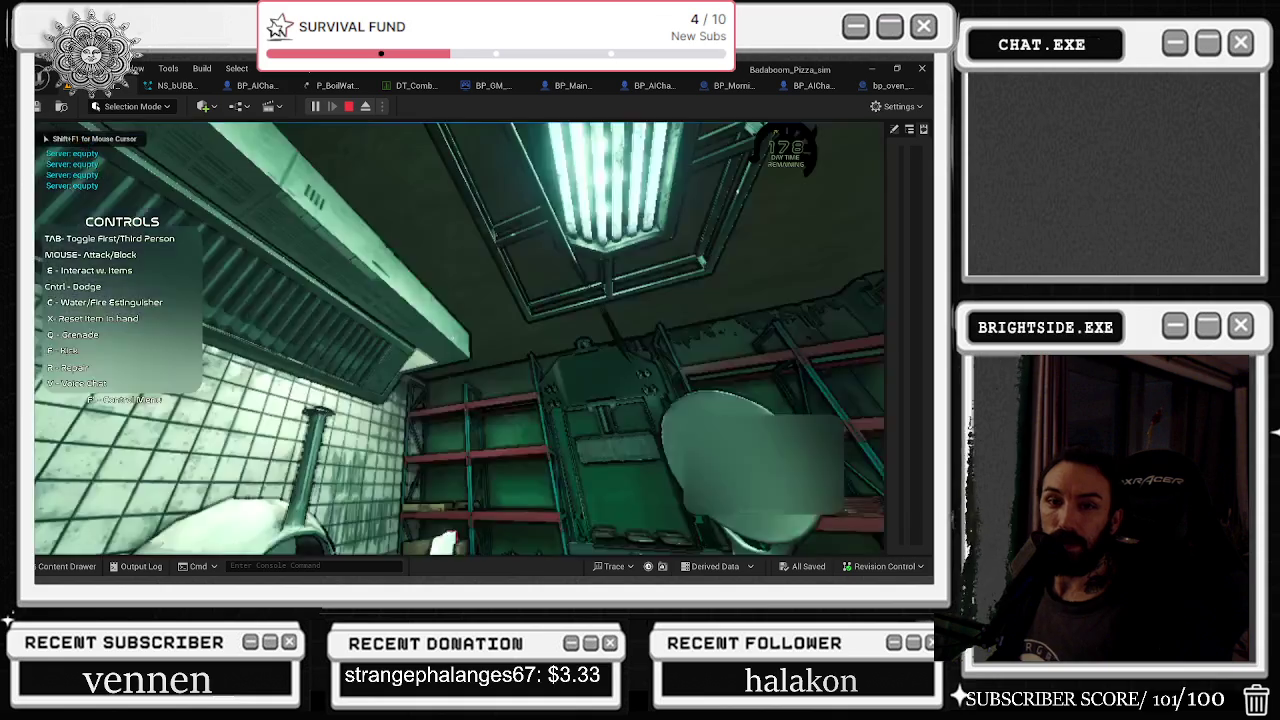
# Walk to the shelves, attack three times to spawn bubbles, then stop playing
pyautogui.press('w')
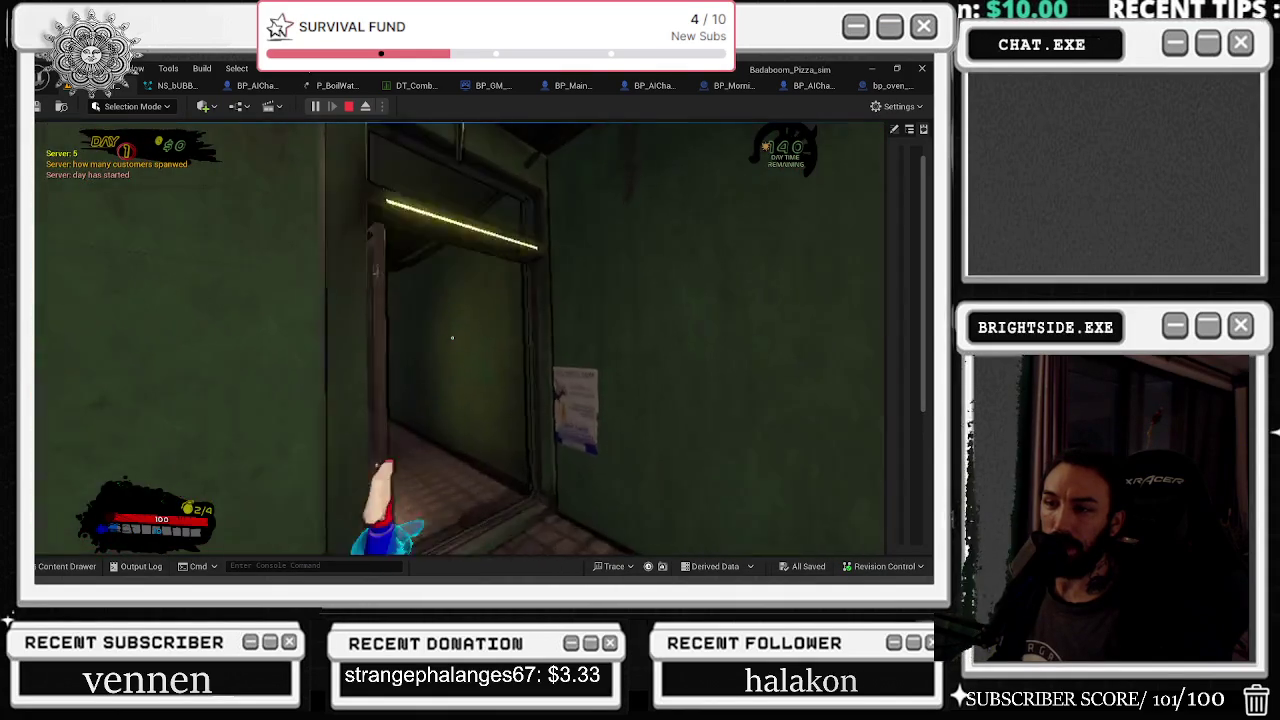
pyautogui.click(452, 338)
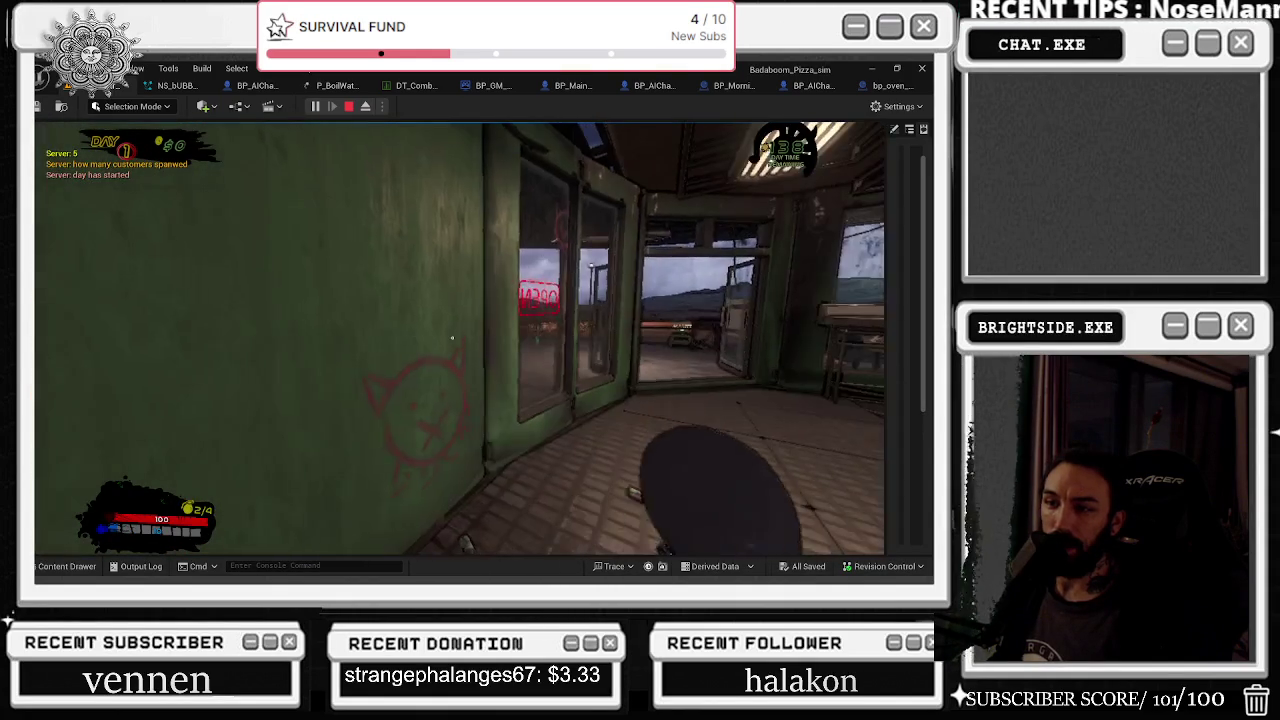
pyautogui.click(452, 338)
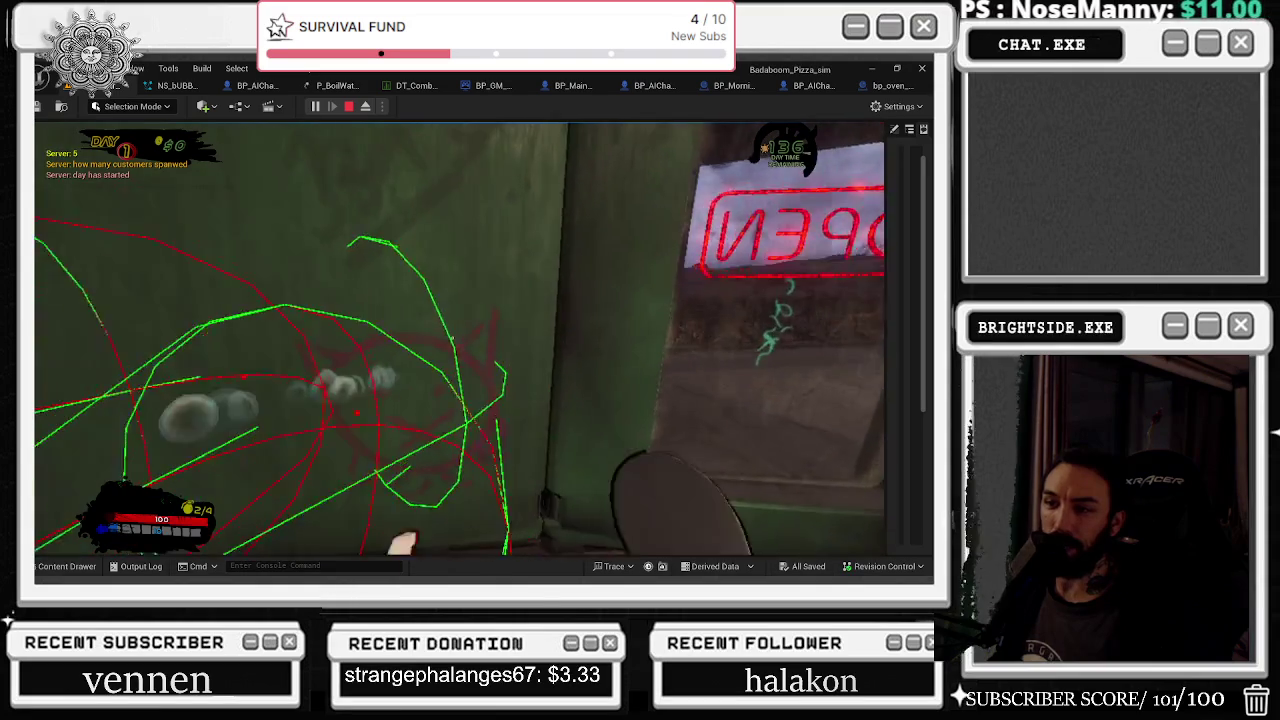
pyautogui.click(452, 338)
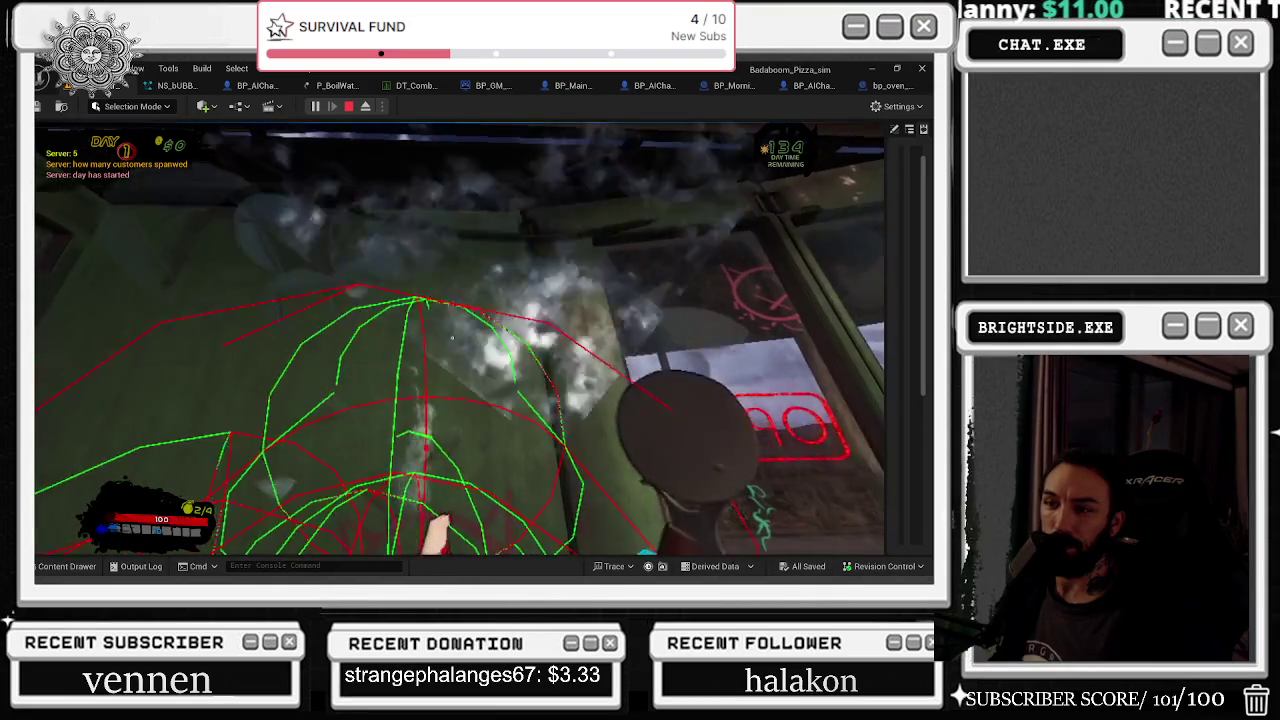
pyautogui.press('Escape')
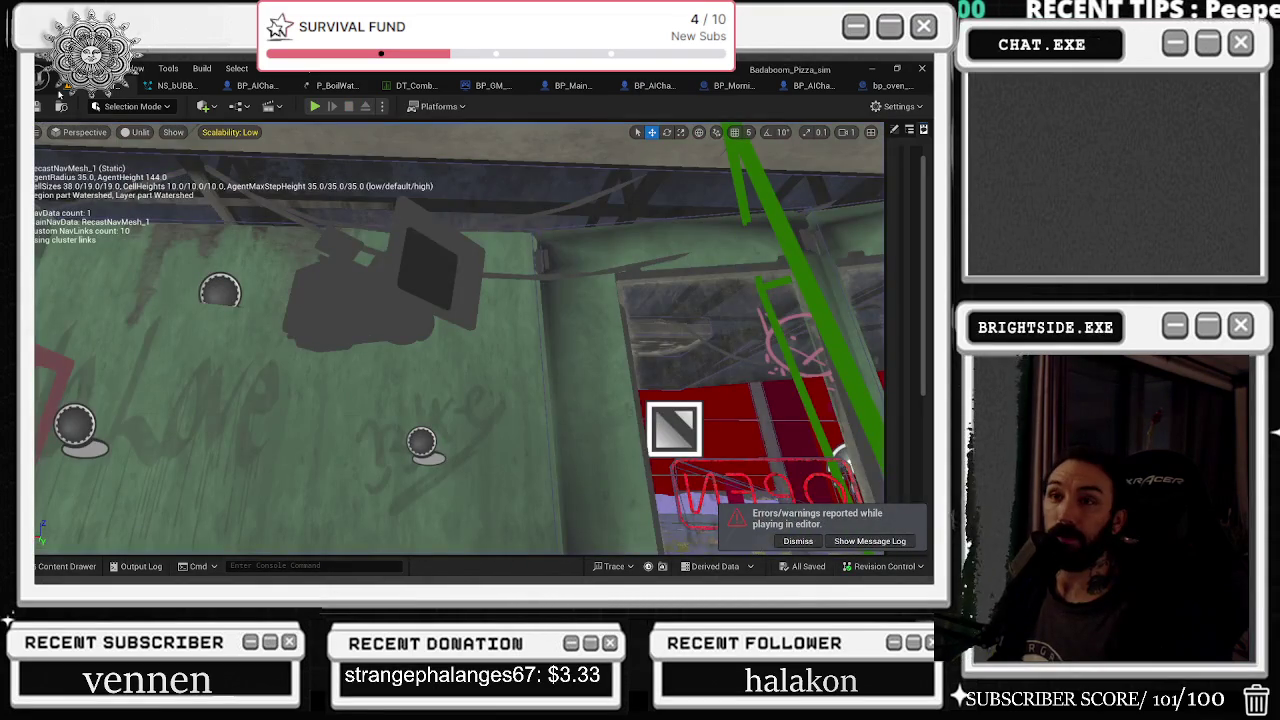
pyautogui.click(207, 87)
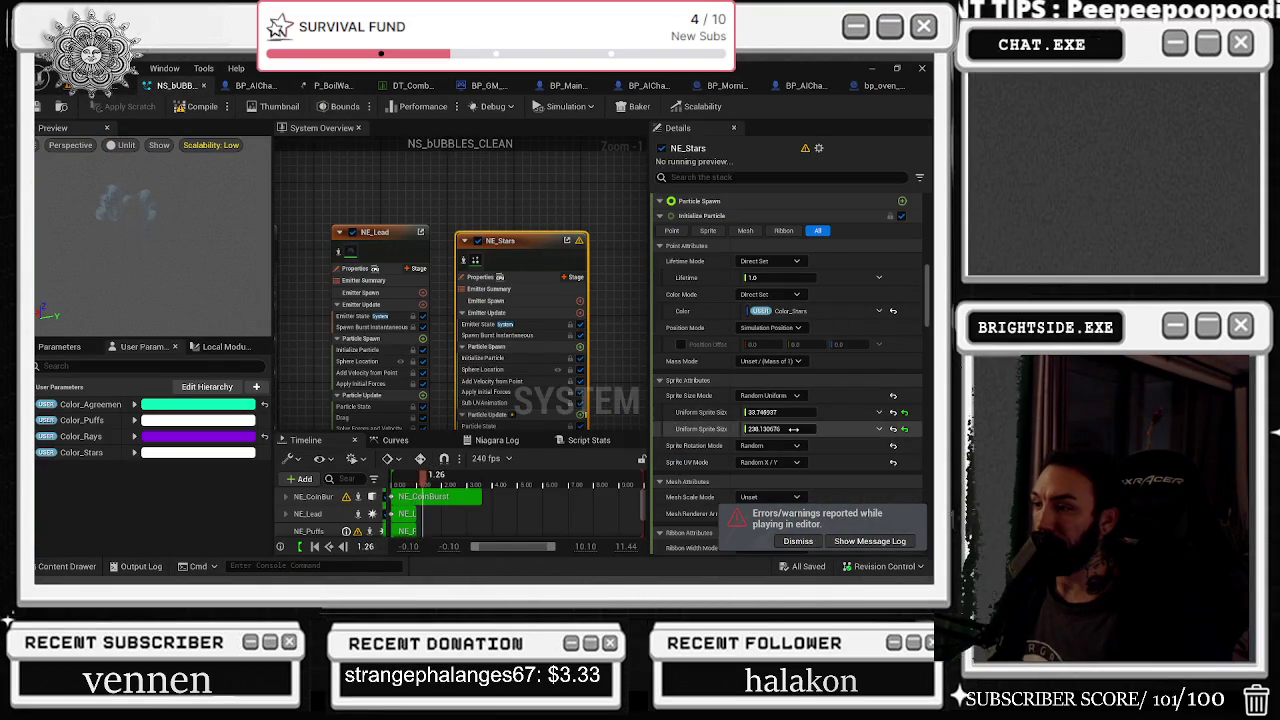
# Set NE_Stars' maximum uniform sprite size to 50
pyautogui.write('22')
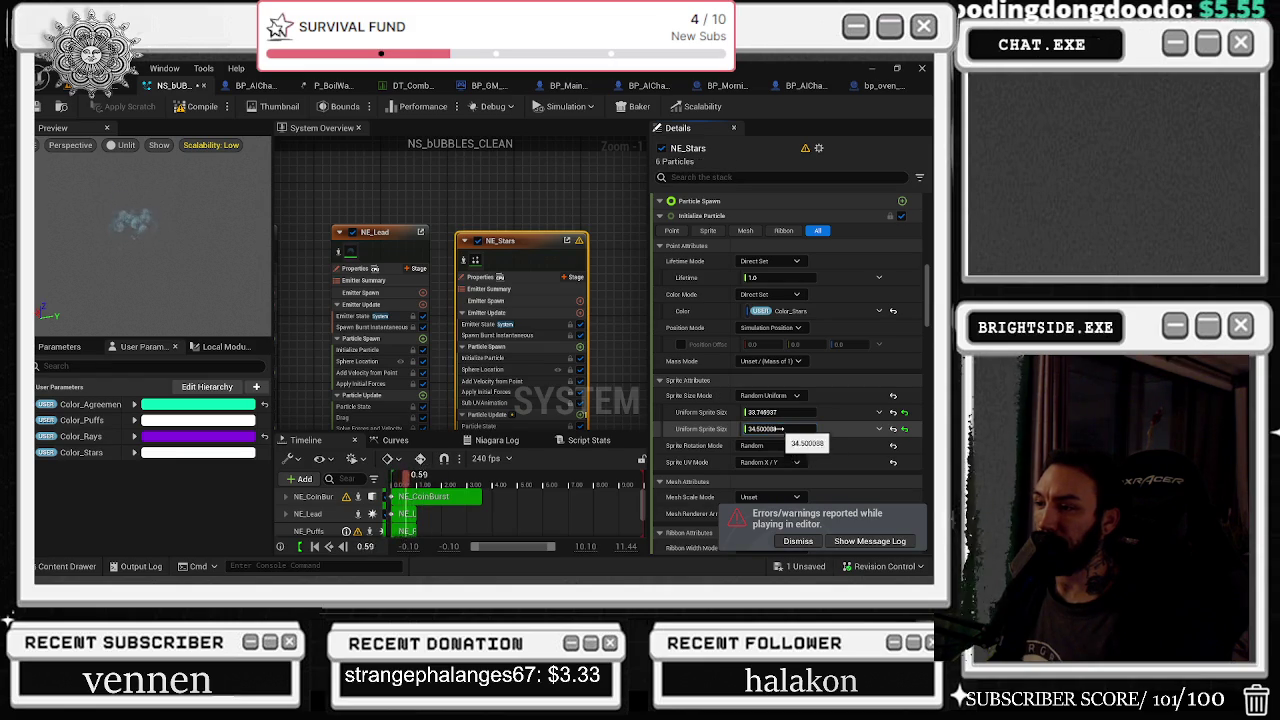
pyautogui.moveTo(778, 428); pyautogui.dragTo(837, 429)
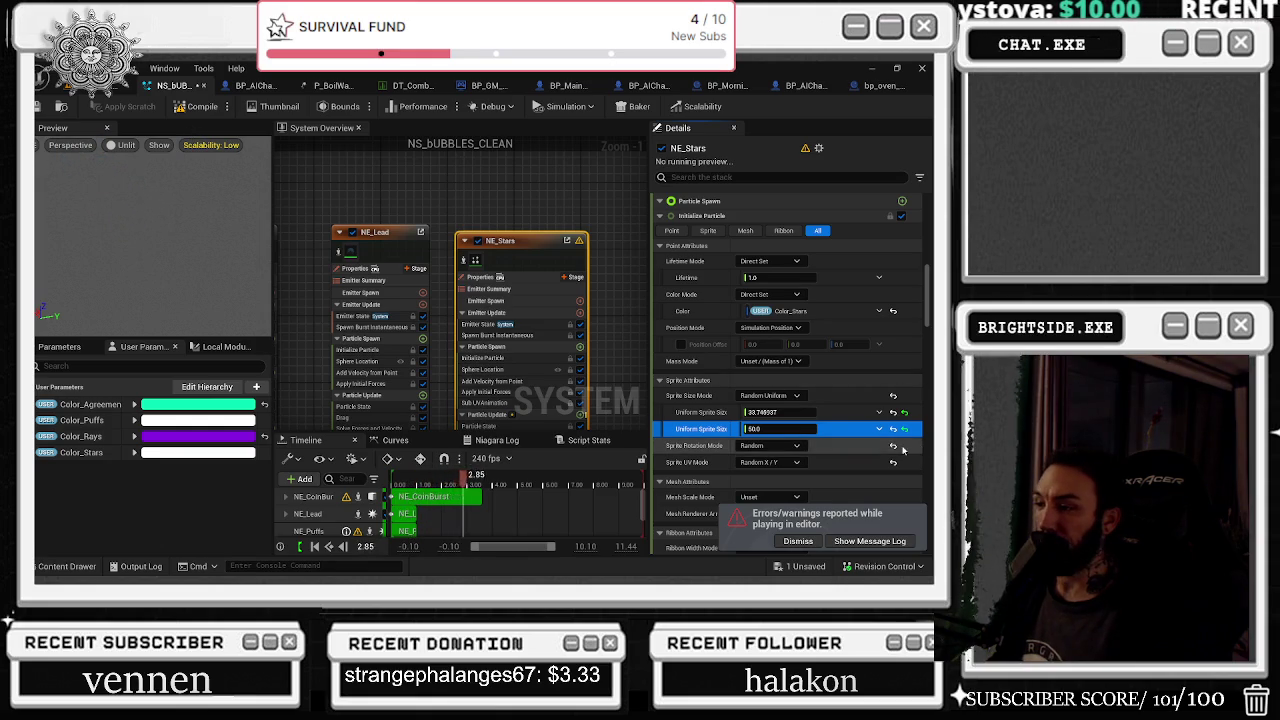
pyautogui.scroll(-1, 841, 450)
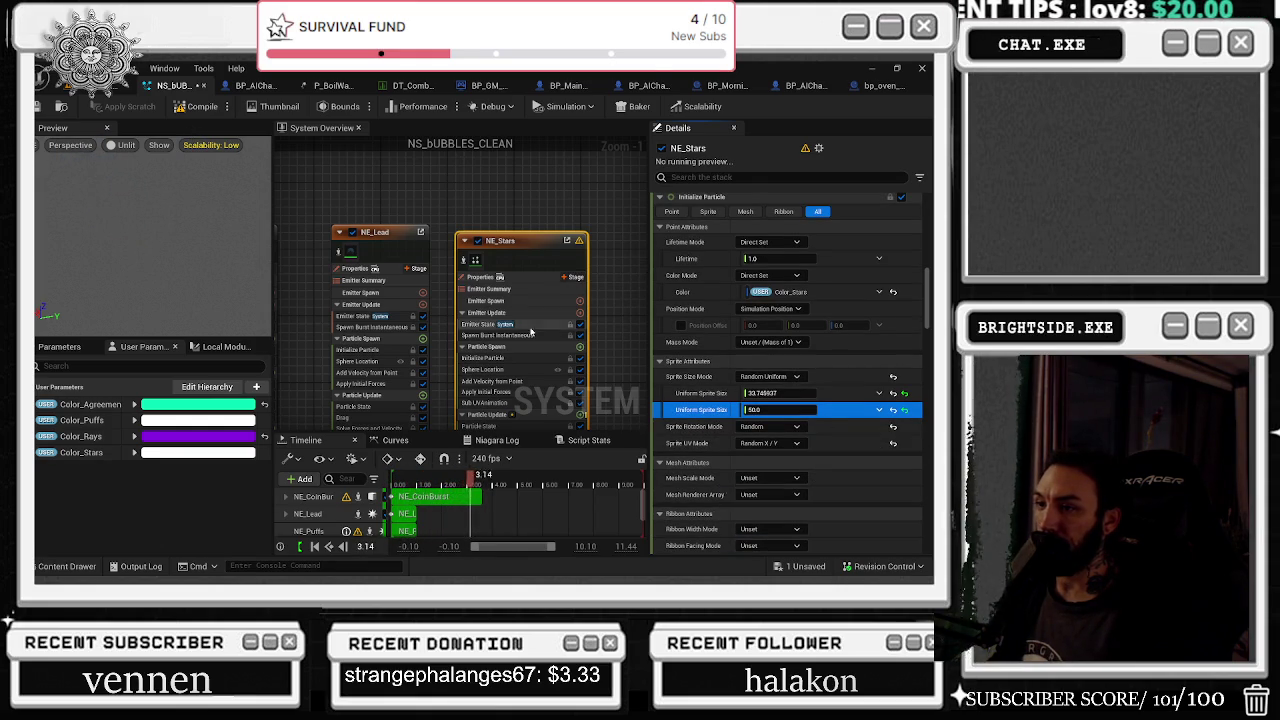
pyautogui.scroll(5, 863, 313)
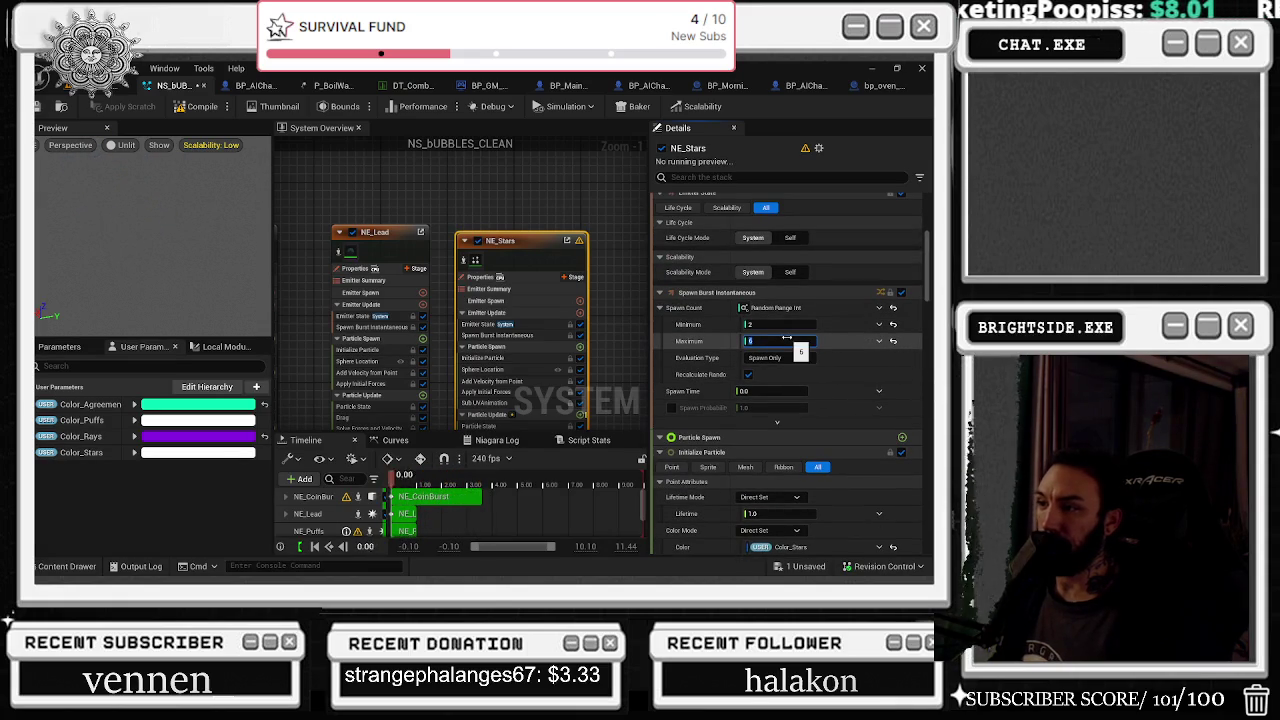
# Set the Spawn Burst minimum and maximum counts to 1
pyautogui.moveTo(773, 339); pyautogui.dragTo(757, 323)
pyautogui.click(757, 323)
pyautogui.write('1')
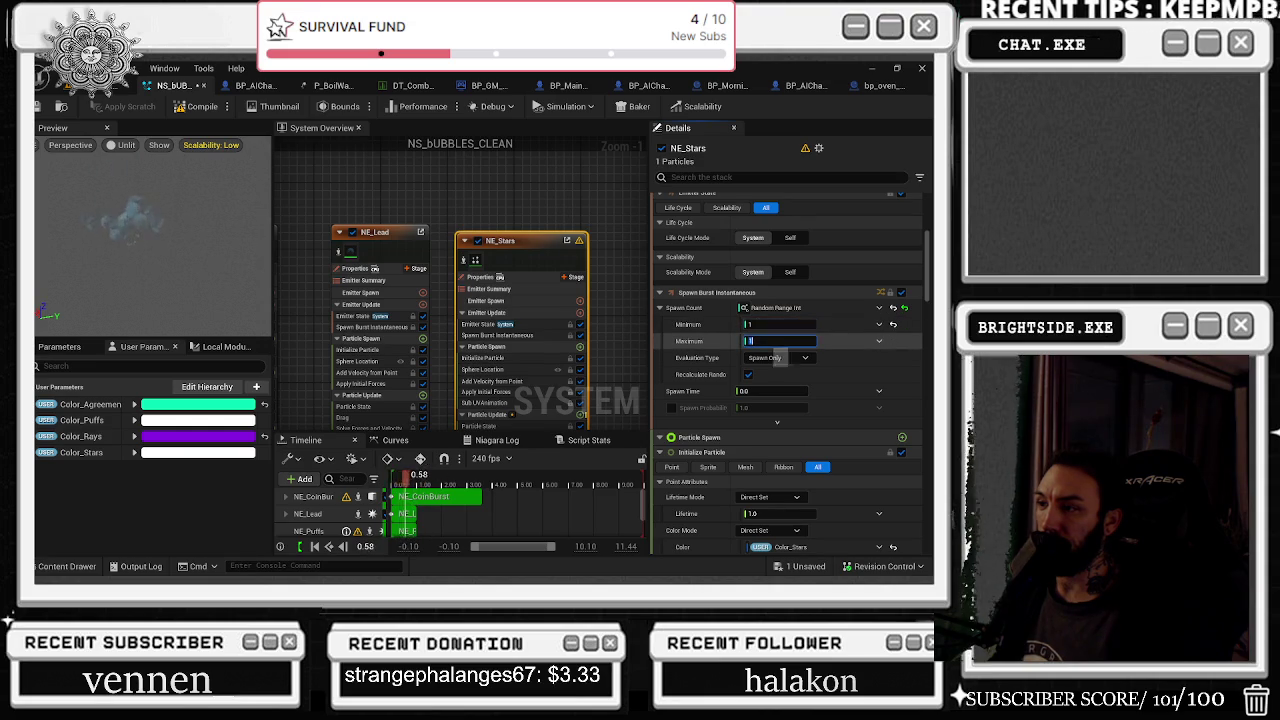
# Save the modified NS_BUBBLES_CLEAN system
pyautogui.scroll(-3, 841, 350)
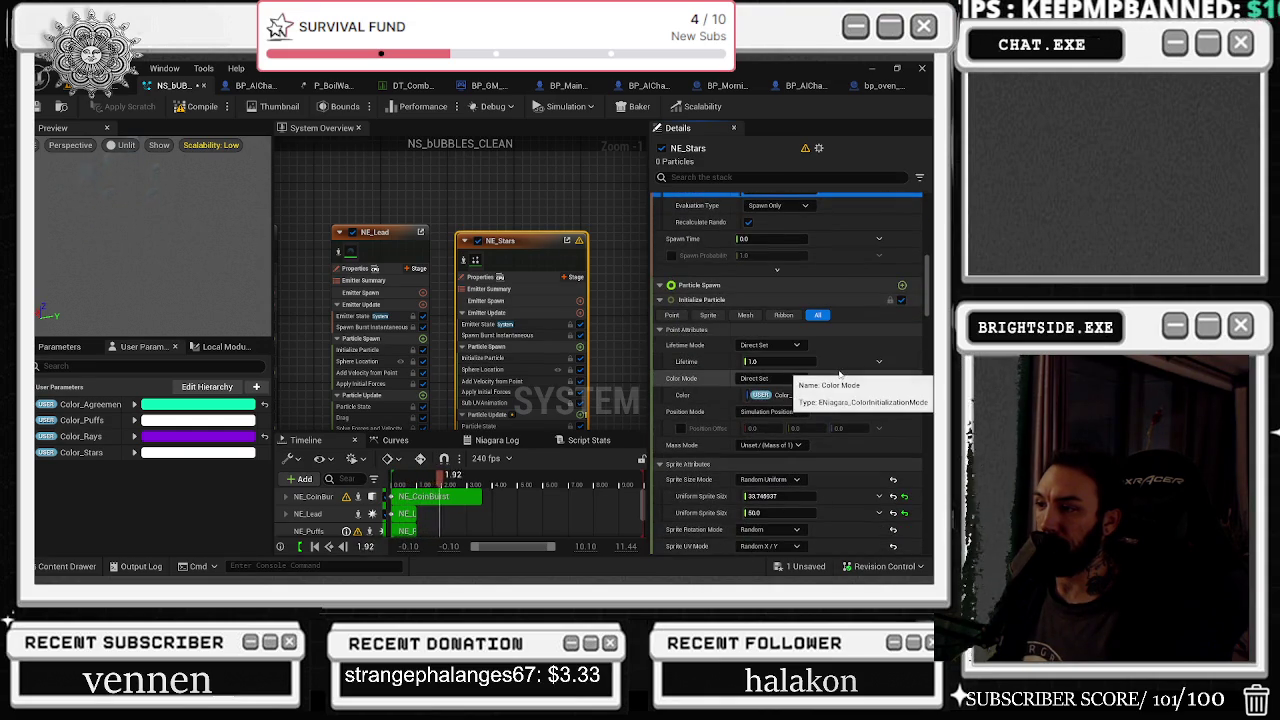
pyautogui.scroll(-3, 835, 372)
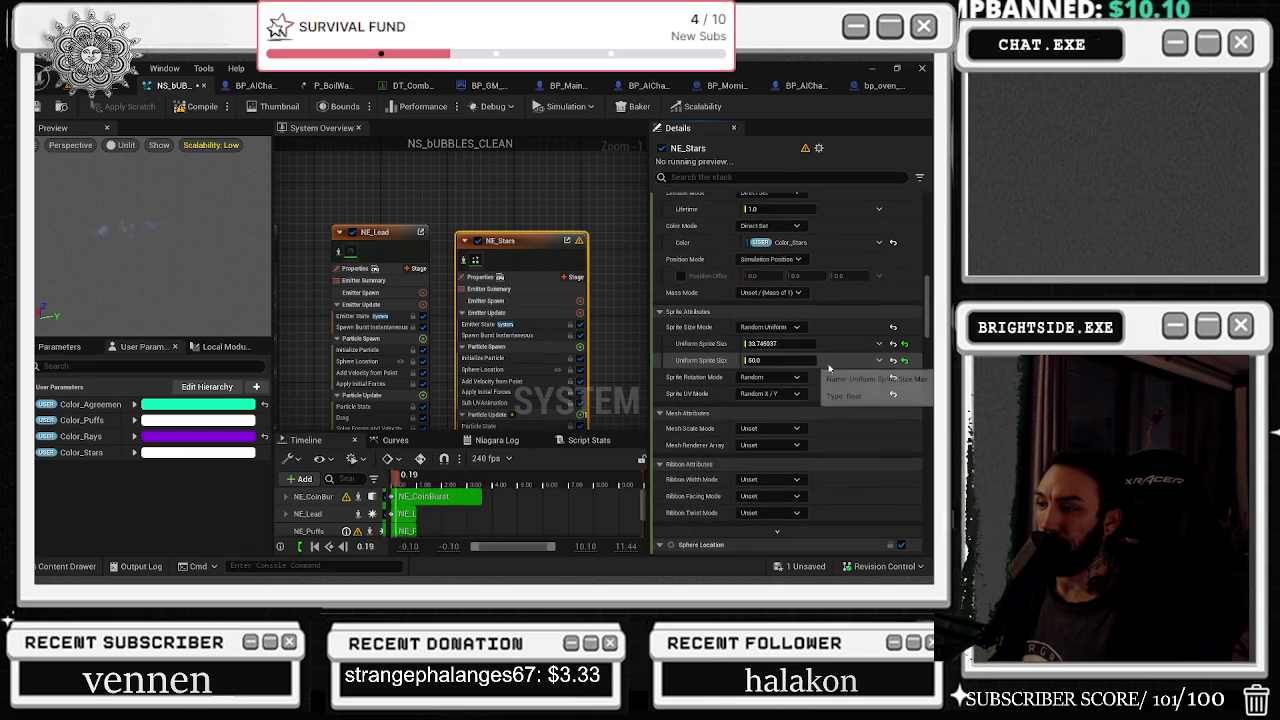
pyautogui.scroll(-3, 827, 370)
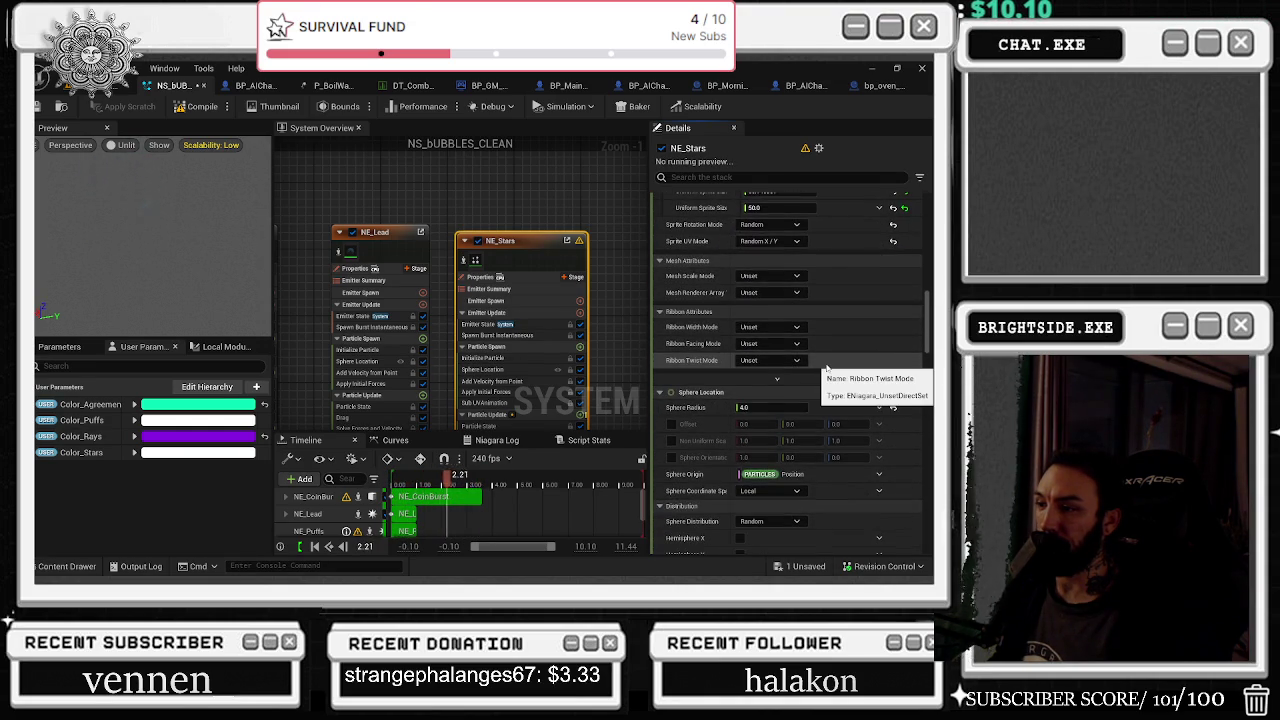
pyautogui.scroll(-2, 827, 370)
pyautogui.scroll(-2, 827, 370)
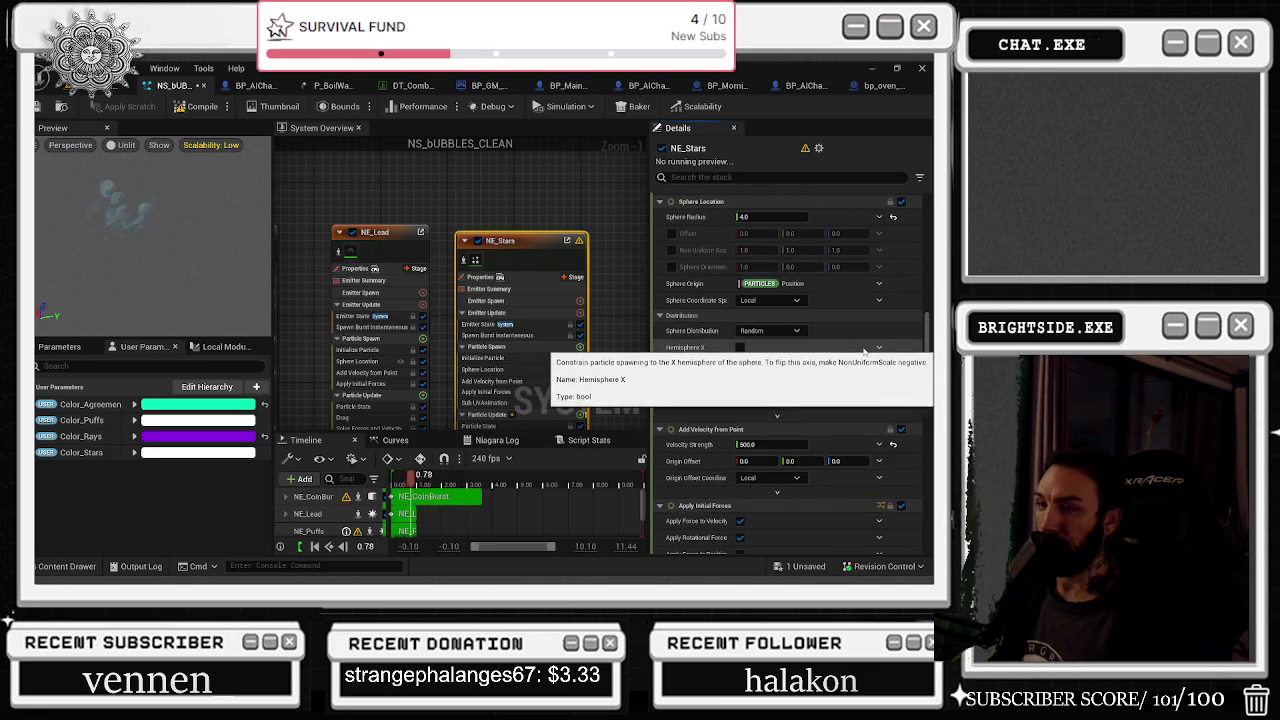
pyautogui.scroll(-3, 850, 358)
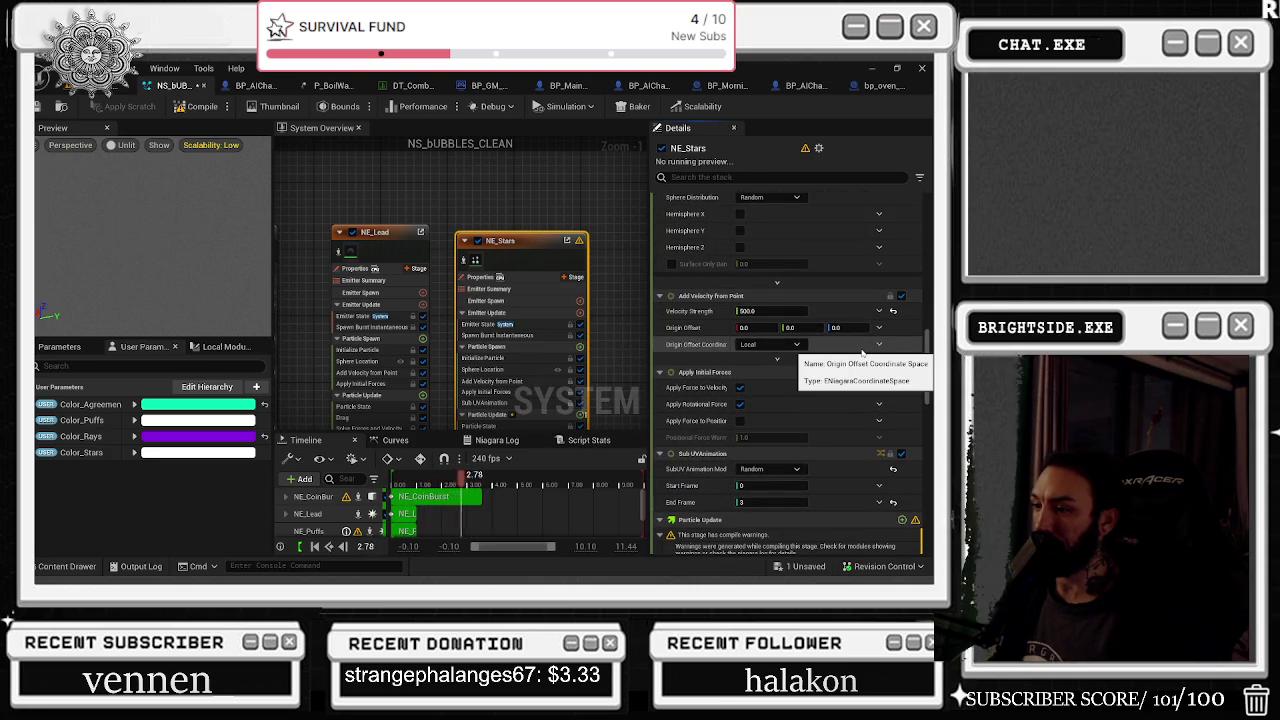
pyautogui.scroll(-5, 862, 352)
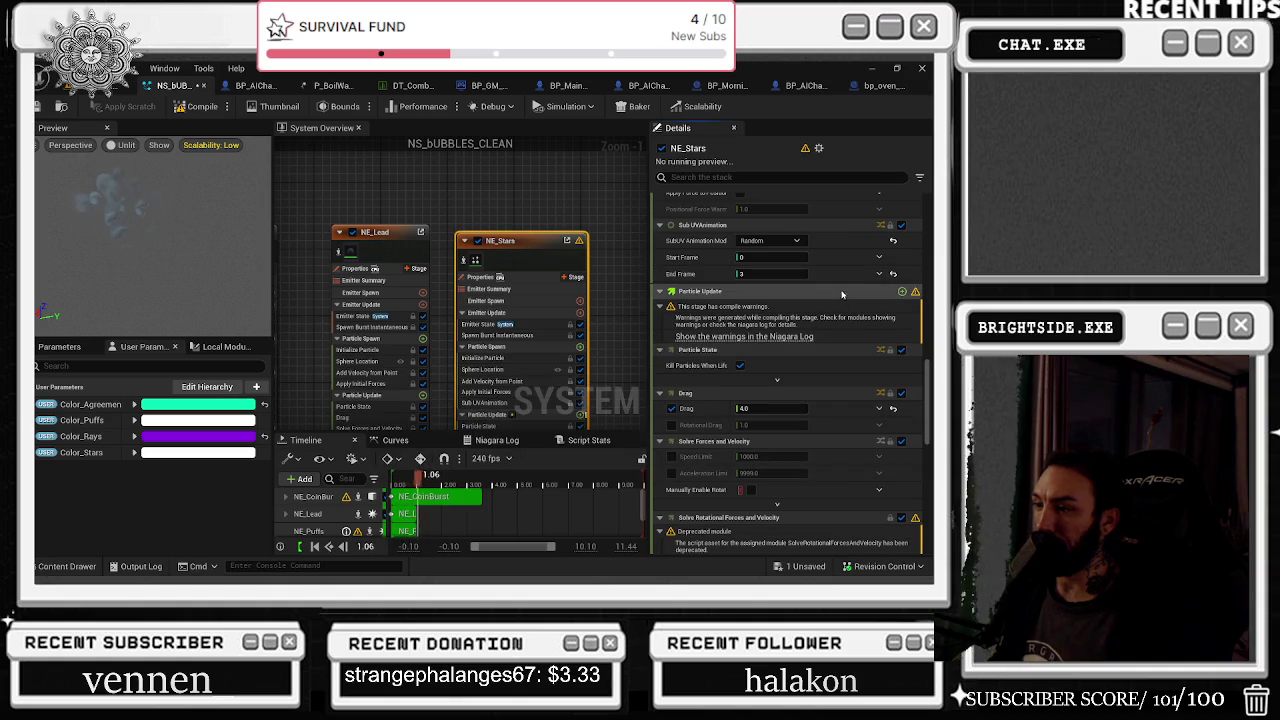
pyautogui.scroll(-1, 845, 350)
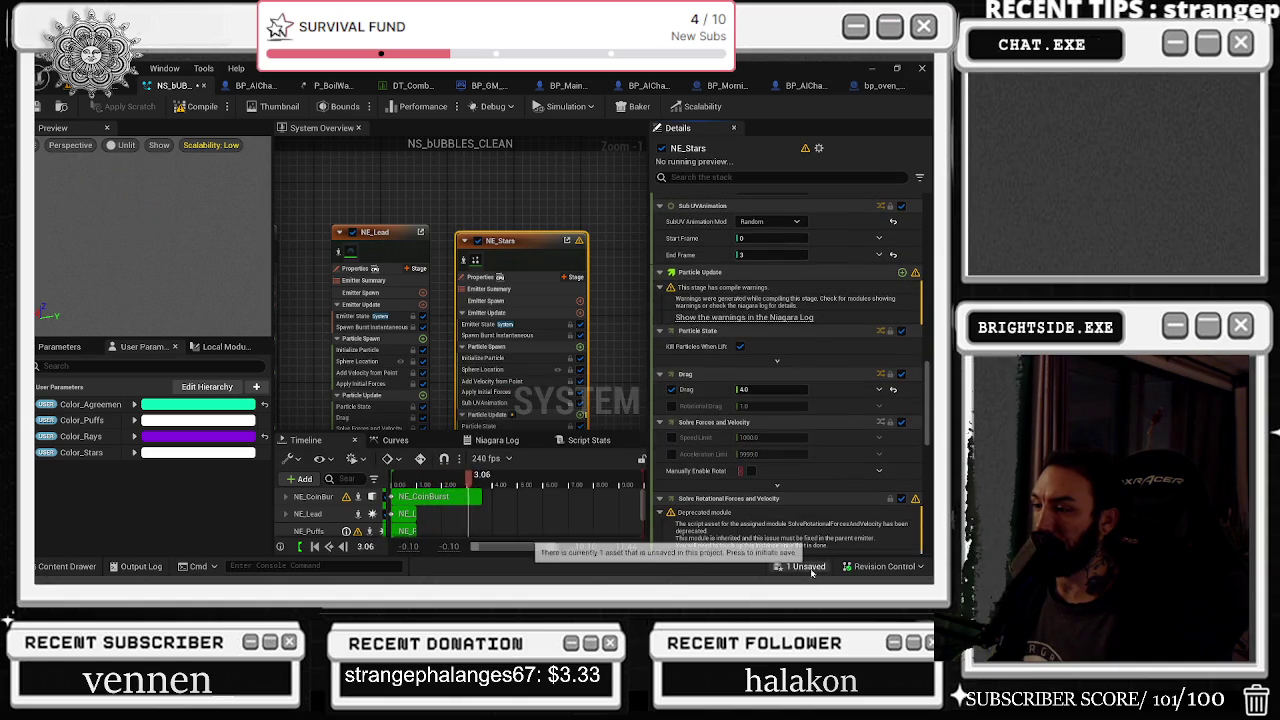
pyautogui.click(811, 570)
pyautogui.click(570, 455)
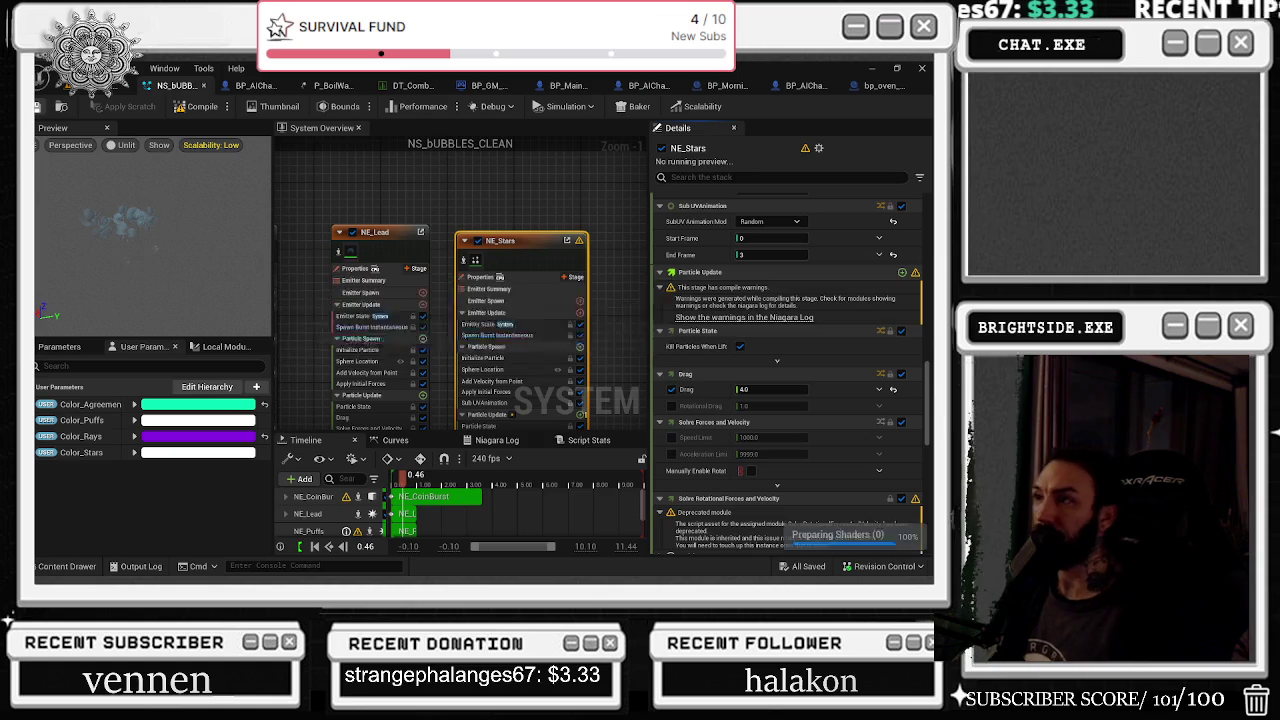
# Play the pizza level from the level editor in third-person view
pyautogui.click(100, 85)
pyautogui.click(313, 108)
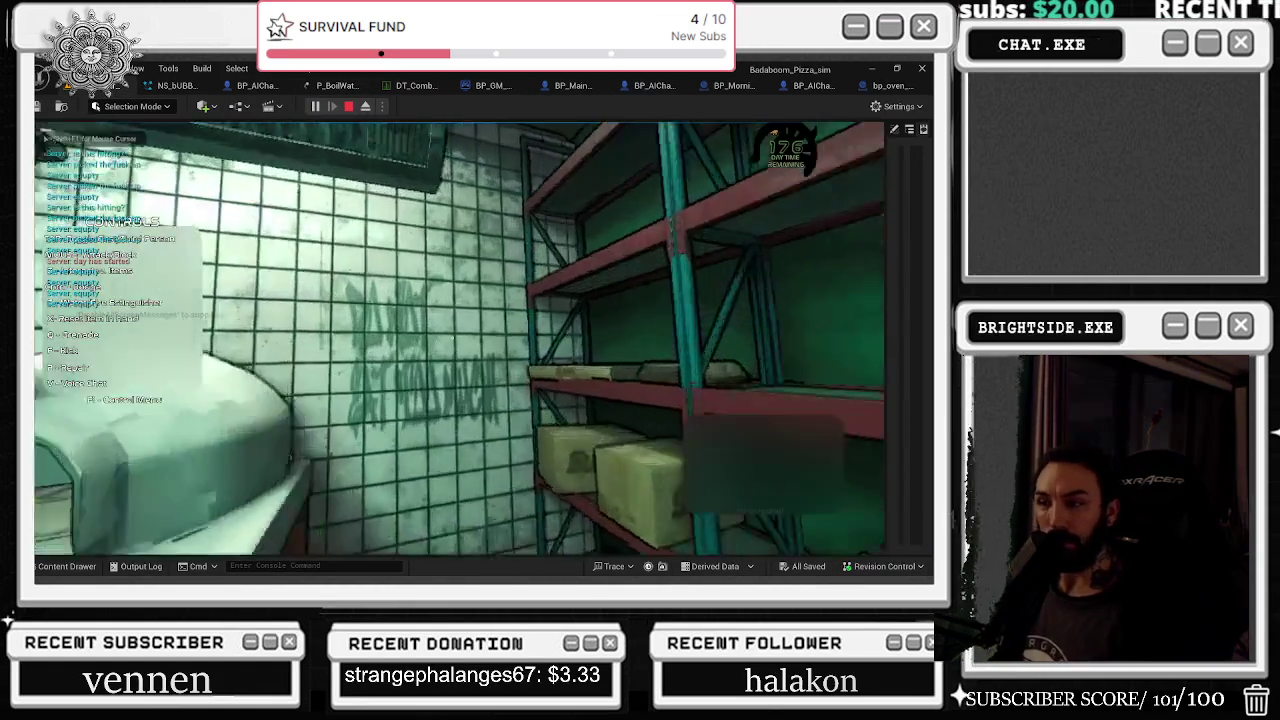
pyautogui.press('Tab')
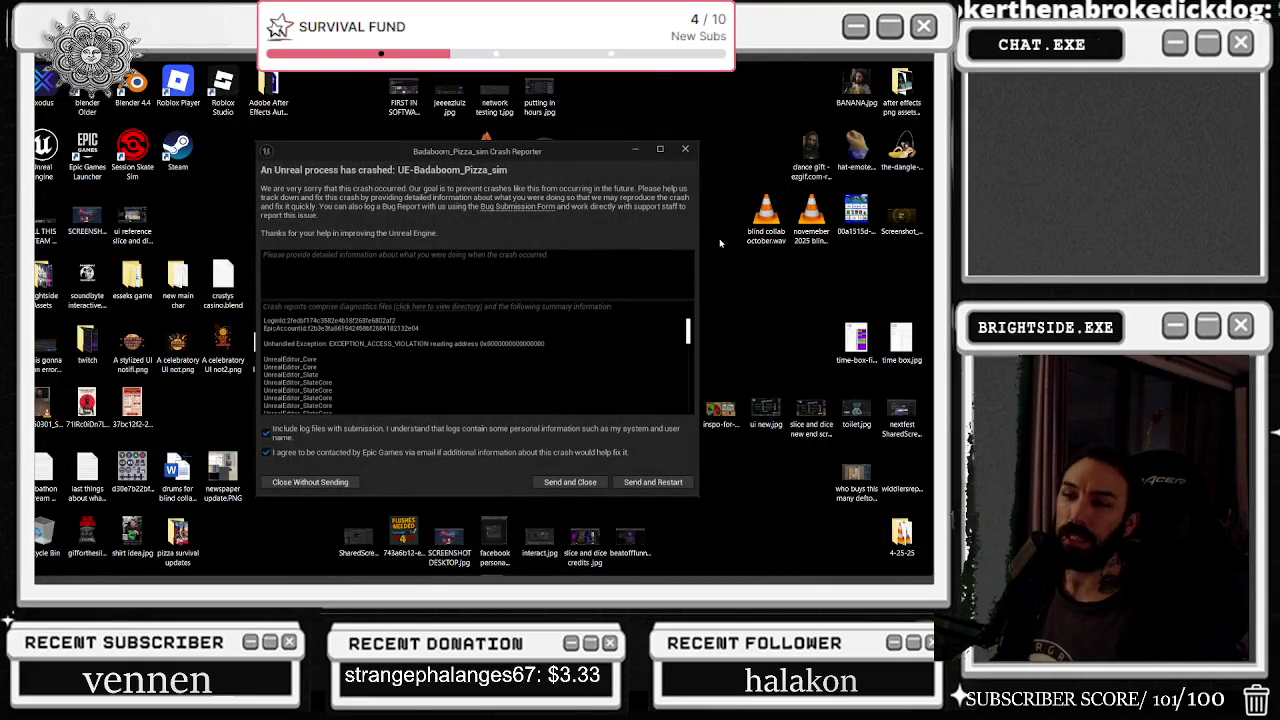
# Close the crash report without sending and open the Badaboom_Pizza_sim folder in File Explorer
pyautogui.click(310, 482)
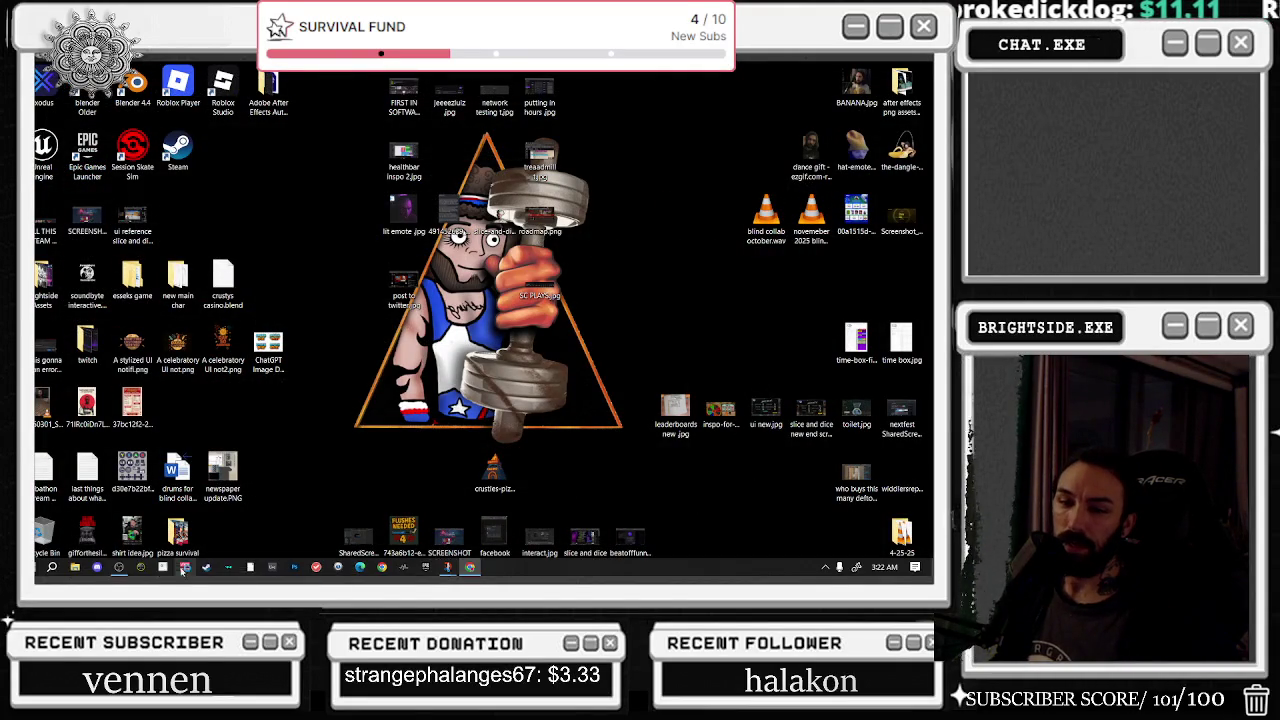
pyautogui.click(119, 578)
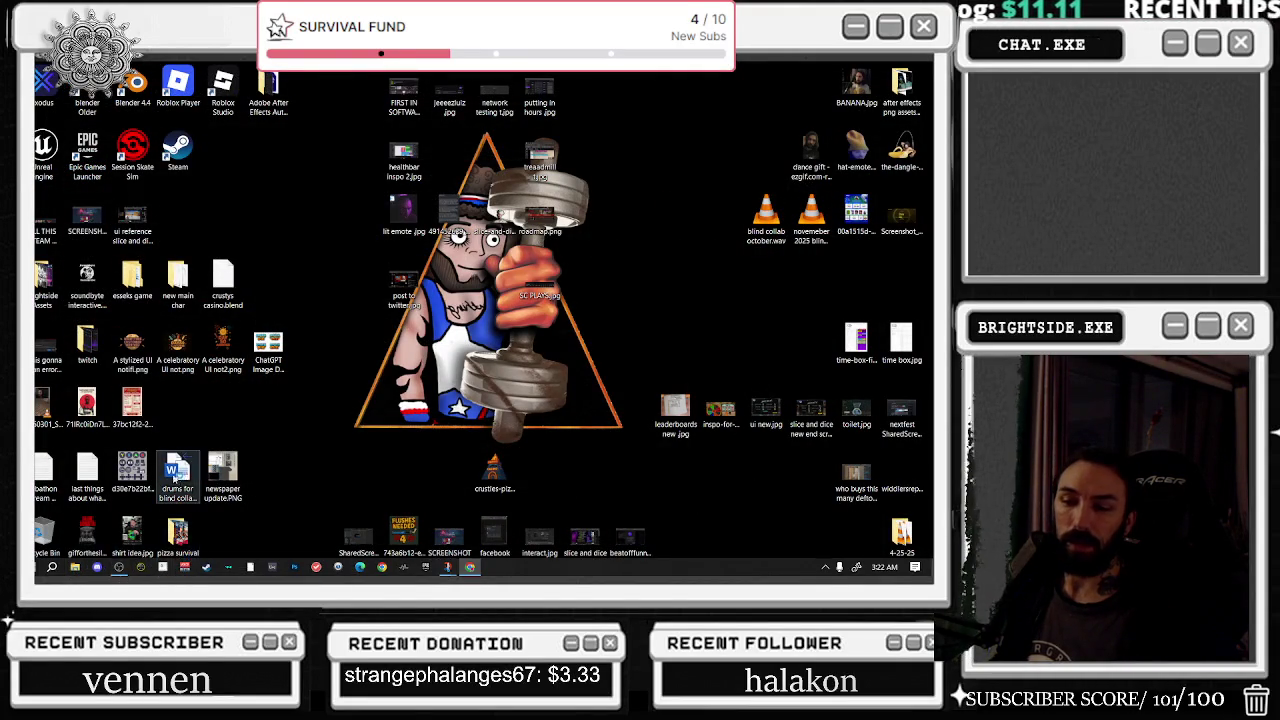
pyautogui.click(48, 267)
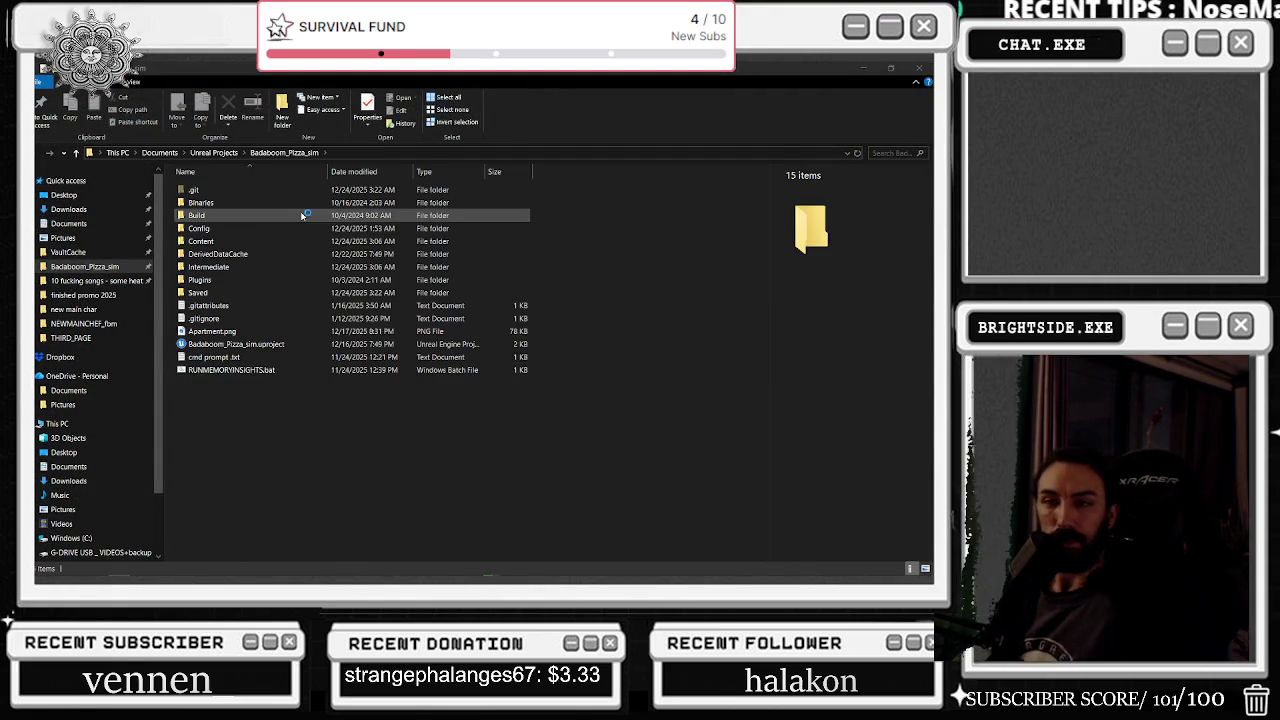
# Navigate into the project's Saved > Logs folder
pyautogui.hotkey('alt', 'Tab')
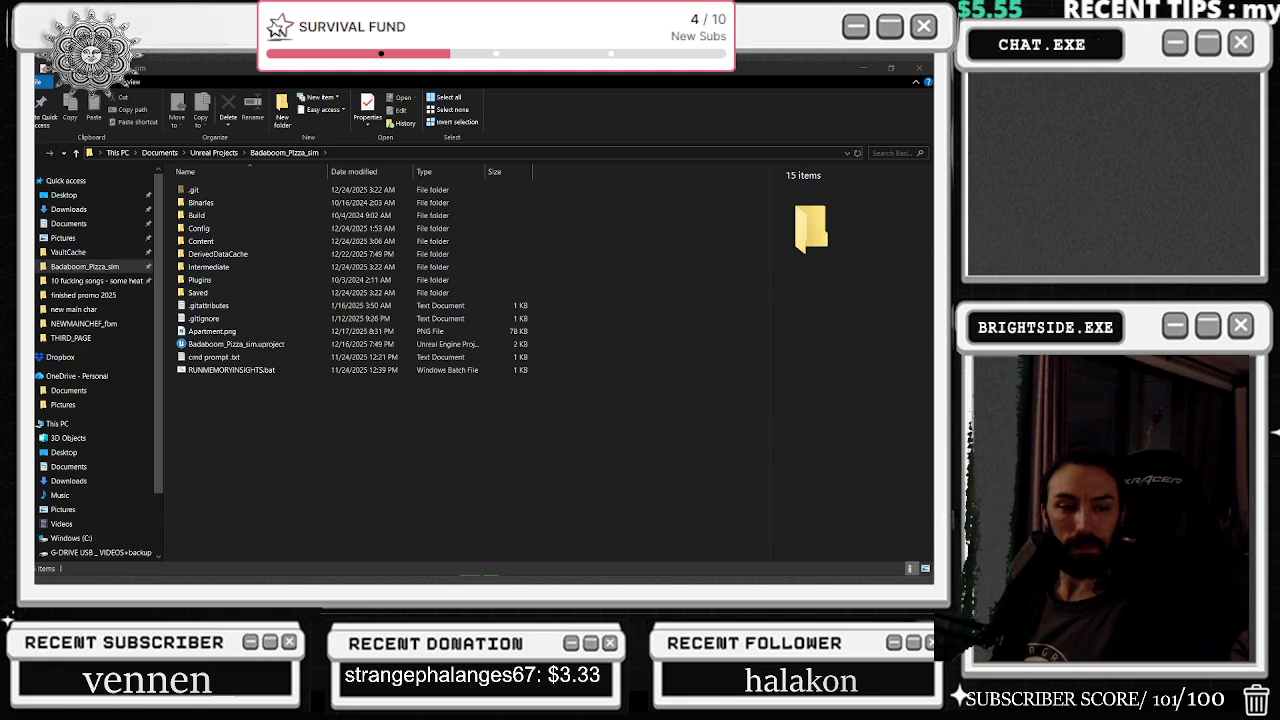
pyautogui.doubleClick(200, 291)
pyautogui.click(196, 230)
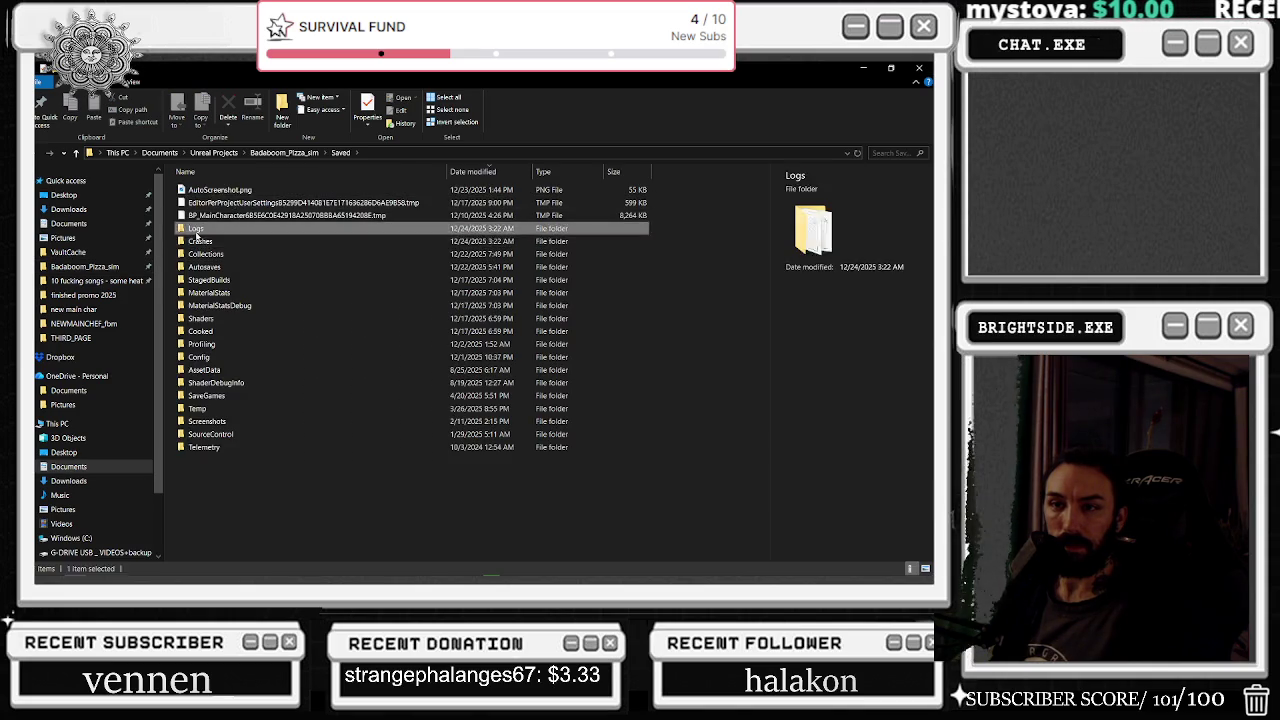
pyautogui.doubleClick(197, 232)
# Select the eight backup log files, then move the Logs window and close it
pyautogui.click(240, 215)
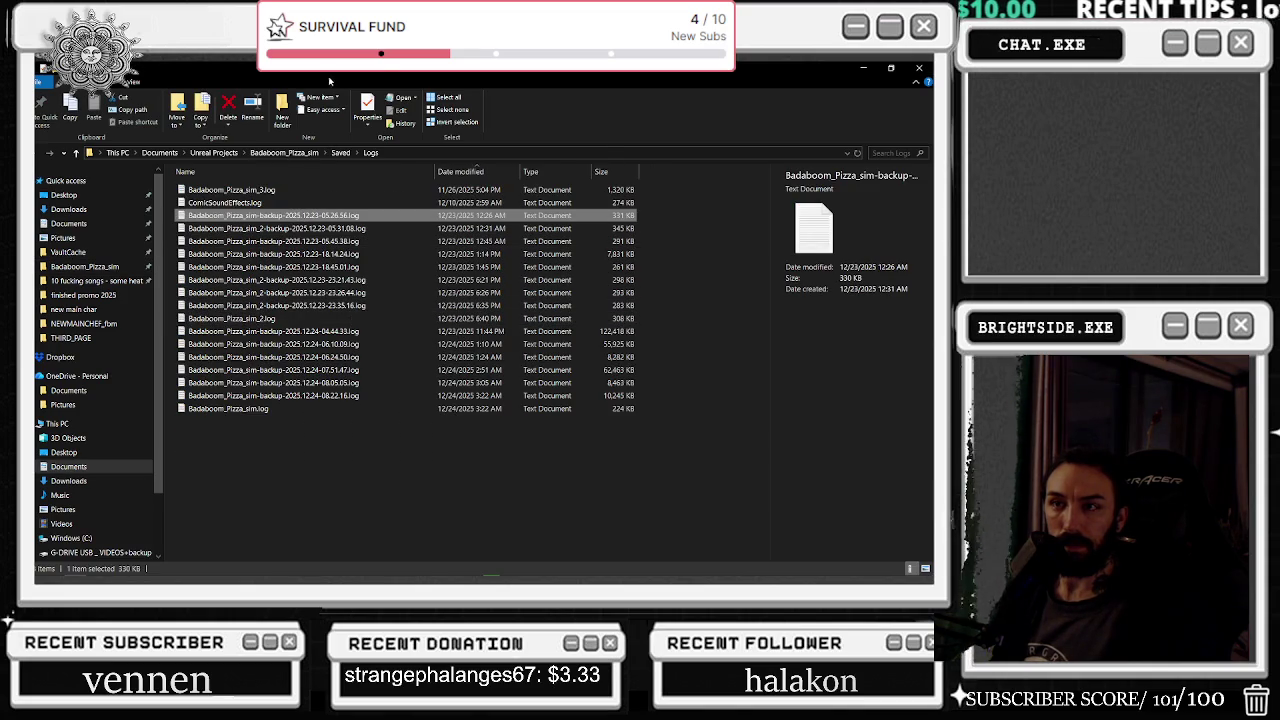
pyautogui.keyDown('shift'); pyautogui.click(315, 305); pyautogui.keyUp('shift')
pyautogui.moveTo(350, 77)
pyautogui.mouseDown()
pyautogui.moveTo(349, 307)
pyautogui.moveTo(370, 465)
pyautogui.moveTo(452, 140)
pyautogui.moveTo(452, 194)
pyautogui.mouseUp()
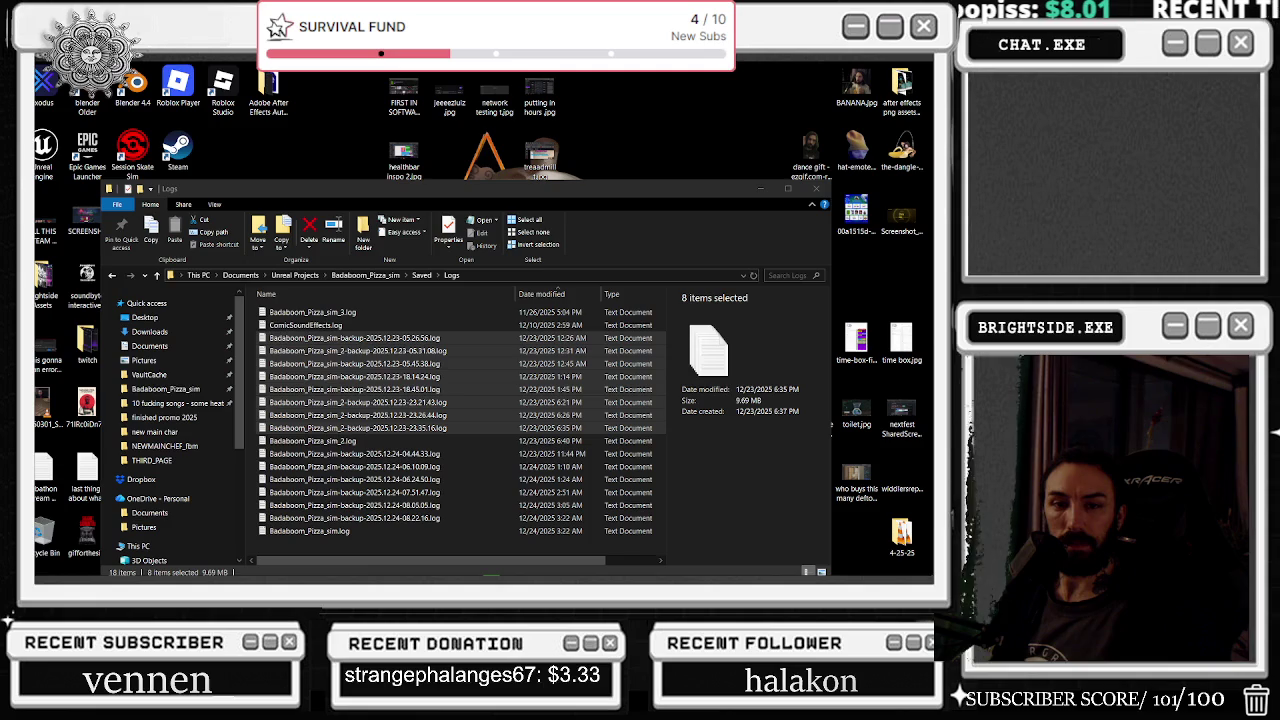
pyautogui.click(818, 189)
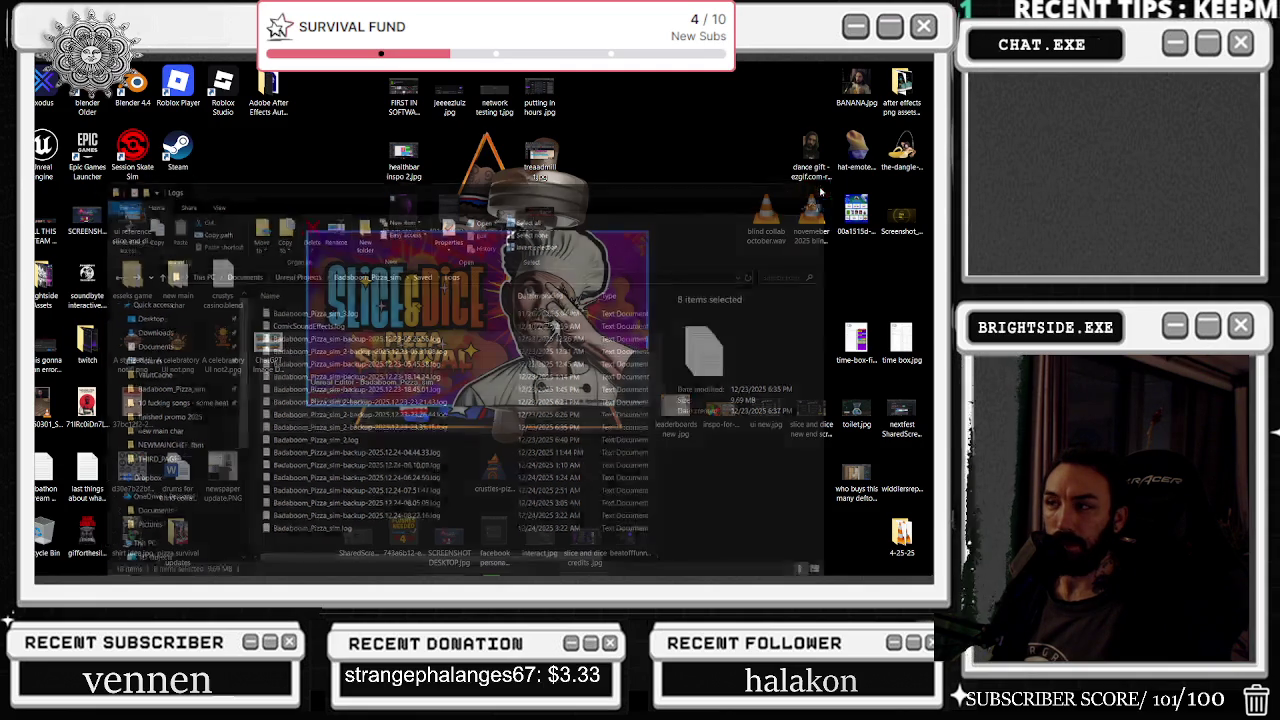
pyautogui.hotkey('alt', 'Tab')
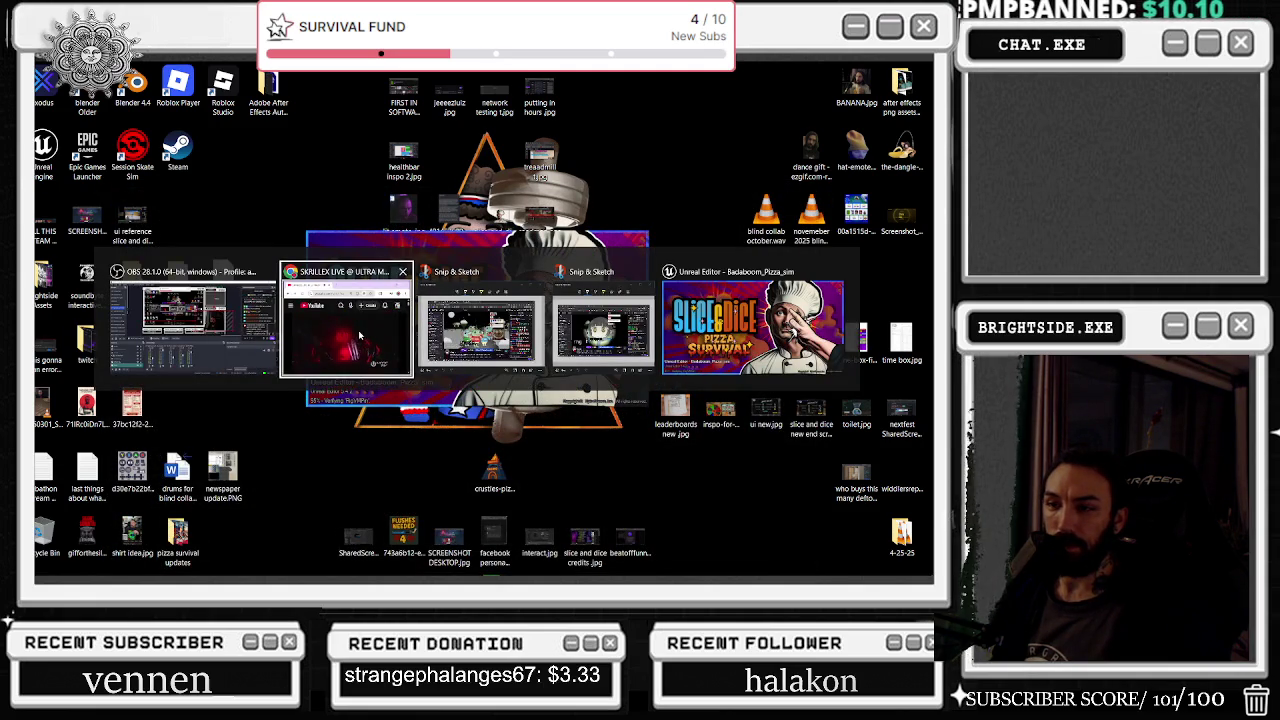
# Dismiss the window switcher and wait for Unreal Editor to relaunch Badaboom_Pizza_sim
pyautogui.press('Escape')
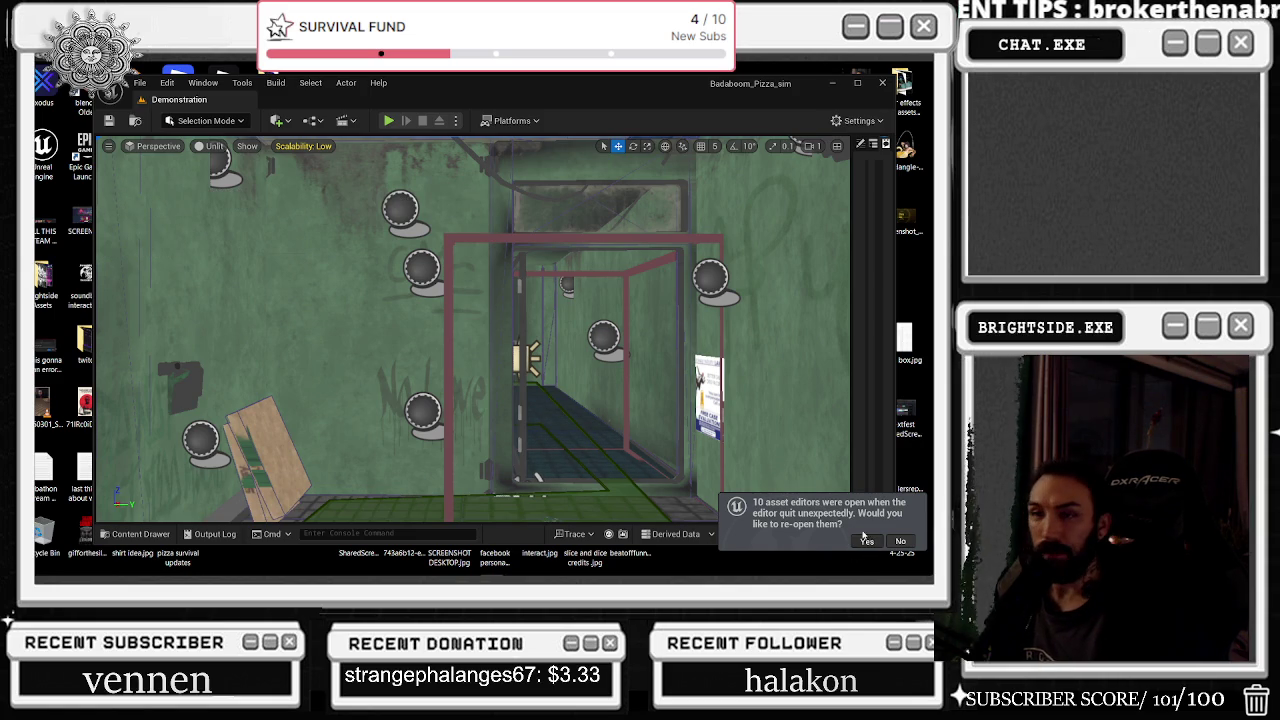
# Restore the editor window, close the extra BP_AICharacter tab, and bring up P_BoilWater and NS_BUBBLES_CLEAN
pyautogui.click(859, 87)
pyautogui.middleClick(405, 178)
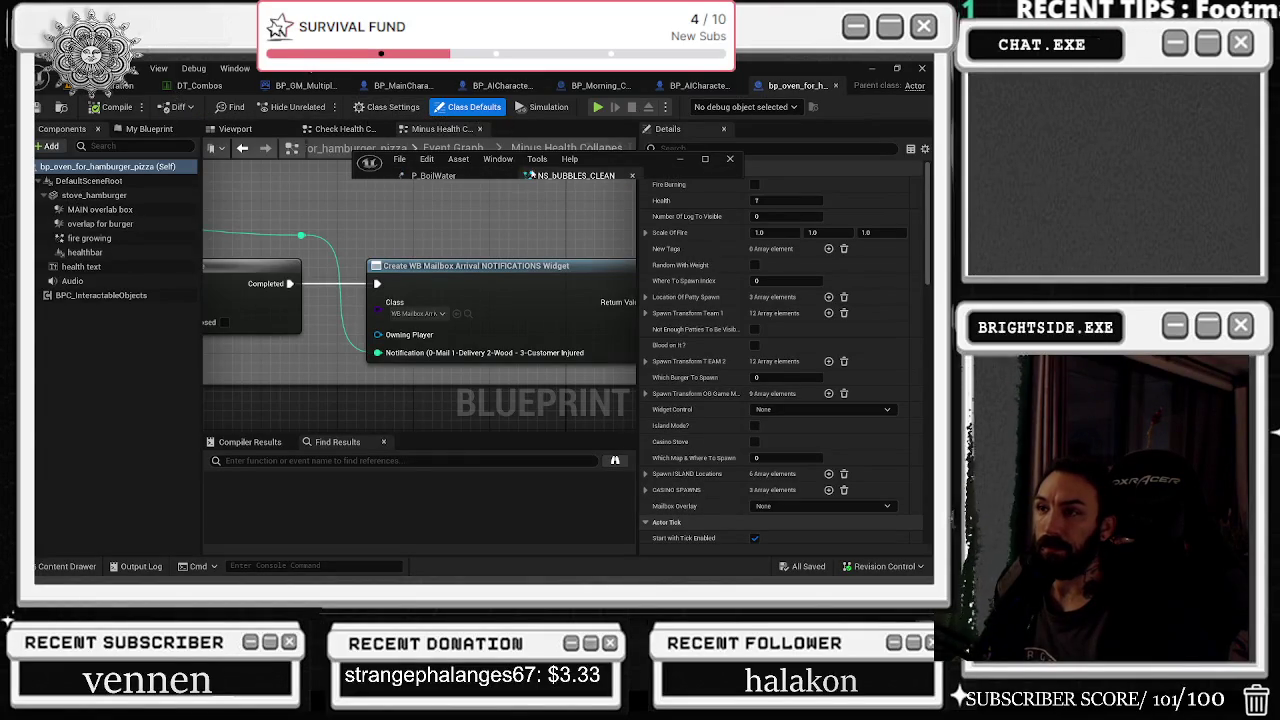
pyautogui.click(527, 176)
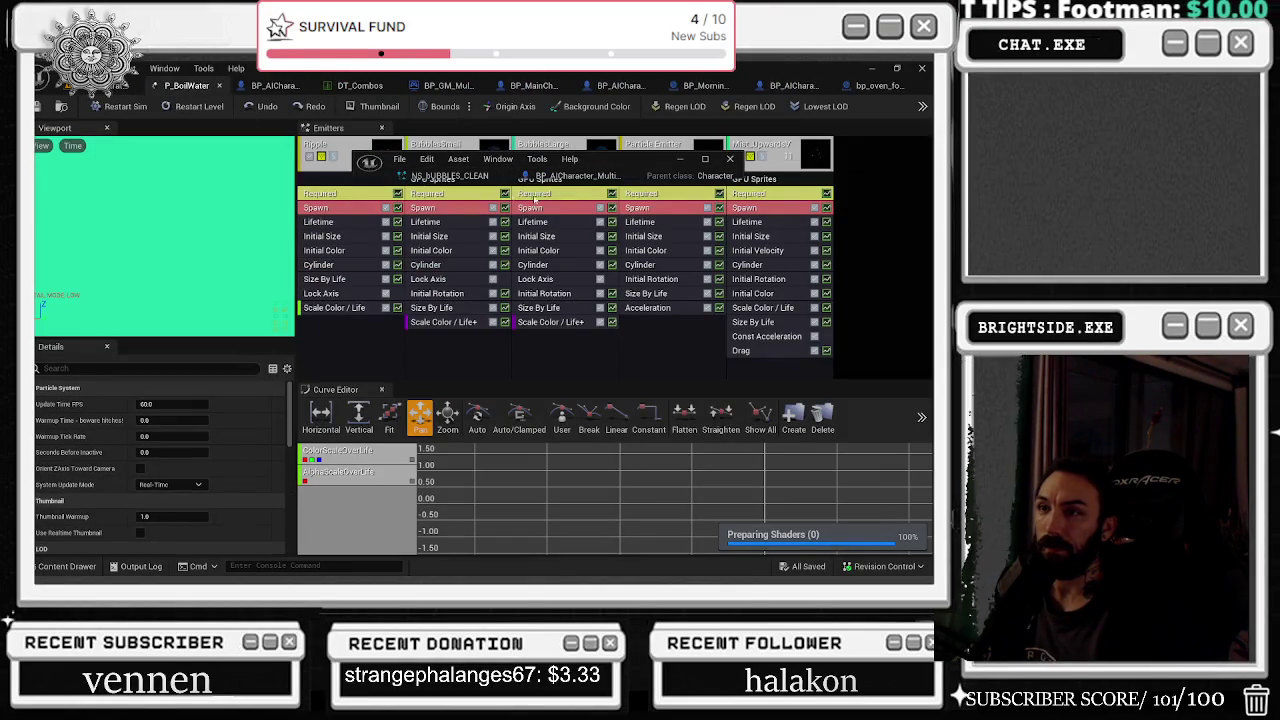
pyautogui.click(450, 176)
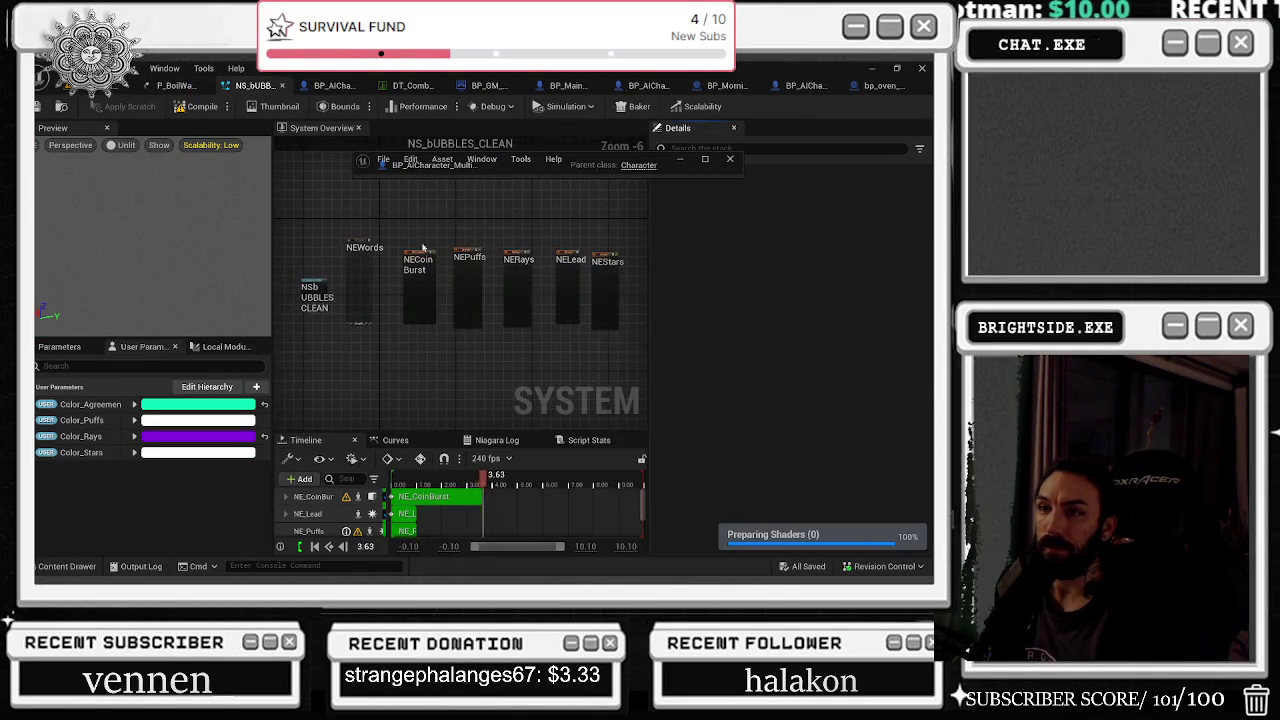
# Dock the AI character Blueprint into the main editor and start Play-in-Editor
pyautogui.click(443, 171)
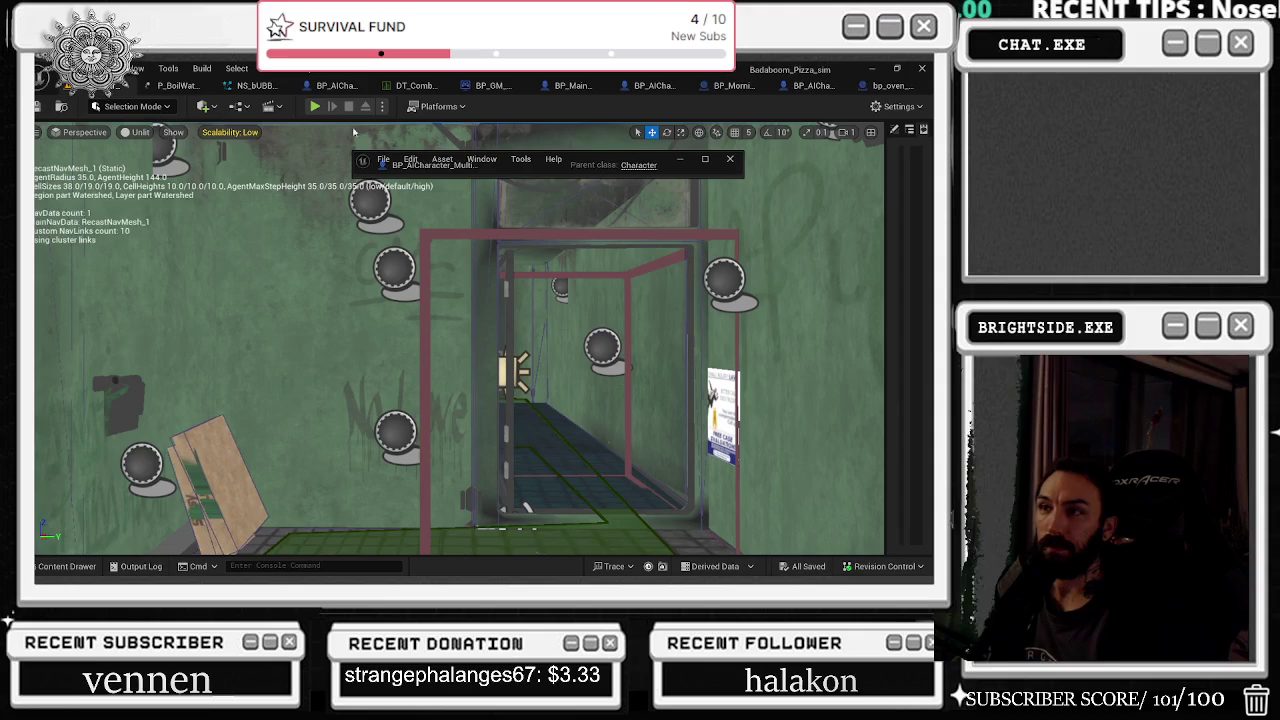
pyautogui.moveTo(443, 167)
pyautogui.mouseDown()
pyautogui.moveTo(230, 88)
pyautogui.moveTo(188, 90)
pyautogui.mouseUp()
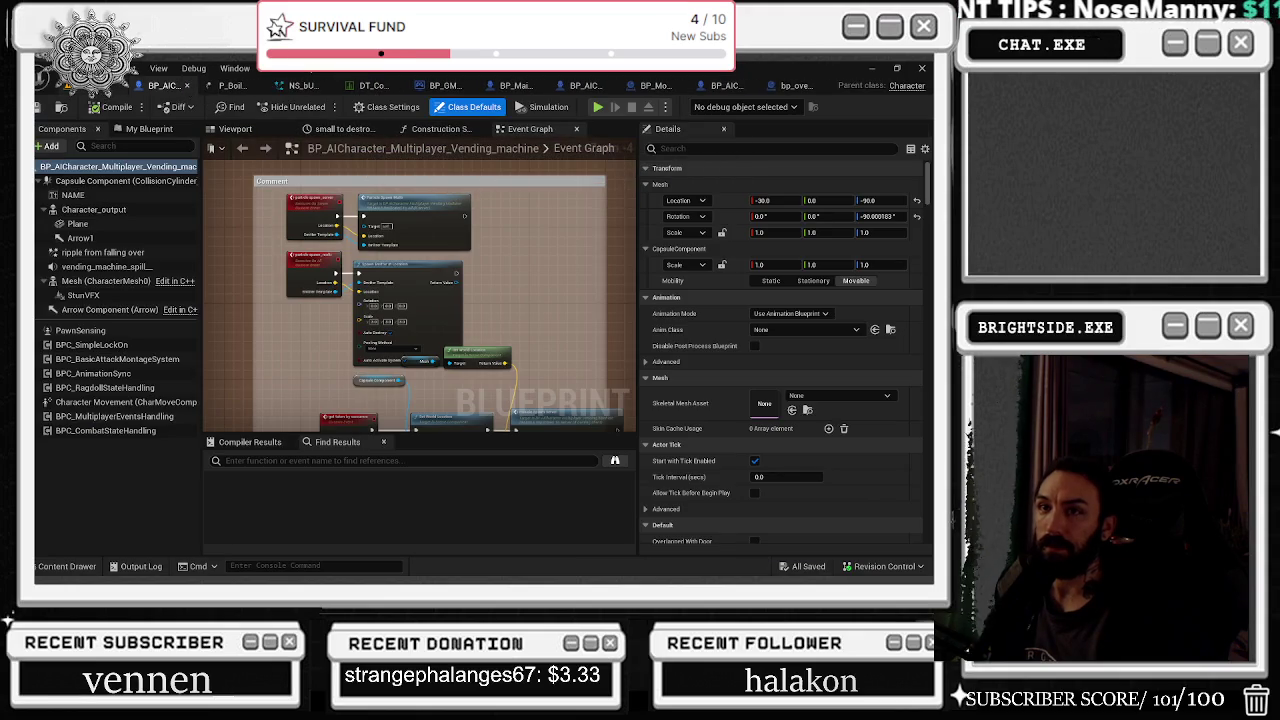
pyautogui.click(100, 85)
pyautogui.click(319, 112)
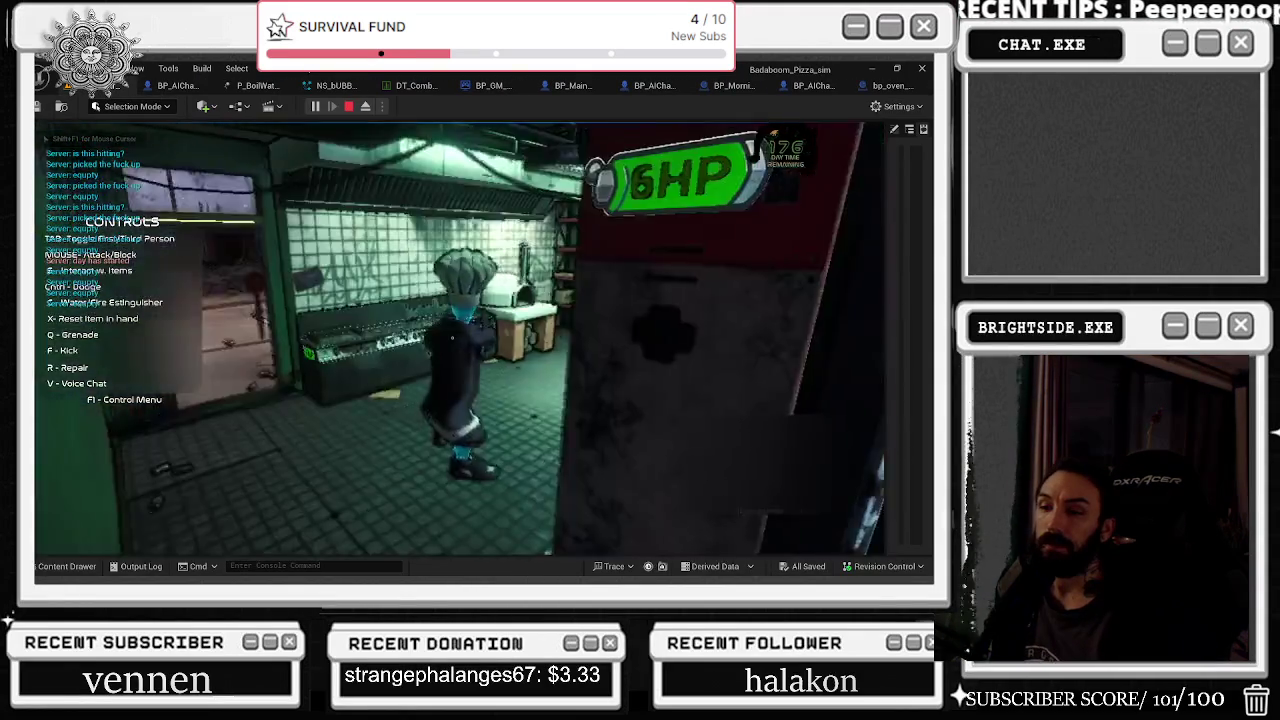
# Walk the chef through the kitchen, switching to first-person view, then stop the session
pyautogui.press('w')
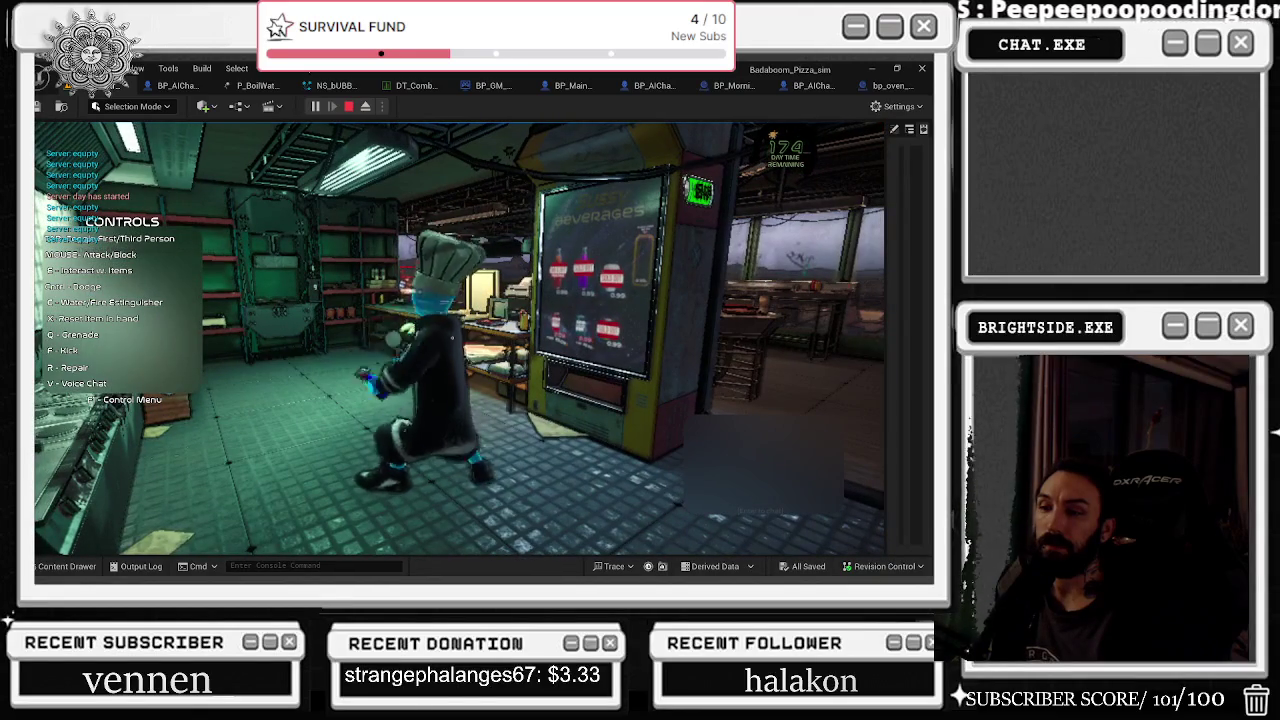
pyautogui.press('w')
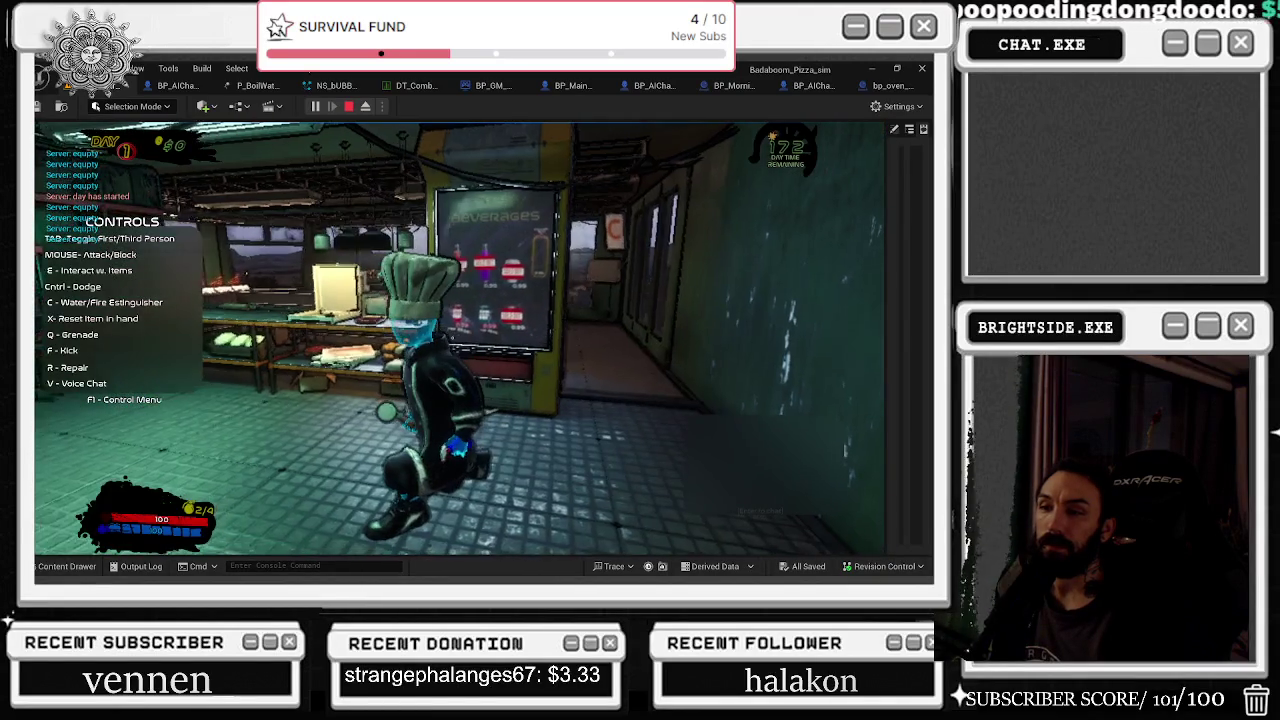
pyautogui.press('Tab')
pyautogui.press('w')
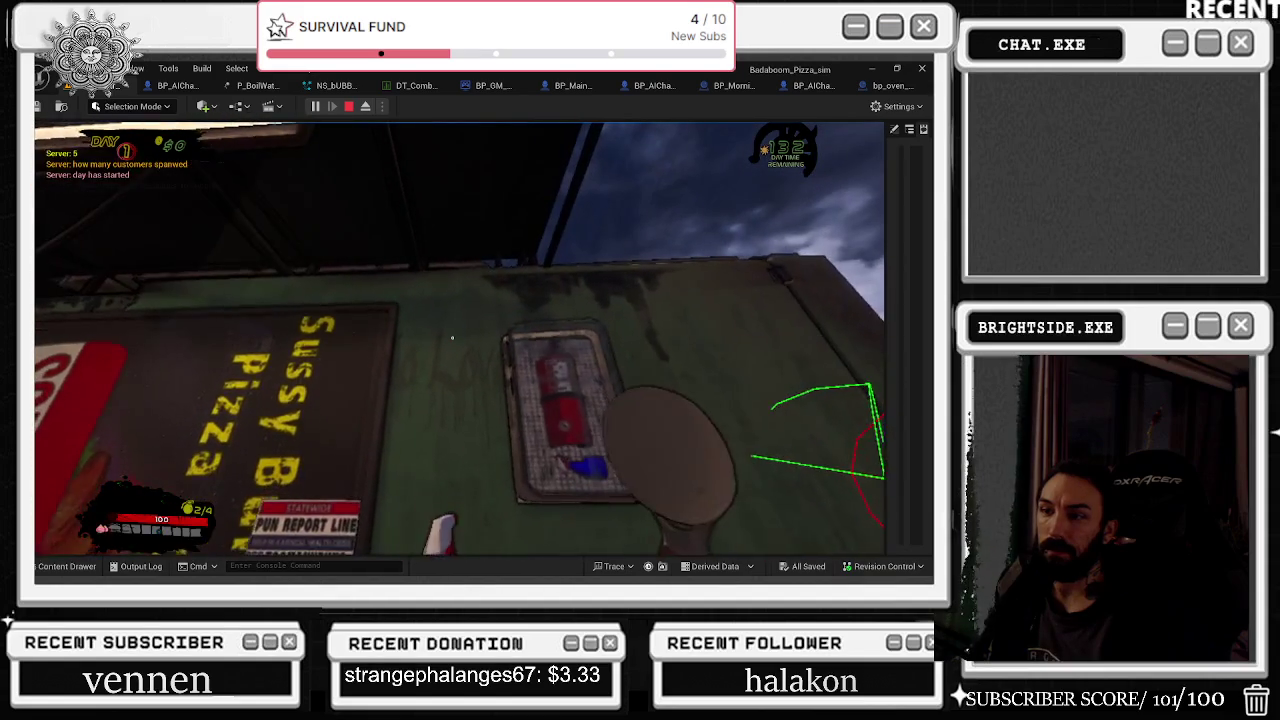
pyautogui.press('Escape')
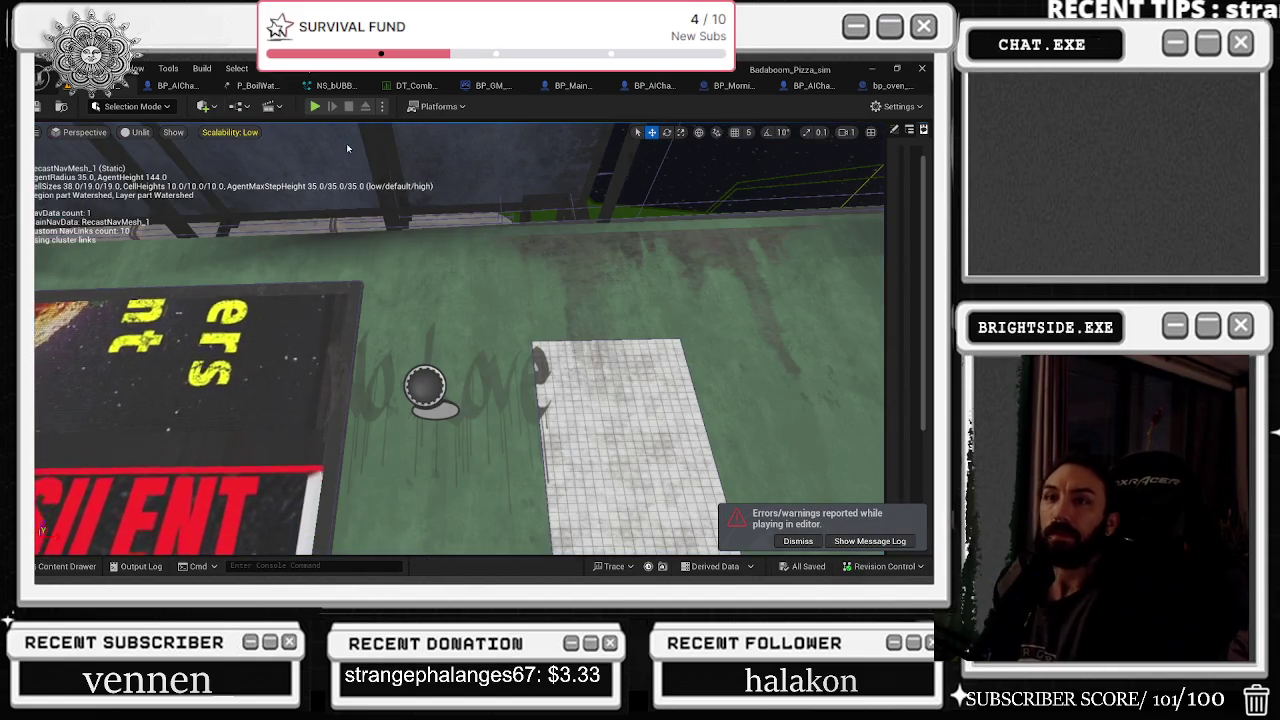
# Clear the M_WaterBubbles material from NE_Rays' ribbon renderer and search materials for CLOUDS
pyautogui.click(335, 85)
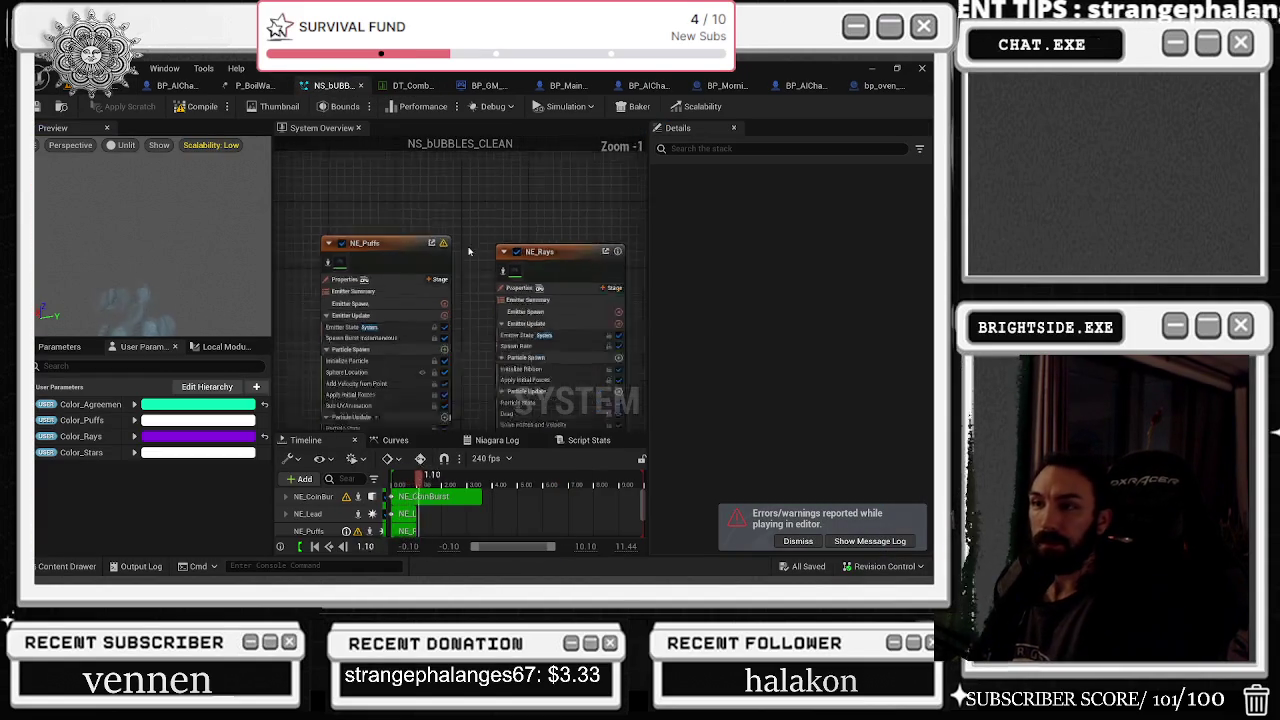
pyautogui.scroll(1, 468, 251)
pyautogui.click(578, 251)
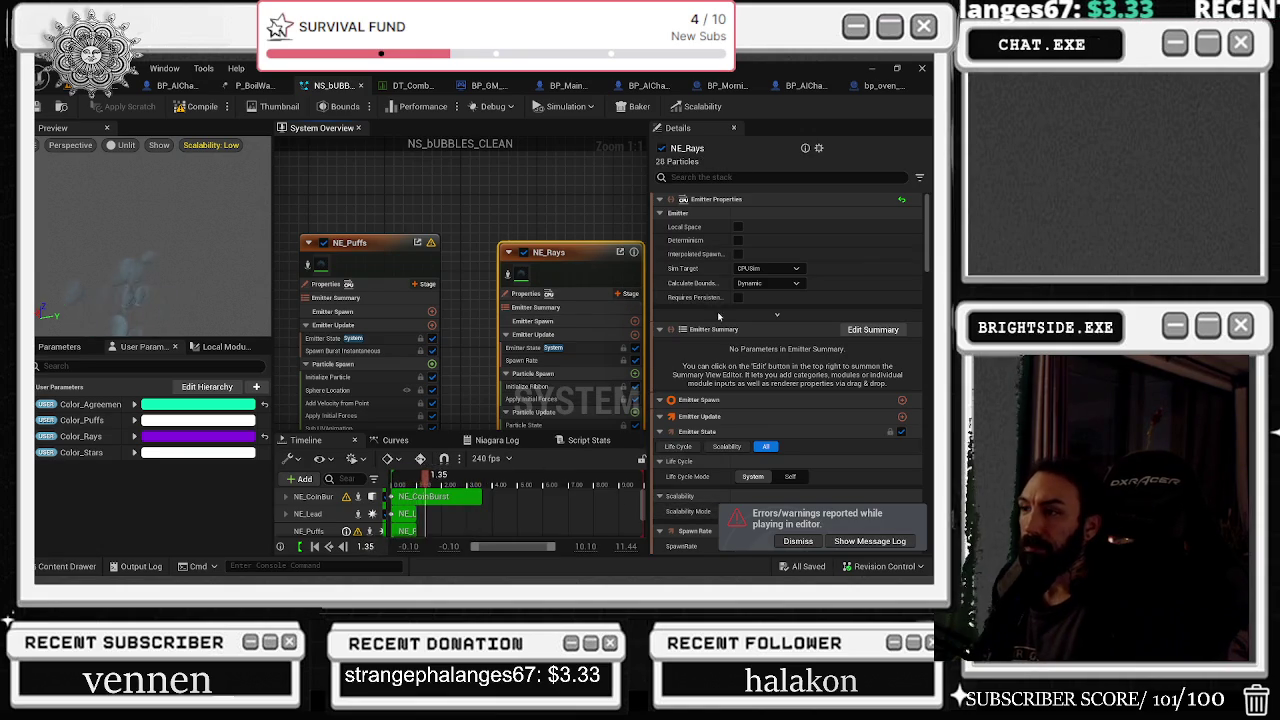
pyautogui.click(520, 275)
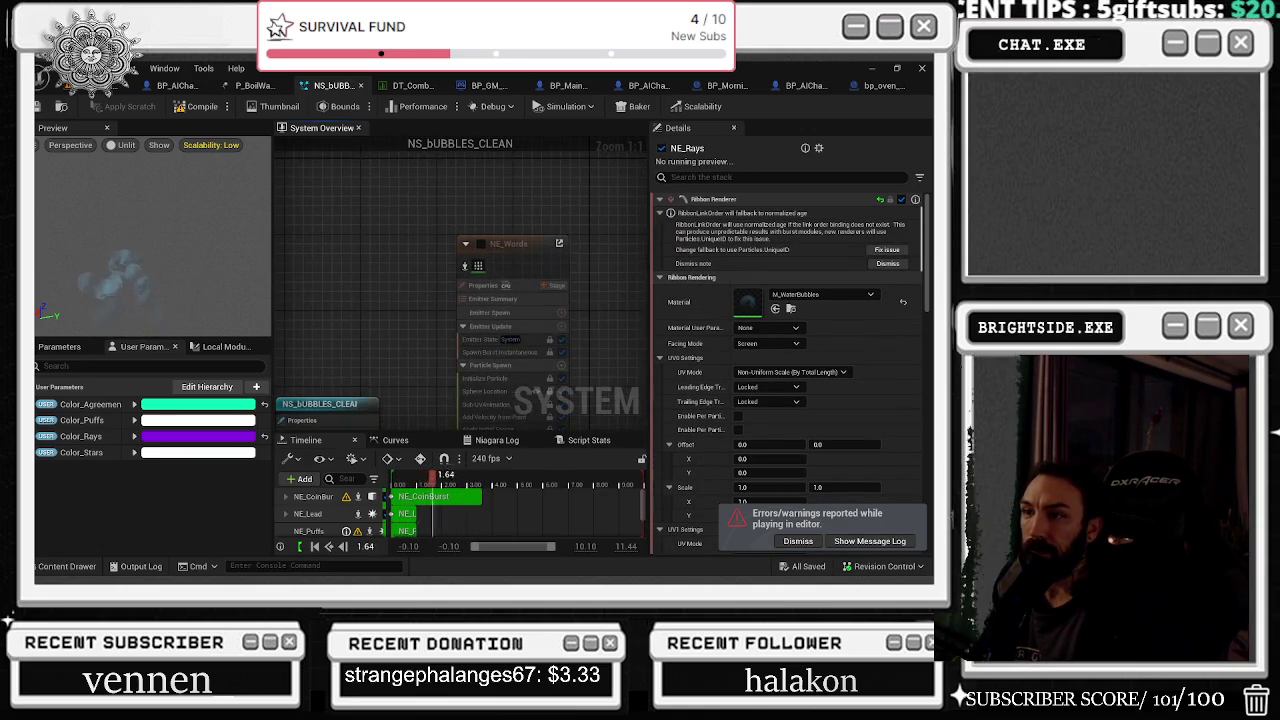
pyautogui.click(902, 302)
pyautogui.click(828, 296)
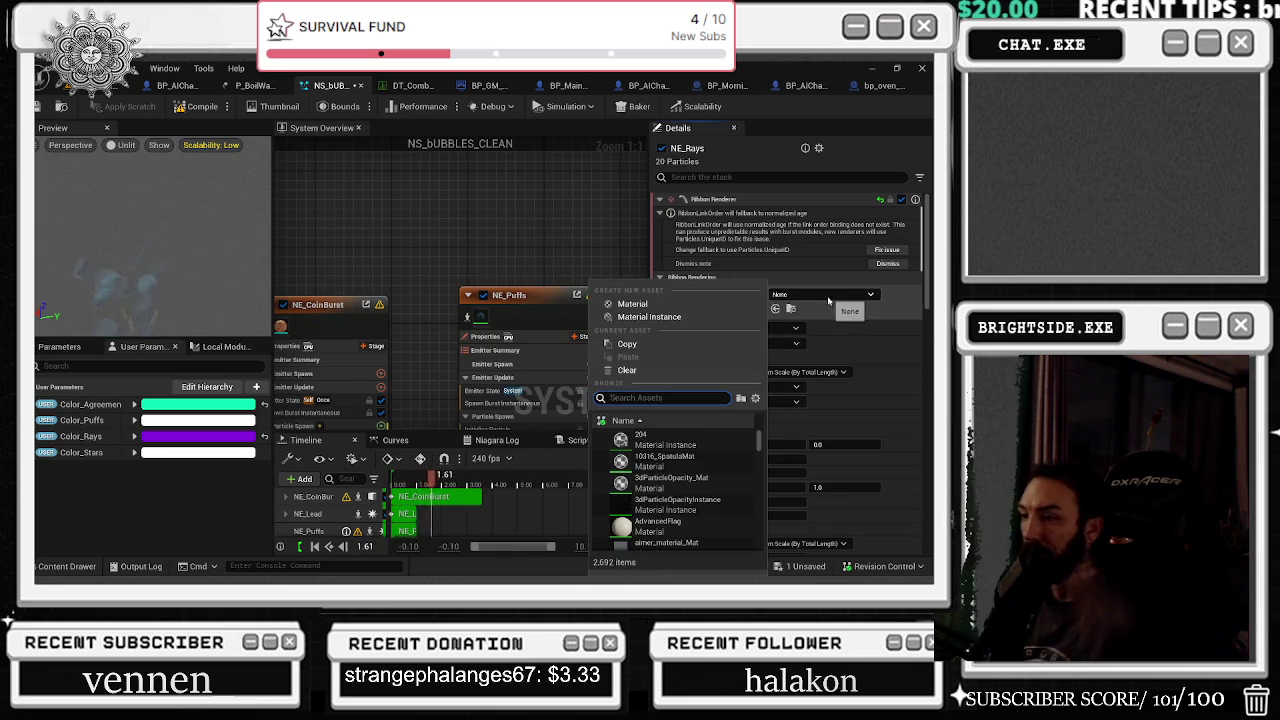
pyautogui.write('CLOUDS')
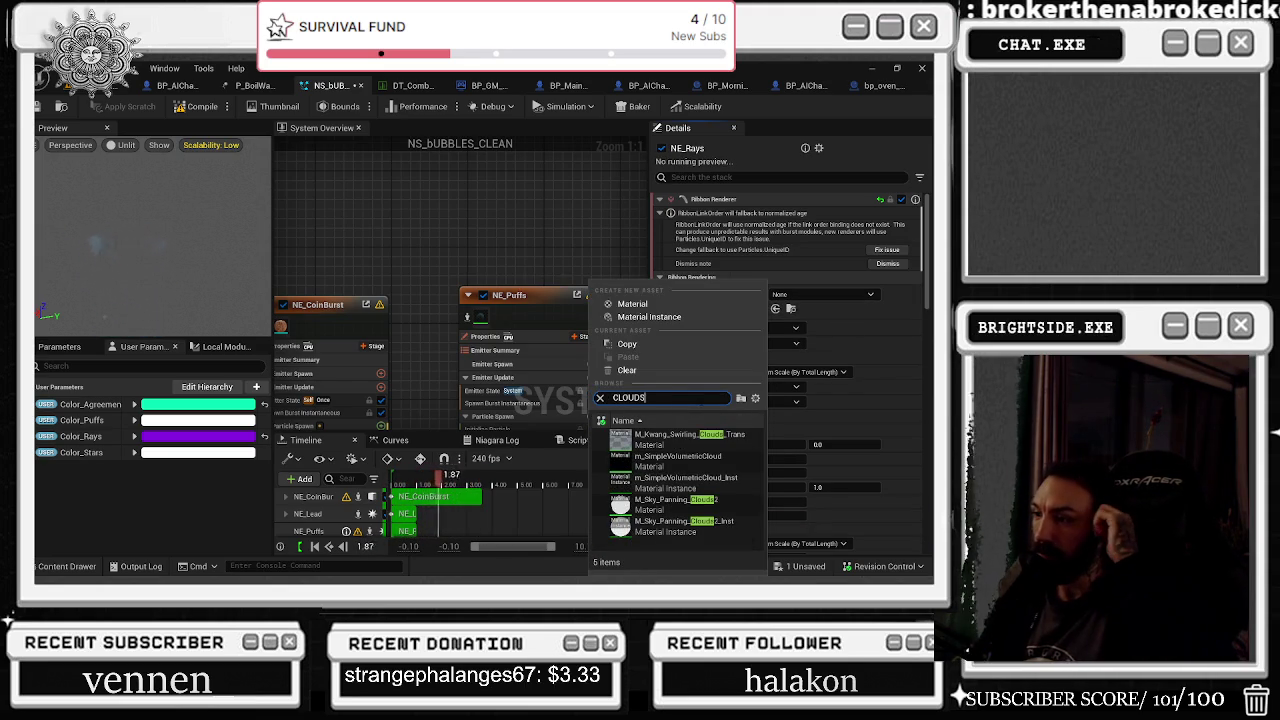
# Check NE_Words' MI_Numbers material and re-enable the NE_Words emitter
pyautogui.click(421, 284)
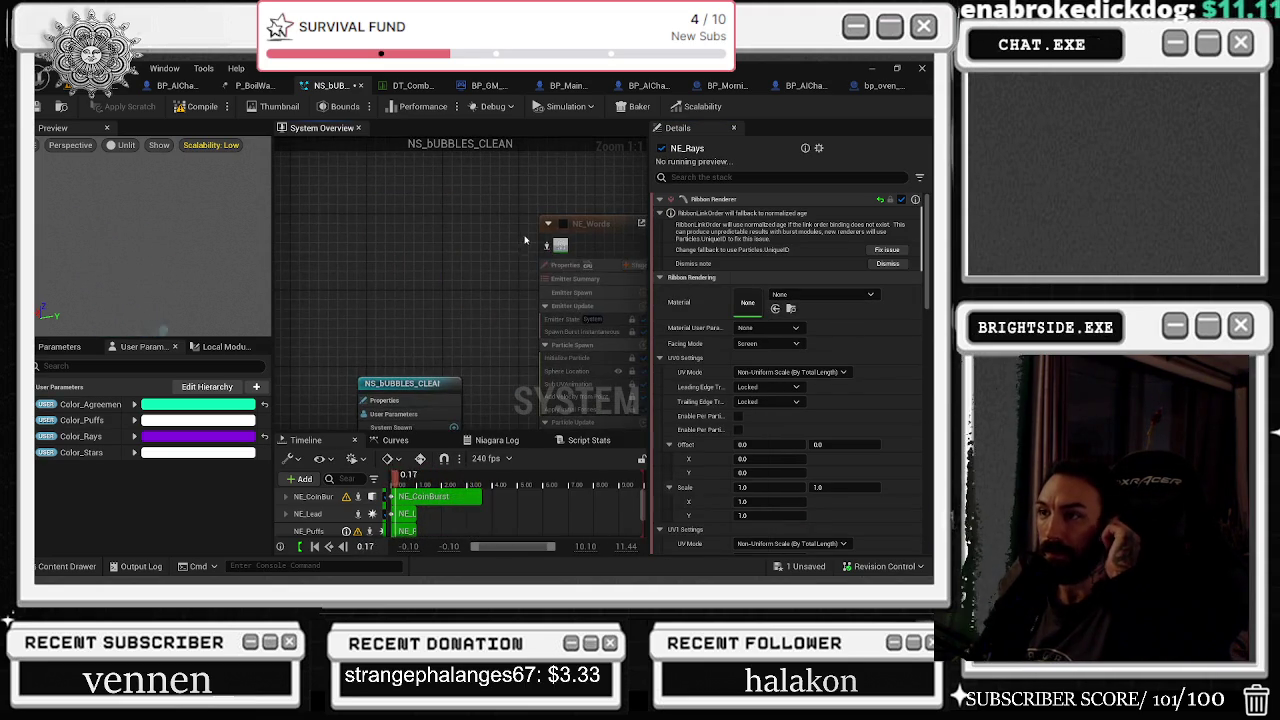
pyautogui.click(790, 245)
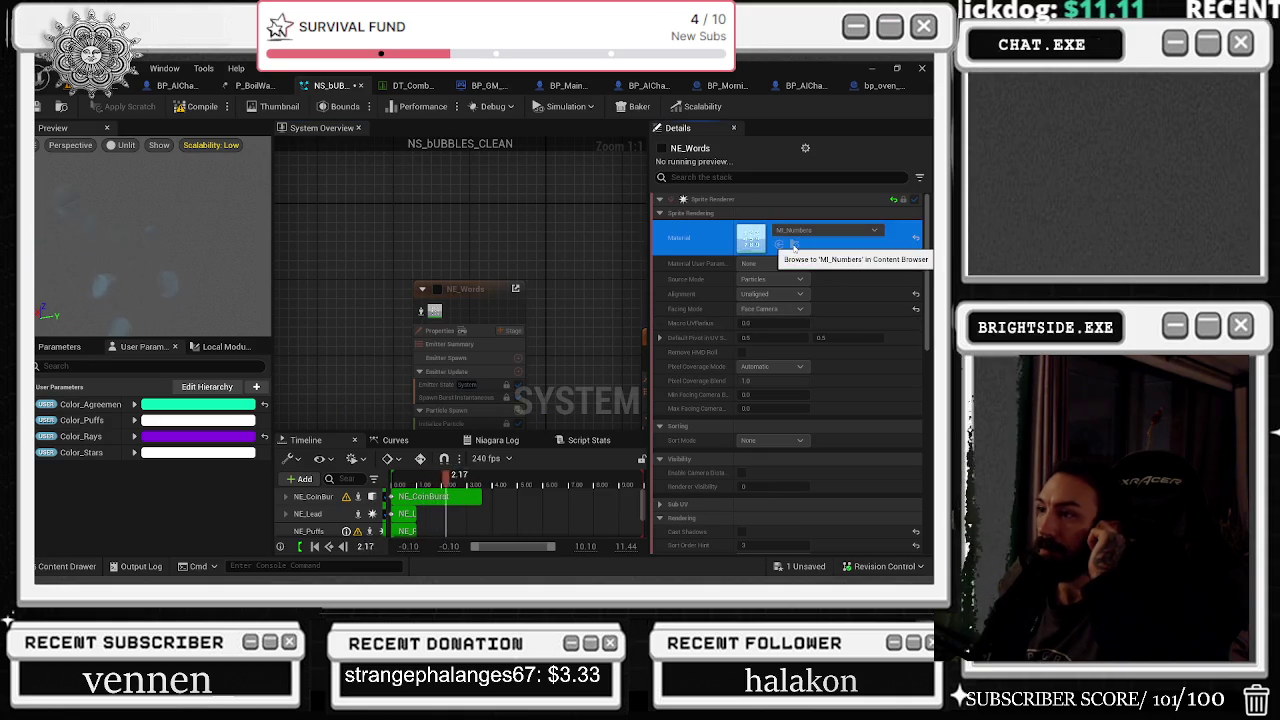
pyautogui.click(437, 292)
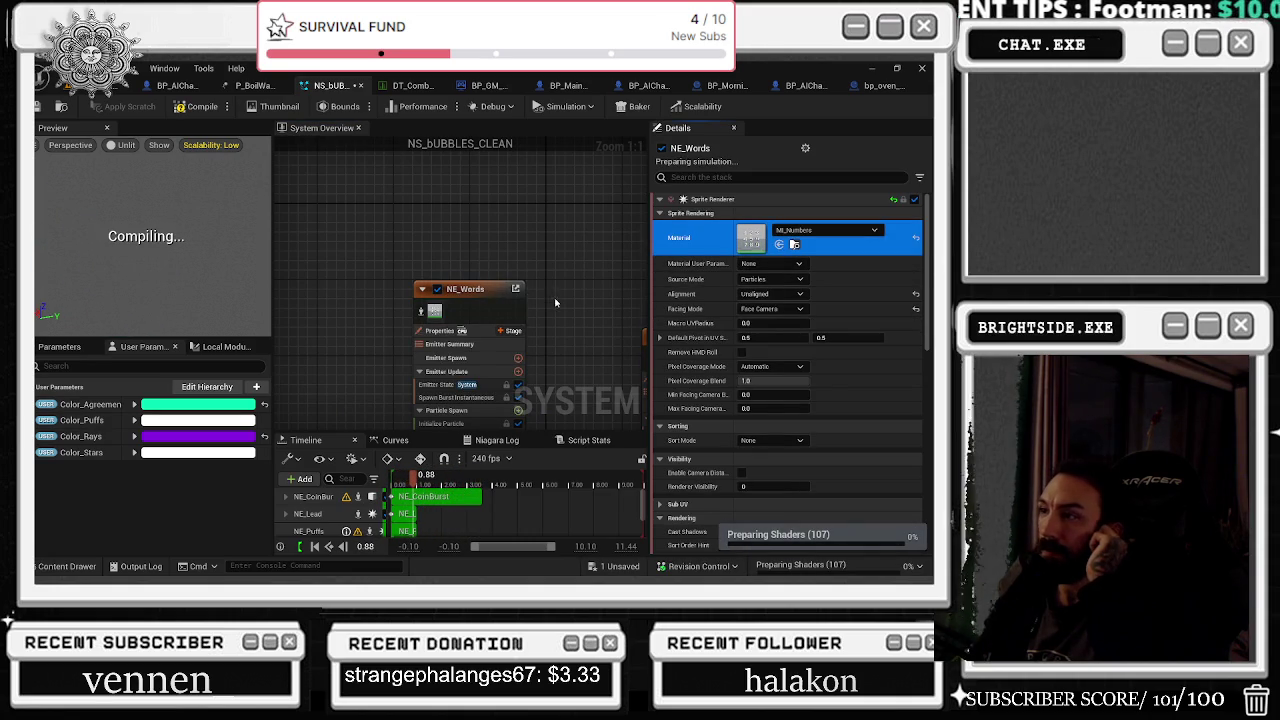
# Browse the project's materials and pick MI_Puffs
pyautogui.rightClick(330, 258)
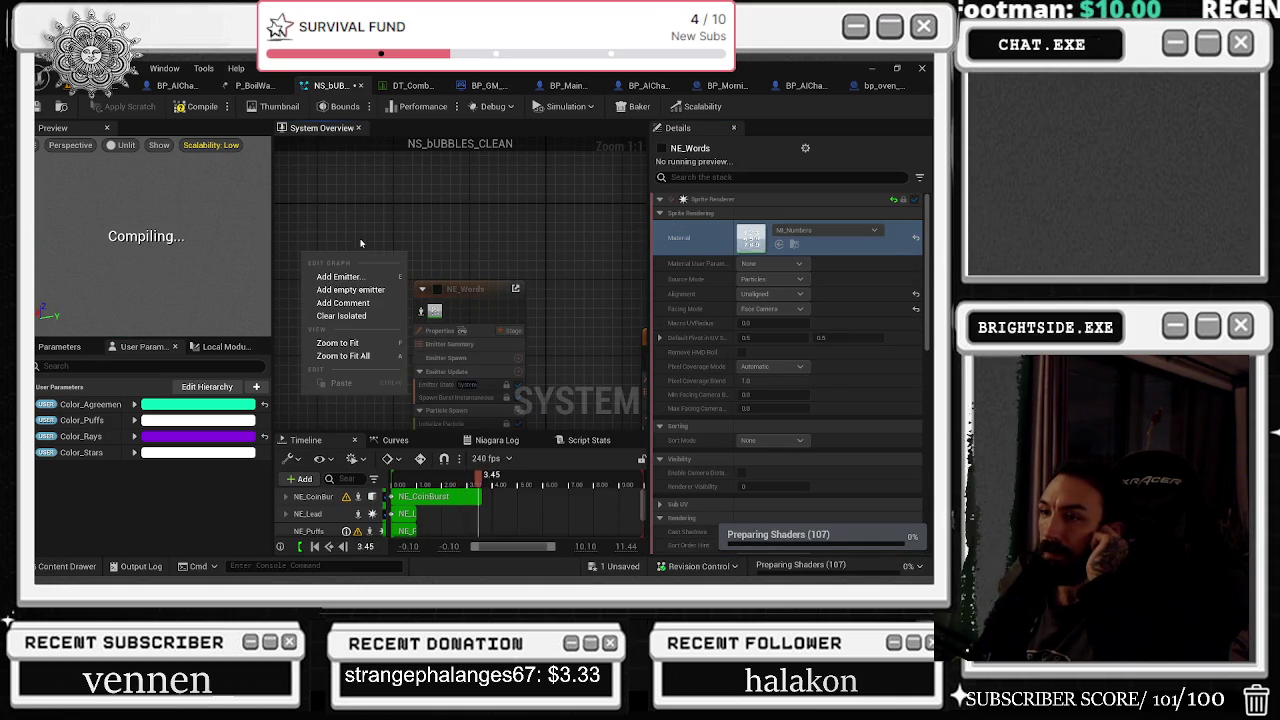
pyautogui.click(57, 566)
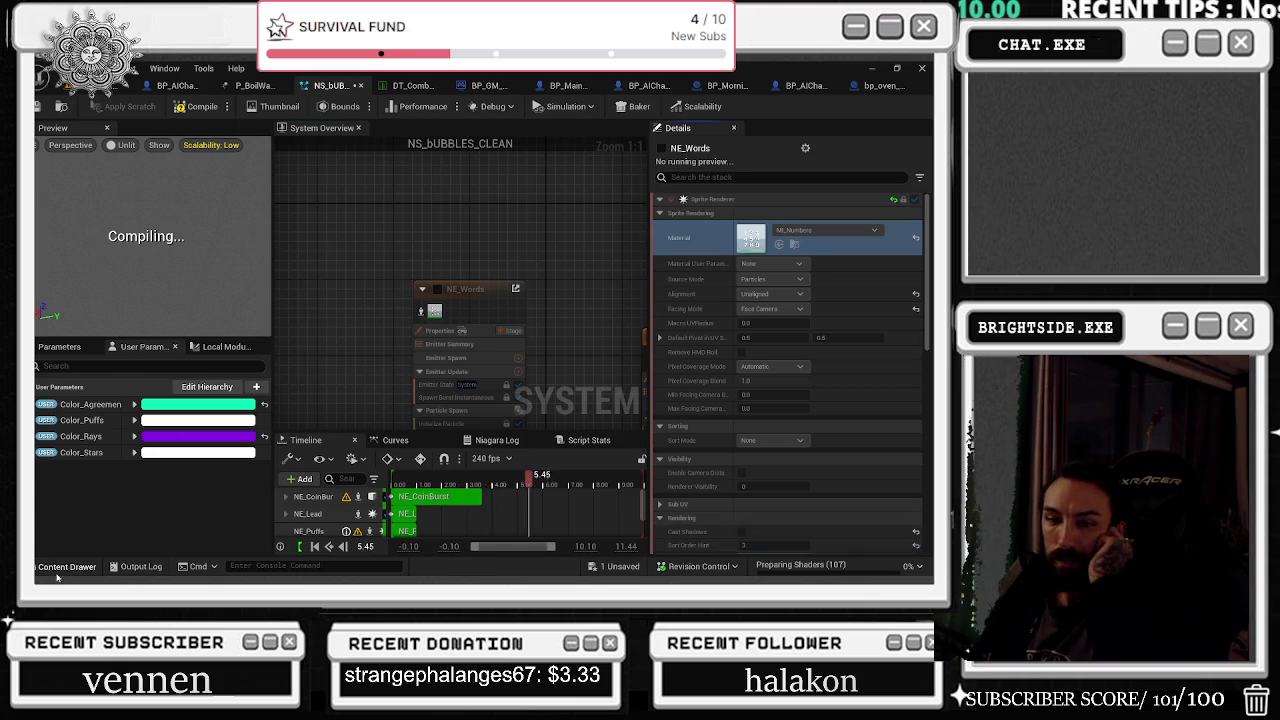
pyautogui.scroll(-1, 648, 458)
pyautogui.scroll(1, 648, 458)
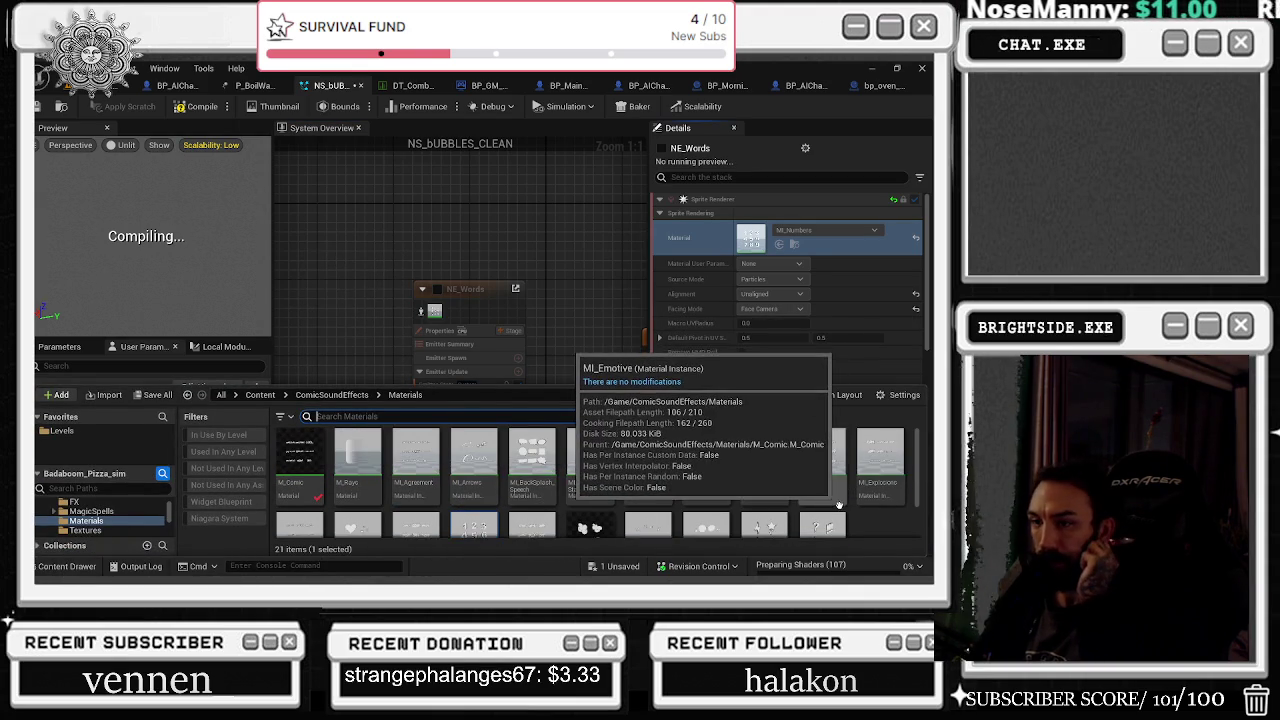
pyautogui.scroll(-1, 845, 488)
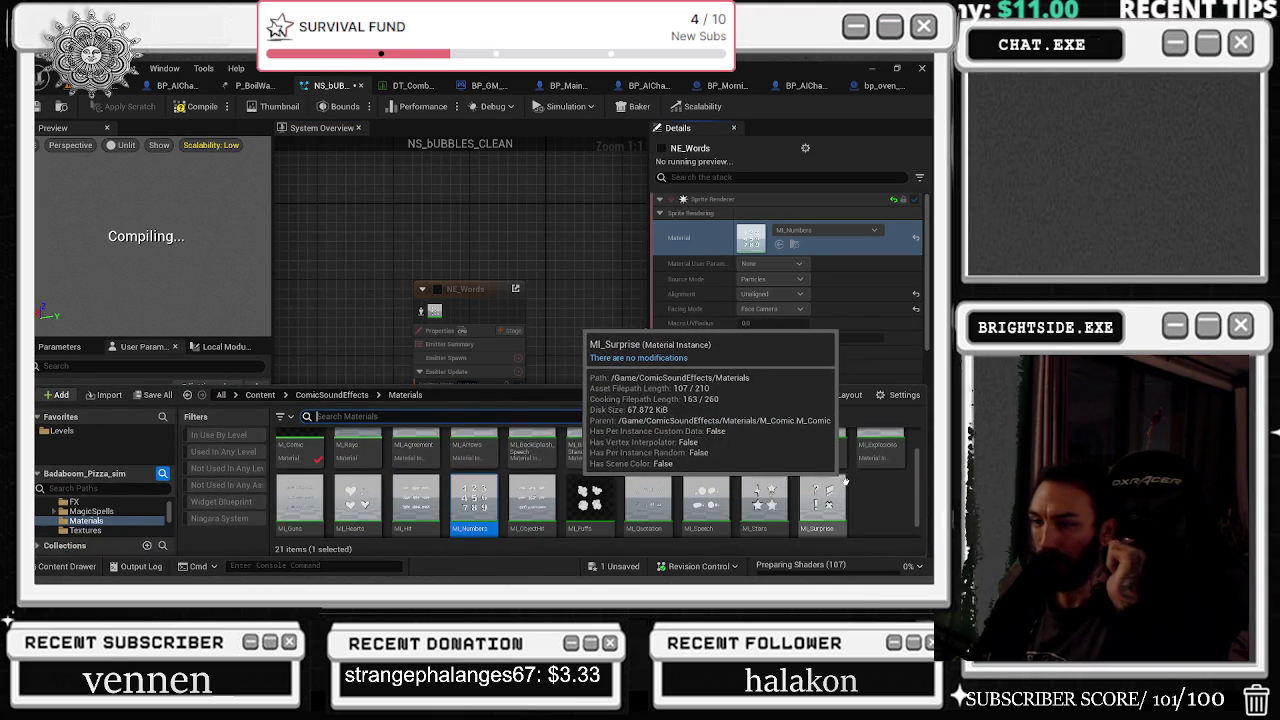
pyautogui.scroll(1, 845, 485)
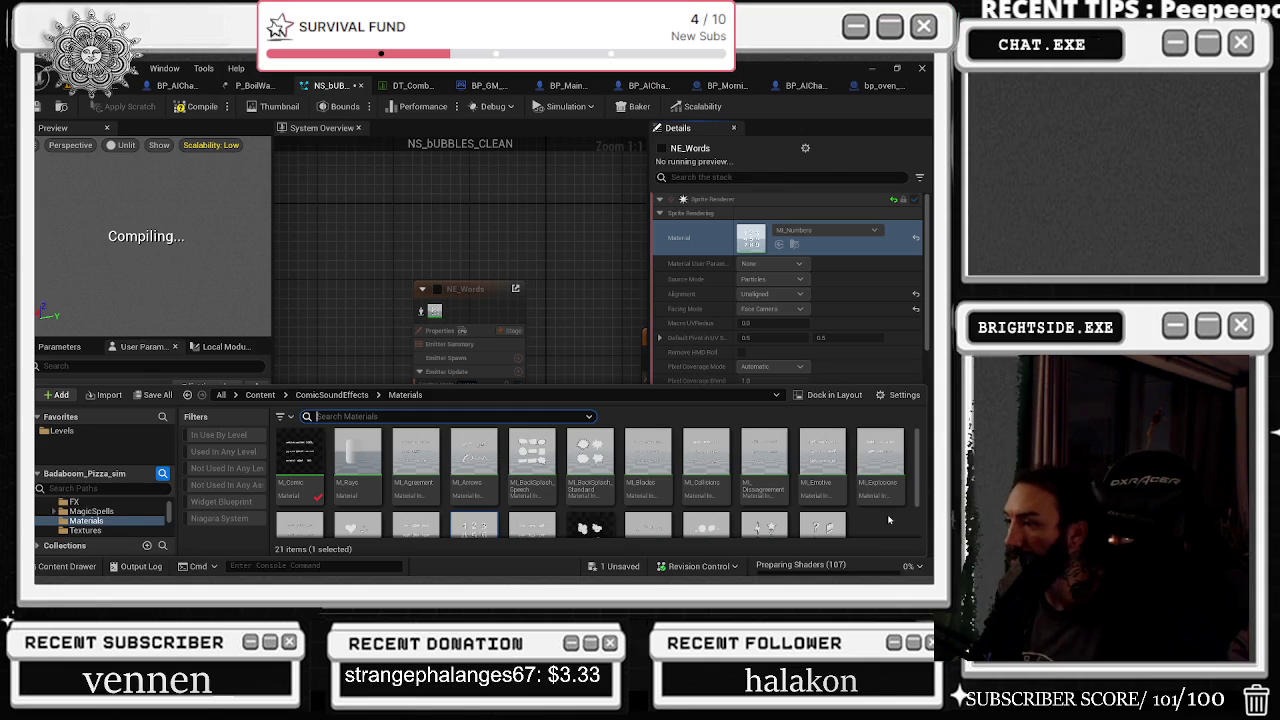
pyautogui.scroll(-1, 590, 474)
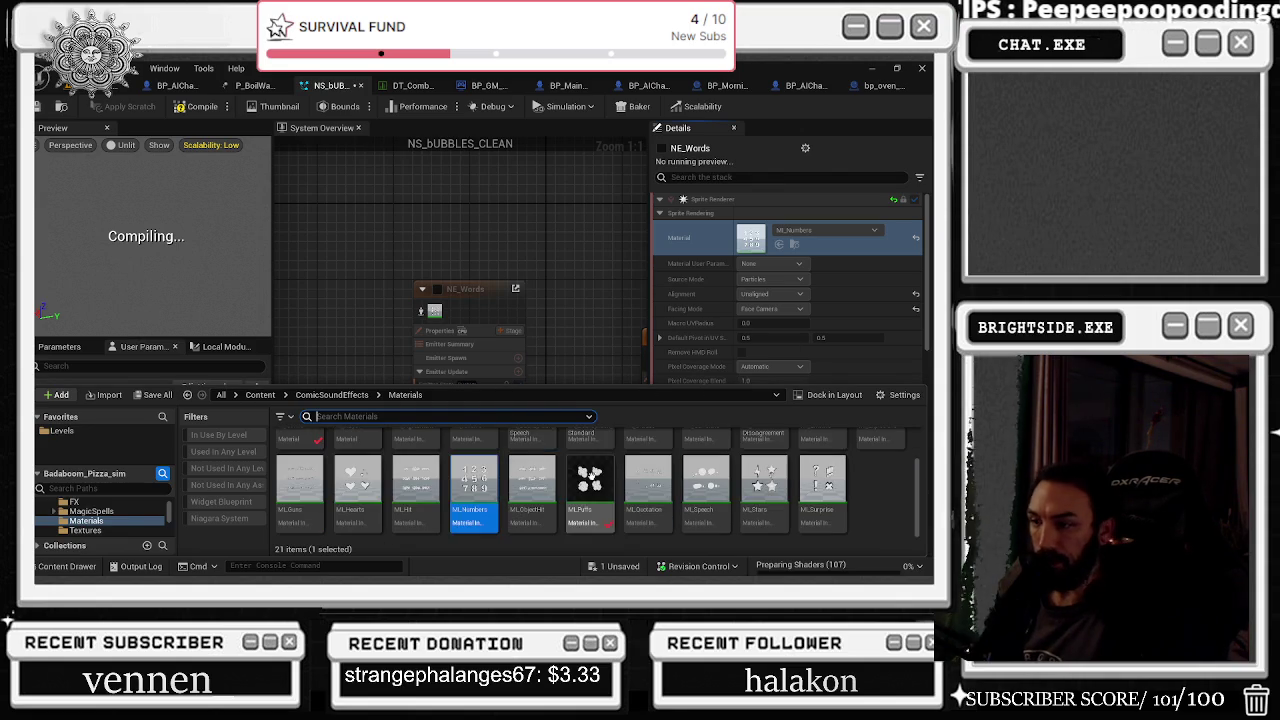
pyautogui.click(590, 478)
pyautogui.click(418, 275)
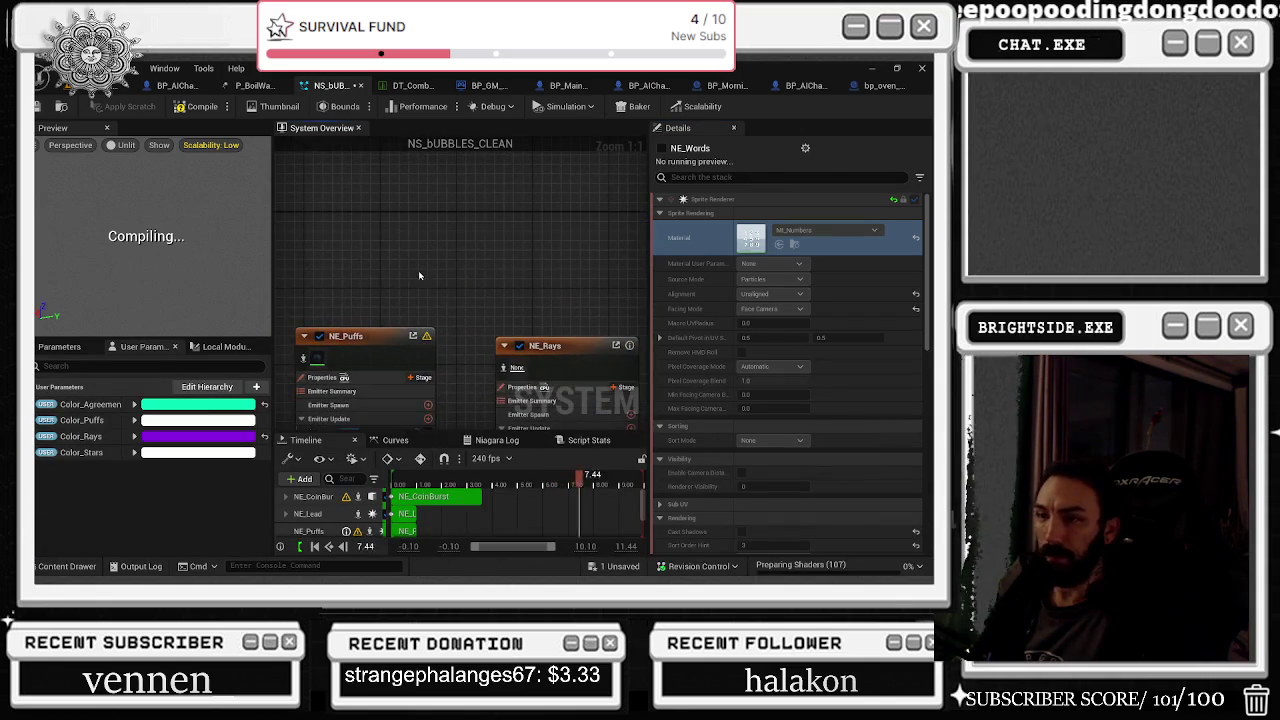
# Reselect NE_Rays' ribbon renderer, pan the graph, and show the Scale Color alpha curve
pyautogui.click(522, 372)
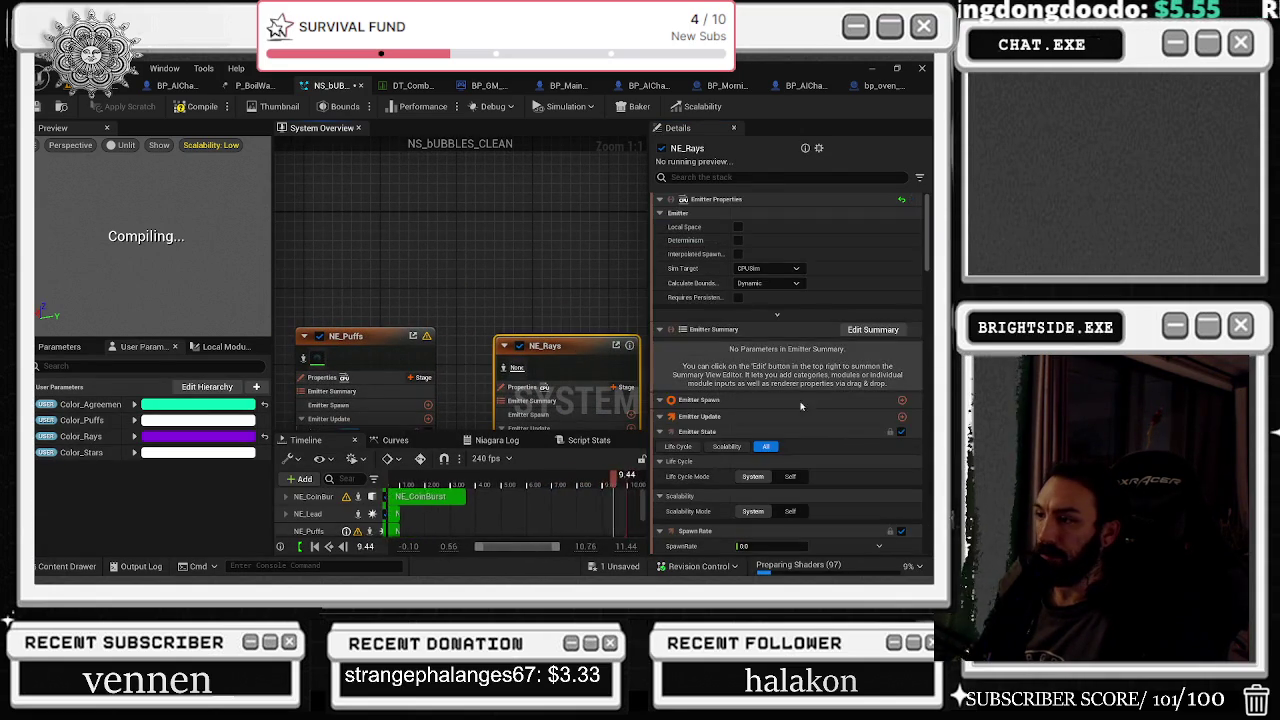
pyautogui.click(522, 372)
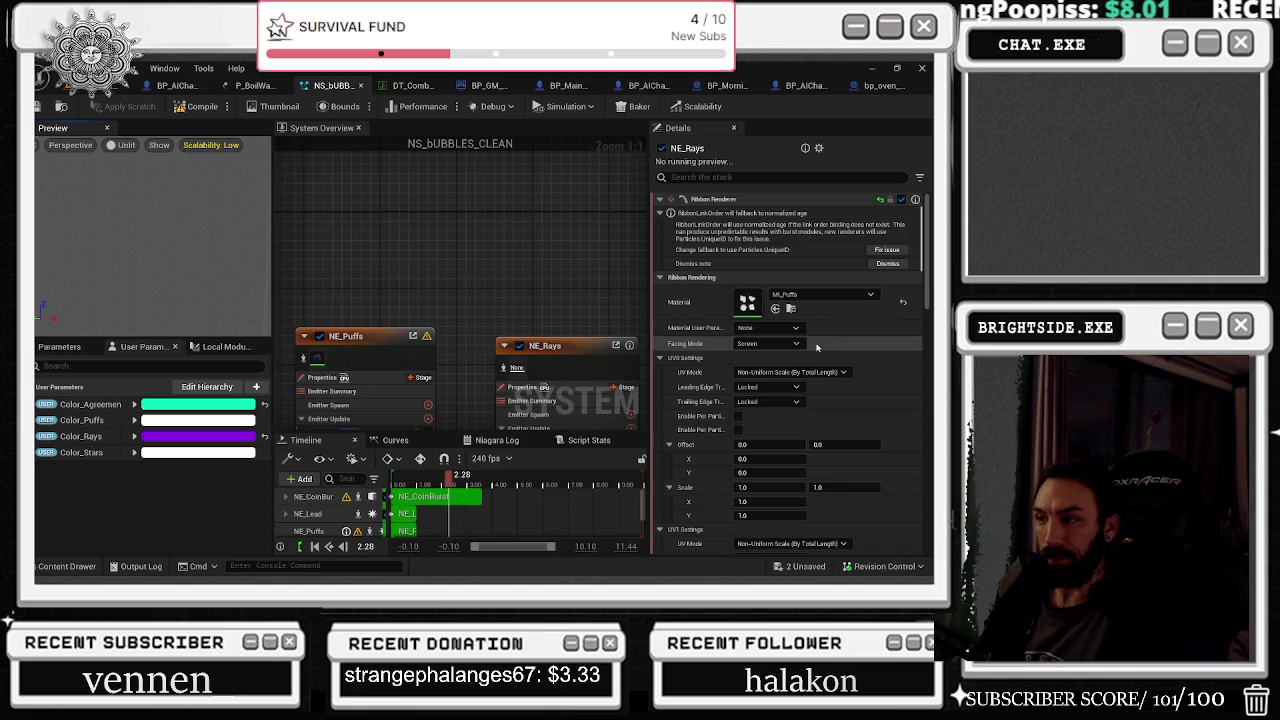
pyautogui.moveTo(380, 420); pyautogui.dragTo(440, 230)
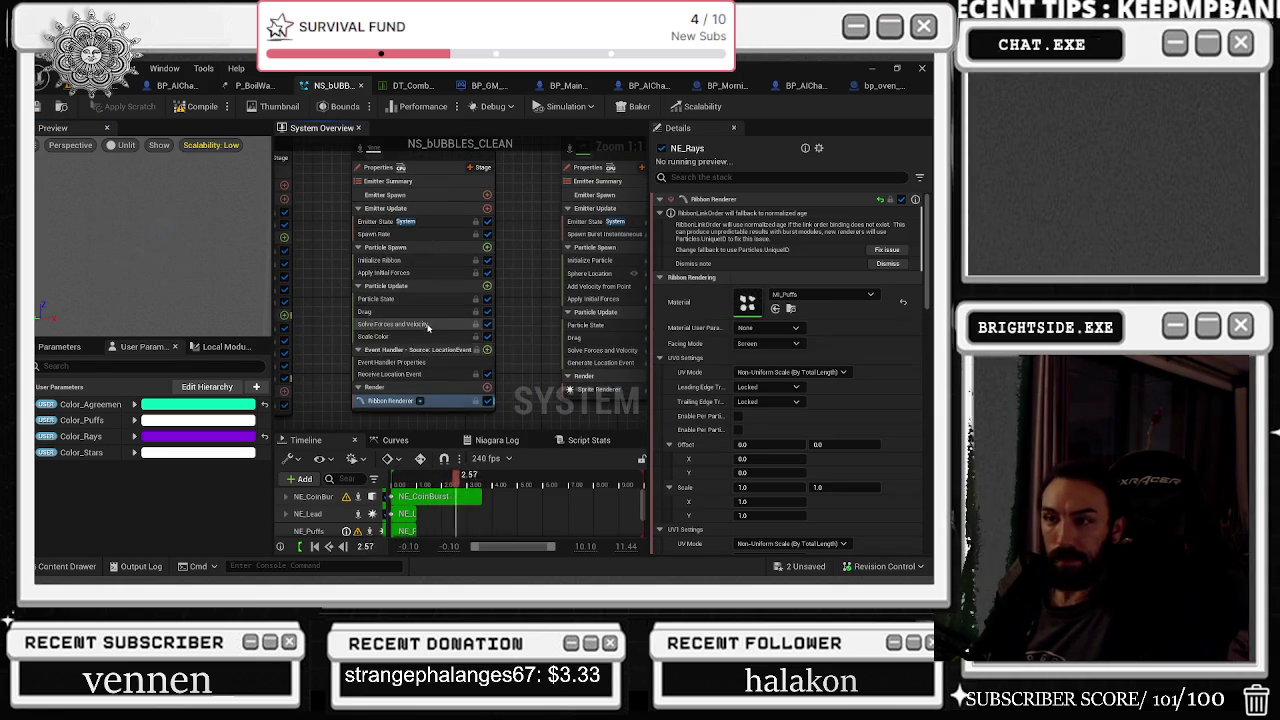
pyautogui.click(425, 336)
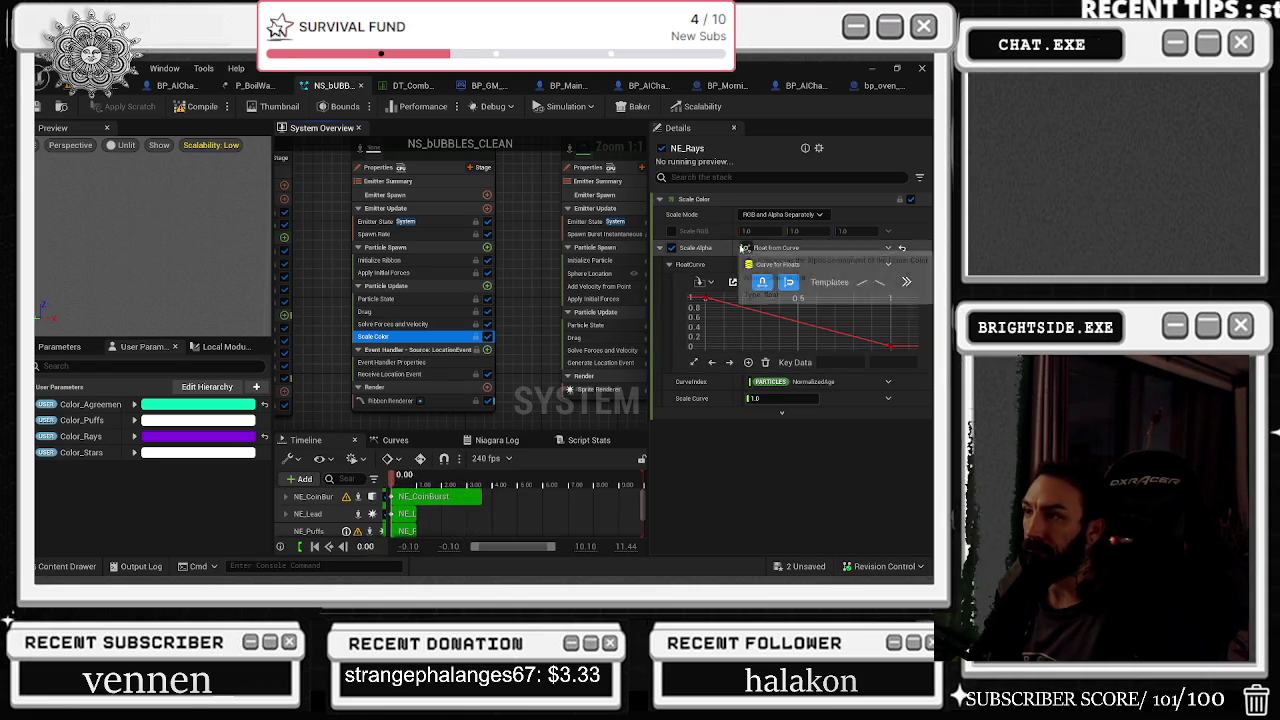
# Enable Scale RGB on NE_Rays and set its middle value to 0.24
pyautogui.click(671, 231)
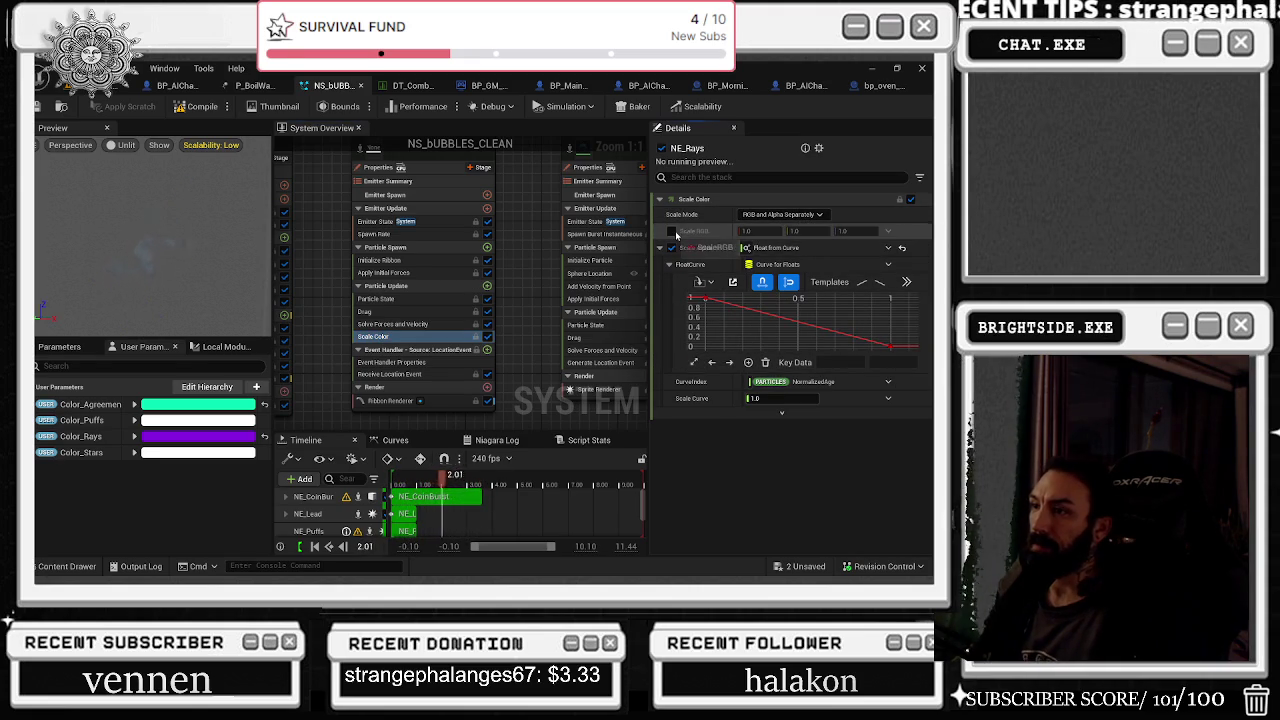
pyautogui.click(803, 231)
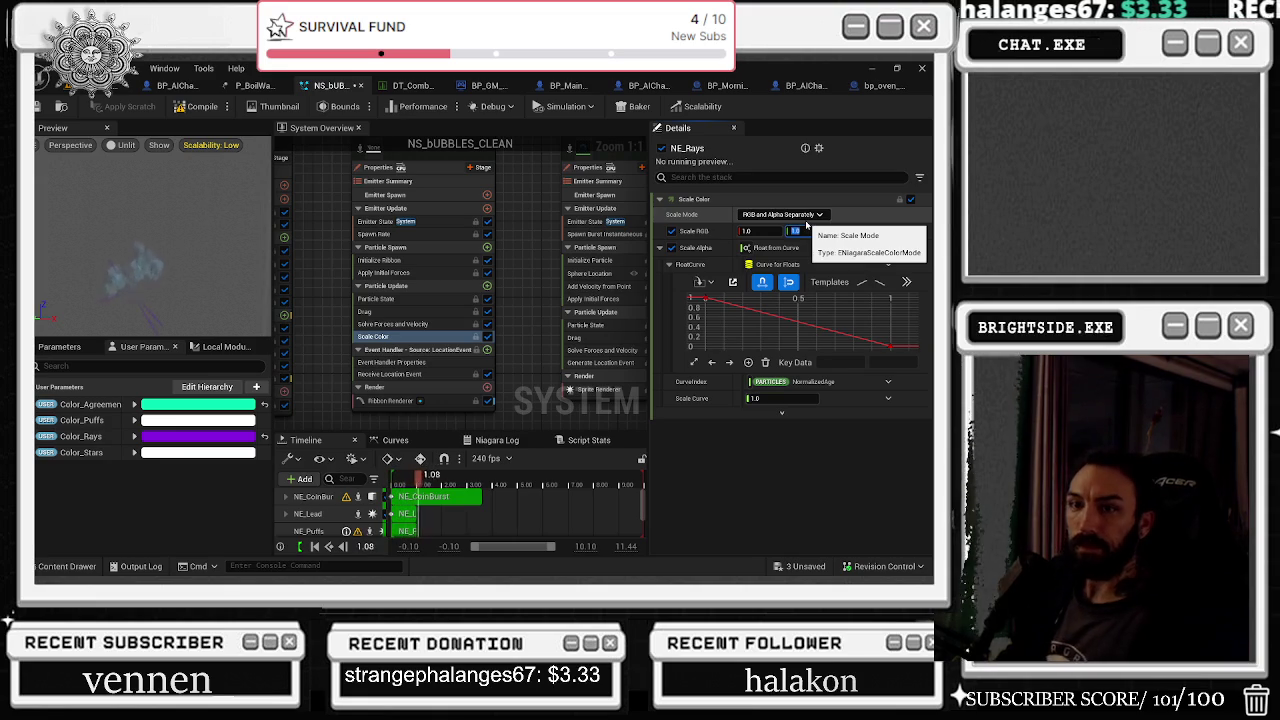
pyautogui.hotkey('shift', 'Tab')
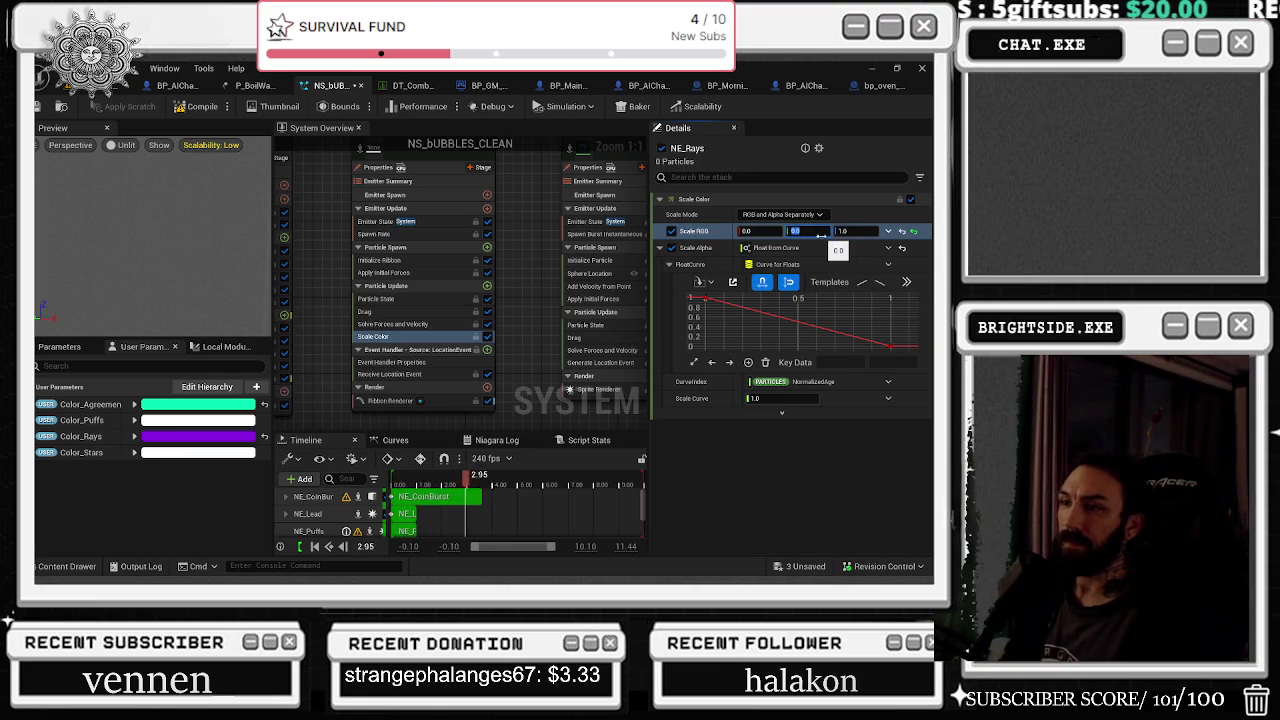
pyautogui.write('0')
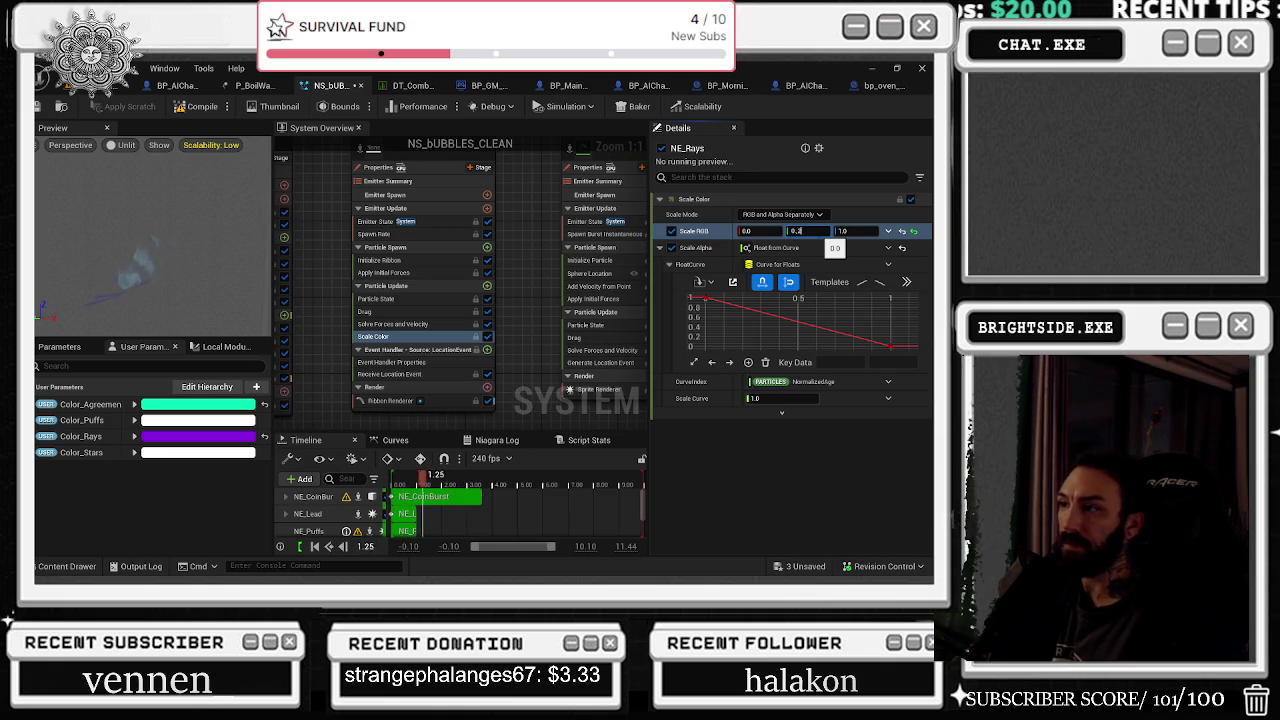
pyautogui.write('.24')
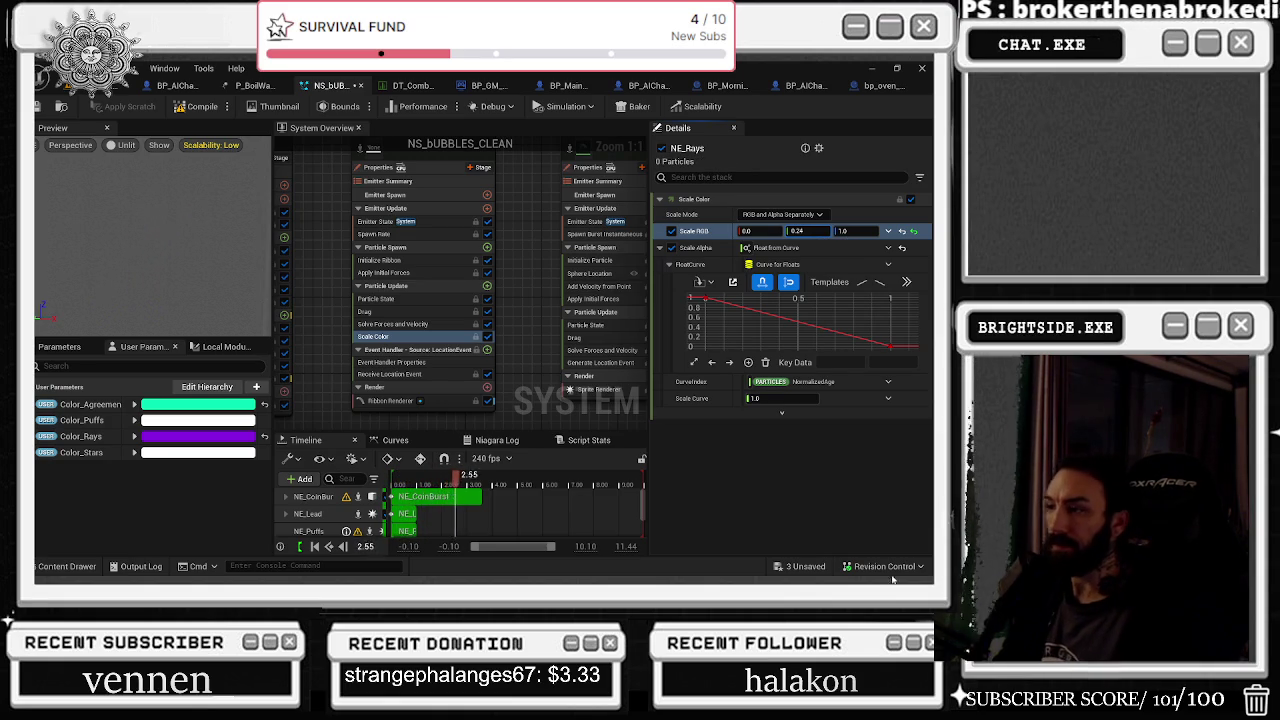
# Save NS_BUBBLES_CLEAN and switch back to the level editor
pyautogui.hotkey('ctrl', 'shift', 's')
pyautogui.click(571, 462)
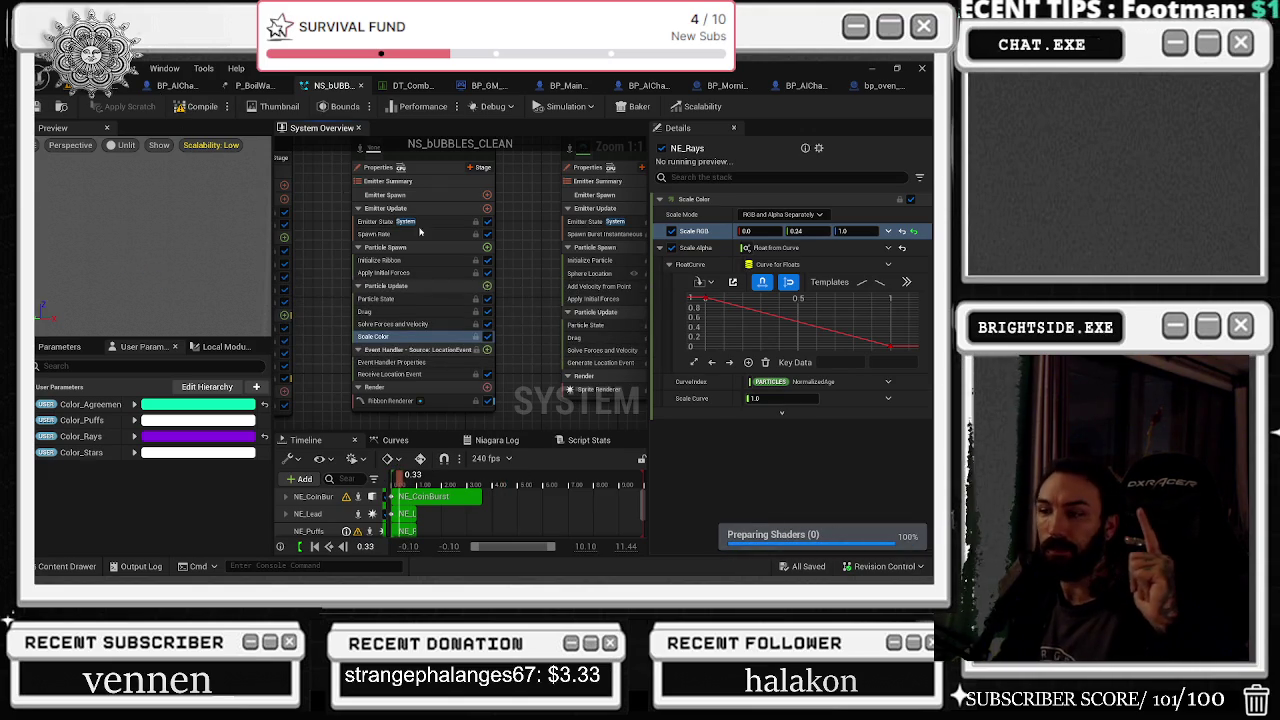
pyautogui.click(133, 90)
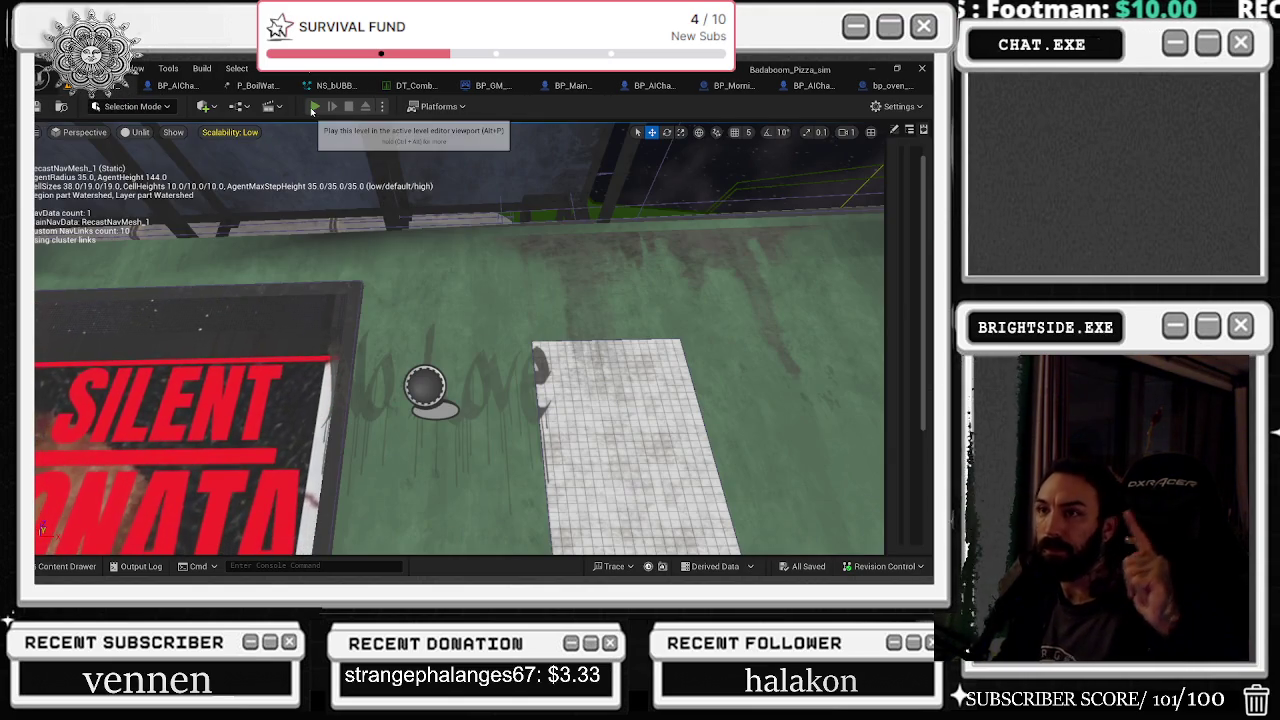
# Play the level in the editor with the blue-tinted rays, then stop the session
pyautogui.click(313, 106)
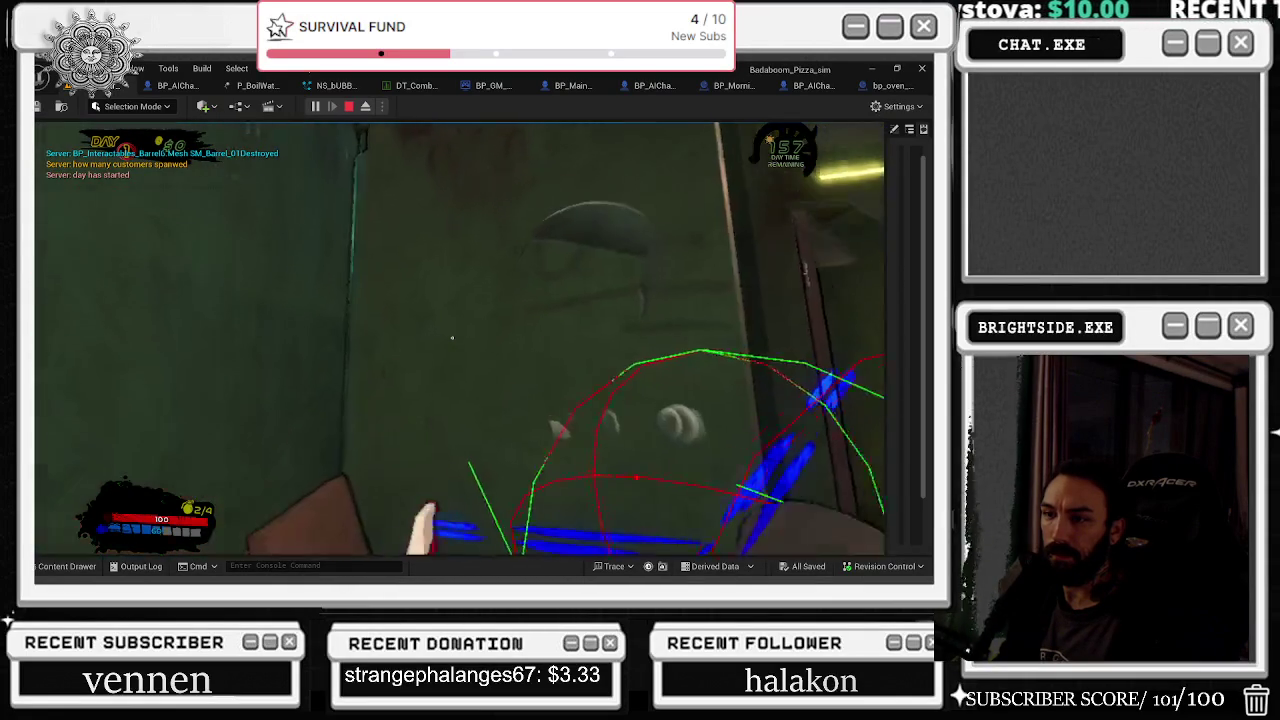
pyautogui.press('Escape')
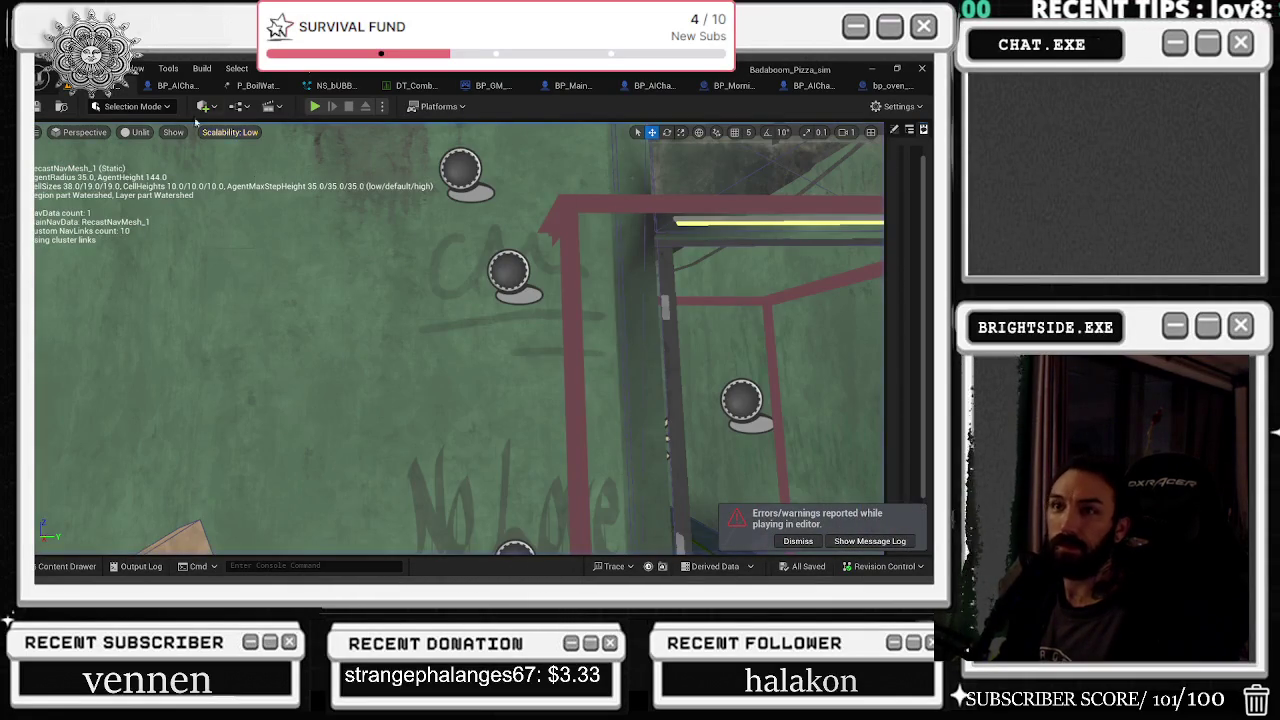
# Return to NS_BUBBLES_CLEAN and pan the graph to the NE_Rays and NE_Lead emitters
pyautogui.click(256, 85)
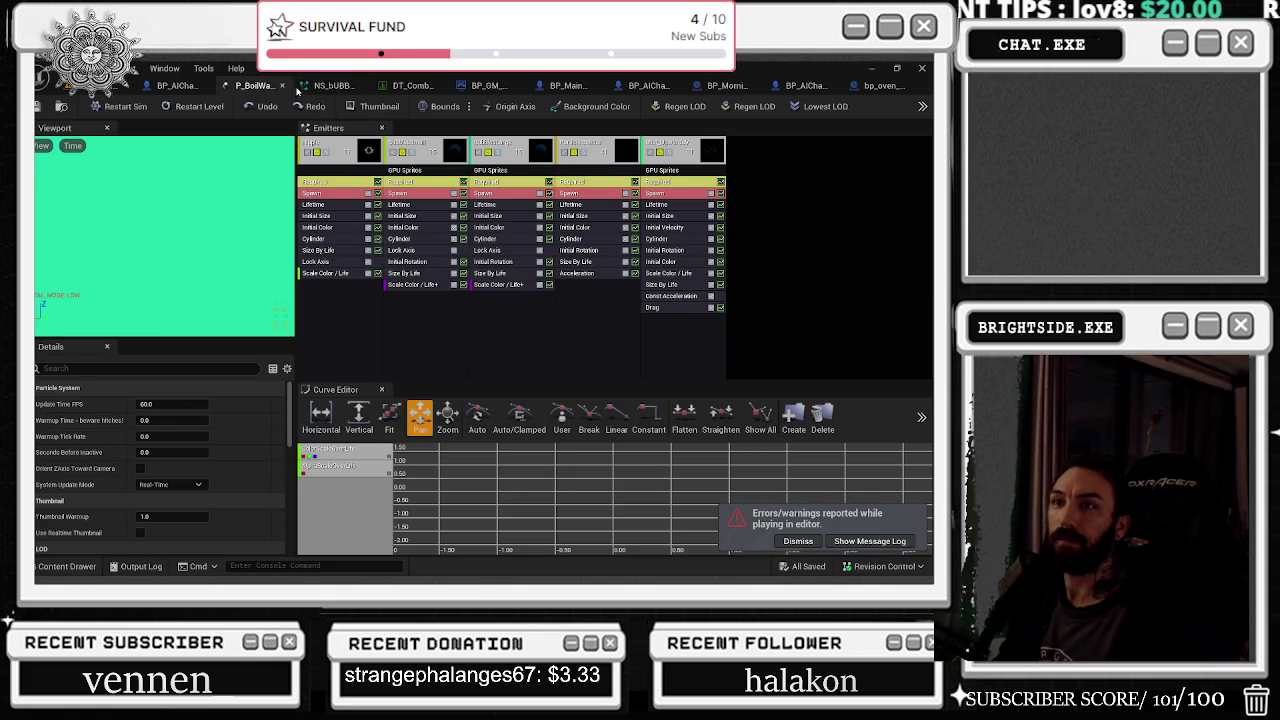
pyautogui.click(306, 87)
pyautogui.moveTo(543, 237); pyautogui.dragTo(445, 291)
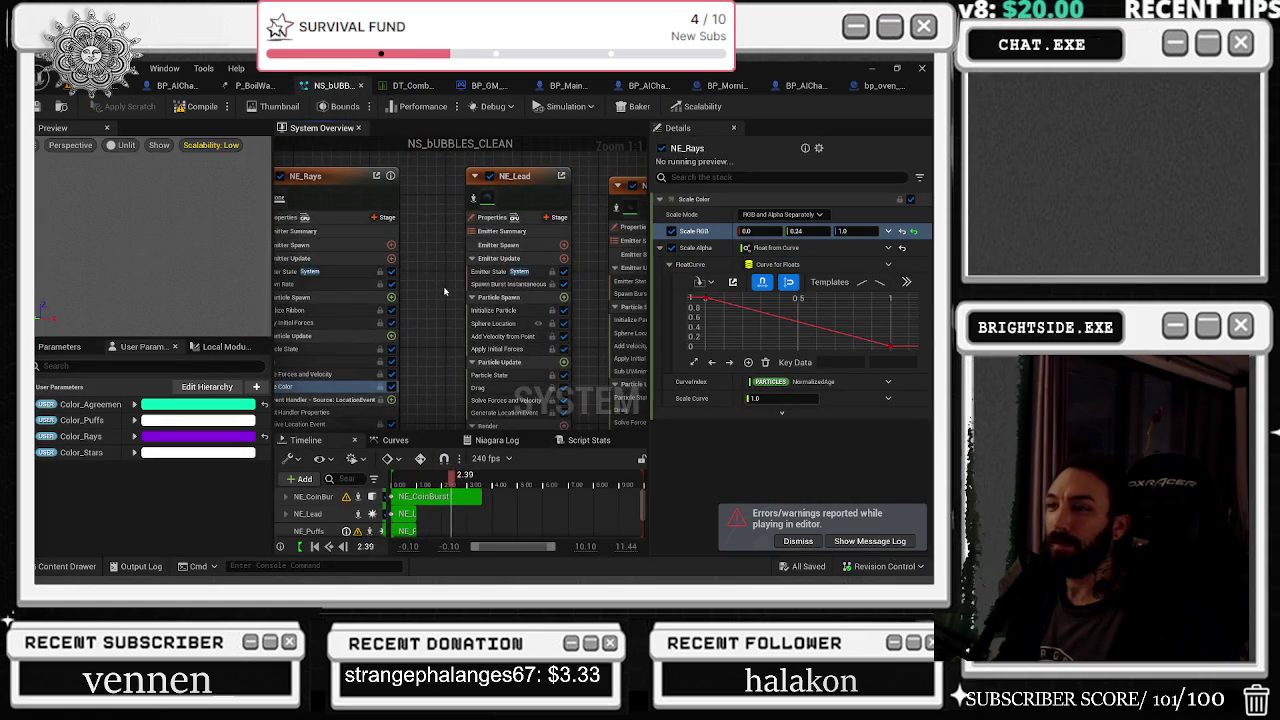
# Move the Scale Alpha curve's first key to about 0.13, saving the system midway
pyautogui.moveTo(703, 299)
pyautogui.moveTo(703, 299); pyautogui.dragTo(705, 348)
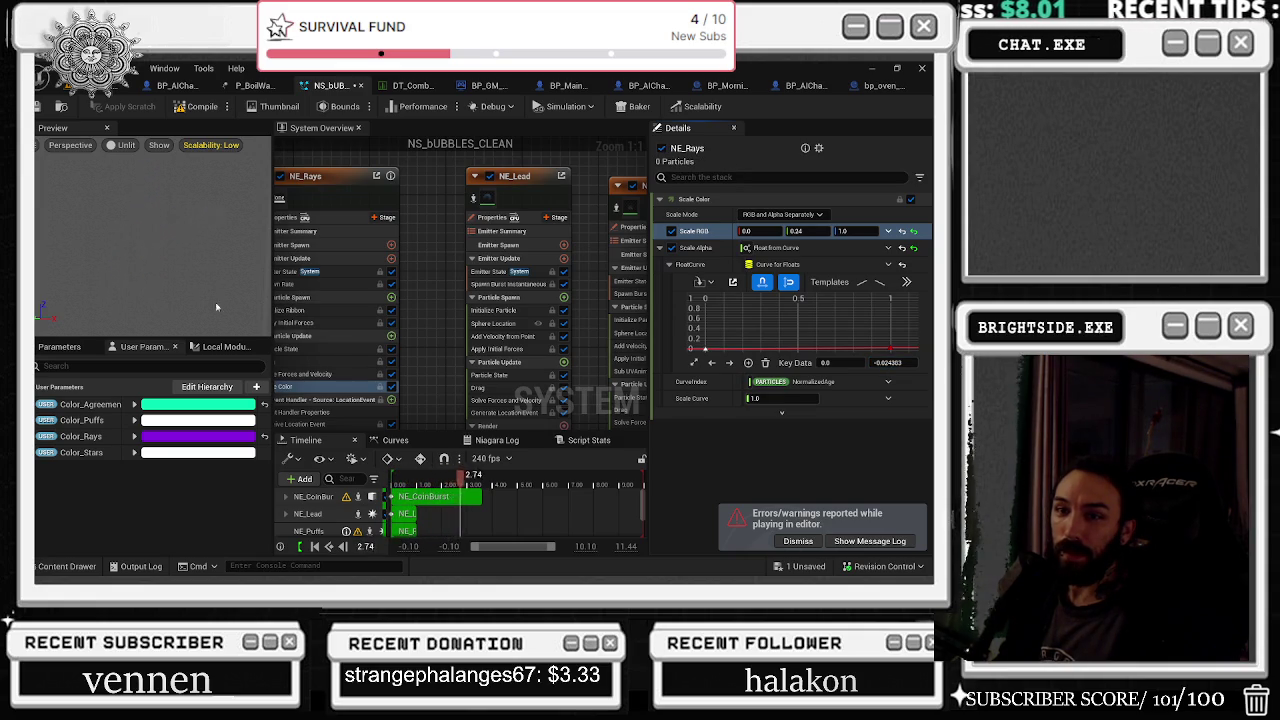
pyautogui.click(58, 106)
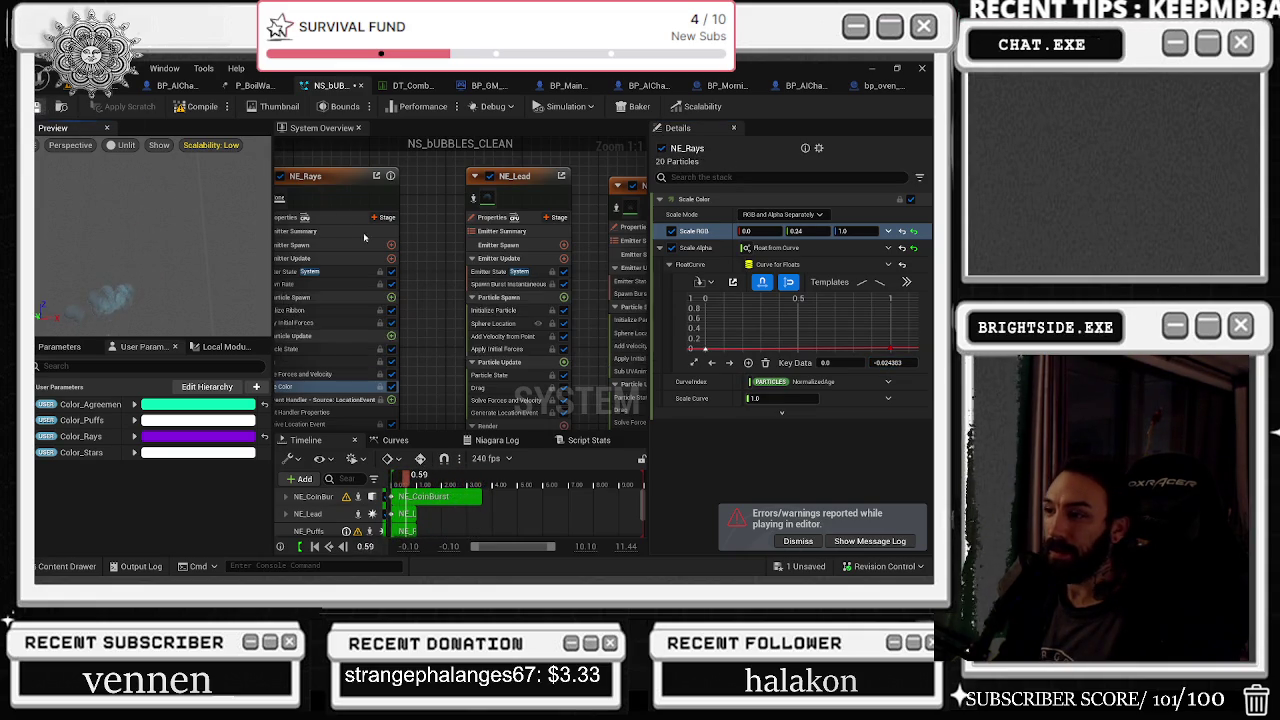
pyautogui.moveTo(885, 363); pyautogui.dragTo(905, 363)
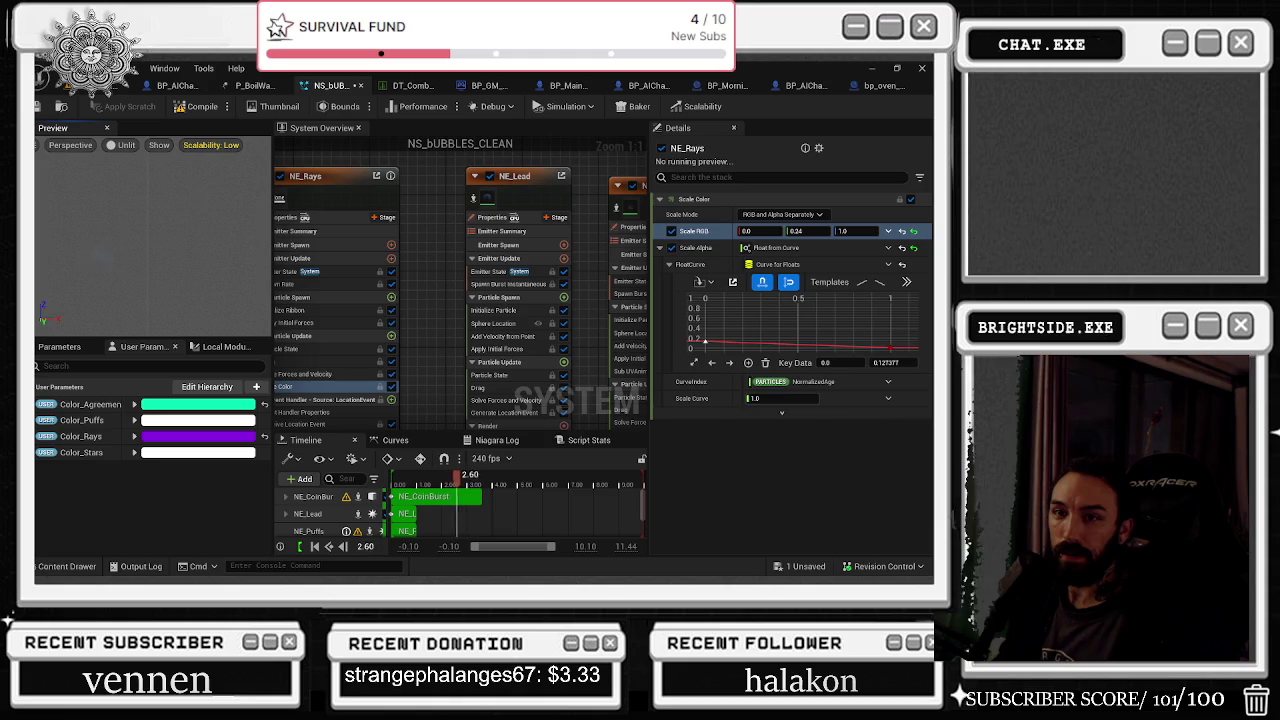
# Raise the NE_Rays Scale Alpha curve's first key to about 0.37 and save all changes
pyautogui.moveTo(704, 341); pyautogui.dragTo(704, 328)
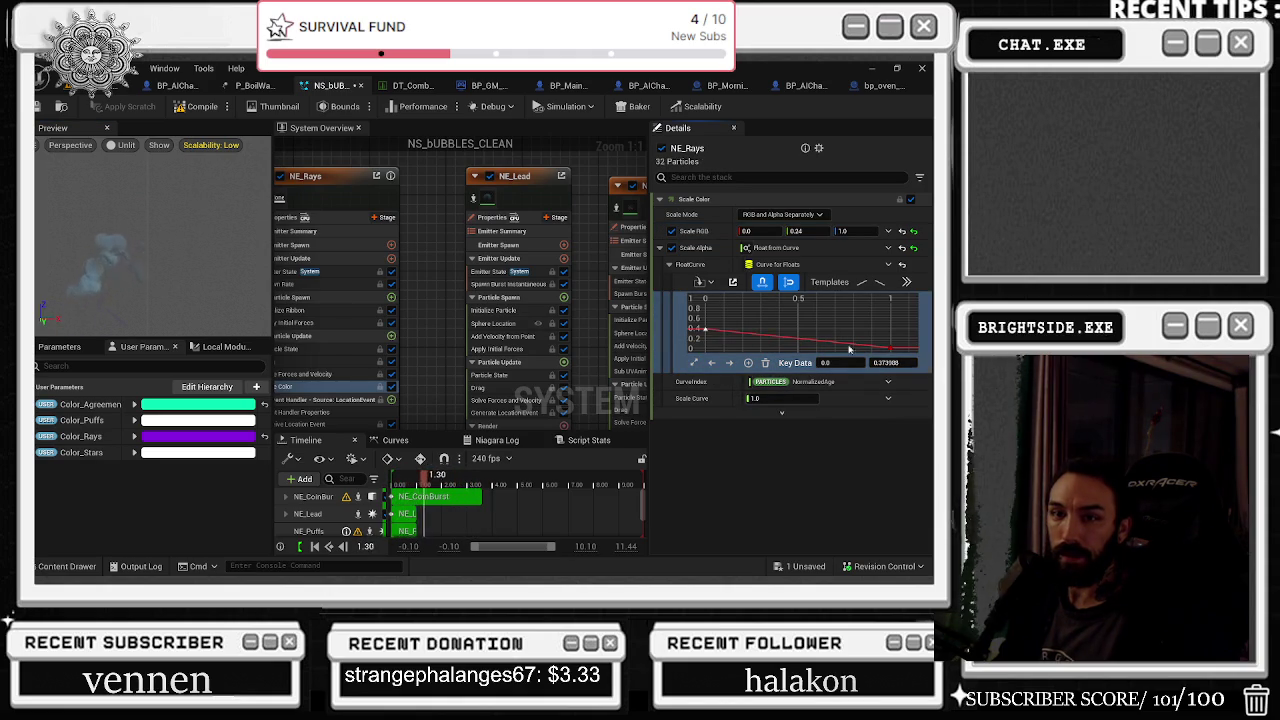
pyautogui.click(37, 107)
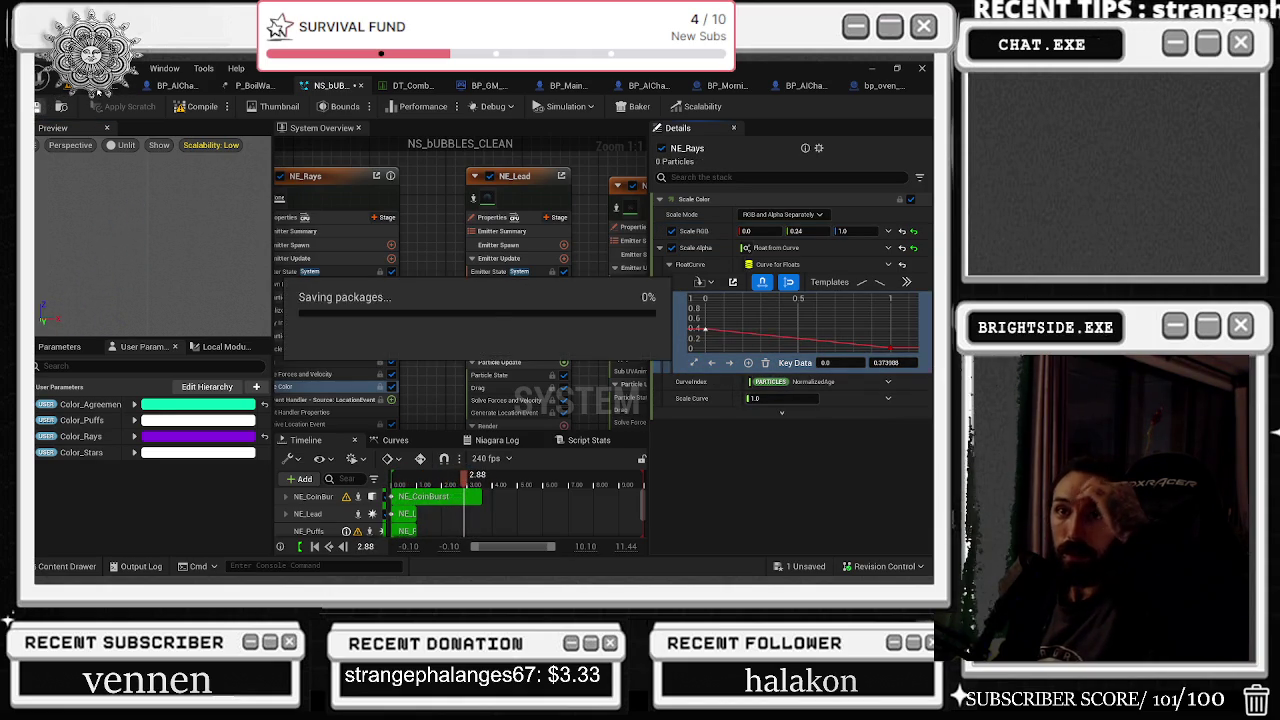
pyautogui.click(110, 86)
# Play-test the level in play-in-editor, looking toward the kitchen corner, then stop the session
pyautogui.click(313, 106)
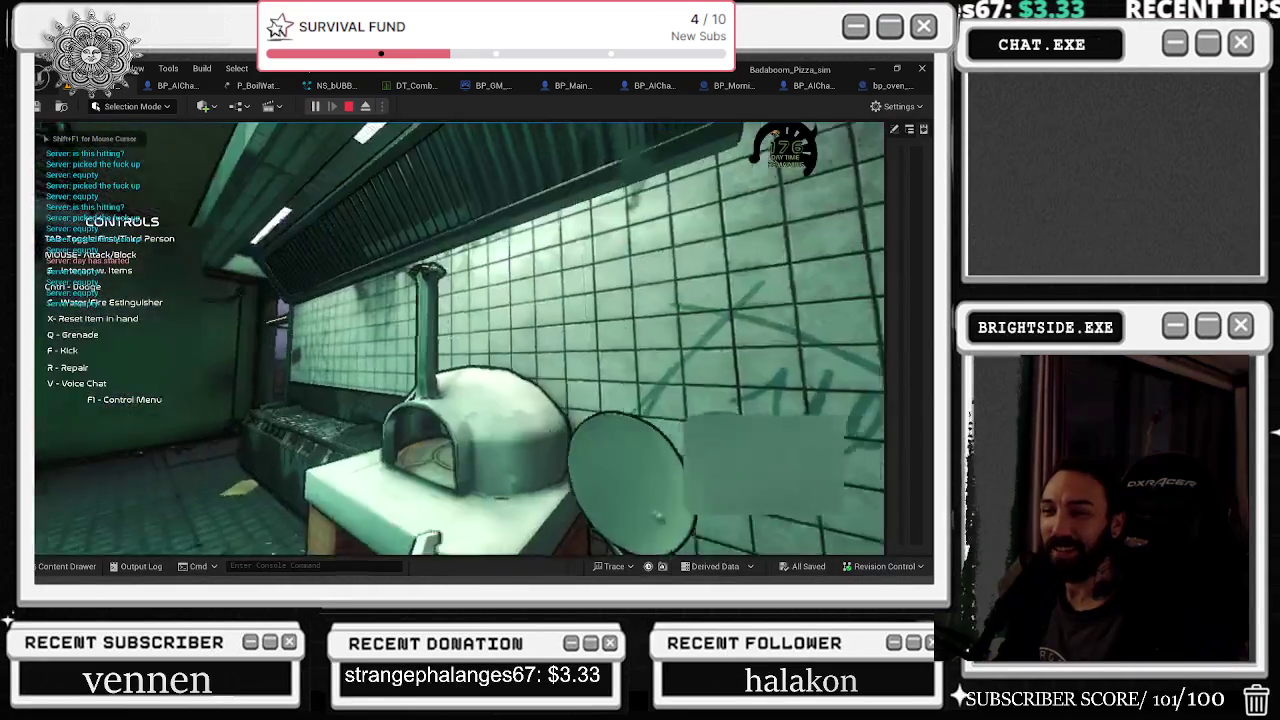
pyautogui.press('e')
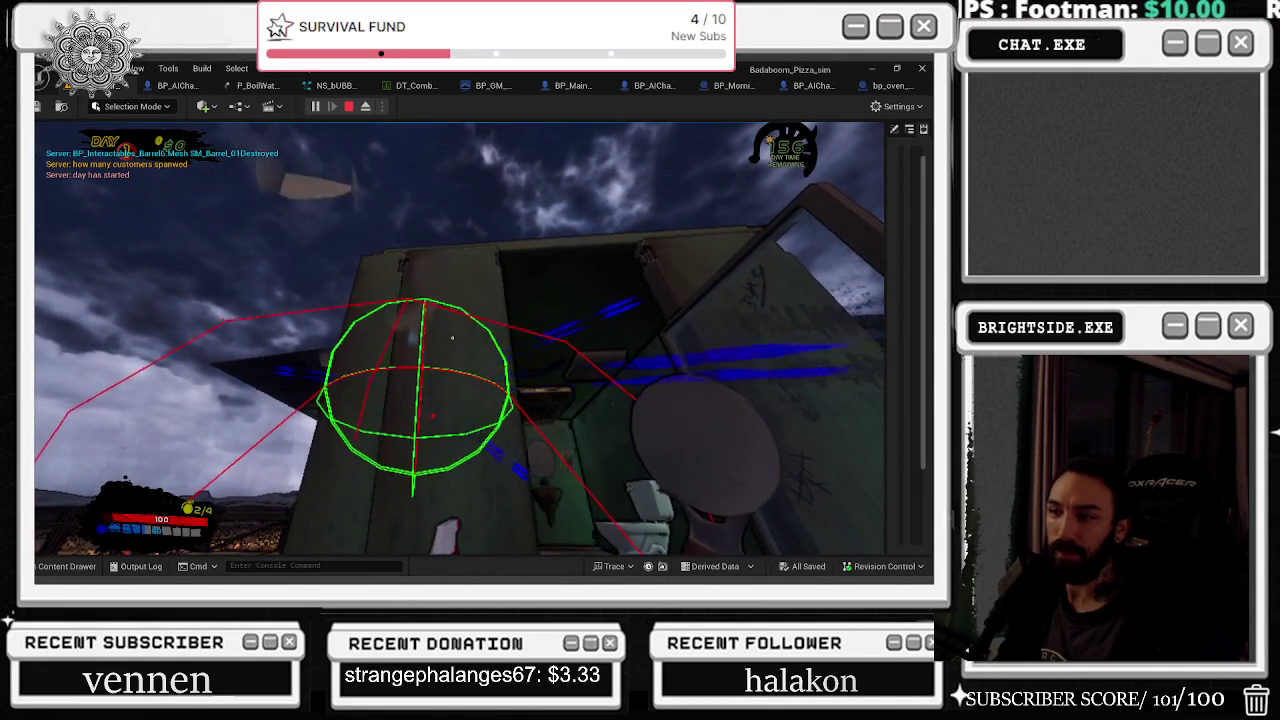
pyautogui.press('Escape')
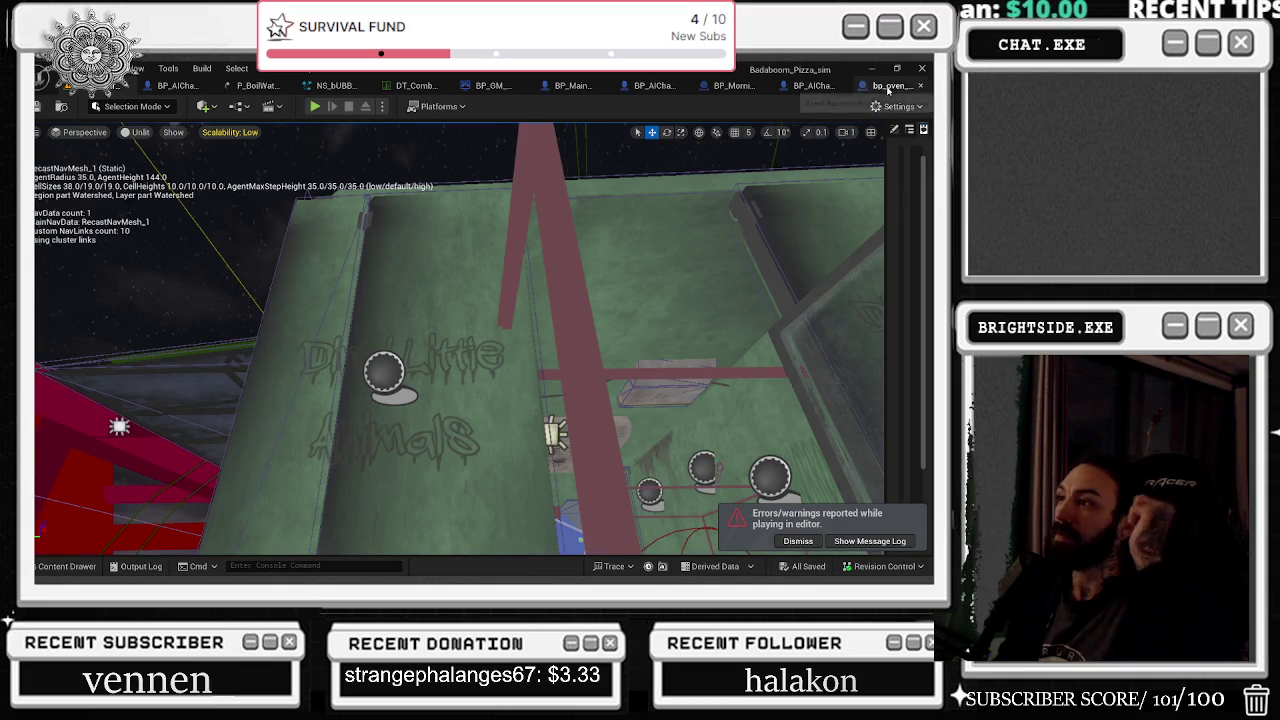
# Return to NS_BUBBLES_CLEAN and locate NE_Lead's sprite renderer material, M_WaterBubbles
pyautogui.click(251, 88)
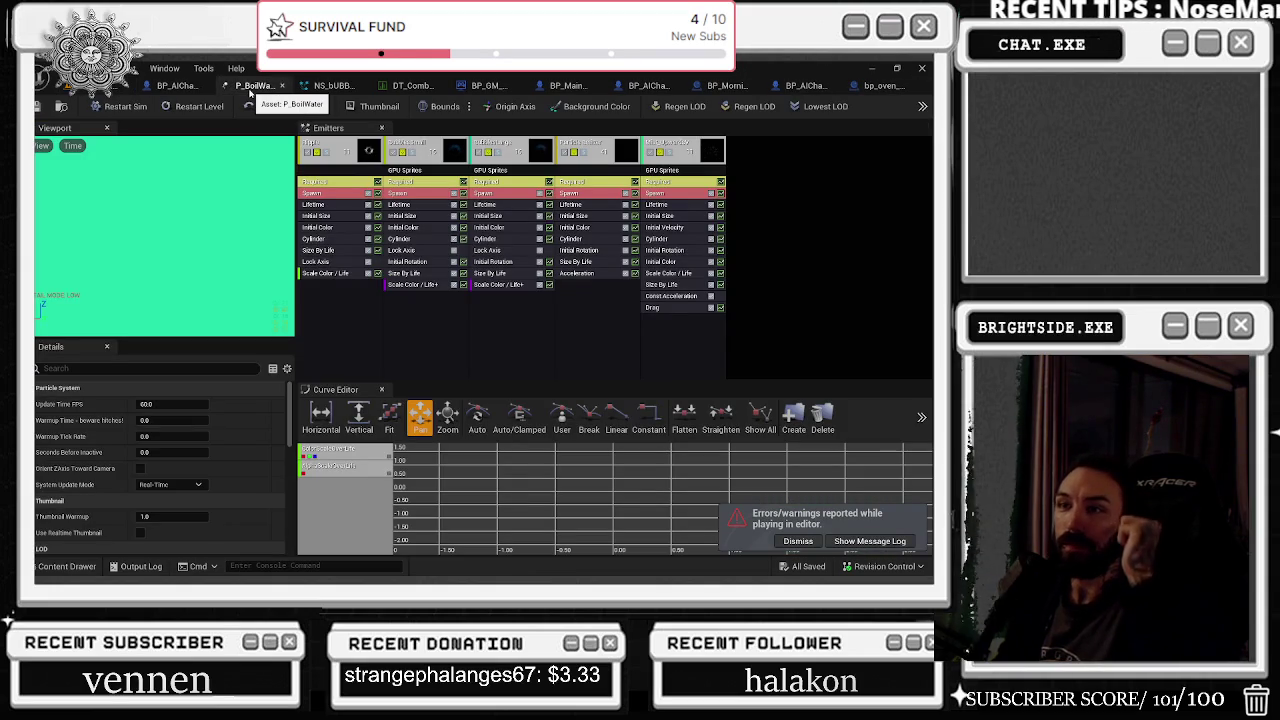
pyautogui.click(333, 86)
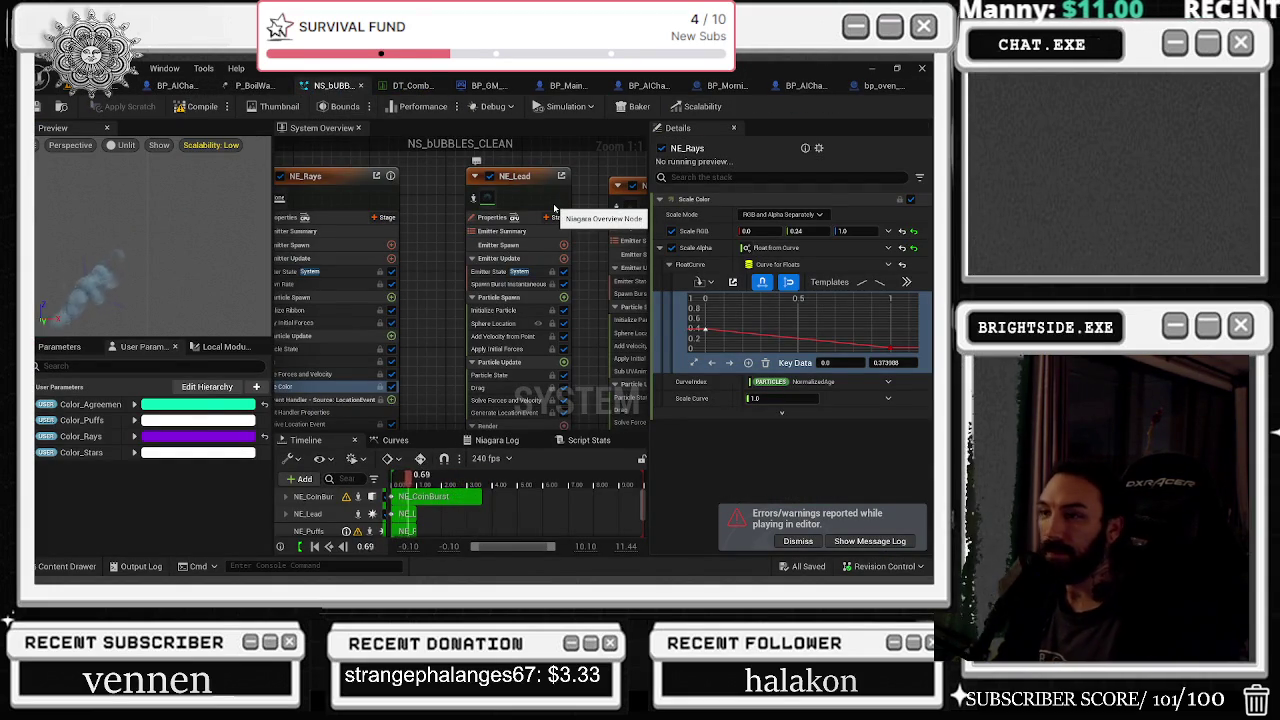
pyautogui.press('Home')
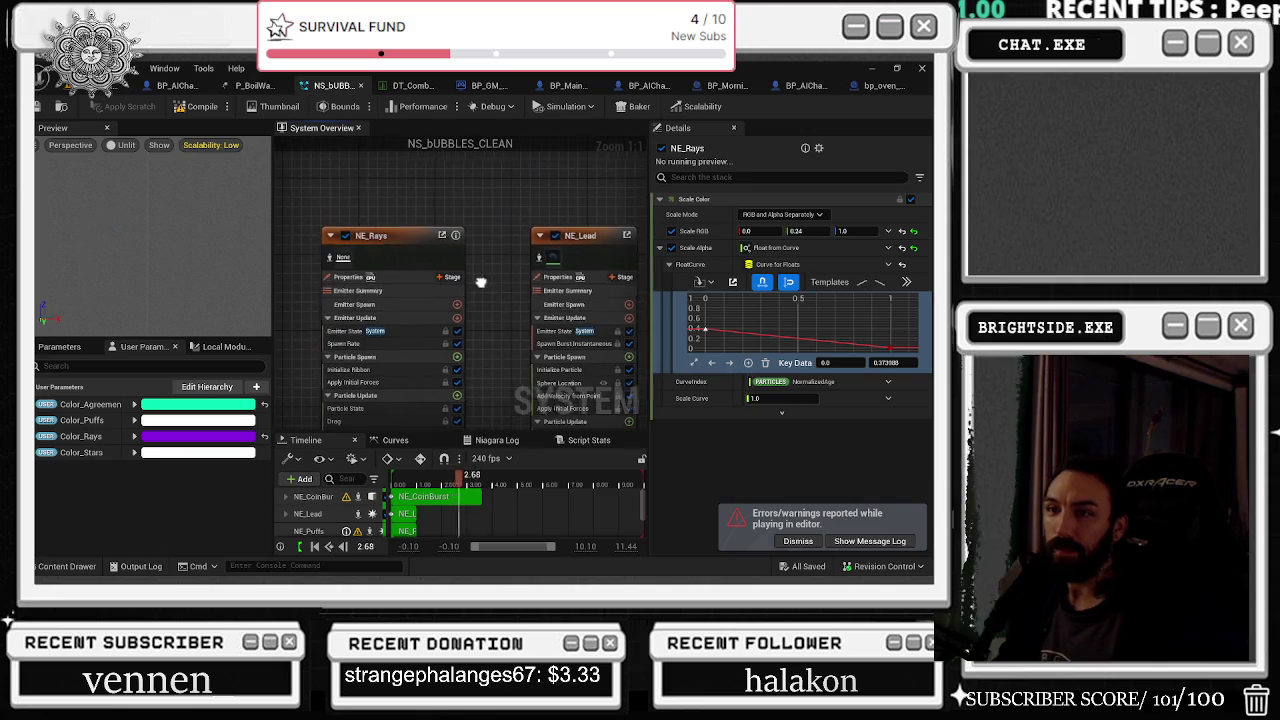
pyautogui.click(555, 257)
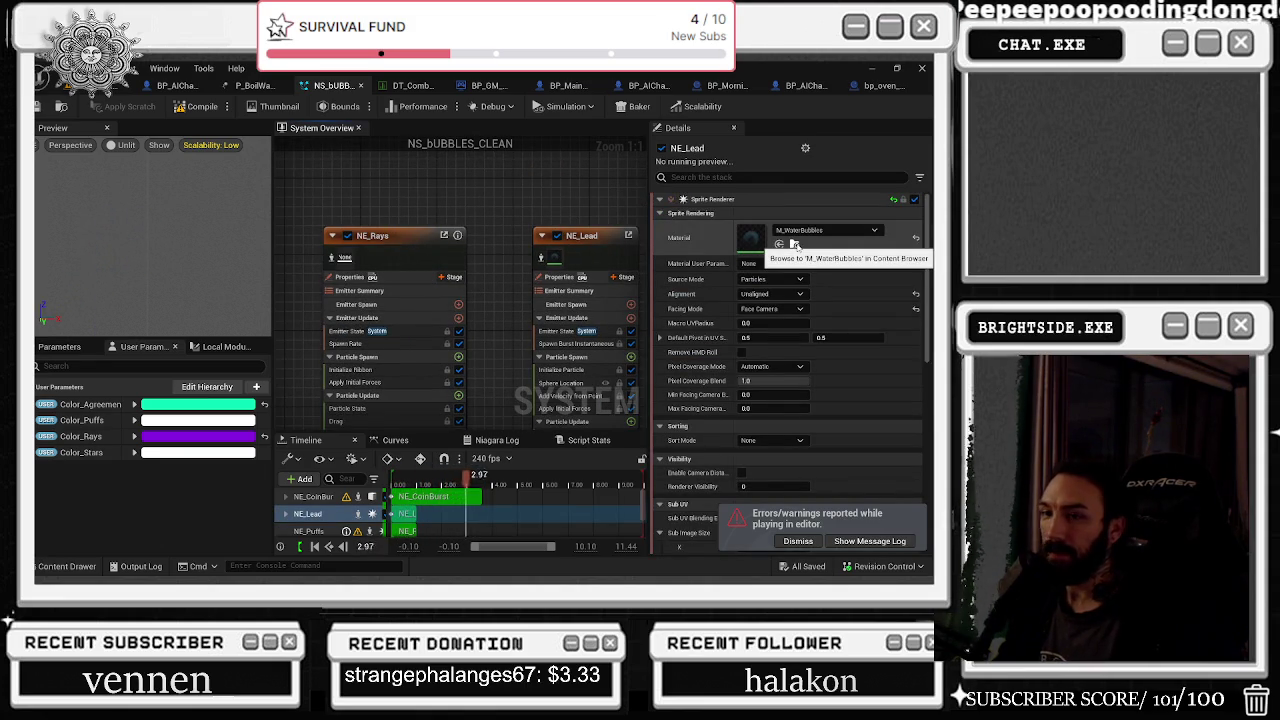
pyautogui.click(795, 244)
pyautogui.click(586, 205)
# Bring NE_Rays back into view and show its Ribbon Renderer settings
pyautogui.moveTo(586, 205); pyautogui.dragTo(487, 243)
pyautogui.moveTo(360, 240); pyautogui.dragTo(621, 258)
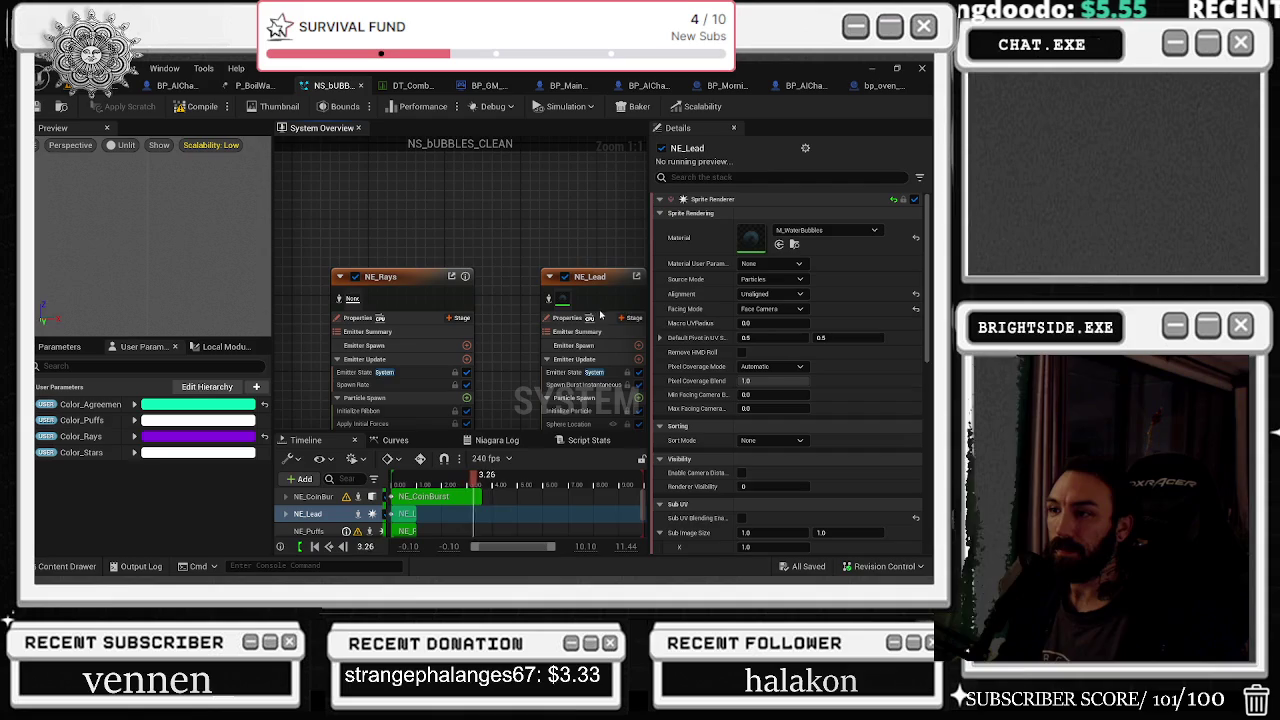
pyautogui.click(352, 300)
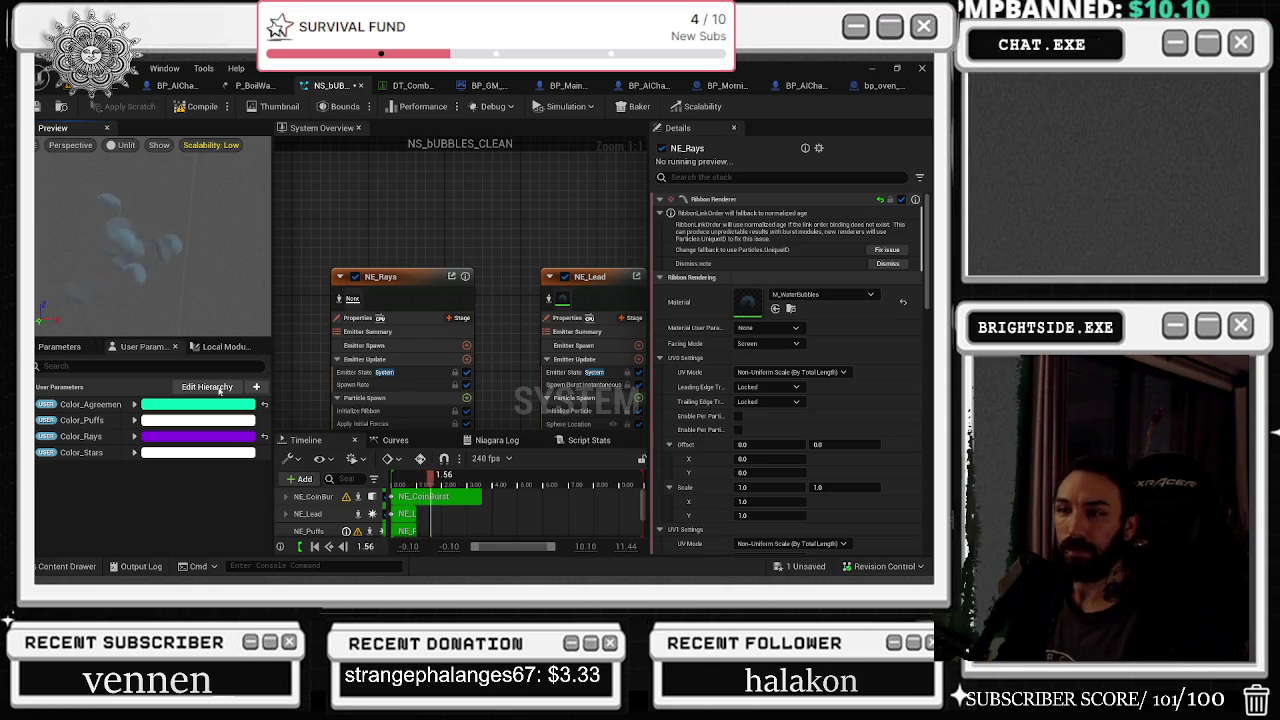
# Adjust the NE_Rays Scale Color alpha curve: first key to about 0.87, another key to about 0.83
pyautogui.click(425, 291)
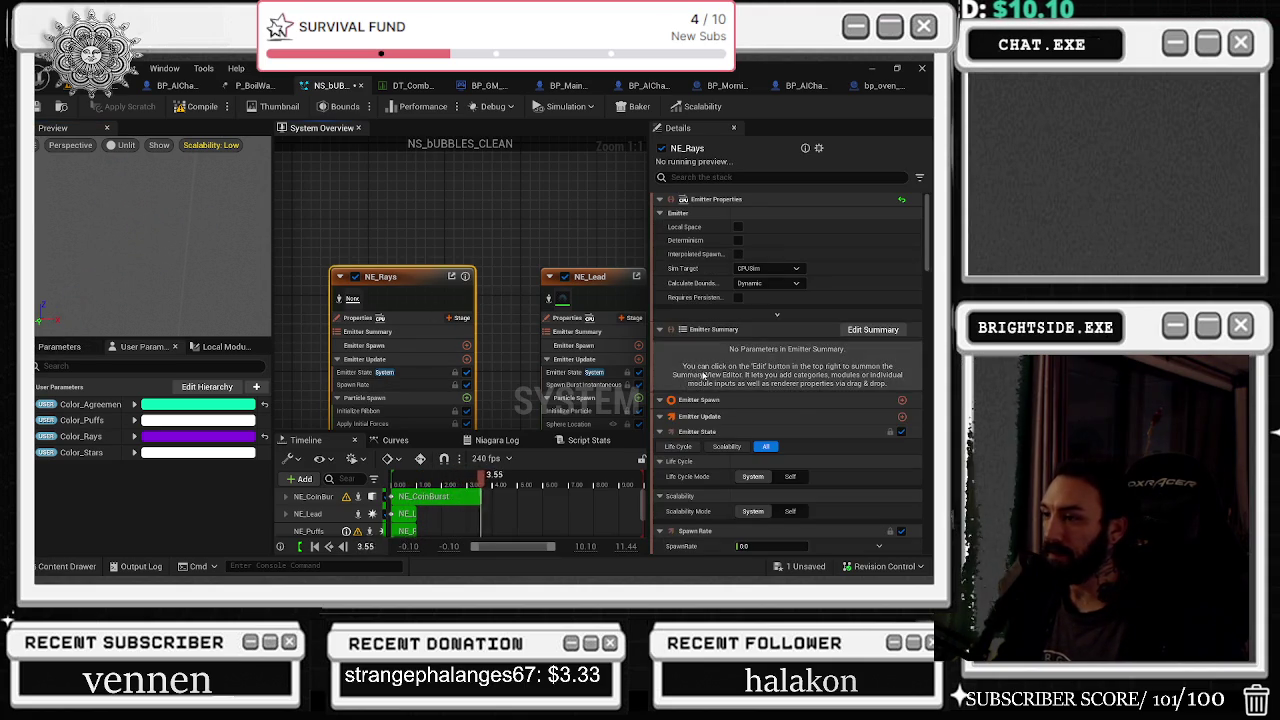
pyautogui.scroll(-3, 498, 290)
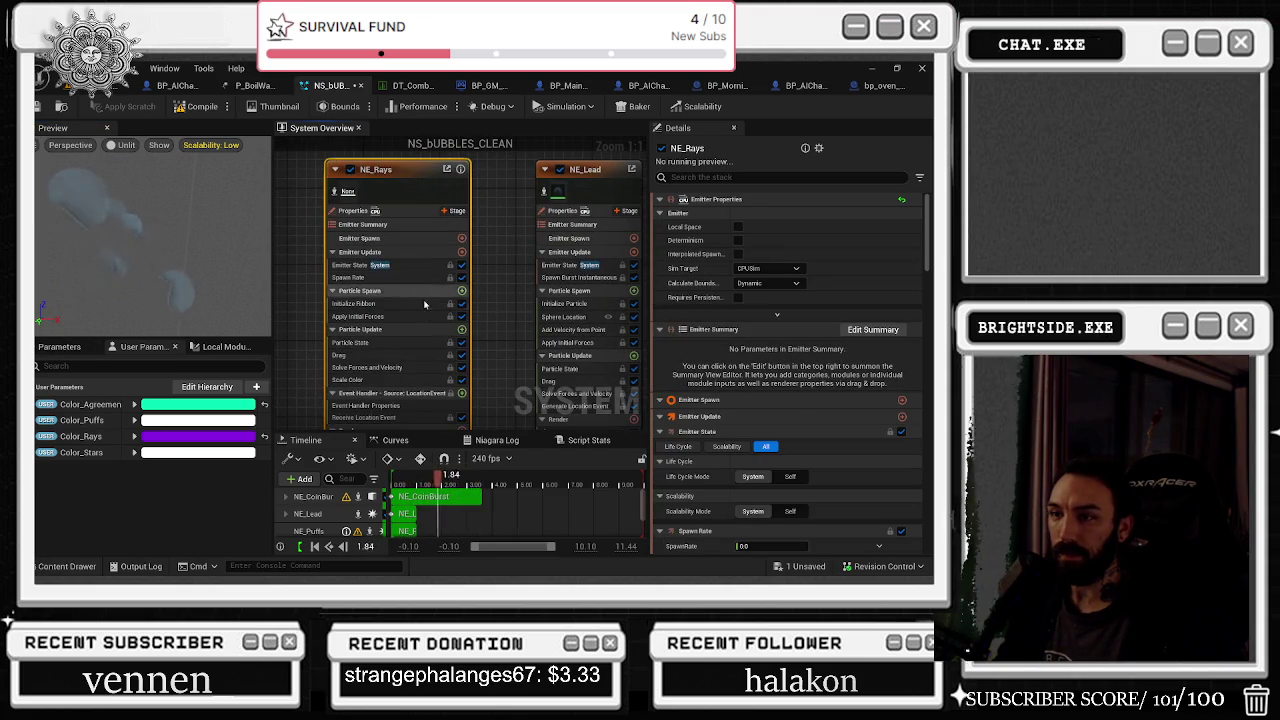
pyautogui.click(370, 379)
pyautogui.moveTo(705, 328); pyautogui.dragTo(705, 288)
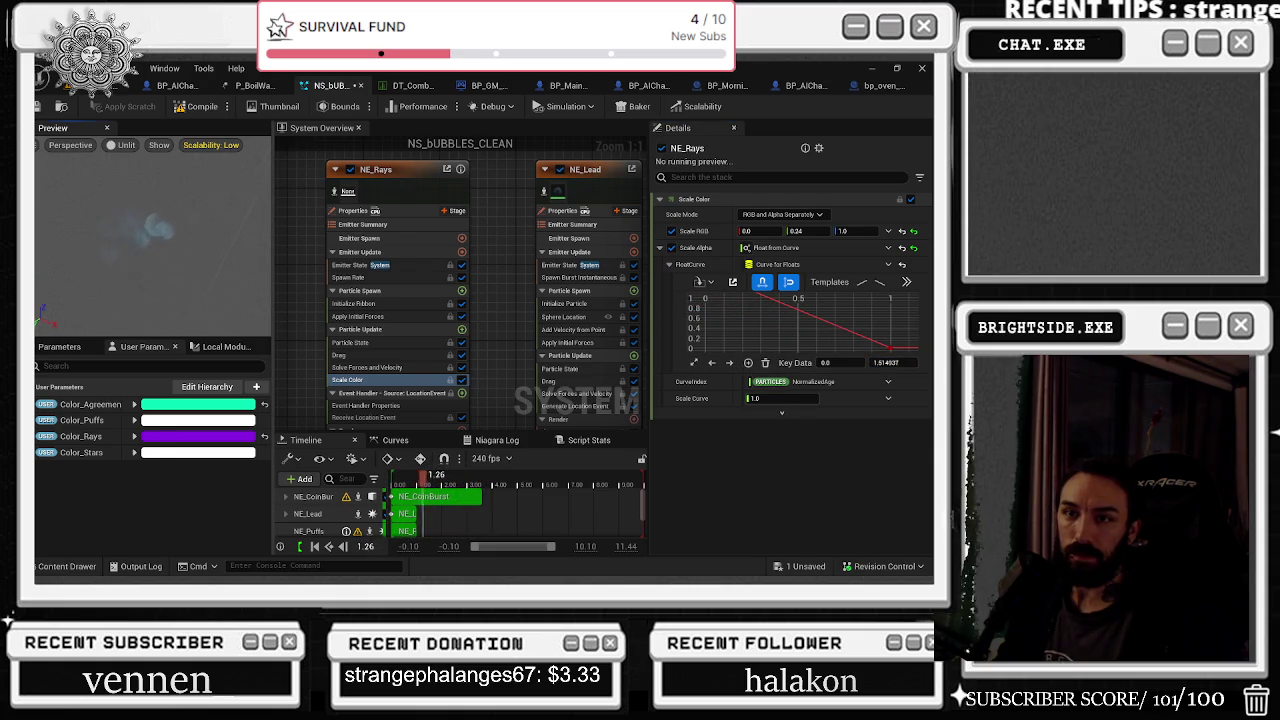
pyautogui.moveTo(885, 363)
pyautogui.mouseDown()
pyautogui.moveTo(862, 363)
pyautogui.moveTo(896, 363)
pyautogui.mouseUp()
# Set the Niagara preview scalability to Medium, save all, and return to the level editor
pyautogui.click(466, 191)
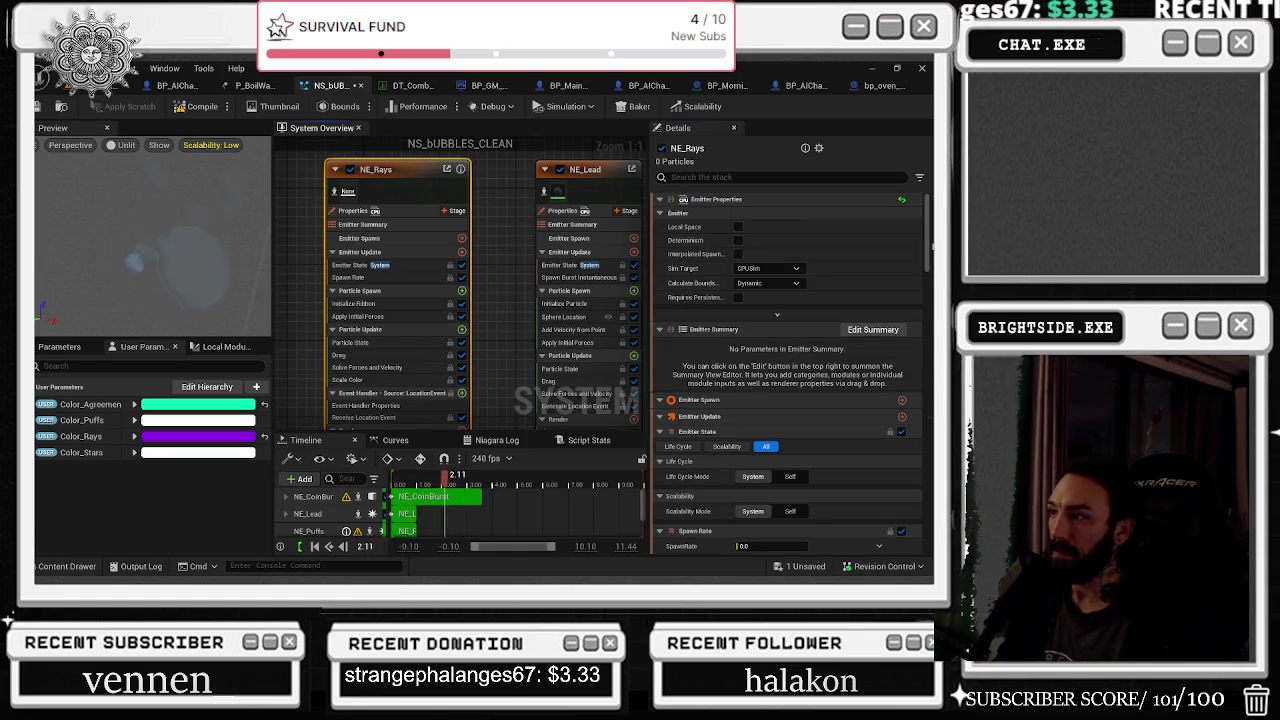
pyautogui.scroll(-10, 717, 512)
pyautogui.click(690, 497)
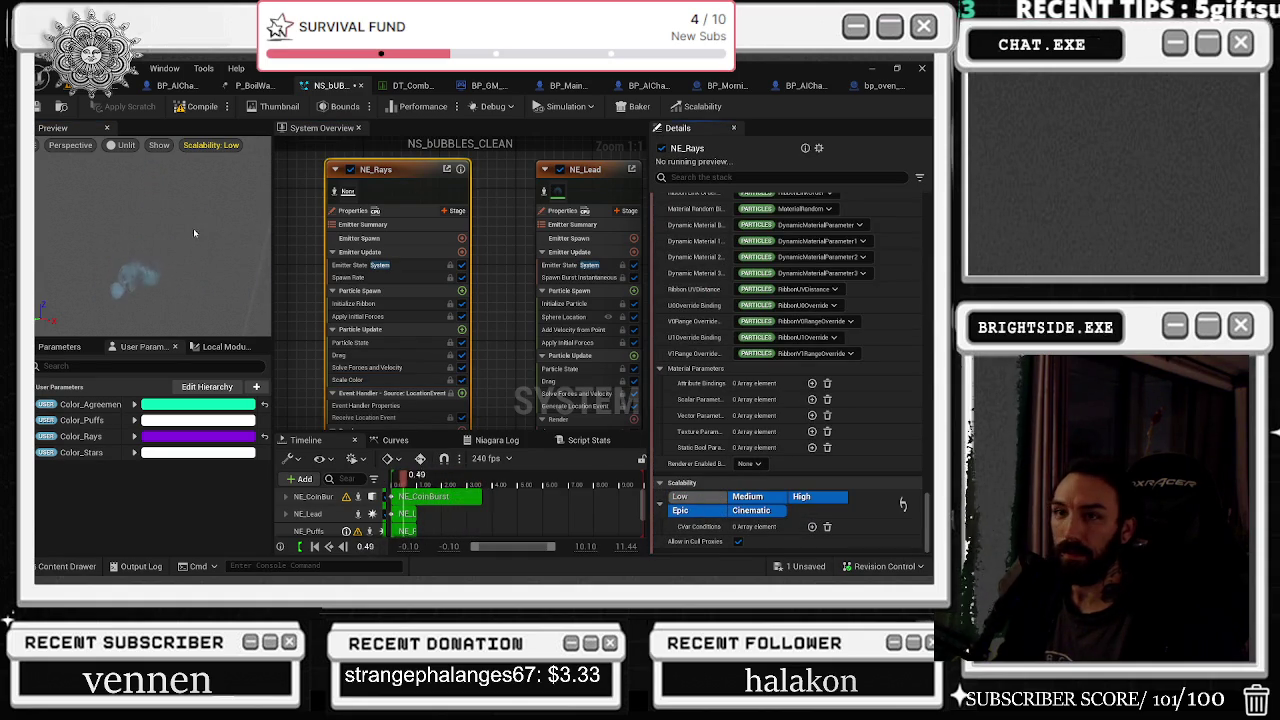
pyautogui.click(211, 146)
pyautogui.click(326, 178)
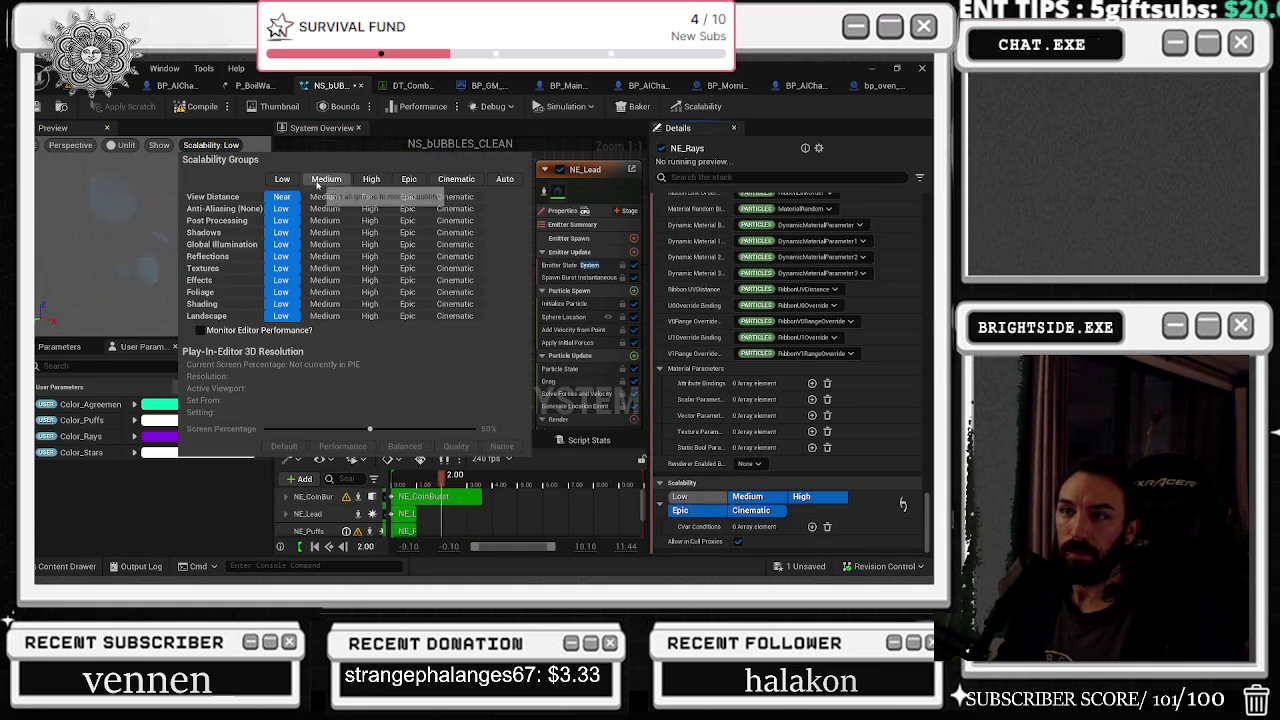
pyautogui.click(36, 110)
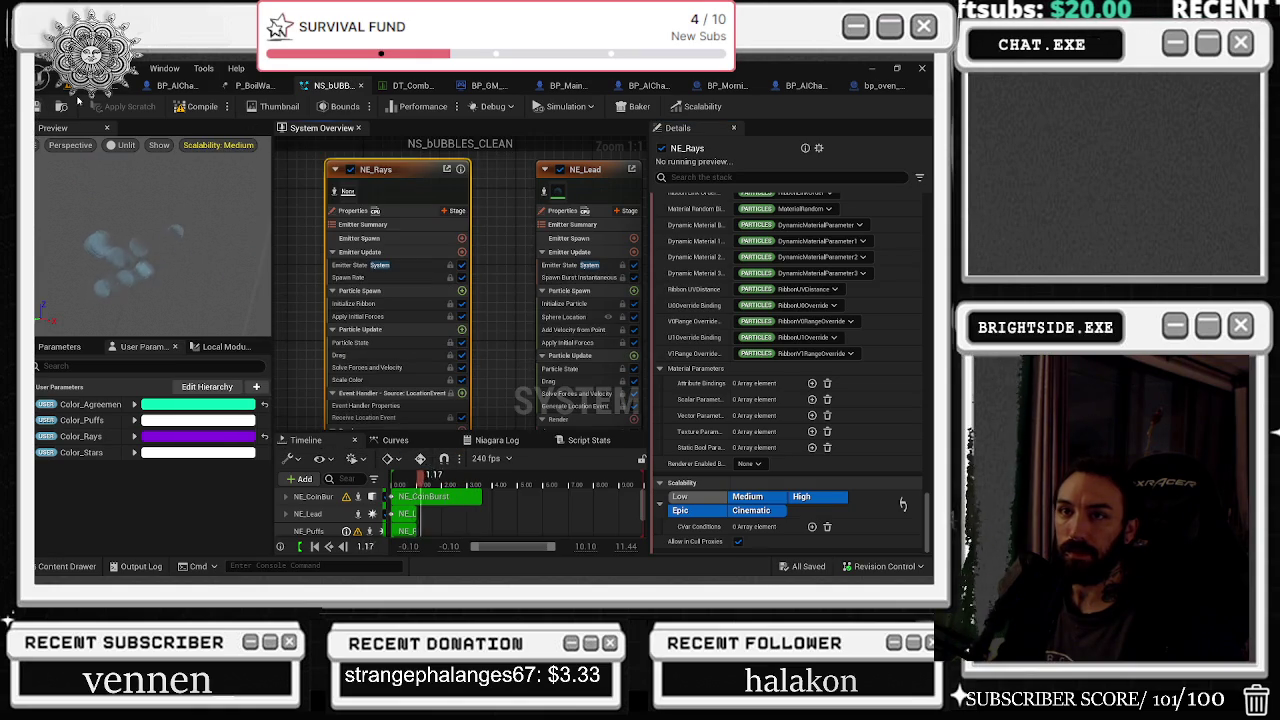
pyautogui.click(95, 85)
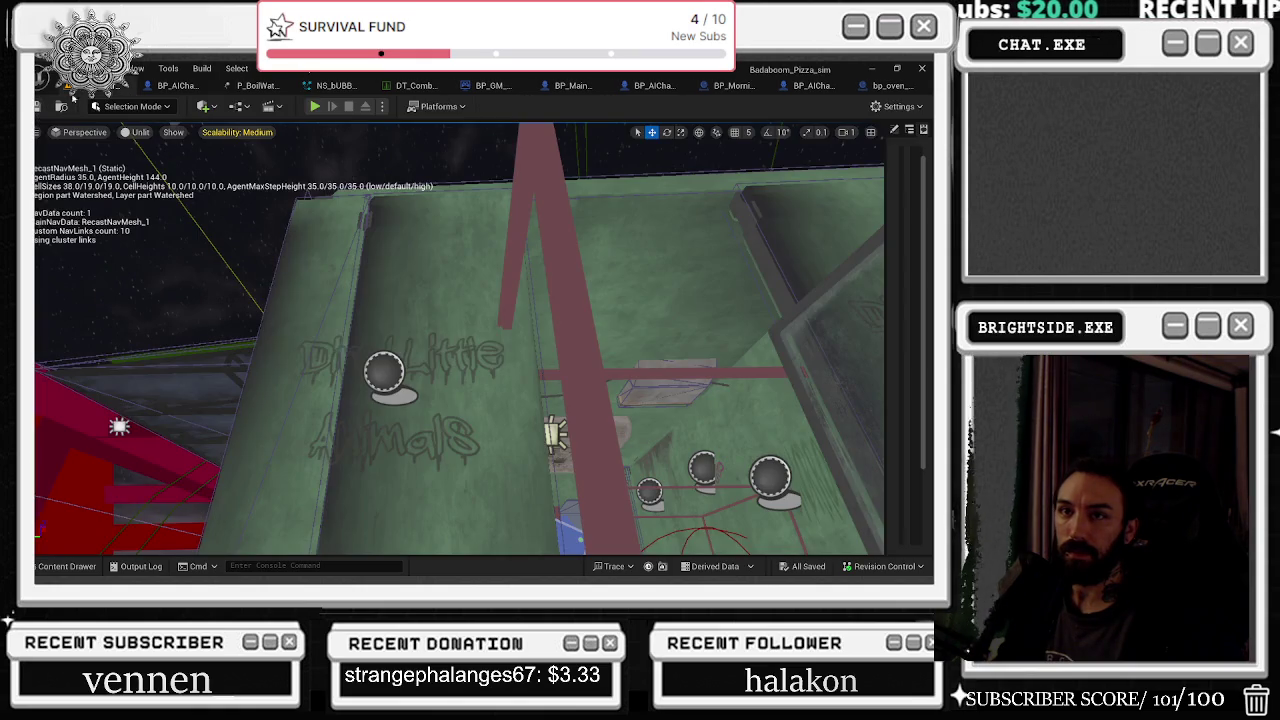
# Run a play-in-editor test of the pizza level, then end it with Esc
pyautogui.click(315, 107)
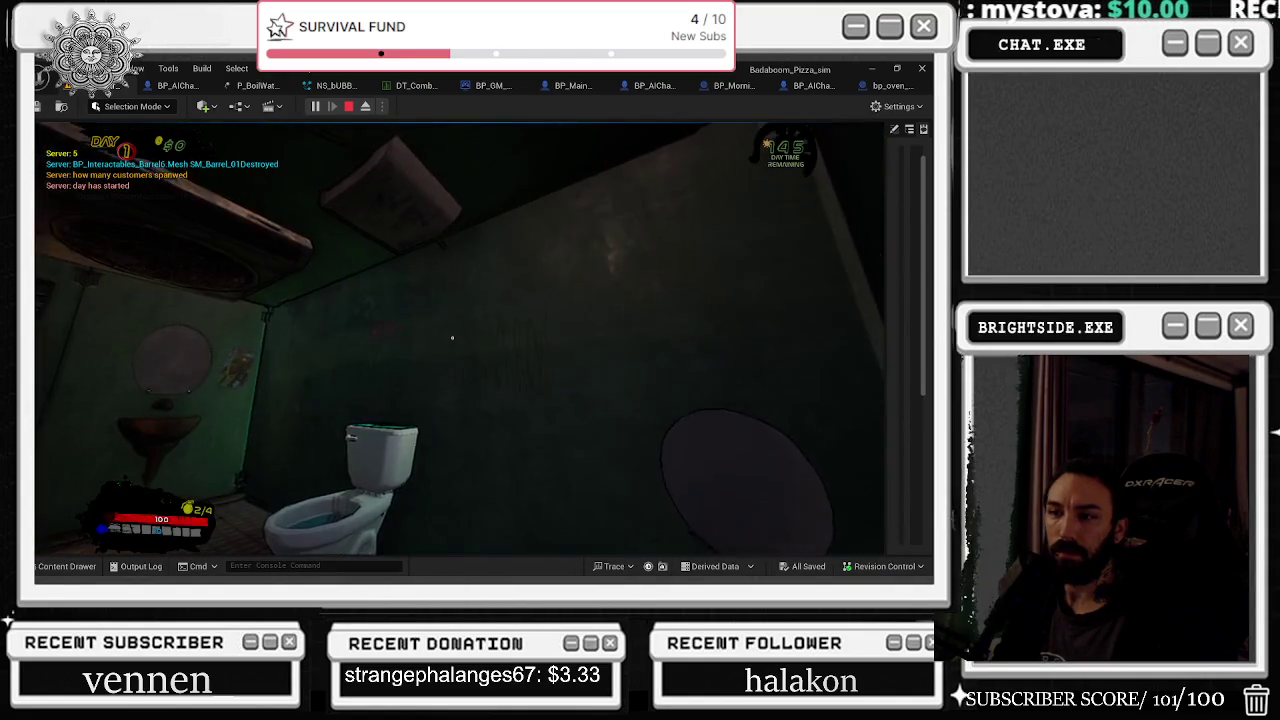
pyautogui.press('Escape')
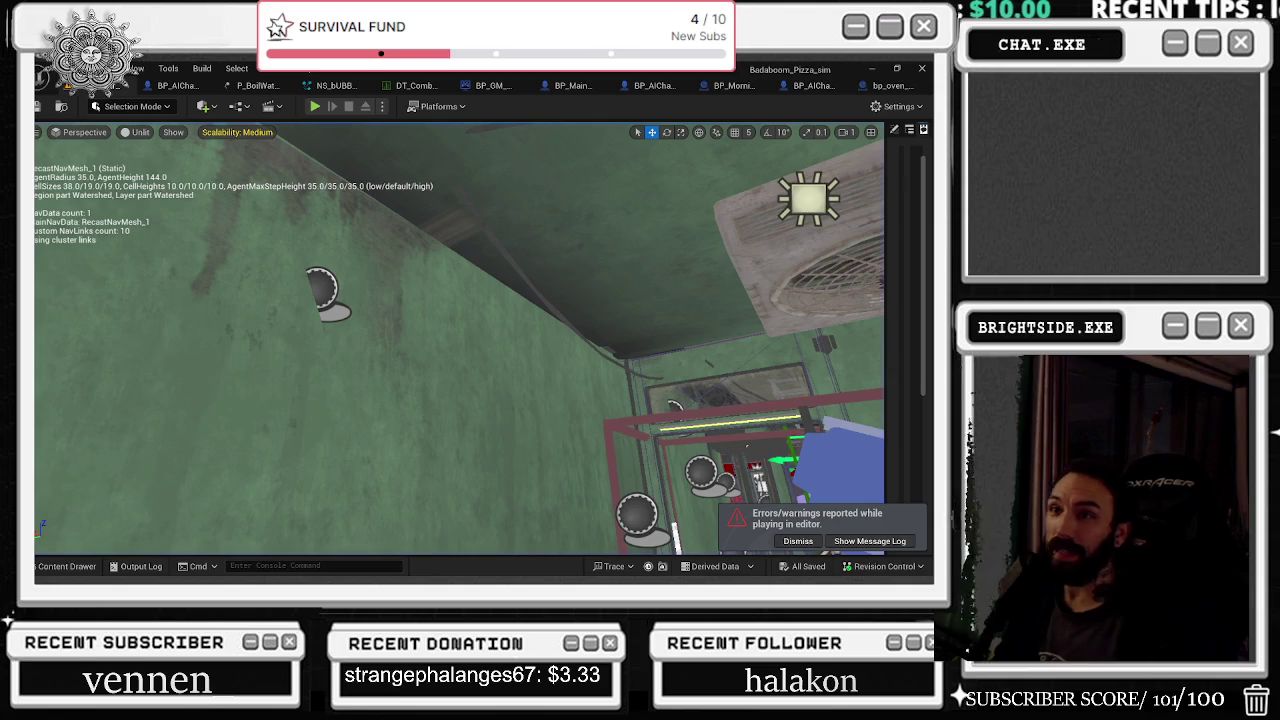
# Close the P_BoilWater and NS_BUBBLES_CLEAN editor tabs
pyautogui.click(260, 86)
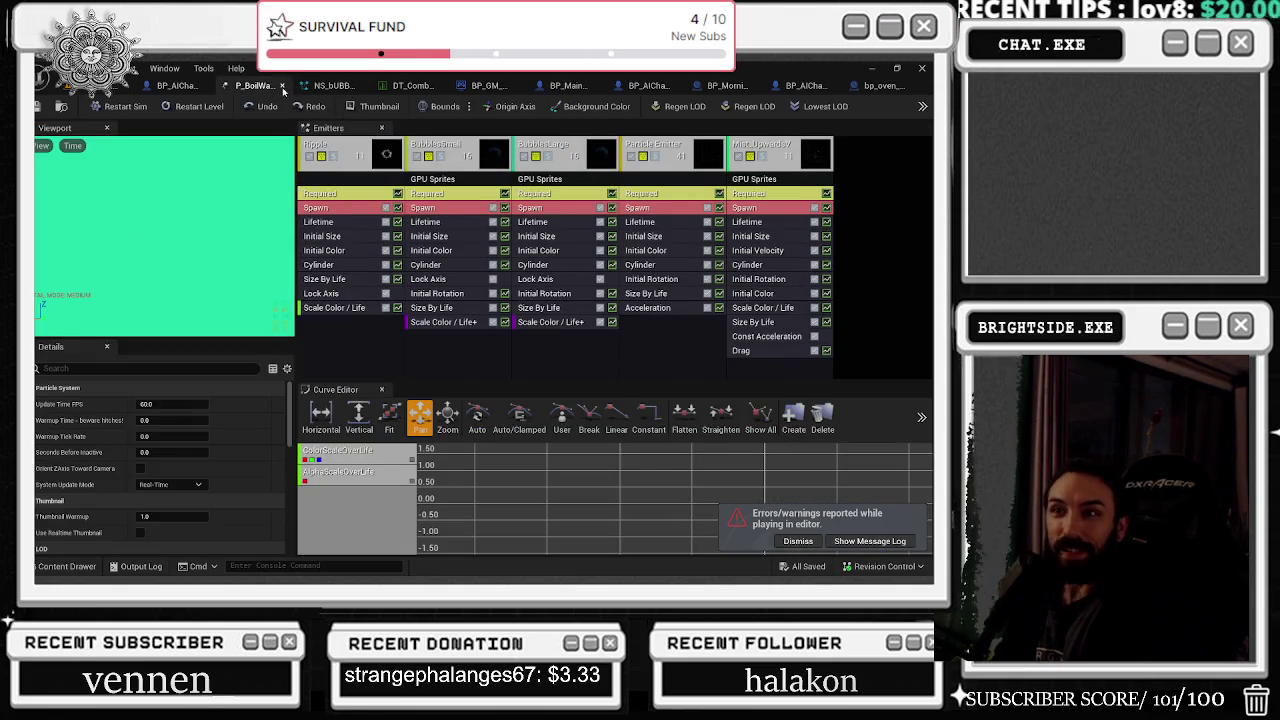
pyautogui.click(283, 88)
pyautogui.click(247, 87)
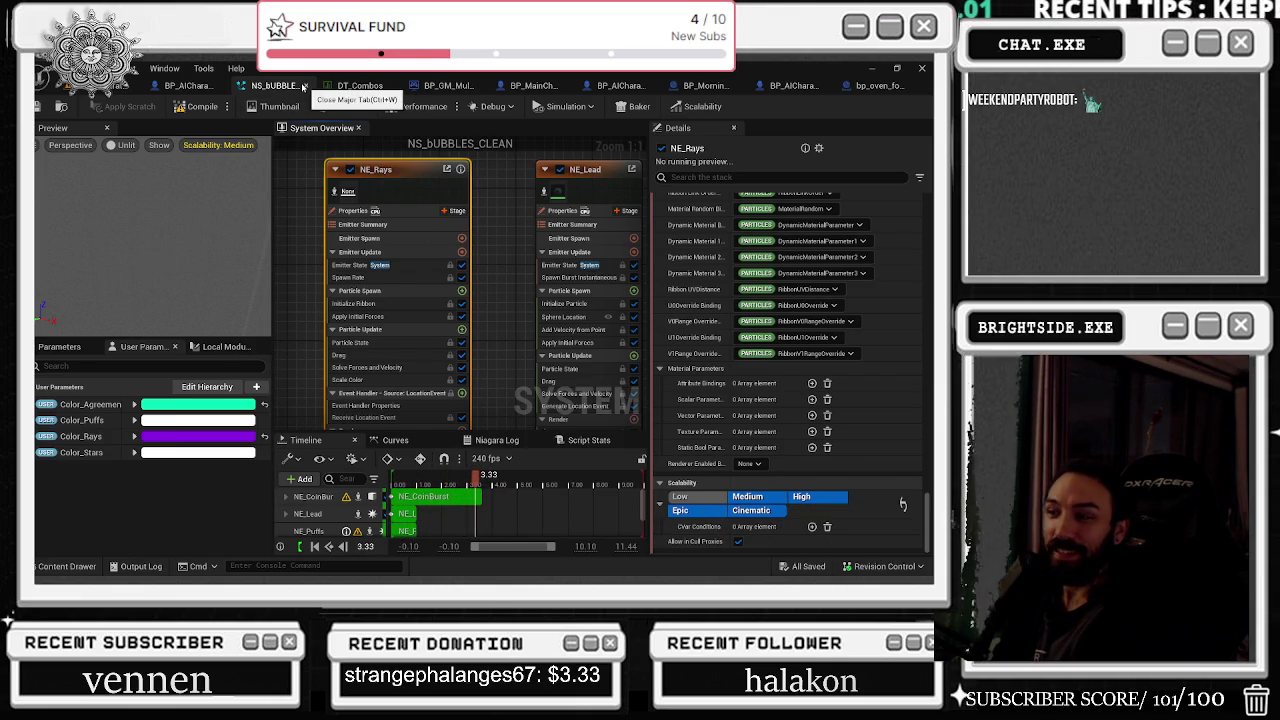
pyautogui.click(303, 87)
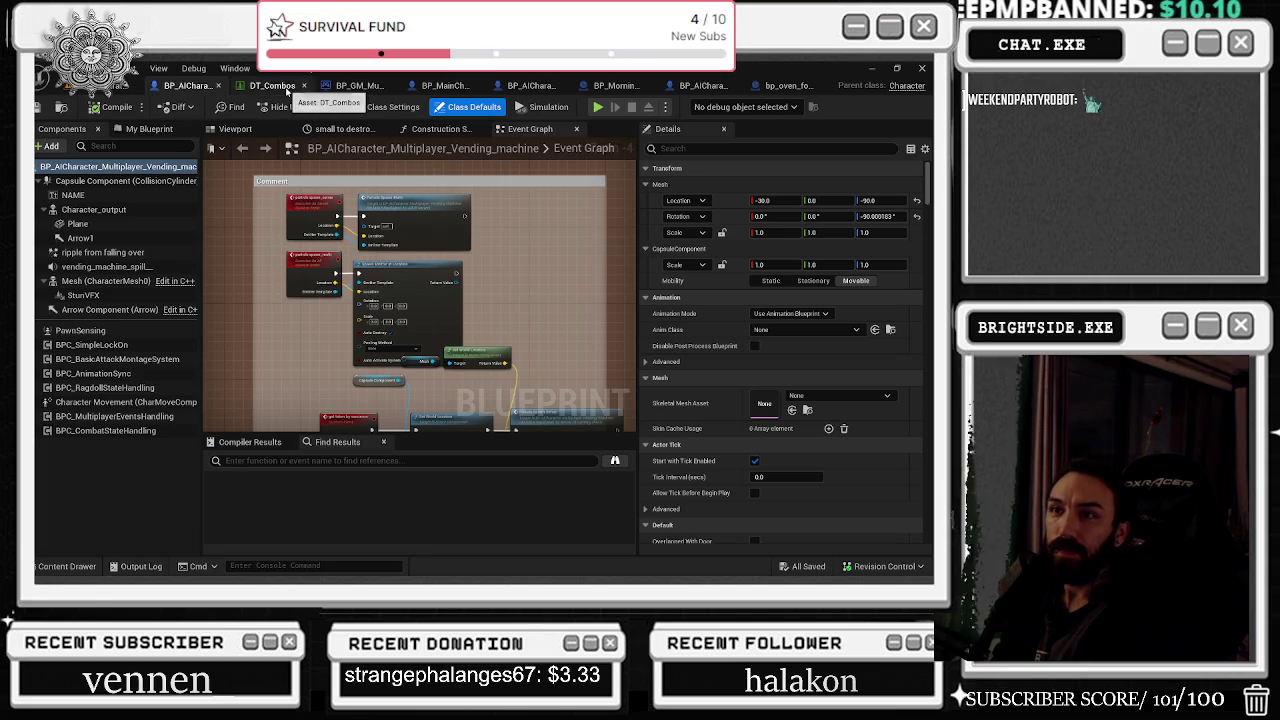
# Move the OR node up-left in BP_AICharacter_Multiplayer's construction script and save the blueprint
pyautogui.click(287, 90)
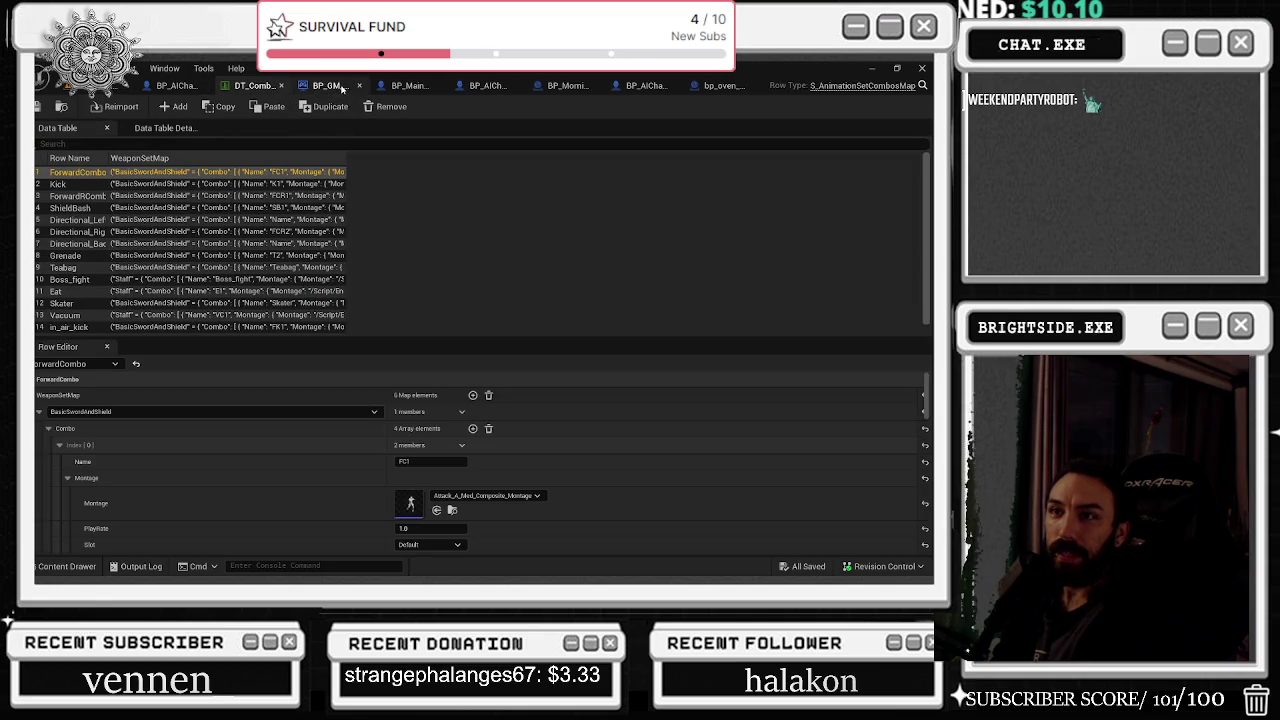
pyautogui.click(341, 88)
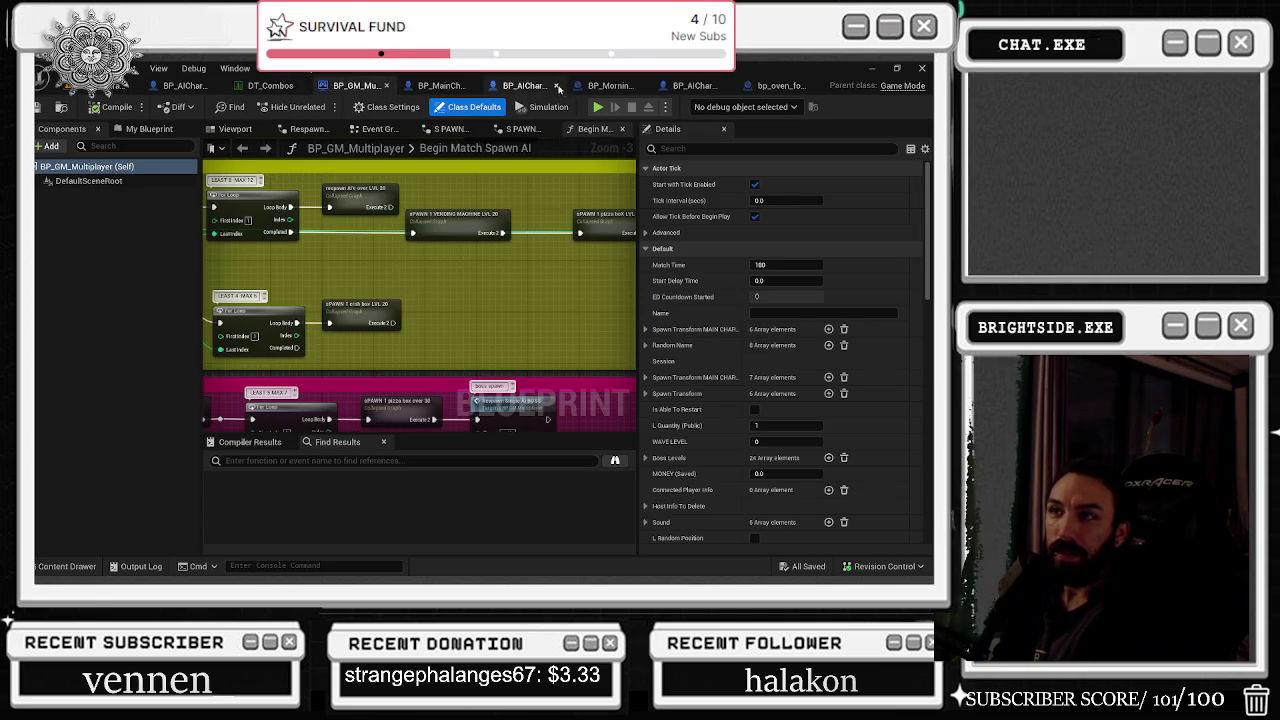
pyautogui.click(538, 88)
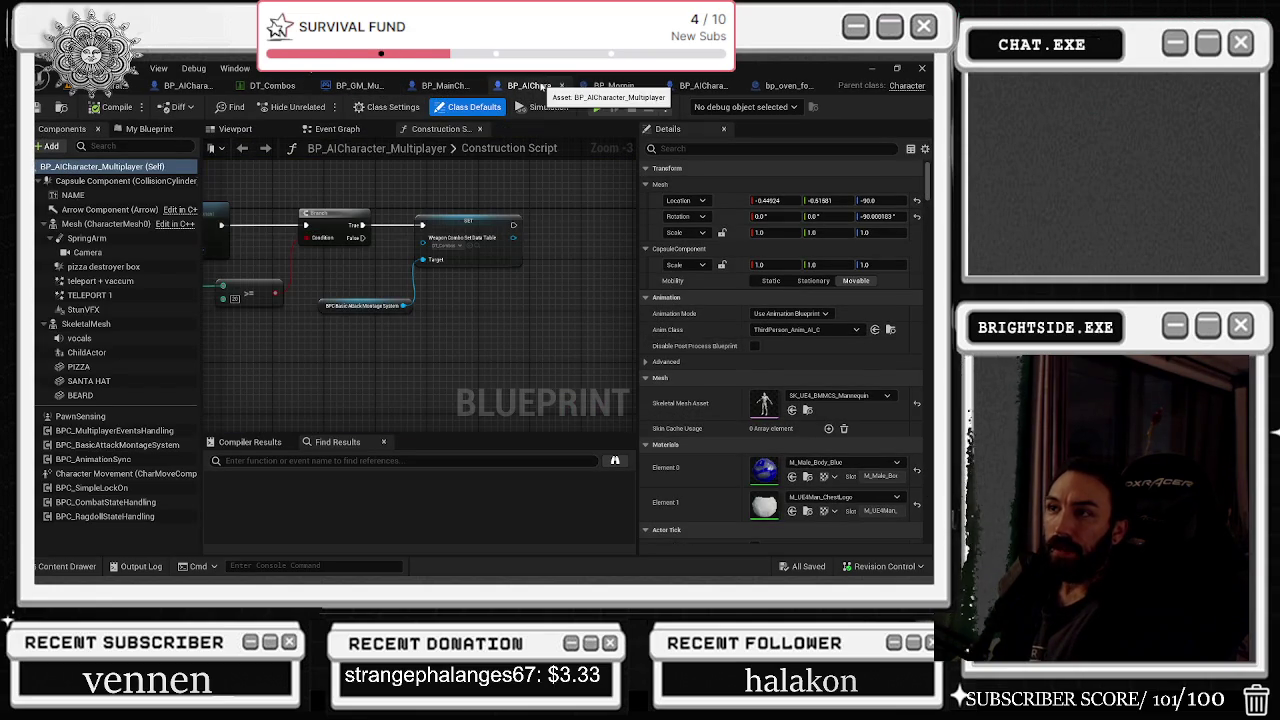
pyautogui.click(620, 88)
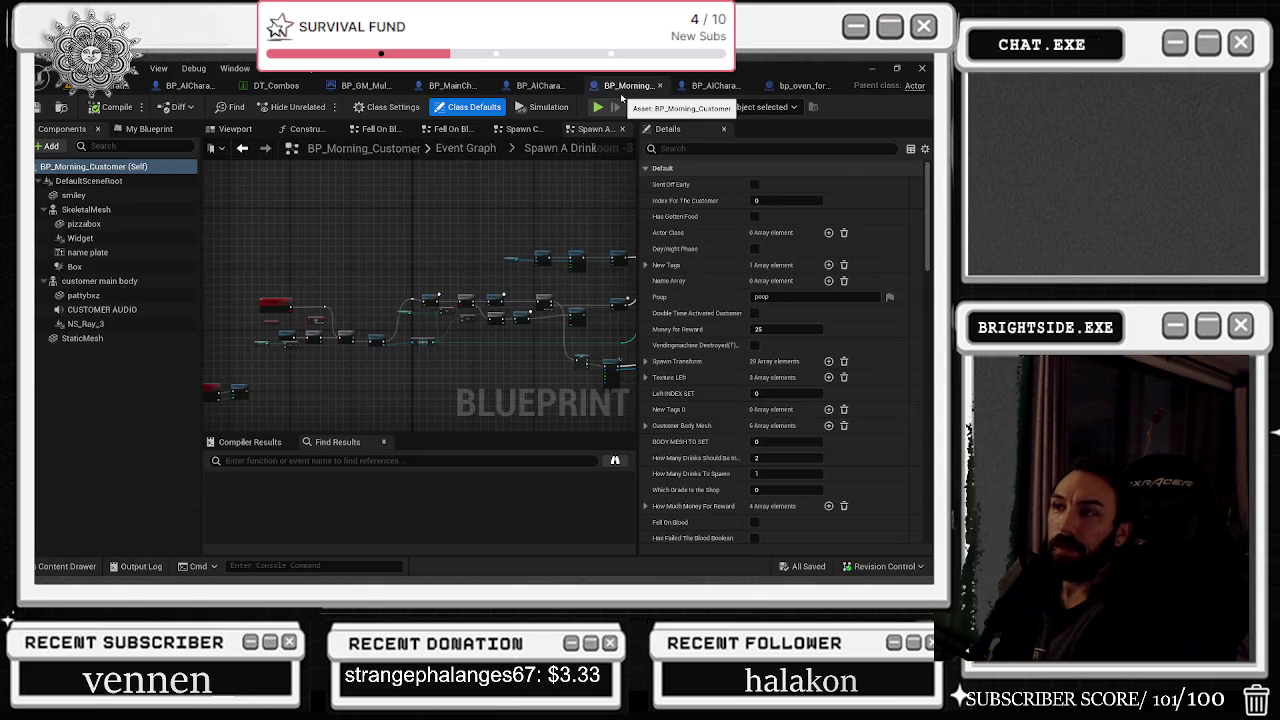
pyautogui.click(540, 86)
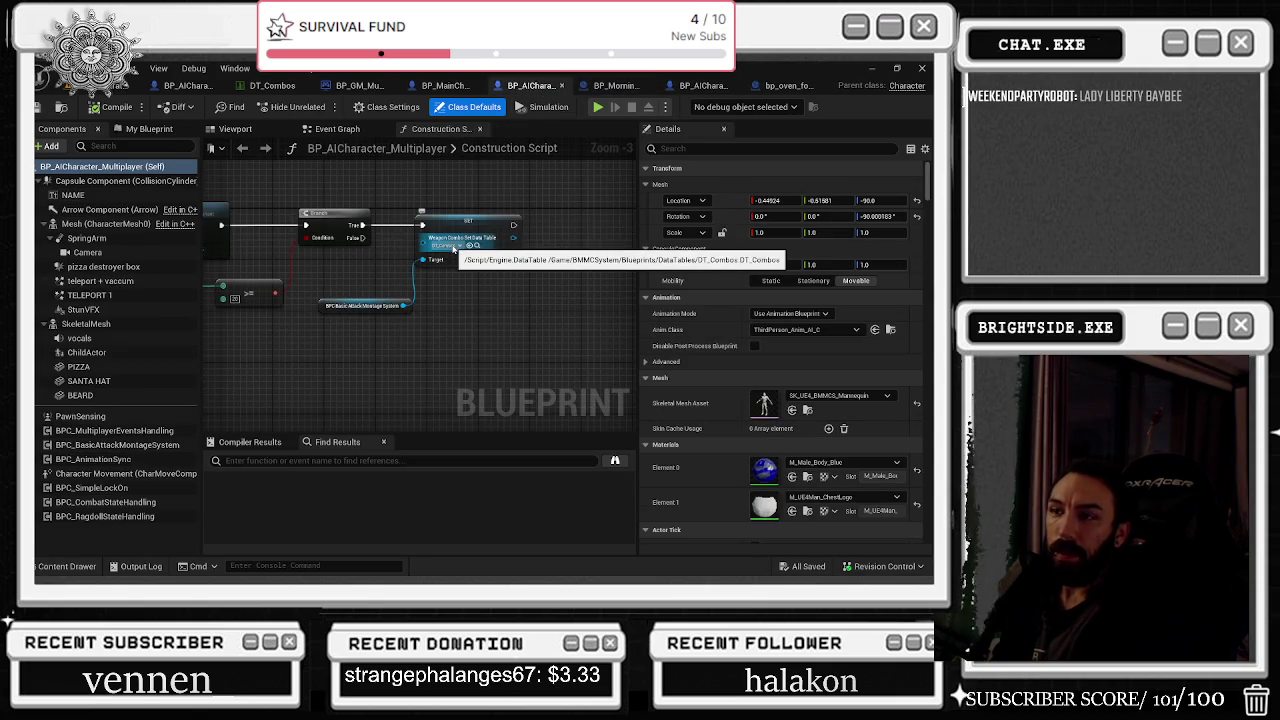
pyautogui.moveTo(525, 212); pyautogui.dragTo(390, 306)
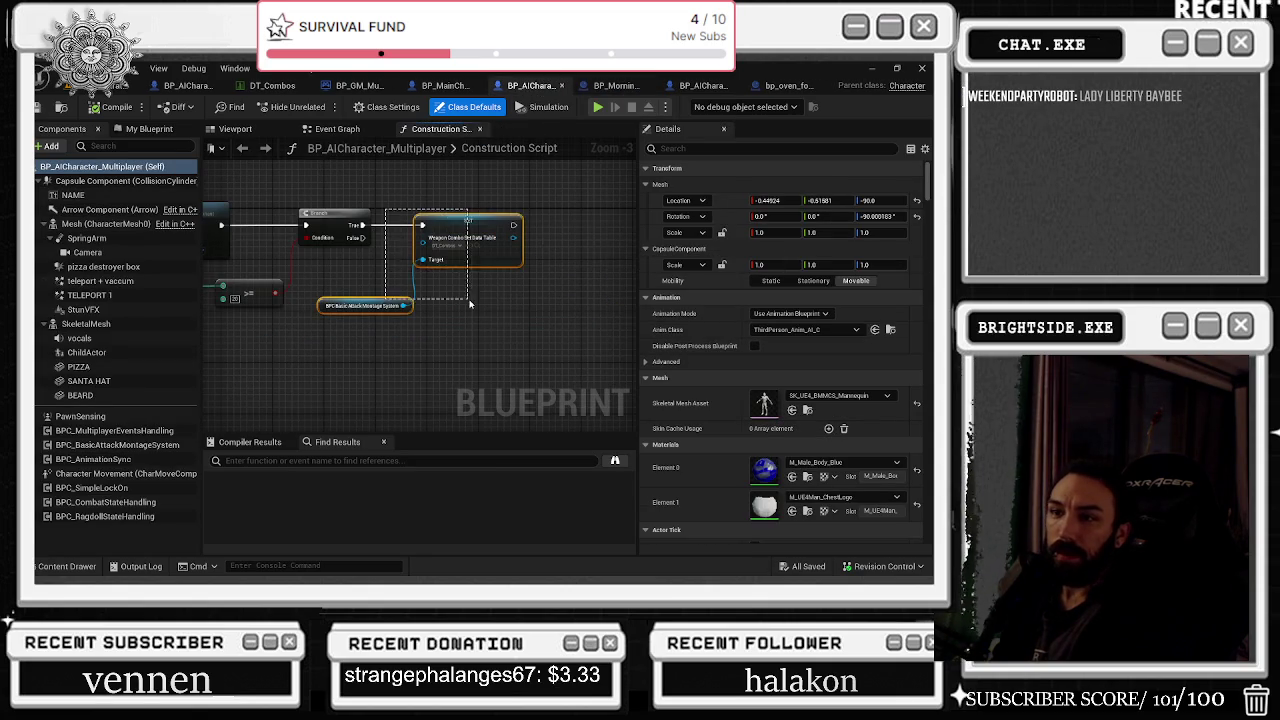
pyautogui.moveTo(562, 298); pyautogui.dragTo(682, 277)
pyautogui.moveTo(657, 232)
pyautogui.mouseDown()
pyautogui.moveTo(520, 280)
pyautogui.moveTo(600, 284)
pyautogui.moveTo(642, 192)
pyautogui.mouseUp()
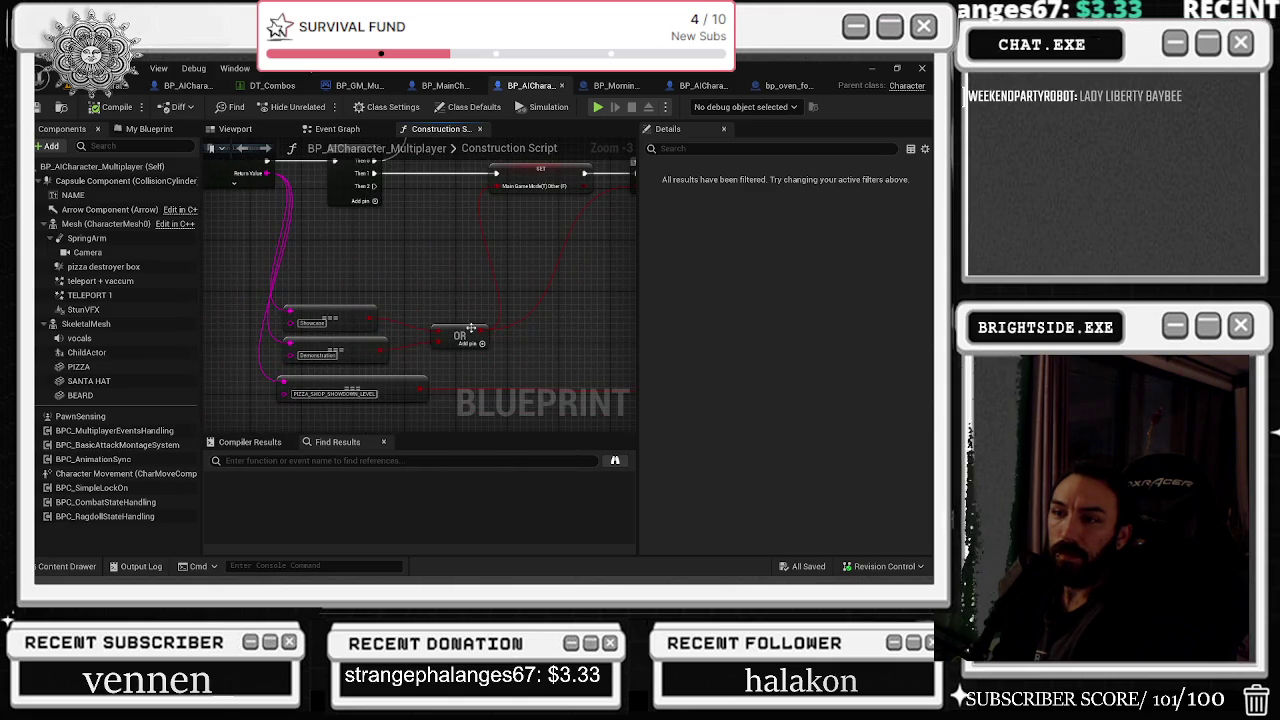
pyautogui.moveTo(470, 328); pyautogui.dragTo(437, 316)
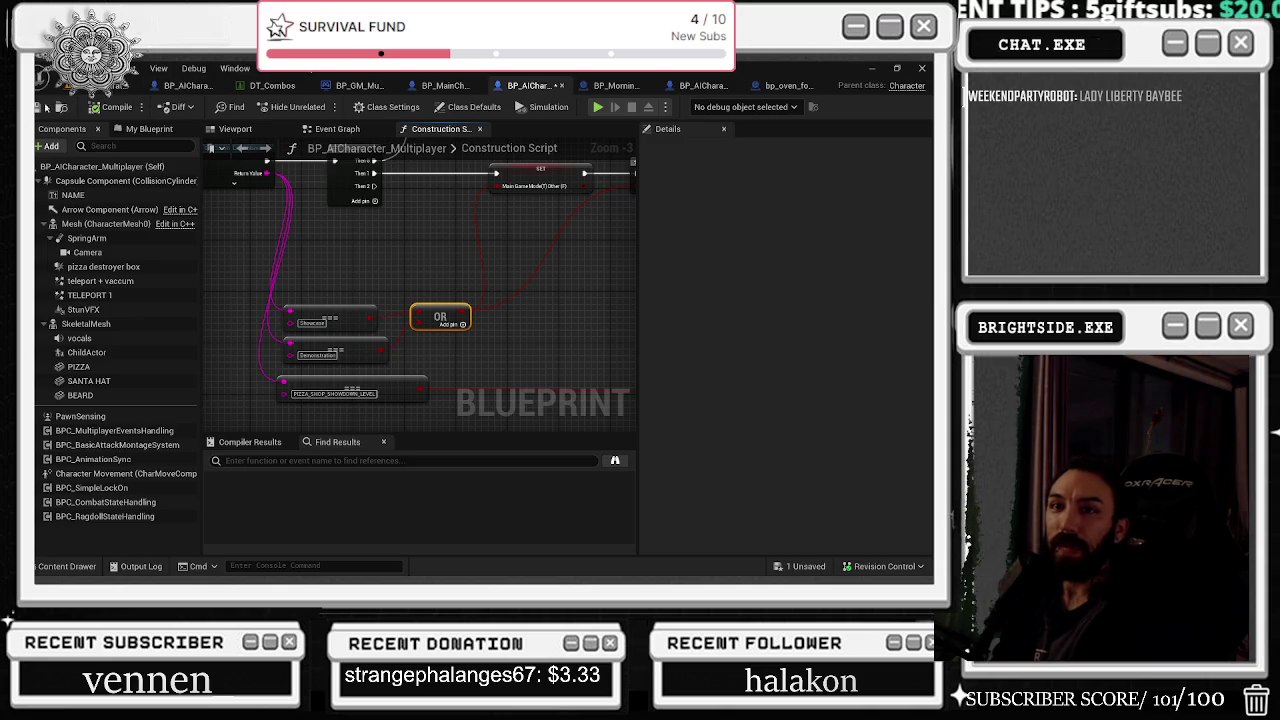
pyautogui.click(45, 107)
# Check the BP_Morning_Customer, Spaghetti_trex and oven blueprints, then Save All with Ctrl+Shift+S
pyautogui.click(615, 85)
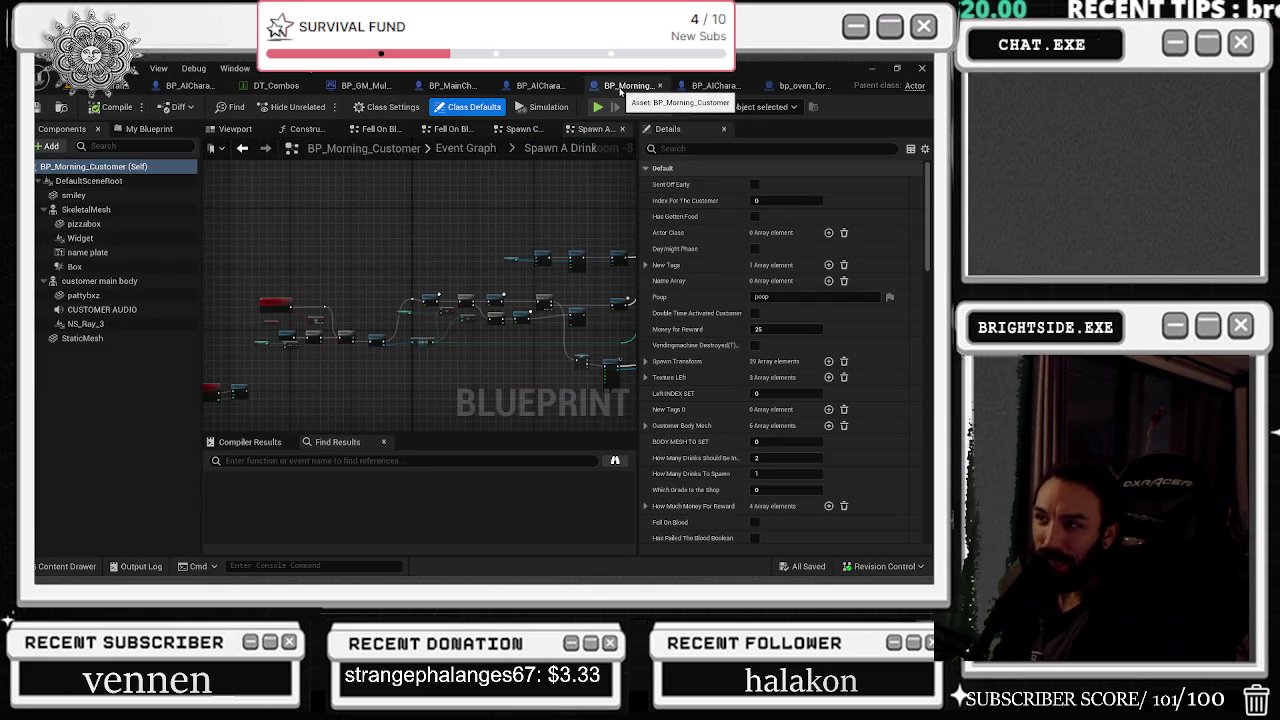
pyautogui.click(700, 87)
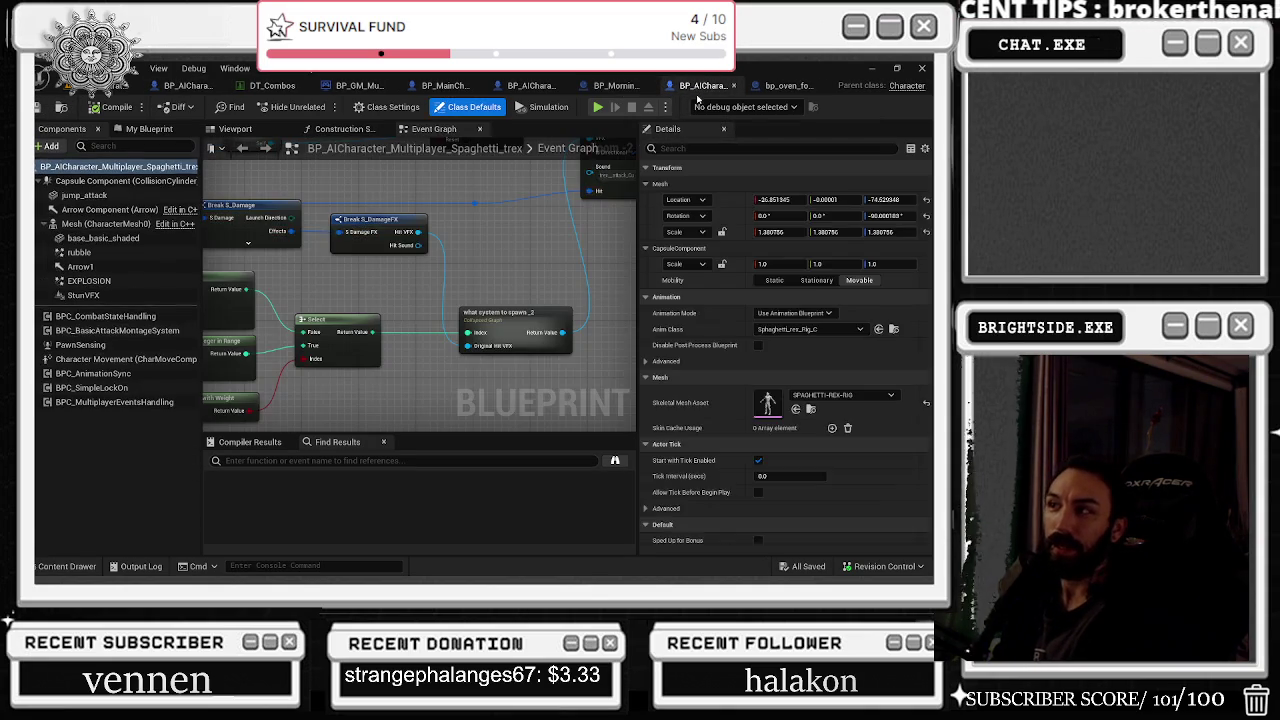
pyautogui.click(795, 86)
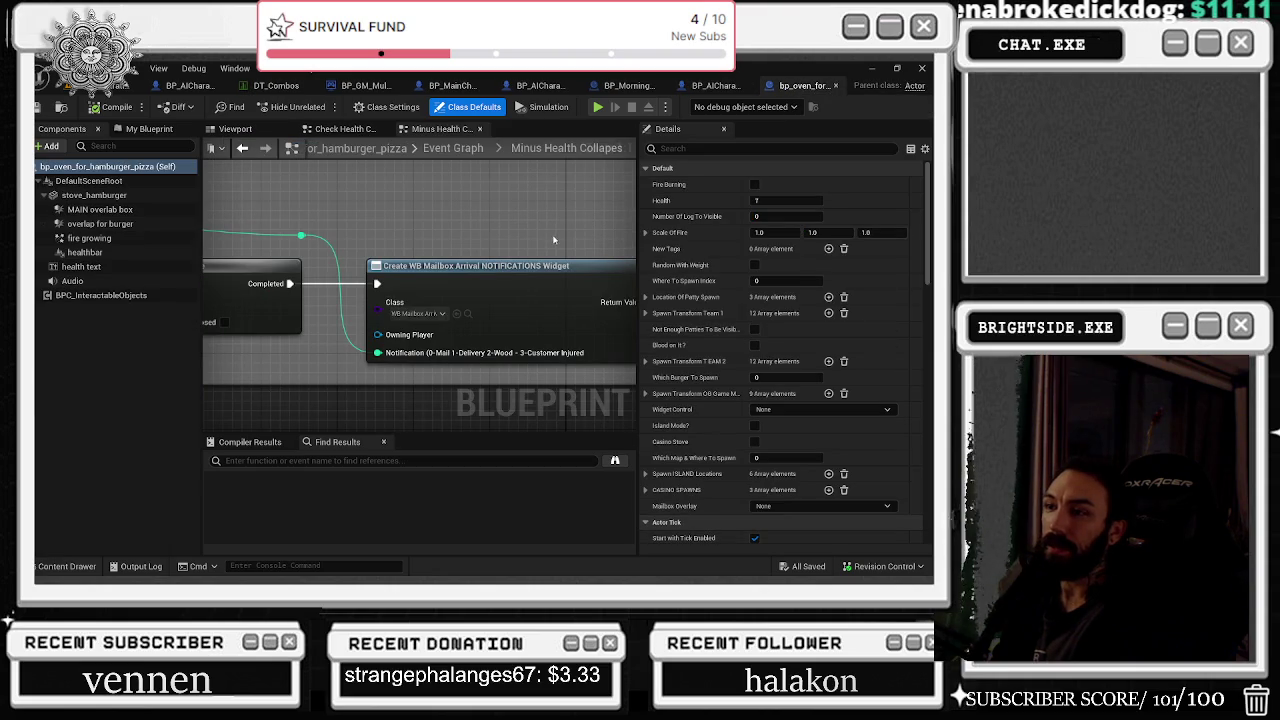
pyautogui.hotkey('ctrl', 'shift', 's')
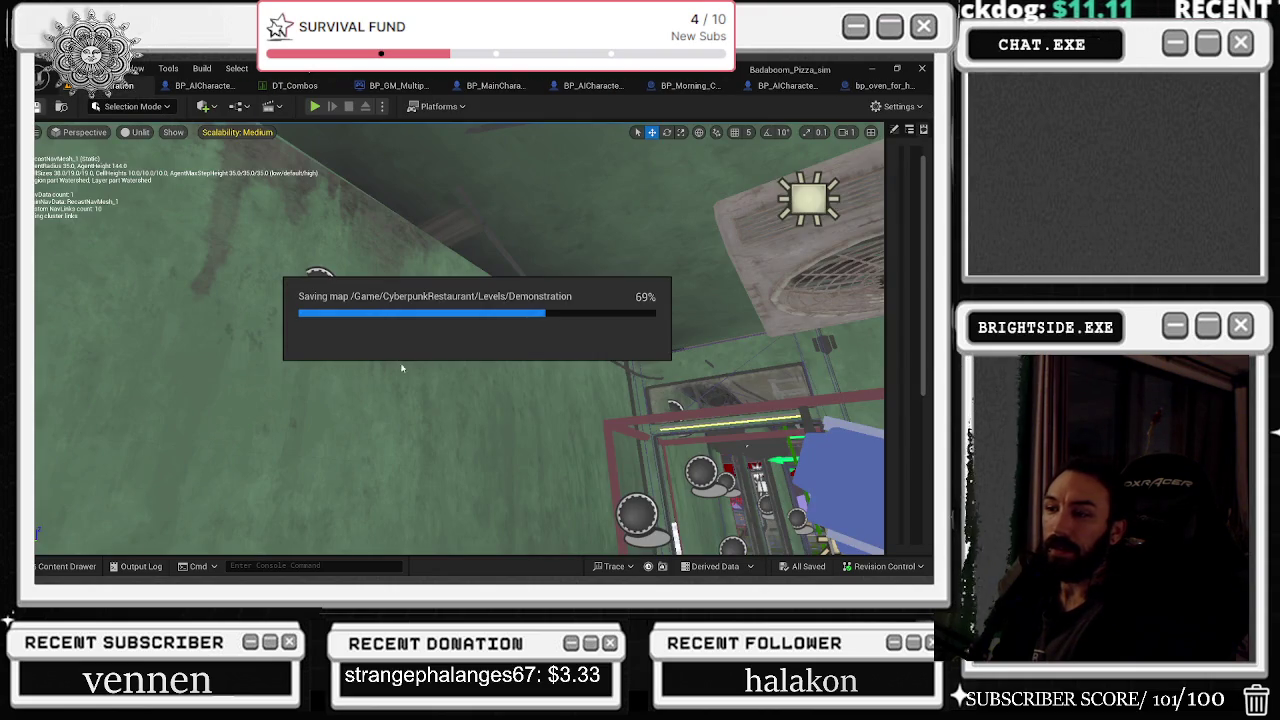
pyautogui.moveTo(367, 406); pyautogui.dragTo(400, 390)
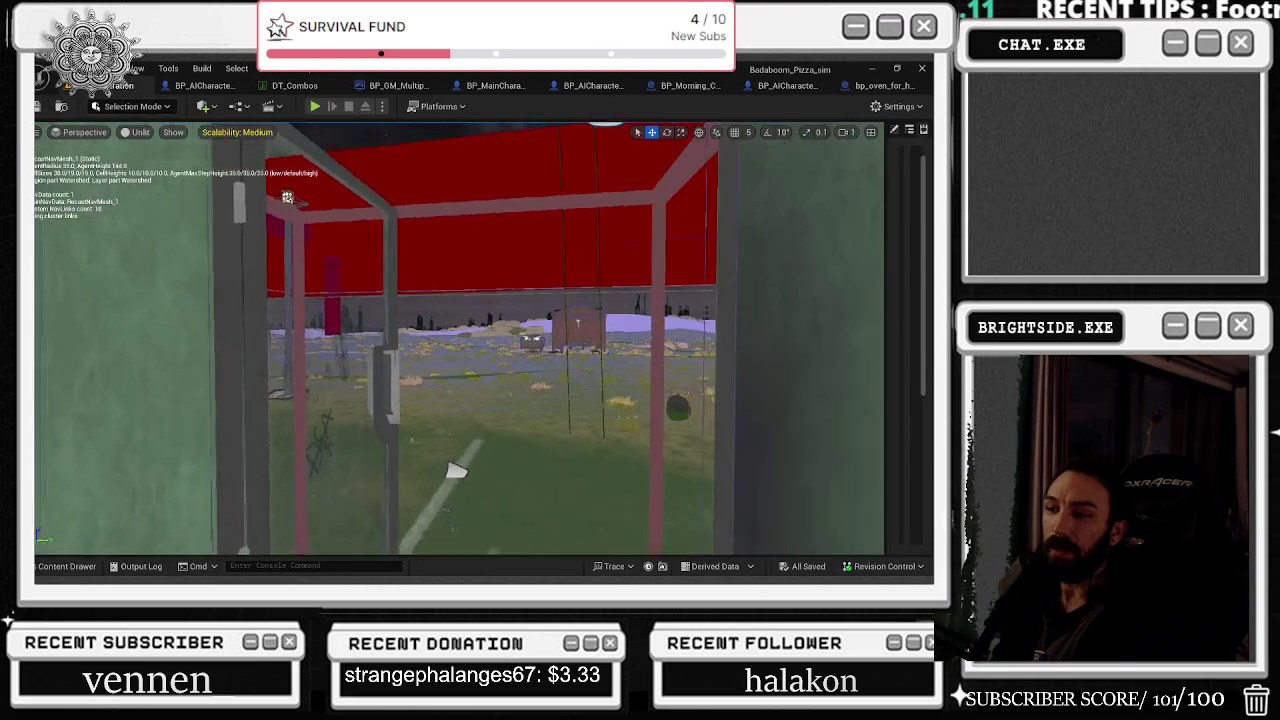
pyautogui.moveTo(456, 470); pyautogui.dragTo(329, 463)
pyautogui.click(55, 566)
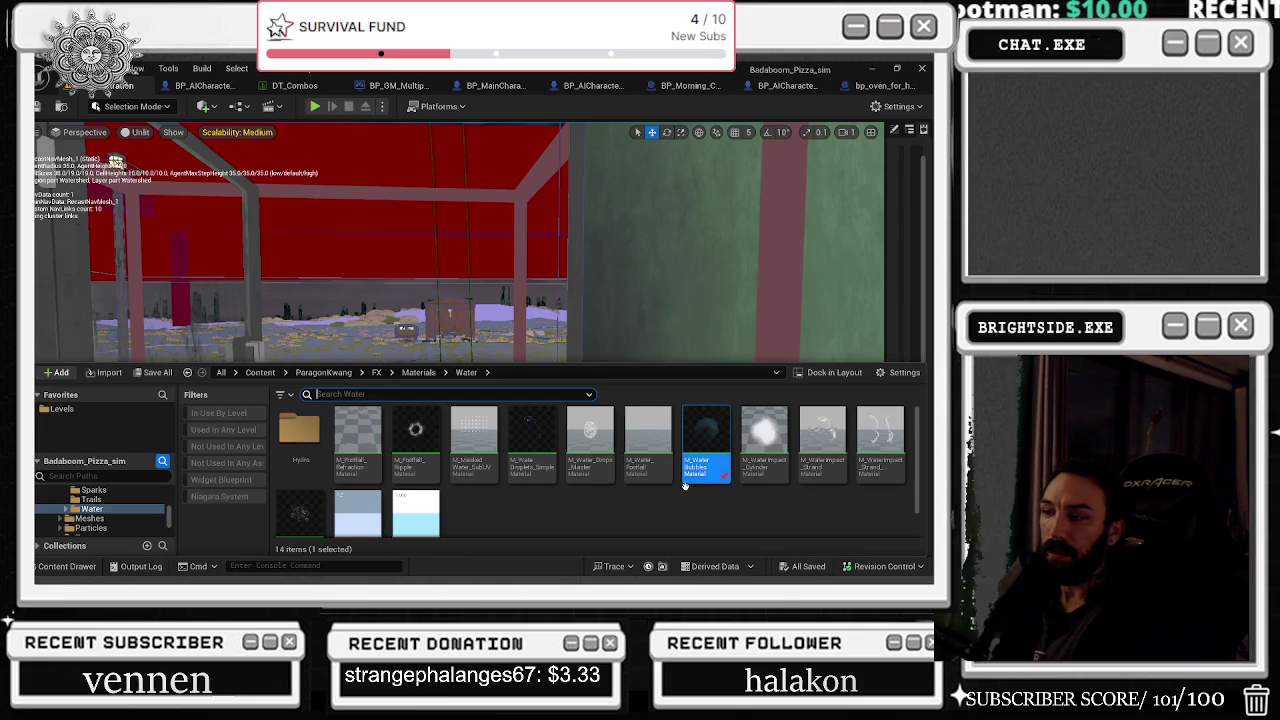
pyautogui.scroll(-1, 687, 490)
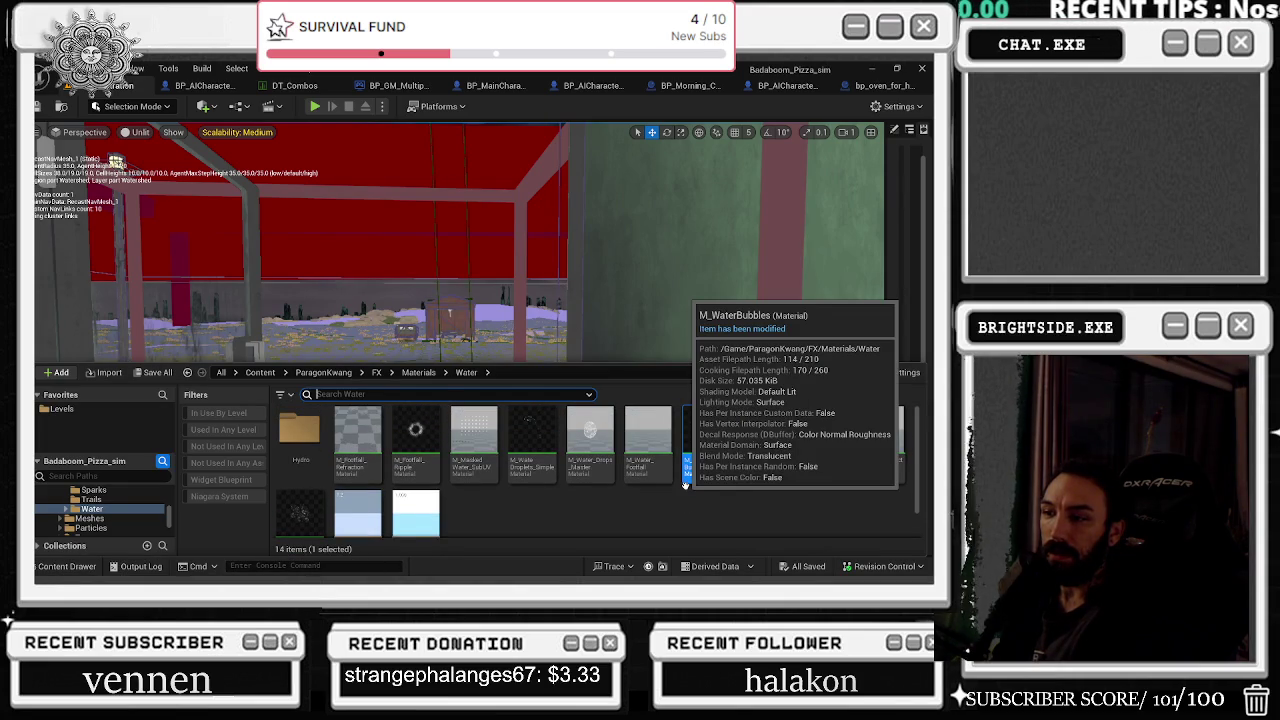
pyautogui.scroll(-1, 563, 488)
pyautogui.scroll(-1, 563, 488)
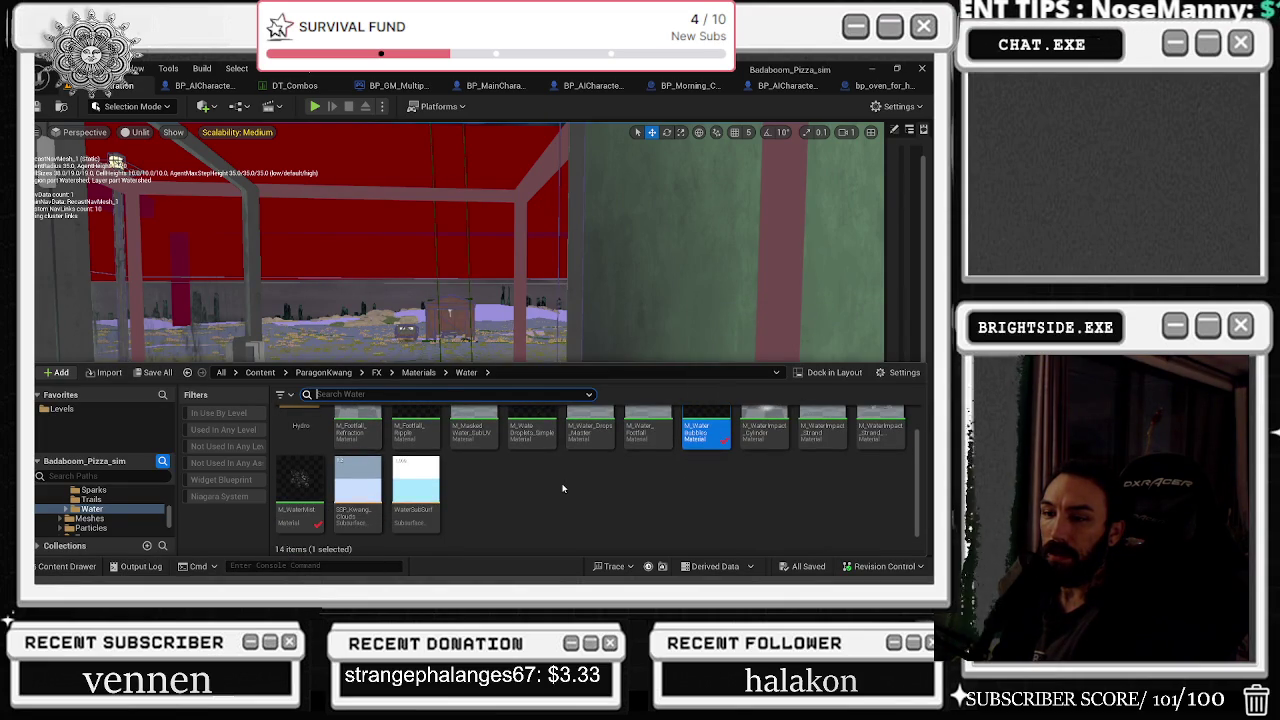
pyautogui.scroll(1, 563, 488)
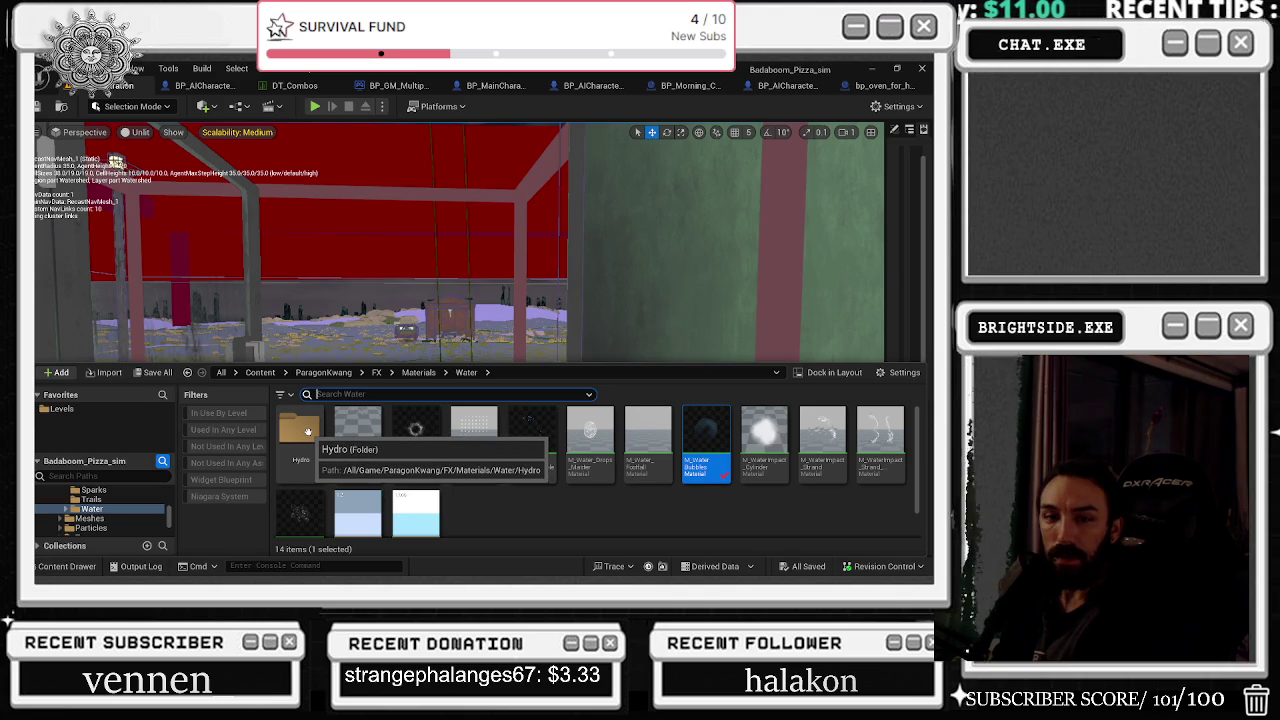
pyautogui.scroll(5, 105, 500)
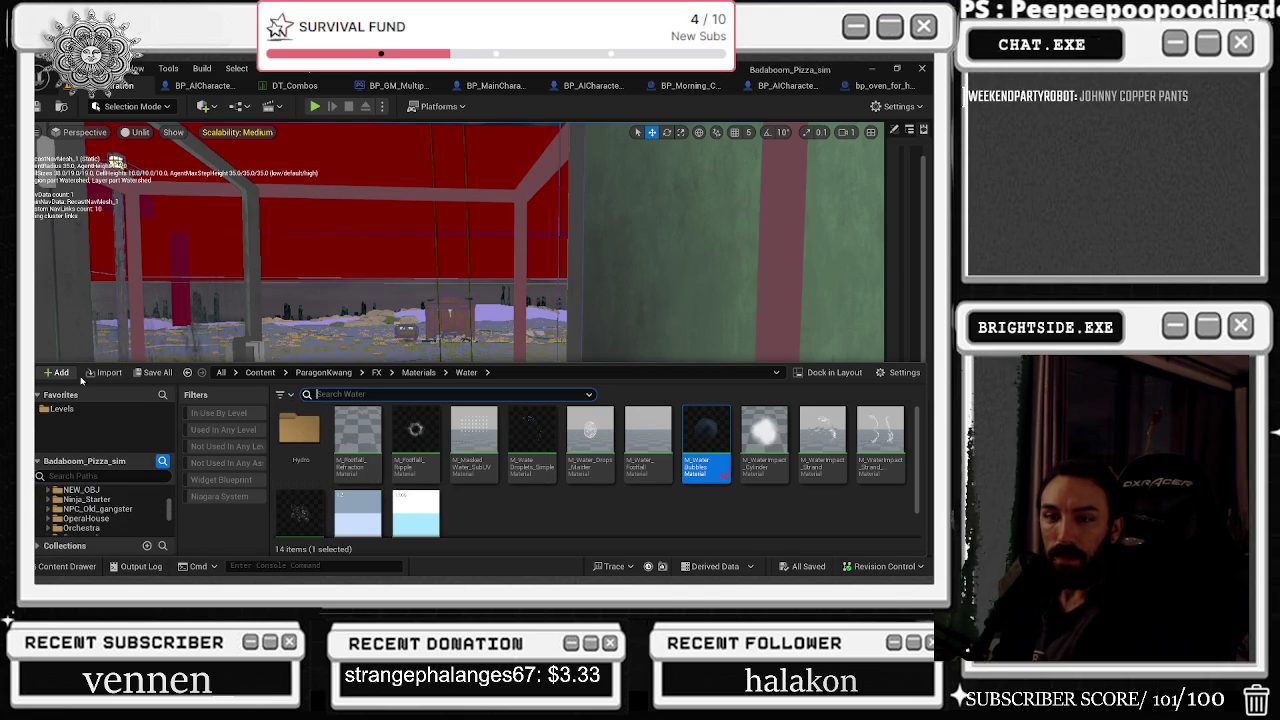
pyautogui.hotkey('ctrl', 'space')
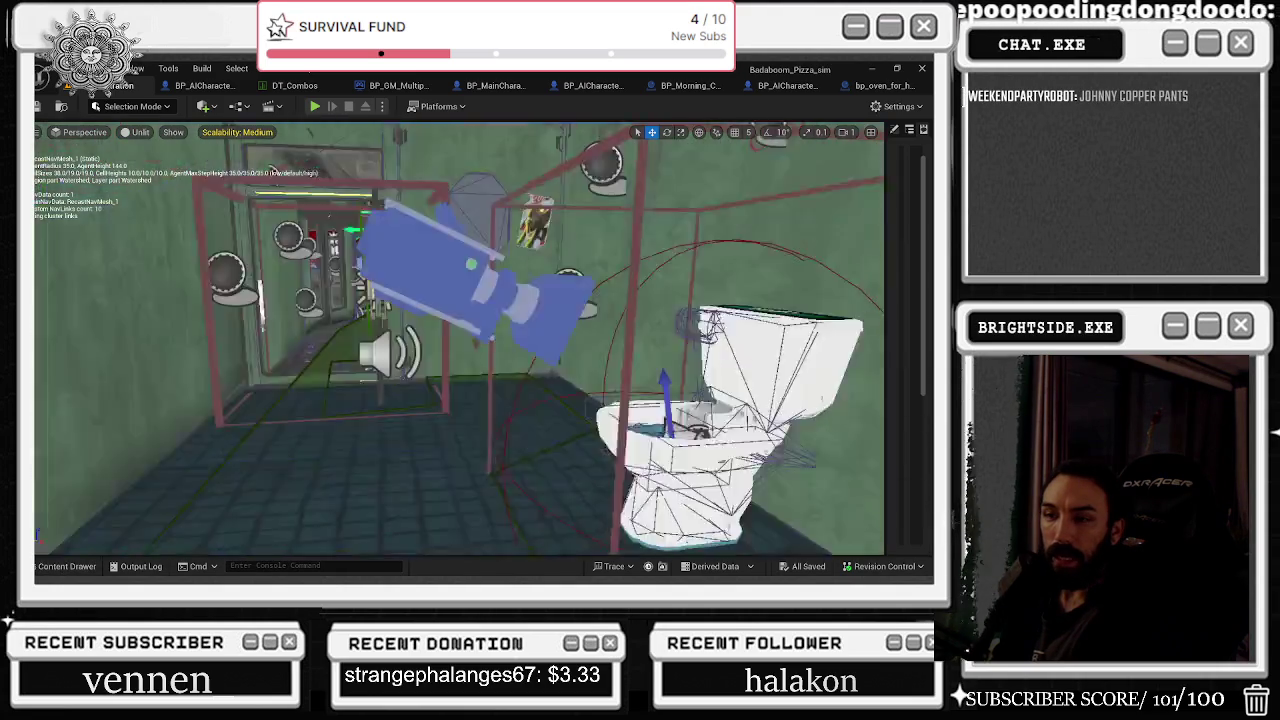
pyautogui.moveTo(497, 352); pyautogui.dragTo(397, 352)
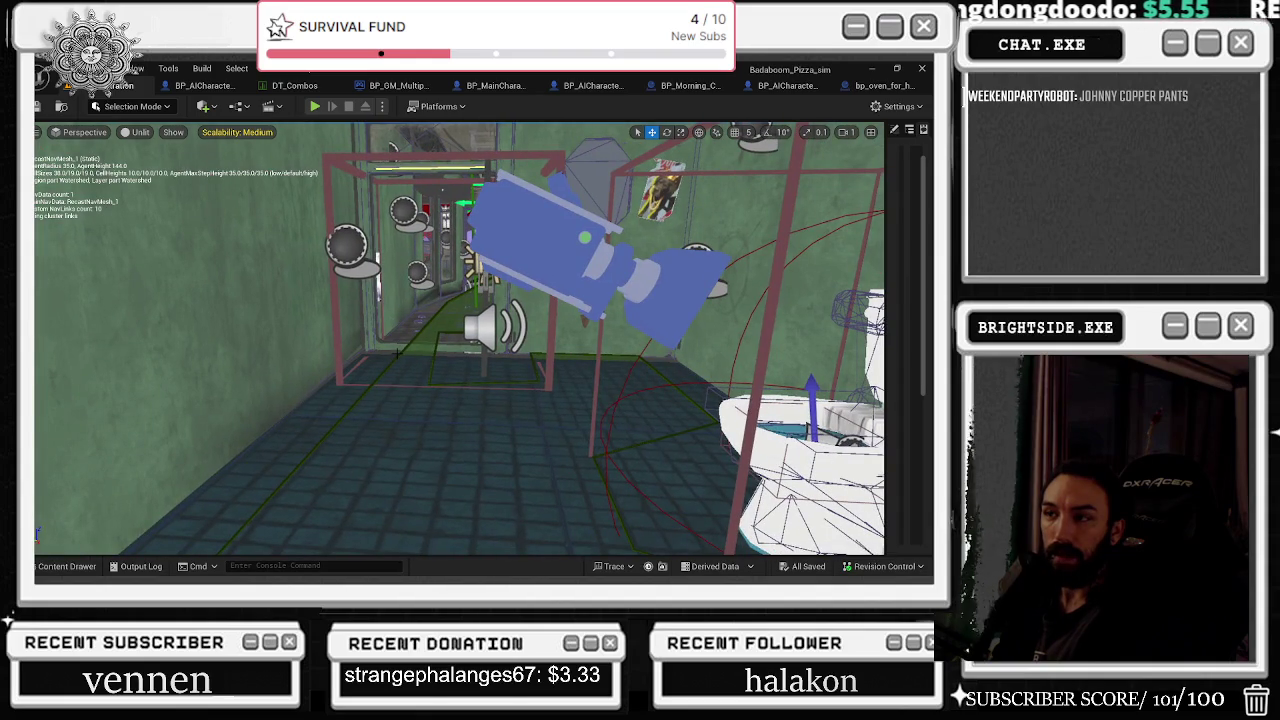
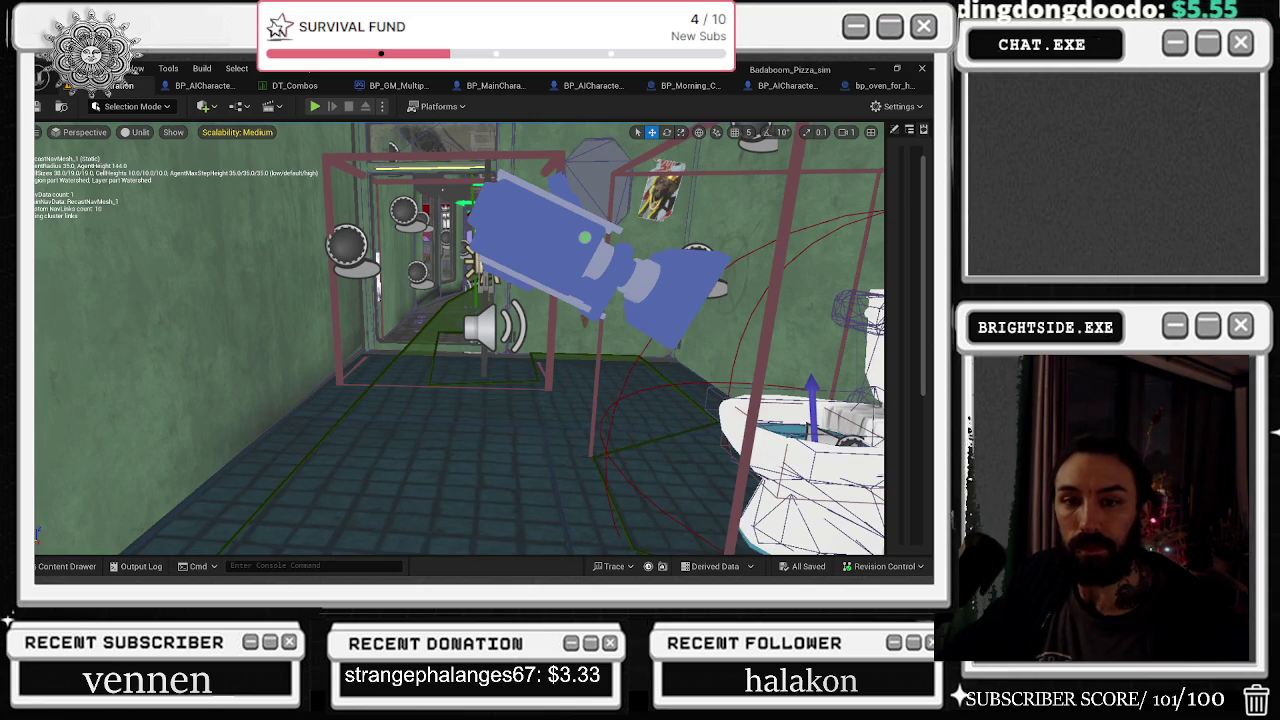
# Open BP_MainCharacter and hide the cage mesh around the character's head
pyautogui.click(495, 85)
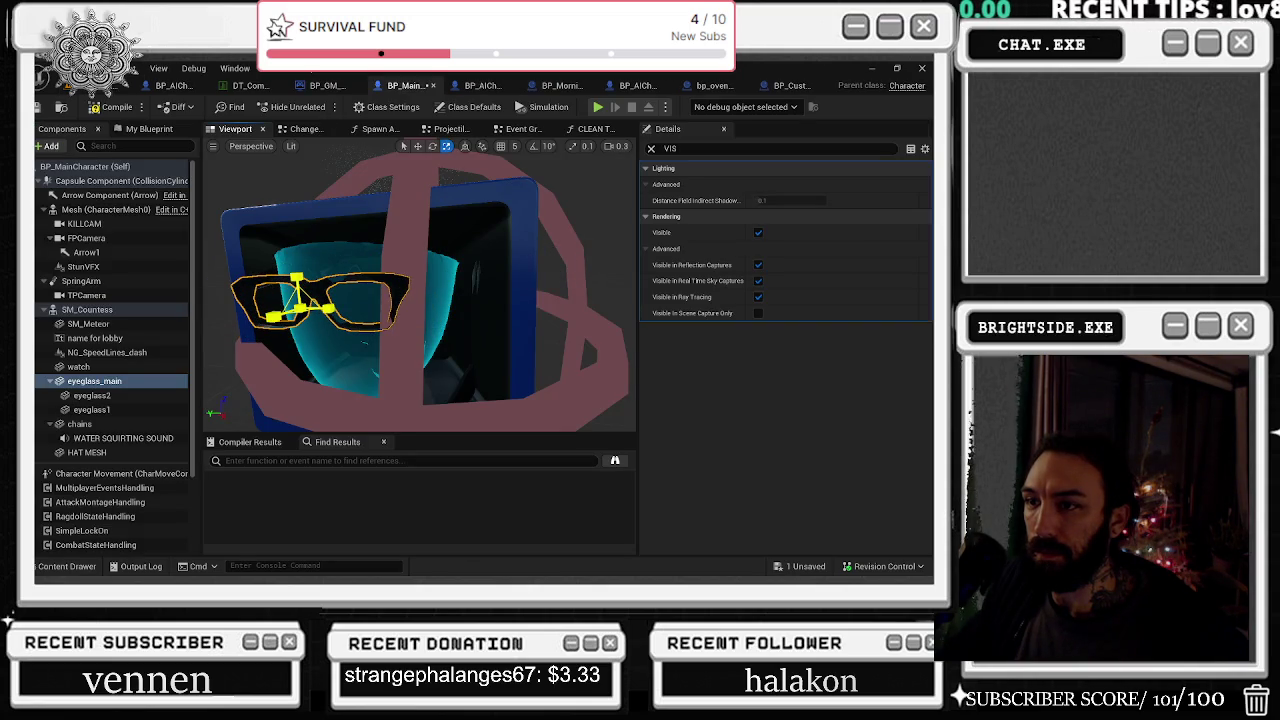
pyautogui.press('w')
pyautogui.moveTo(303, 303); pyautogui.dragTo(340, 350)
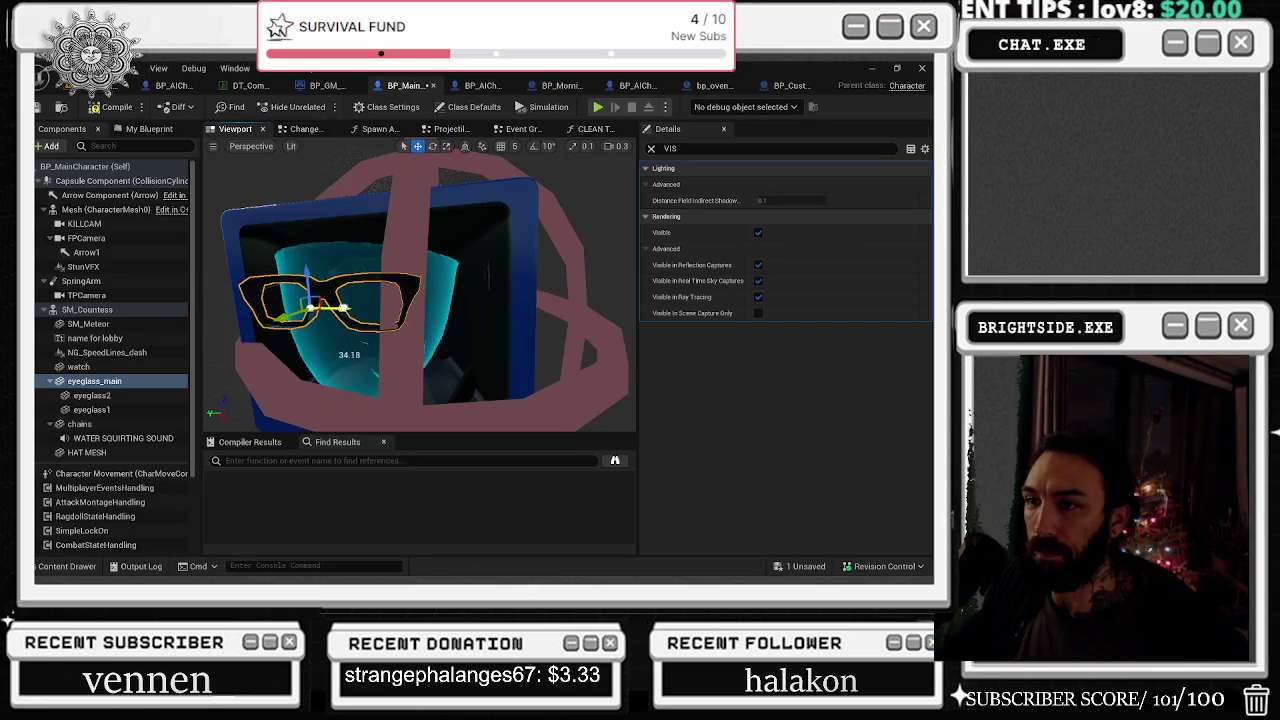
pyautogui.press('f')
pyautogui.click(430, 300)
pyautogui.click(758, 186)
# Slide eyeglass_main sideways and scale it wider to fit the face
pyautogui.click(433, 252)
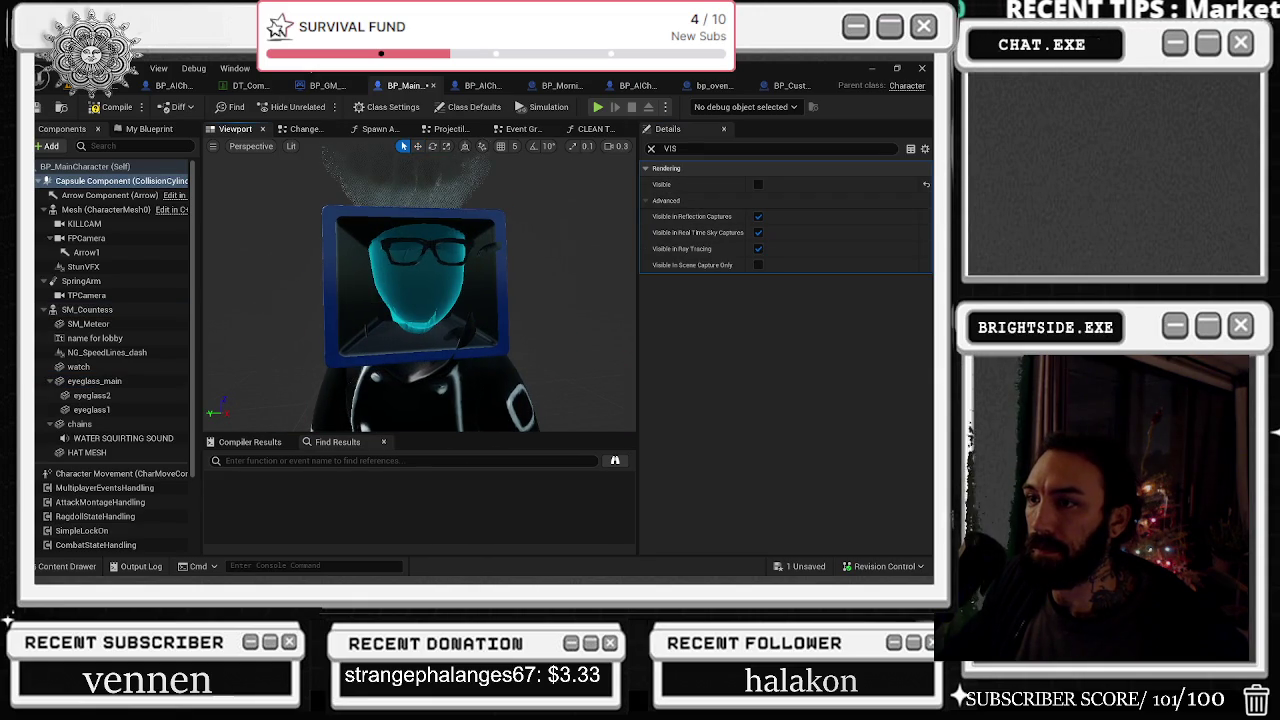
pyautogui.scroll(5, 433, 252)
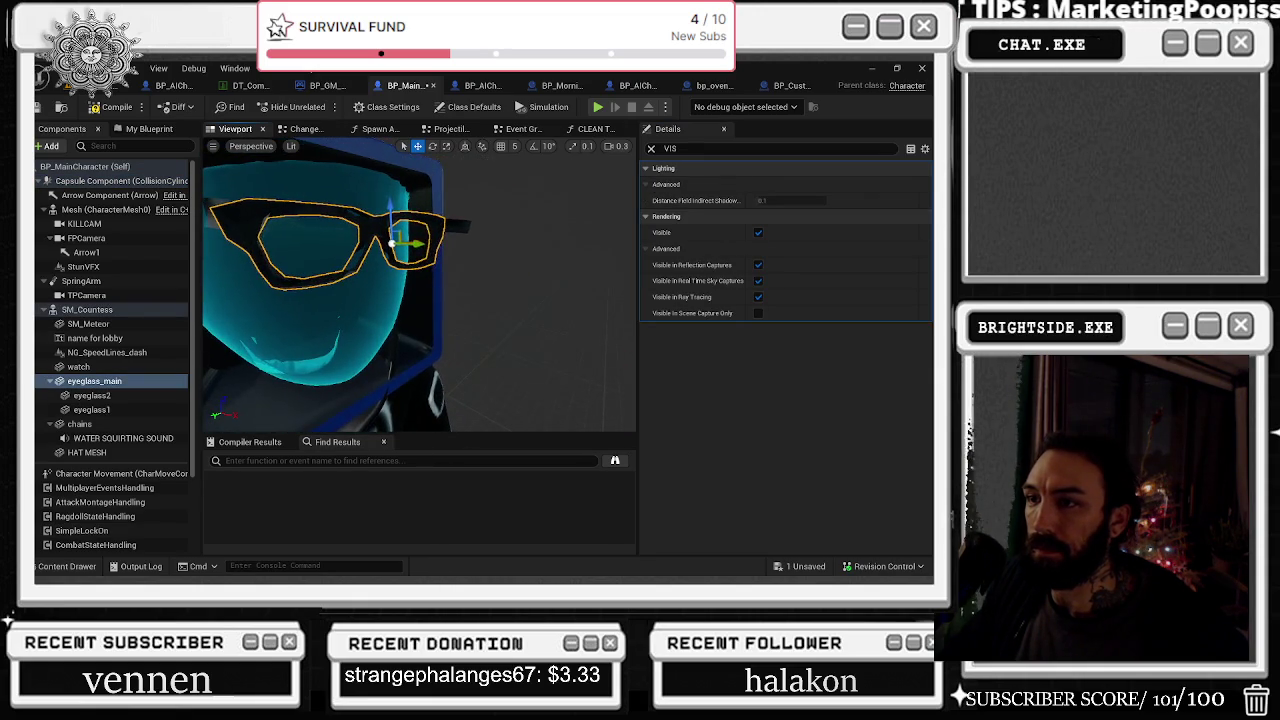
pyautogui.moveTo(415, 243)
pyautogui.mouseDown()
pyautogui.moveTo(386, 249)
pyautogui.moveTo(421, 253)
pyautogui.moveTo(430, 288)
pyautogui.moveTo(315, 291)
pyautogui.mouseUp()
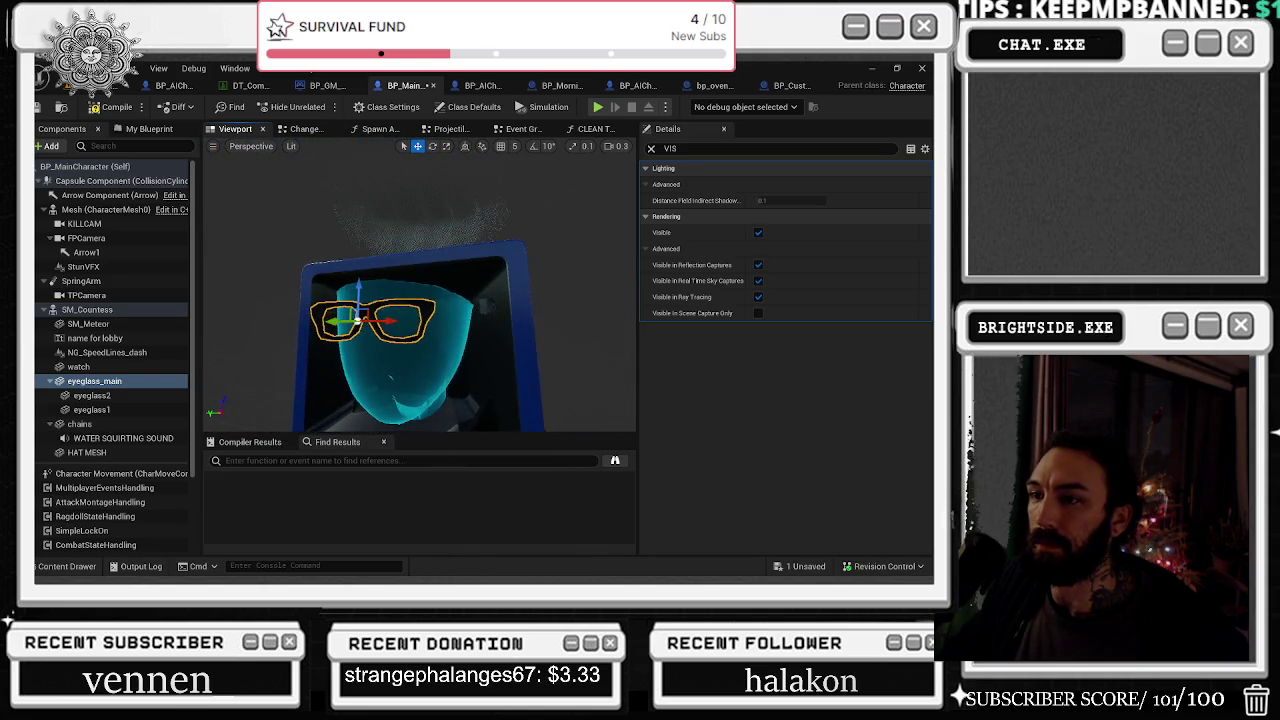
pyautogui.click(450, 338)
pyautogui.moveTo(450, 338); pyautogui.dragTo(420, 338)
pyautogui.click(415, 330)
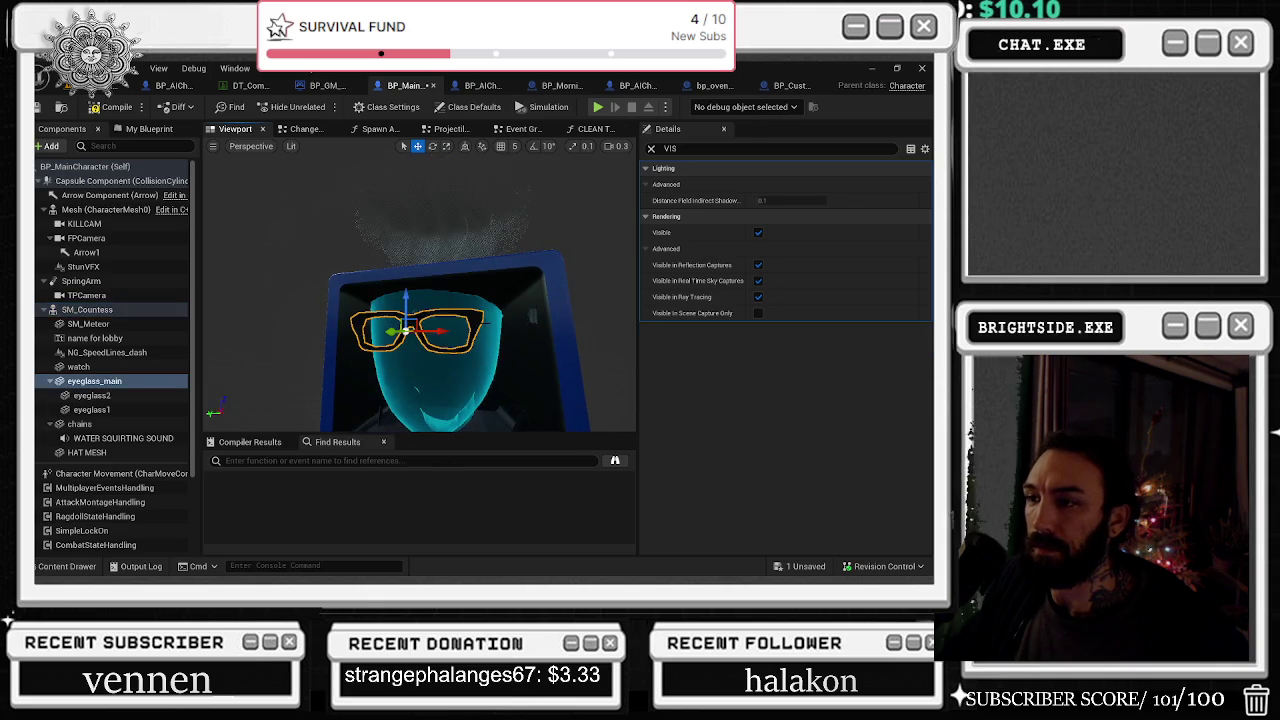
pyautogui.press('r')
pyautogui.moveTo(427, 326)
pyautogui.mouseDown()
pyautogui.moveTo(511, 326)
pyautogui.moveTo(427, 326)
pyautogui.moveTo(399, 250)
pyautogui.moveTo(400, 312)
pyautogui.moveTo(460, 306)
pyautogui.mouseUp()
pyautogui.click(460, 210)
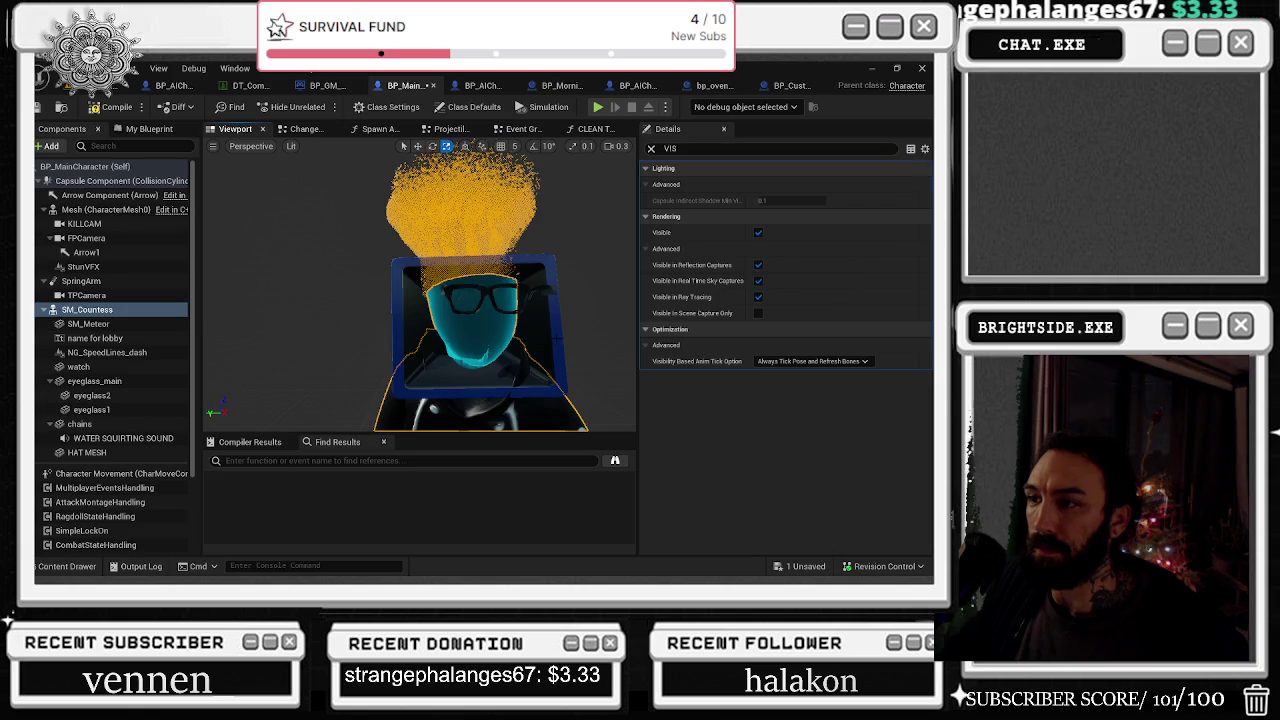
# Delete the eyeglass2 component from BP_MainCharacter
pyautogui.click(481, 322)
pyautogui.click(92, 395)
pyautogui.press('f')
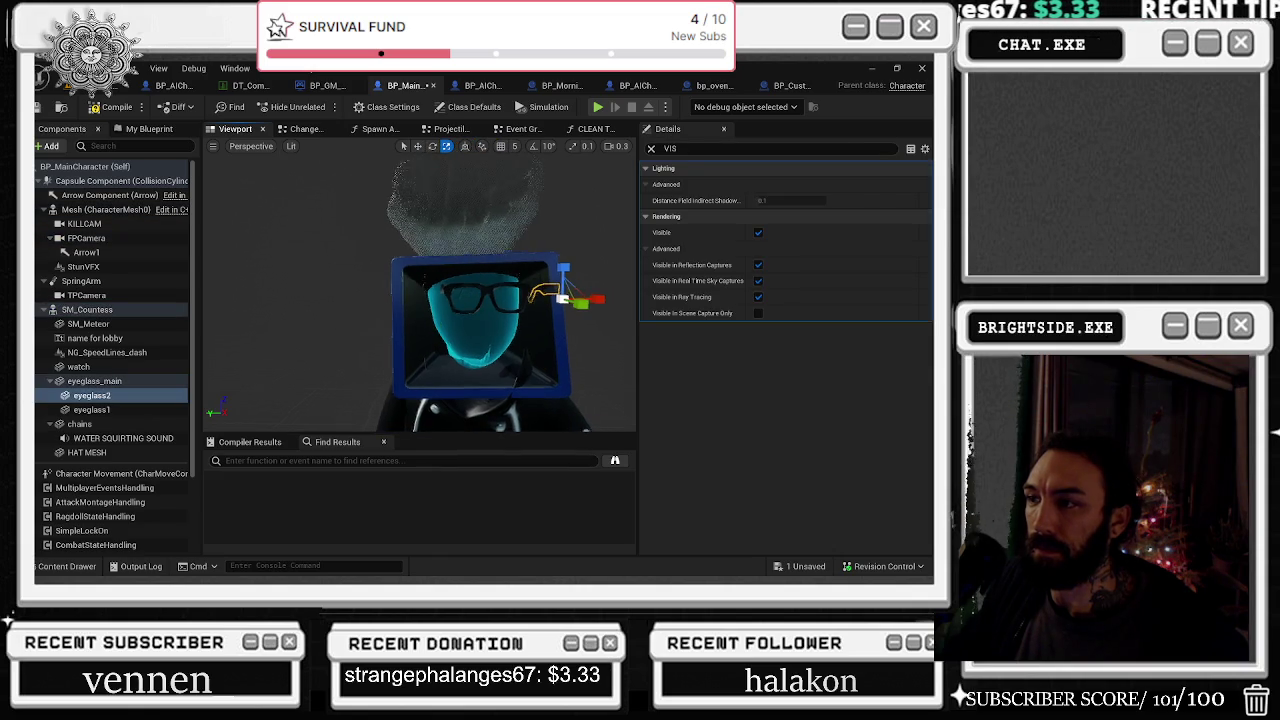
pyautogui.moveTo(556, 285); pyautogui.dragTo(556, 285)
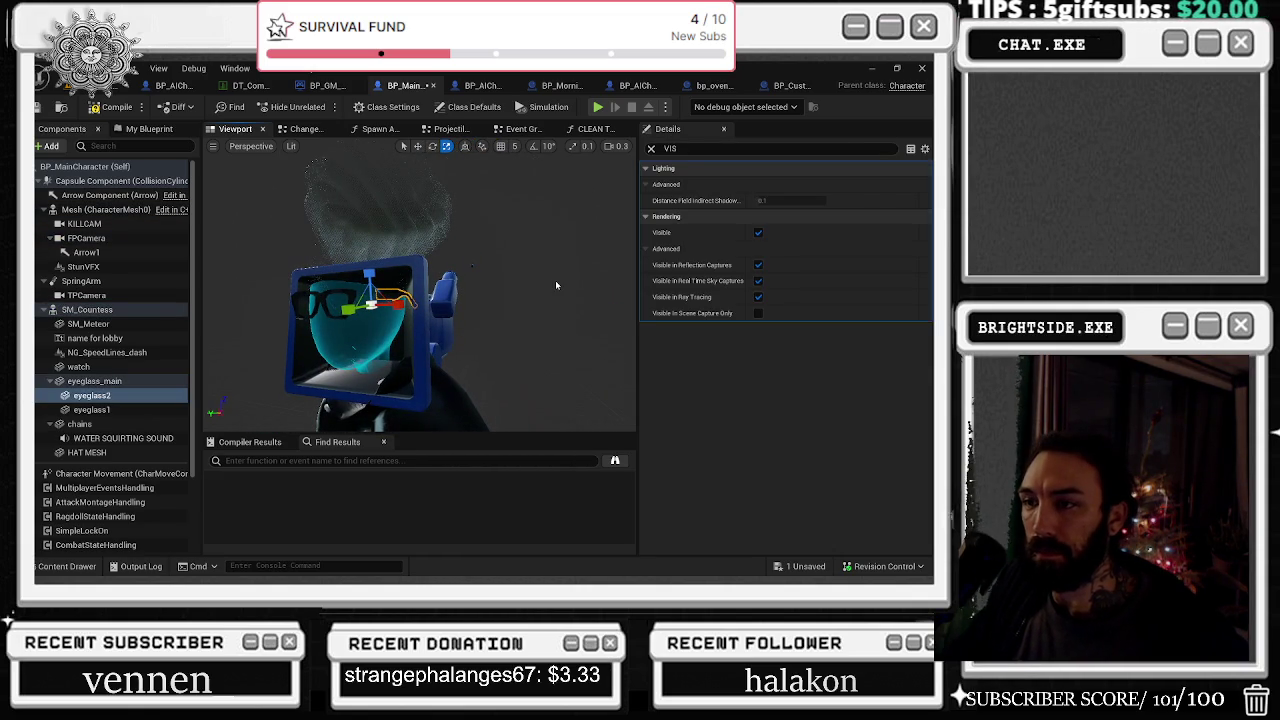
pyautogui.press('Delete')
pyautogui.moveTo(556, 285); pyautogui.dragTo(556, 285)
# Remove eyeglass1 too, leaving the compile with three Target errors
pyautogui.click(400, 290)
pyautogui.click(585, 290)
pyautogui.press('Escape')
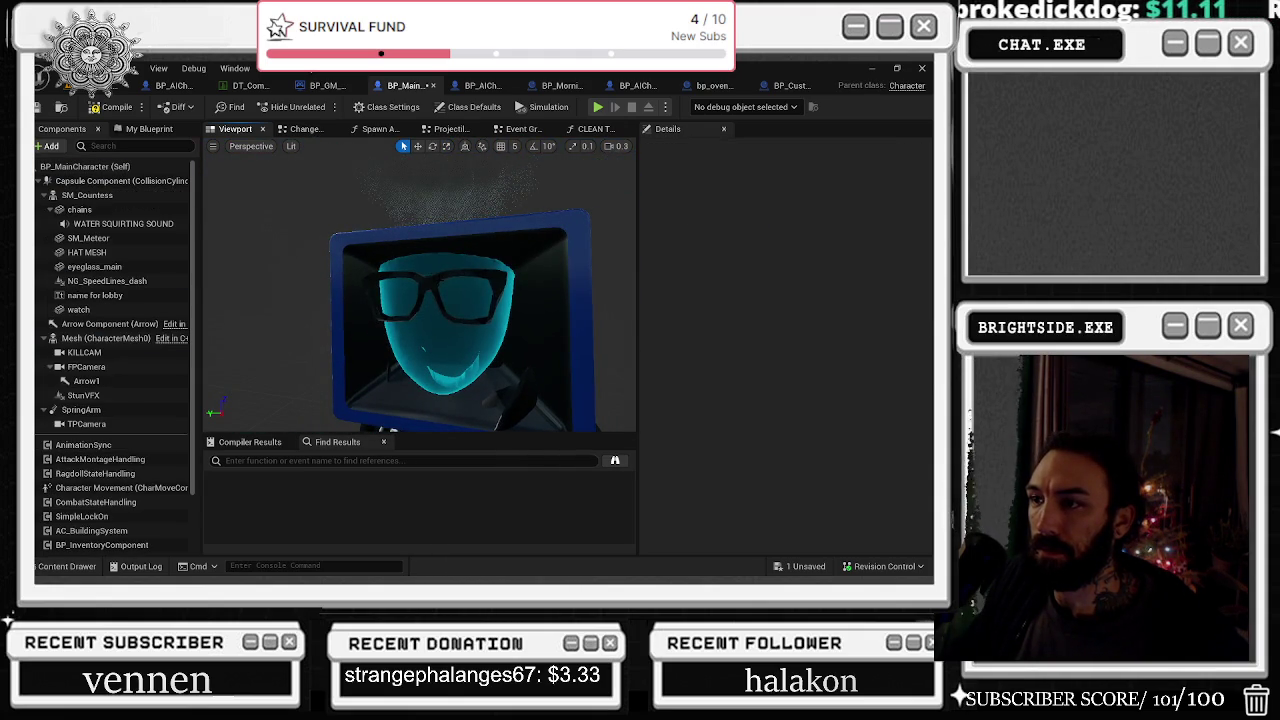
pyautogui.click(368, 290)
pyautogui.press('r')
pyautogui.moveTo(368, 270); pyautogui.dragTo(368, 270)
pyautogui.press('w')
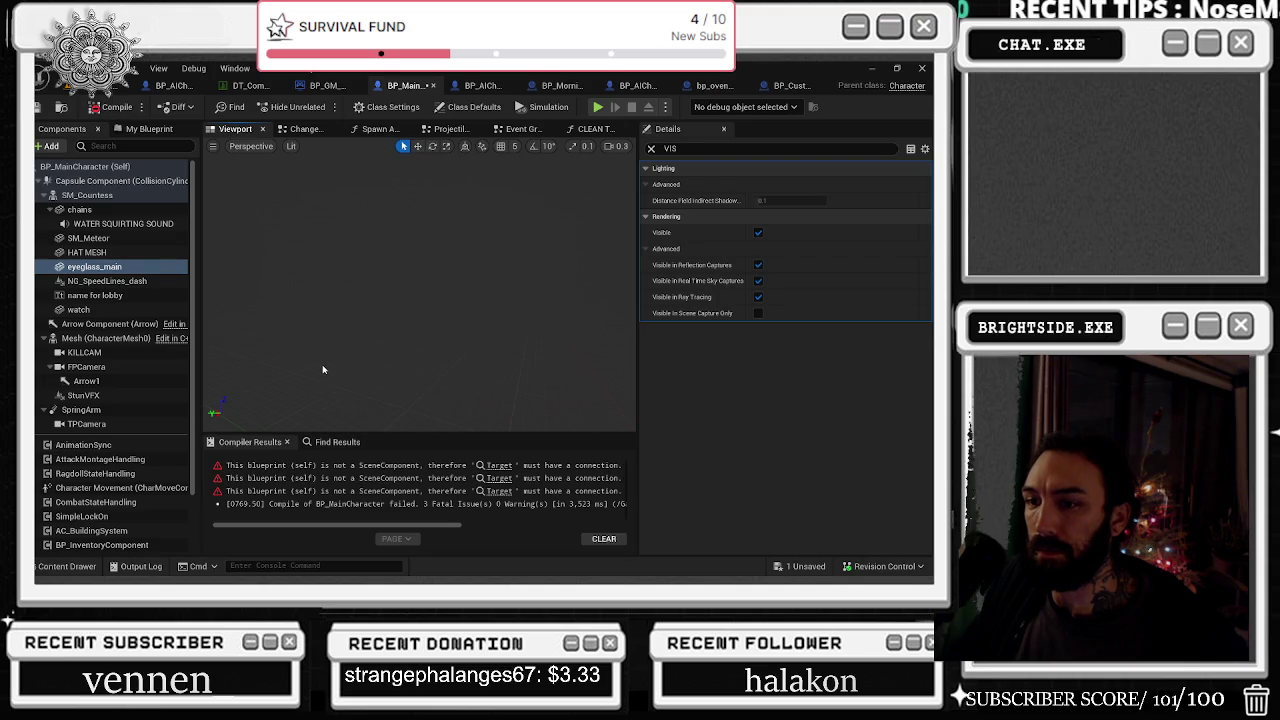
# Jump to the failing Set Visibility node, undo both component removals, and recompile with F7
pyautogui.click(498, 465)
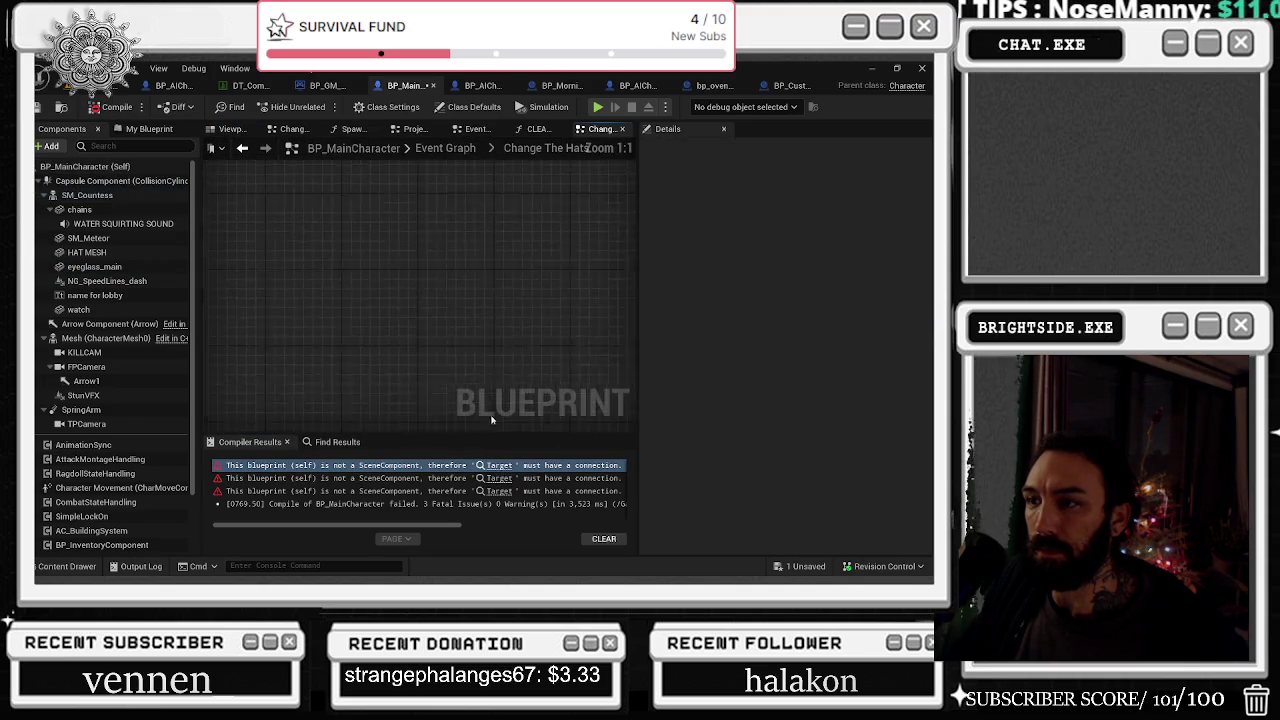
pyautogui.scroll(-1, 428, 342)
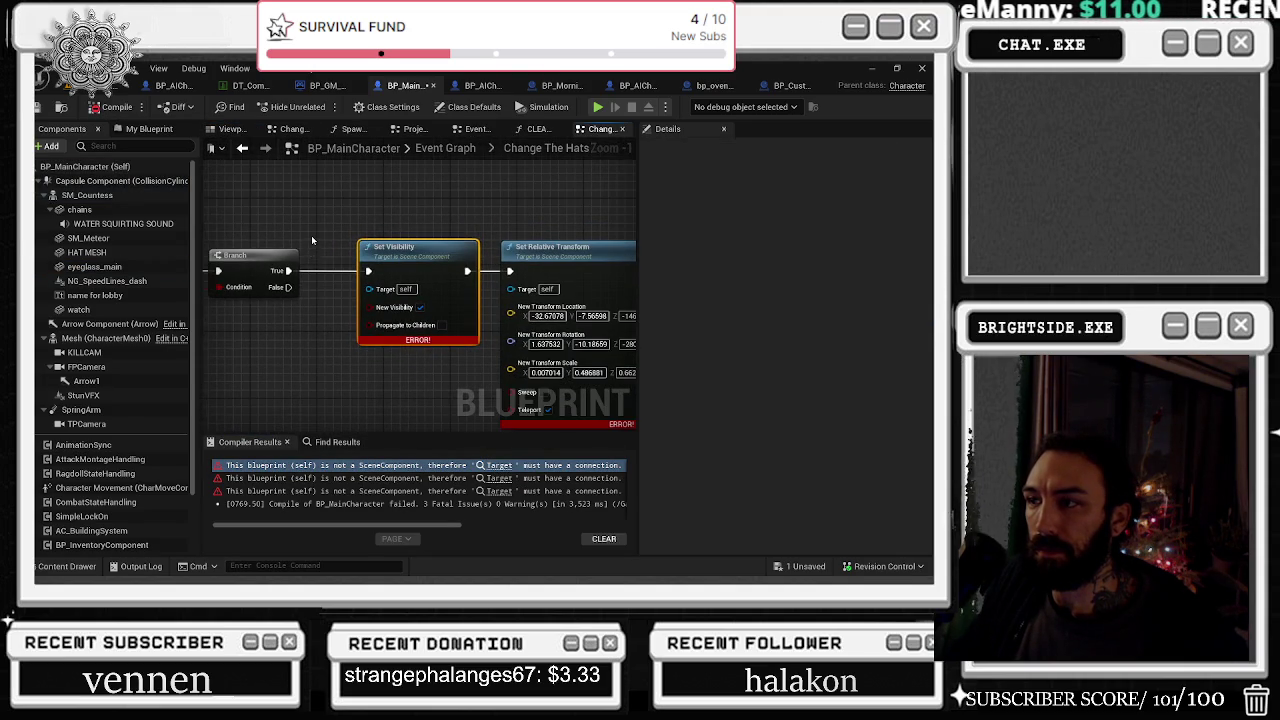
pyautogui.scroll(-1, 311, 235)
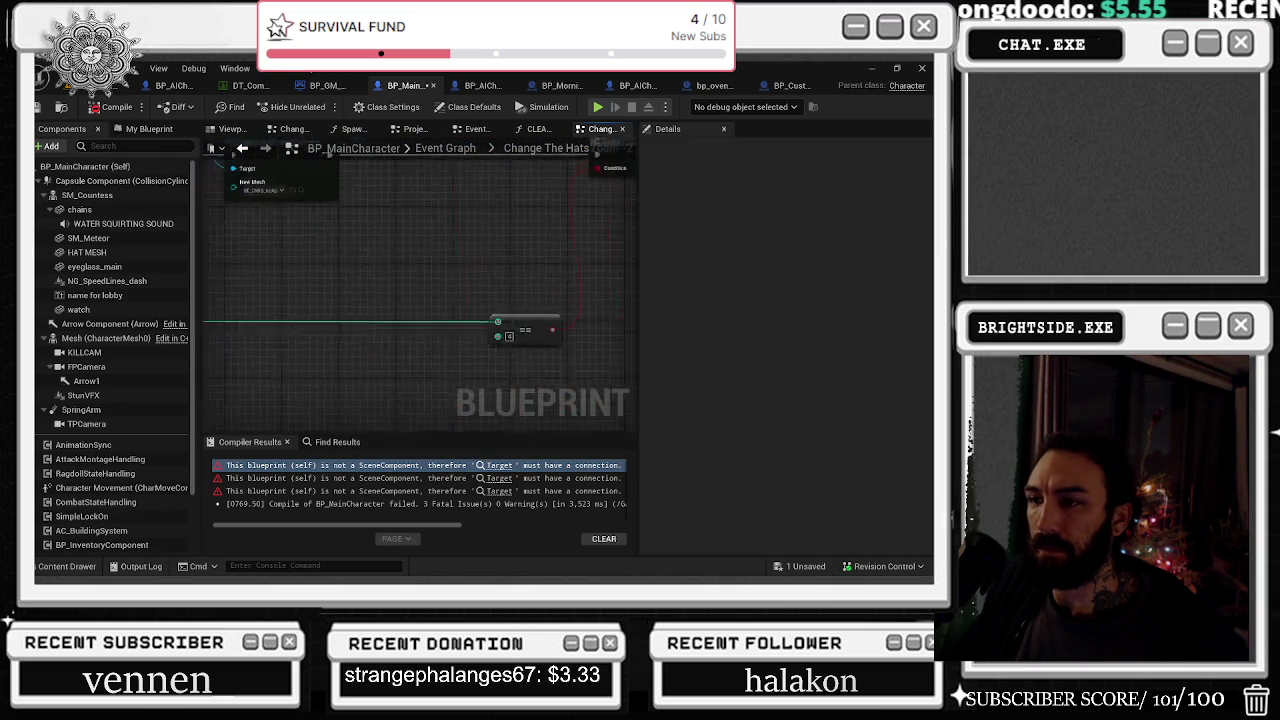
pyautogui.hotkey('ctrl', 'z')
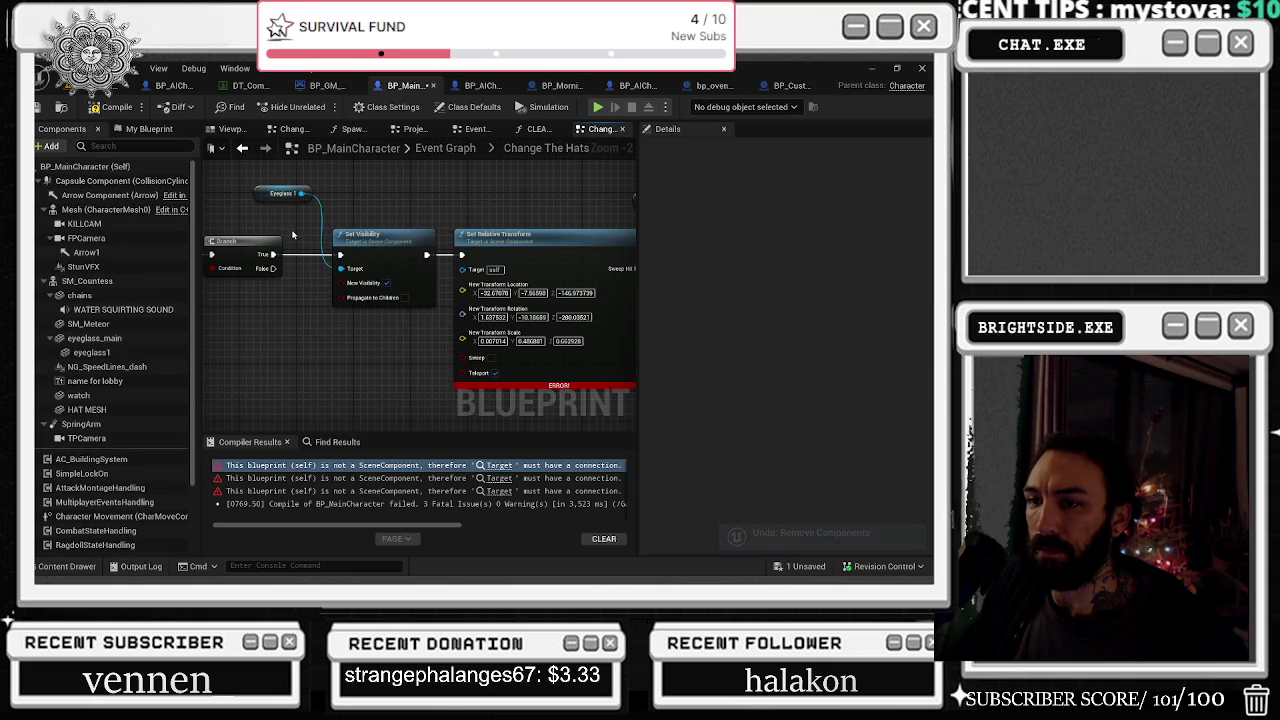
pyautogui.hotkey('ctrl', 'z')
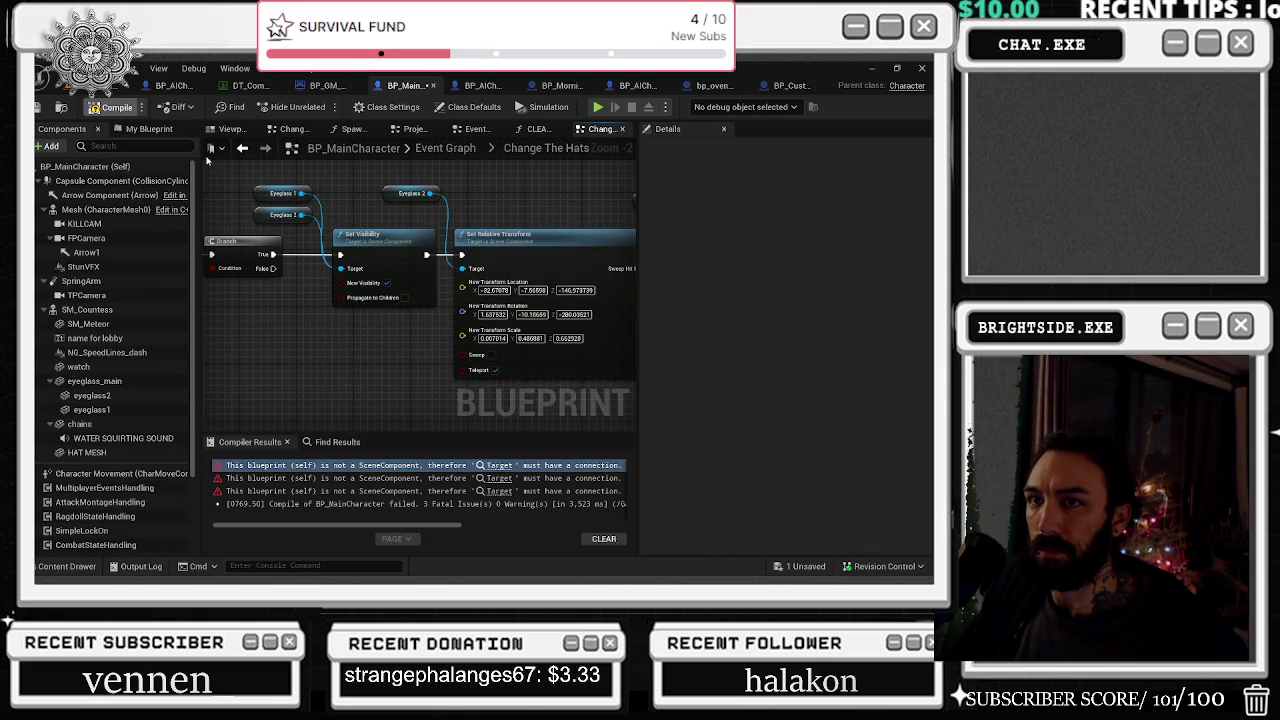
pyautogui.press('F7')
pyautogui.click(230, 129)
pyautogui.click(91, 395)
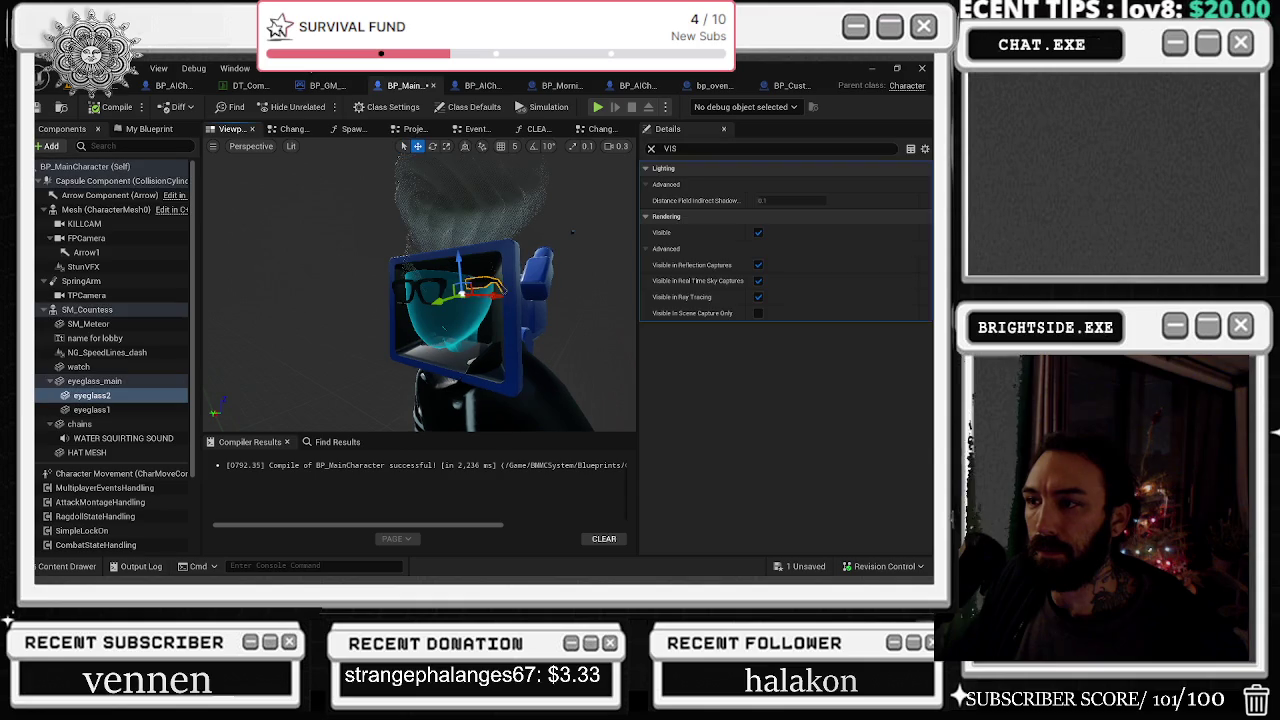
# Reset eyeglass2's Static Mesh to None and recompile the blueprint
pyautogui.press('f')
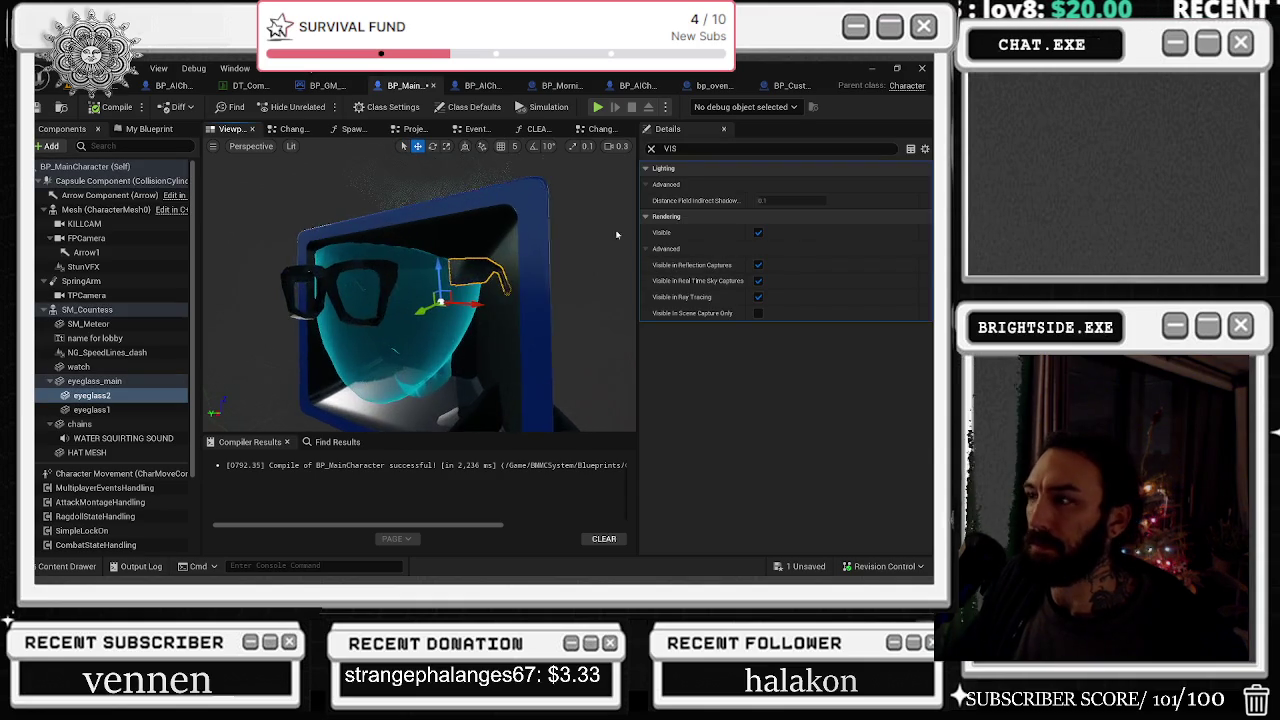
pyautogui.click(651, 149)
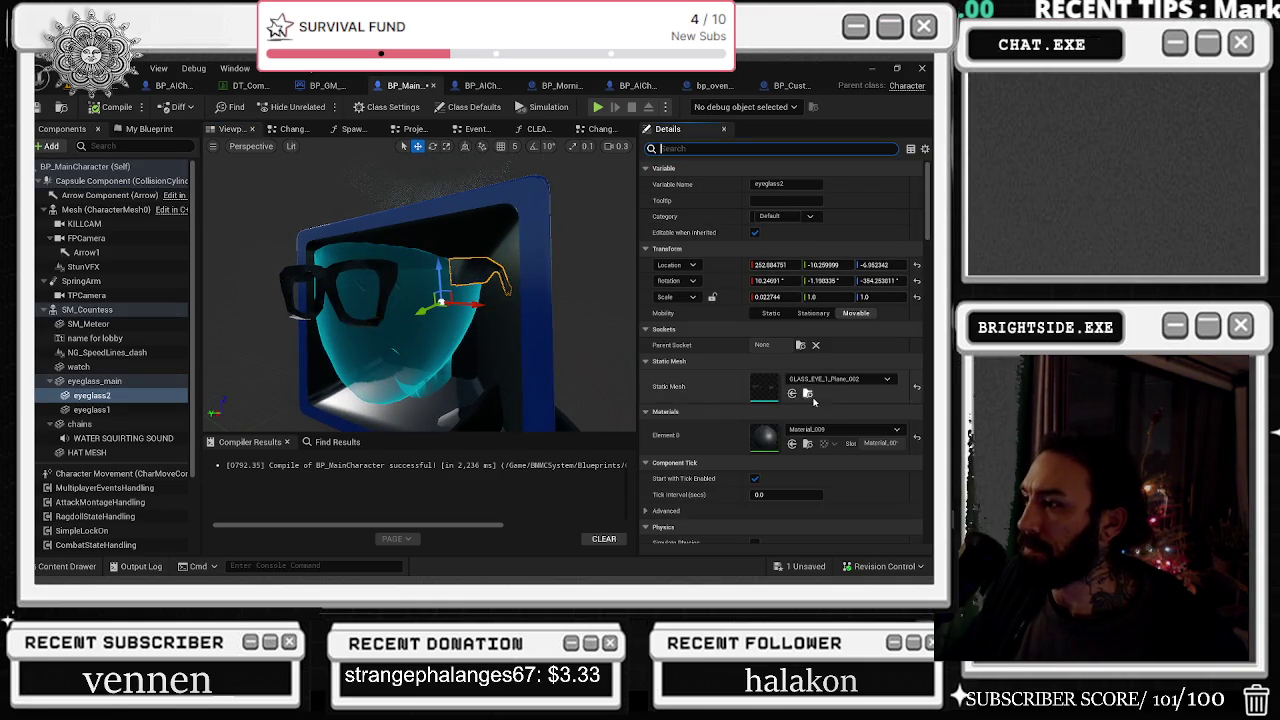
pyautogui.click(917, 389)
pyautogui.moveTo(371, 284)
pyautogui.mouseDown()
pyautogui.moveTo(340, 284)
pyautogui.moveTo(371, 284)
pyautogui.mouseUp()
pyautogui.click(91, 409)
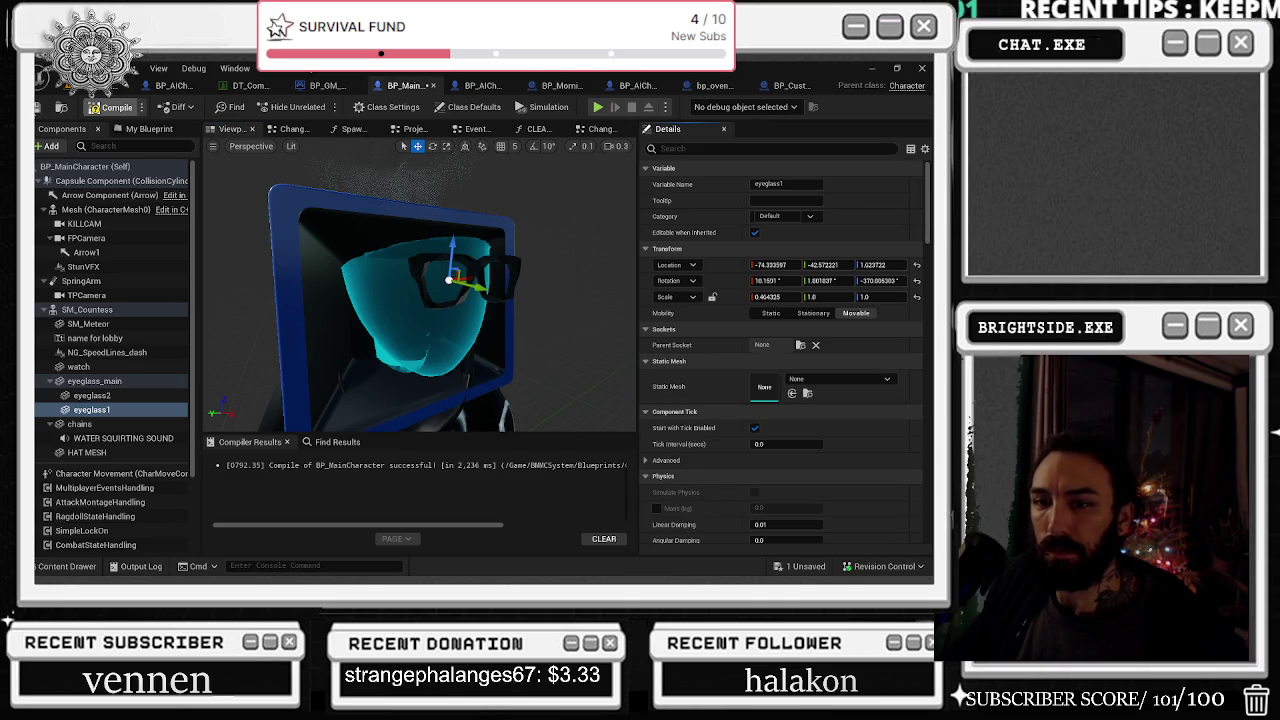
pyautogui.click(95, 107)
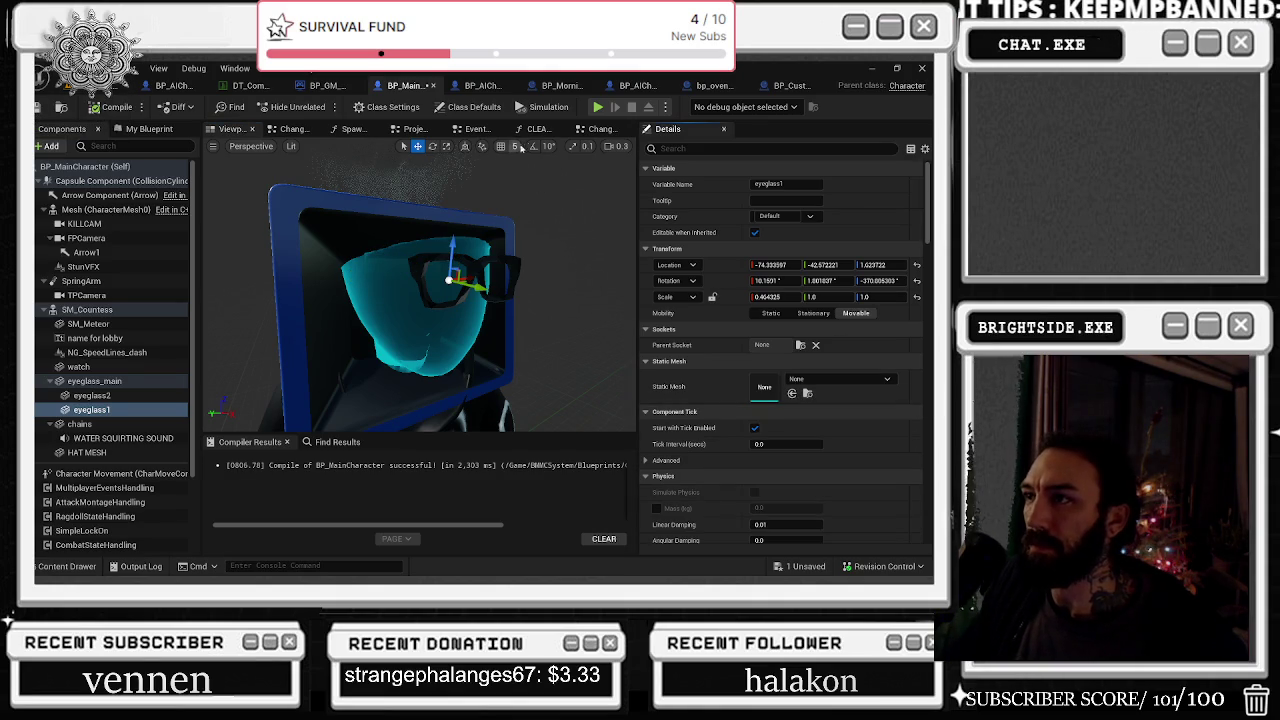
# Close the three unused graph tabs in BP_MainCharacter
pyautogui.click(313, 129)
pyautogui.click(334, 130)
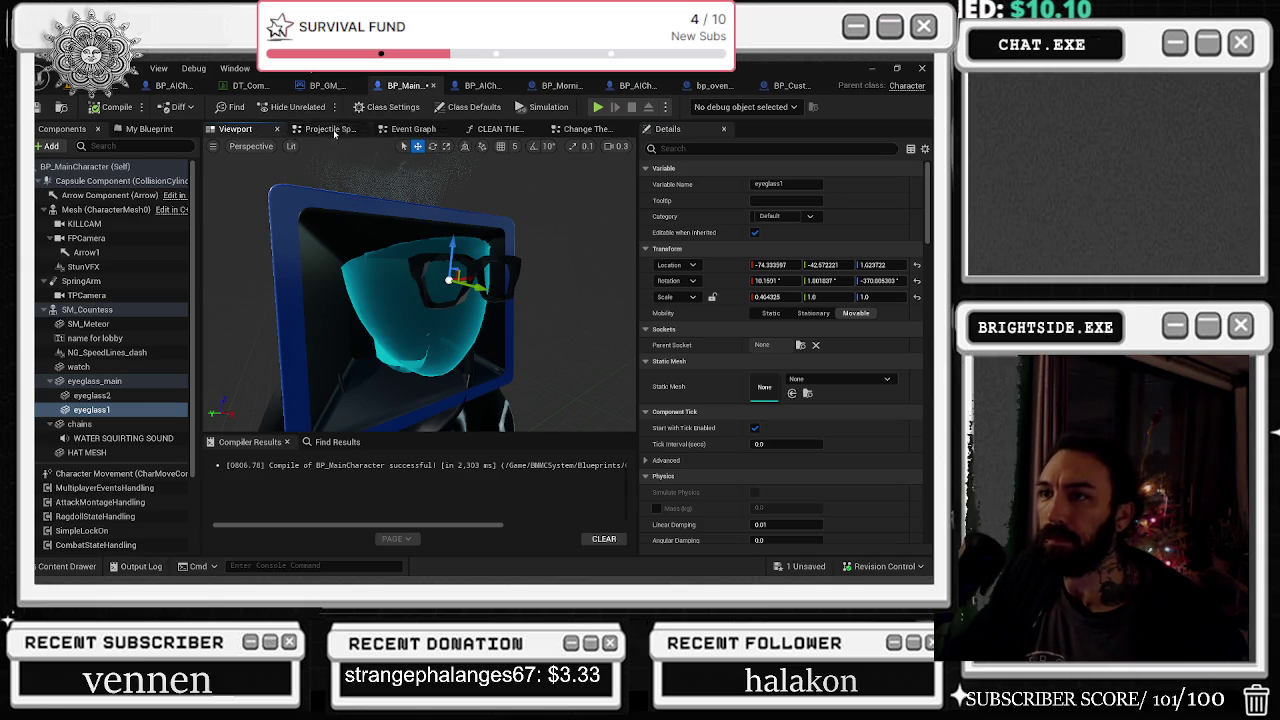
pyautogui.click(363, 129)
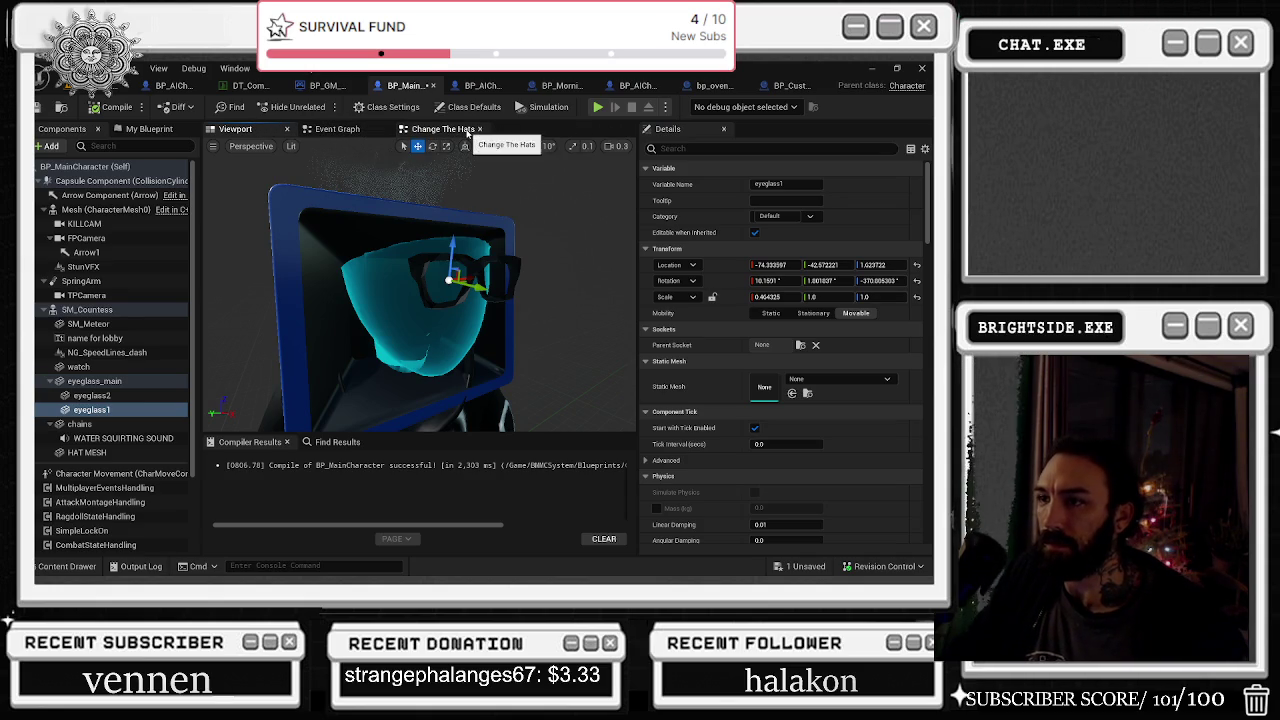
pyautogui.moveTo(538, 296); pyautogui.dragTo(605, 300)
pyautogui.click(718, 149)
# Filter HAT MESH and the eyeglass components' properties for MAX and DRAW settings
pyautogui.write('MAX')
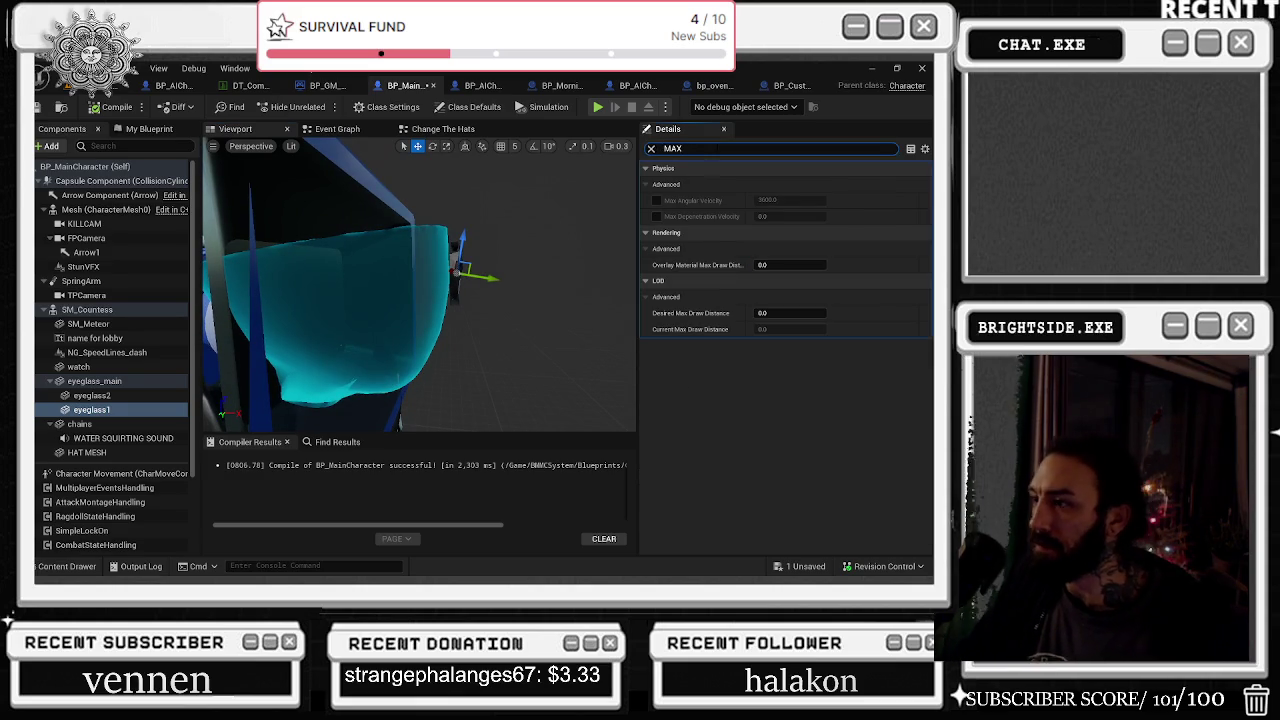
pyautogui.click(110, 452)
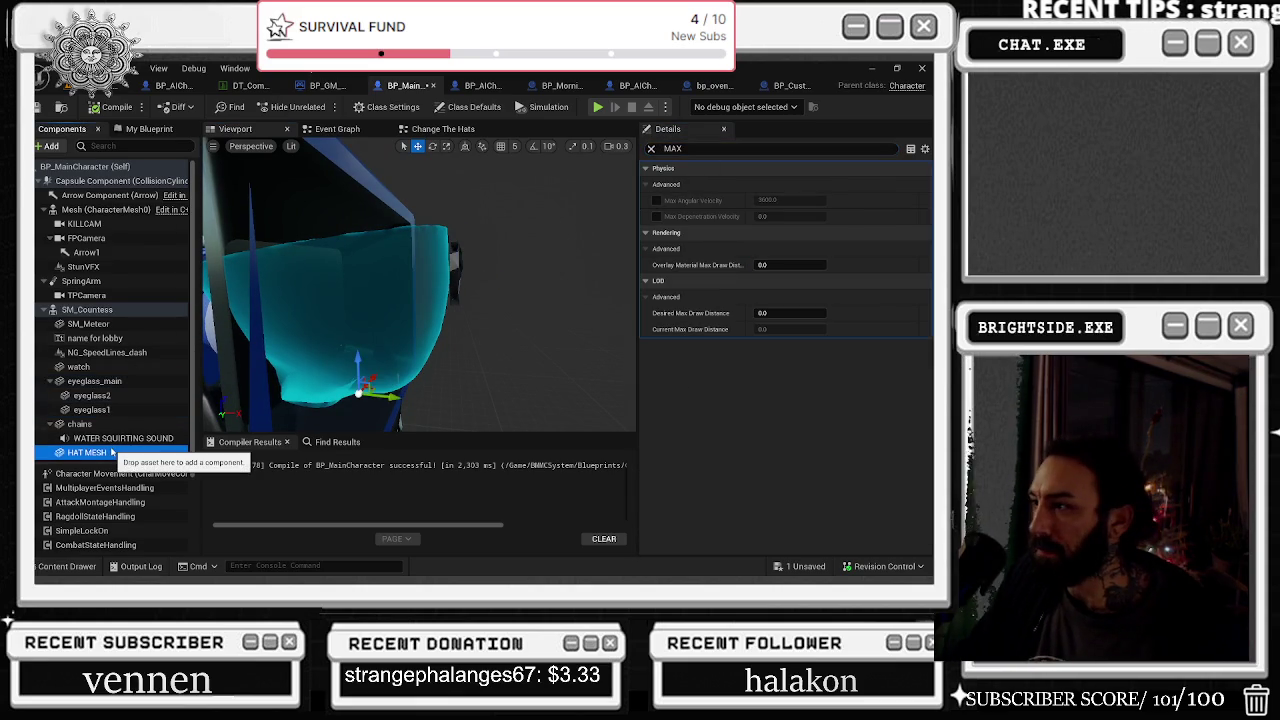
pyautogui.click(655, 148)
pyautogui.write('DRAW')
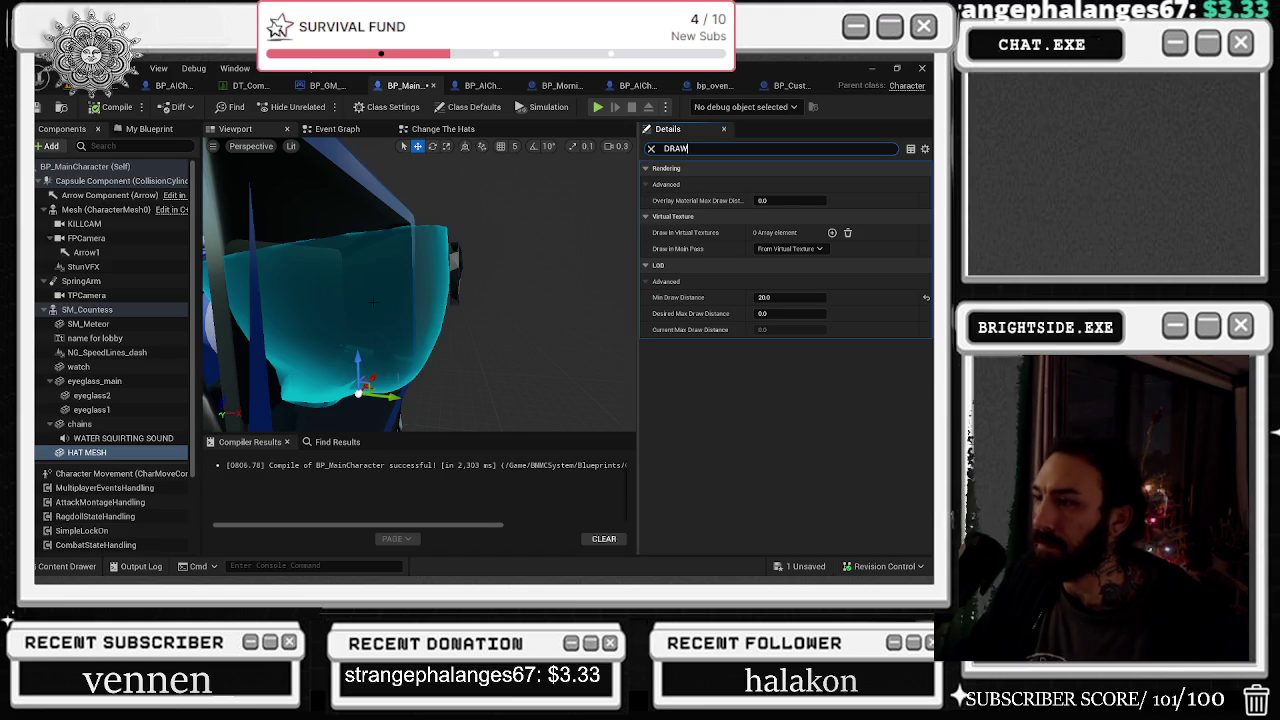
pyautogui.click(95, 381)
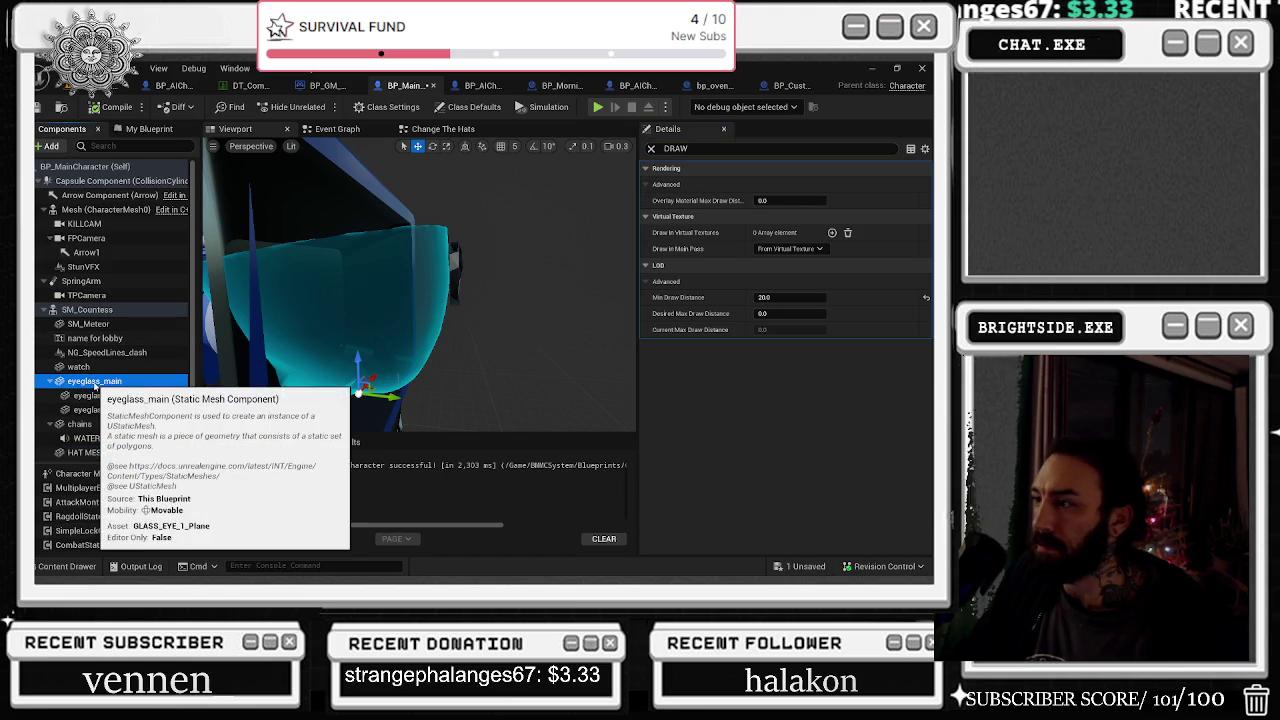
pyautogui.click(95, 396)
pyautogui.click(106, 410)
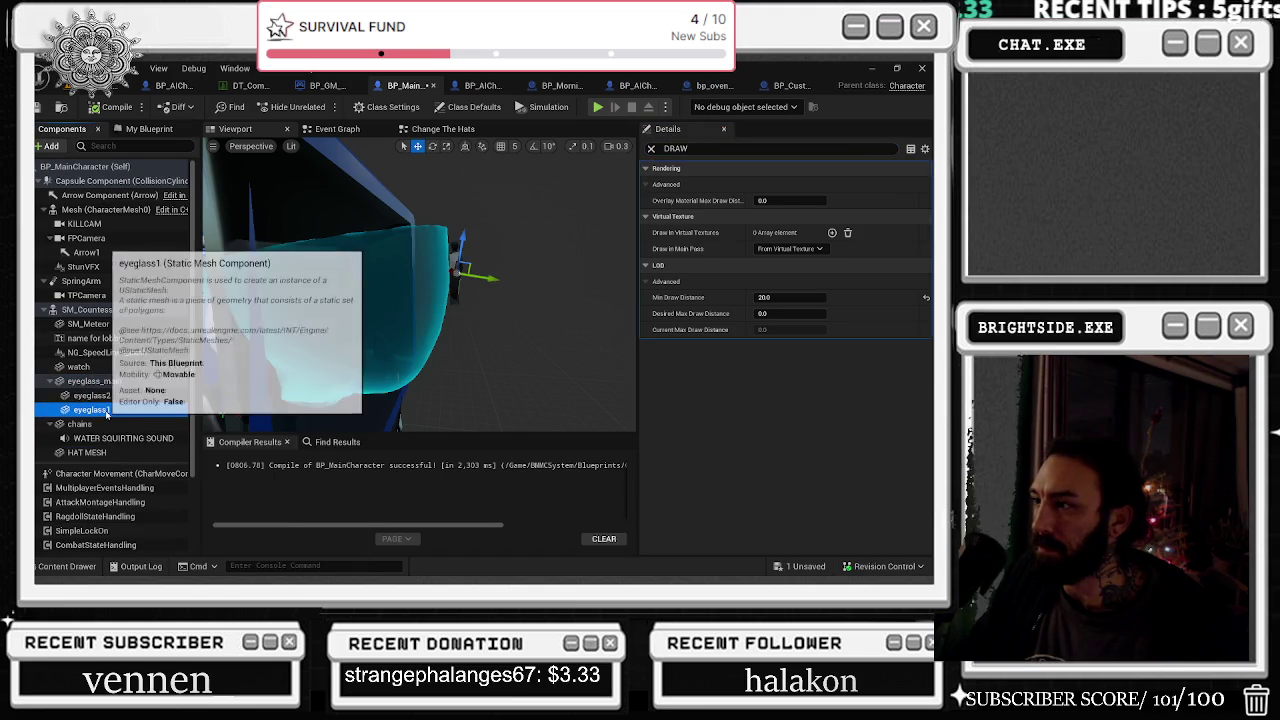
# Frame eyeglass1, pull back to show the whole character in its chef hat, then select HAT MESH
pyautogui.doubleClick(95, 410)
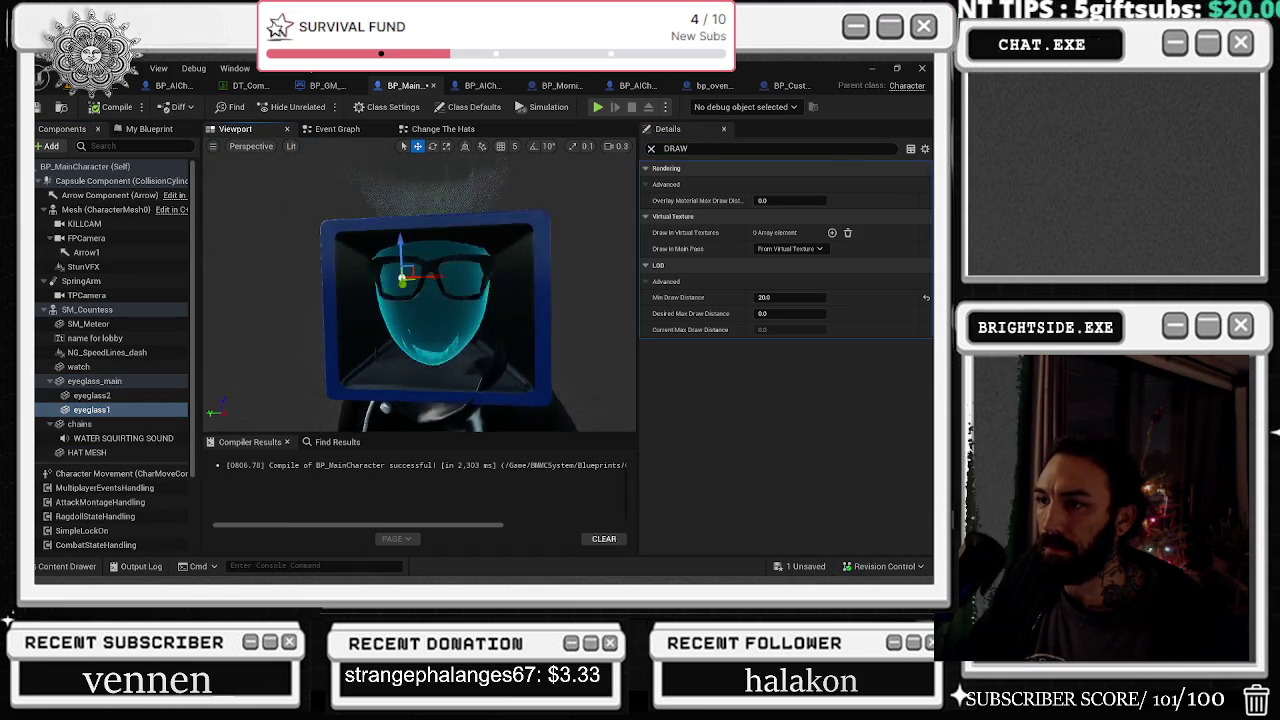
pyautogui.scroll(-3, 430, 290)
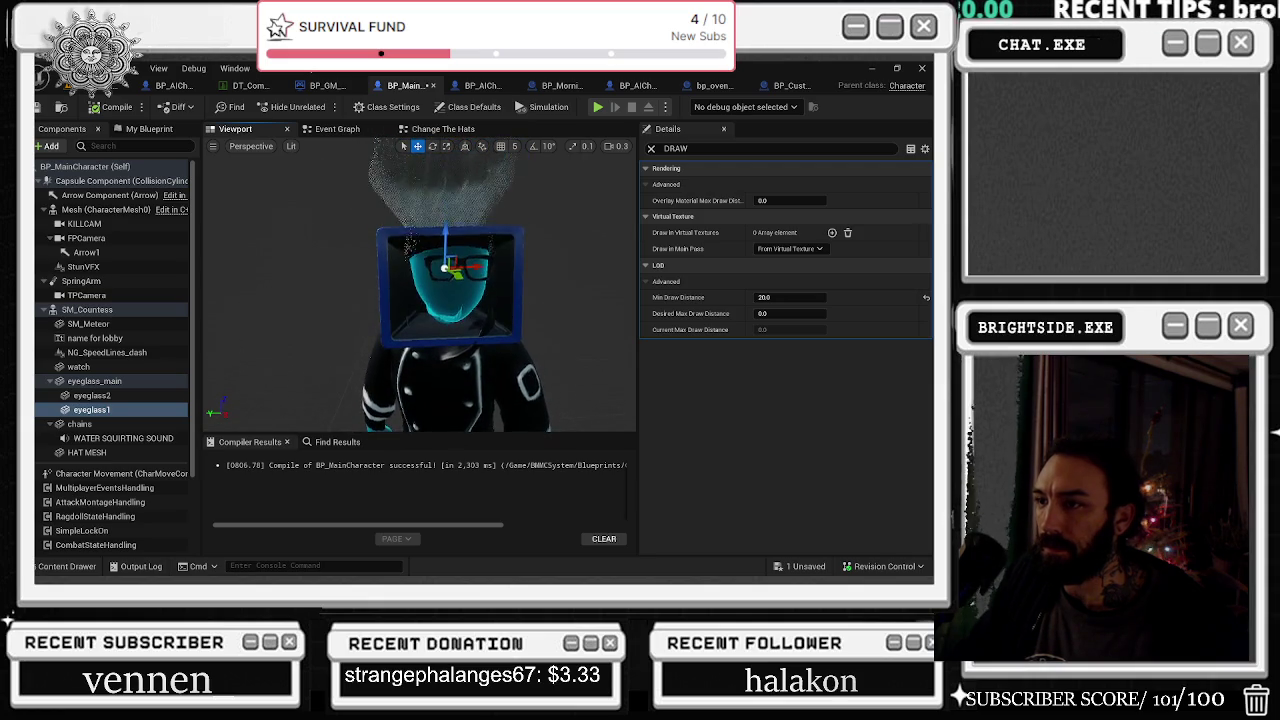
pyautogui.moveTo(492, 315)
pyautogui.mouseDown()
pyautogui.moveTo(530, 315)
pyautogui.moveTo(485, 328)
pyautogui.moveTo(465, 388)
pyautogui.mouseUp()
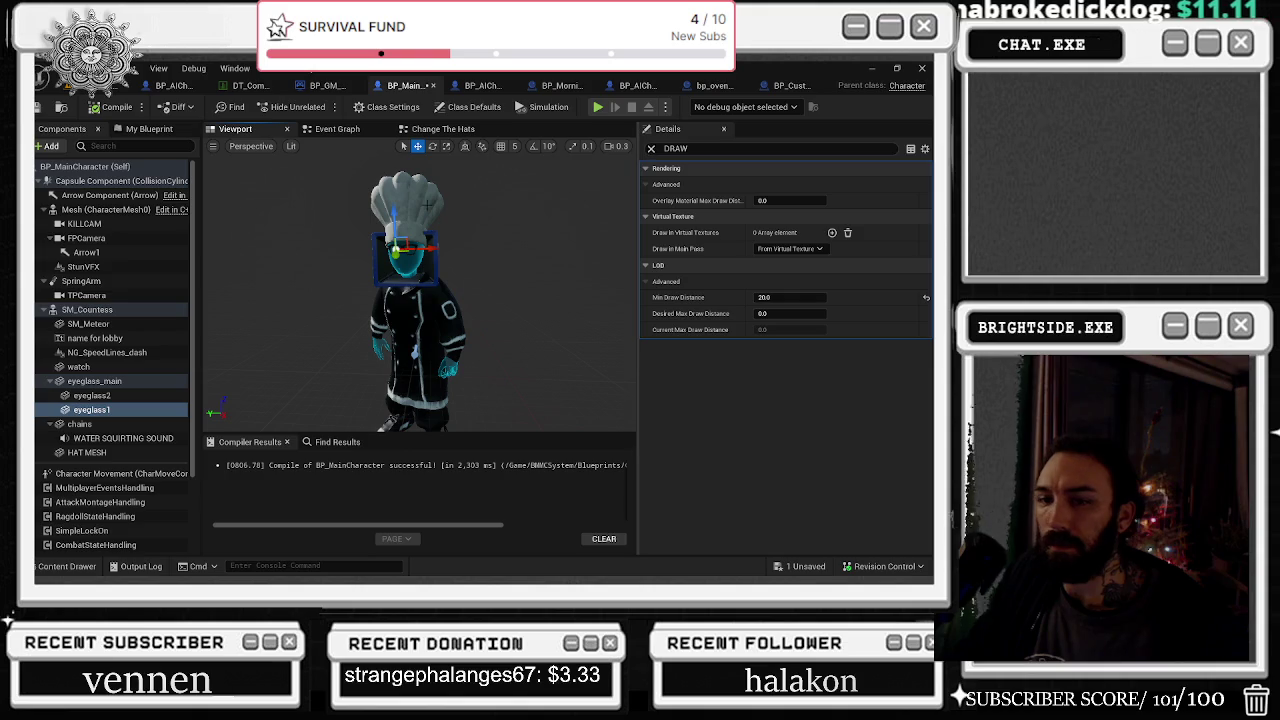
pyautogui.click(126, 455)
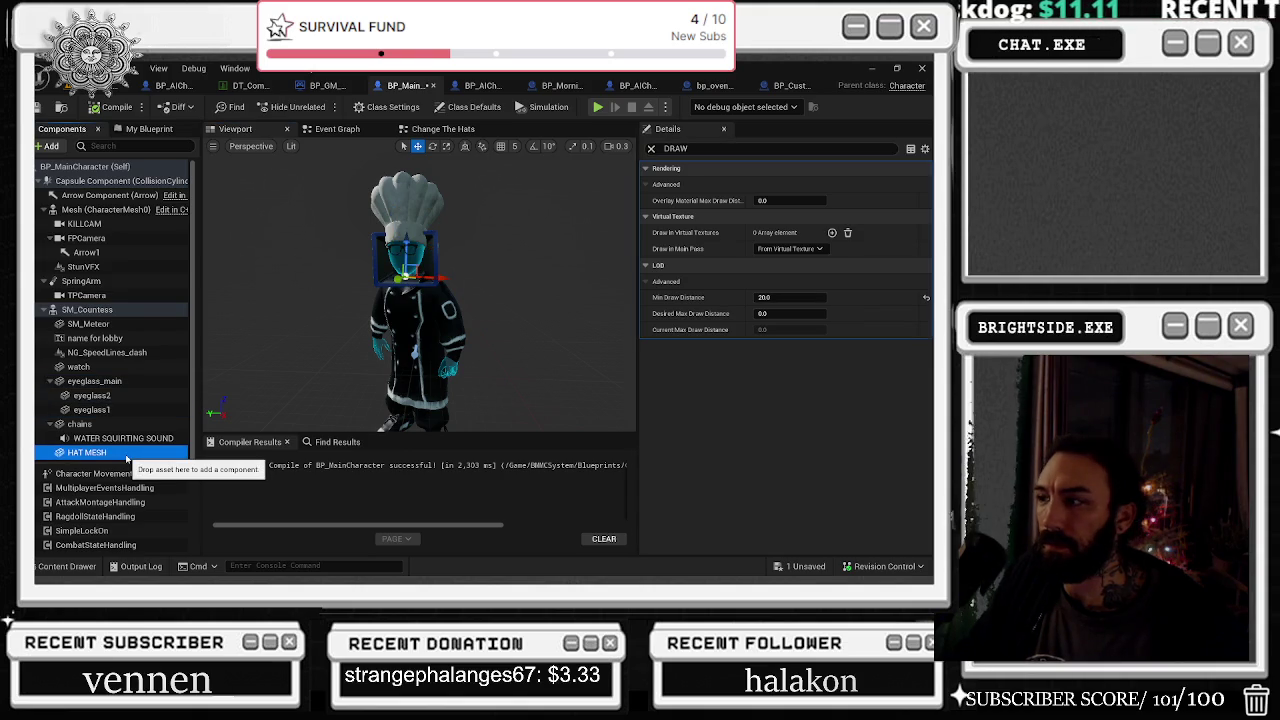
pyautogui.hotkey('alt', 'Tab')
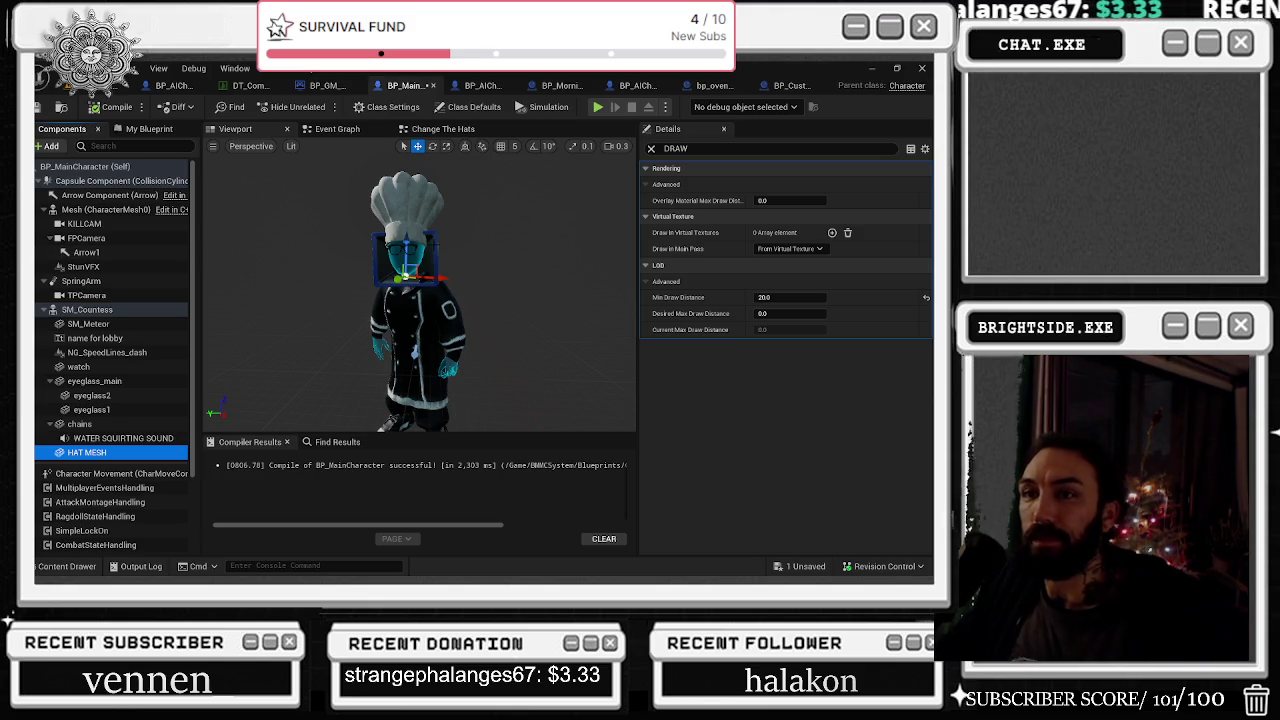
pyautogui.moveTo(575, 237); pyautogui.dragTo(575, 195)
# Turn off eyeglass_main's Visible setting, found by searching VIS in Details
pyautogui.moveTo(555, 257)
pyautogui.mouseDown()
pyautogui.moveTo(555, 205)
pyautogui.moveTo(580, 205)
pyautogui.mouseUp()
pyautogui.click(400, 295)
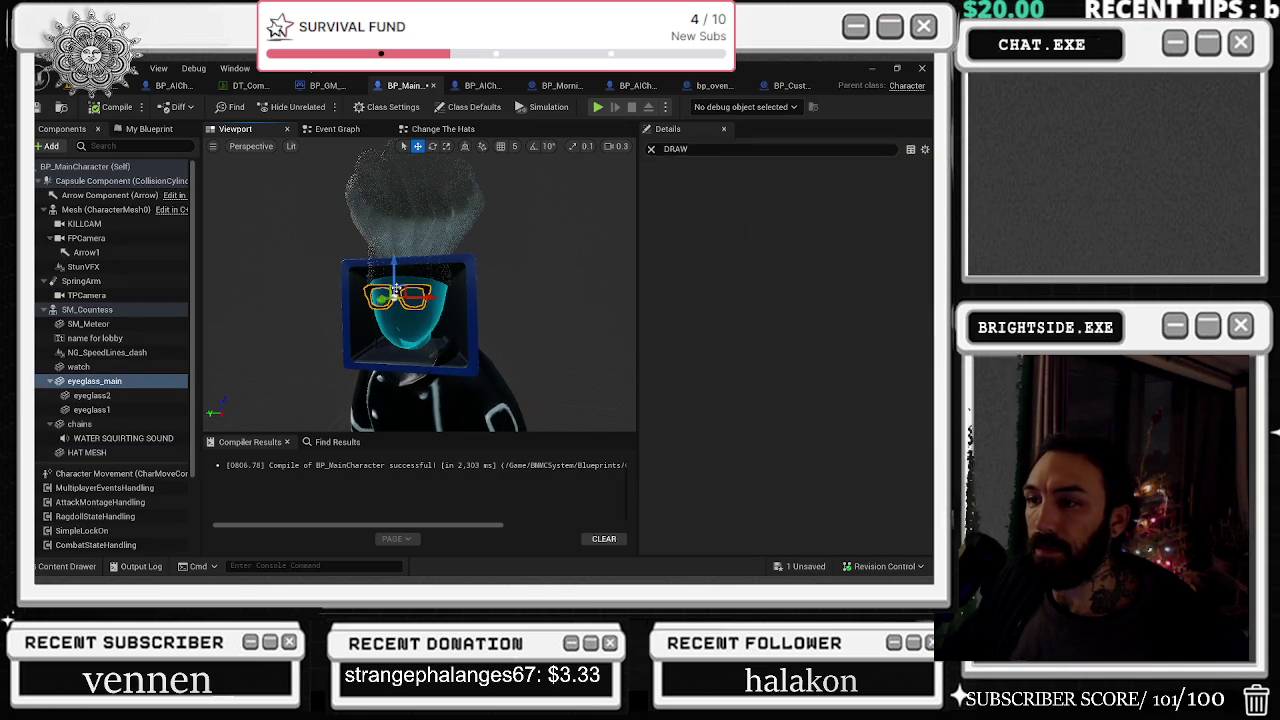
pyautogui.click(651, 148)
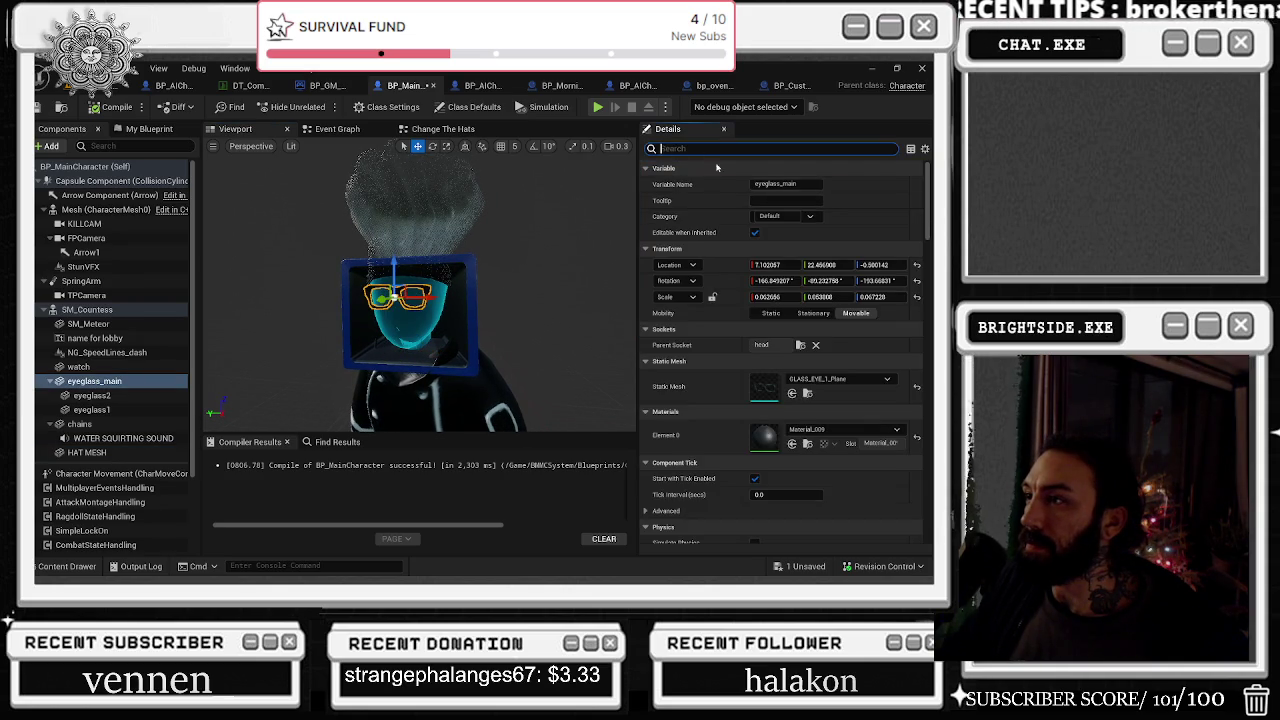
pyautogui.write('V')
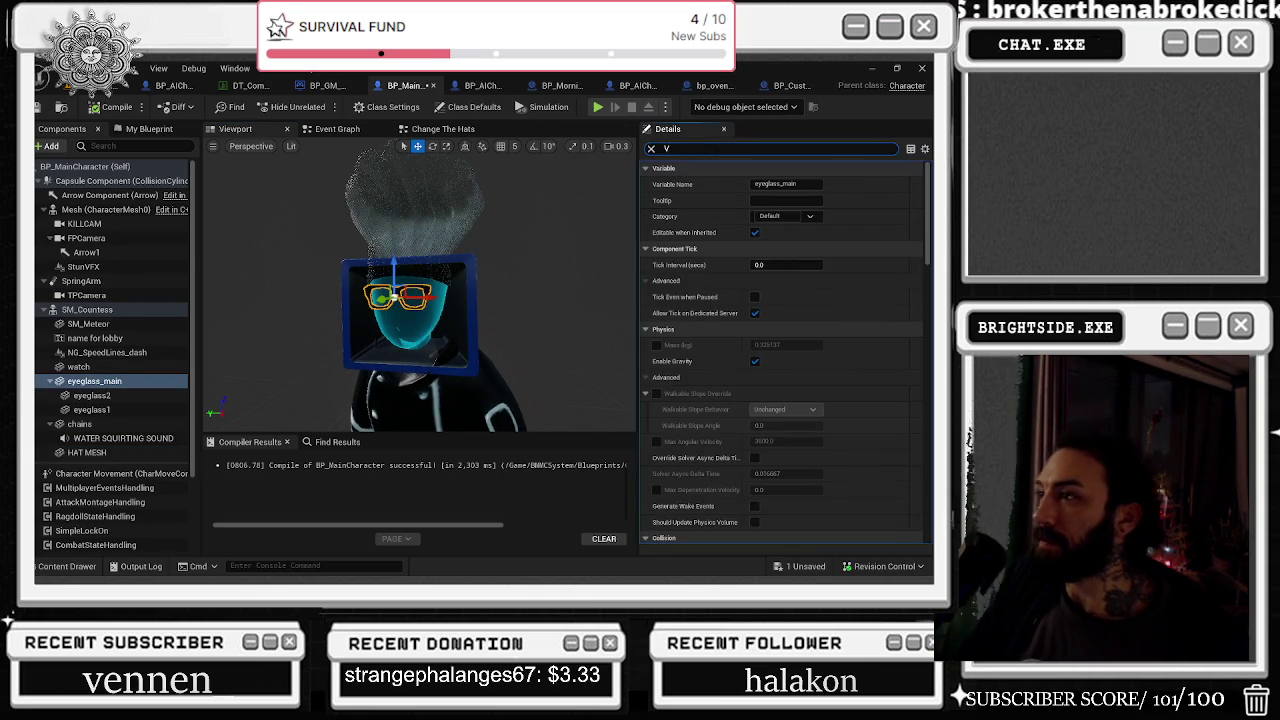
pyautogui.write('IS')
pyautogui.click(758, 234)
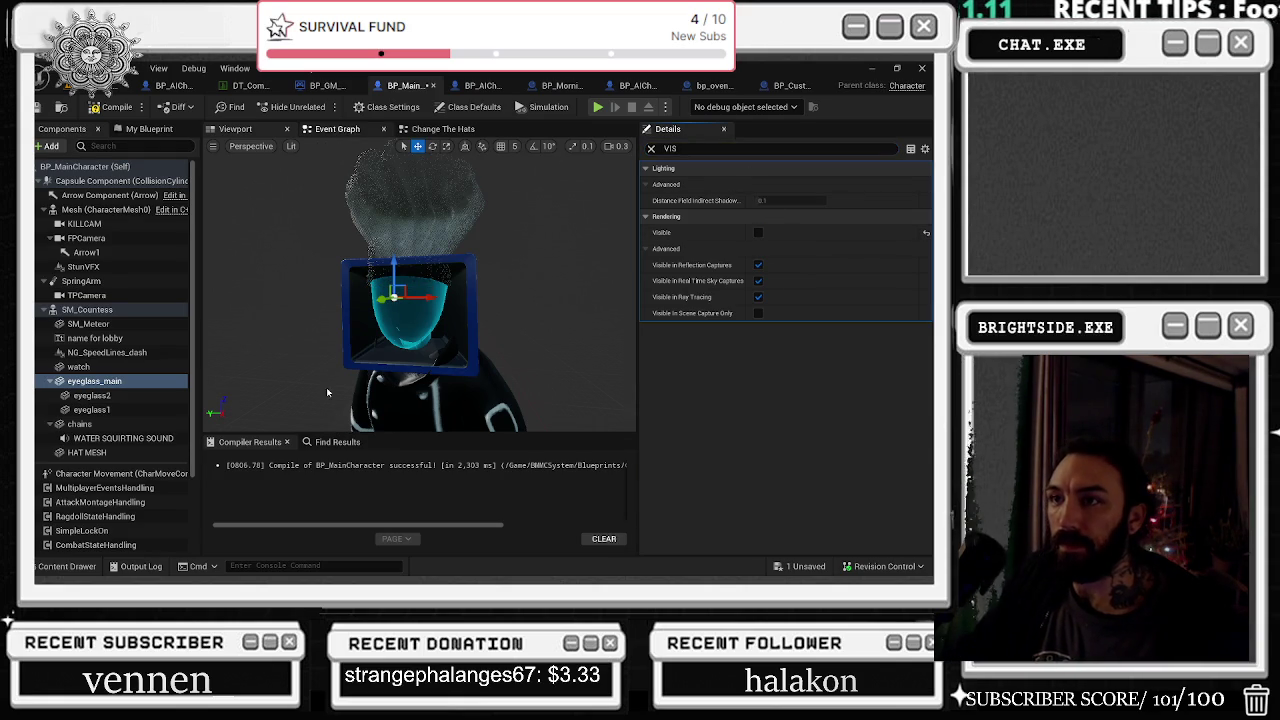
pyautogui.click(150, 135)
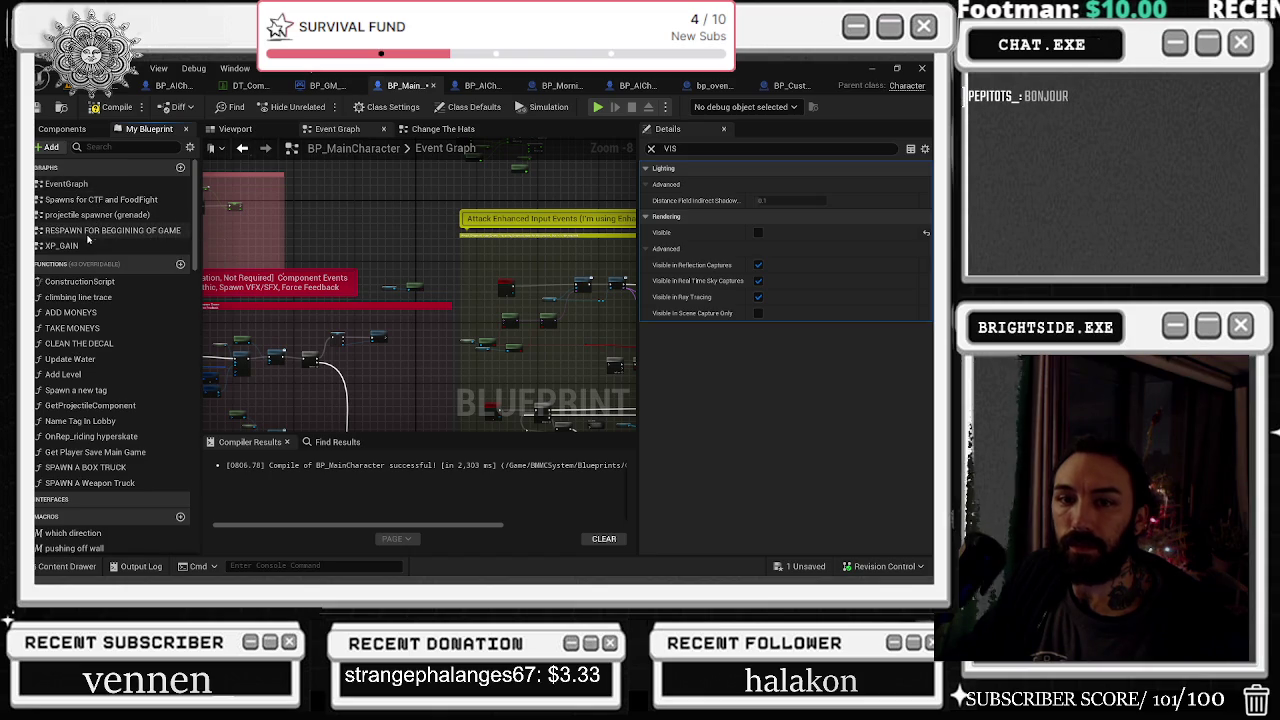
# Open the Construction Script and look over its Set Leader Pose, widget removal and Set Visibility nodes
pyautogui.doubleClick(80, 281)
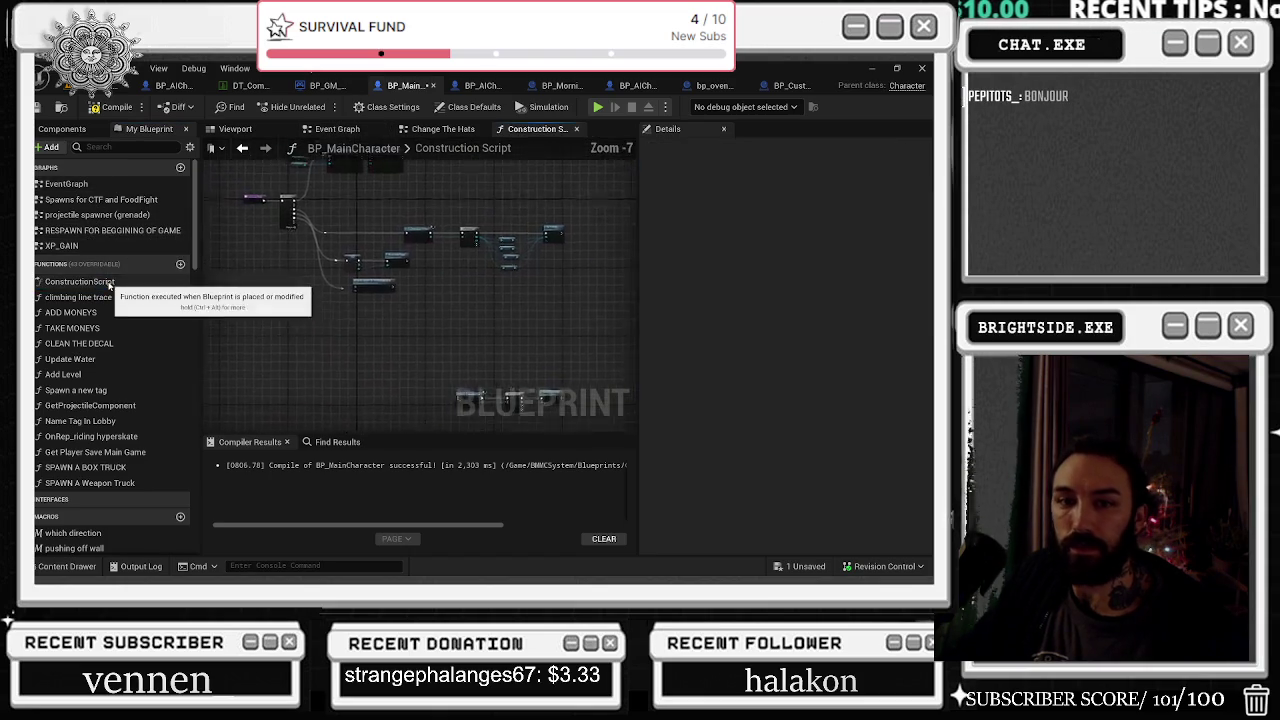
pyautogui.scroll(6, 311, 209)
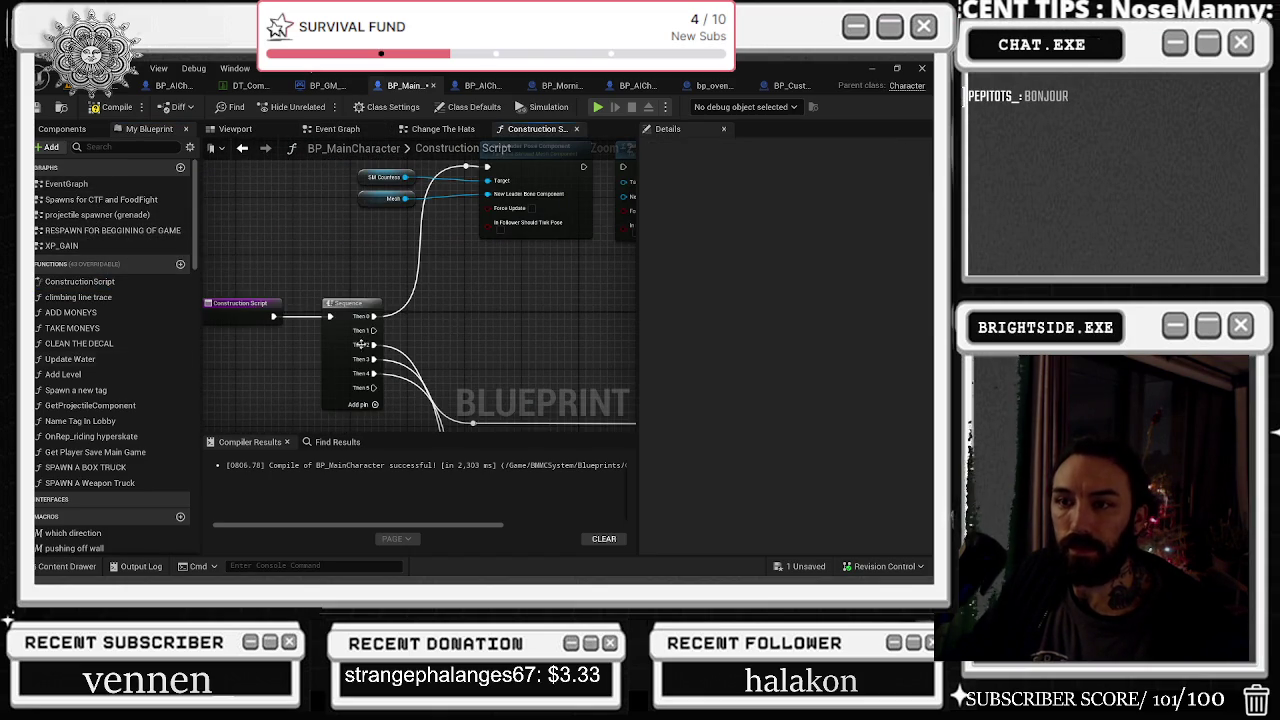
pyautogui.moveTo(332, 250)
pyautogui.mouseDown()
pyautogui.moveTo(242, 350)
pyautogui.moveTo(182, 355)
pyautogui.mouseUp()
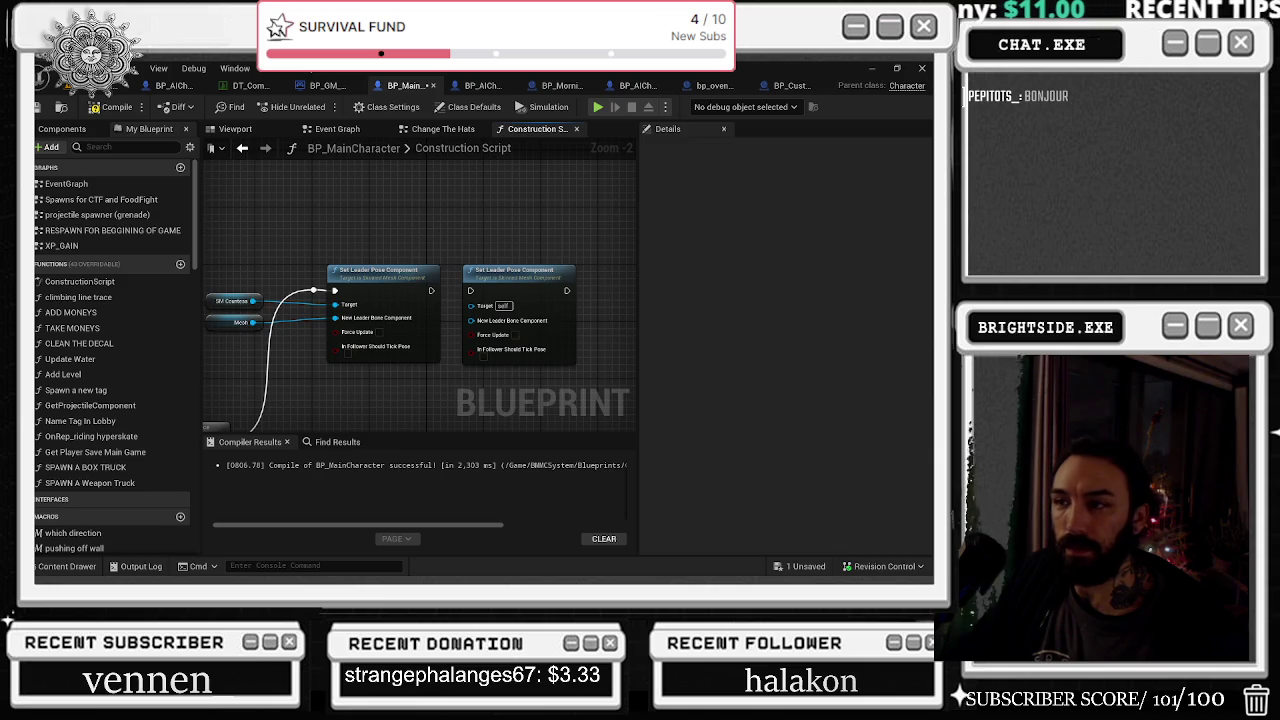
pyautogui.moveTo(344, 220)
pyautogui.mouseDown()
pyautogui.moveTo(367, 316)
pyautogui.moveTo(237, 226)
pyautogui.mouseUp()
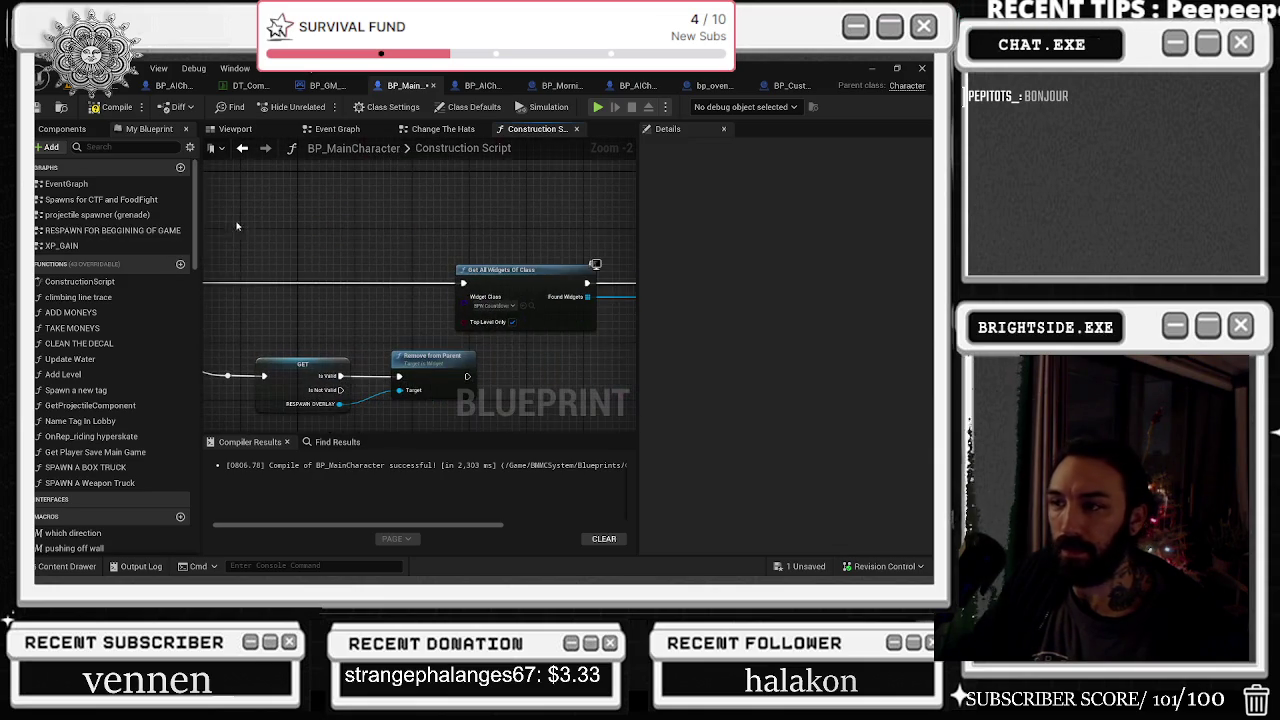
pyautogui.moveTo(393, 246)
pyautogui.mouseDown()
pyautogui.moveTo(222, 220)
pyautogui.moveTo(400, 246)
pyautogui.moveTo(420, 270)
pyautogui.mouseUp()
pyautogui.scroll(-2, 400, 246)
pyautogui.scroll(-1, 413, 251)
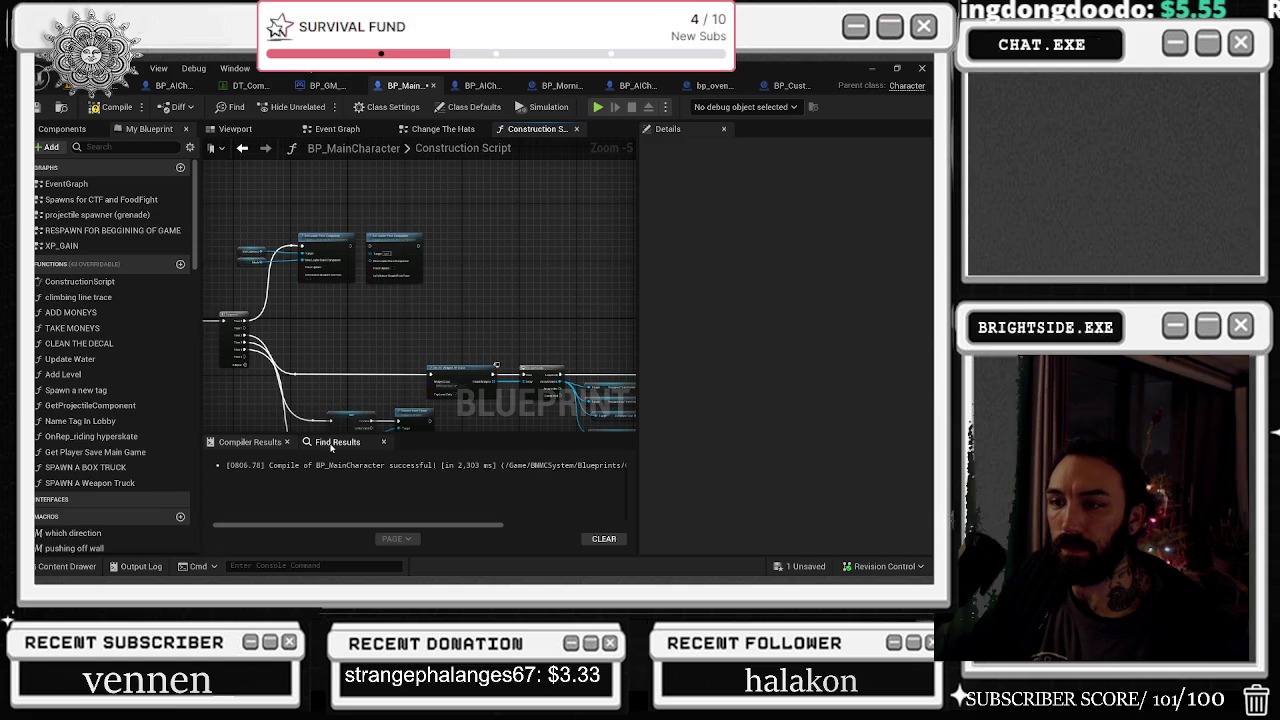
# Search the whole Blueprint for BUNDA
pyautogui.click(331, 449)
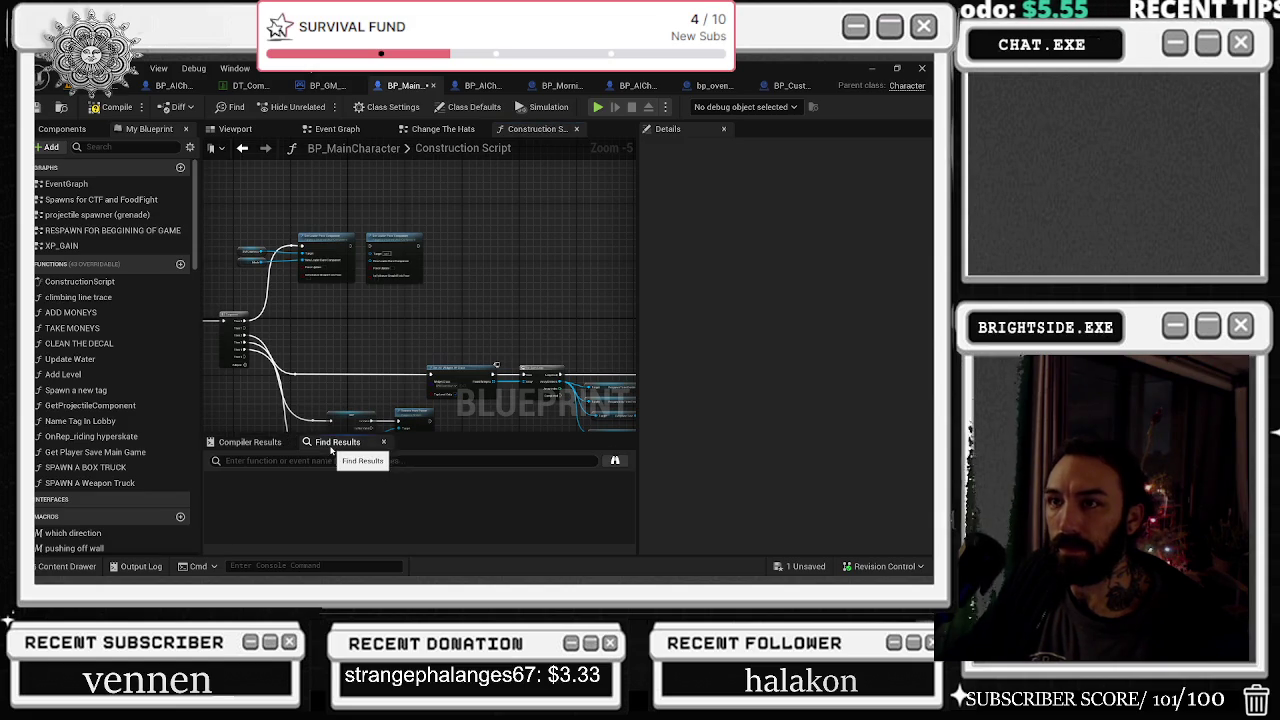
pyautogui.click(332, 460)
pyautogui.write('BUNDA')
pyautogui.press('Return')
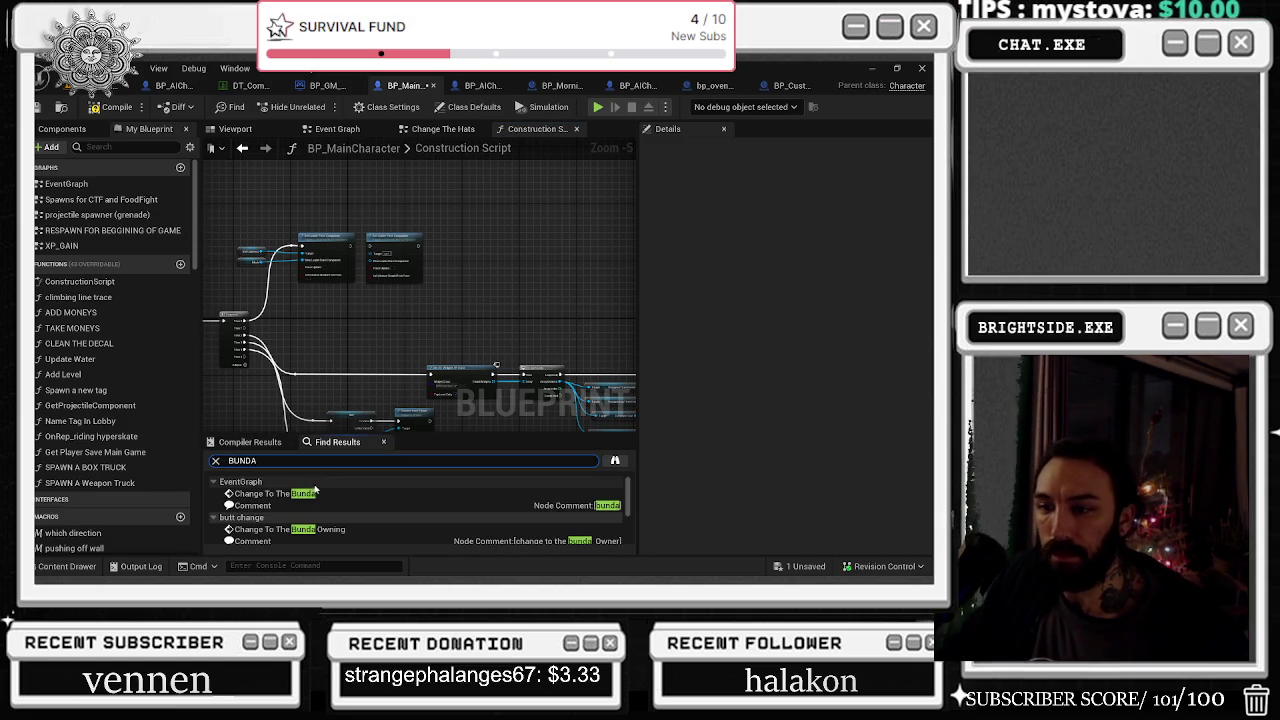
# From the Change To The Bunda result, find and open the change the hats collapsed graph
pyautogui.doubleClick(305, 493)
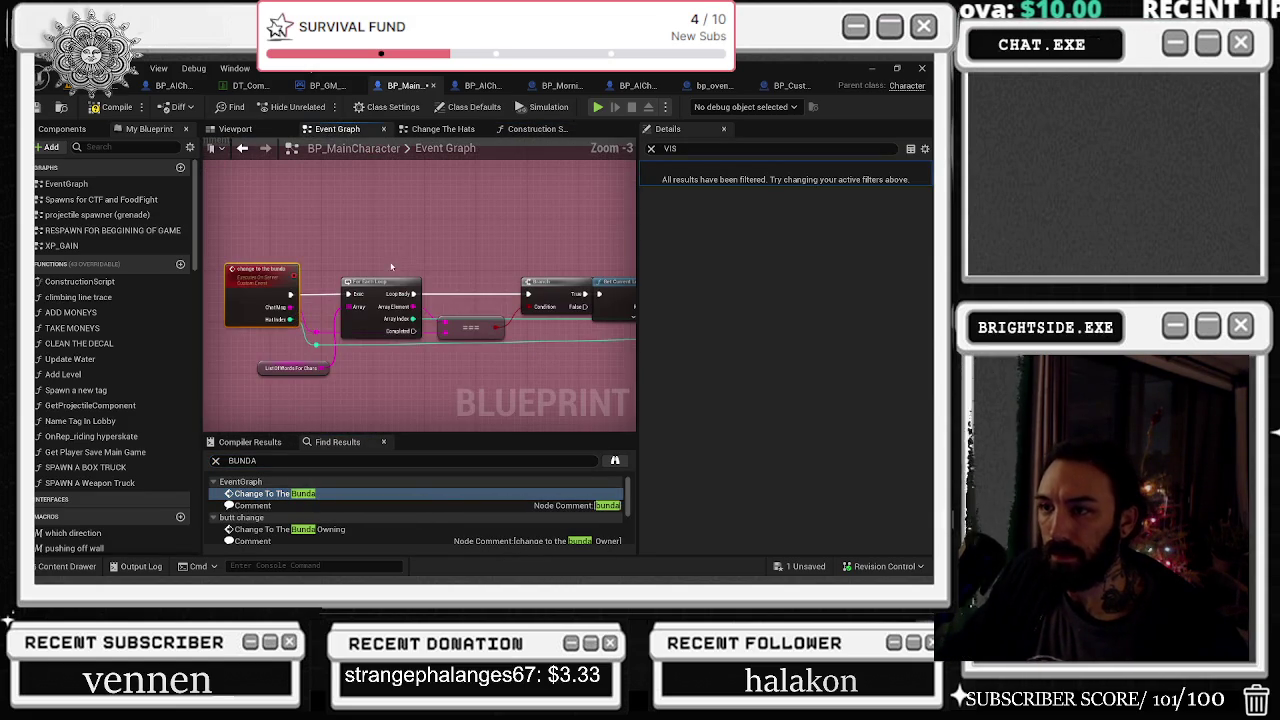
pyautogui.moveTo(540, 245); pyautogui.dragTo(207, 242)
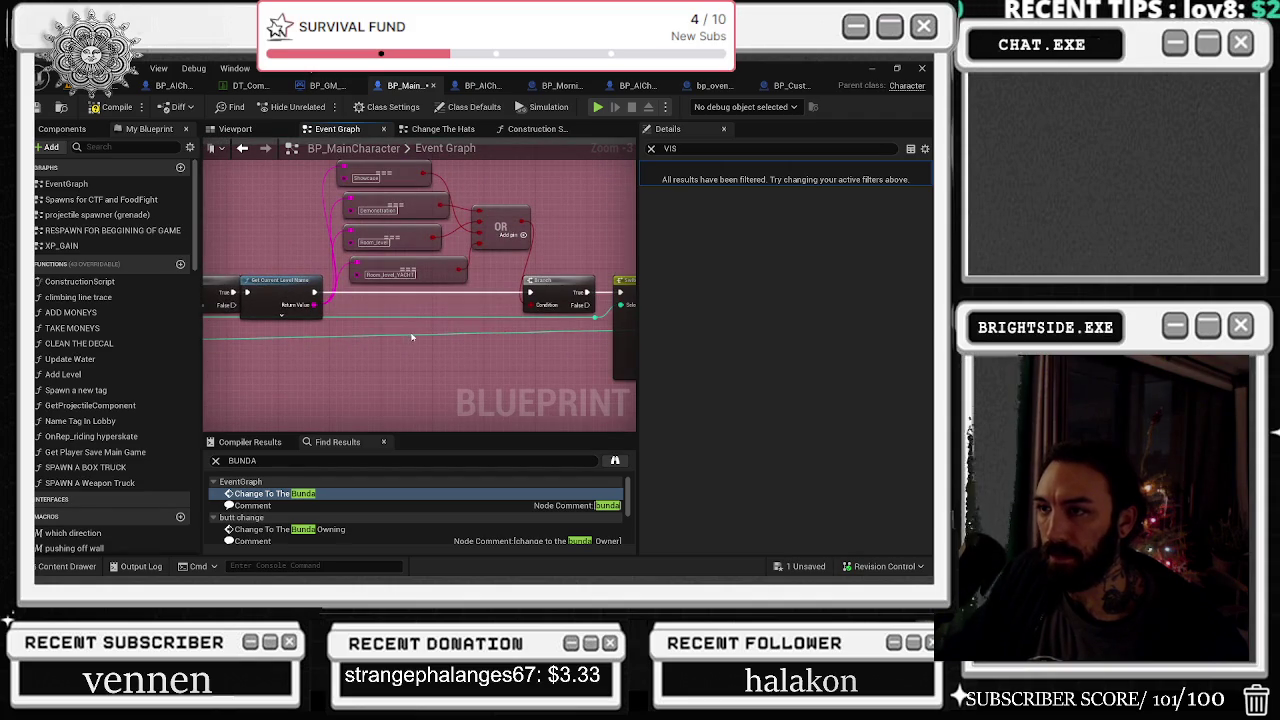
pyautogui.moveTo(428, 342); pyautogui.dragTo(246, 330)
pyautogui.moveTo(548, 340)
pyautogui.mouseDown()
pyautogui.moveTo(490, 358)
pyautogui.moveTo(215, 358)
pyautogui.moveTo(435, 350)
pyautogui.moveTo(410, 352)
pyautogui.mouseUp()
pyautogui.moveTo(250, 330)
pyautogui.mouseDown()
pyautogui.moveTo(442, 319)
pyautogui.moveTo(170, 323)
pyautogui.mouseUp()
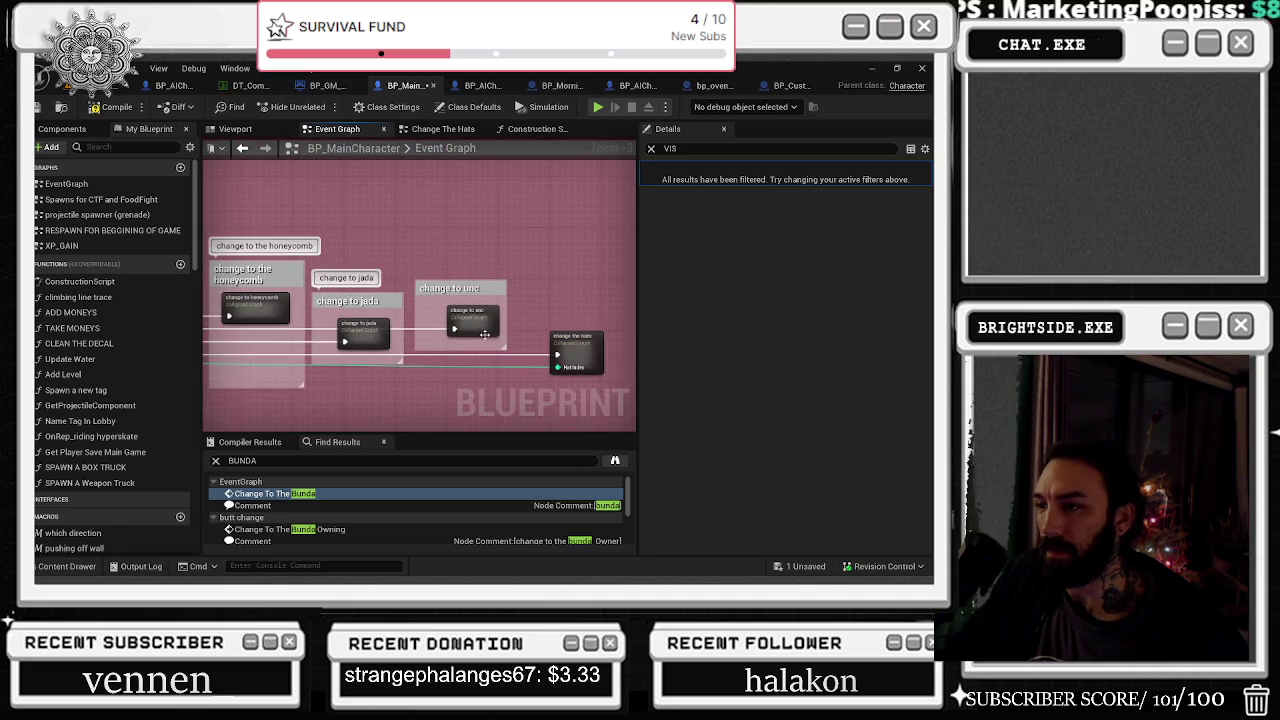
pyautogui.doubleClick(581, 354)
pyautogui.scroll(8, 237, 249)
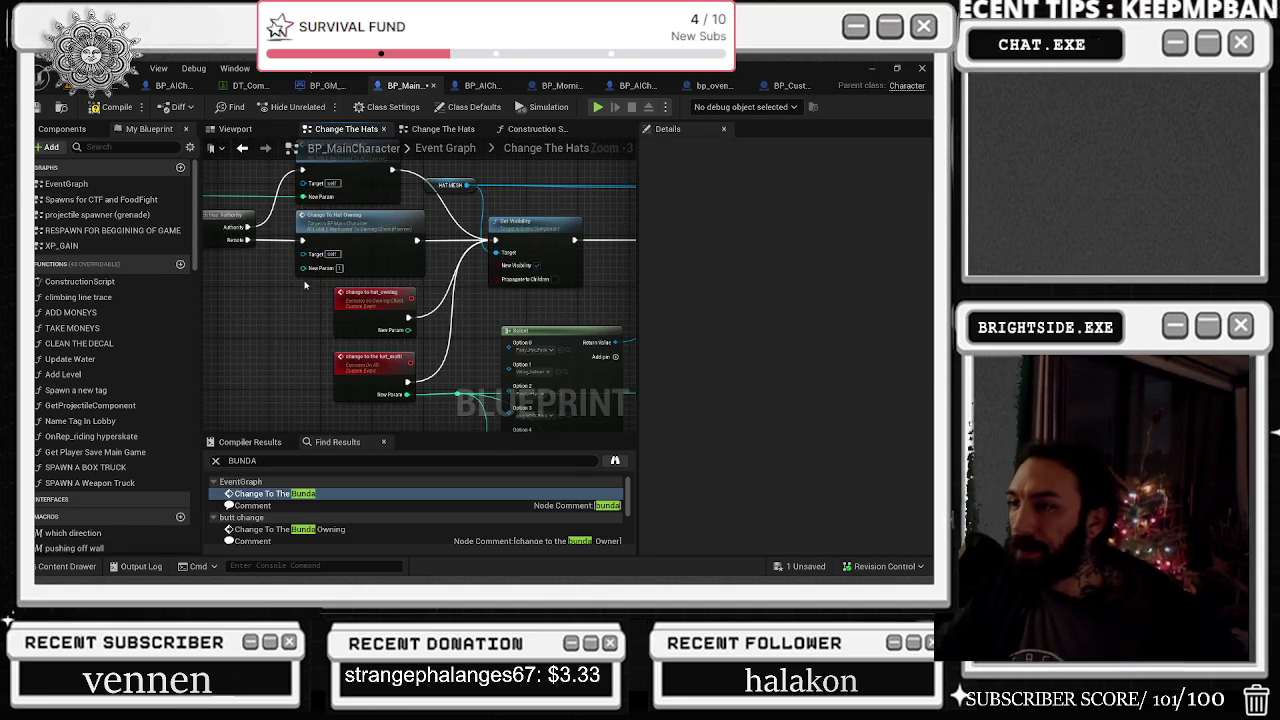
pyautogui.moveTo(293, 273)
pyautogui.mouseDown()
pyautogui.moveTo(389, 367)
pyautogui.moveTo(470, 375)
pyautogui.moveTo(430, 350)
pyautogui.moveTo(445, 335)
pyautogui.moveTo(550, 368)
pyautogui.moveTo(328, 346)
pyautogui.moveTo(328, 326)
pyautogui.moveTo(348, 321)
pyautogui.mouseUp()
pyautogui.moveTo(489, 374)
pyautogui.mouseDown()
pyautogui.moveTo(369, 380)
pyautogui.moveTo(274, 364)
pyautogui.mouseUp()
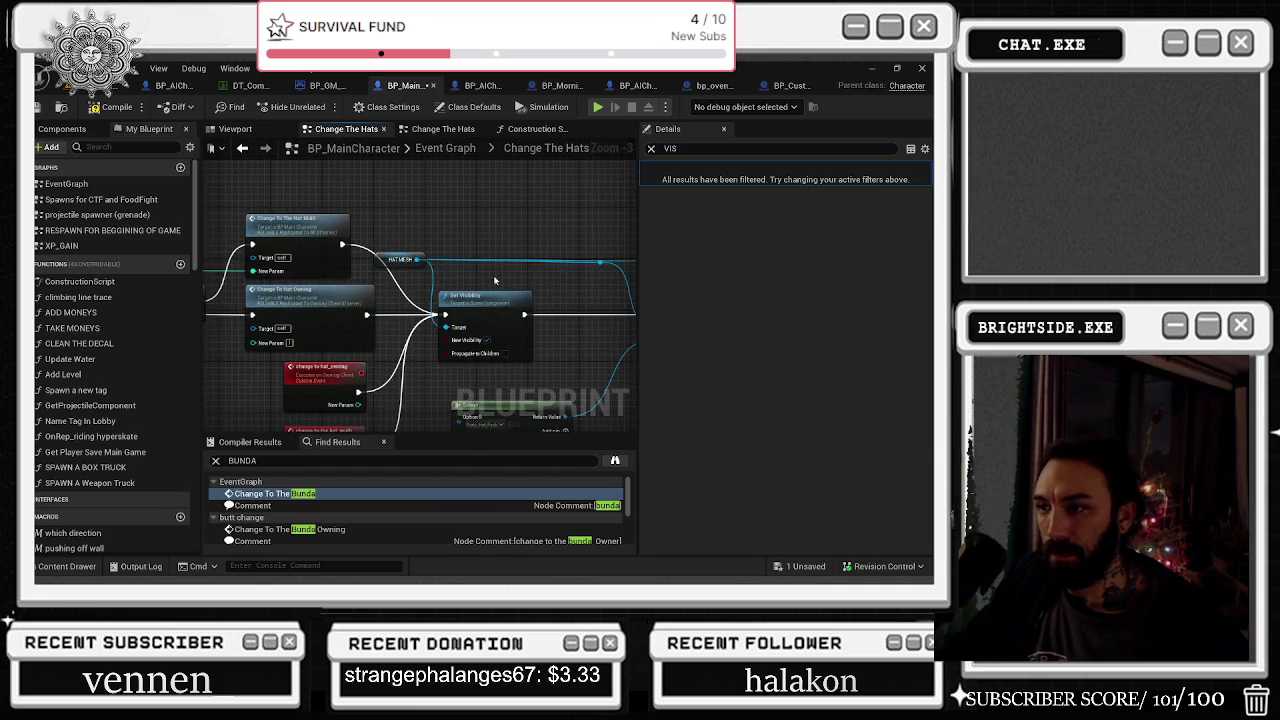
pyautogui.moveTo(505, 270); pyautogui.dragTo(418, 234)
pyautogui.moveTo(504, 222); pyautogui.dragTo(544, 171)
pyautogui.moveTo(492, 288)
pyautogui.mouseDown()
pyautogui.moveTo(540, 282)
pyautogui.moveTo(494, 202)
pyautogui.moveTo(491, 215)
pyautogui.mouseUp()
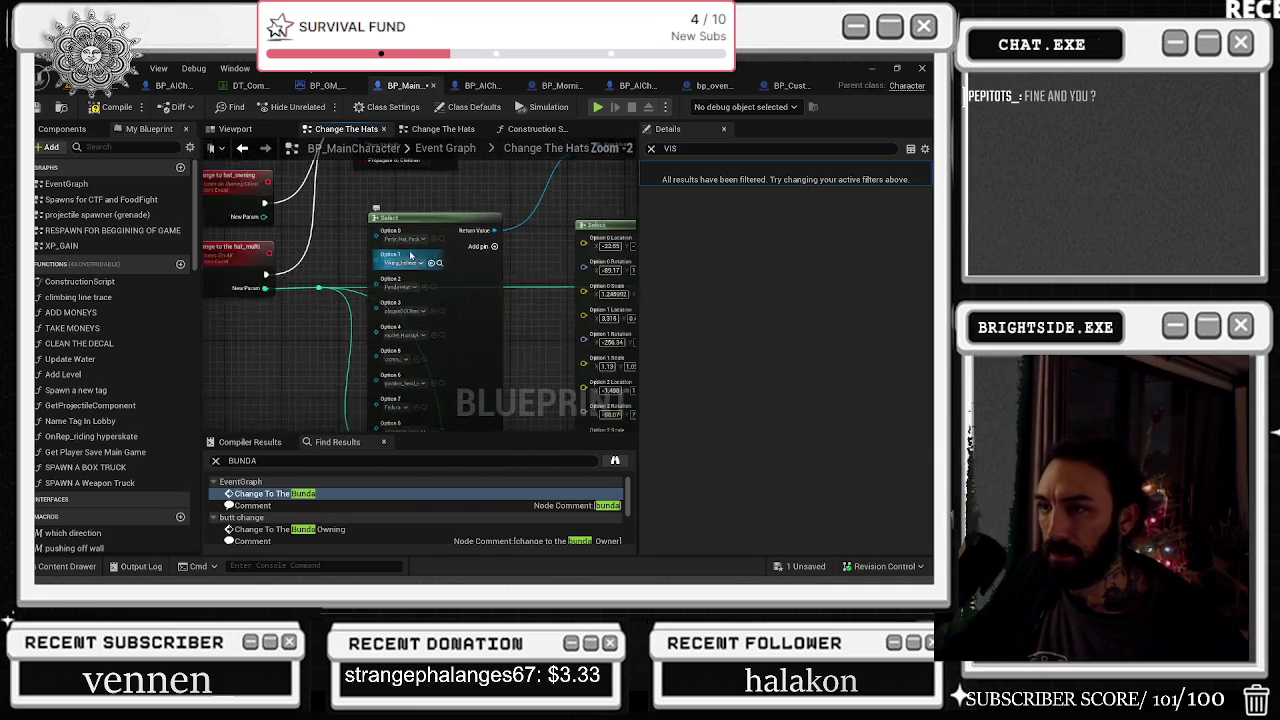
pyautogui.scroll(2, 491, 322)
pyautogui.moveTo(491, 322)
pyautogui.mouseDown()
pyautogui.moveTo(499, 246)
pyautogui.moveTo(366, 386)
pyautogui.moveTo(270, 386)
pyautogui.moveTo(205, 364)
pyautogui.mouseUp()
pyautogui.moveTo(415, 245); pyautogui.dragTo(244, 232)
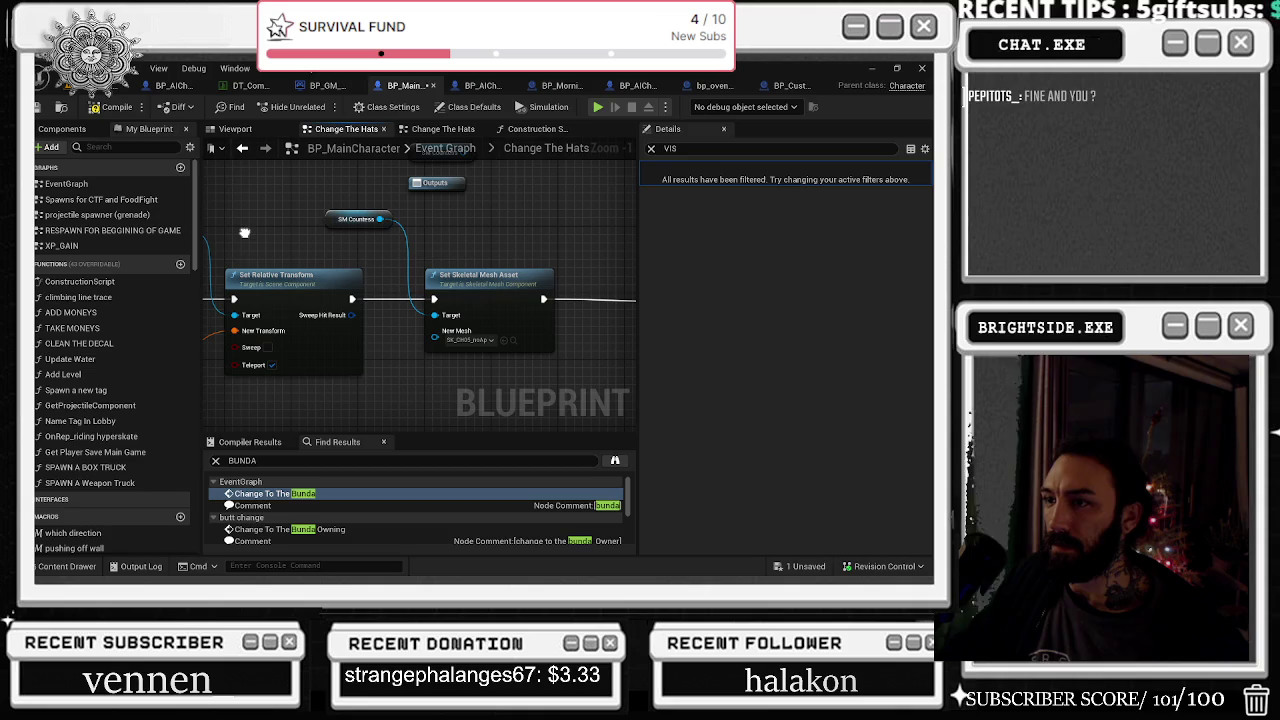
pyautogui.moveTo(480, 236); pyautogui.dragTo(240, 229)
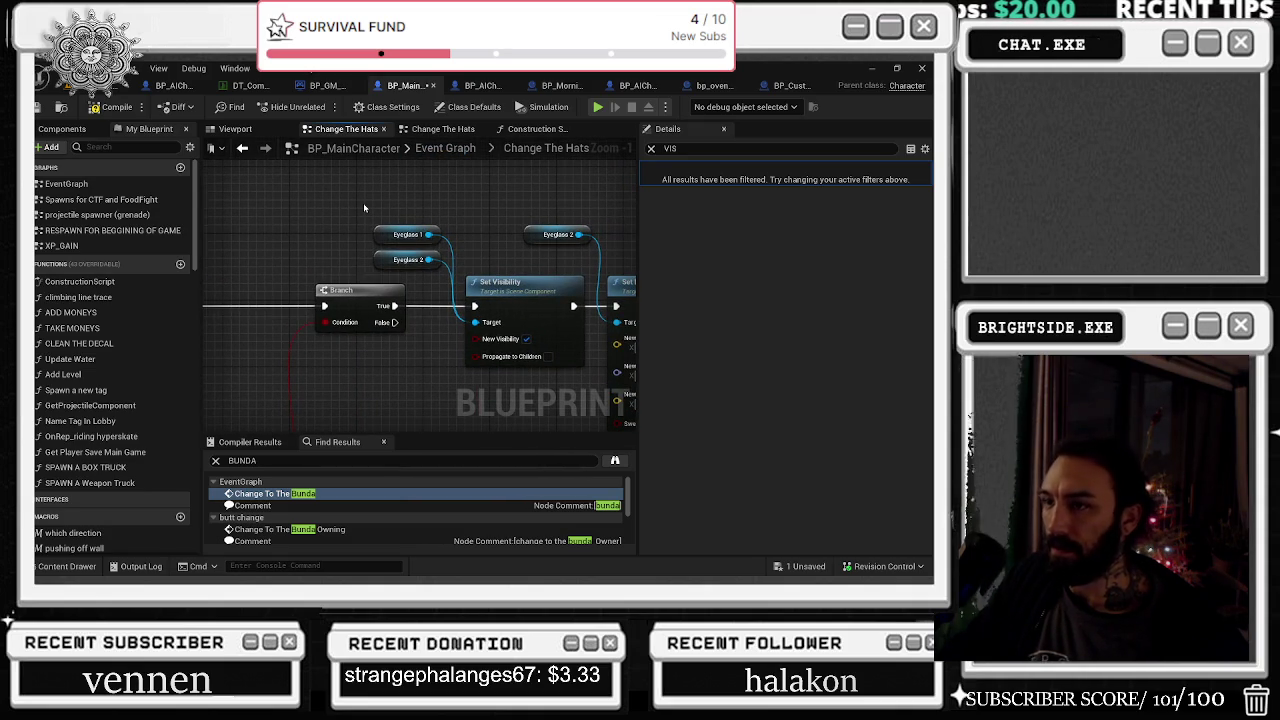
pyautogui.moveTo(364, 208); pyautogui.dragTo(251, 187)
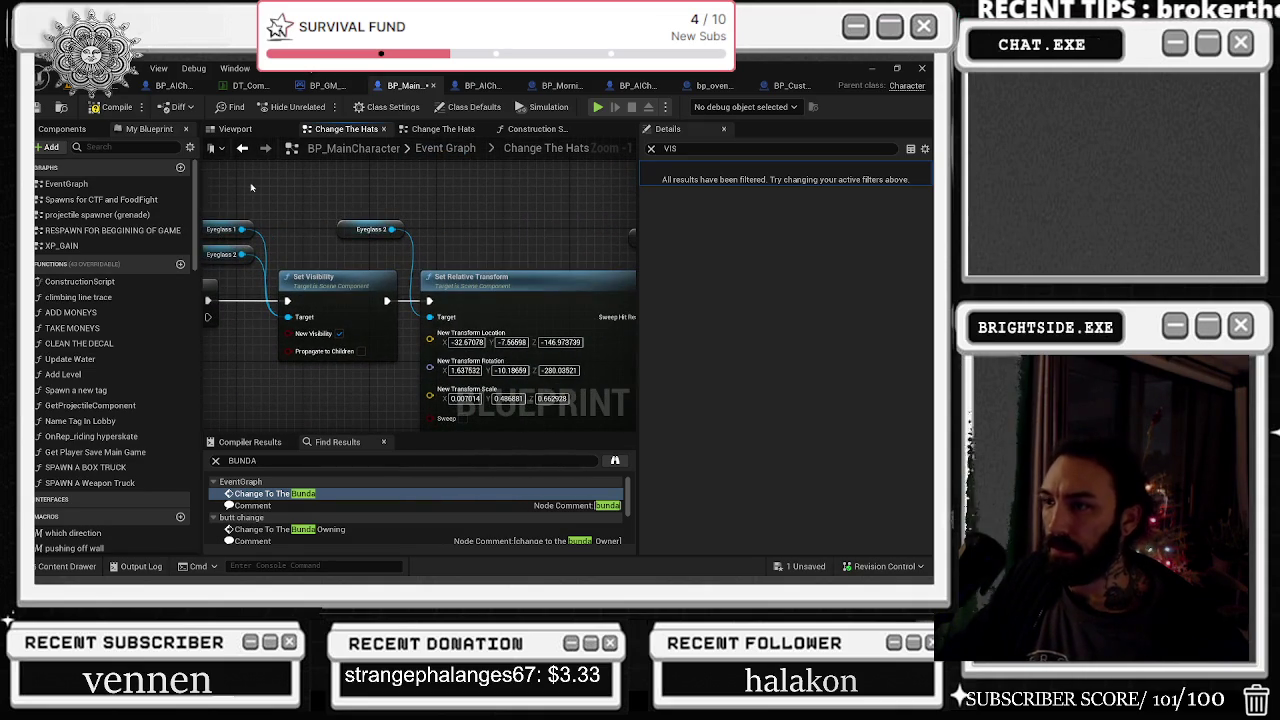
pyautogui.moveTo(386, 193); pyautogui.dragTo(161, 193)
pyautogui.moveTo(393, 192)
pyautogui.mouseDown()
pyautogui.moveTo(620, 198)
pyautogui.moveTo(870, 163)
pyautogui.mouseUp()
pyautogui.moveTo(340, 246); pyautogui.dragTo(600, 222)
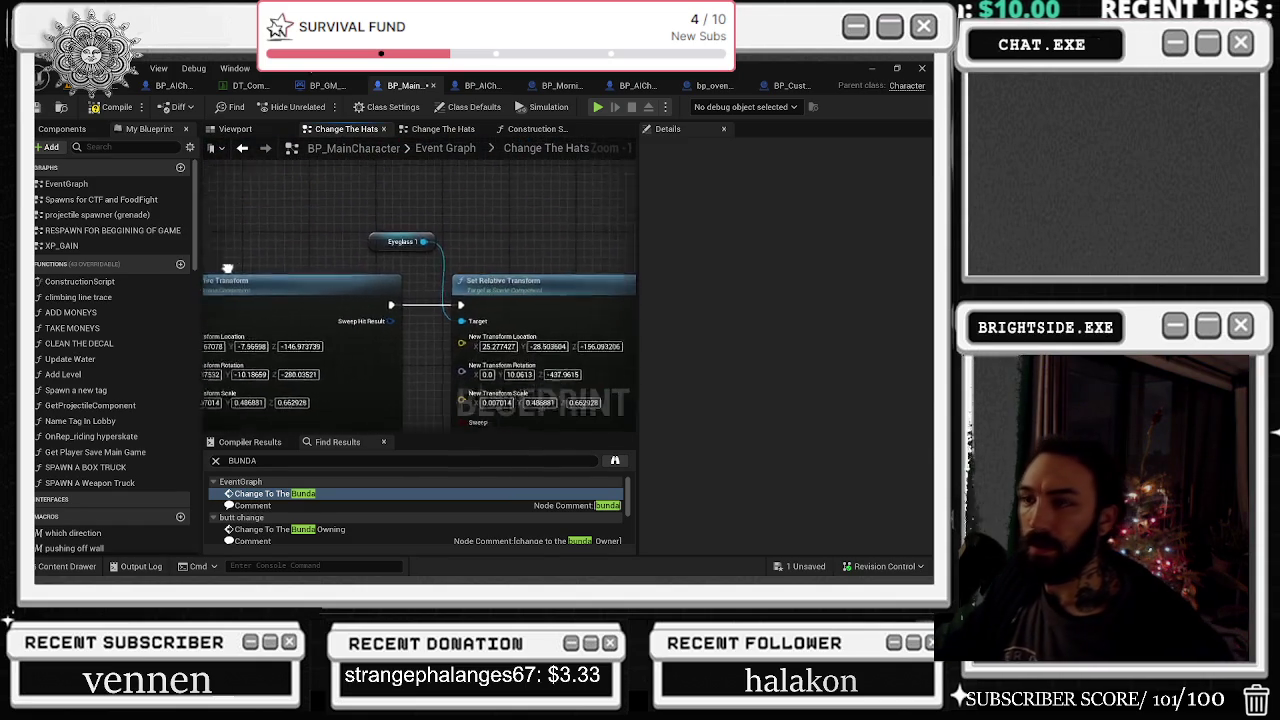
pyautogui.moveTo(296, 204)
pyautogui.mouseDown()
pyautogui.moveTo(528, 148)
pyautogui.moveTo(585, 301)
pyautogui.moveTo(534, 306)
pyautogui.mouseUp()
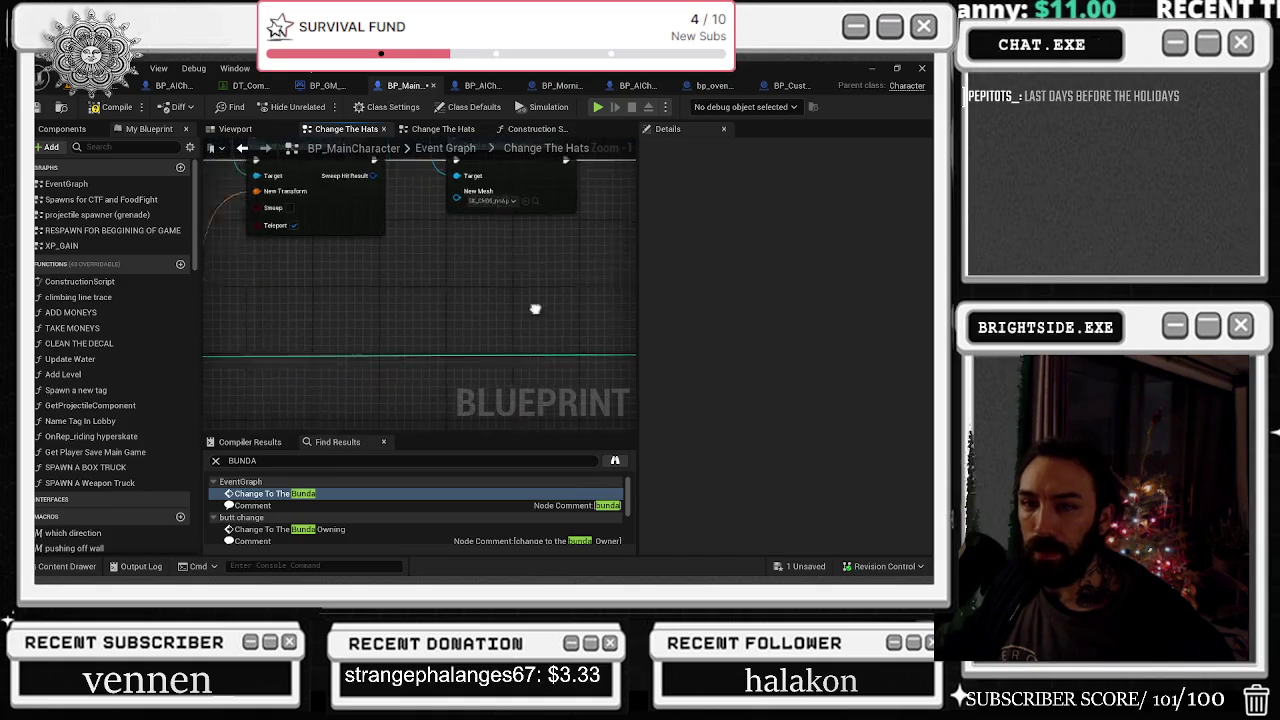
pyautogui.scroll(-2, 534, 306)
pyautogui.moveTo(397, 253); pyautogui.dragTo(471, 260)
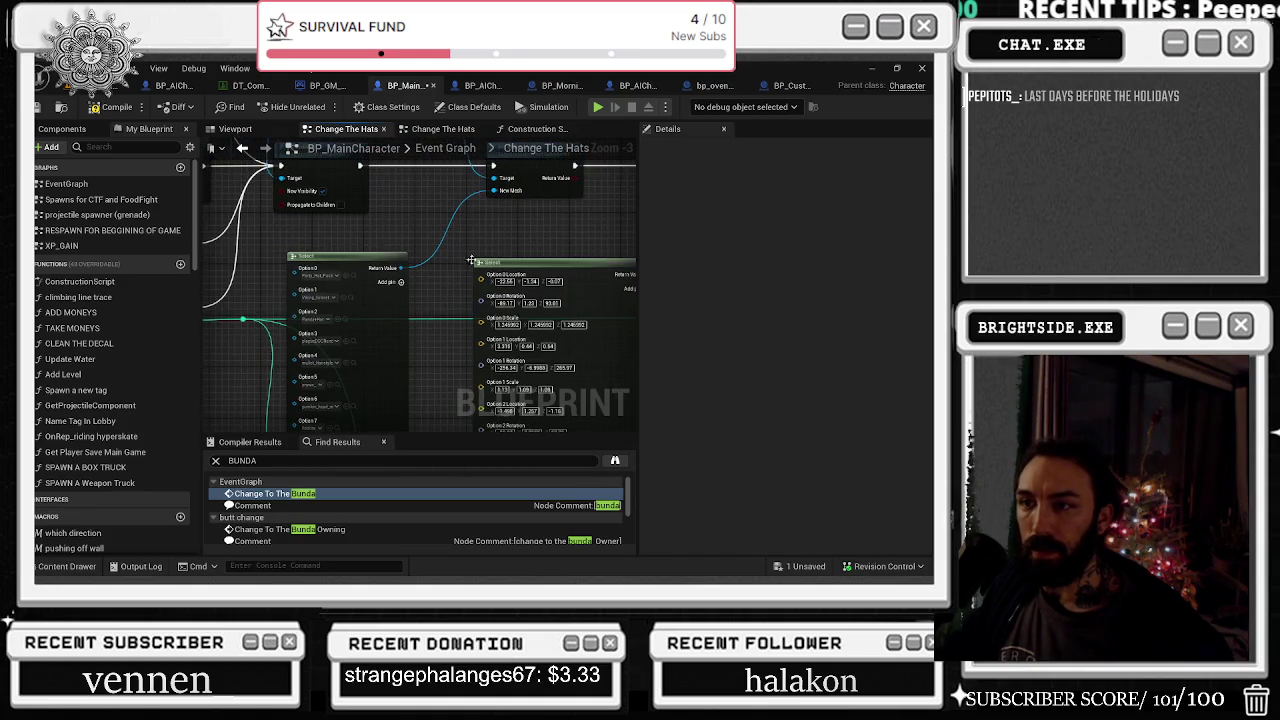
pyautogui.click(243, 133)
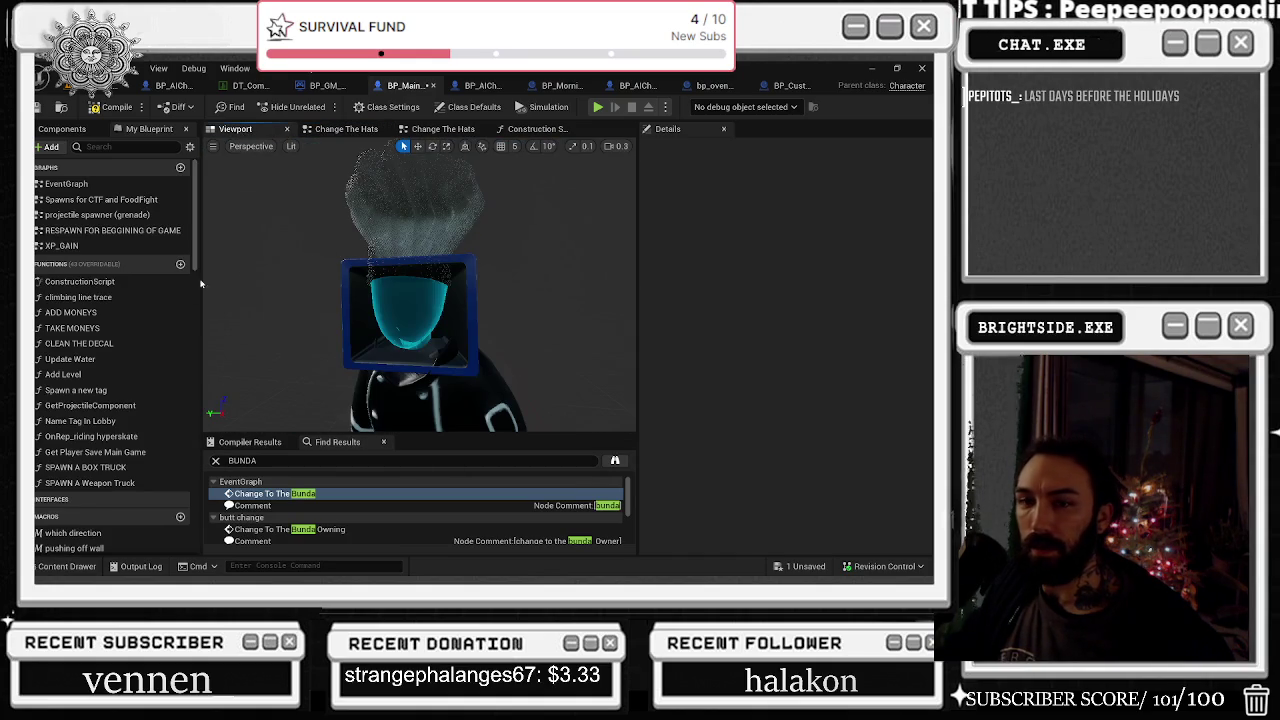
# Select HAT MESH with an unfiltered Details panel and bring up the hat Select nodes in Change The Hats
pyautogui.click(62, 129)
pyautogui.click(120, 454)
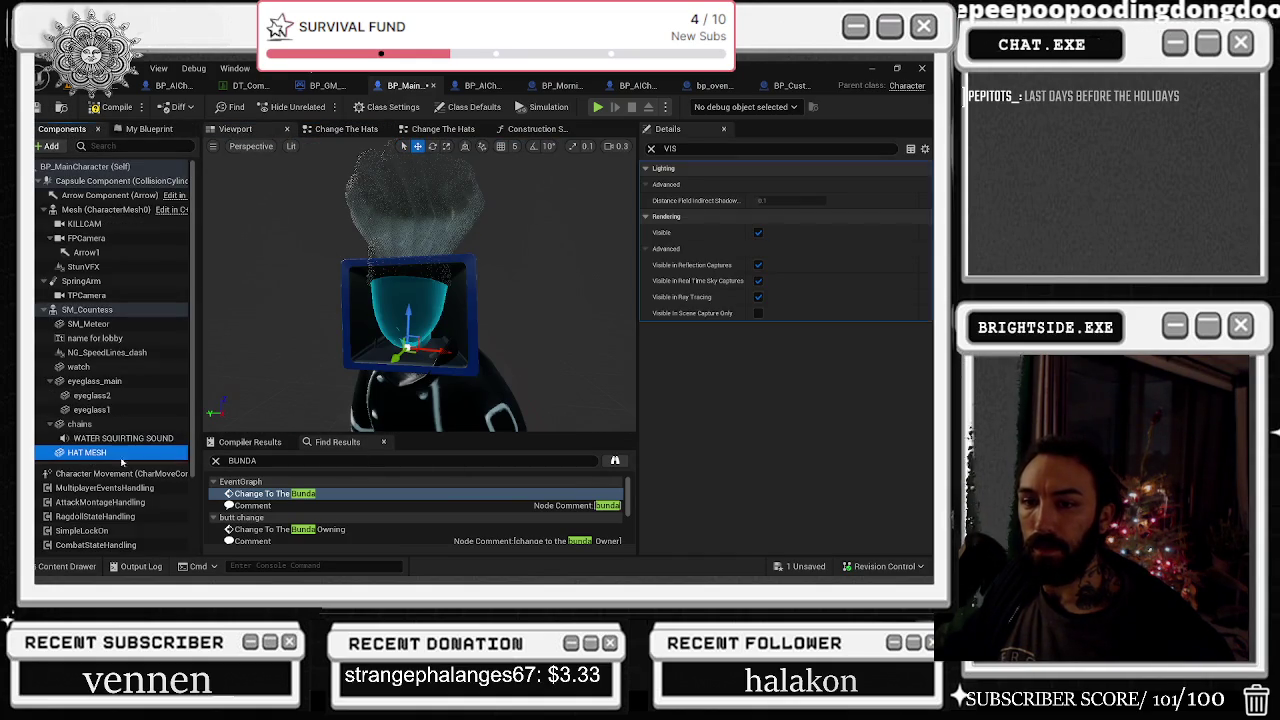
pyautogui.click(651, 148)
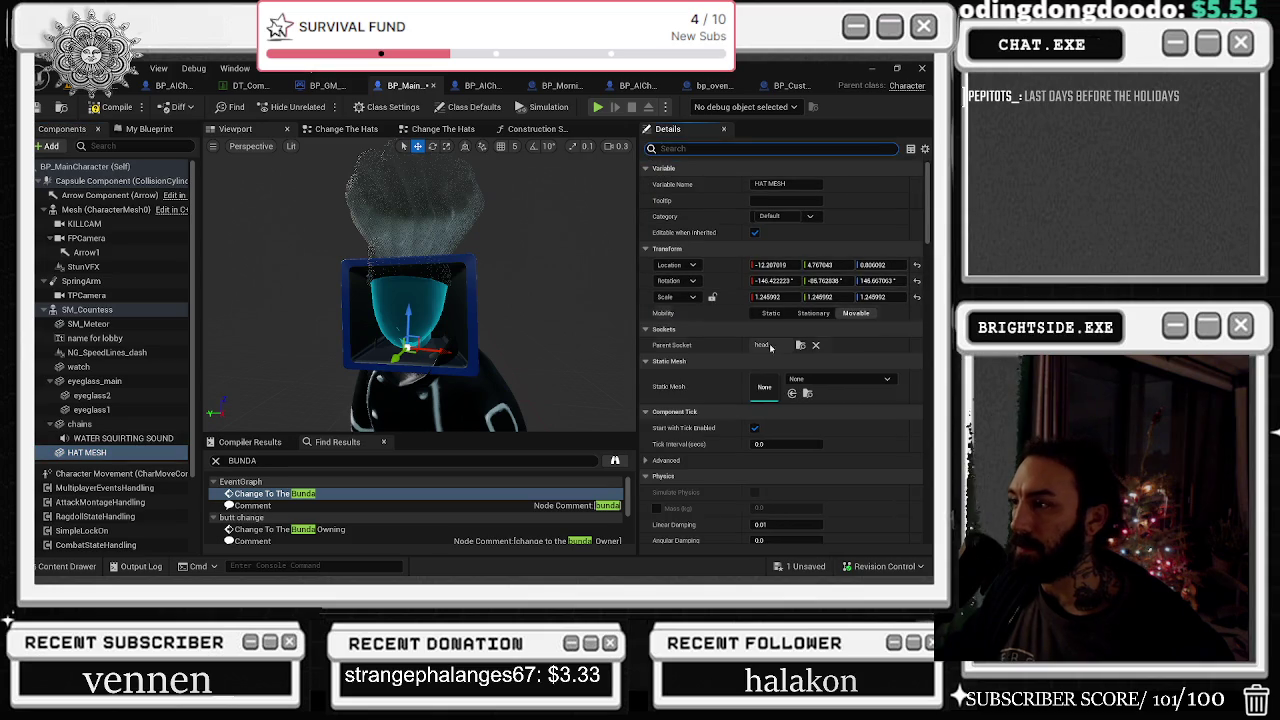
pyautogui.click(530, 129)
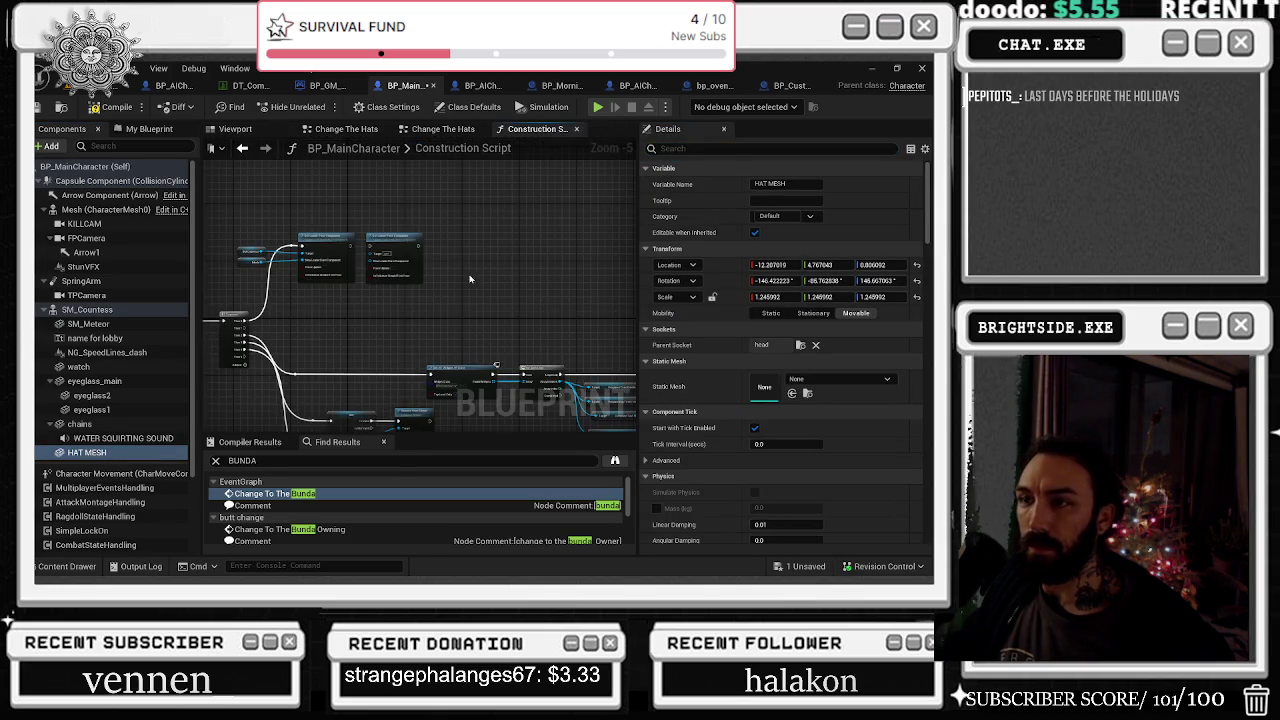
pyautogui.scroll(2, 476, 218)
pyautogui.click(433, 129)
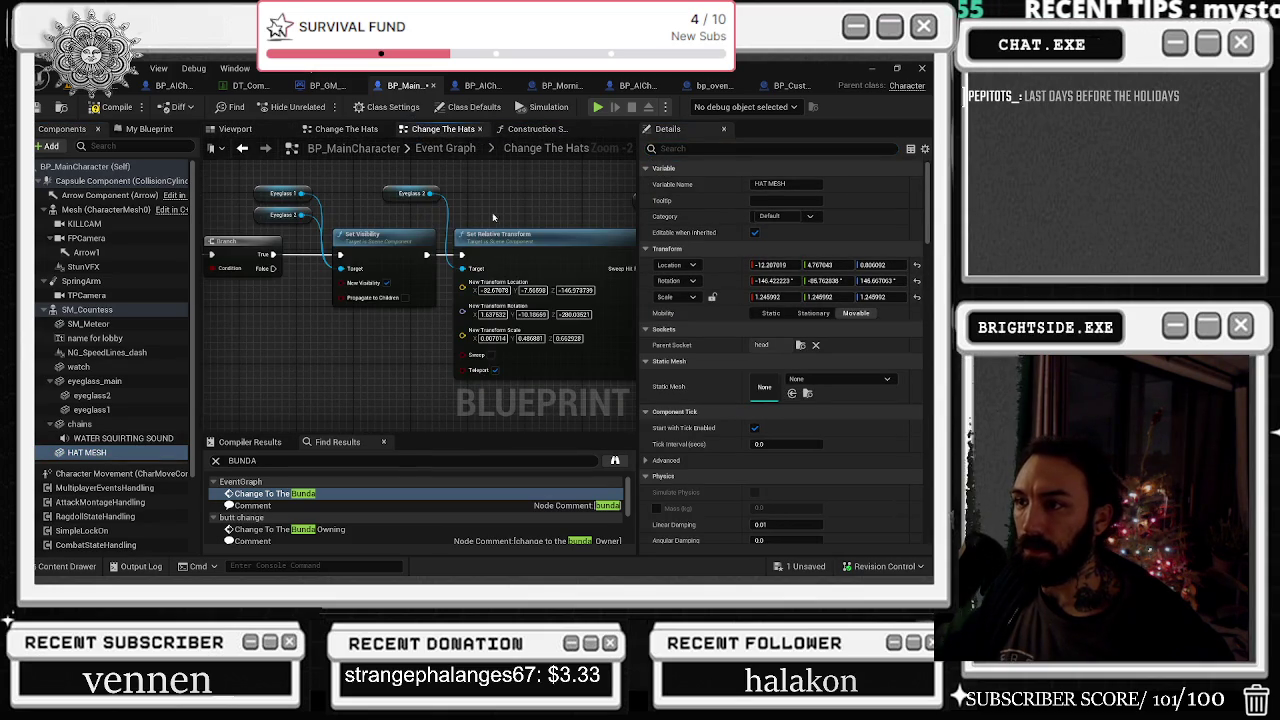
pyautogui.moveTo(455, 206)
pyautogui.mouseDown()
pyautogui.moveTo(423, 313)
pyautogui.moveTo(636, 278)
pyautogui.mouseUp()
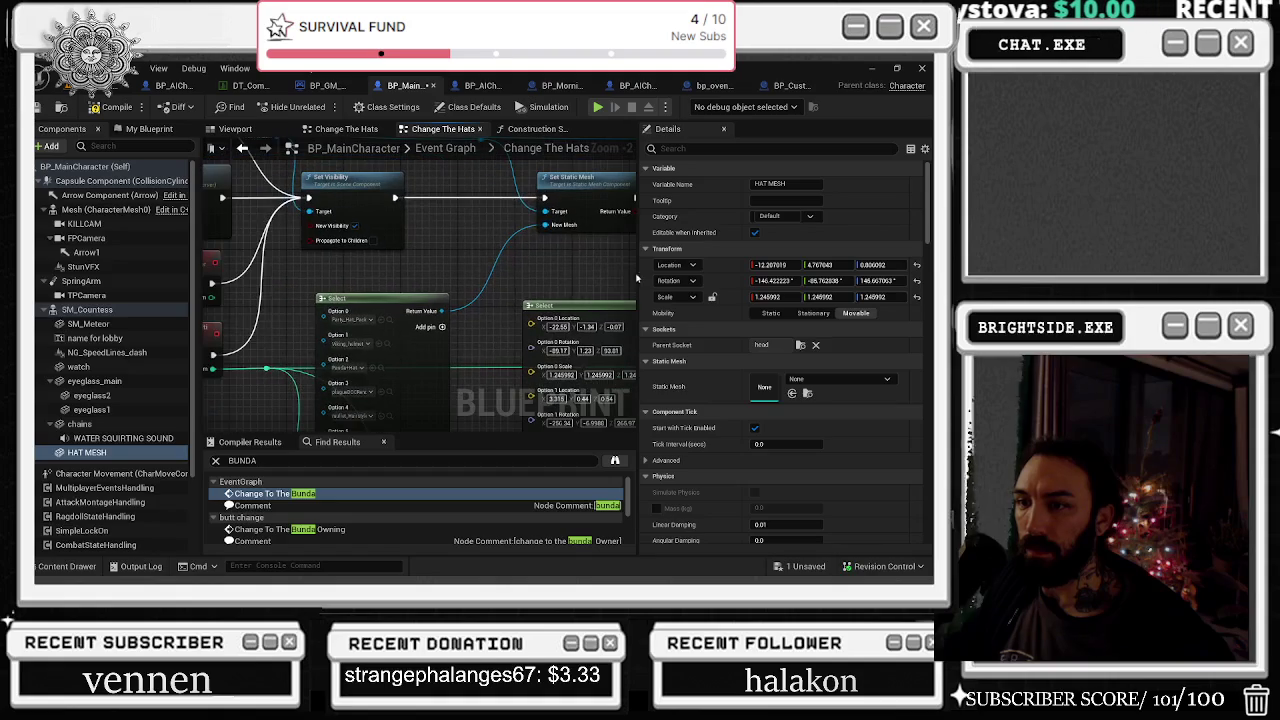
# Assign Party_Hat_Package from the Select node's Option 0 as HAT MESH's static mesh
pyautogui.click(389, 320)
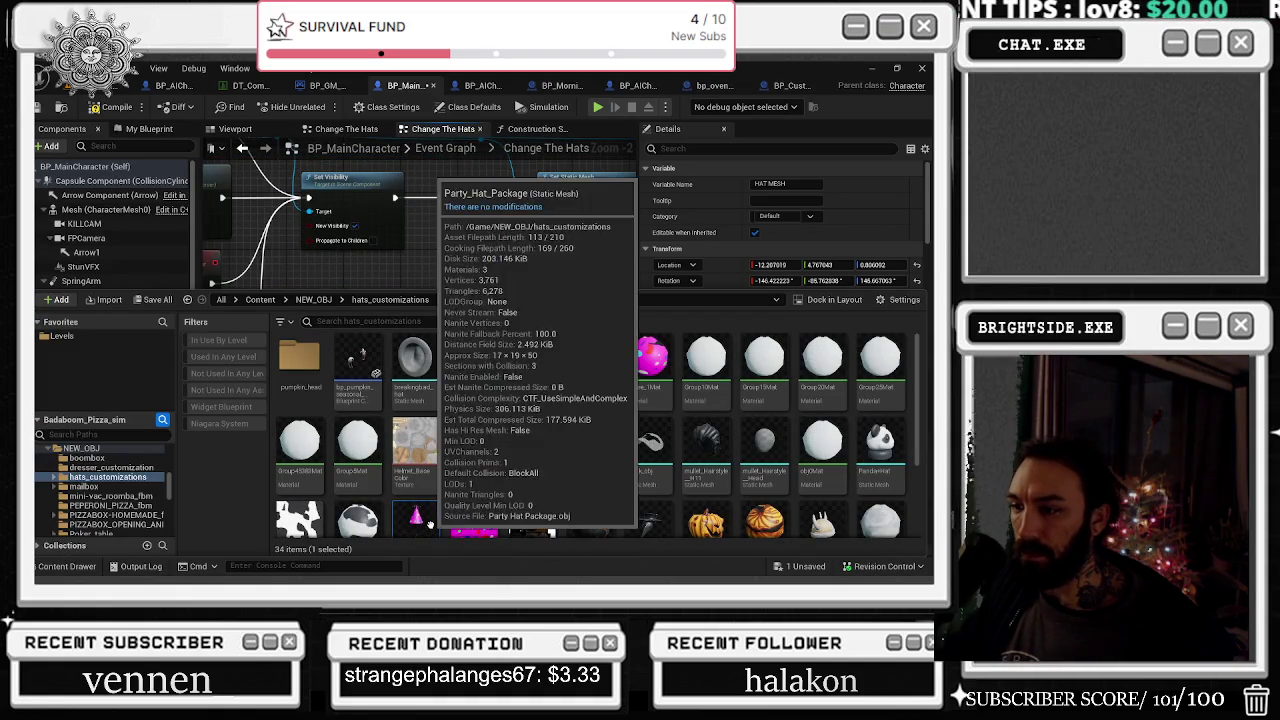
pyautogui.click(244, 134)
pyautogui.click(792, 393)
pyautogui.moveTo(565, 332)
pyautogui.mouseDown()
pyautogui.moveTo(548, 258)
pyautogui.moveTo(440, 258)
pyautogui.moveTo(420, 320)
pyautogui.moveTo(447, 361)
pyautogui.mouseUp()
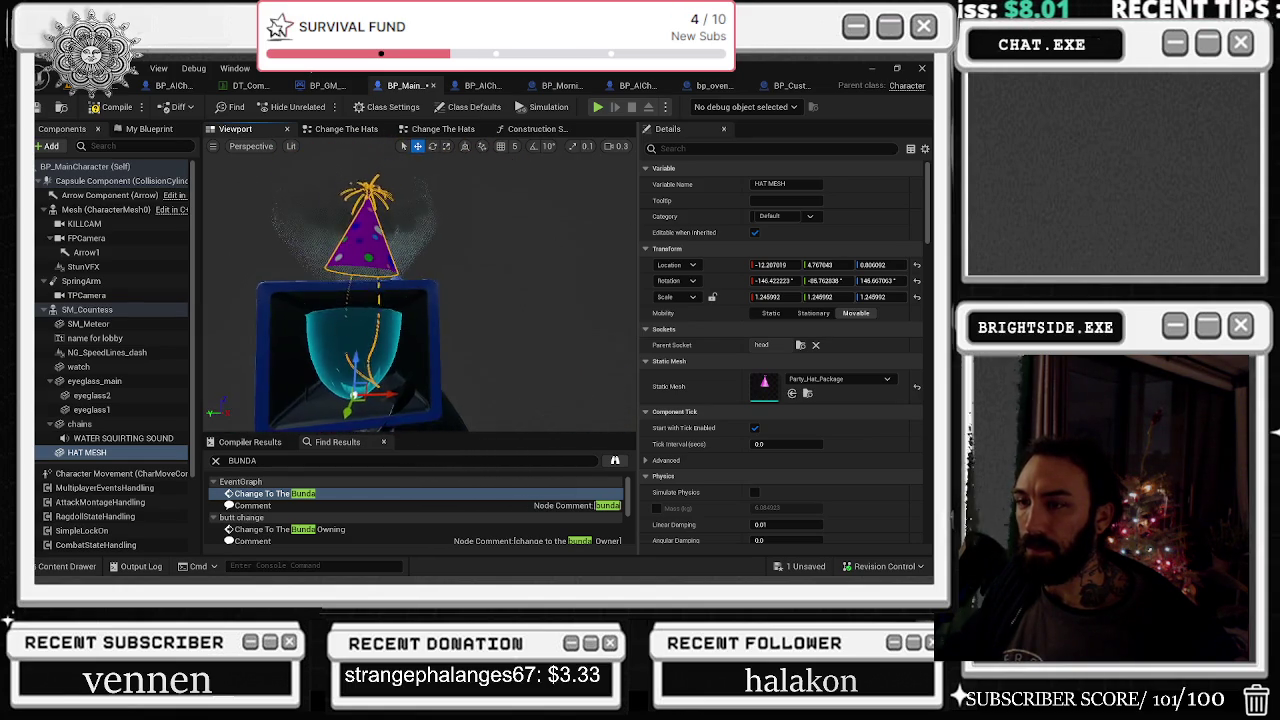
# Rotate the party hat and lower it onto the character's head
pyautogui.press('e')
pyautogui.moveTo(380, 412)
pyautogui.mouseDown()
pyautogui.moveTo(420, 395)
pyautogui.moveTo(400, 392)
pyautogui.moveTo(520, 300)
pyautogui.moveTo(576, 228)
pyautogui.mouseUp()
pyautogui.press('r')
pyautogui.press('w')
pyautogui.moveTo(461, 335)
pyautogui.mouseDown()
pyautogui.moveTo(473, 375)
pyautogui.moveTo(458, 372)
pyautogui.moveTo(476, 354)
pyautogui.mouseUp()
pyautogui.press('f')
pyautogui.press('w')
pyautogui.moveTo(454, 428)
pyautogui.mouseDown()
pyautogui.moveTo(457, 403)
pyautogui.moveTo(474, 427)
pyautogui.mouseUp()
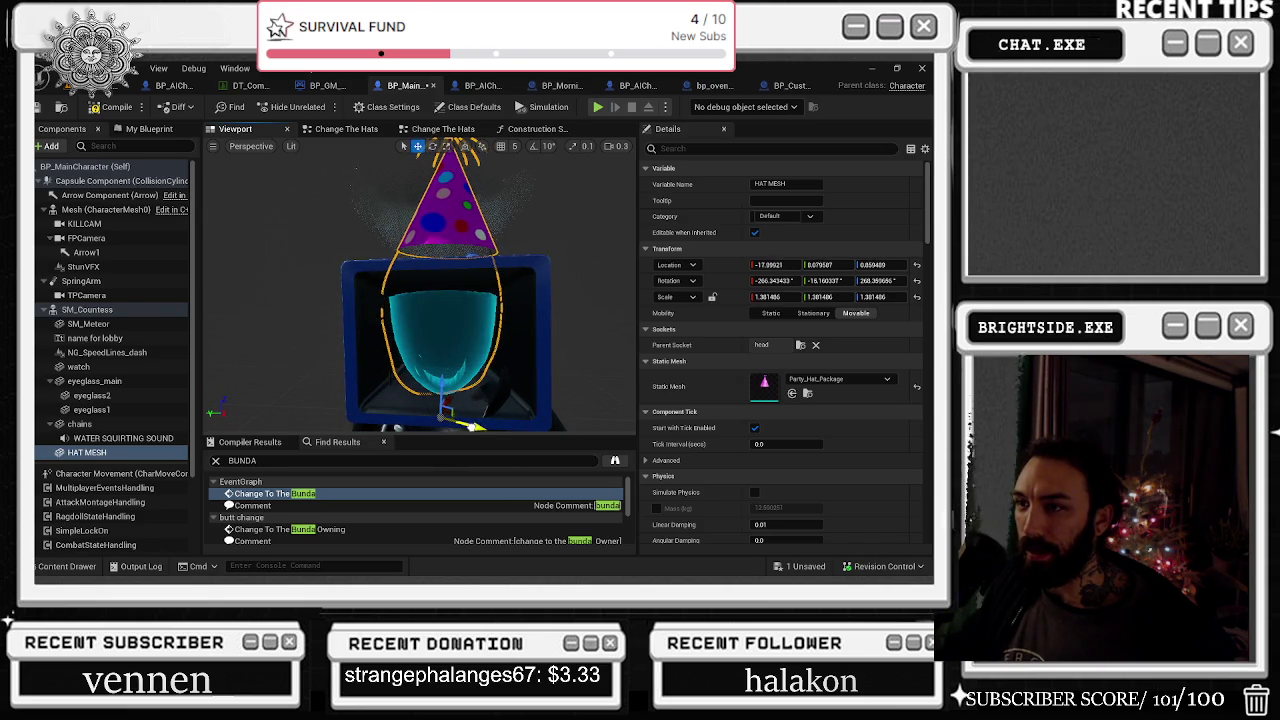
# Fine-tune the hat's position from several angles, then return to the Change The Hats graph
pyautogui.scroll(-3, 440, 300)
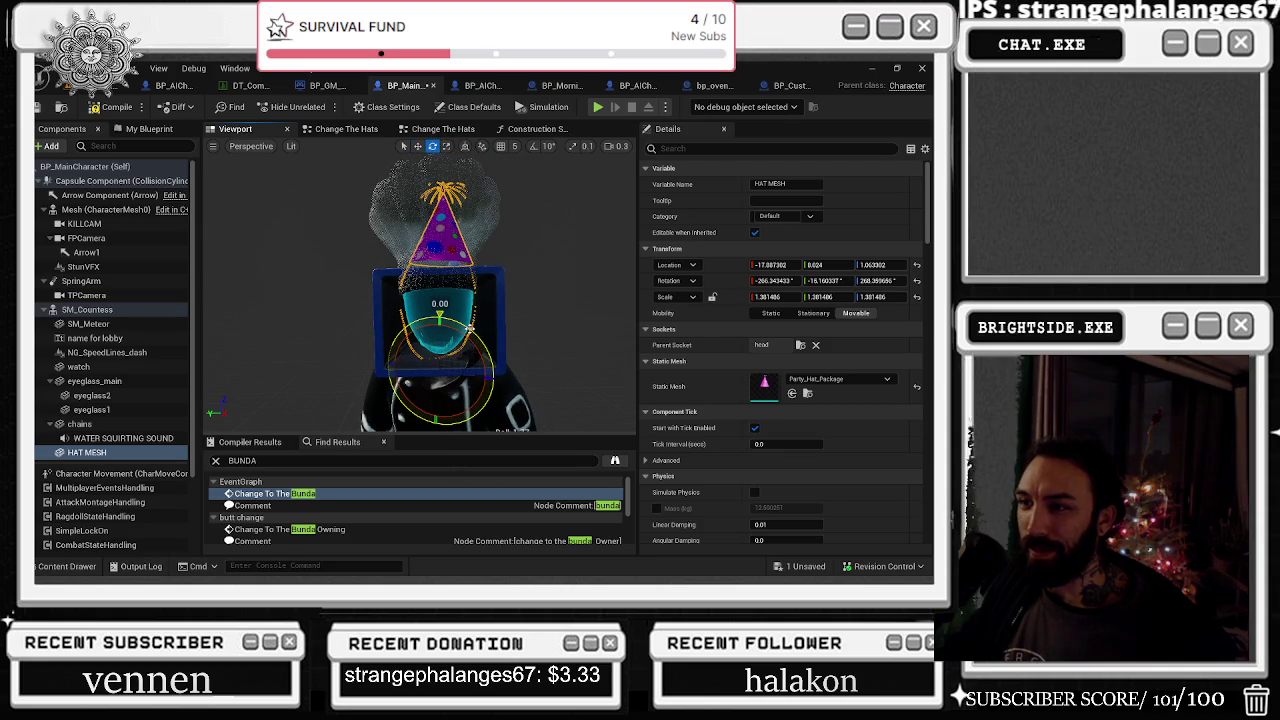
pyautogui.moveTo(440, 300)
pyautogui.mouseDown()
pyautogui.moveTo(340, 300)
pyautogui.moveTo(415, 300)
pyautogui.mouseUp()
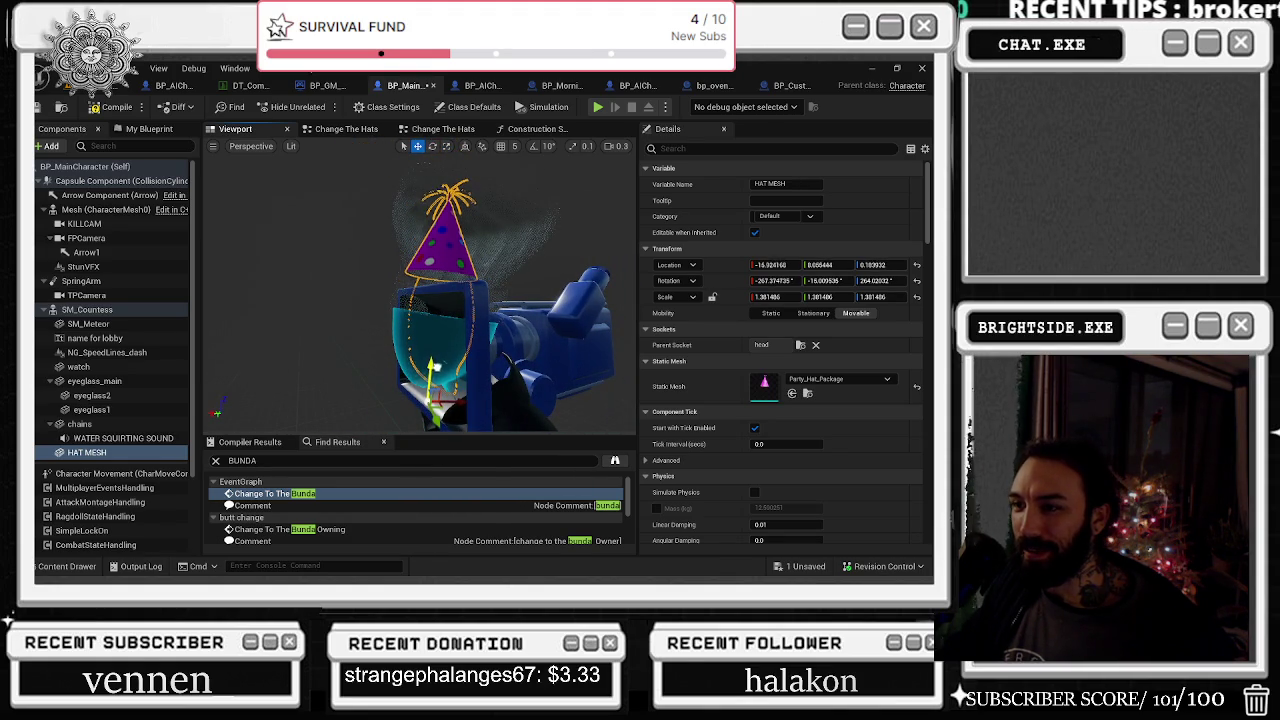
pyautogui.moveTo(415, 300); pyautogui.dragTo(445, 300)
pyautogui.moveTo(430, 372); pyautogui.dragTo(428, 376)
pyautogui.moveTo(445, 300)
pyautogui.mouseDown()
pyautogui.moveTo(485, 300)
pyautogui.moveTo(485, 268)
pyautogui.moveTo(445, 268)
pyautogui.mouseUp()
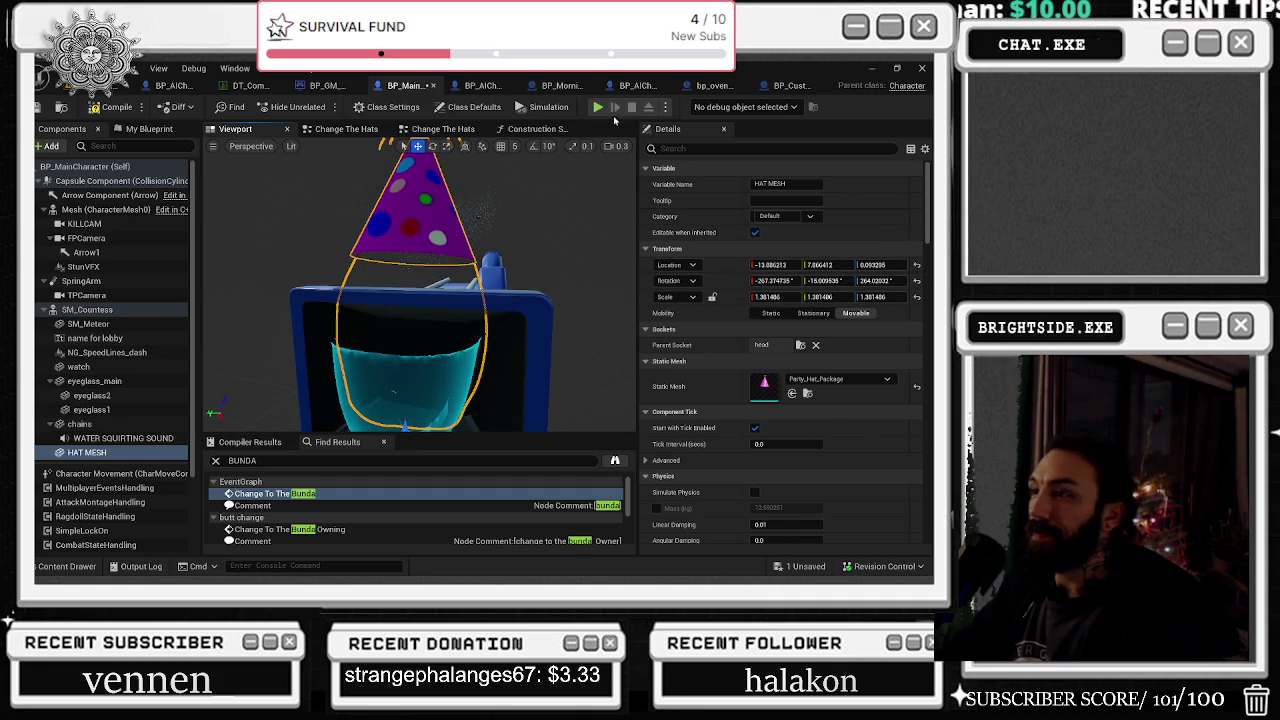
pyautogui.click(346, 129)
pyautogui.scroll(3, 499, 309)
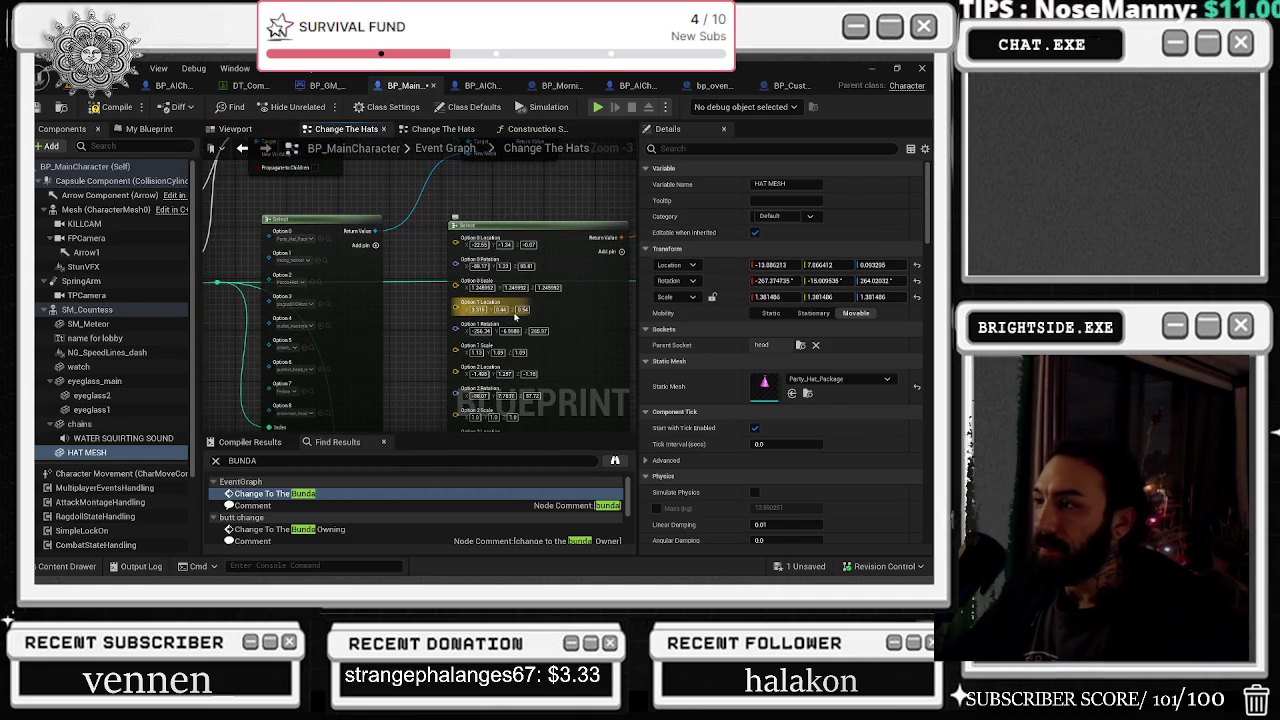
# Copy the party hat's Location Z value into Option 0's Location Z pin
pyautogui.click(766, 297)
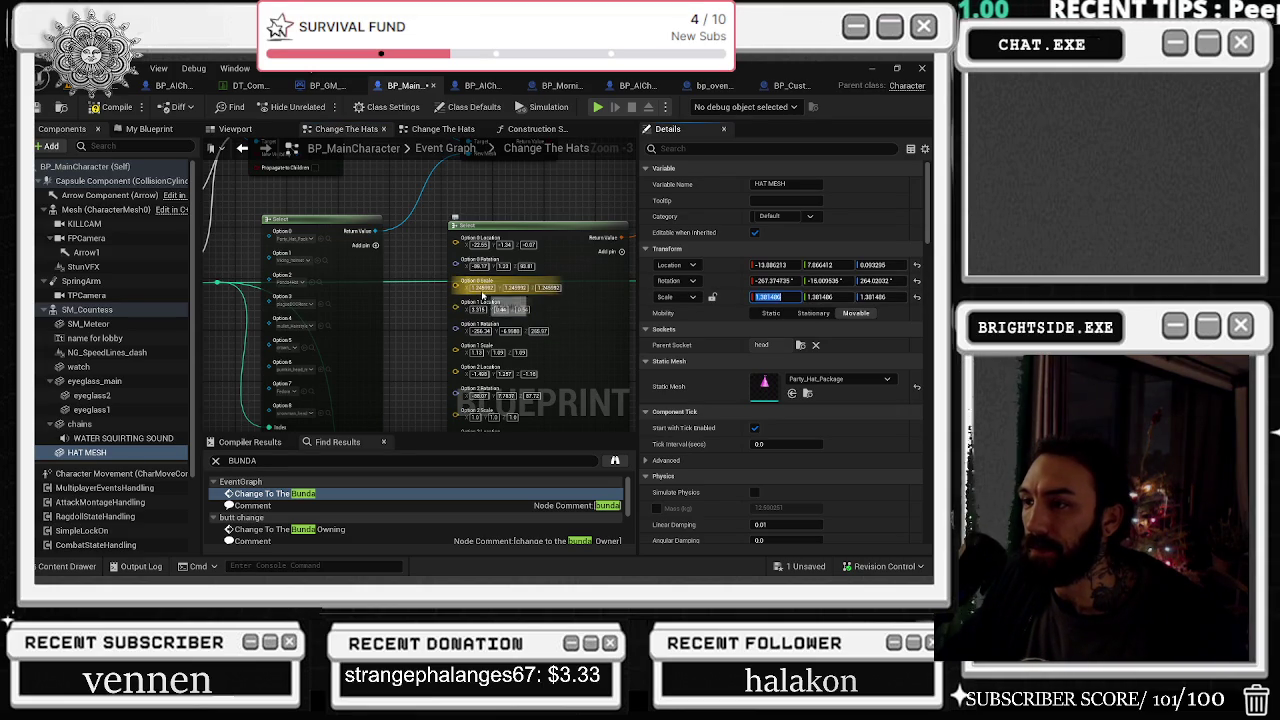
pyautogui.click(822, 297)
pyautogui.click(517, 292)
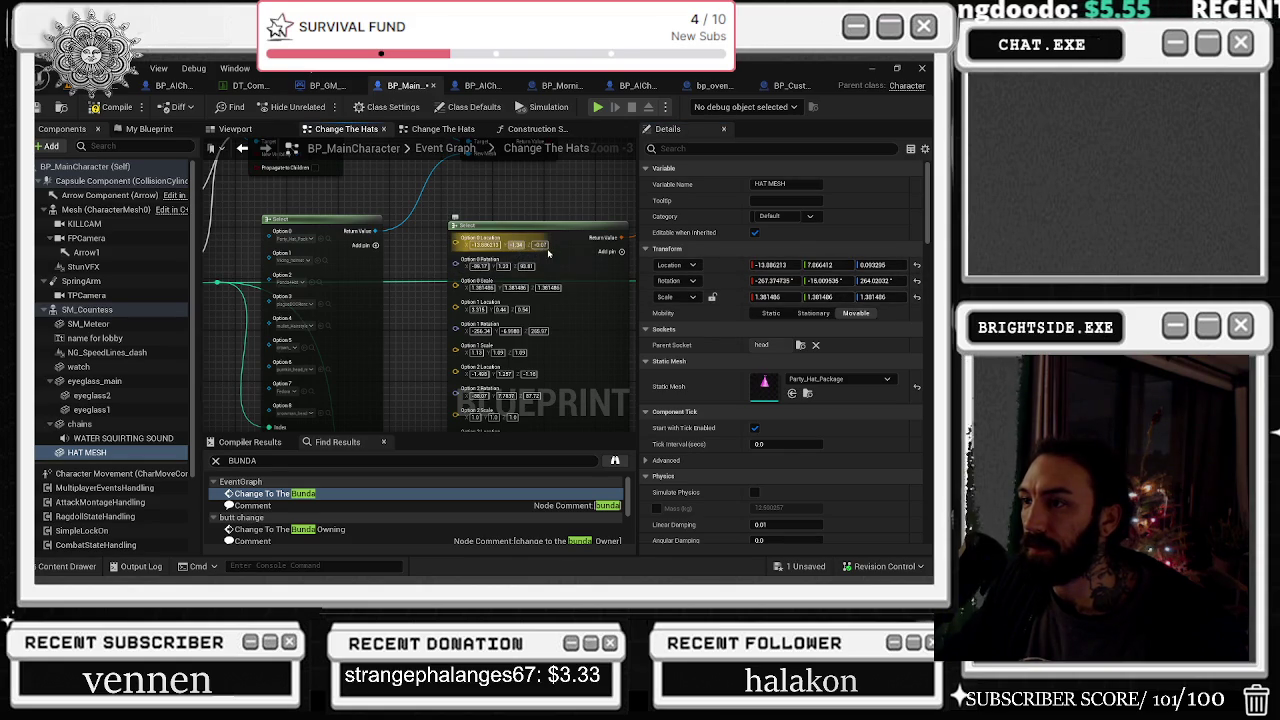
pyautogui.click(873, 264)
pyautogui.hotkey('ctrl', 'c')
pyautogui.click(549, 244)
pyautogui.hotkey('ctrl', 'v')
pyautogui.press('Return')
# Copy the hat's Rotation Z, Y and X values into Option 0's rotation pins
pyautogui.click(888, 280)
pyautogui.hotkey('ctrl', 'c')
pyautogui.click(531, 266)
pyautogui.hotkey('ctrl', 'v')
pyautogui.press('Return')
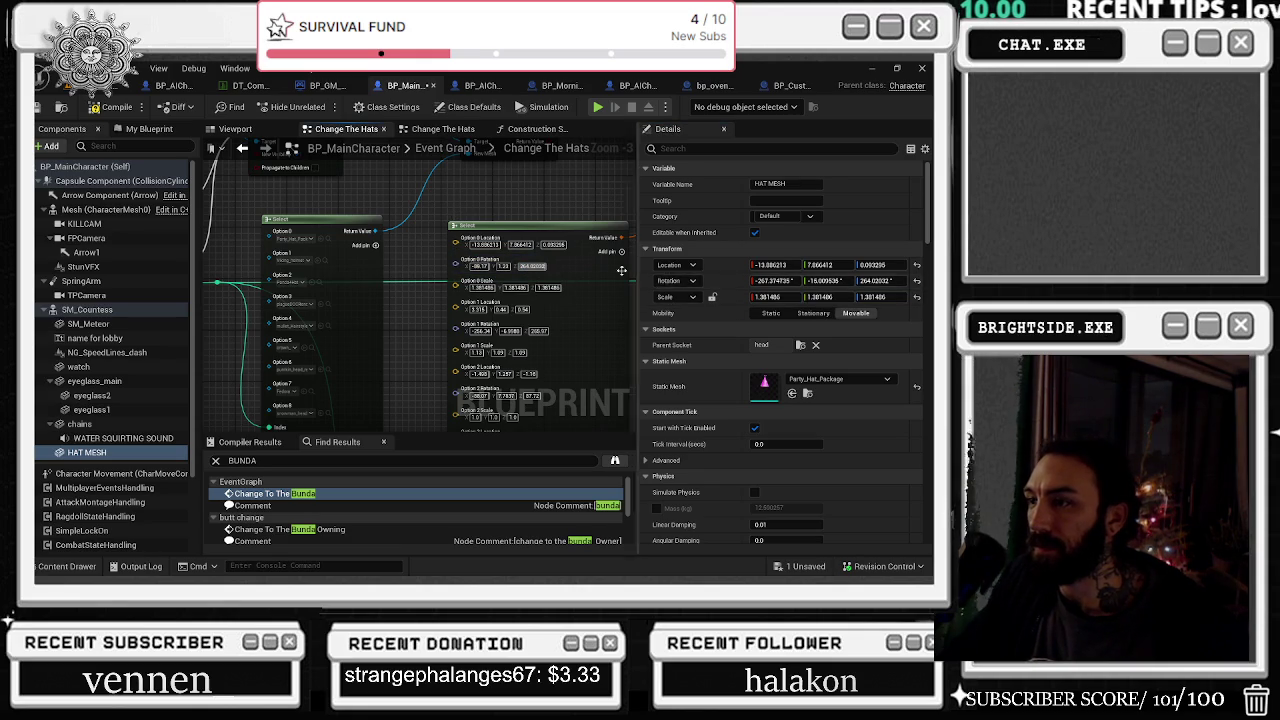
pyautogui.click(540, 258)
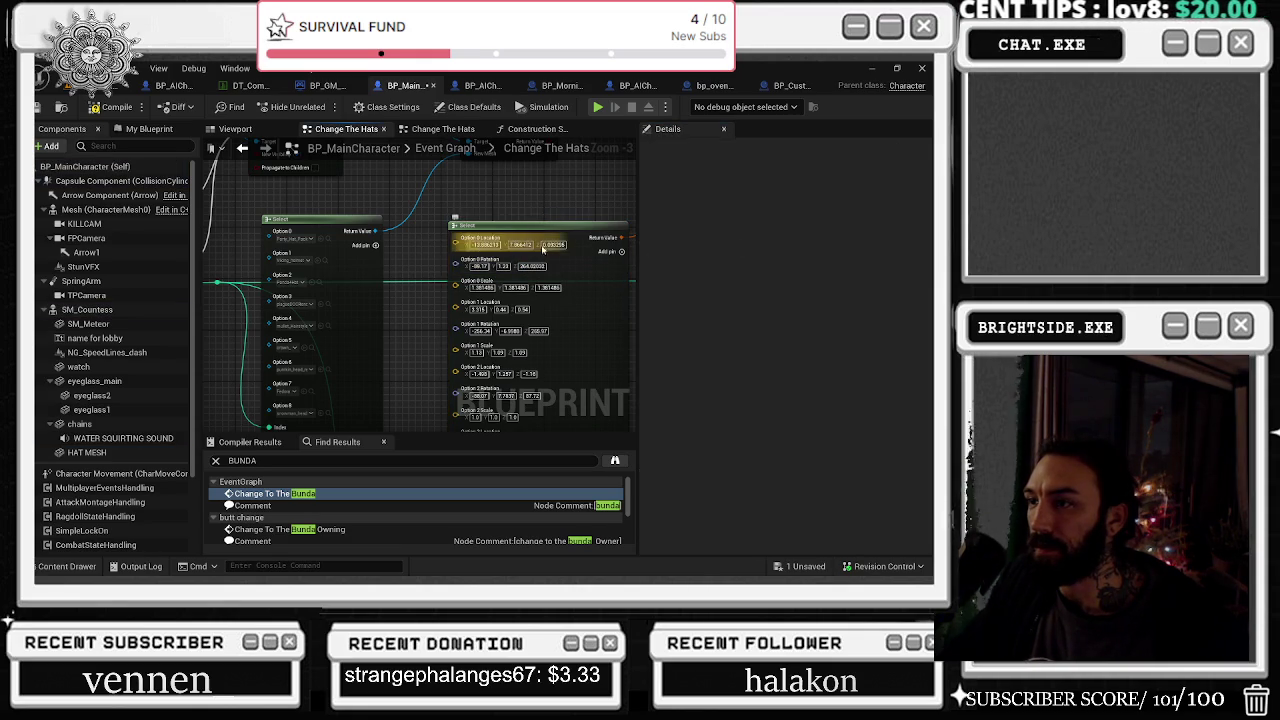
pyautogui.click(95, 453)
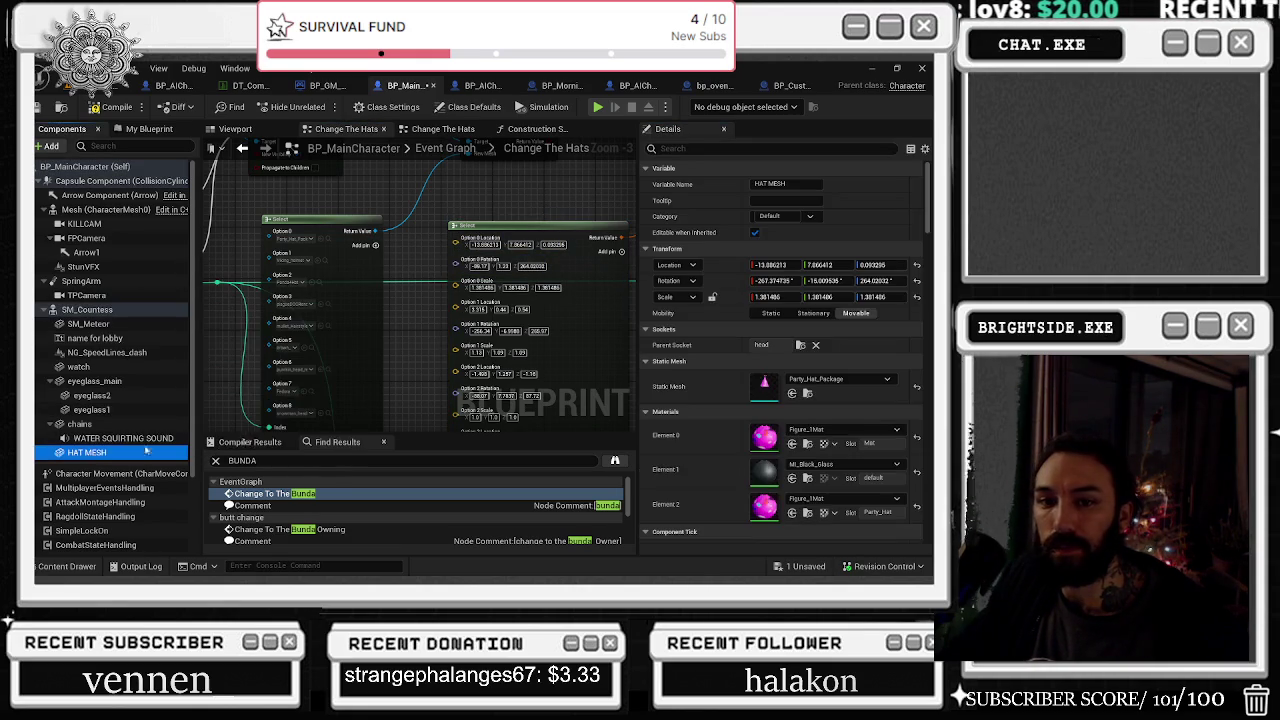
pyautogui.click(826, 281)
pyautogui.click(503, 266)
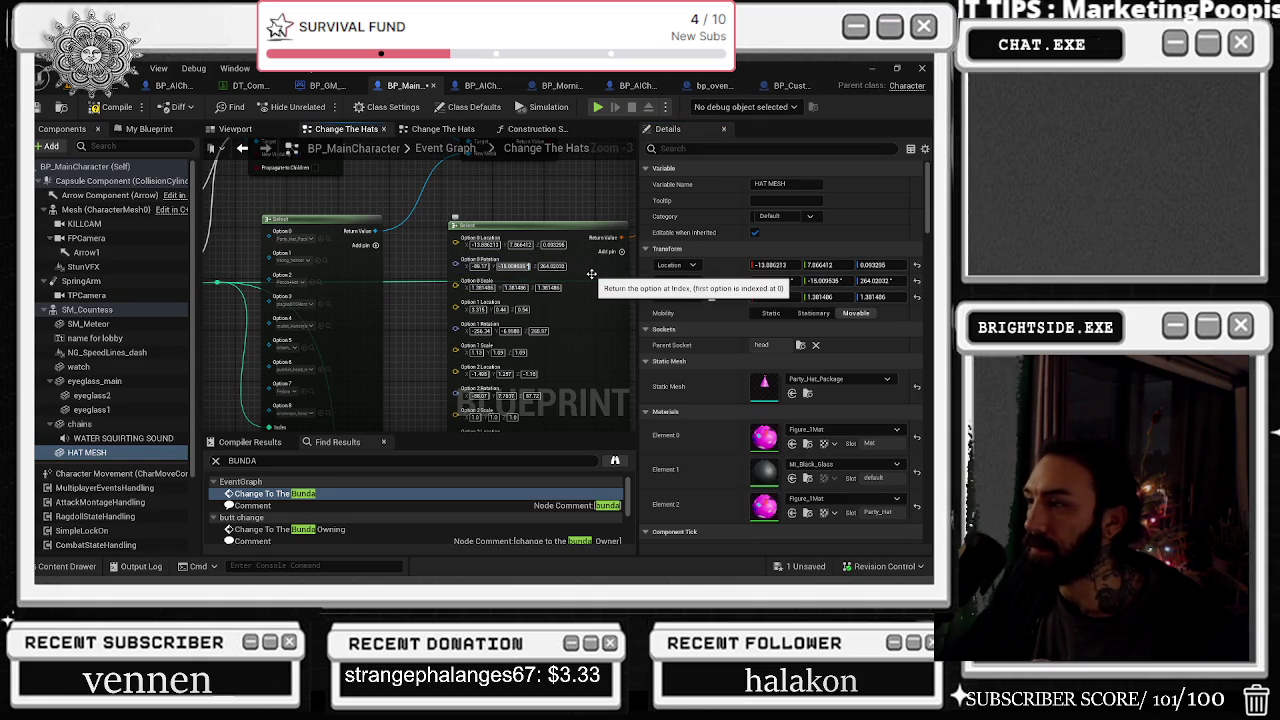
pyautogui.click(775, 281)
pyautogui.hotkey('ctrl', 'c')
pyautogui.click(480, 266)
pyautogui.hotkey('ctrl', 'v')
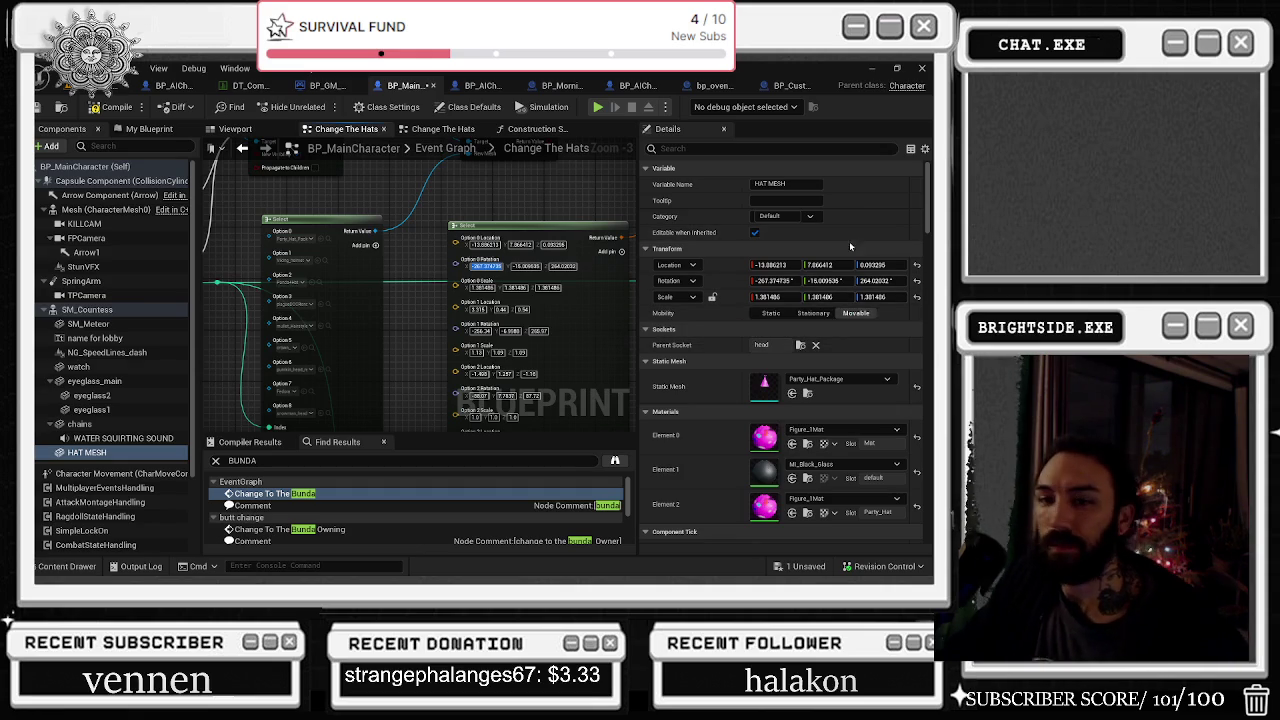
# Set HAT MESH's Mobility to Stationary
pyautogui.click(825, 314)
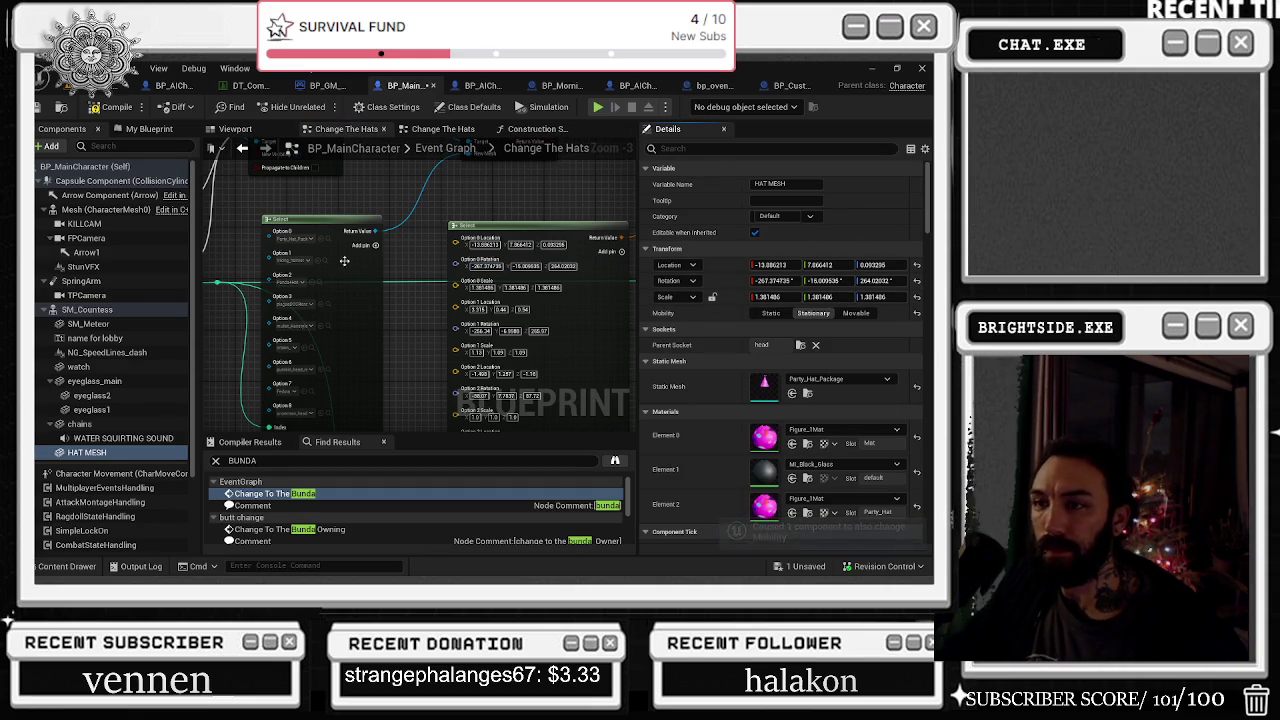
pyautogui.scroll(2, 376, 236)
pyautogui.moveTo(453, 290)
pyautogui.mouseDown()
pyautogui.moveTo(420, 272)
pyautogui.moveTo(452, 283)
pyautogui.mouseUp()
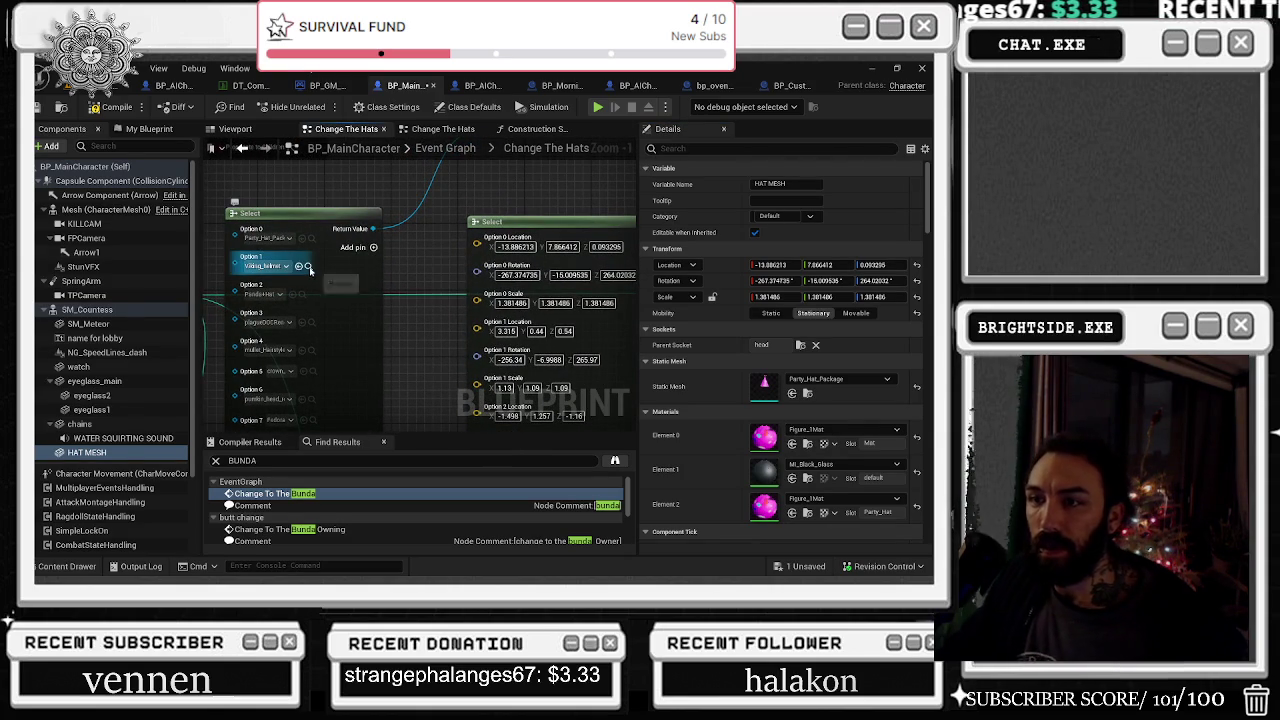
# Assign the Option 1 asset, Viking_Helmet, as HAT MESH's Static Mesh
pyautogui.click(307, 266)
pyautogui.click(258, 130)
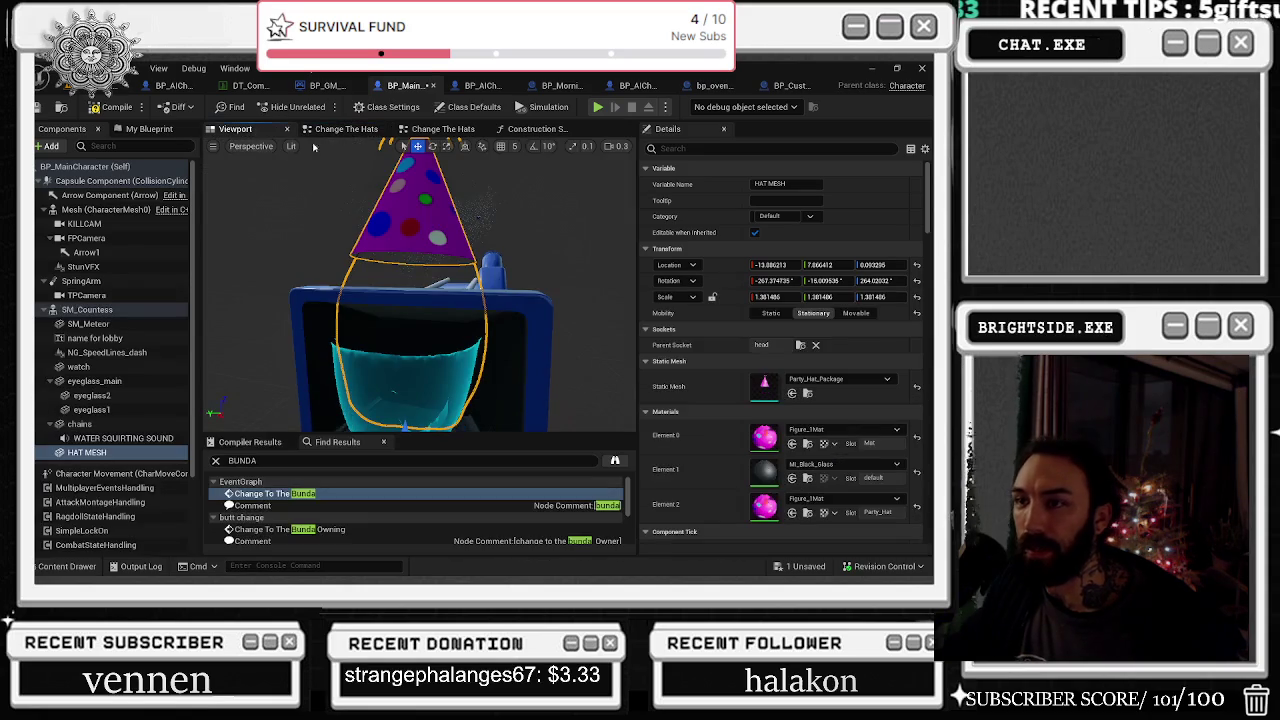
pyautogui.click(791, 393)
# Move the Viking helmet up and into place on the character's head
pyautogui.moveTo(470, 262); pyautogui.dragTo(515, 259)
pyautogui.moveTo(402, 290)
pyautogui.mouseDown()
pyautogui.moveTo(394, 172)
pyautogui.moveTo(430, 215)
pyautogui.moveTo(465, 215)
pyautogui.mouseUp()
pyautogui.moveTo(487, 263)
pyautogui.mouseDown()
pyautogui.moveTo(543, 305)
pyautogui.moveTo(515, 303)
pyautogui.mouseUp()
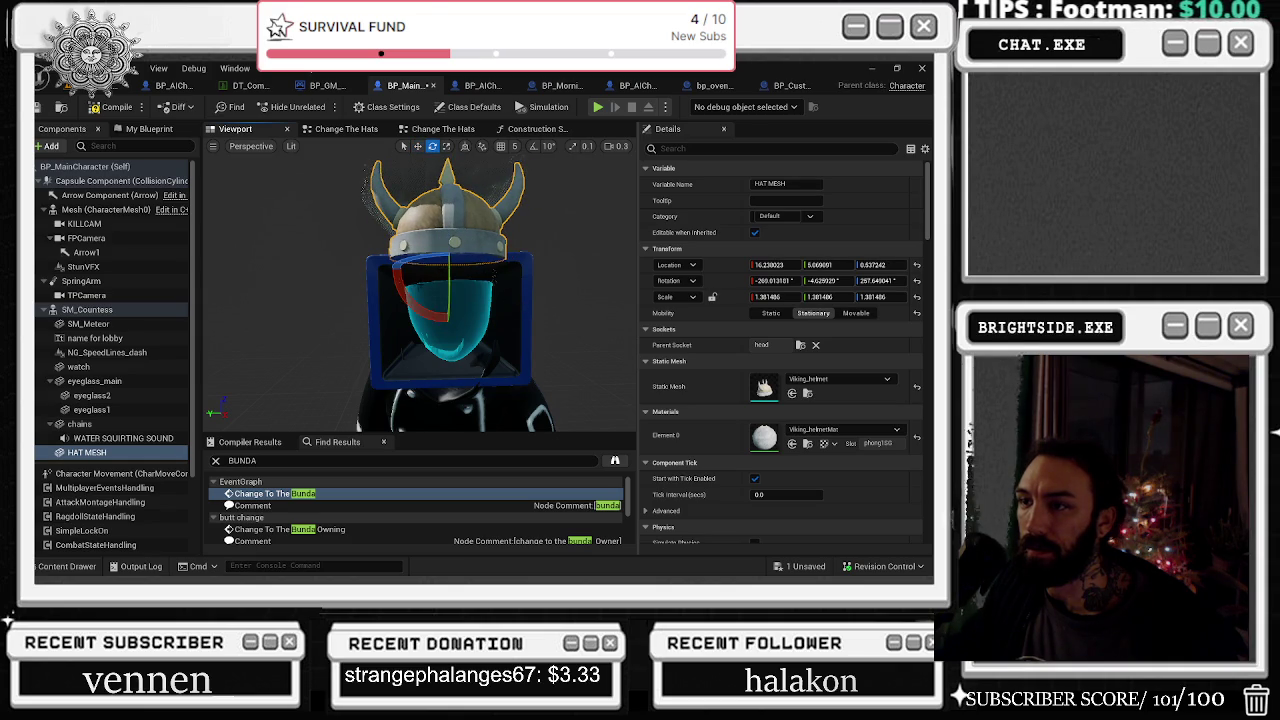
pyautogui.moveTo(459, 268); pyautogui.dragTo(512, 303)
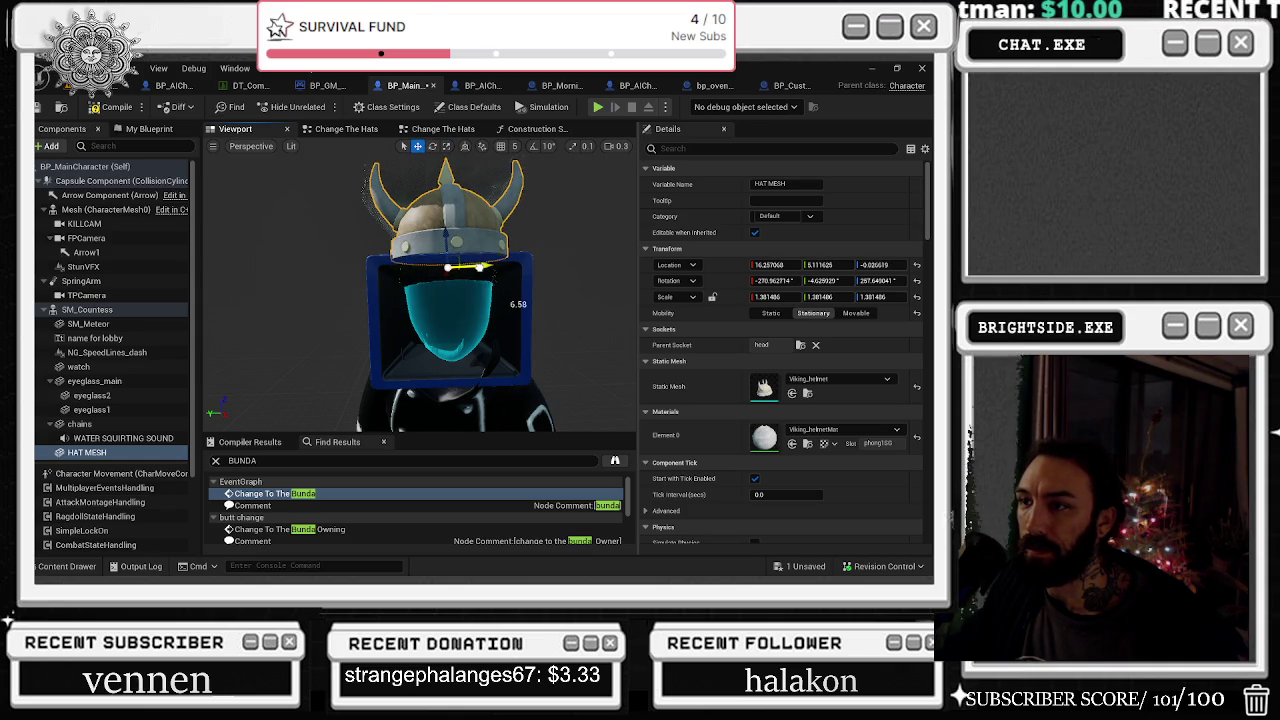
pyautogui.moveTo(593, 237); pyautogui.dragTo(530, 242)
# Tilt and scale the helmet so it fits the head
pyautogui.press('e')
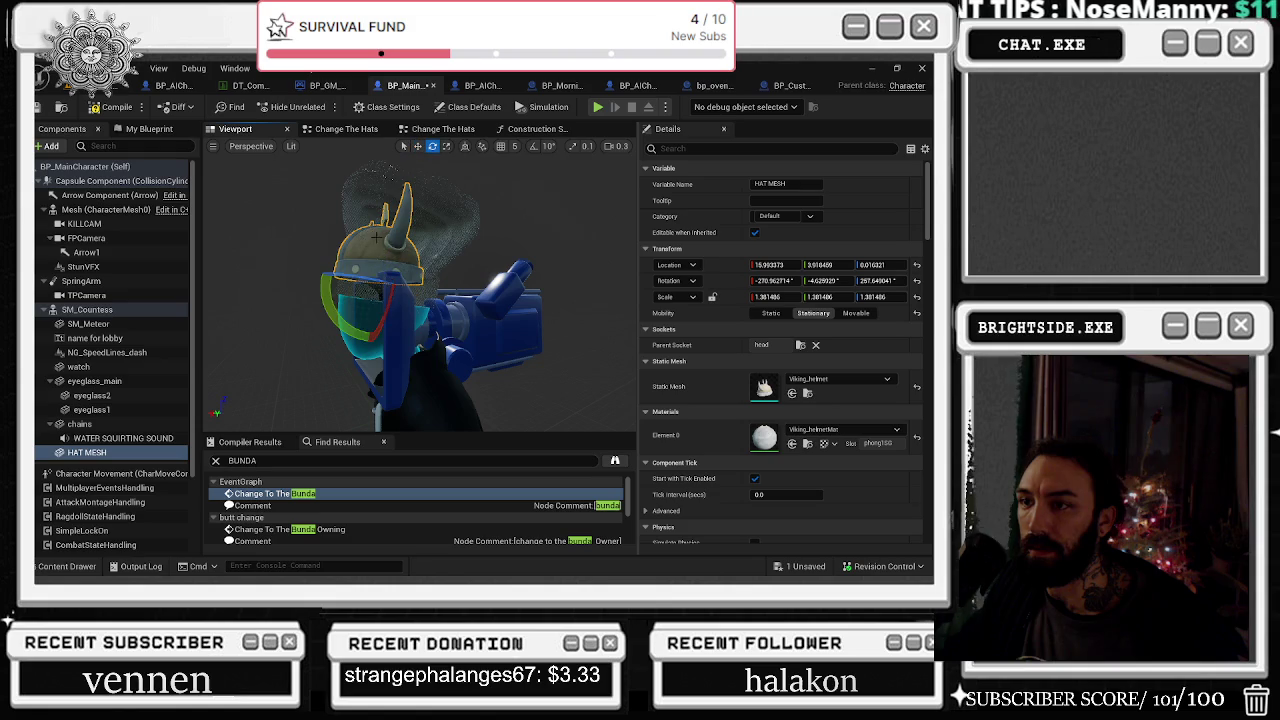
pyautogui.moveTo(332, 304); pyautogui.dragTo(428, 300)
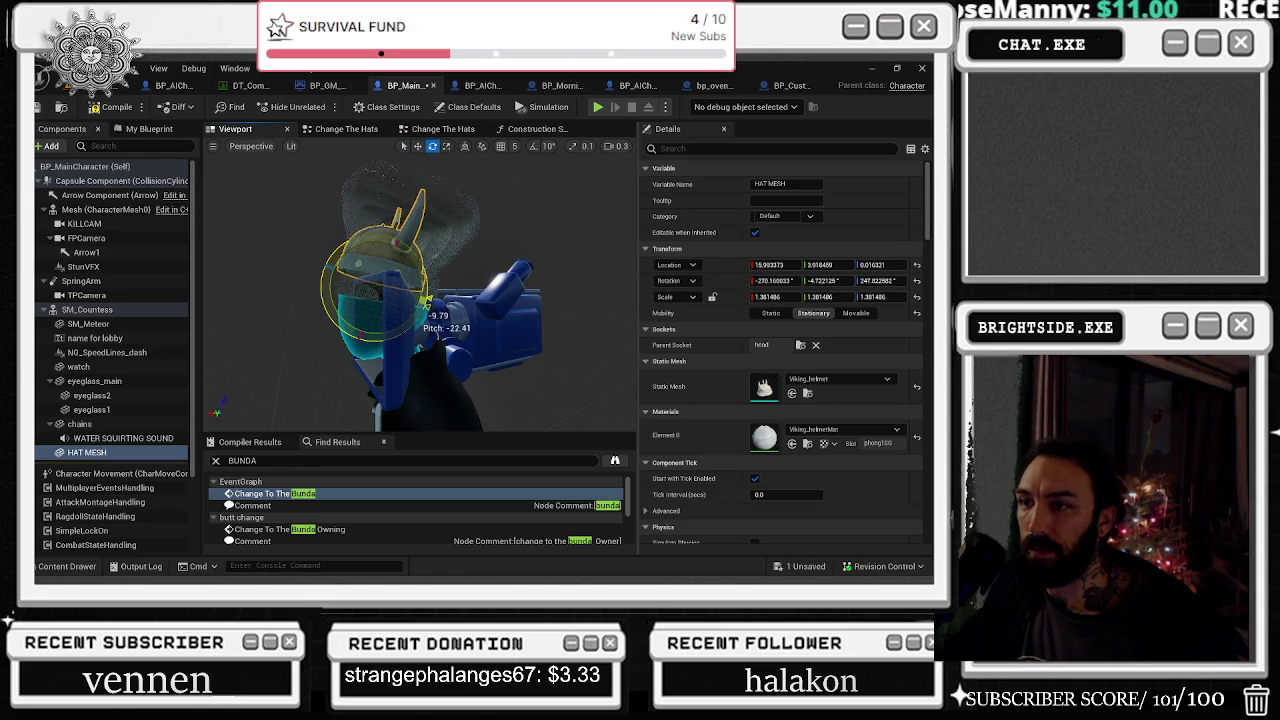
pyautogui.press('r')
pyautogui.moveTo(404, 243); pyautogui.dragTo(396, 230)
pyautogui.press('e')
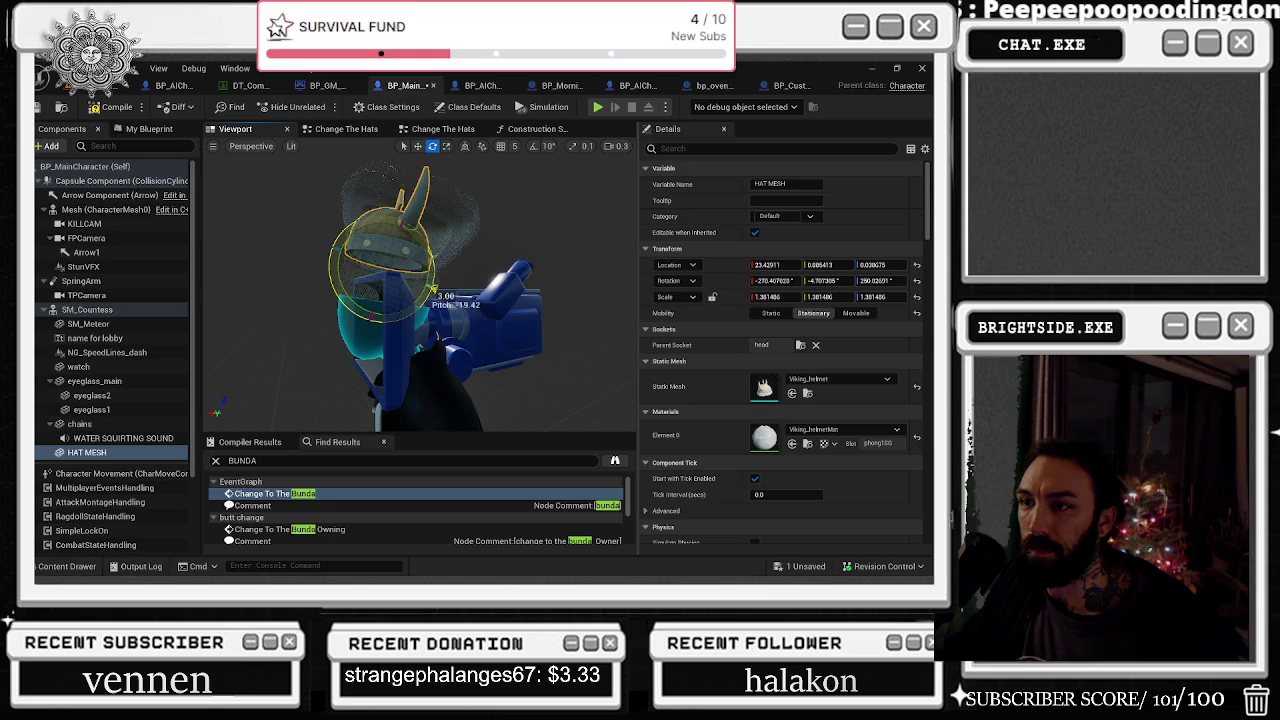
pyautogui.press('r')
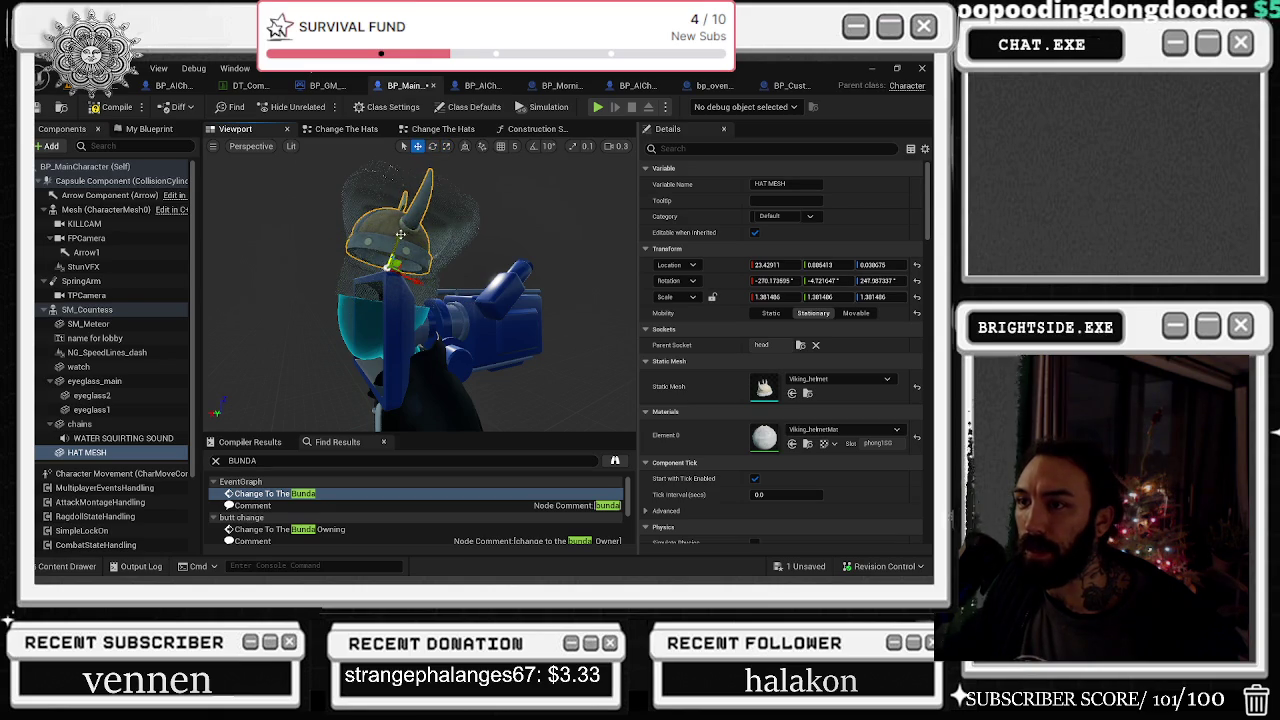
pyautogui.moveTo(475, 245); pyautogui.dragTo(475, 245)
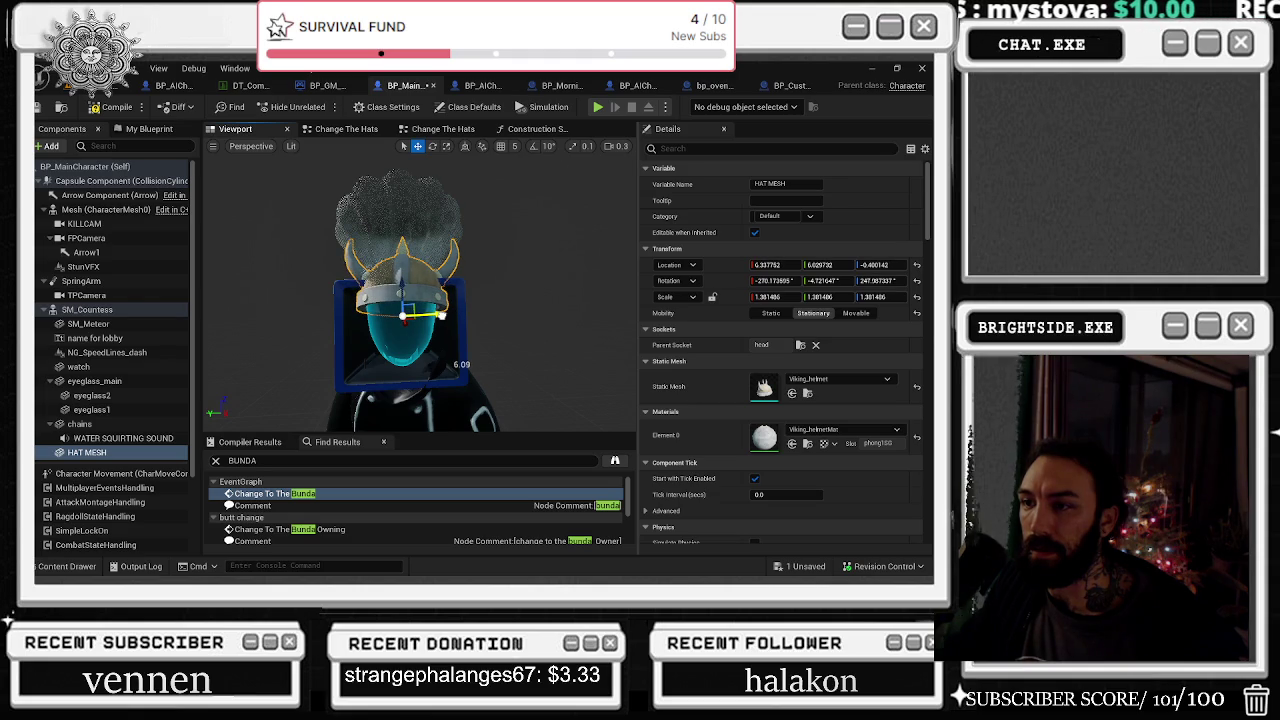
pyautogui.moveTo(475, 245); pyautogui.dragTo(475, 245)
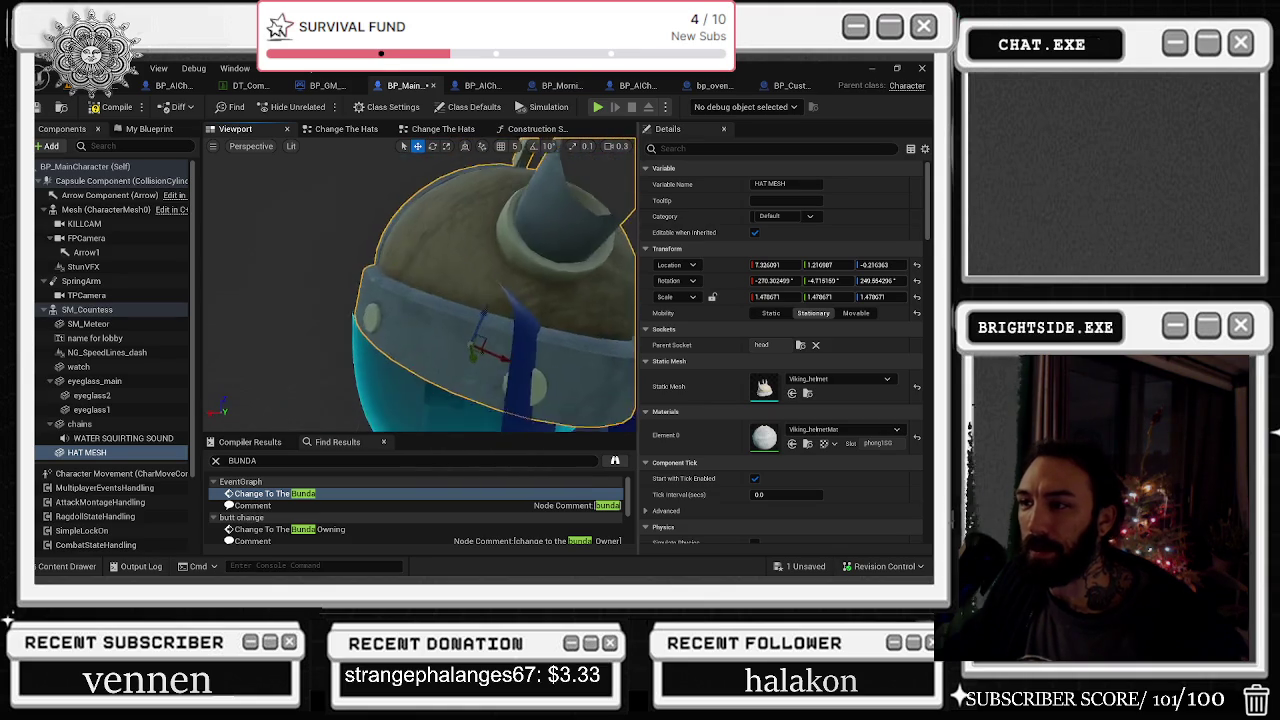
pyautogui.hotkey('ctrl', 'z')
pyautogui.press('r')
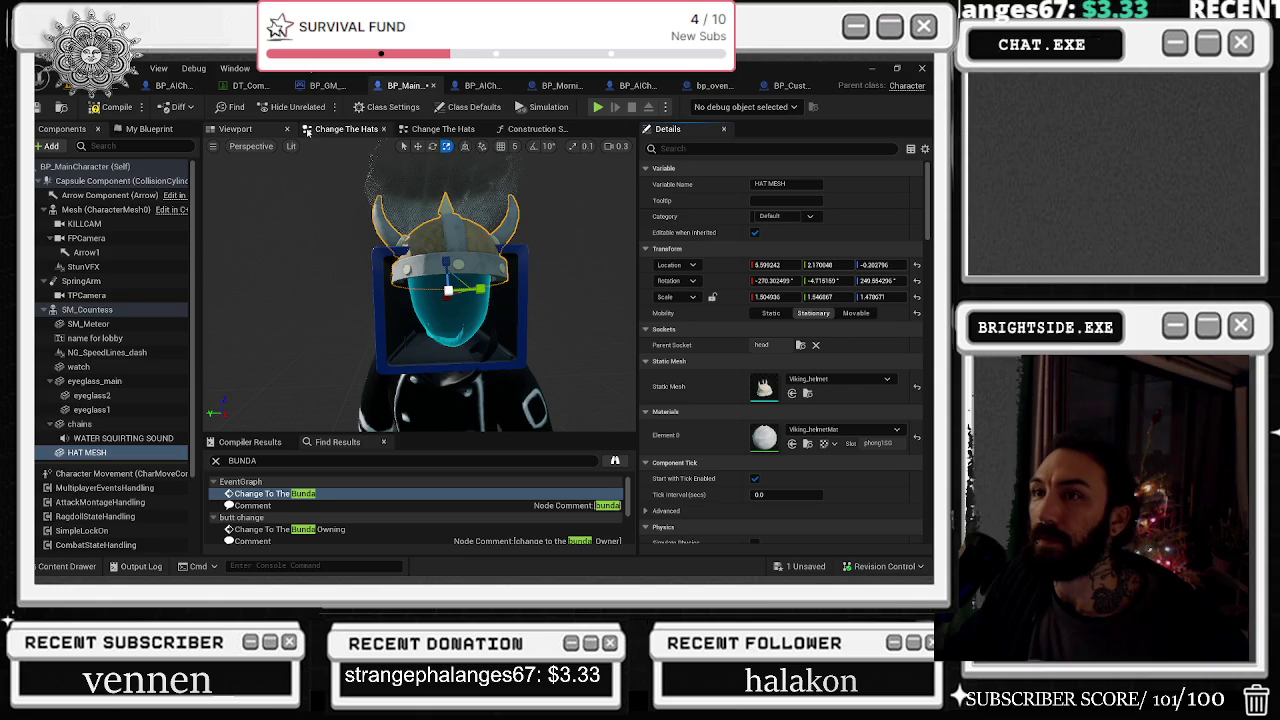
# Paste the helmet location (5.599242, 2.170048, -0.202796) into Option 1's Location pins
pyautogui.click(357, 134)
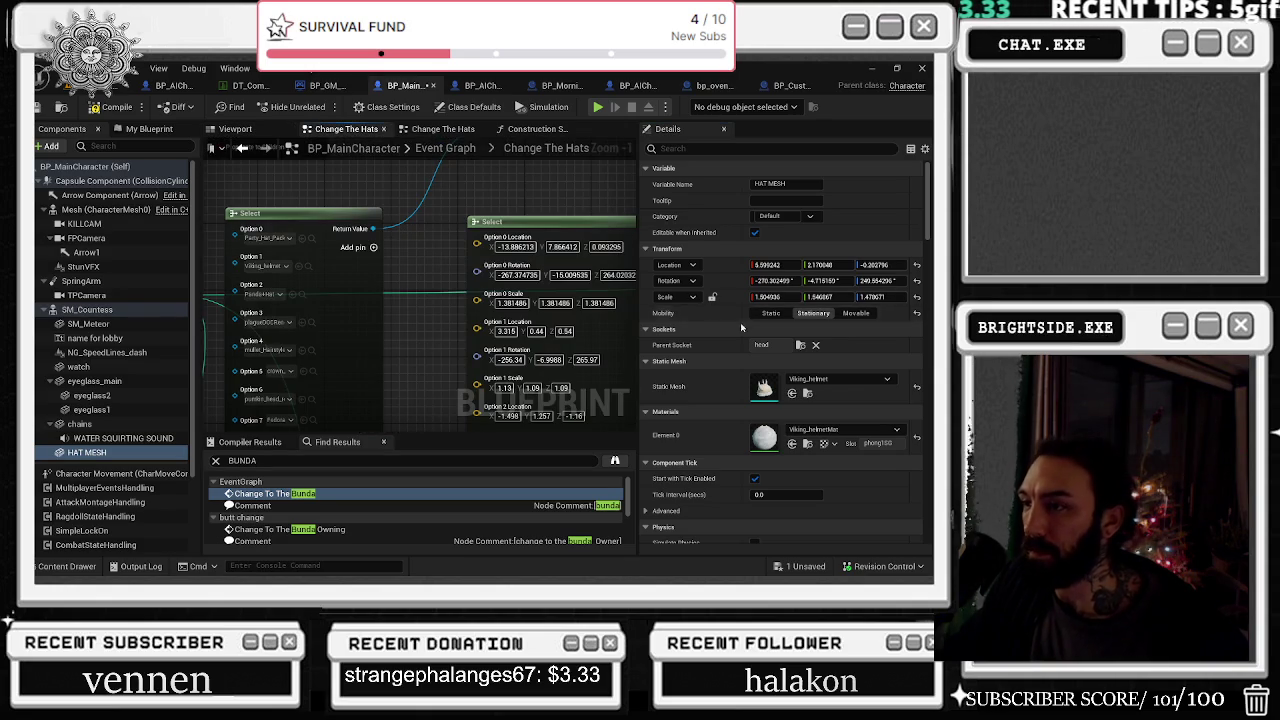
pyautogui.scroll(-1, 476, 177)
pyautogui.click(767, 265)
pyautogui.click(419, 299)
pyautogui.write('5.599242')
pyautogui.click(820, 265)
pyautogui.hotkey('ctrl', 'c')
pyautogui.click(462, 299)
pyautogui.hotkey('ctrl', 'v')
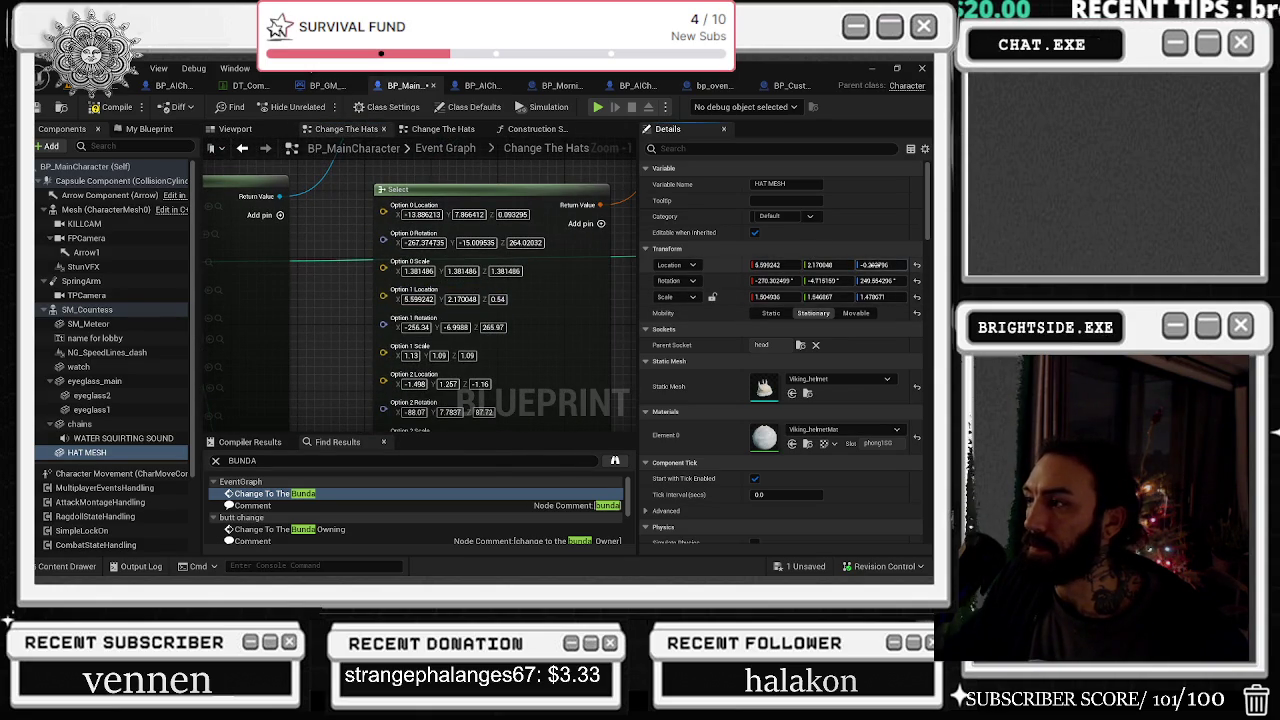
pyautogui.hotkey('ctrl', 'c')
pyautogui.click(505, 299)
pyautogui.hotkey('ctrl', 'v')
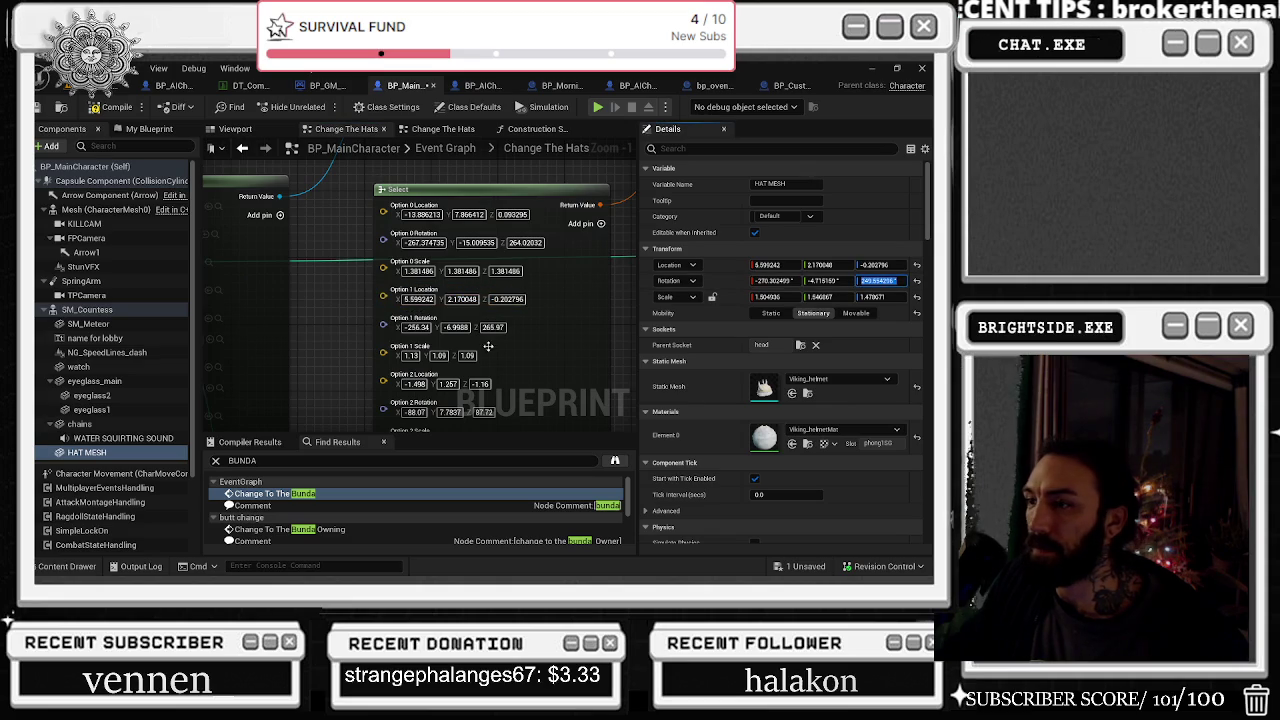
# Paste the helmet rotation (Z 249.554296, X -270.302499) into Option 1's Rotation pins
pyautogui.hotkey('ctrl', 'c')
pyautogui.click(492, 327)
pyautogui.click(826, 280)
pyautogui.hotkey('ctrl', 'c')
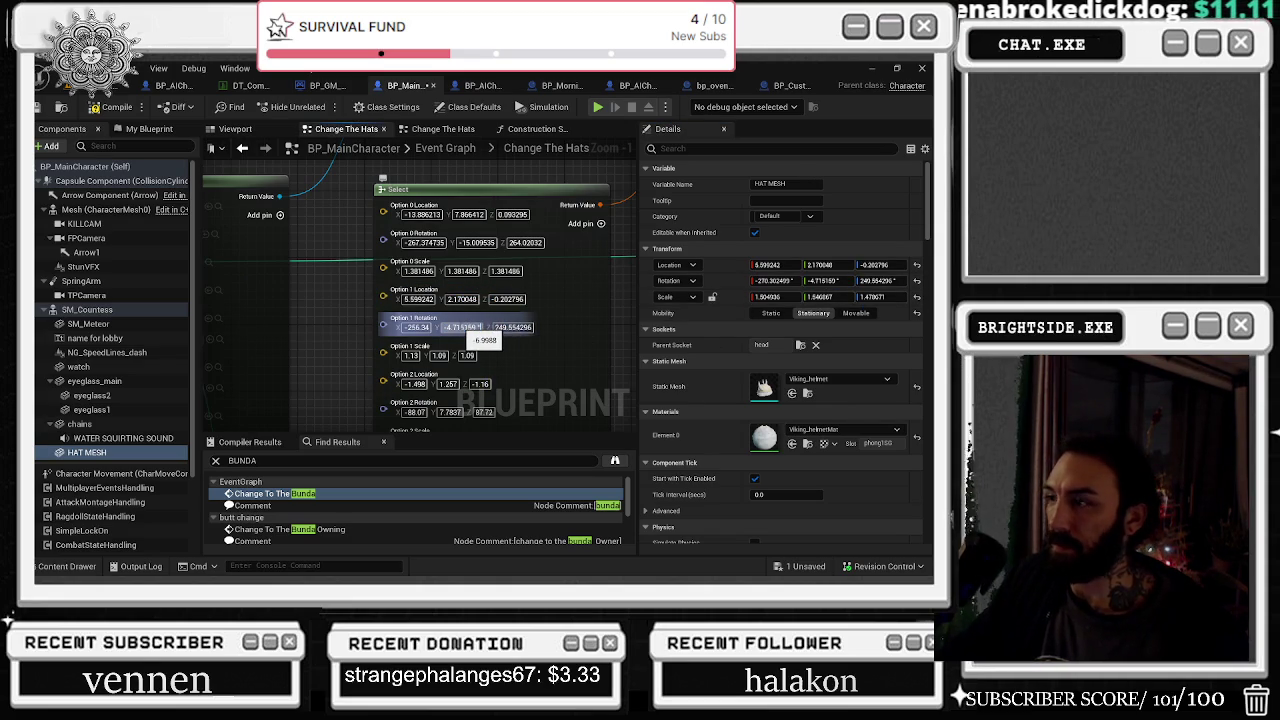
pyautogui.click(775, 280)
pyautogui.hotkey('ctrl', 'c')
pyautogui.click(420, 327)
pyautogui.hotkey('ctrl', 'v')
pyautogui.press('Return')
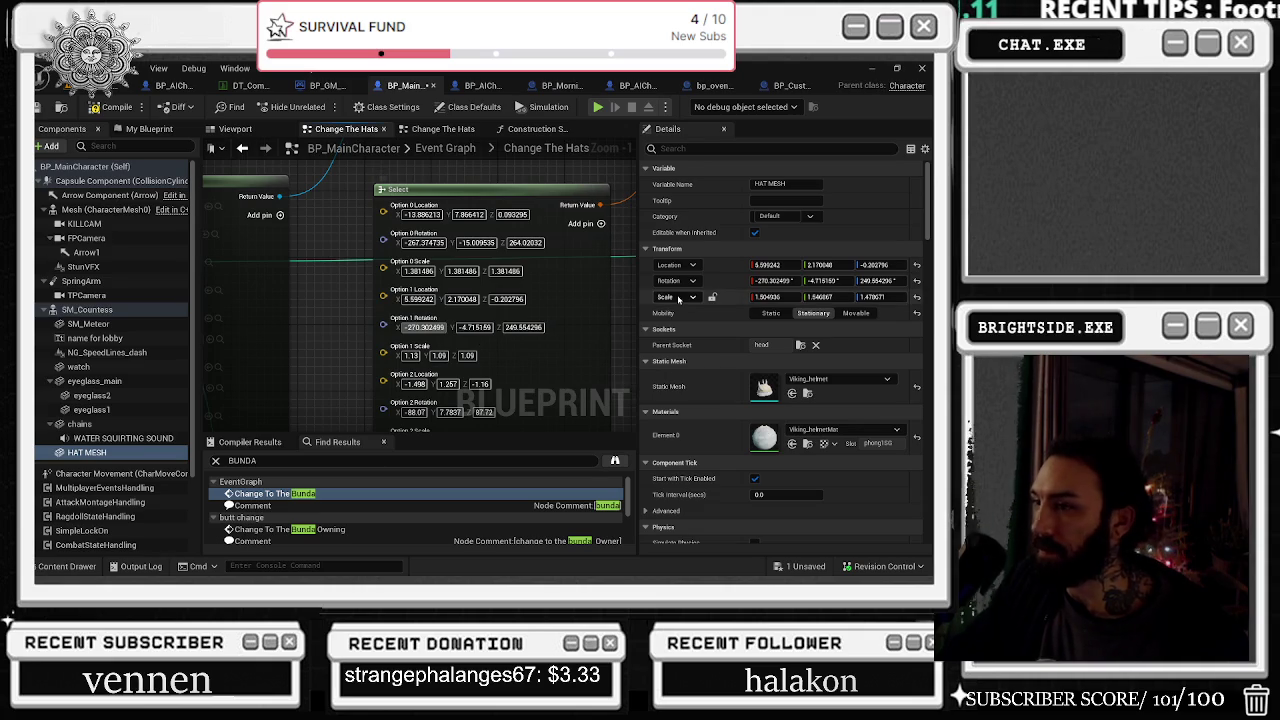
# Paste the helmet scale (1.504936, 1.546867, 1.478671) into Option 1's Scale pins
pyautogui.click(766, 297)
pyautogui.hotkey('ctrl', 'c')
pyautogui.click(412, 356)
pyautogui.hotkey('ctrl', 'v')
pyautogui.press('Return')
pyautogui.click(820, 297)
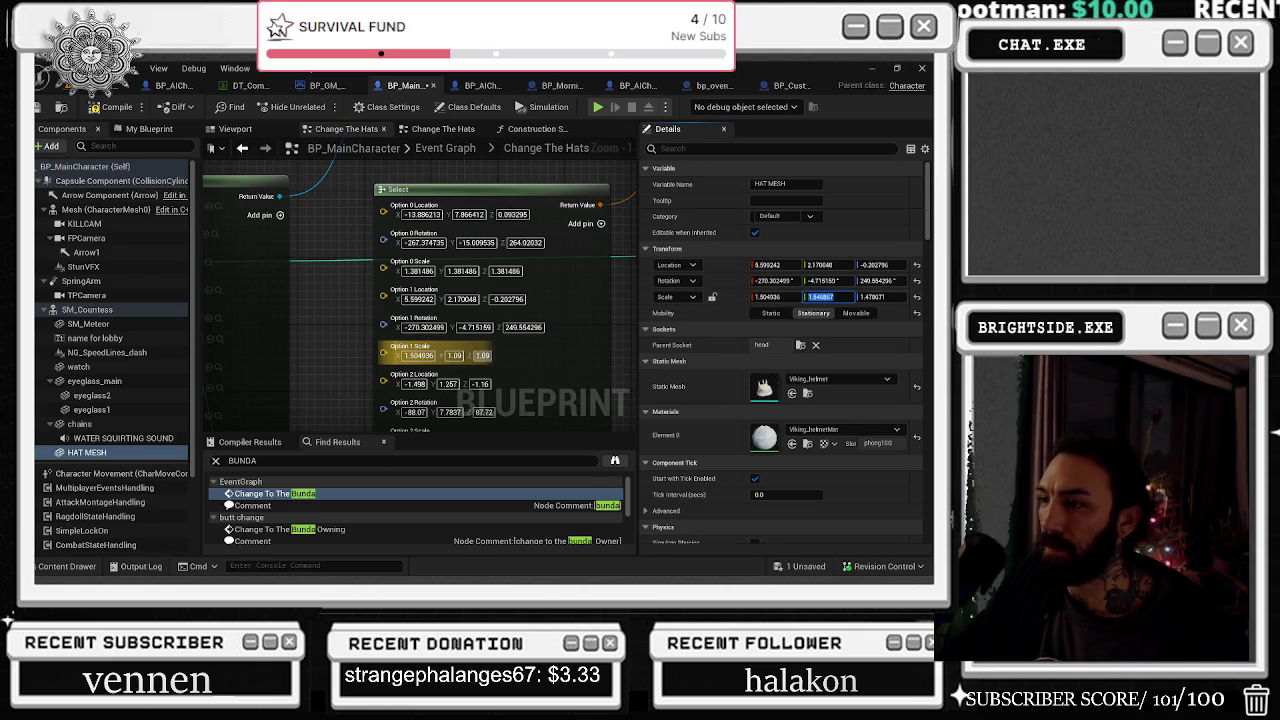
pyautogui.hotkey('ctrl', 'v')
pyautogui.press('Return')
pyautogui.click(870, 297)
pyautogui.hotkey('ctrl', 'c')
pyautogui.click(505, 356)
pyautogui.hotkey('ctrl', 'v')
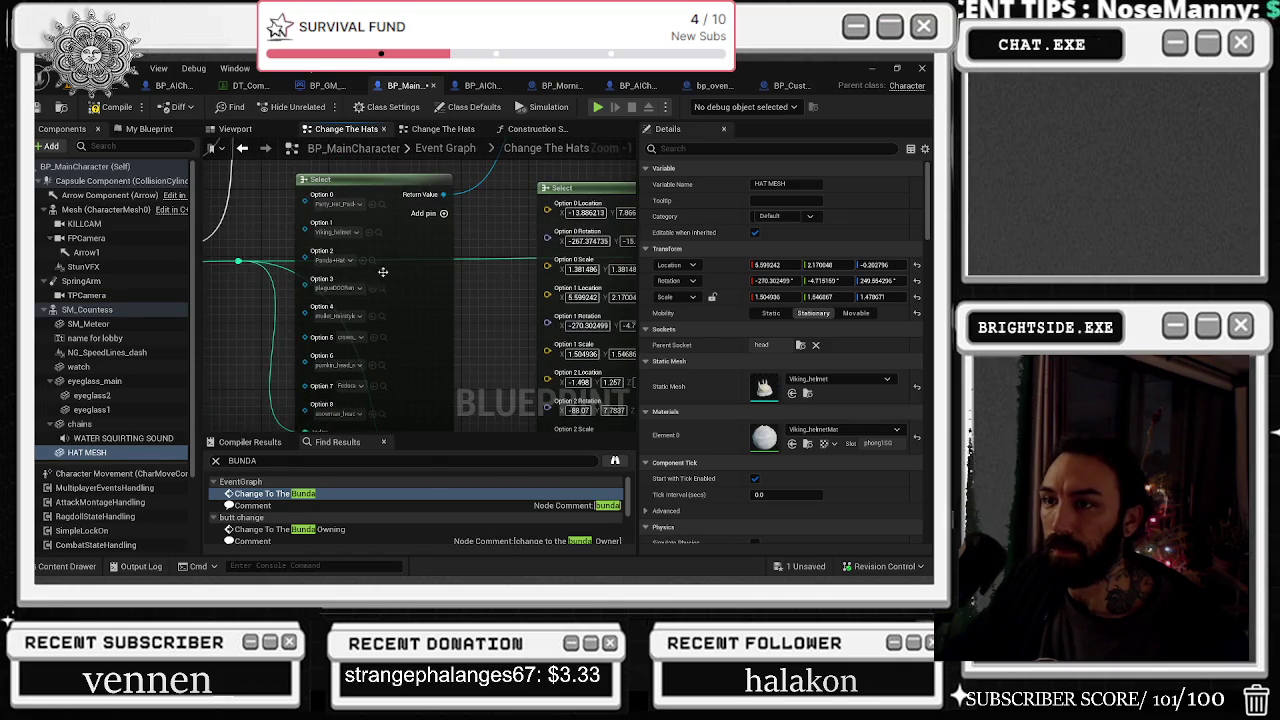
pyautogui.click(371, 260)
pyautogui.click(236, 129)
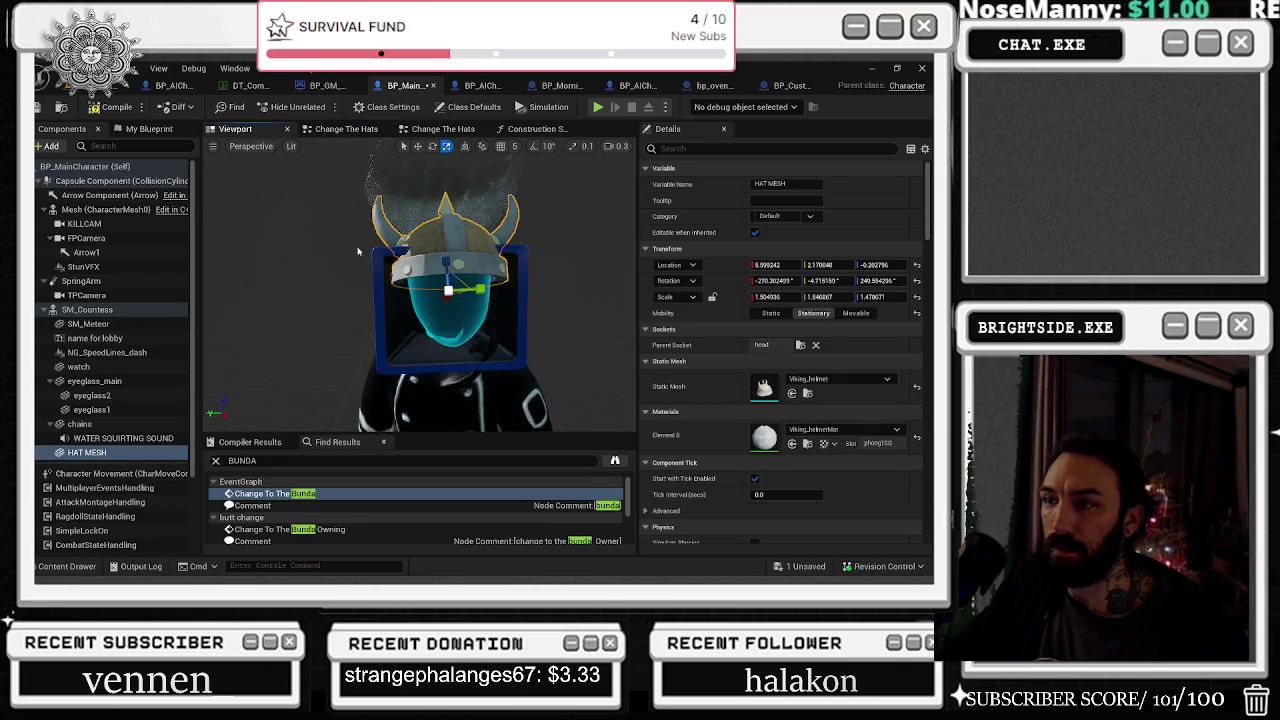
# Swap HAT MESH to the Panda Hat, turn it forward and lower it onto the head
pyautogui.click(792, 393)
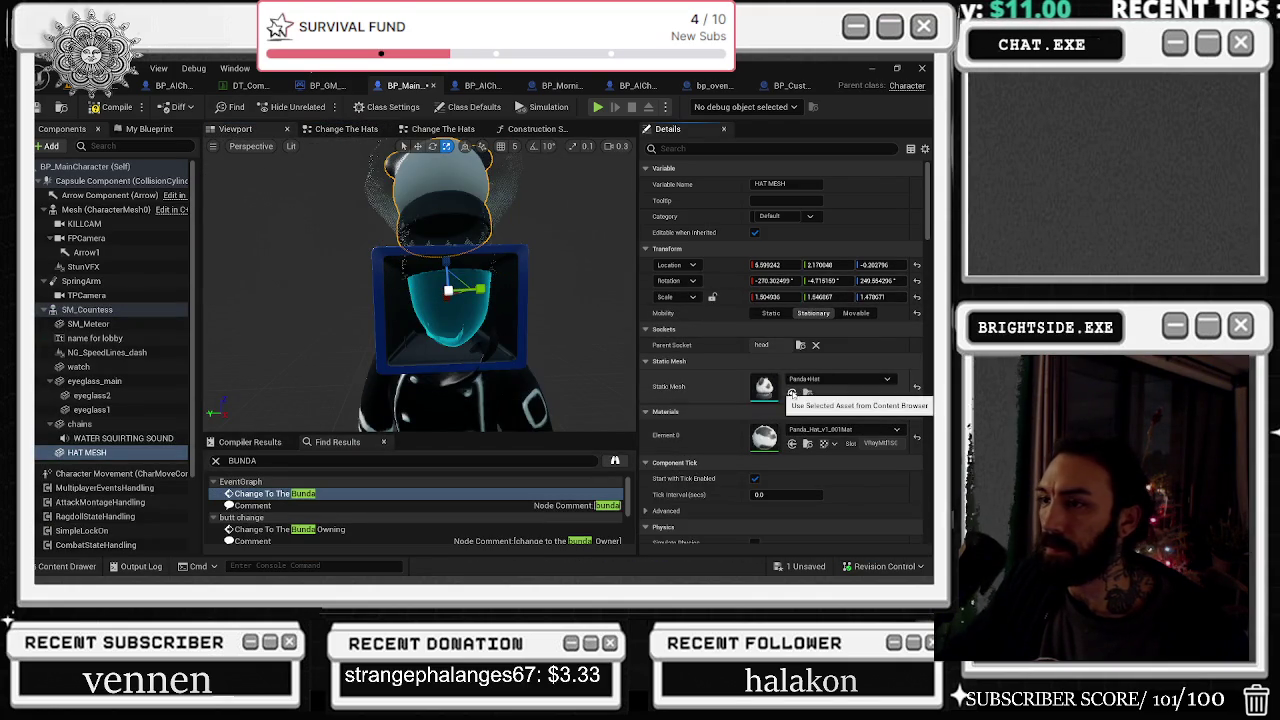
pyautogui.press('e')
pyautogui.moveTo(470, 286)
pyautogui.mouseDown()
pyautogui.moveTo(449, 300)
pyautogui.moveTo(446, 268)
pyautogui.mouseUp()
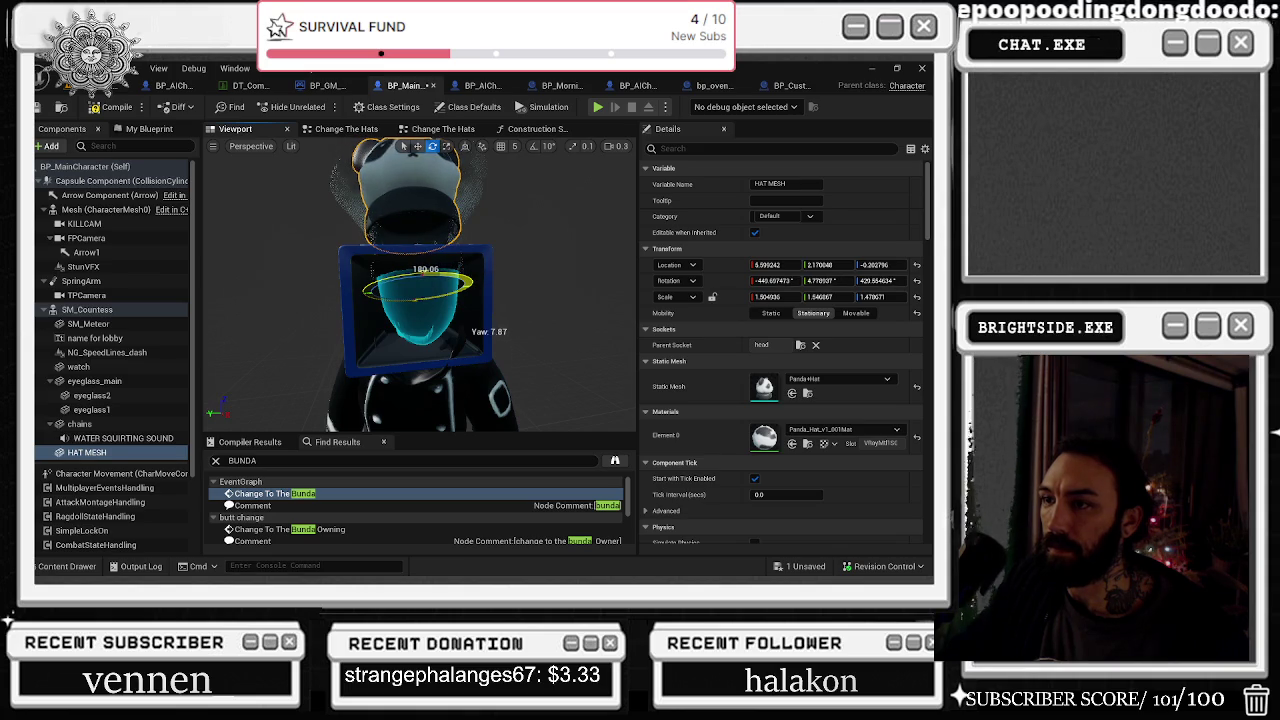
pyautogui.press('r')
pyautogui.moveTo(414, 262)
pyautogui.mouseDown()
pyautogui.moveTo(433, 306)
pyautogui.moveTo(424, 356)
pyautogui.moveTo(450, 357)
pyautogui.moveTo(422, 330)
pyautogui.moveTo(395, 348)
pyautogui.mouseUp()
pyautogui.press('e')
pyautogui.press('w')
# Enlarge and narrow the panda hat to fit, then reopen the Change The Hats graph
pyautogui.scroll(3, 420, 330)
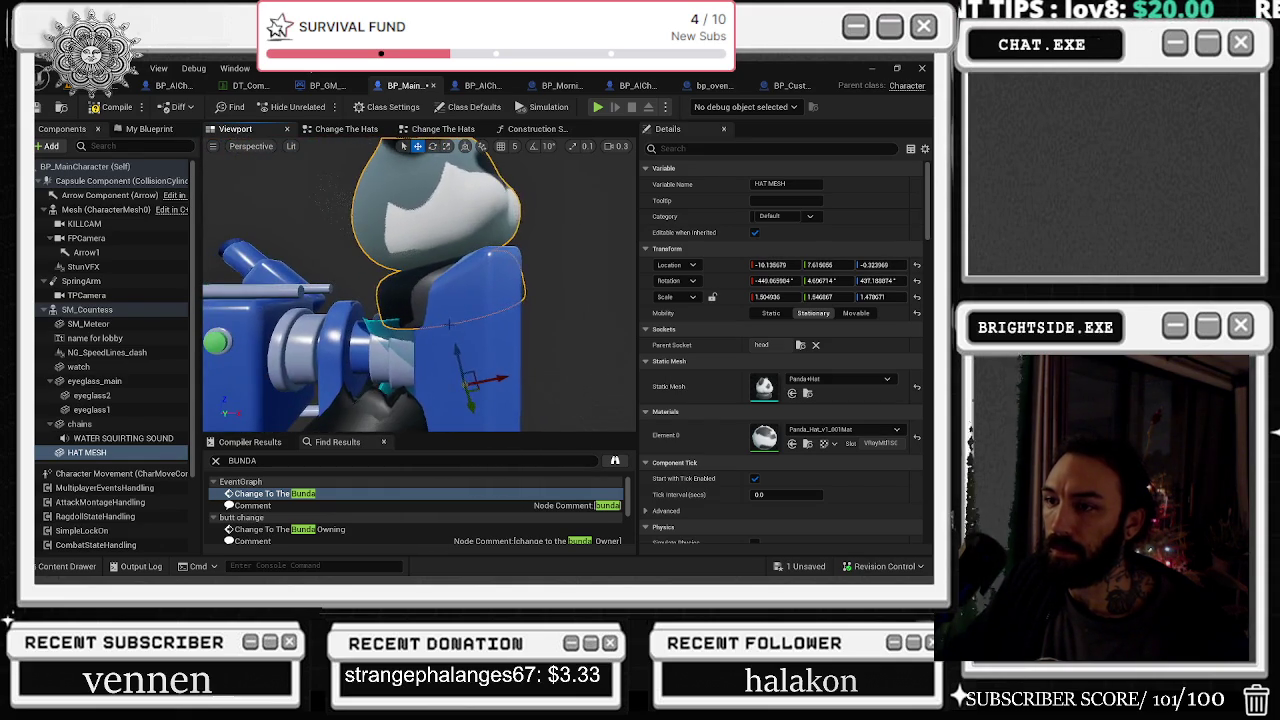
pyautogui.press('r')
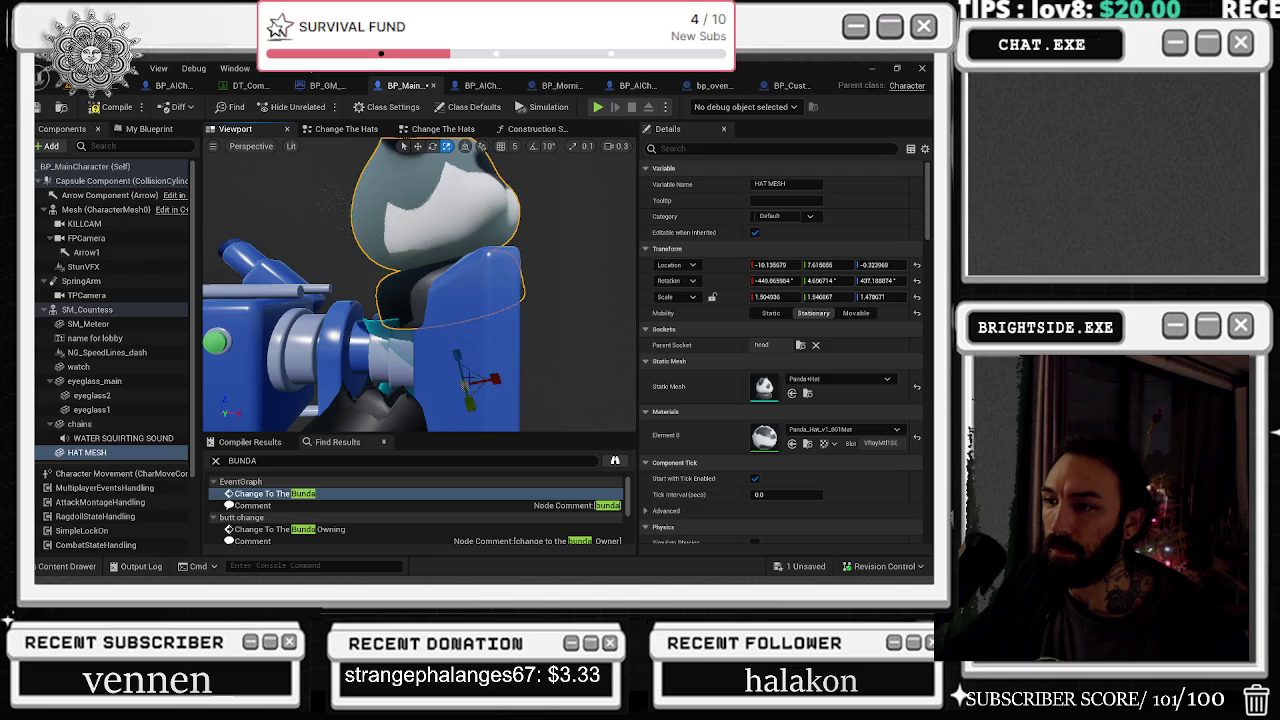
pyautogui.moveTo(460, 385)
pyautogui.mouseDown()
pyautogui.moveTo(462, 365)
pyautogui.moveTo(470, 372)
pyautogui.moveTo(466, 383)
pyautogui.moveTo(446, 331)
pyautogui.moveTo(396, 314)
pyautogui.mouseUp()
pyautogui.press('r')
pyautogui.moveTo(386, 397)
pyautogui.mouseDown()
pyautogui.moveTo(406, 397)
pyautogui.moveTo(412, 370)
pyautogui.moveTo(392, 397)
pyautogui.moveTo(405, 397)
pyautogui.mouseUp()
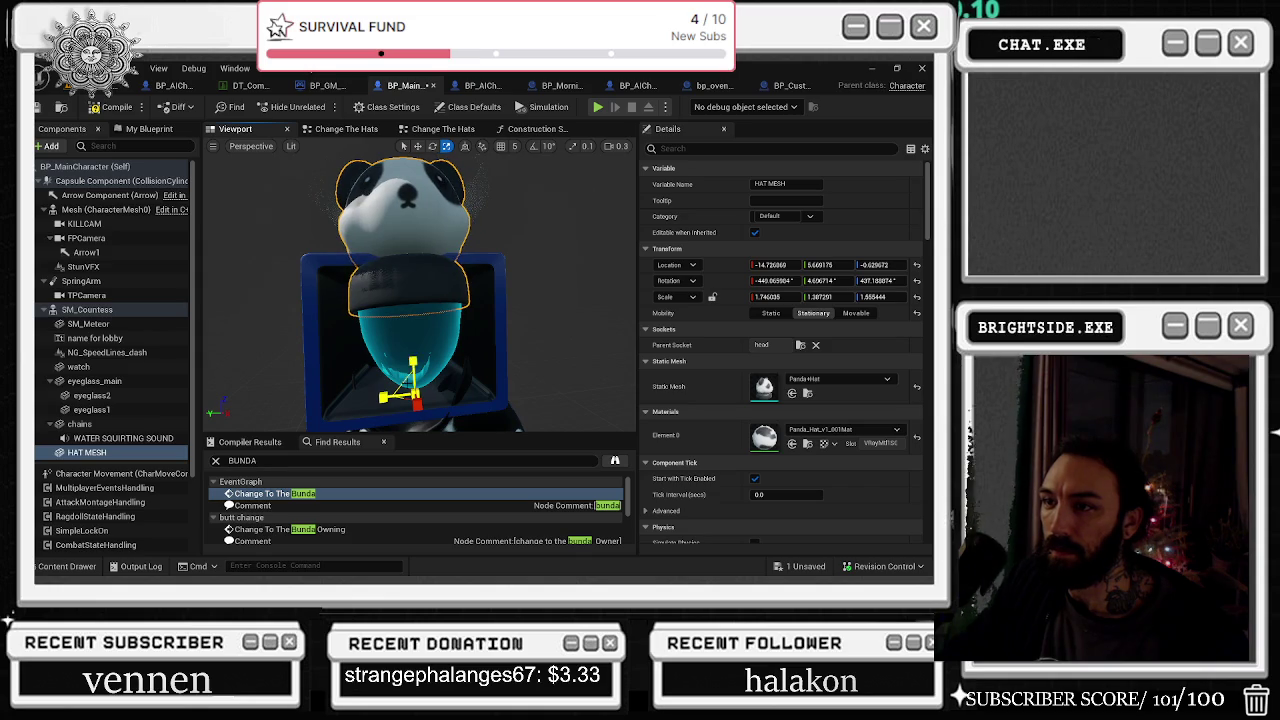
pyautogui.moveTo(420, 300)
pyautogui.mouseDown()
pyautogui.moveTo(500, 290)
pyautogui.moveTo(480, 300)
pyautogui.moveTo(480, 340)
pyautogui.mouseUp()
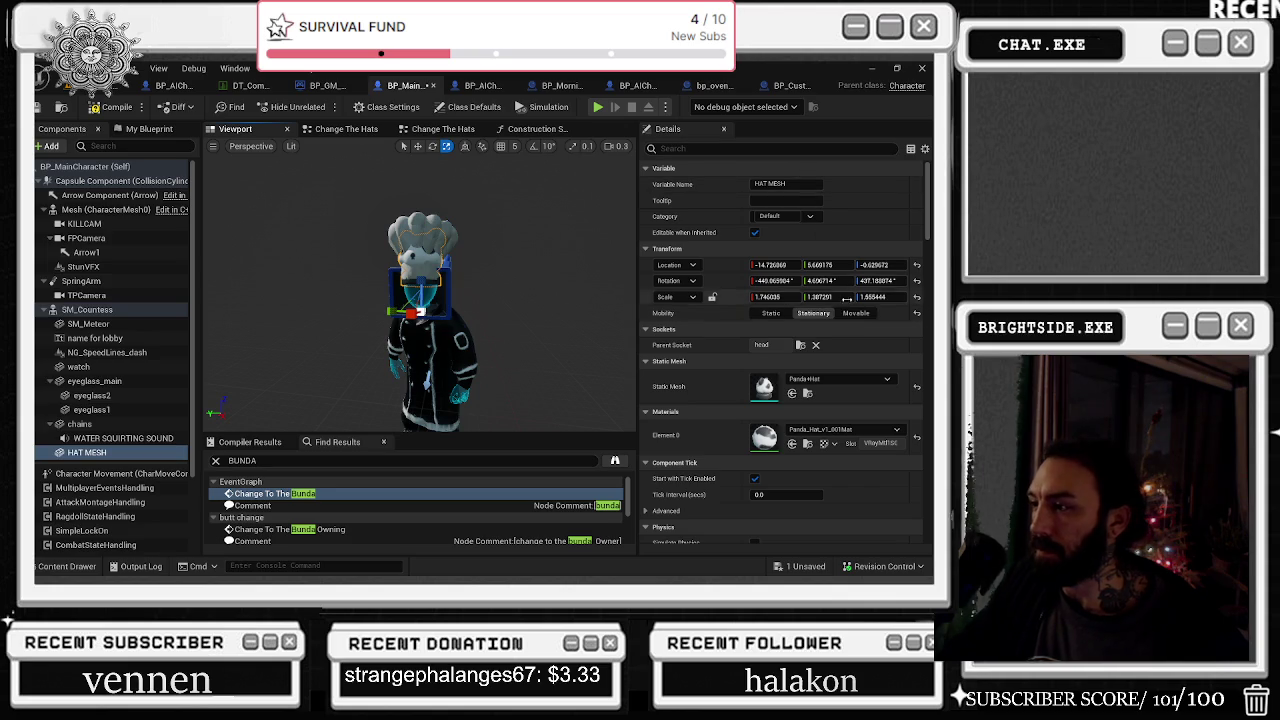
pyautogui.click(362, 130)
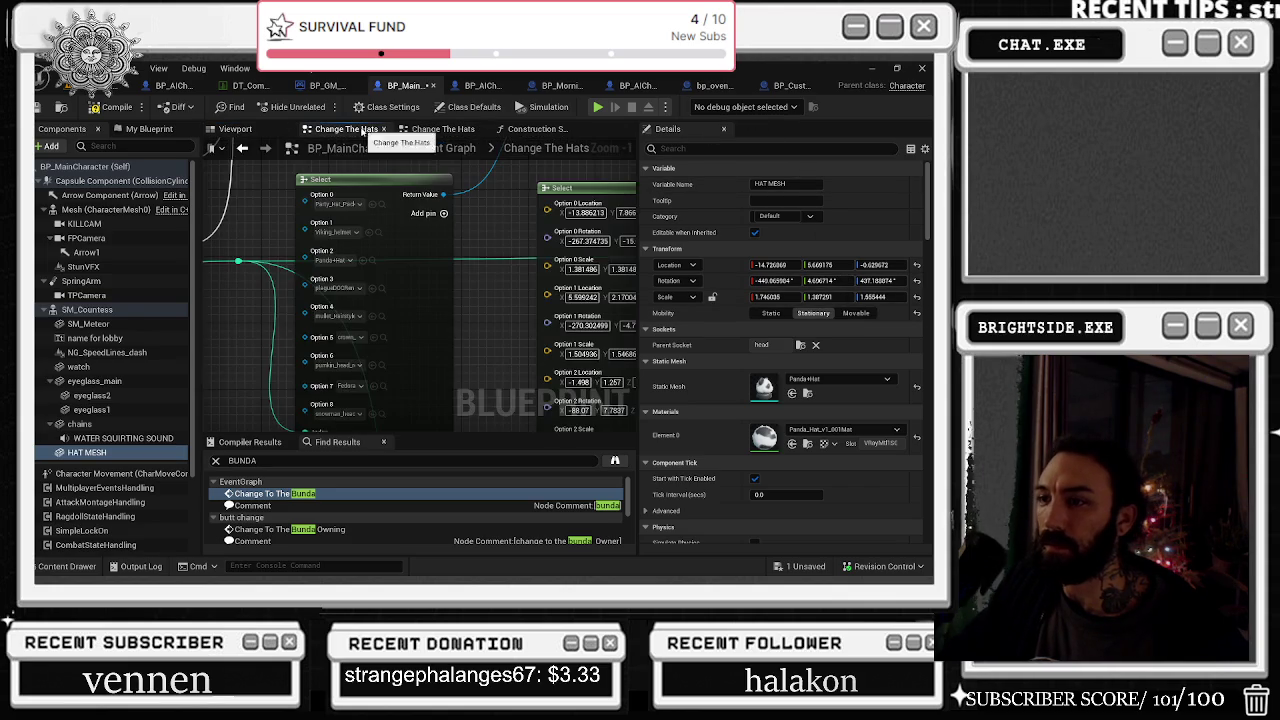
# Paste the panda hat's scale (1.746035, 1.387291, 1.555444) into Option 2's Scale pins
pyautogui.moveTo(493, 303)
pyautogui.mouseDown()
pyautogui.moveTo(336, 314)
pyautogui.moveTo(311, 254)
pyautogui.mouseUp()
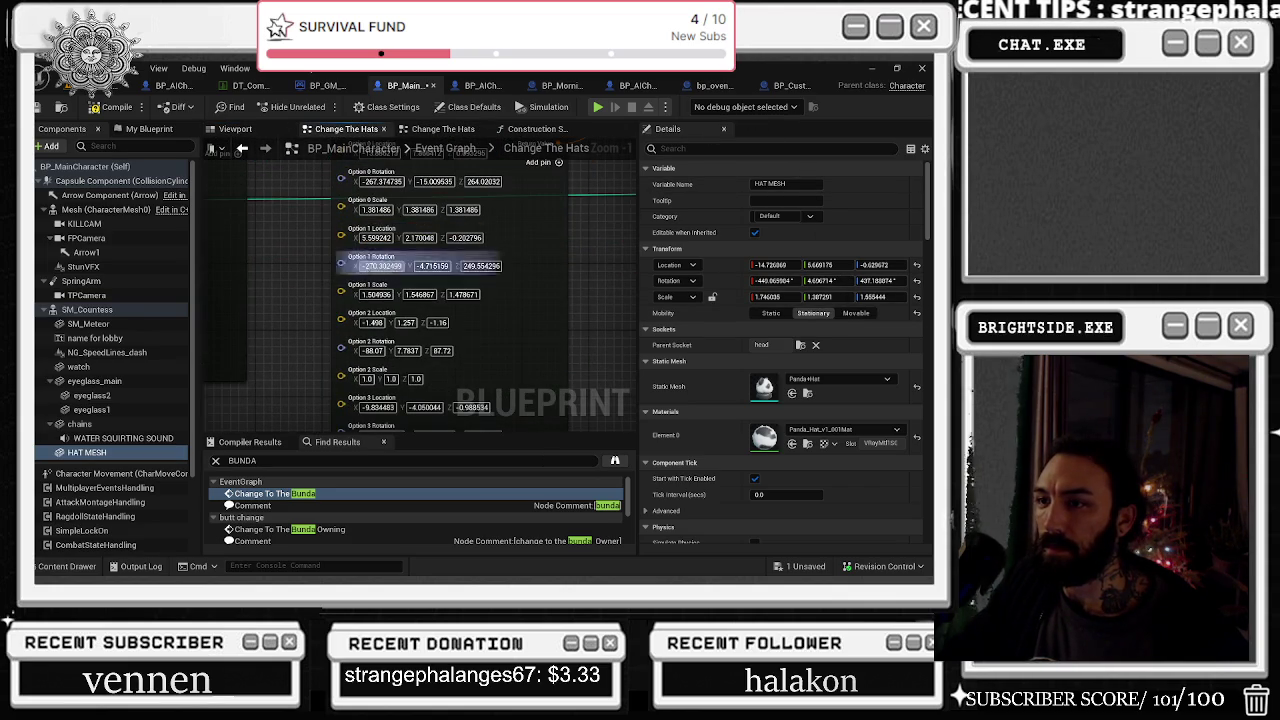
pyautogui.click(767, 297)
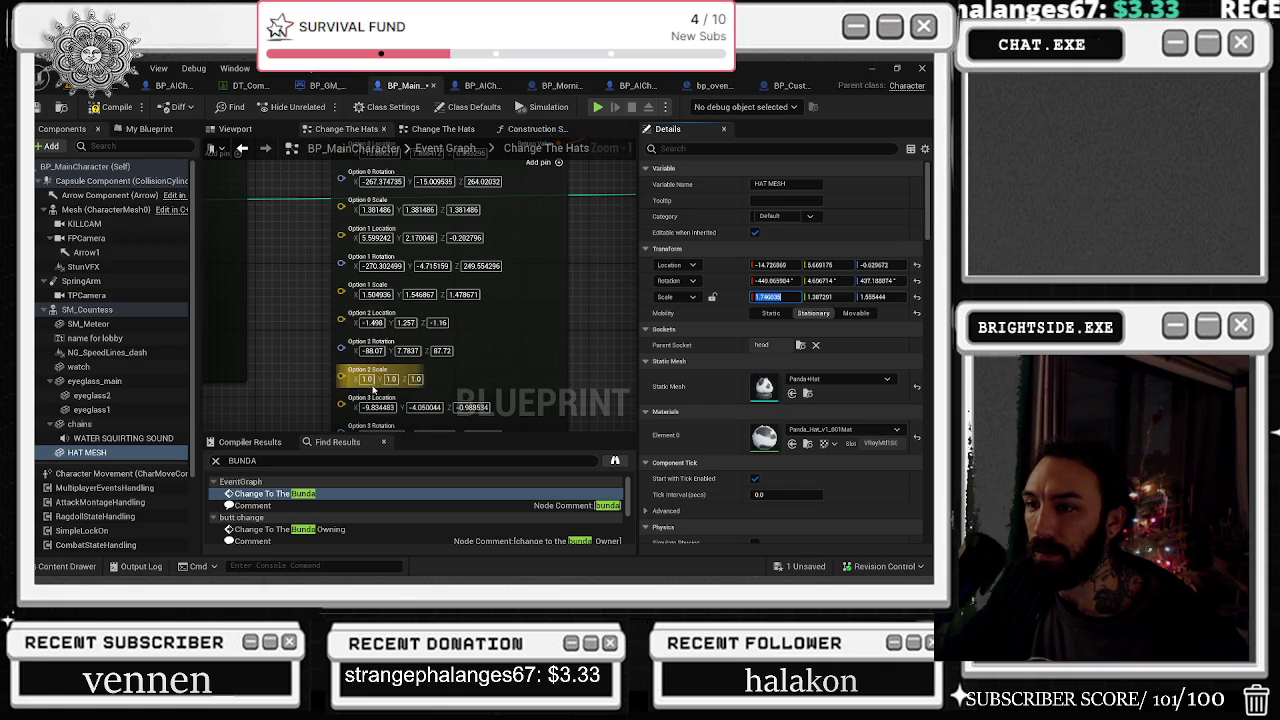
pyautogui.hotkey('ctrl', 'v')
pyautogui.press('Return')
pyautogui.click(413, 379)
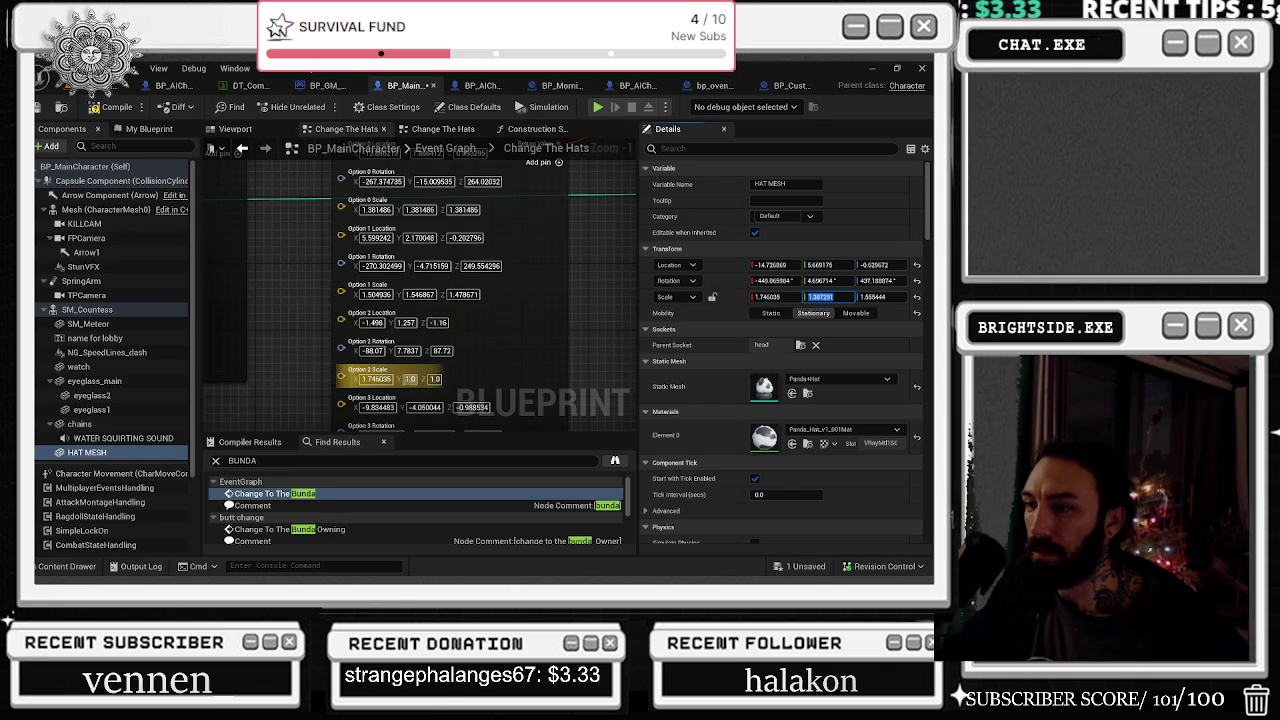
pyautogui.write('1.387291')
pyautogui.click(877, 297)
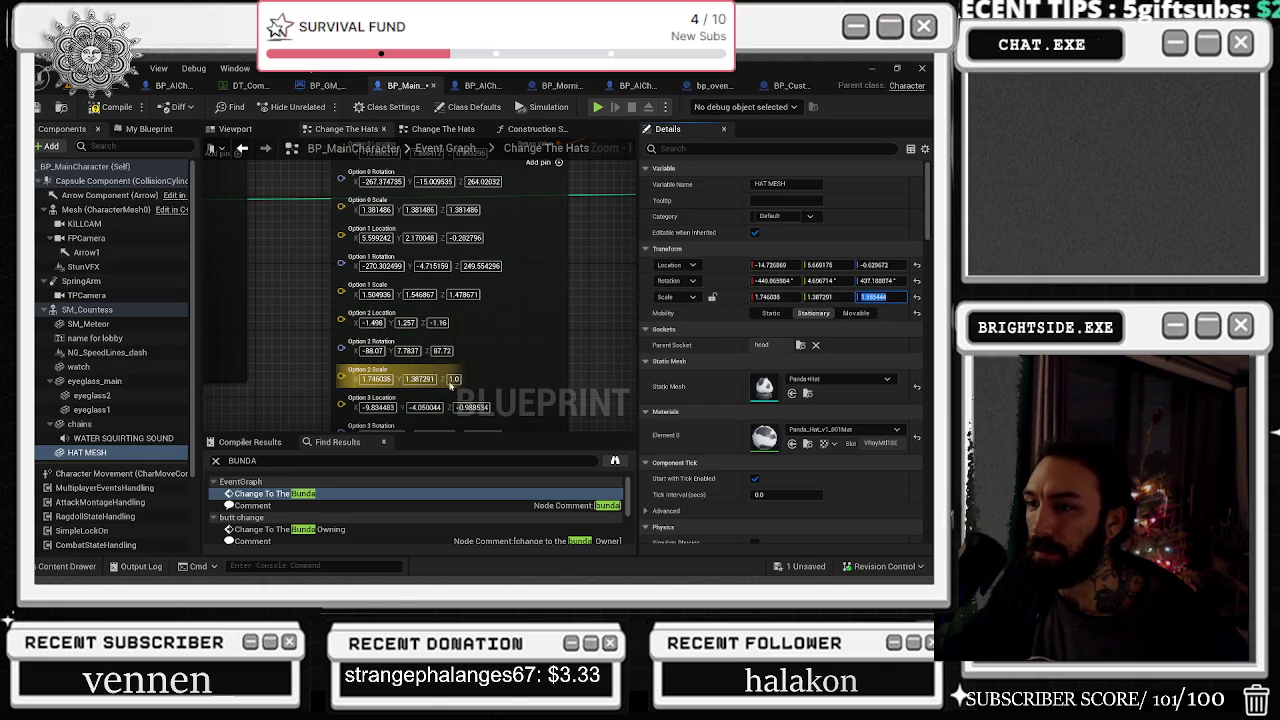
pyautogui.write('1.555444')
pyautogui.press('Return')
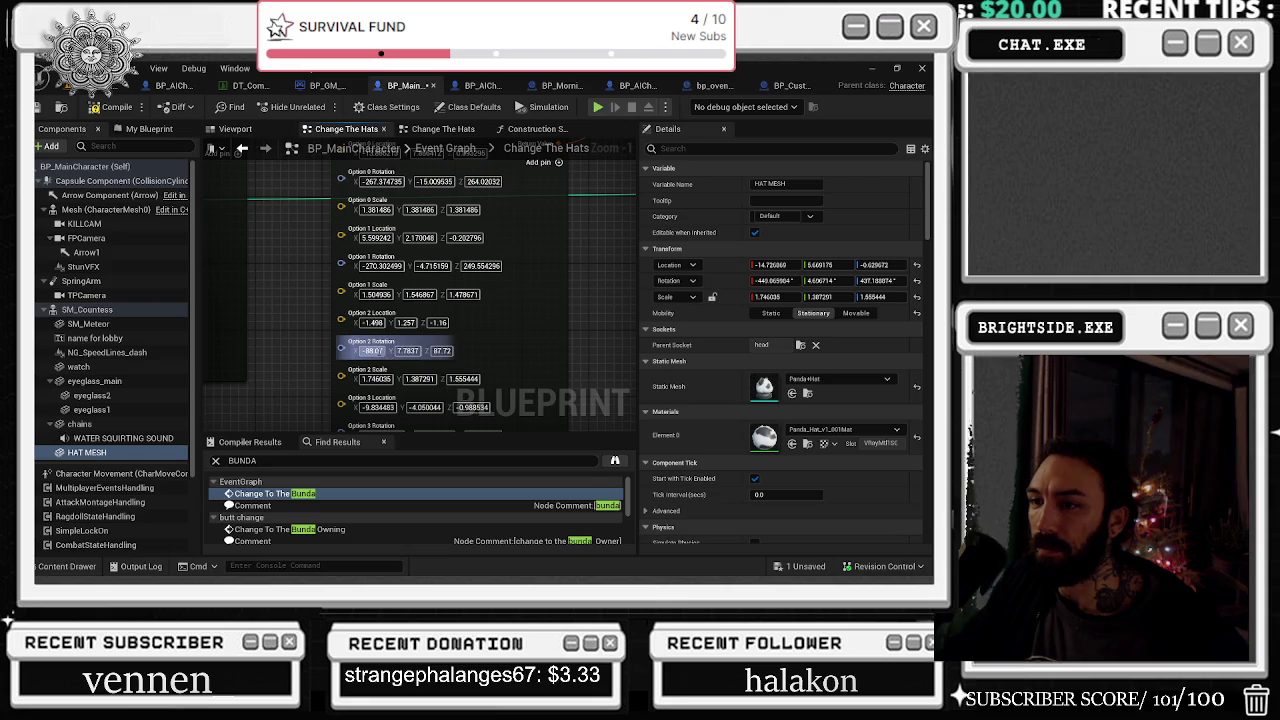
# Paste the panda hat's rotation (X -440.065984, Y, Z 437.188874) into Option 2's Rotation pins
pyautogui.click(372, 351)
pyautogui.write('-440.065984')
pyautogui.press('Return')
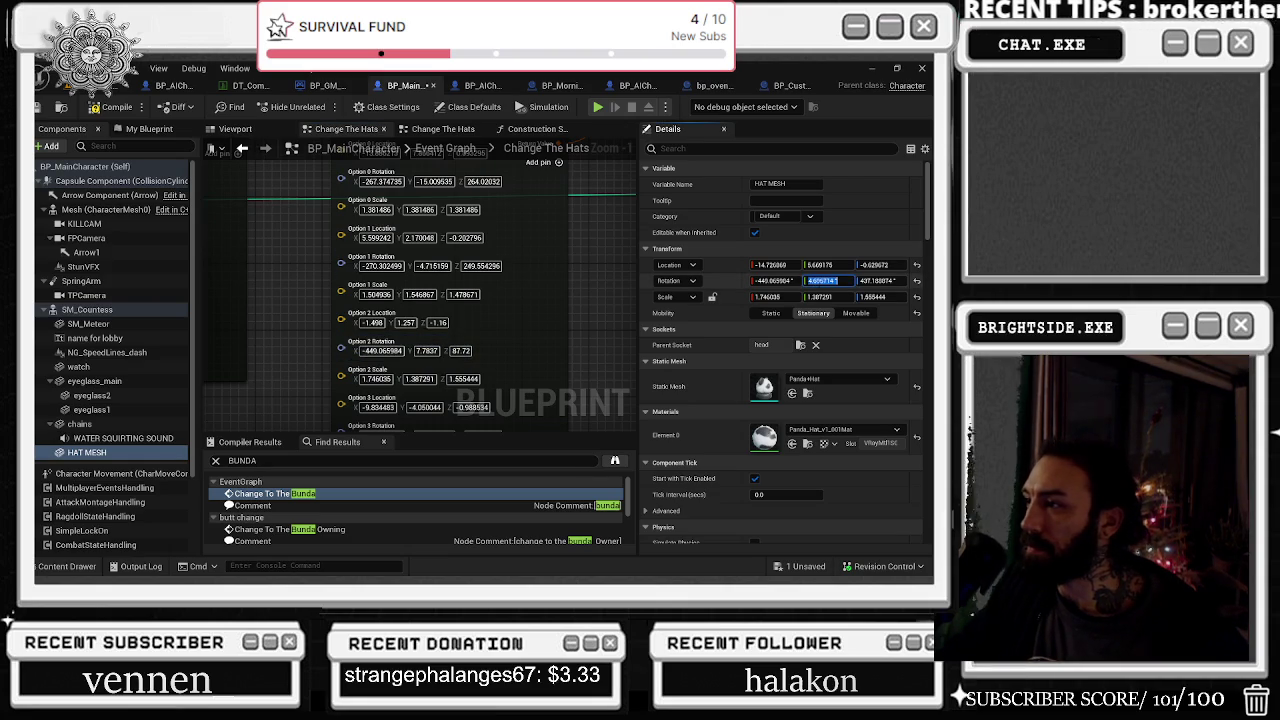
pyautogui.click(427, 351)
pyautogui.write('4.606714')
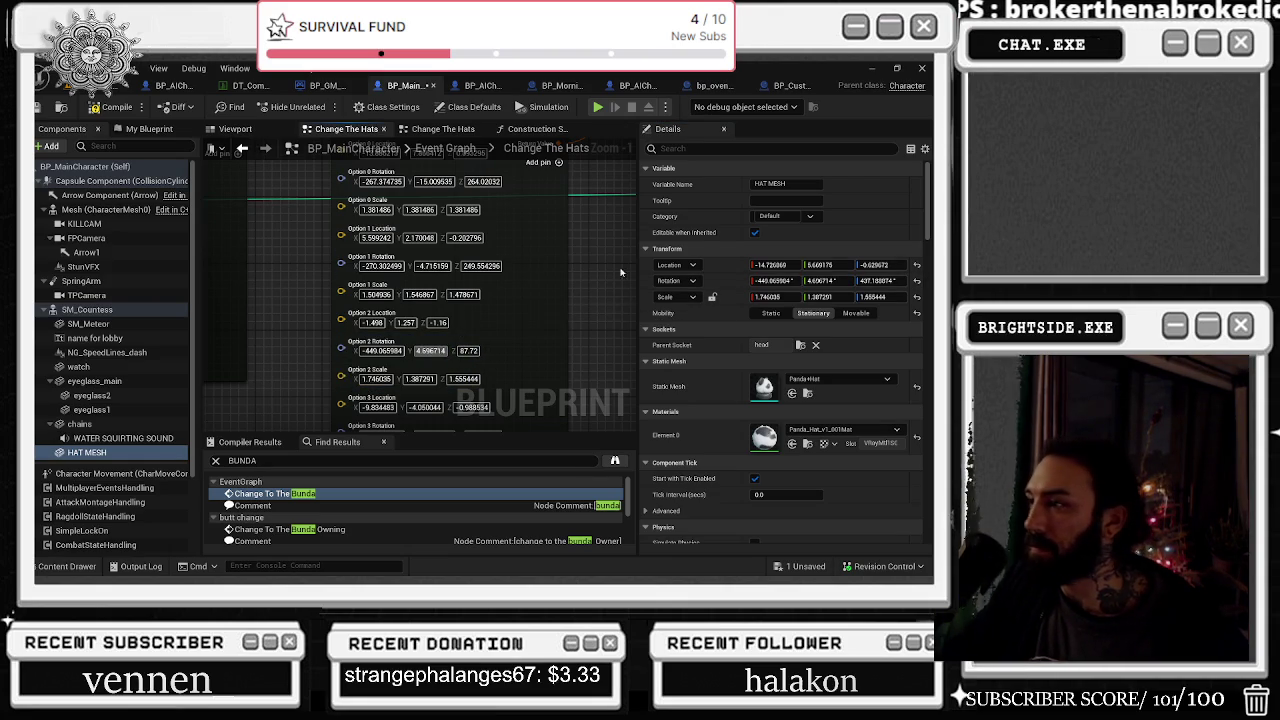
pyautogui.click(474, 351)
pyautogui.write('437.188874')
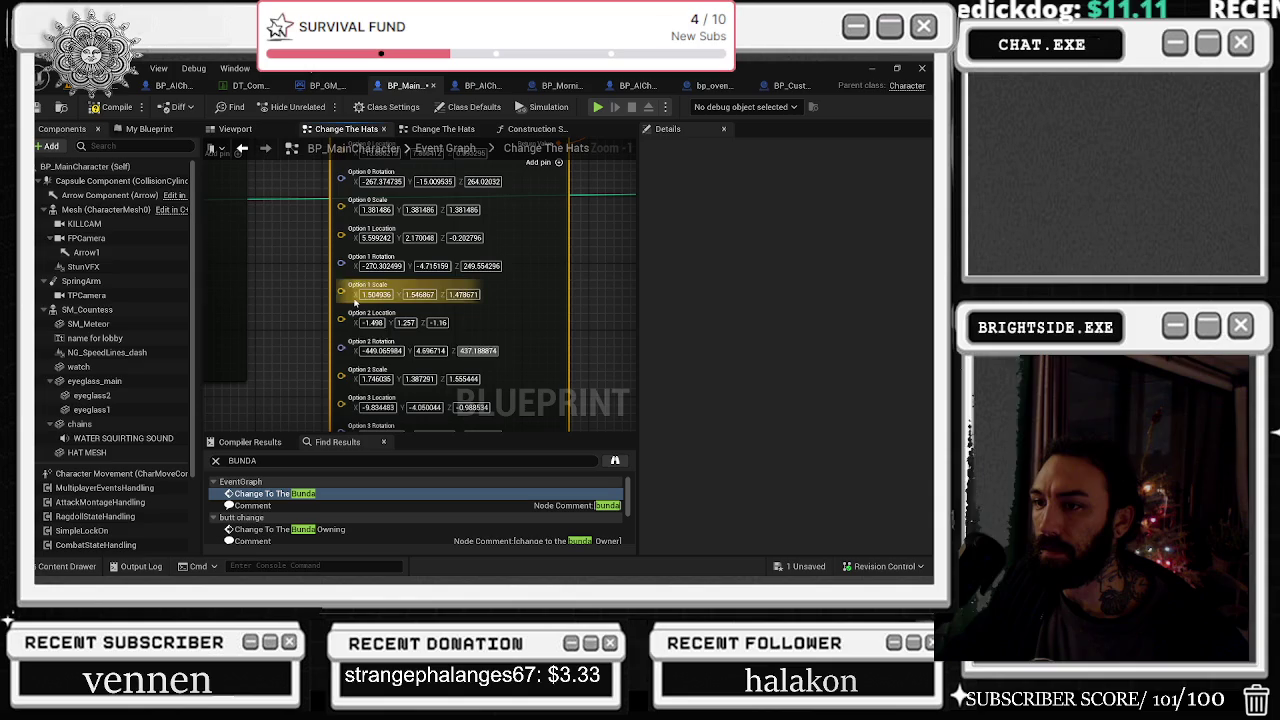
# Paste the panda hat's location (-14.726869, 5.669175, -0.629672) into Option 2's Location pins
pyautogui.click(141, 453)
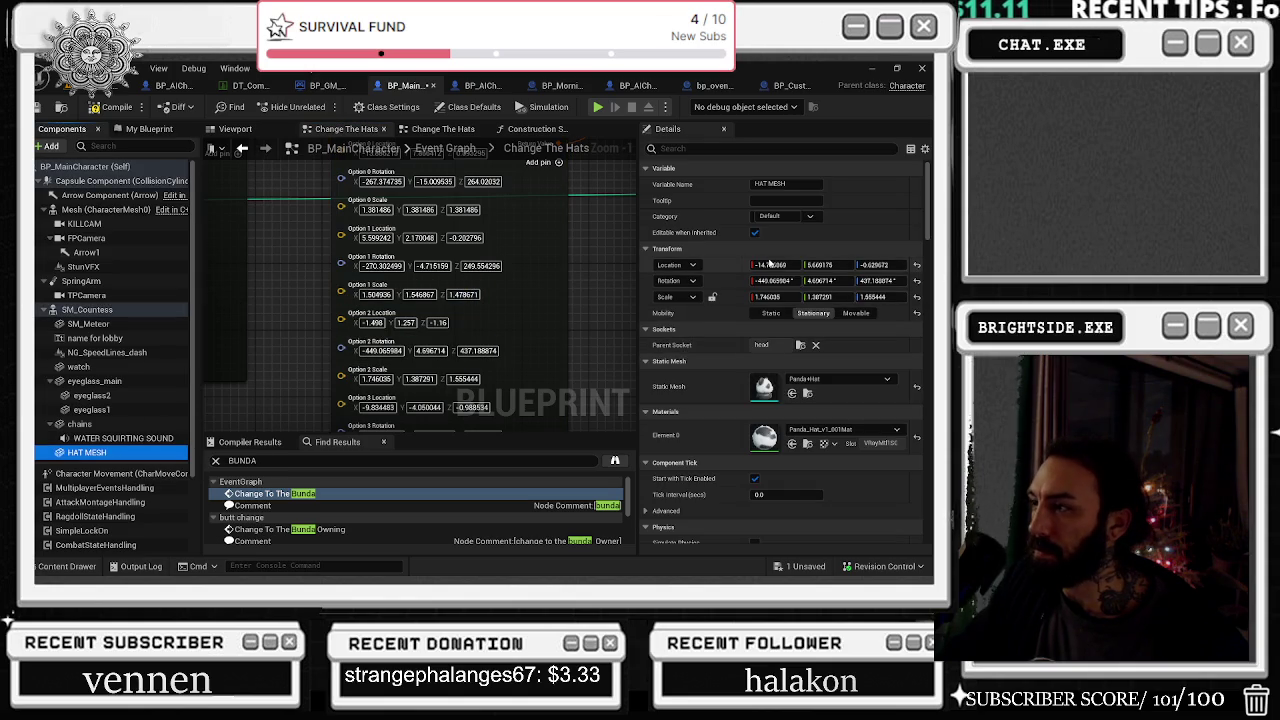
pyautogui.click(768, 265)
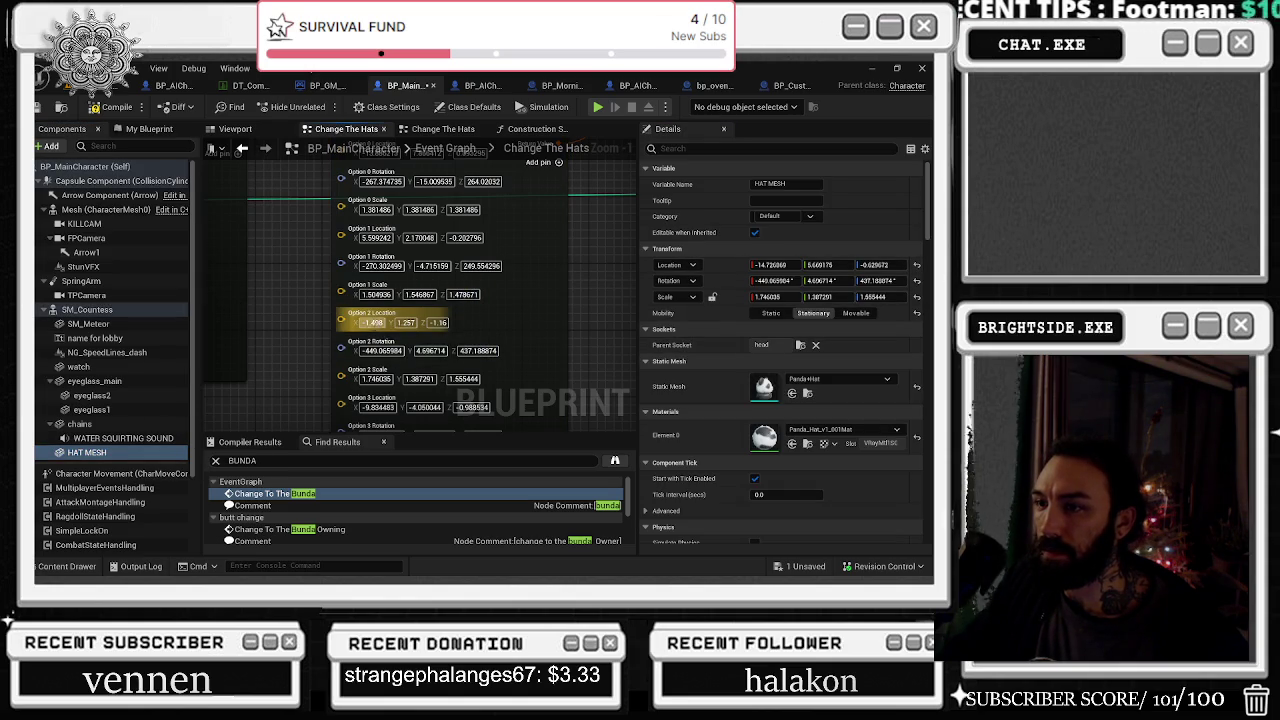
pyautogui.write('-14.726869')
pyautogui.press('Return')
pyautogui.click(820, 265)
pyautogui.write('5.669175')
pyautogui.click(885, 265)
pyautogui.hotkey('ctrl', 'c')
pyautogui.hotkey('ctrl', 'v')
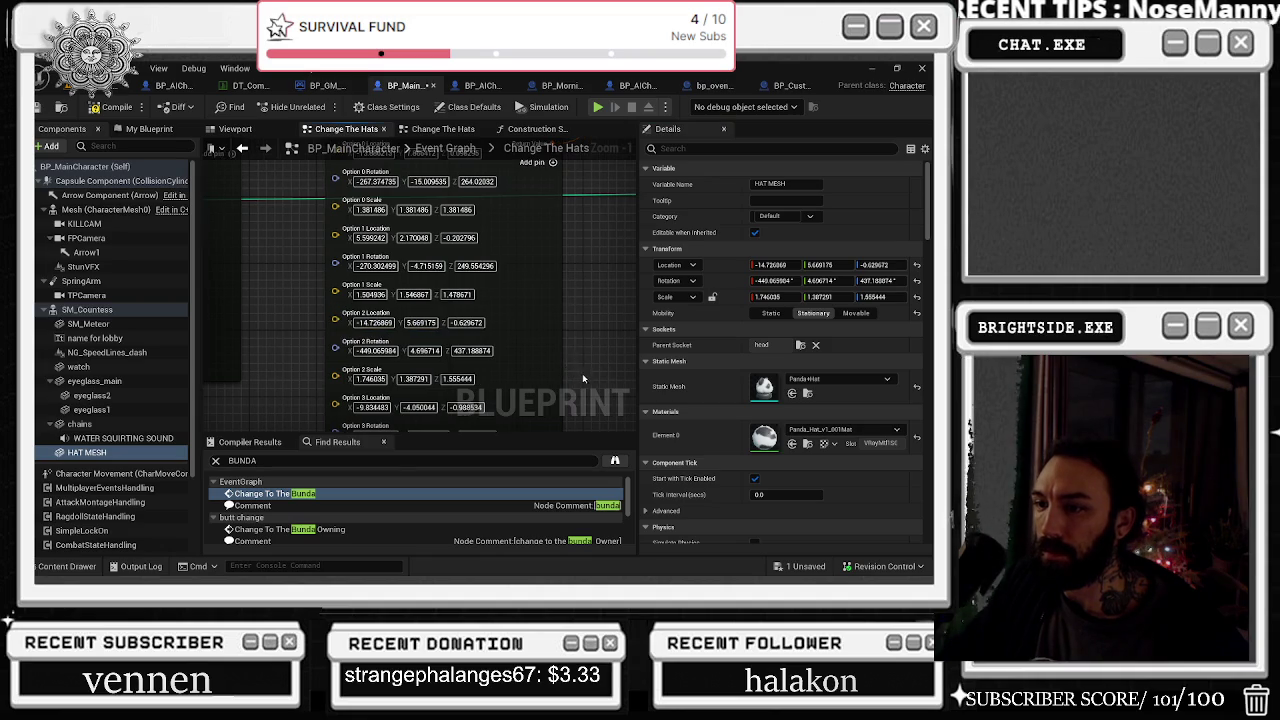
pyautogui.moveTo(582, 373); pyautogui.dragTo(647, 345)
pyautogui.moveTo(404, 384)
pyautogui.mouseDown()
pyautogui.moveTo(545, 478)
pyautogui.moveTo(395, 304)
pyautogui.mouseUp()
pyautogui.click(395, 304)
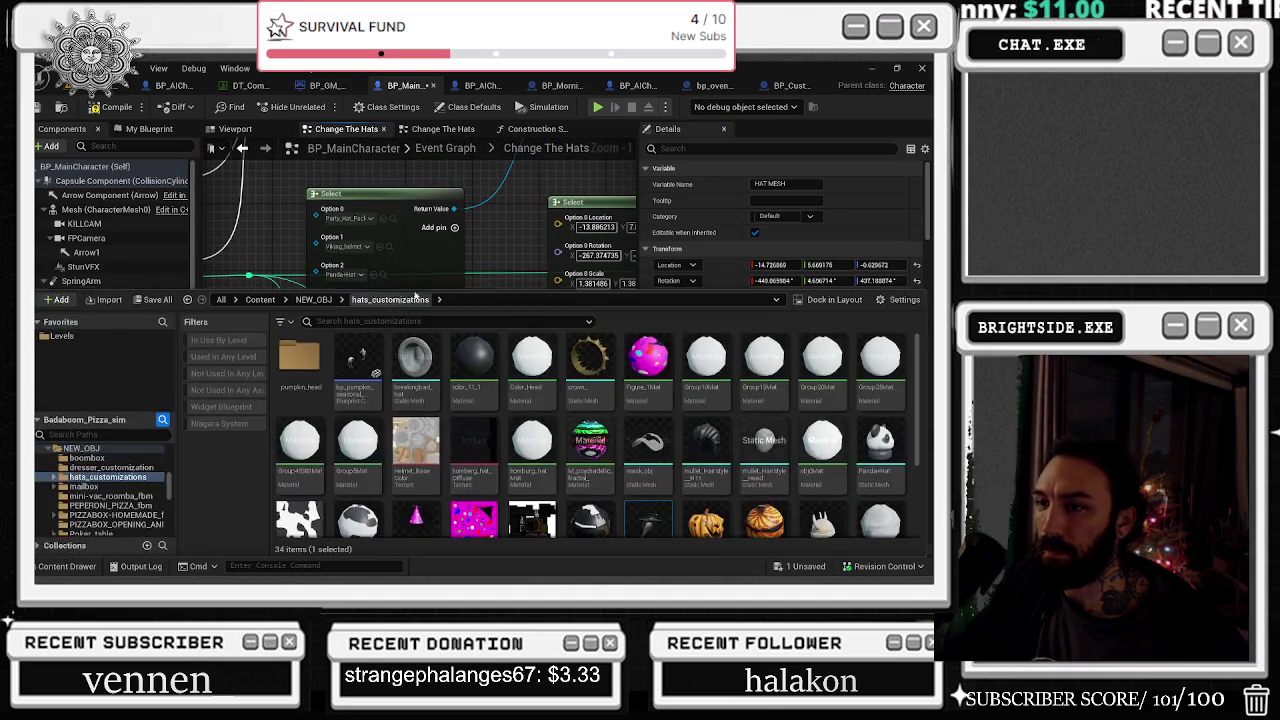
# Stretch the plague-doctor hat wider along its Y scale in the viewport
pyautogui.moveTo(490, 248); pyautogui.dragTo(400, 183)
pyautogui.click(235, 128)
pyautogui.moveTo(430, 300)
pyautogui.mouseDown()
pyautogui.moveTo(393, 318)
pyautogui.moveTo(390, 338)
pyautogui.mouseUp()
pyautogui.press('space')
pyautogui.press('space')
pyautogui.press('space')
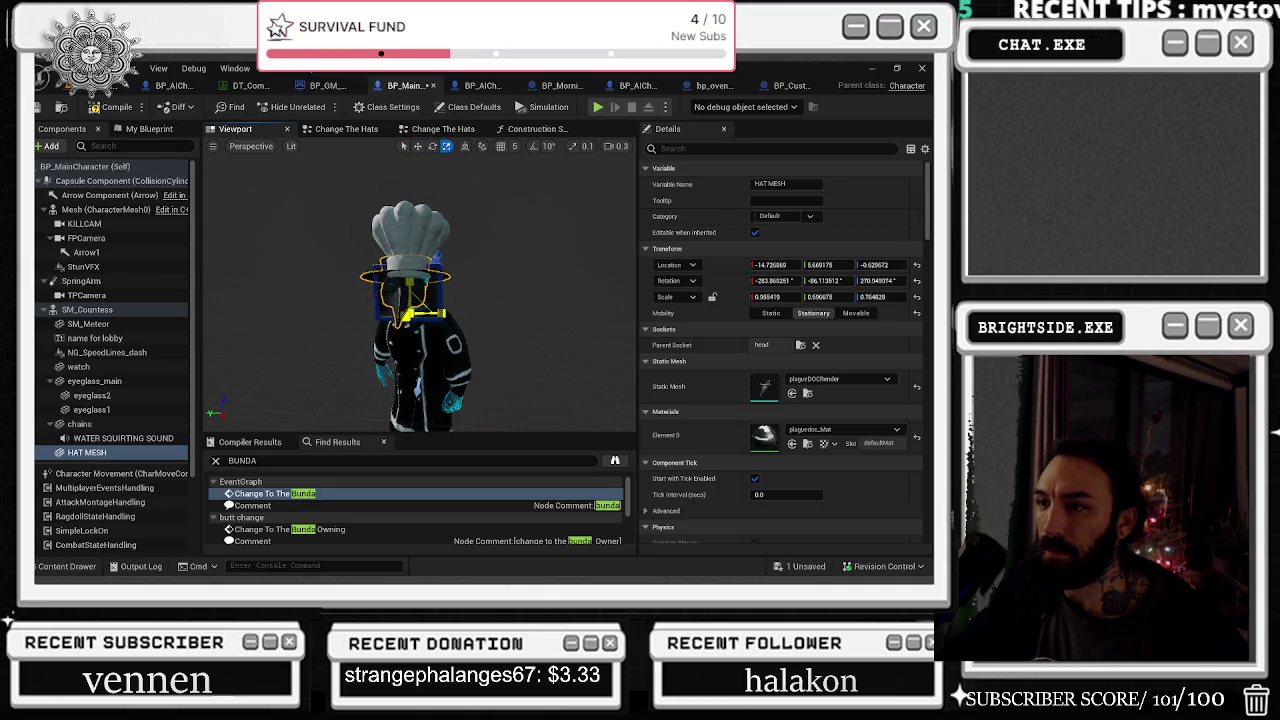
pyautogui.moveTo(477, 316)
pyautogui.mouseDown()
pyautogui.moveTo(470, 290)
pyautogui.moveTo(483, 316)
pyautogui.moveTo(441, 315)
pyautogui.moveTo(490, 322)
pyautogui.moveTo(405, 334)
pyautogui.moveTo(426, 331)
pyautogui.mouseUp()
pyautogui.moveTo(320, 353)
pyautogui.mouseDown()
pyautogui.moveTo(304, 353)
pyautogui.moveTo(352, 357)
pyautogui.mouseUp()
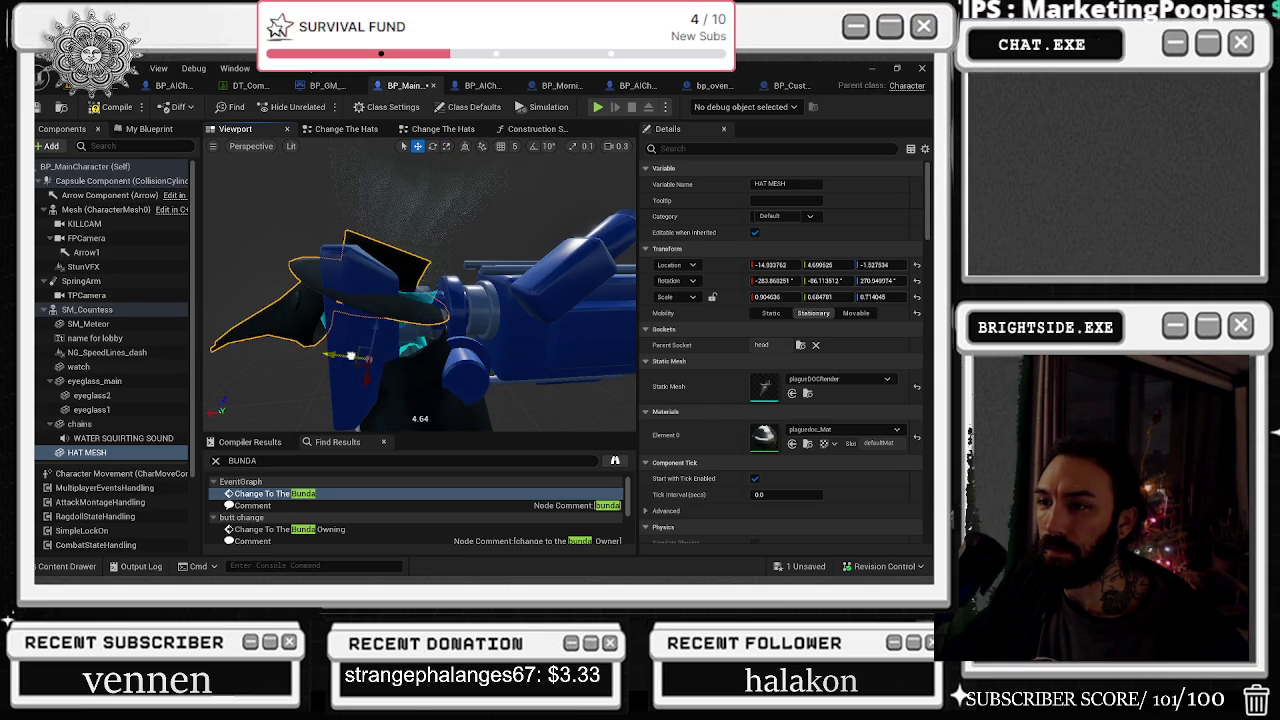
pyautogui.moveTo(420, 330); pyautogui.dragTo(348, 333)
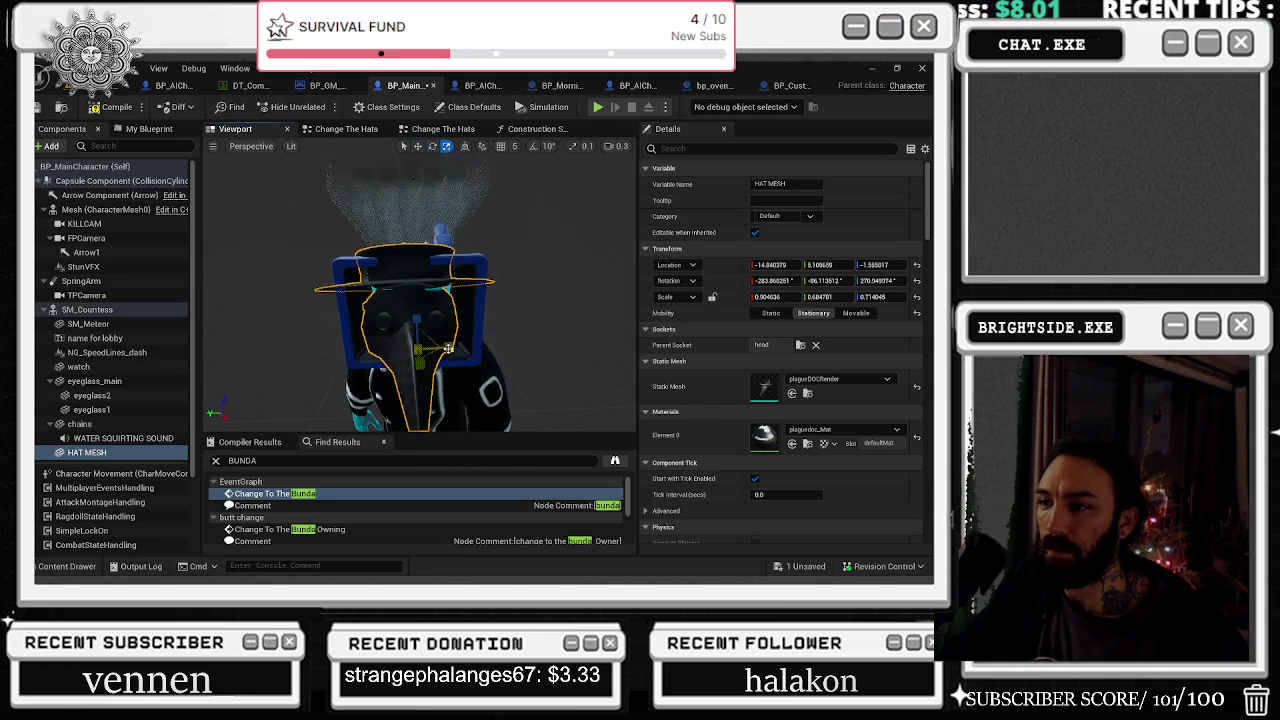
pyautogui.moveTo(415, 320); pyautogui.dragTo(370, 322)
pyautogui.moveTo(406, 362)
pyautogui.mouseDown()
pyautogui.moveTo(420, 369)
pyautogui.moveTo(398, 322)
pyautogui.moveTo(430, 322)
pyautogui.mouseUp()
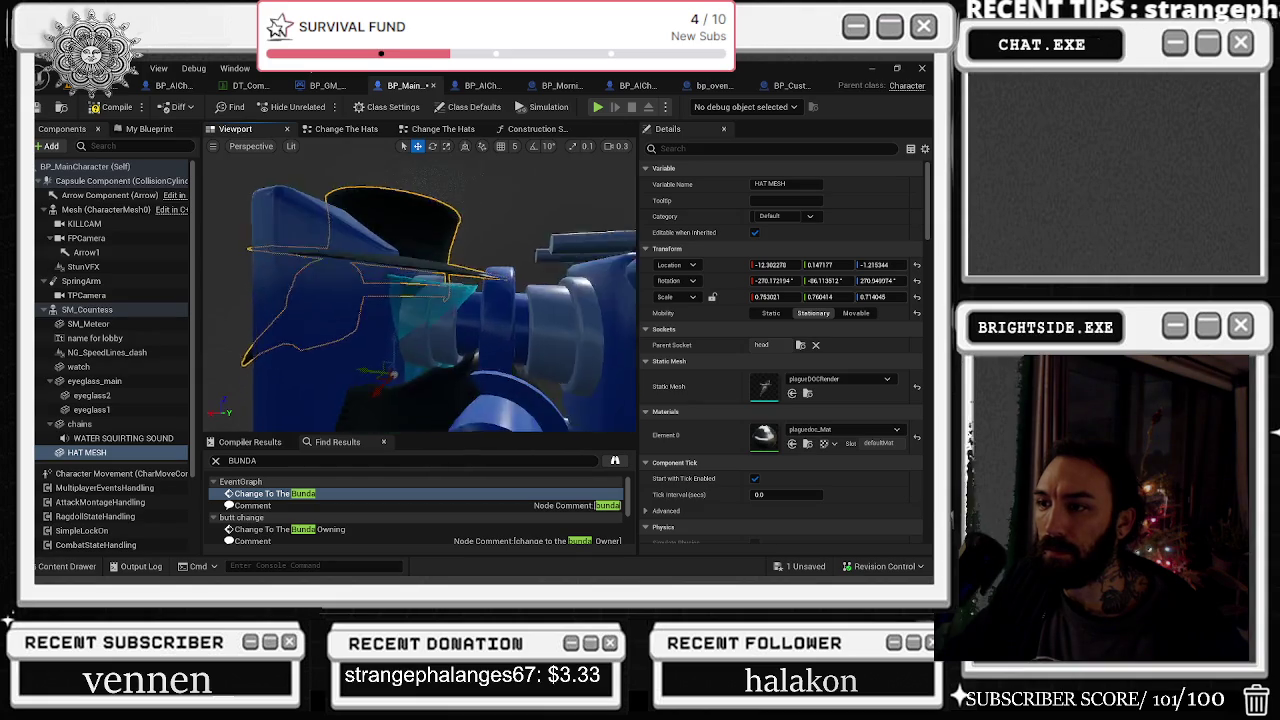
# Rotate and reposition the plague-doctor mask over the character's face
pyautogui.press('e')
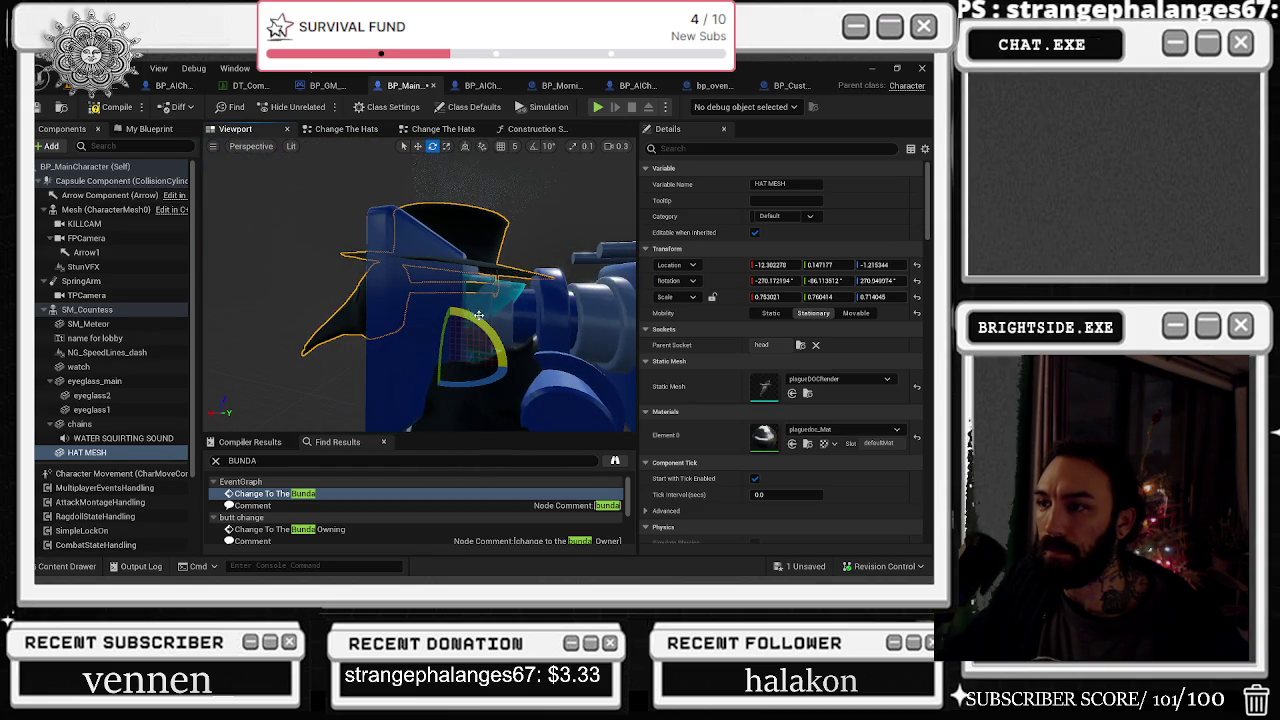
pyautogui.press('w')
pyautogui.moveTo(452, 345); pyautogui.dragTo(455, 332)
pyautogui.moveTo(420, 300); pyautogui.dragTo(630, 300)
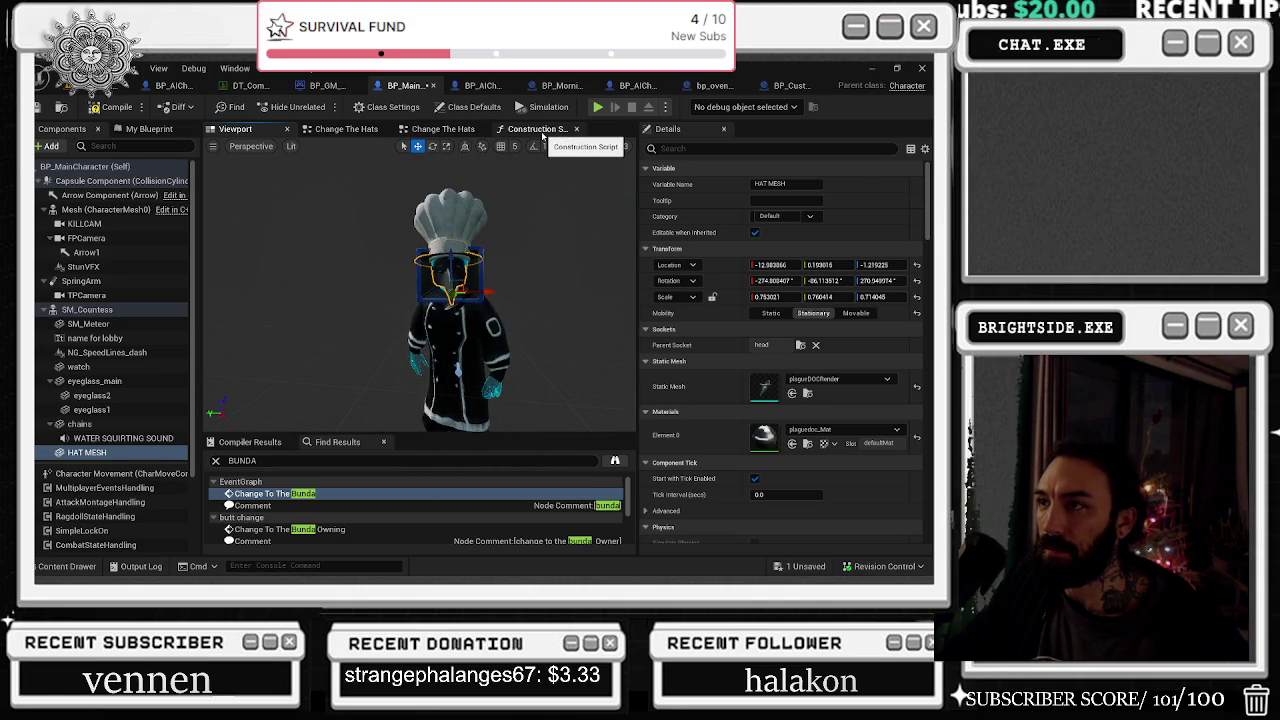
# Bring up the Change The Hats graph with the hat Select node's pins in view
pyautogui.click(540, 131)
pyautogui.click(443, 130)
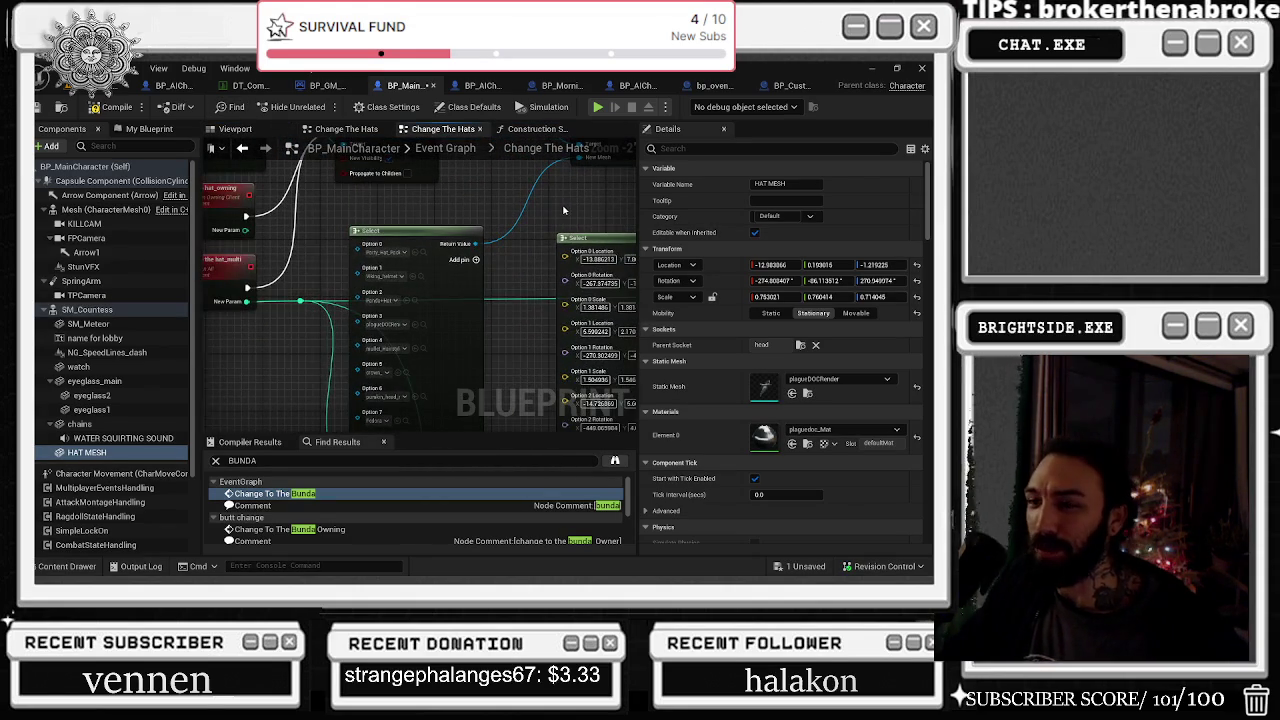
pyautogui.hotkey('alt', 'Tab')
pyautogui.press('Escape')
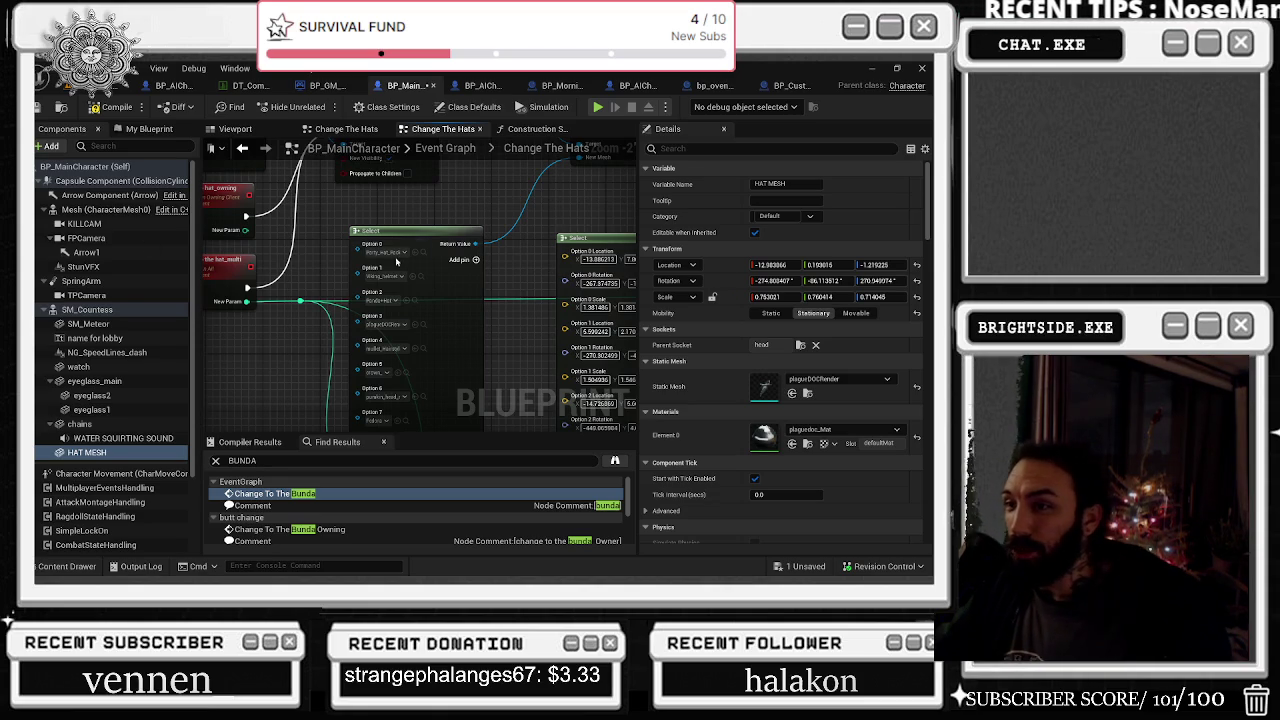
pyautogui.moveTo(512, 380)
pyautogui.mouseDown()
pyautogui.moveTo(500, 330)
pyautogui.moveTo(314, 260)
pyautogui.moveTo(321, 189)
pyautogui.mouseUp()
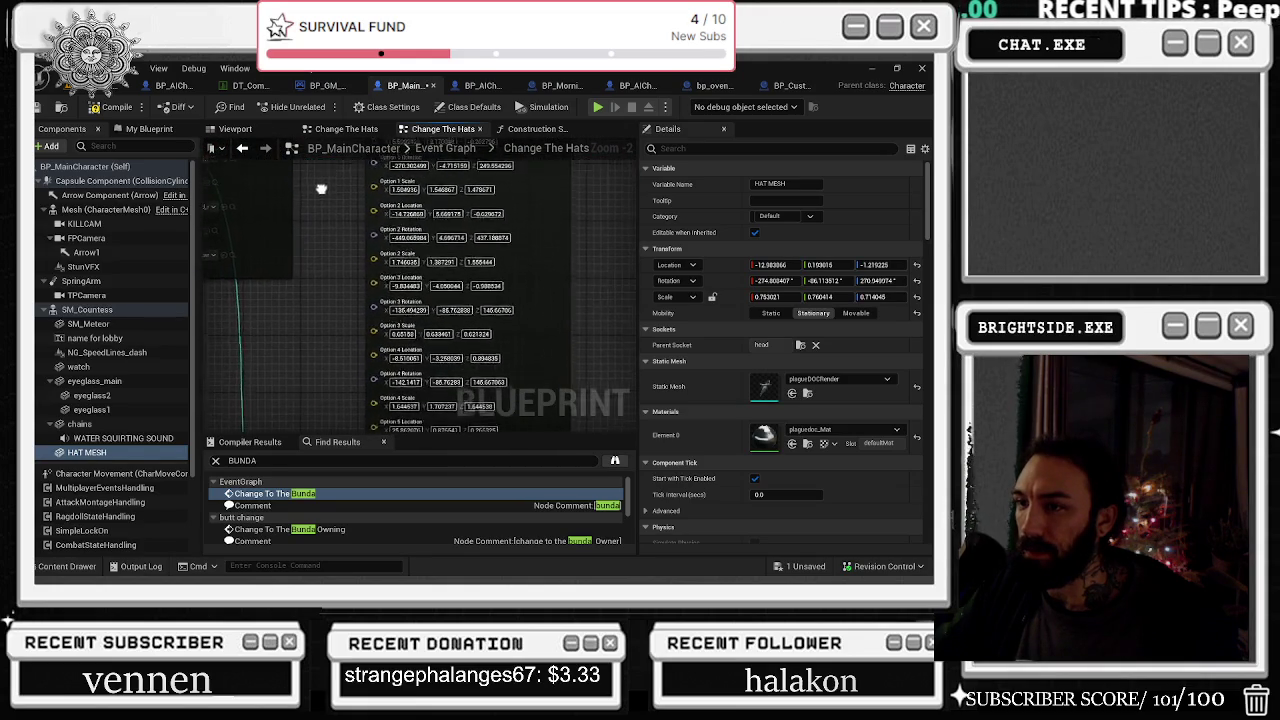
pyautogui.scroll(2, 380, 280)
# Copy the hat's Location X, Y and Z values into Option 3's location pins
pyautogui.click(770, 264)
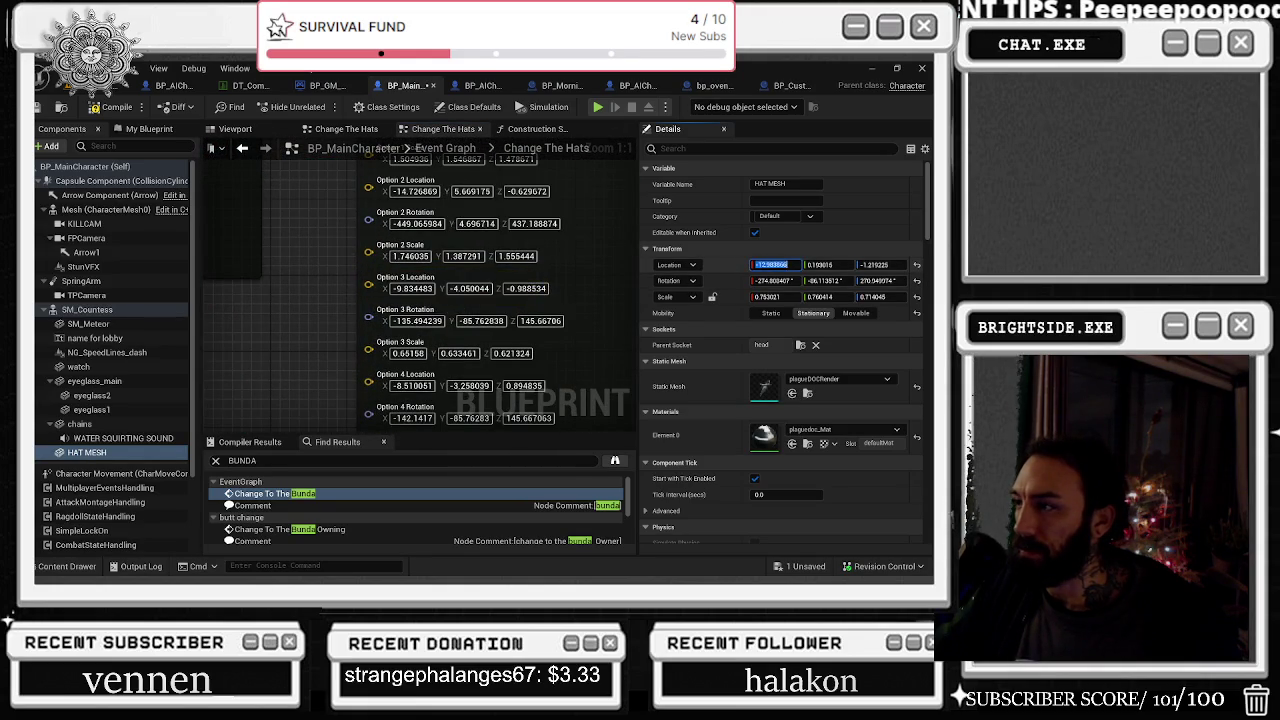
pyautogui.hotkey('ctrl', 'c')
pyautogui.click(415, 288)
pyautogui.hotkey('ctrl', 'v')
pyautogui.press('Tab')
pyautogui.hotkey('ctrl', 'c')
pyautogui.click(471, 288)
pyautogui.hotkey('ctrl', 'v')
pyautogui.press('Tab')
pyautogui.hotkey('ctrl', 'c')
pyautogui.click(527, 288)
pyautogui.hotkey('ctrl', 'v')
pyautogui.press('Tab')
# Copy the hat's Rotation Z, Y (keeping it negative) and X into Option 3's rotation pins
pyautogui.hotkey('ctrl', 'c')
pyautogui.click(540, 321)
pyautogui.hotkey('ctrl', 'v')
pyautogui.hotkey('shift', 'Tab')
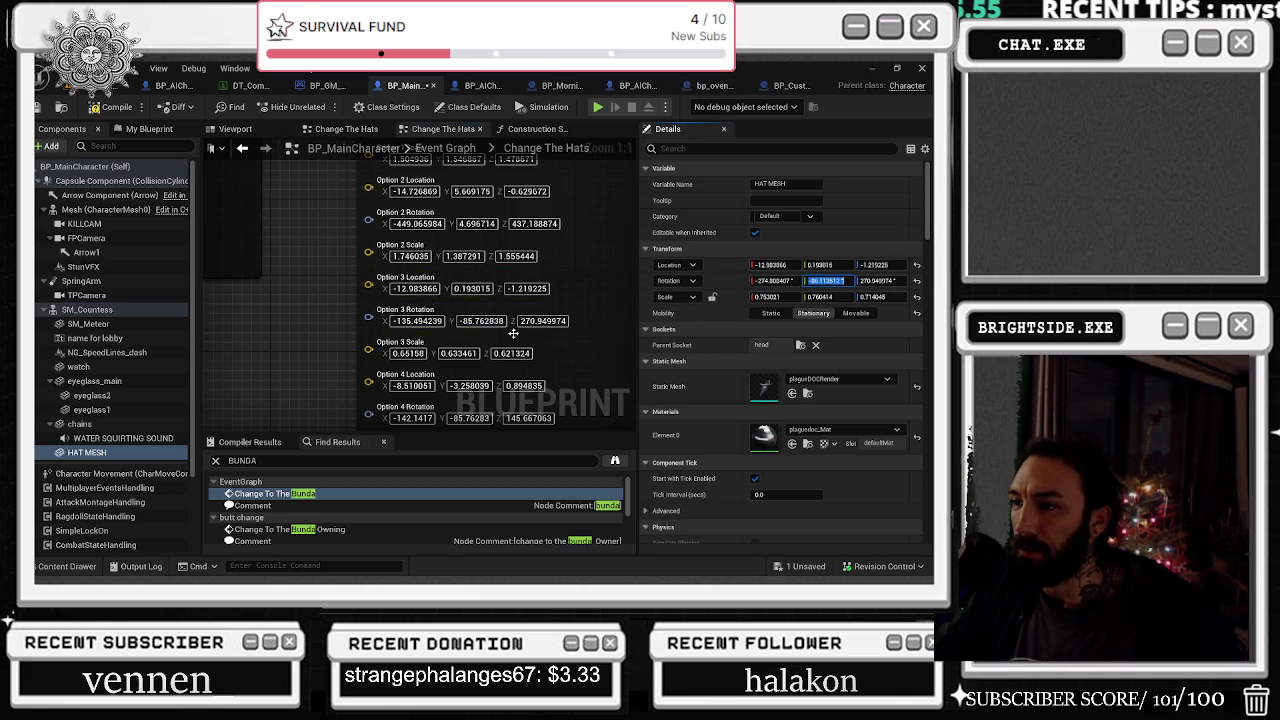
pyautogui.click(482, 321)
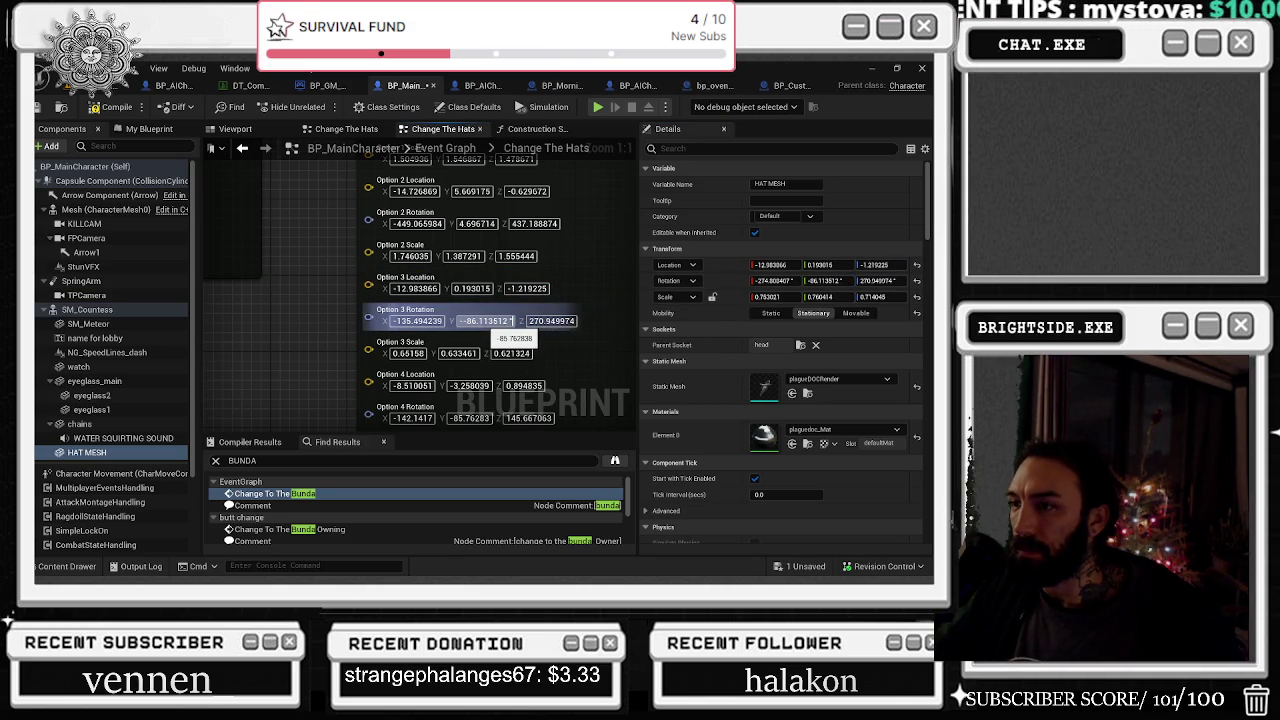
pyautogui.hotkey('ctrl', 'v')
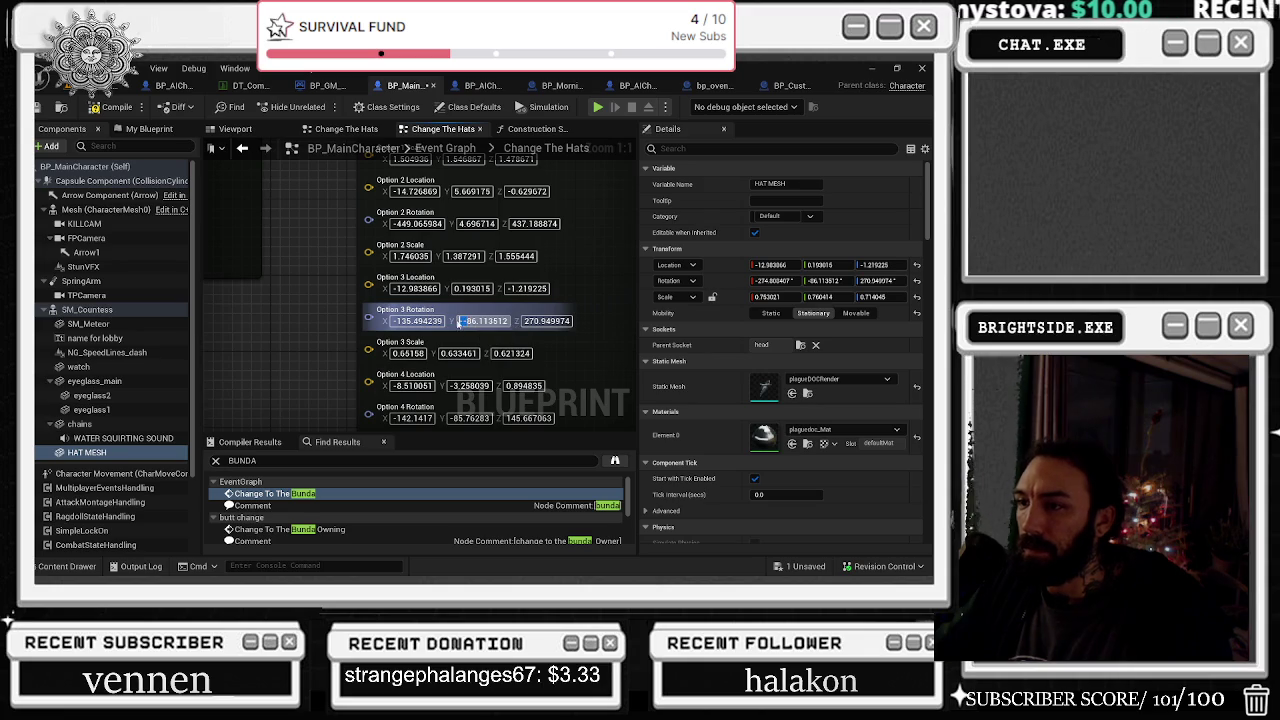
pyautogui.press('Delete')
pyautogui.hotkey('ctrl', 'z')
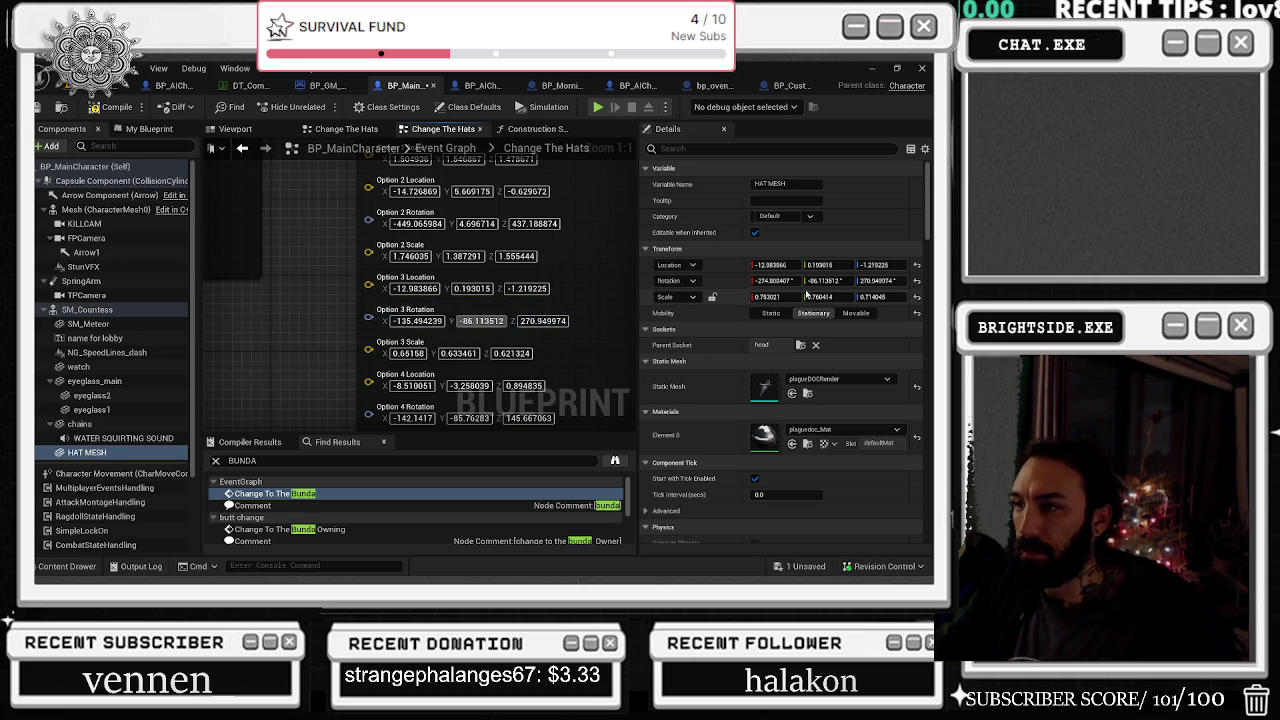
pyautogui.click(773, 281)
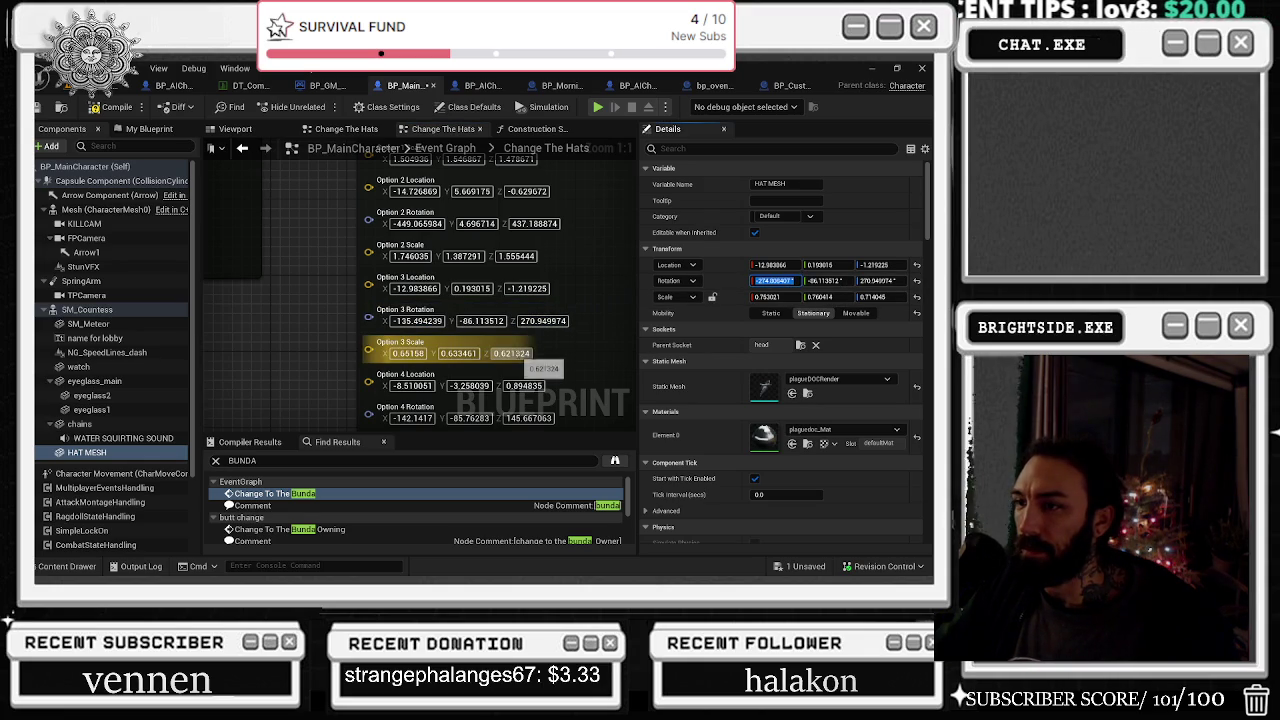
pyautogui.click(418, 321)
pyautogui.hotkey('ctrl', 'v')
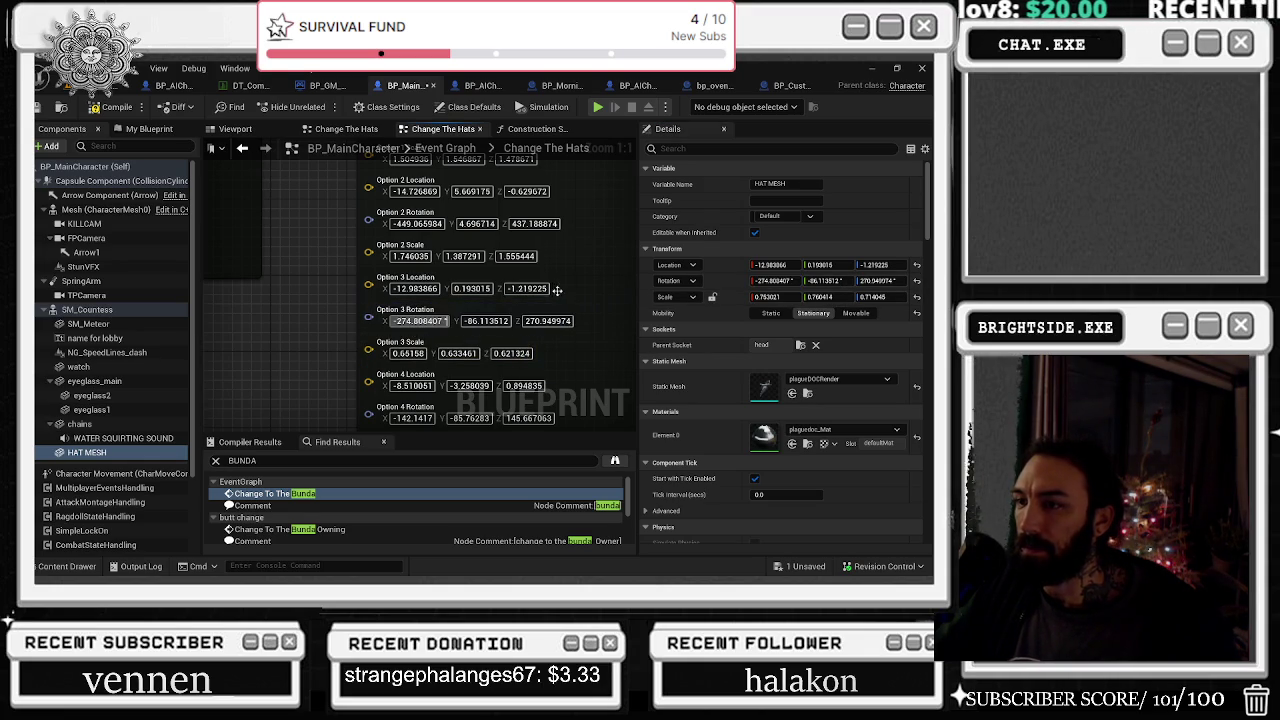
# Paste the hat's Scale X, Y and Z values into Option 3's scale pins
pyautogui.click(767, 297)
pyautogui.click(408, 353)
pyautogui.hotkey('ctrl', 'v')
pyautogui.click(820, 297)
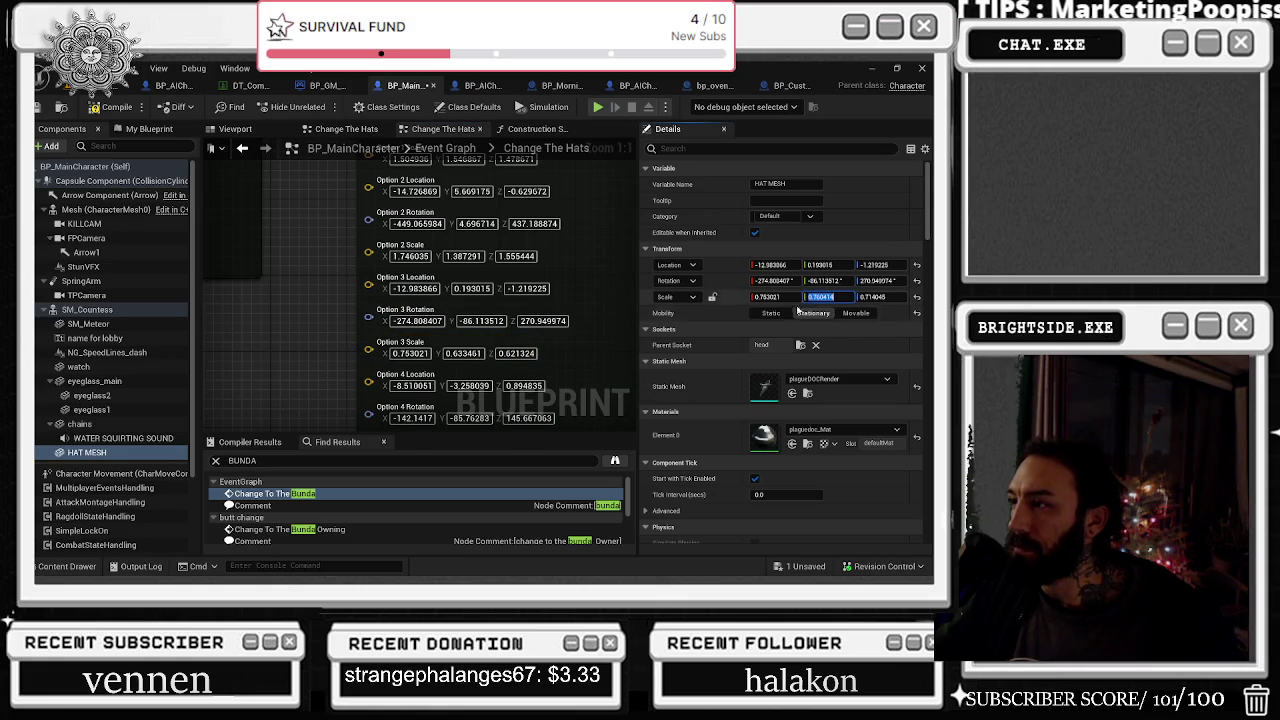
pyautogui.hotkey('ctrl', 'v')
pyautogui.click(873, 297)
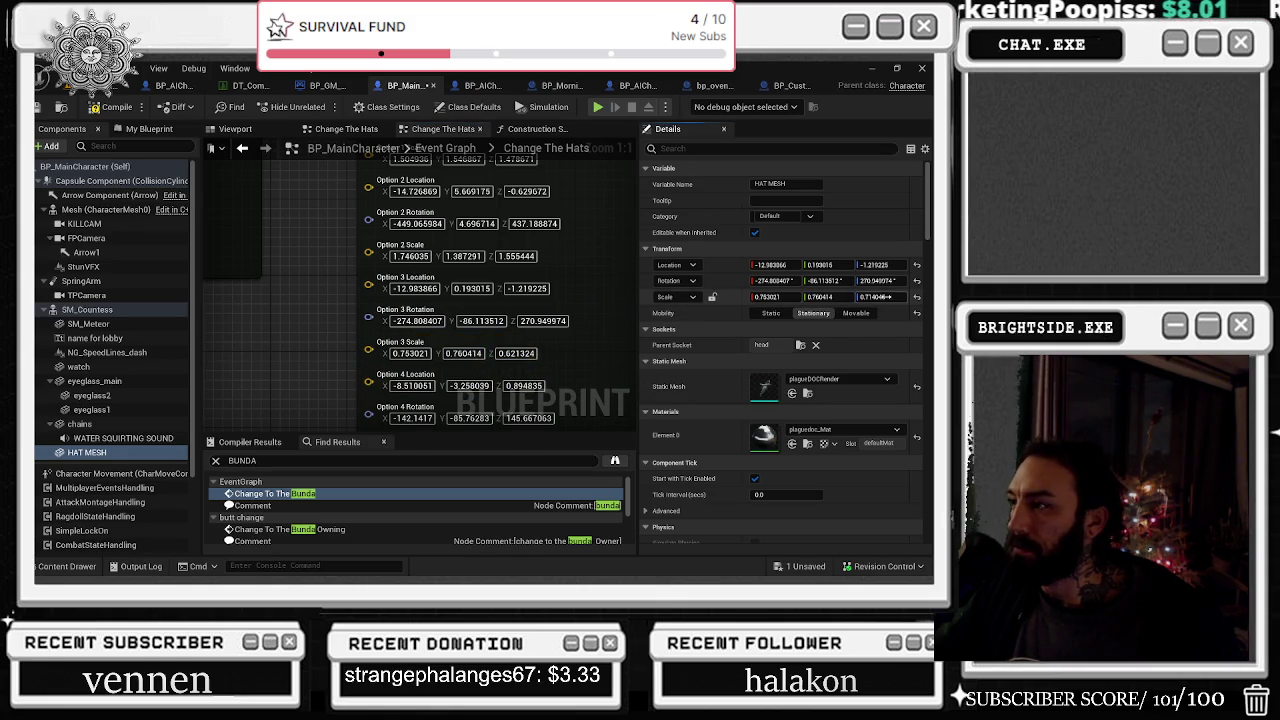
pyautogui.click(515, 353)
pyautogui.hotkey('ctrl', 'v')
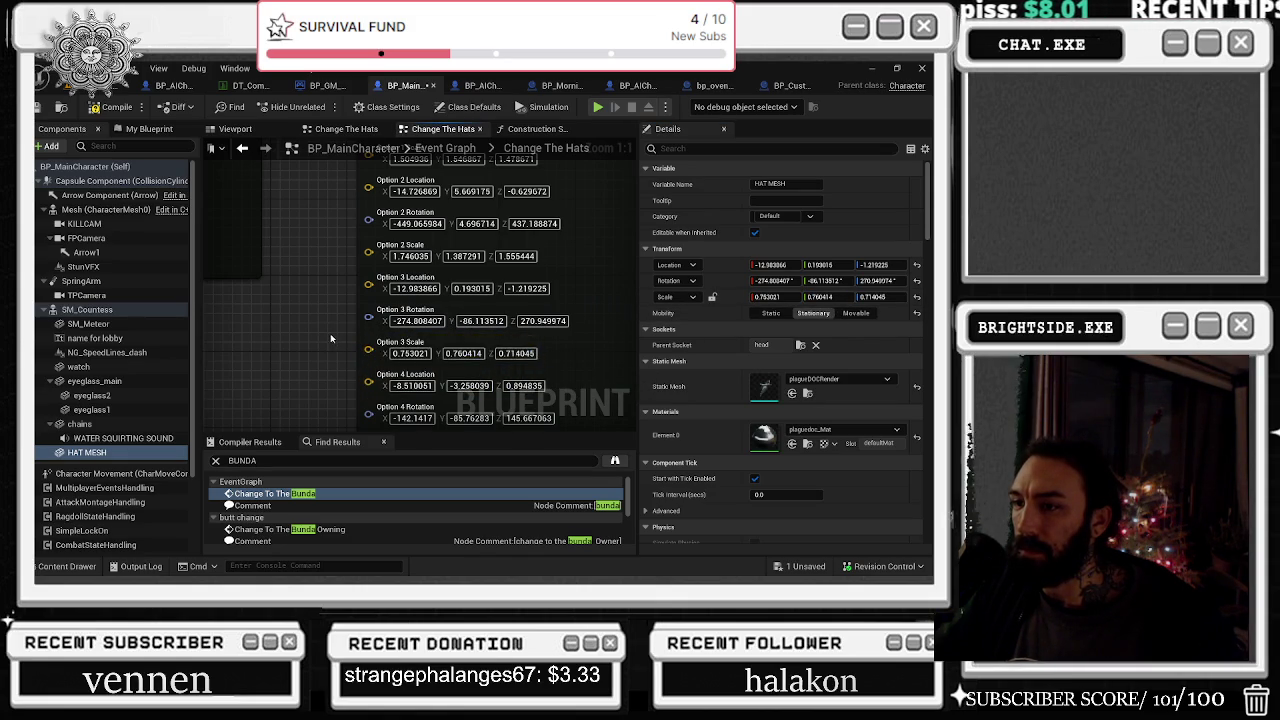
pyautogui.scroll(-2, 330, 333)
pyautogui.click(427, 245)
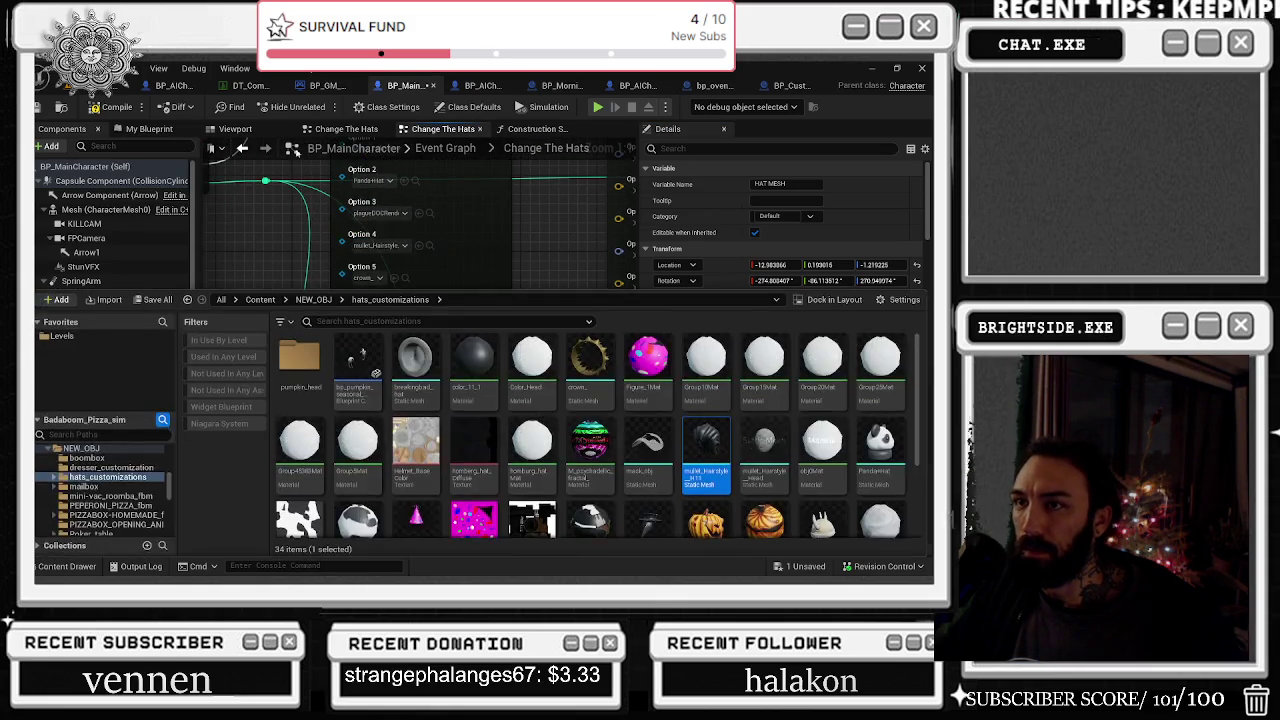
# Assign the mullet_Hairstyle mesh to HAT MESH and frame the character's head
pyautogui.click(258, 133)
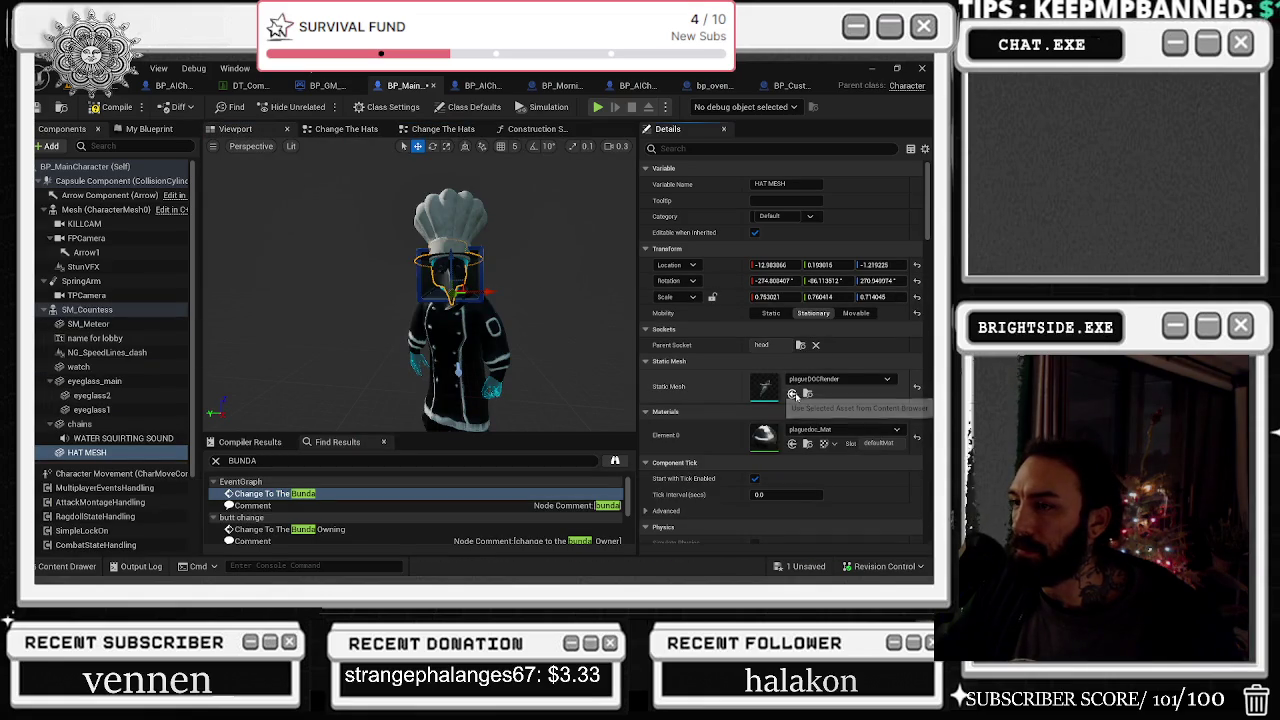
pyautogui.click(917, 386)
pyautogui.press('f')
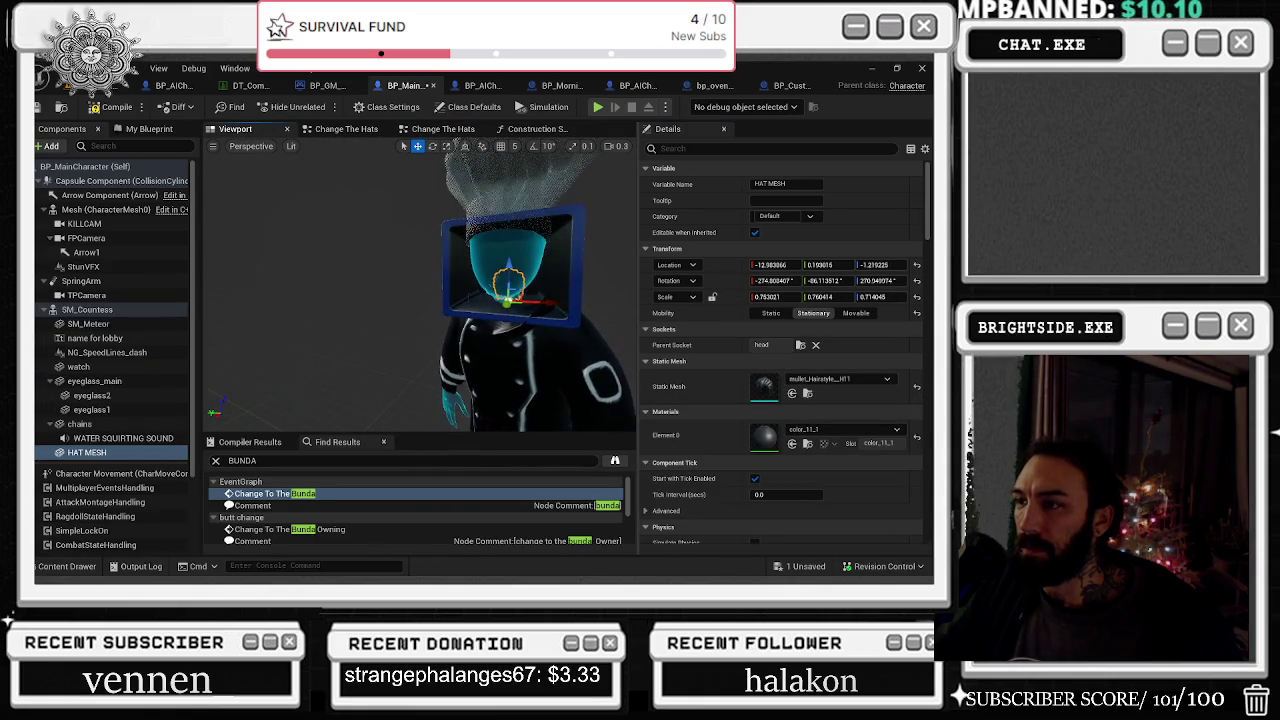
pyautogui.moveTo(538, 211); pyautogui.dragTo(470, 218)
# Scale the mullet hair to about 2.4, then rotate and move it onto the head
pyautogui.moveTo(421, 345)
pyautogui.mouseDown()
pyautogui.moveTo(448, 325)
pyautogui.moveTo(427, 347)
pyautogui.moveTo(410, 333)
pyautogui.moveTo(455, 336)
pyautogui.mouseUp()
pyautogui.scroll(5, 412, 336)
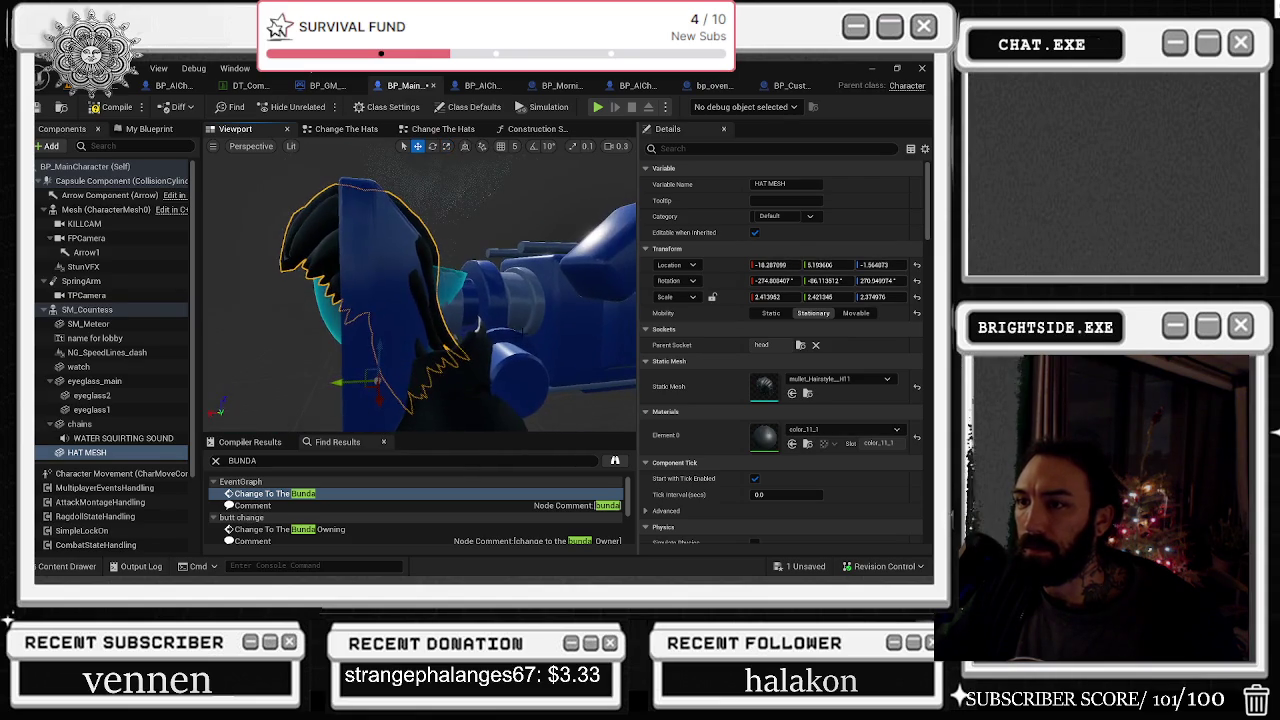
pyautogui.press('e')
pyautogui.moveTo(380, 370)
pyautogui.mouseDown()
pyautogui.moveTo(410, 362)
pyautogui.moveTo(386, 376)
pyautogui.moveTo(375, 366)
pyautogui.moveTo(390, 329)
pyautogui.moveTo(368, 330)
pyautogui.moveTo(465, 345)
pyautogui.moveTo(440, 354)
pyautogui.mouseUp()
pyautogui.press('r')
pyautogui.press('e')
pyautogui.press('r')
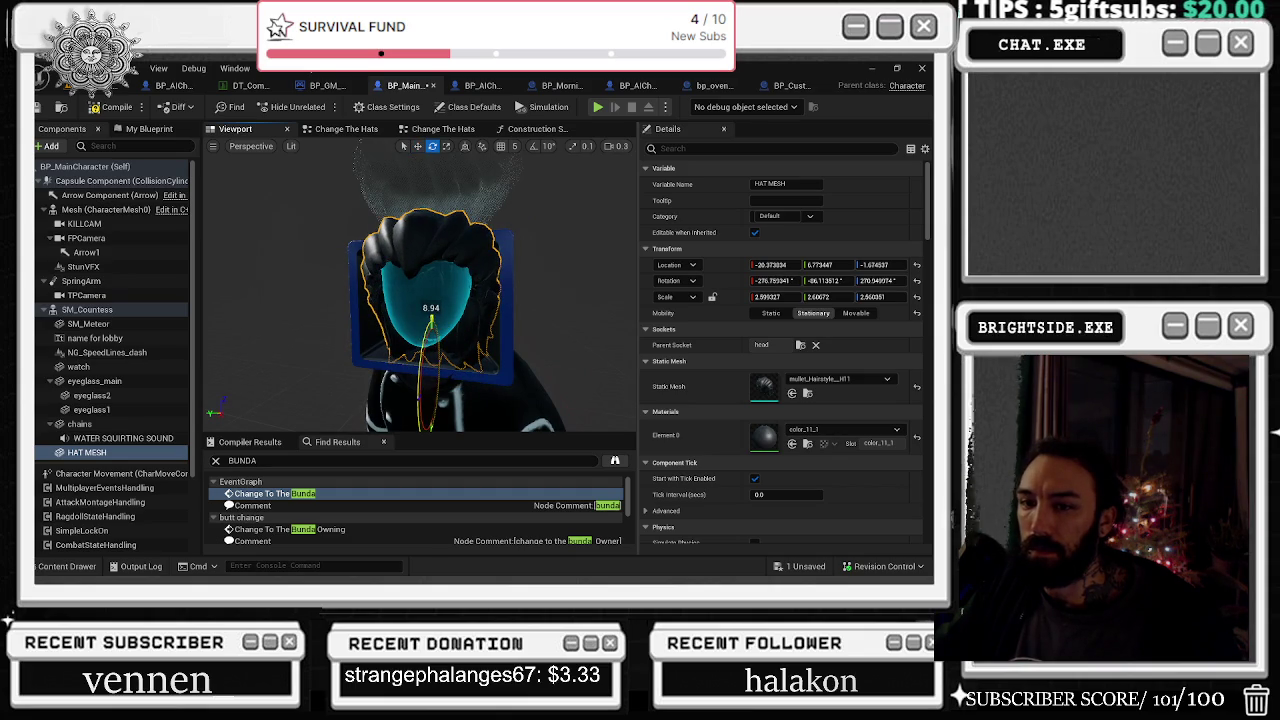
pyautogui.moveTo(424, 388); pyautogui.dragTo(438, 333)
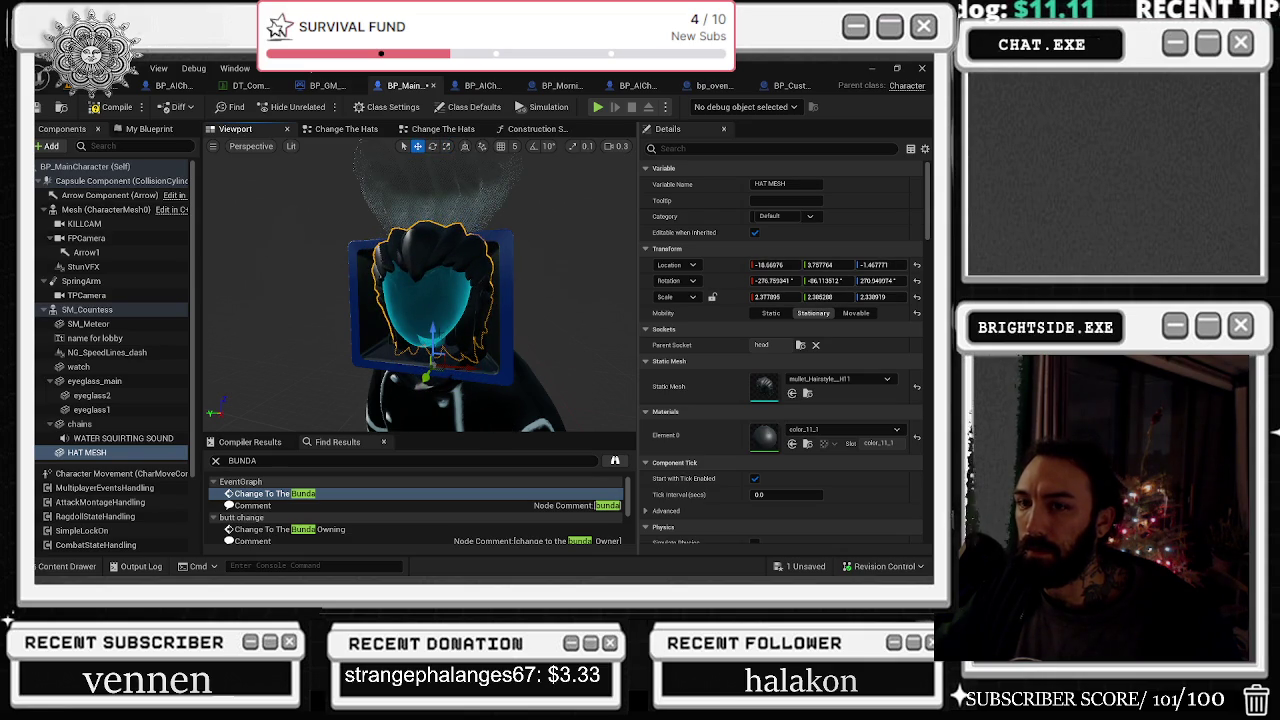
pyautogui.scroll(5, 438, 333)
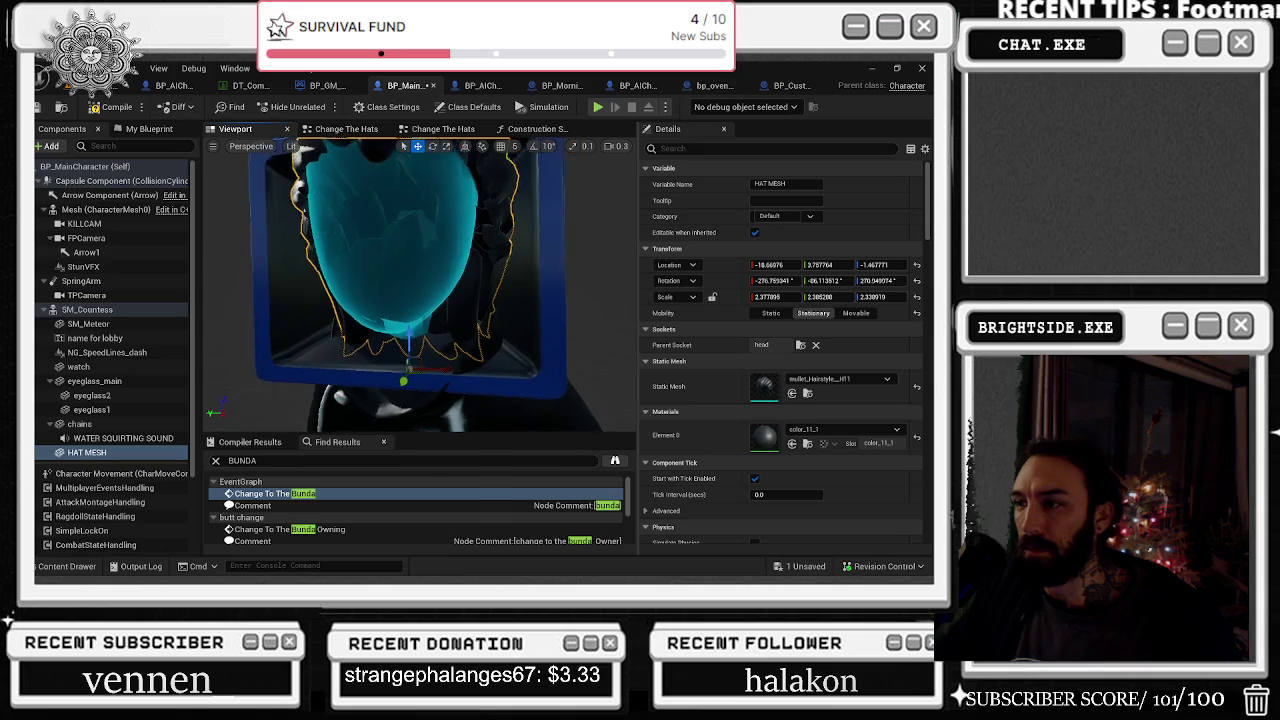
pyautogui.moveTo(438, 333); pyautogui.dragTo(610, 330)
# Enlarge the hair to about 2.6, refine its position, and widen it slightly along Y
pyautogui.press('r')
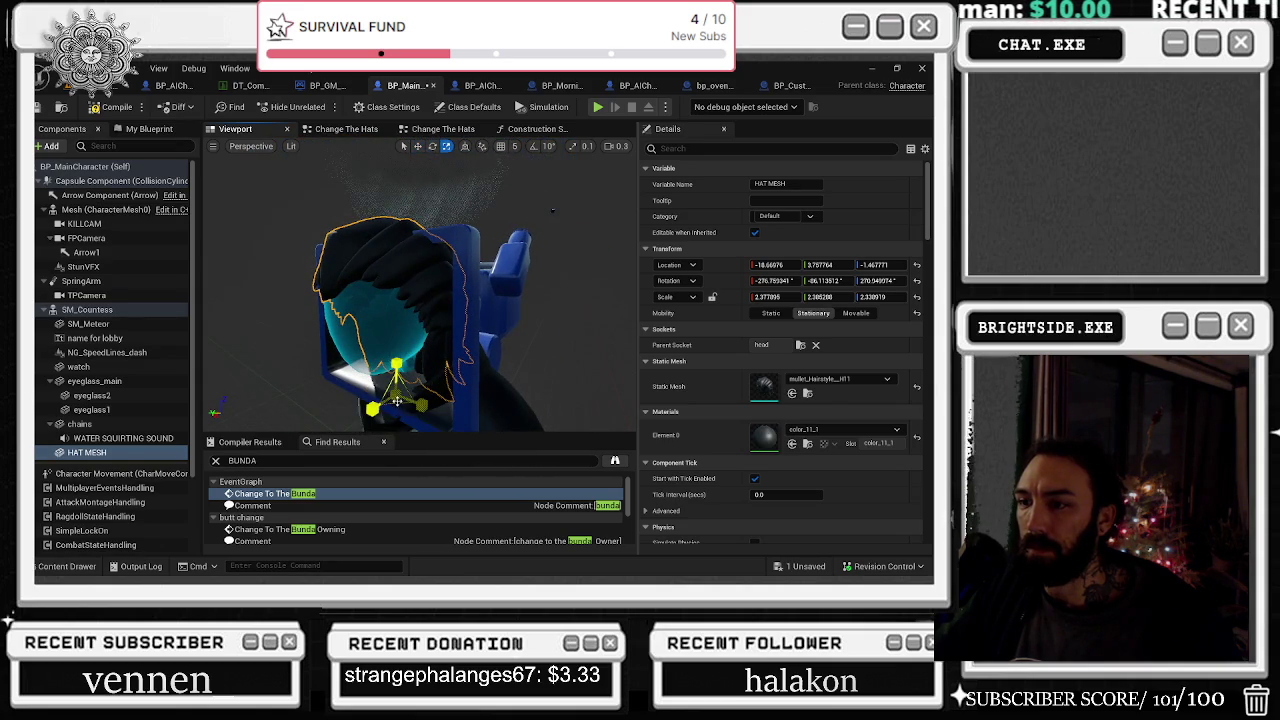
pyautogui.hotkey('ctrl', 'z')
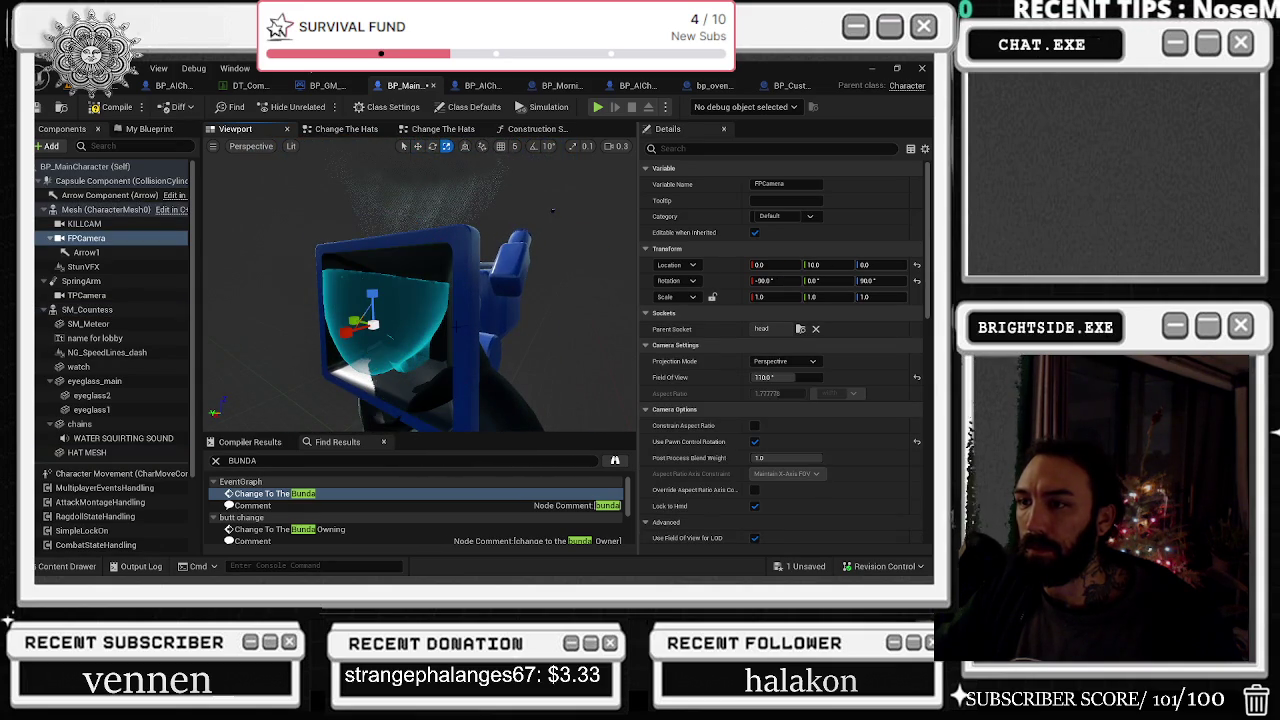
pyautogui.moveTo(420, 330); pyautogui.dragTo(480, 330)
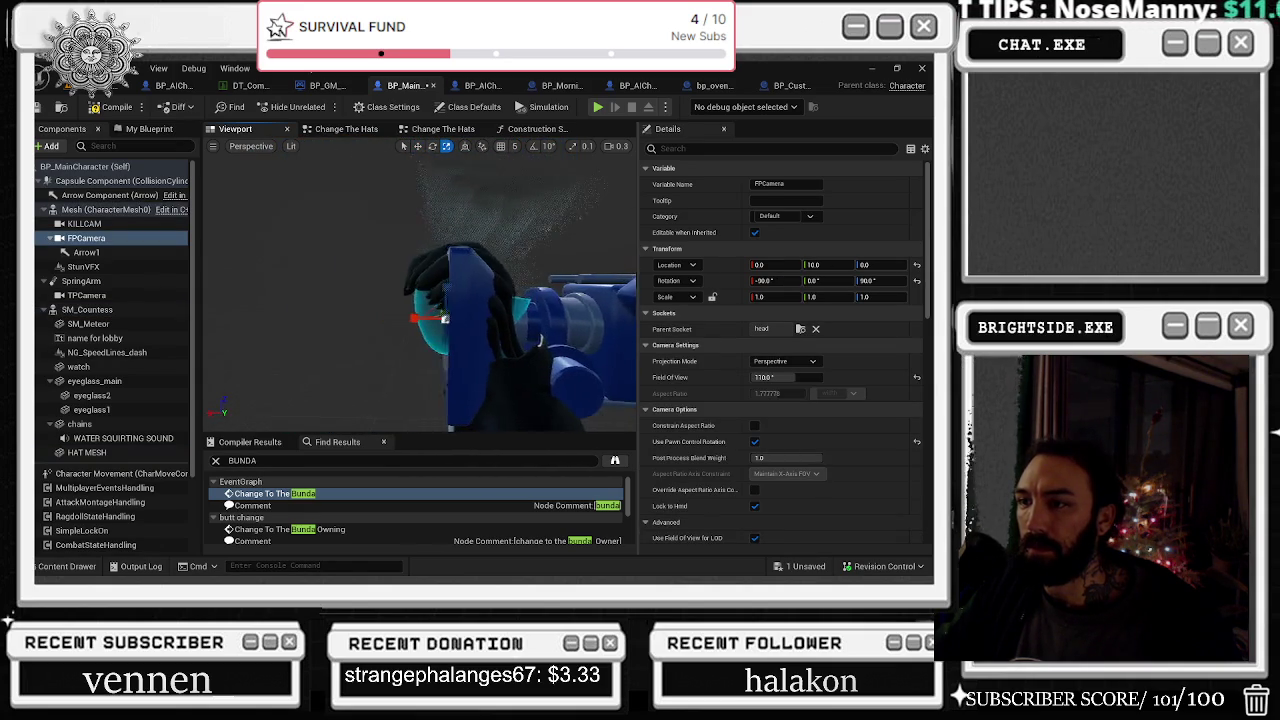
pyautogui.hotkey('ctrl', 'y')
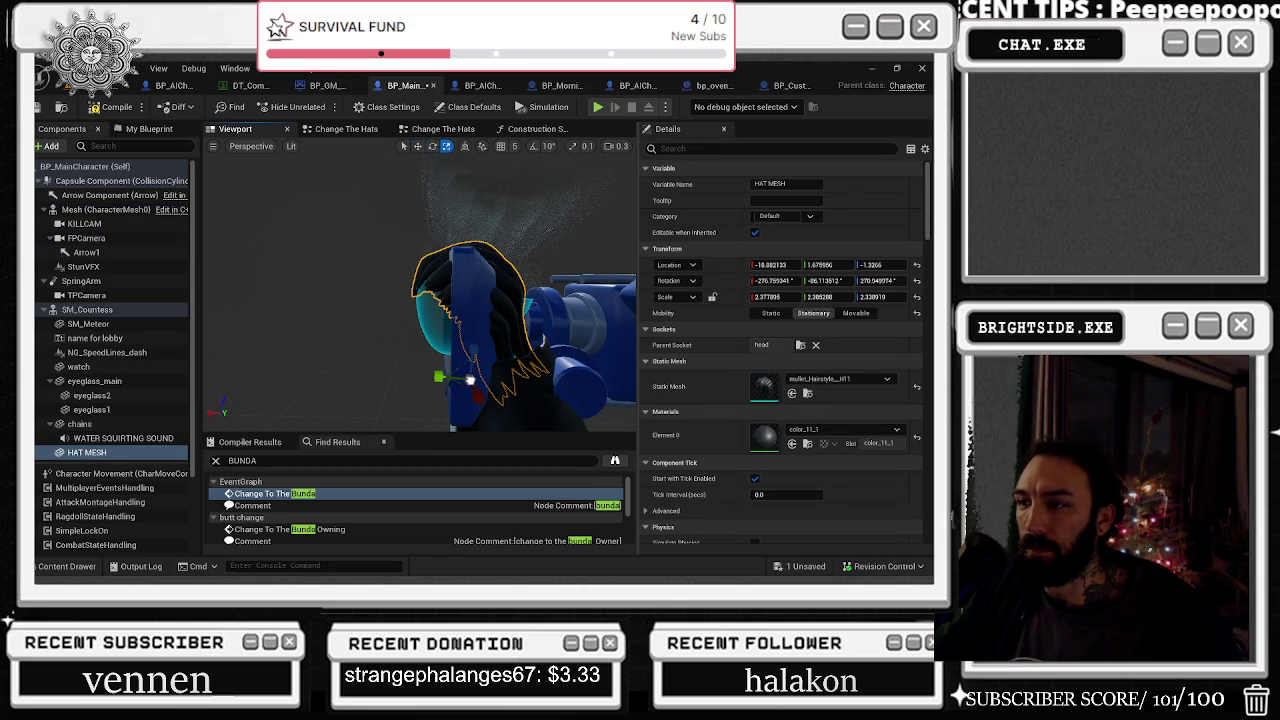
pyautogui.moveTo(472, 377); pyautogui.dragTo(430, 376)
pyautogui.press('w')
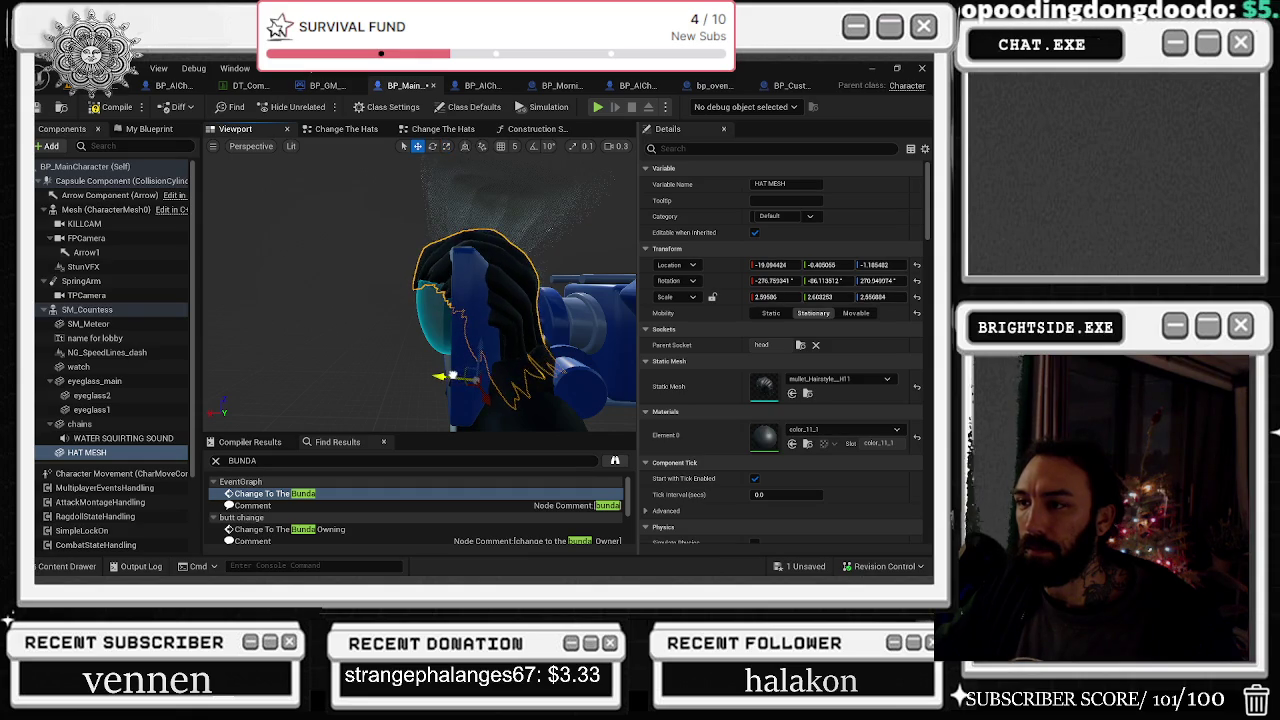
pyautogui.moveTo(500, 300); pyautogui.dragTo(580, 310)
pyautogui.moveTo(460, 360)
pyautogui.mouseDown()
pyautogui.moveTo(452, 337)
pyautogui.moveTo(490, 368)
pyautogui.moveTo(572, 374)
pyautogui.moveTo(590, 360)
pyautogui.moveTo(622, 226)
pyautogui.moveTo(598, 234)
pyautogui.mouseUp()
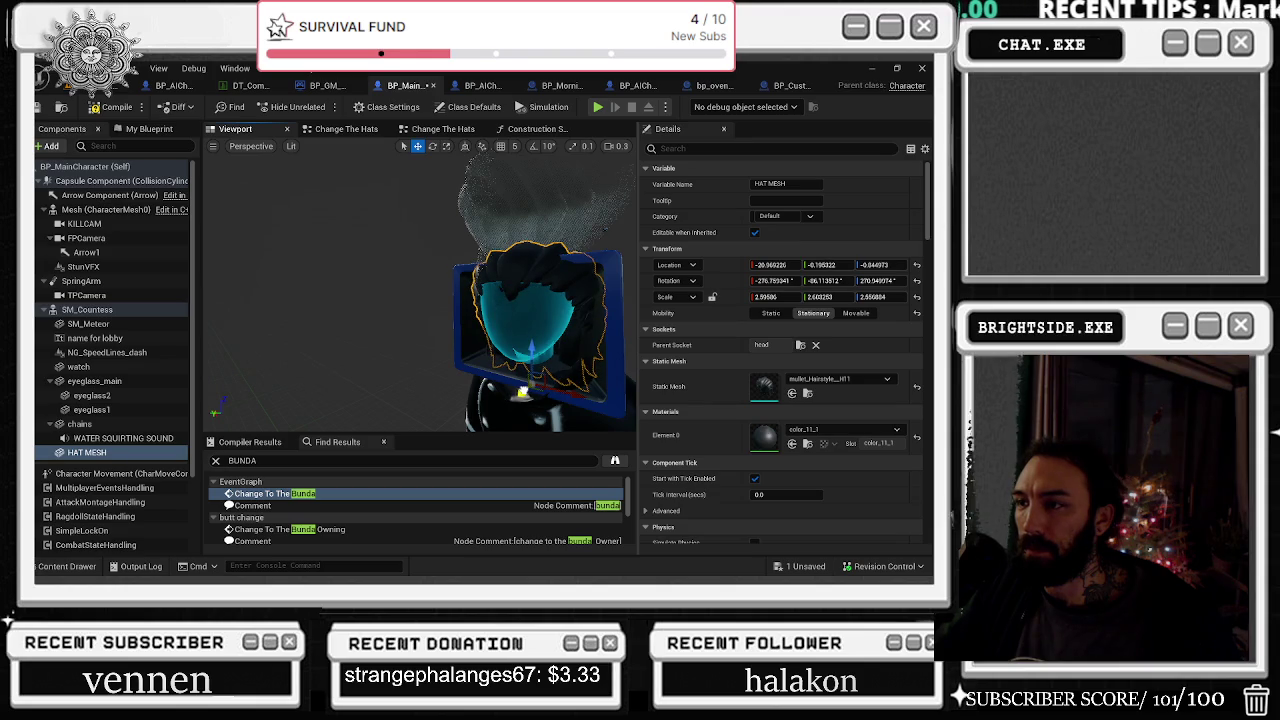
pyautogui.moveTo(598, 234); pyautogui.dragTo(522, 246)
pyautogui.press('r')
pyautogui.moveTo(400, 392)
pyautogui.mouseDown()
pyautogui.moveTo(470, 384)
pyautogui.moveTo(440, 386)
pyautogui.mouseUp()
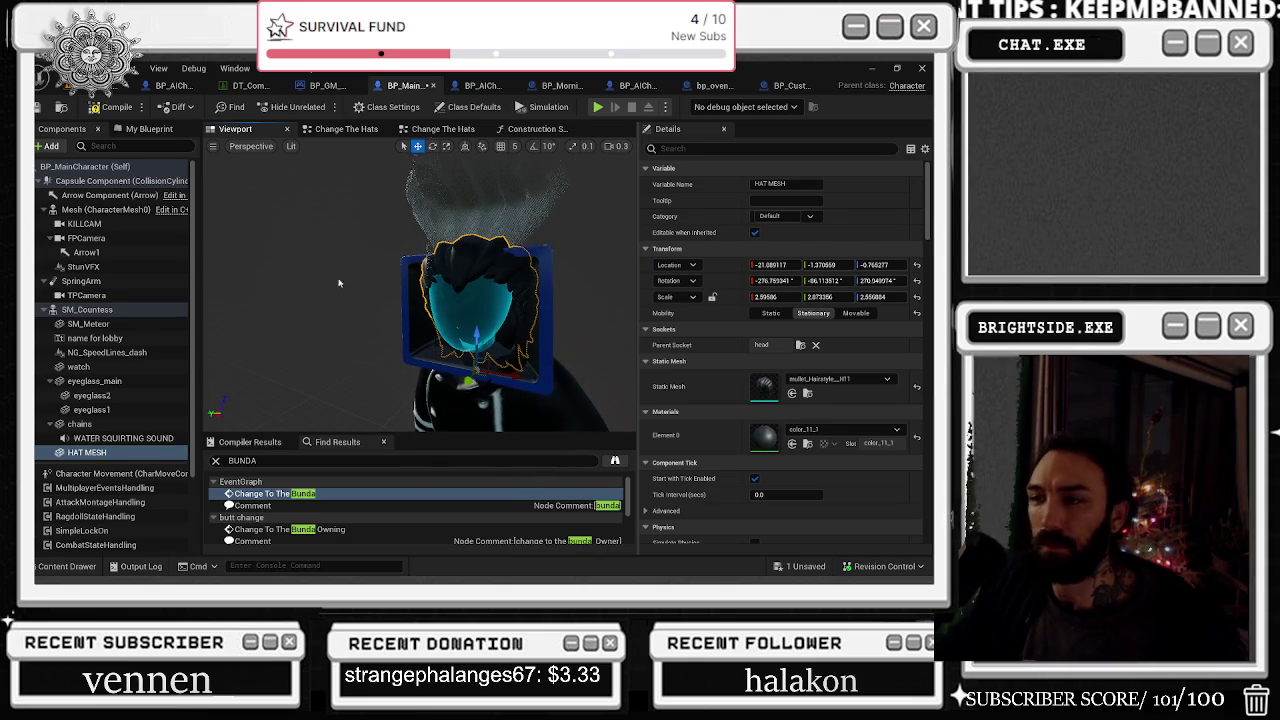
# Compile the character blueprint and return to the Change The Hats graph
pyautogui.click(95, 108)
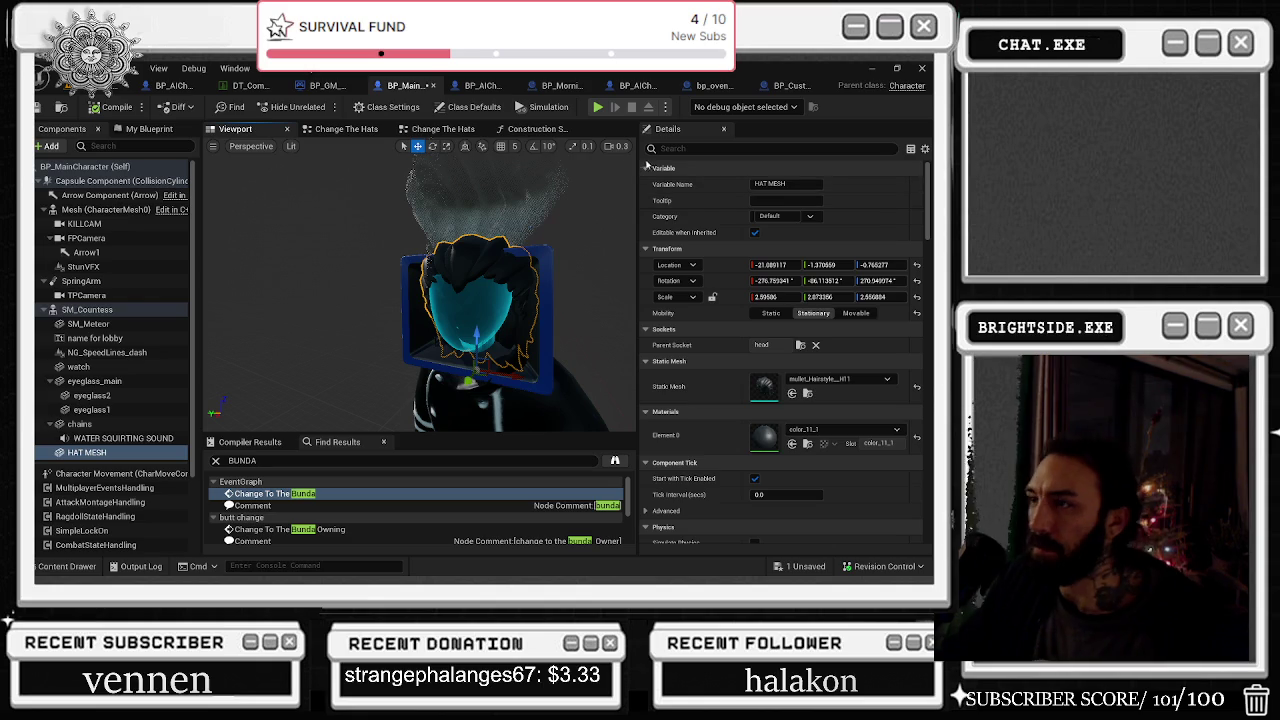
pyautogui.click(333, 130)
pyautogui.moveTo(410, 272)
pyautogui.mouseDown()
pyautogui.moveTo(459, 311)
pyautogui.moveTo(264, 190)
pyautogui.moveTo(286, 176)
pyautogui.mouseUp()
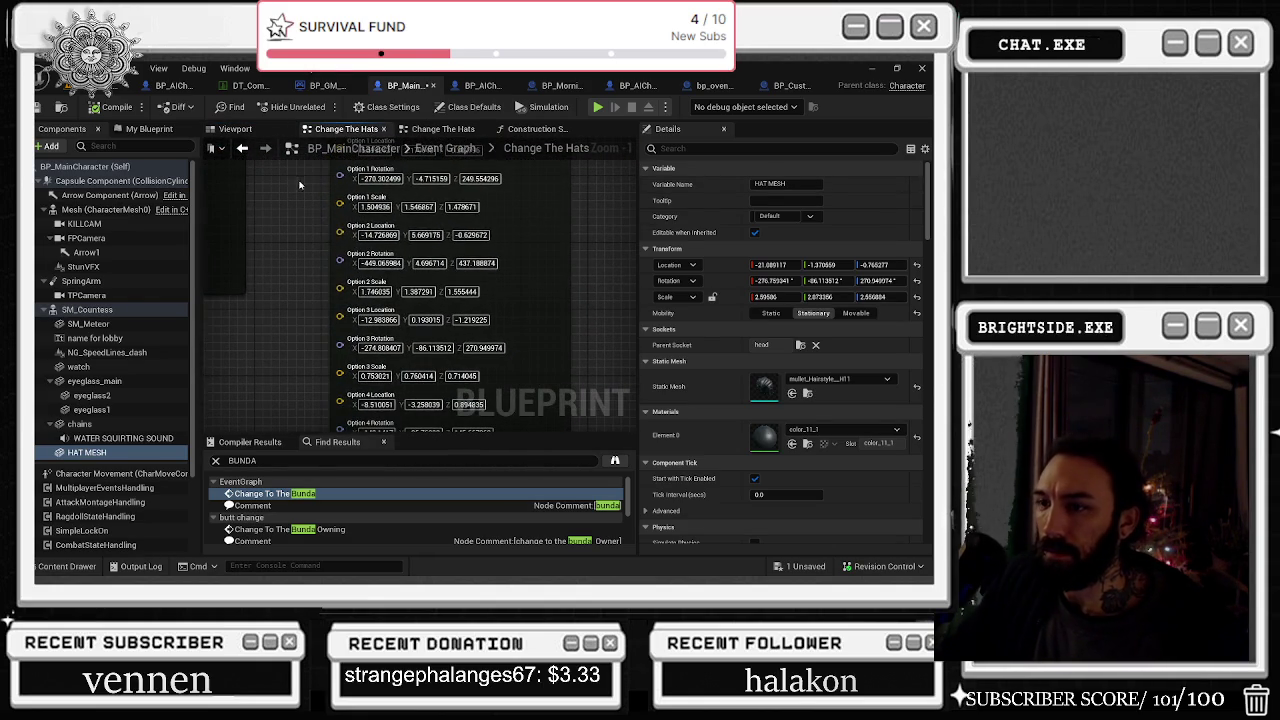
# Copy the hat's Location X, Y and Z values into Option 4's location pins
pyautogui.moveTo(360, 283); pyautogui.dragTo(346, 236)
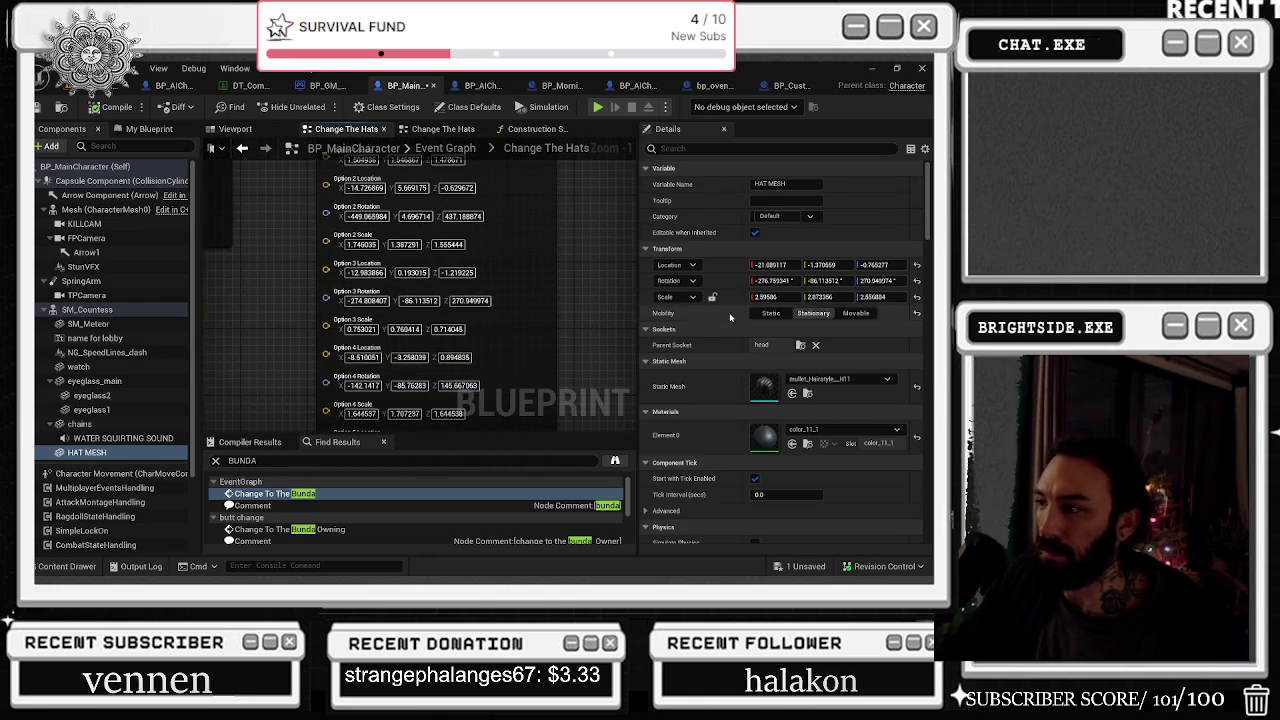
pyautogui.click(770, 264)
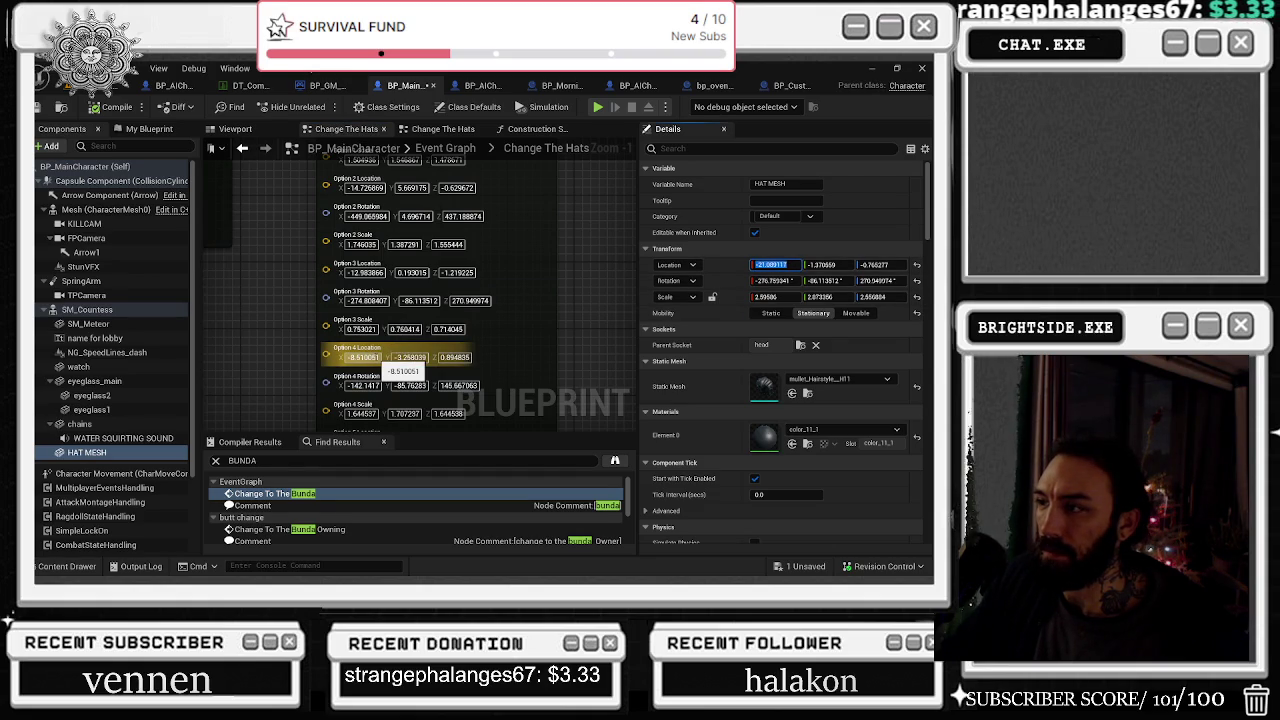
pyautogui.click(368, 358)
pyautogui.write('-21.089117')
pyautogui.click(822, 264)
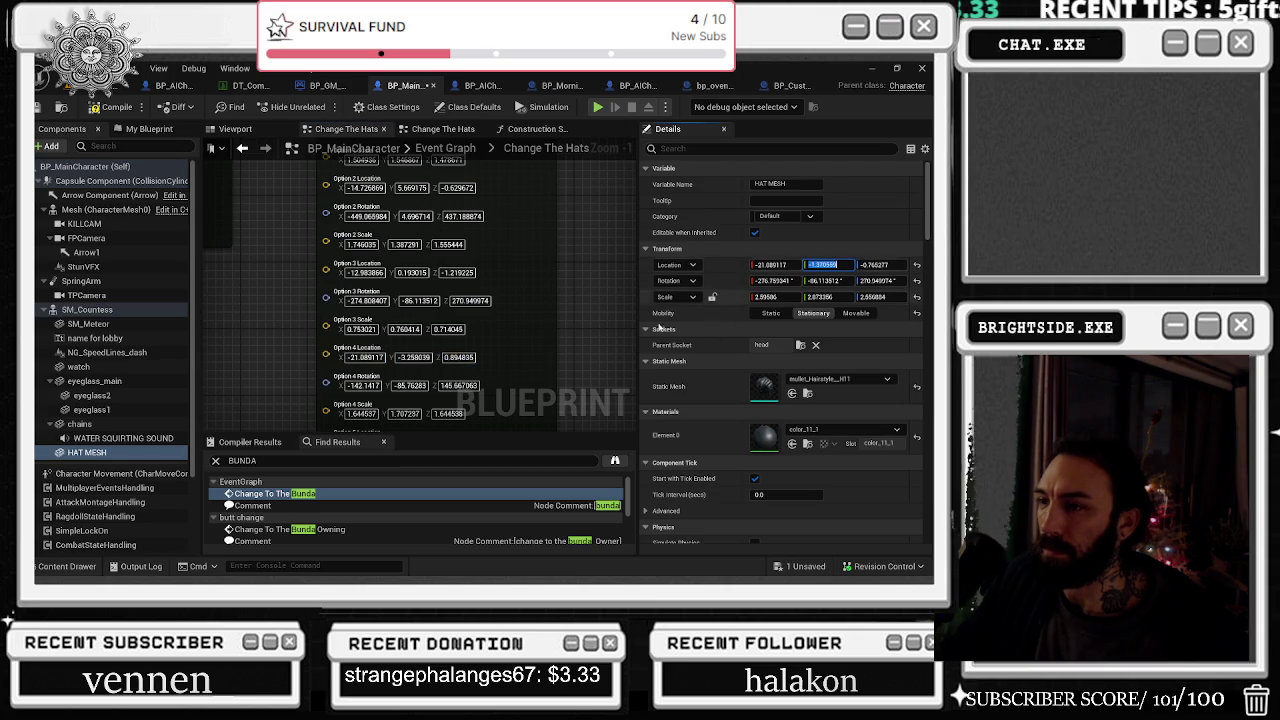
pyautogui.hotkey('ctrl', 'c')
pyautogui.click(410, 357)
pyautogui.hotkey('ctrl', 'v')
pyautogui.click(876, 264)
pyautogui.hotkey('ctrl', 'c')
pyautogui.click(460, 357)
pyautogui.hotkey('ctrl', 'v')
# Copy the hat's Rotation Z, Y and X values into Option 4's rotation pins
pyautogui.click(878, 280)
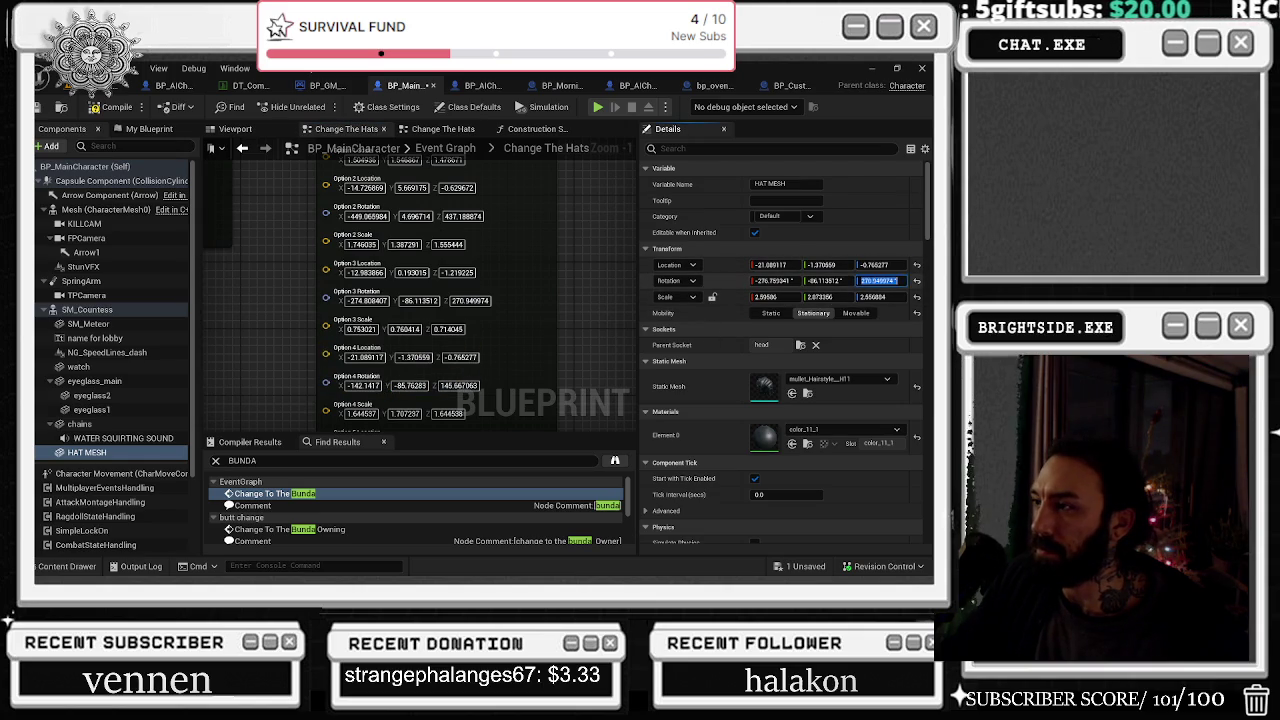
pyautogui.click(470, 386)
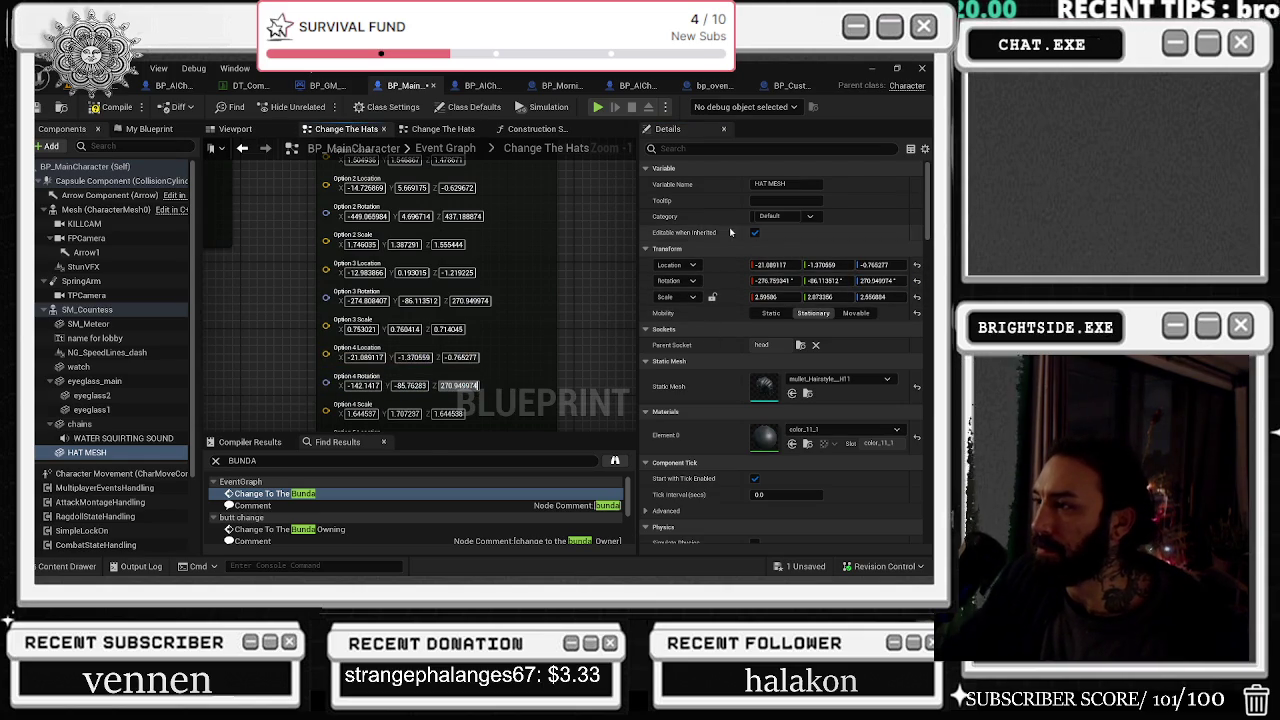
pyautogui.click(827, 280)
pyautogui.hotkey('ctrl', 'c')
pyautogui.click(426, 385)
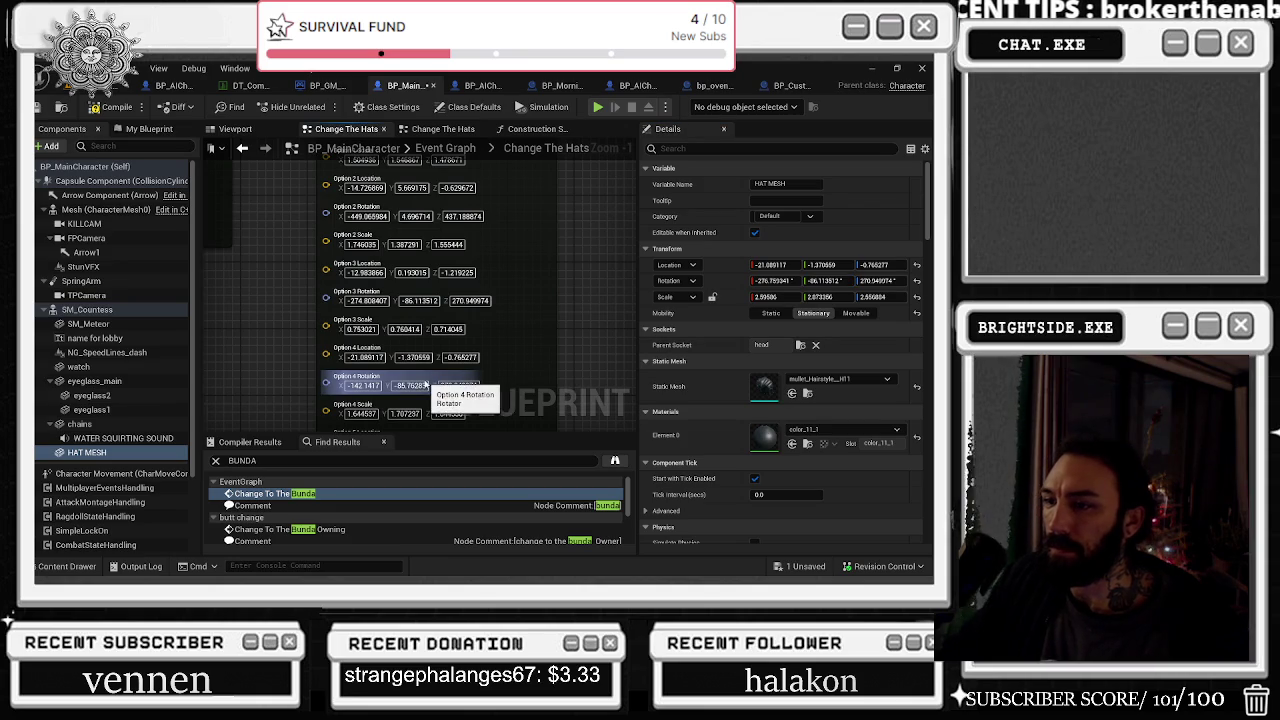
pyautogui.hotkey('ctrl', 'v')
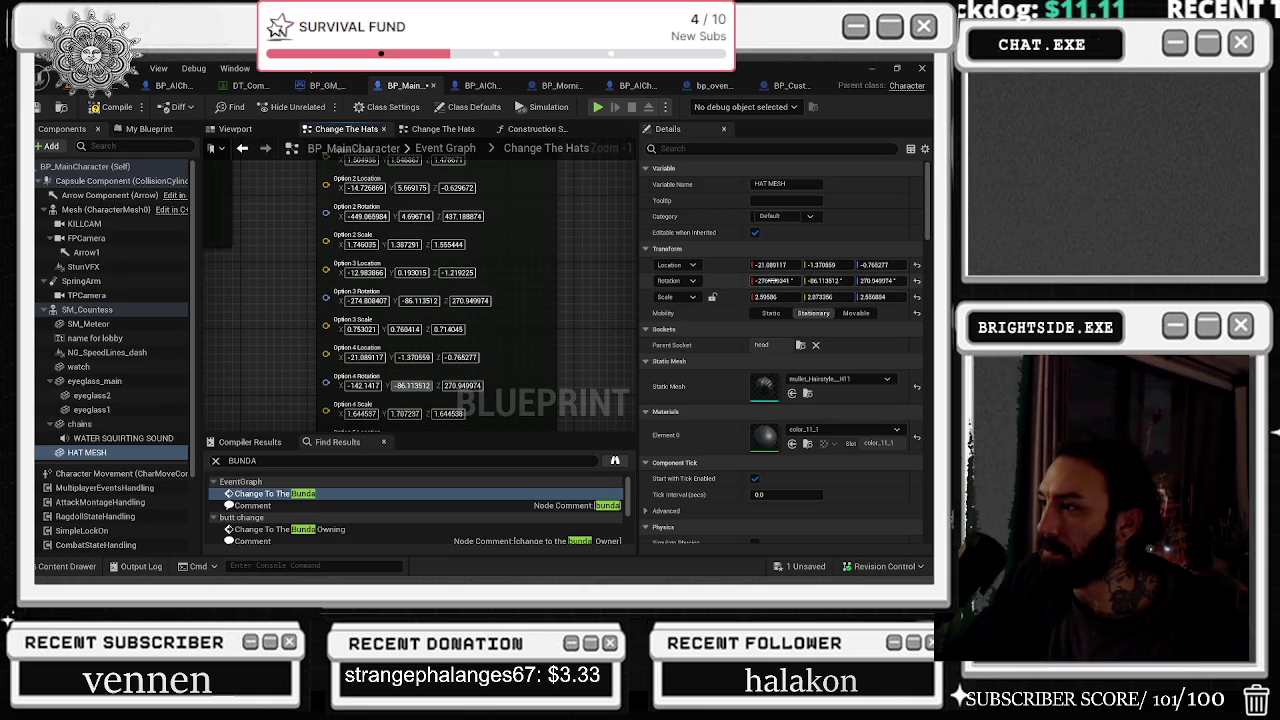
pyautogui.click(773, 281)
pyautogui.hotkey('ctrl', 'c')
pyautogui.click(370, 385)
pyautogui.hotkey('ctrl', 'v')
pyautogui.press('Return')
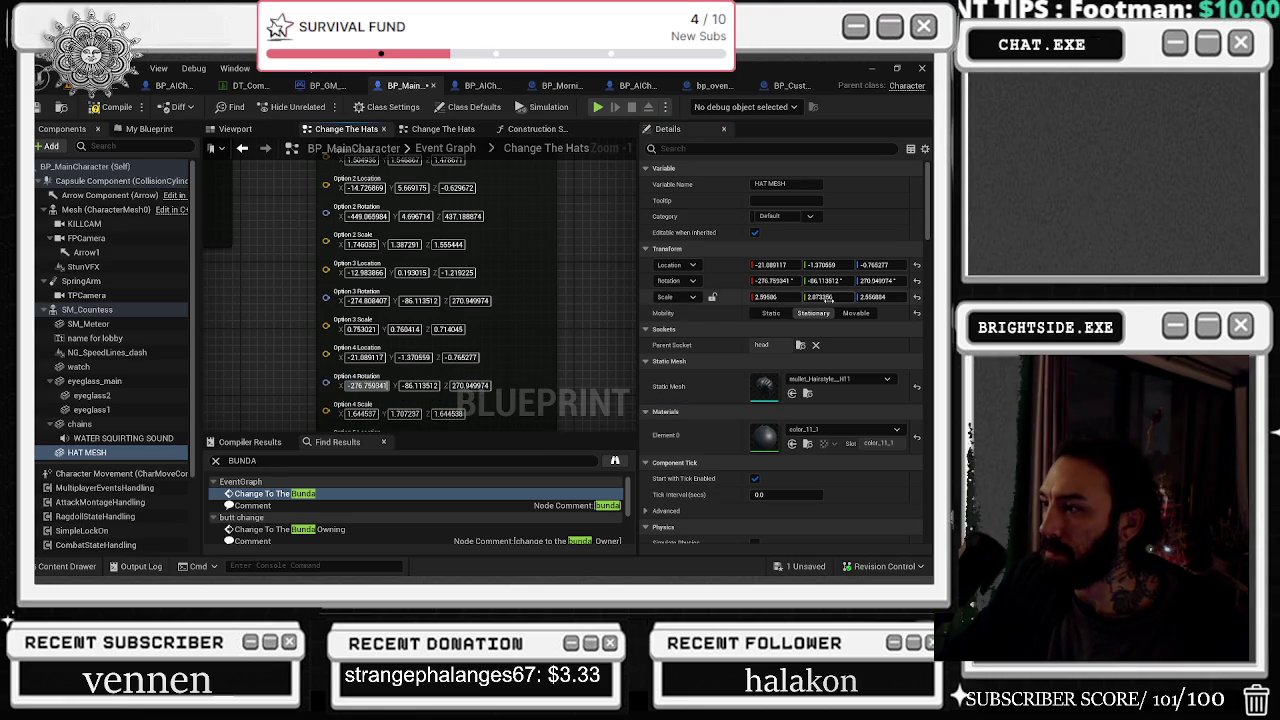
# Paste the hat's Scale X, Y and Z values into Option 4's scale pins
pyautogui.hotkey('ctrl', 'c')
pyautogui.click(365, 413)
pyautogui.hotkey('ctrl', 'v')
pyautogui.click(822, 297)
pyautogui.hotkey('ctrl', 'c')
pyautogui.click(401, 413)
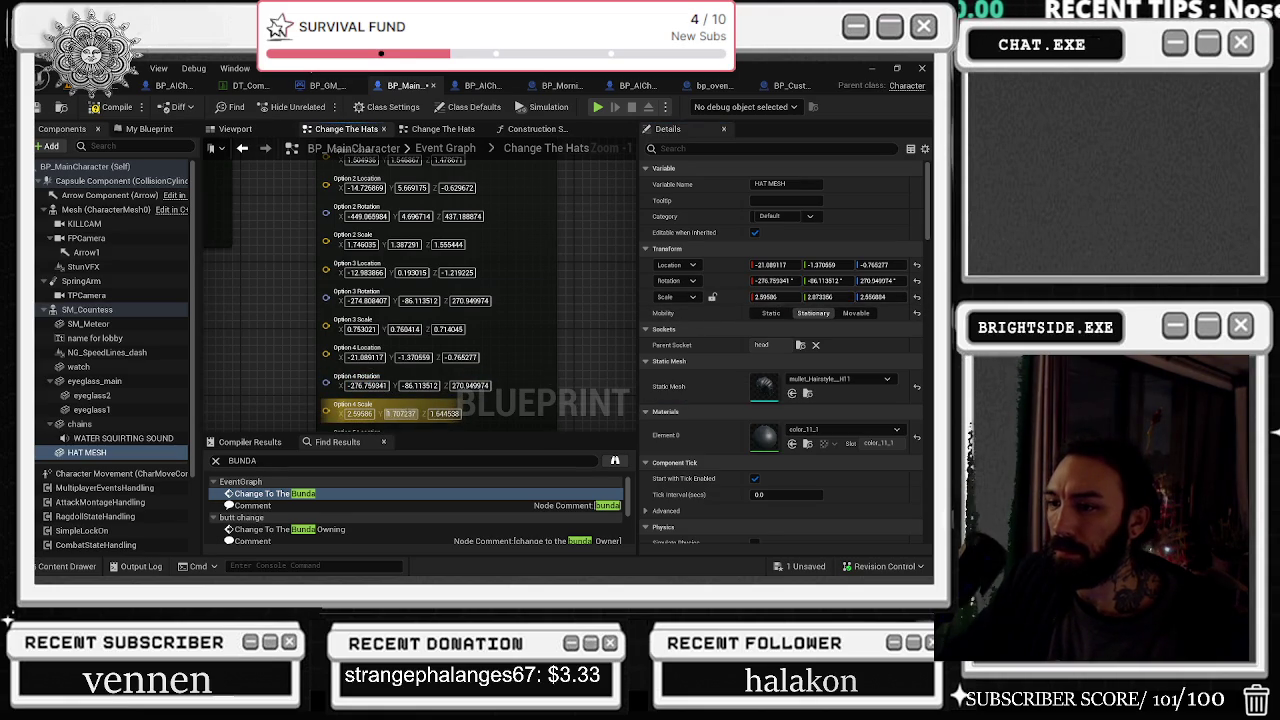
pyautogui.hotkey('ctrl', 'v')
pyautogui.click(873, 297)
pyautogui.moveTo(311, 360)
pyautogui.mouseDown()
pyautogui.moveTo(318, 400)
pyautogui.moveTo(455, 411)
pyautogui.moveTo(532, 486)
pyautogui.mouseUp()
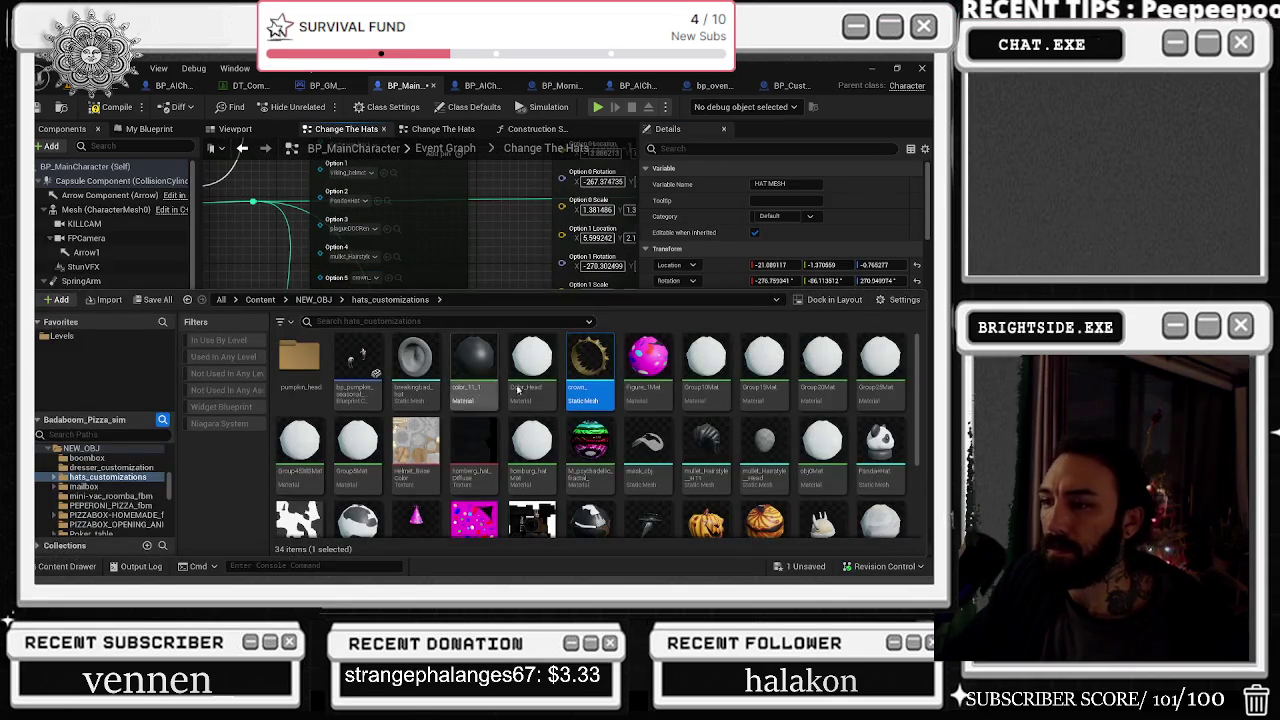
# Set HAT MESH's static mesh to the gold crown_ and frame it in the viewport
pyautogui.click(255, 160)
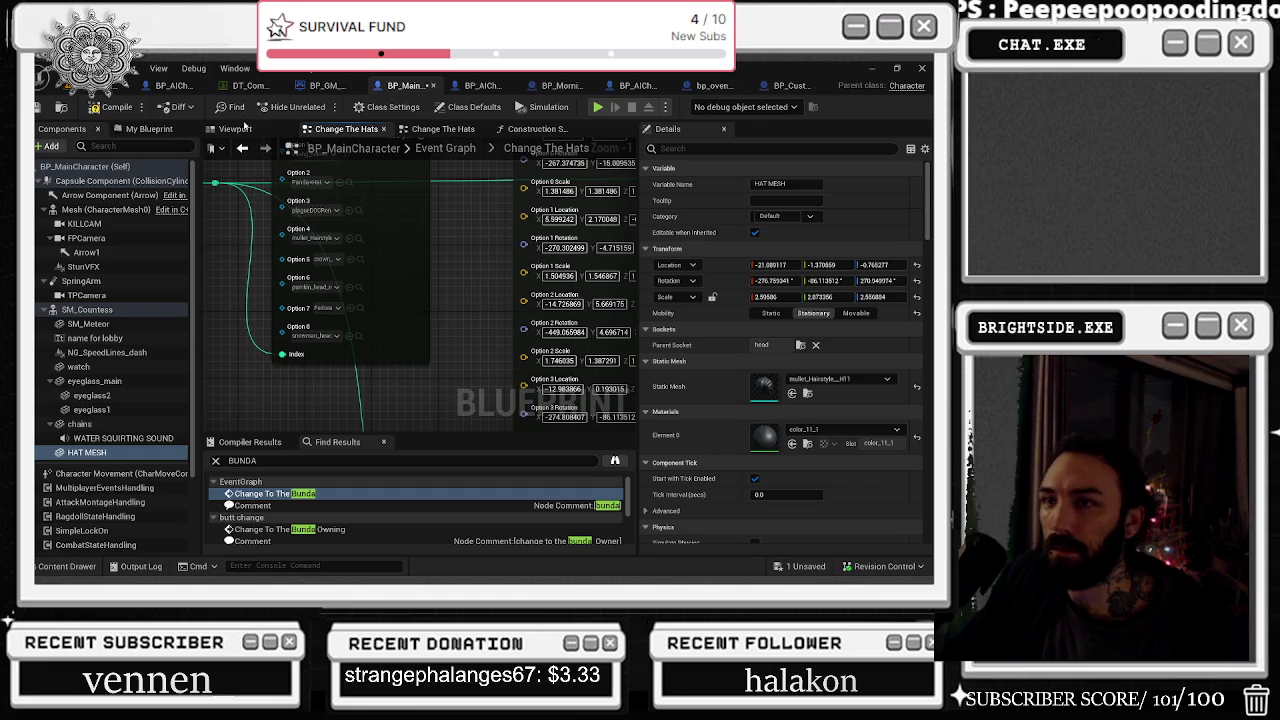
pyautogui.click(236, 129)
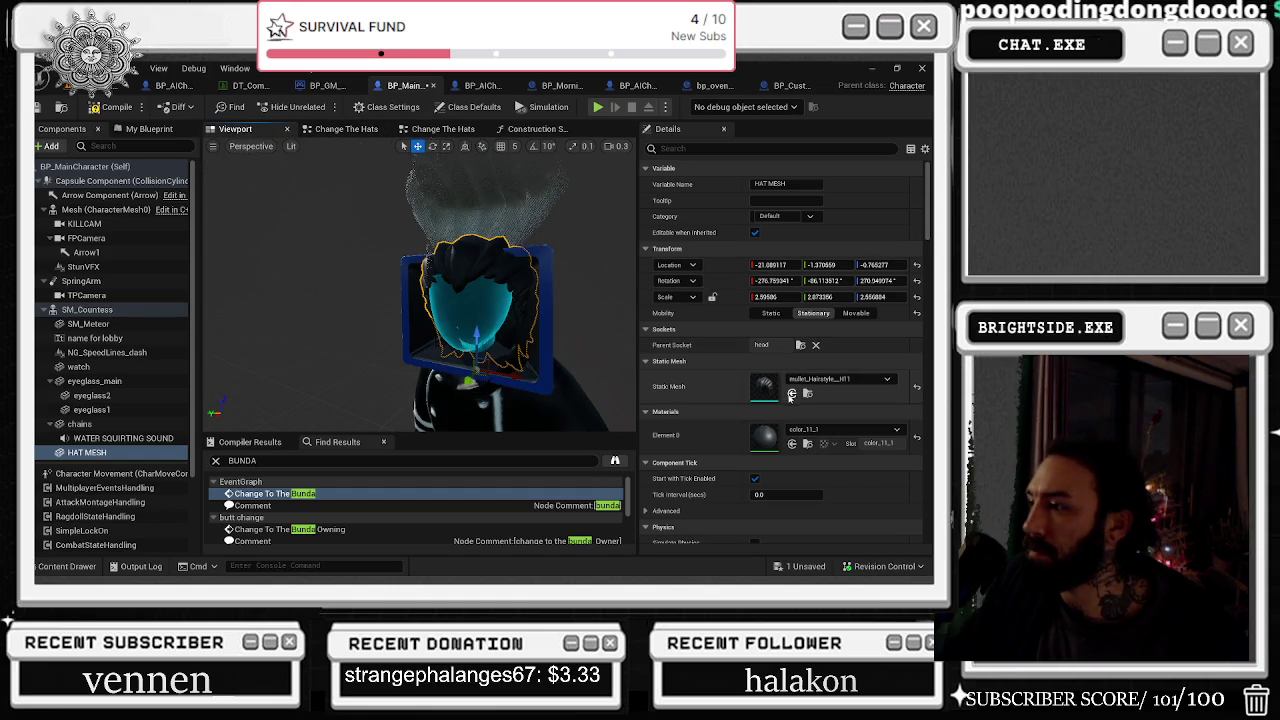
pyautogui.click(916, 386)
pyautogui.press('f')
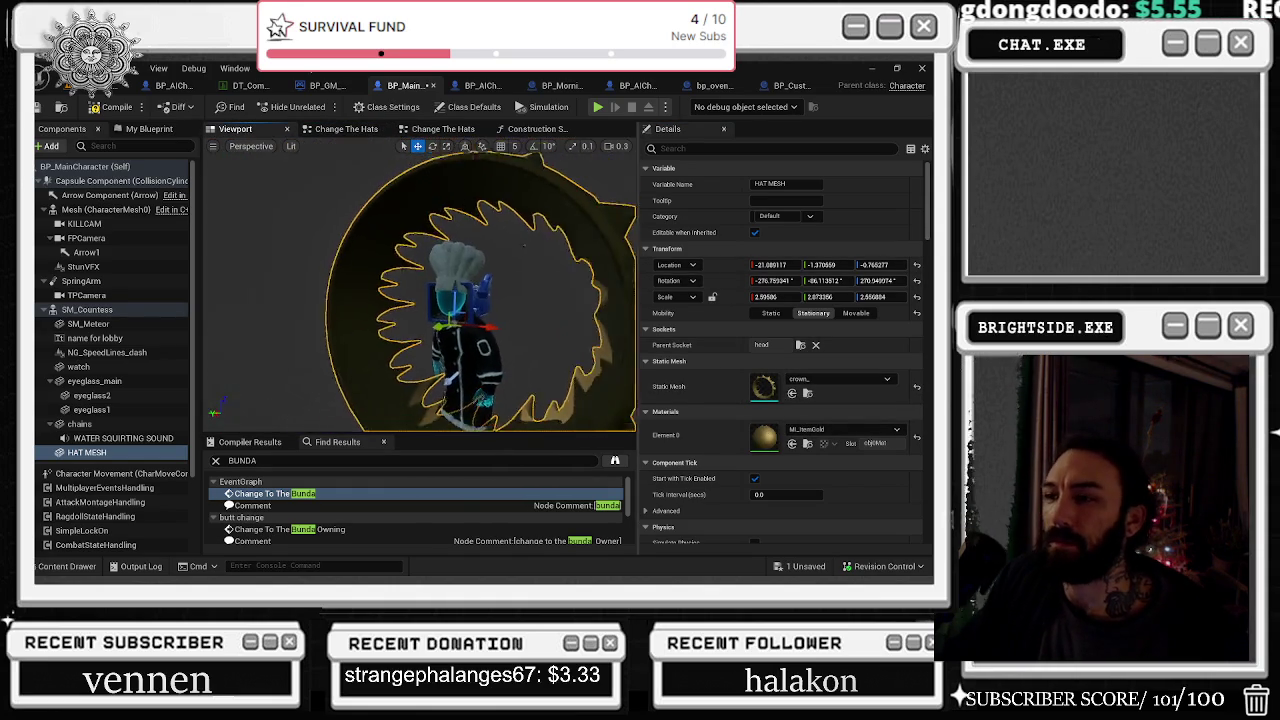
# Rotate the crown upright, tilt it onto the head, and shrink it slightly
pyautogui.press('e')
pyautogui.moveTo(439, 287)
pyautogui.mouseDown()
pyautogui.moveTo(510, 287)
pyautogui.moveTo(455, 320)
pyautogui.moveTo(450, 352)
pyautogui.mouseUp()
pyautogui.press('r')
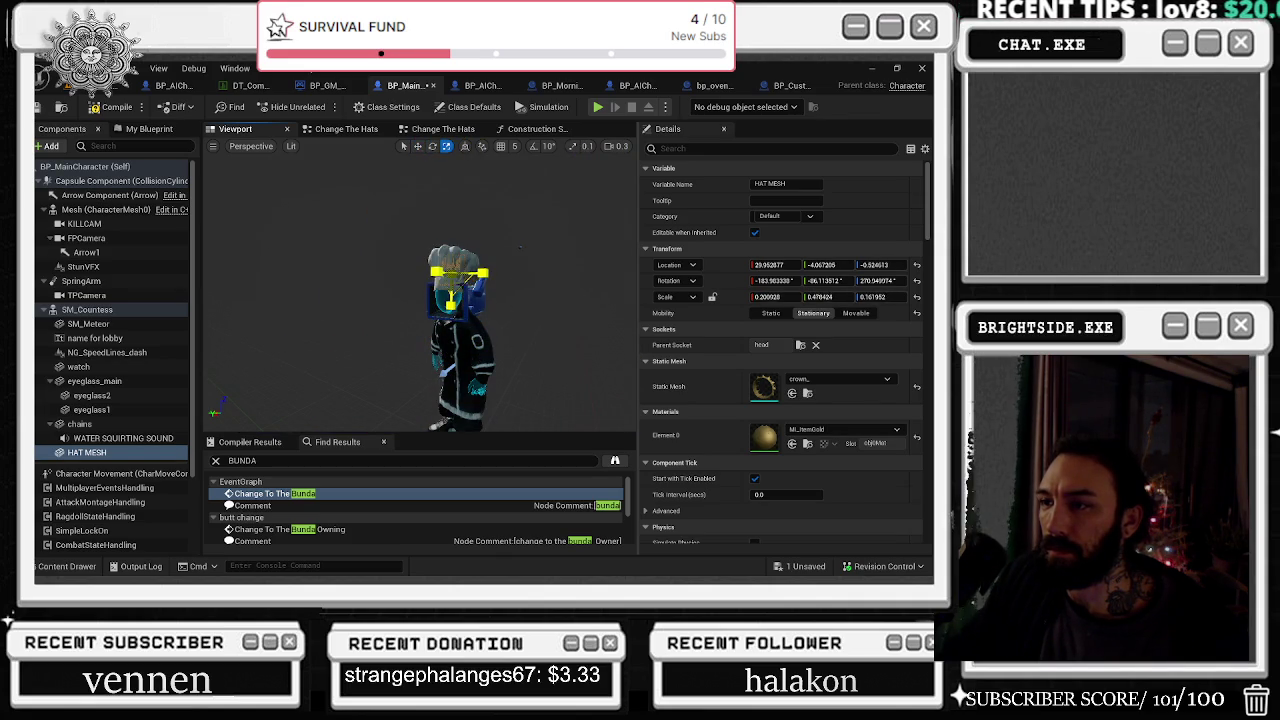
pyautogui.press('w')
pyautogui.scroll(6, 450, 280)
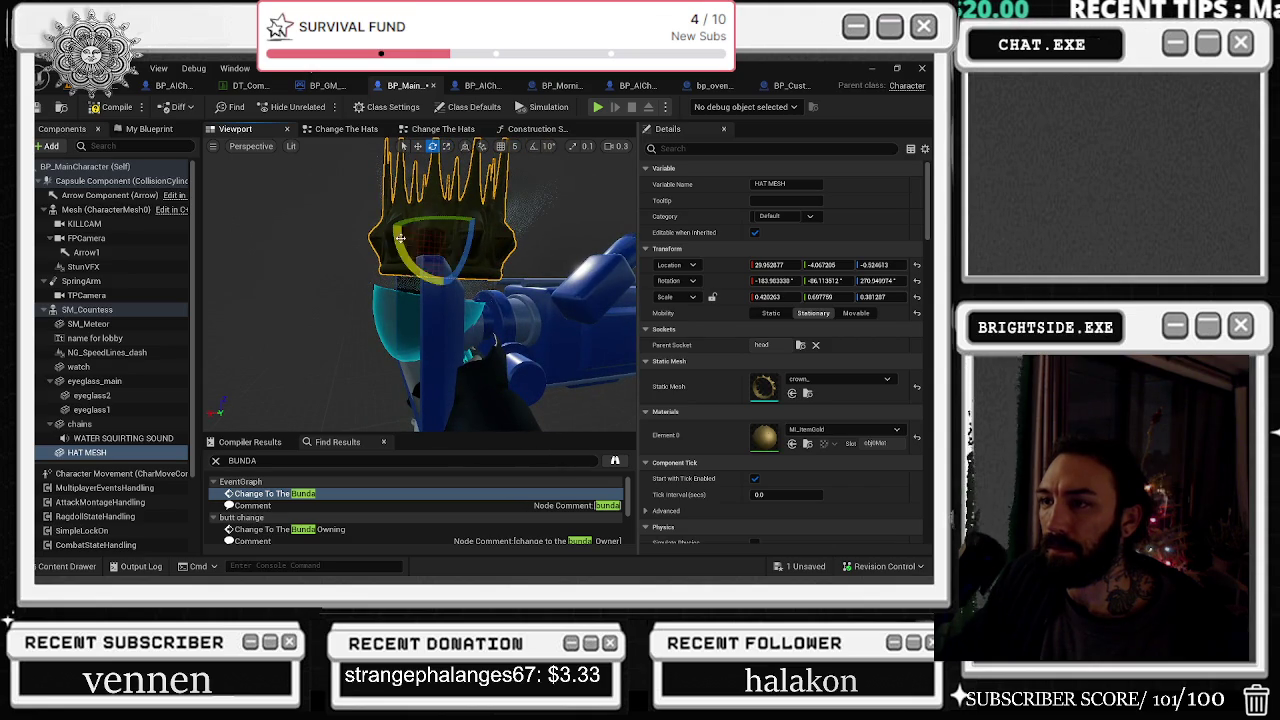
pyautogui.moveTo(399, 238)
pyautogui.mouseDown()
pyautogui.moveTo(397, 220)
pyautogui.moveTo(408, 246)
pyautogui.moveTo(420, 234)
pyautogui.moveTo(380, 236)
pyautogui.mouseUp()
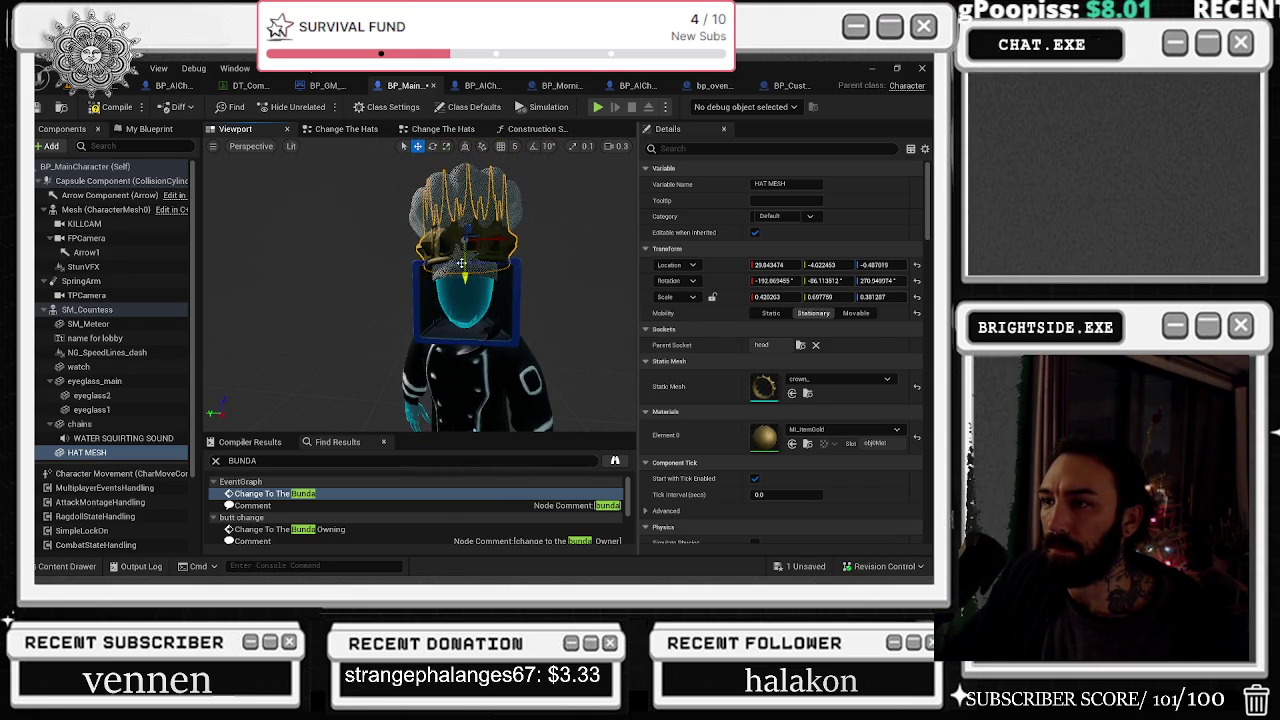
pyautogui.press('r')
pyautogui.moveTo(464, 268)
pyautogui.mouseDown()
pyautogui.moveTo(405, 242)
pyautogui.moveTo(540, 223)
pyautogui.mouseUp()
pyautogui.press('w')
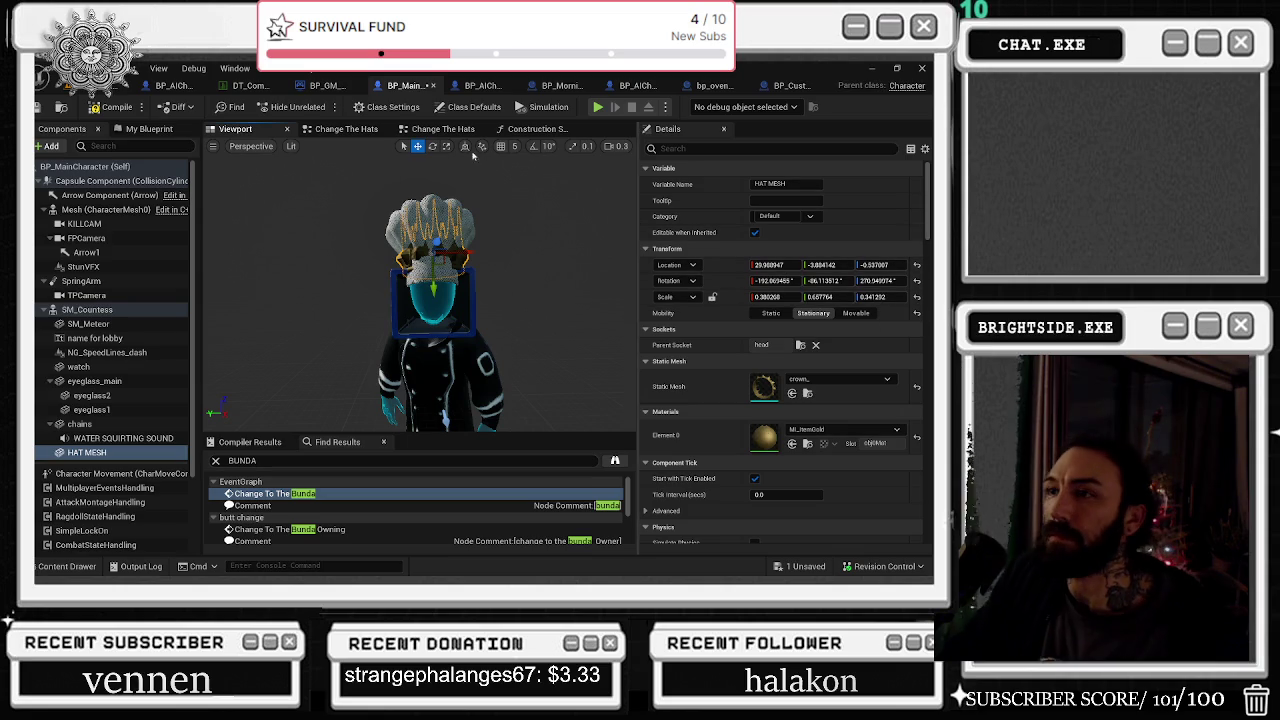
pyautogui.click(332, 134)
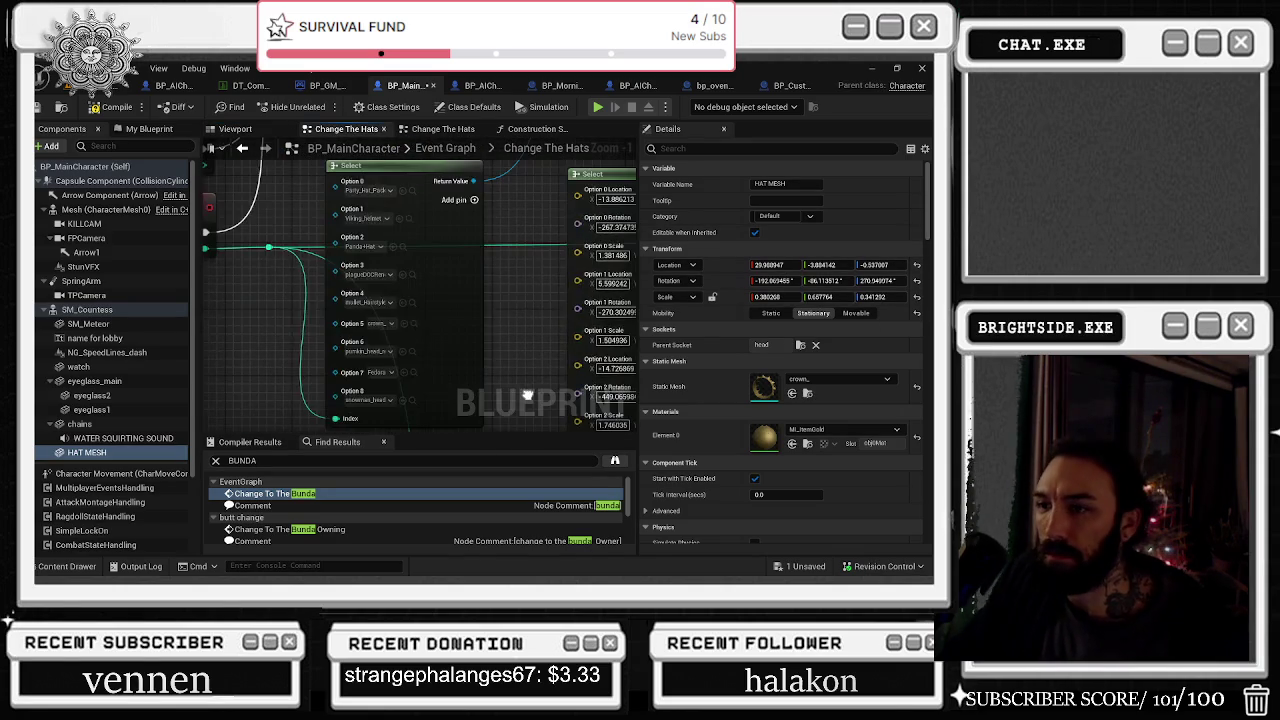
# Copy the crown's Location X, Y and Z into the Option 5 Location pins
pyautogui.moveTo(529, 396)
pyautogui.mouseDown()
pyautogui.moveTo(445, 264)
pyautogui.moveTo(462, 311)
pyautogui.mouseUp()
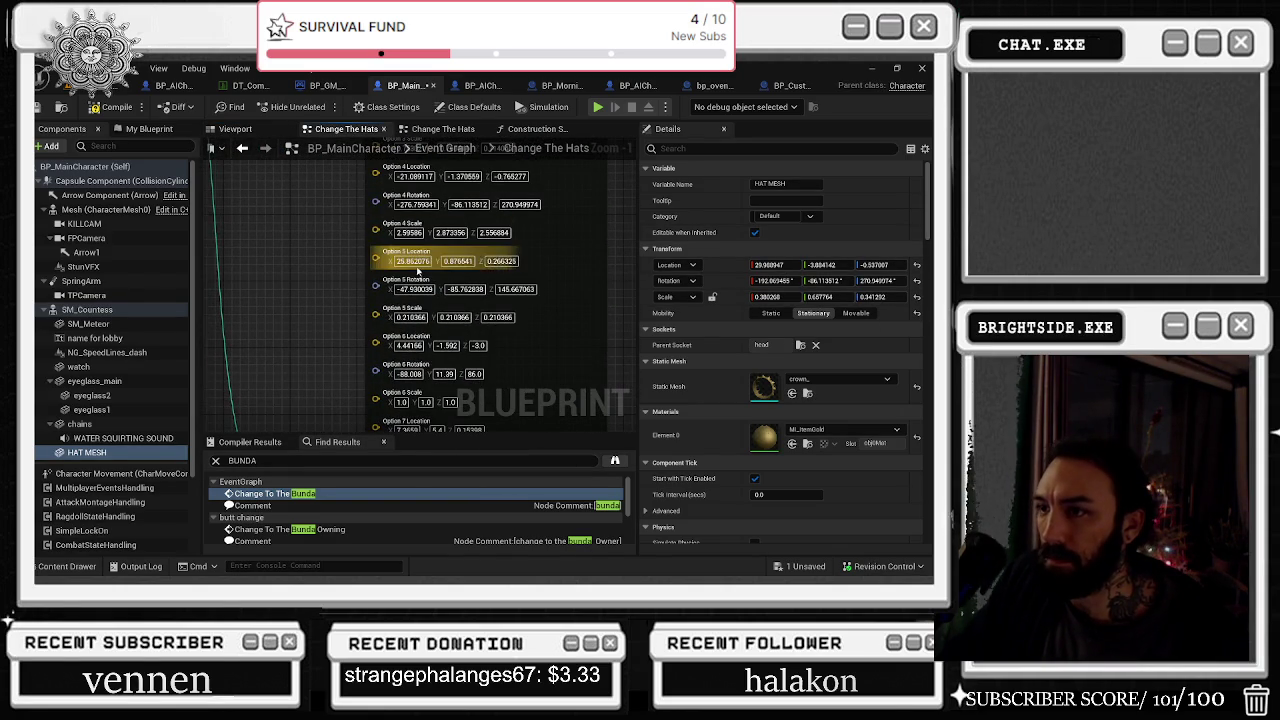
pyautogui.click(775, 264)
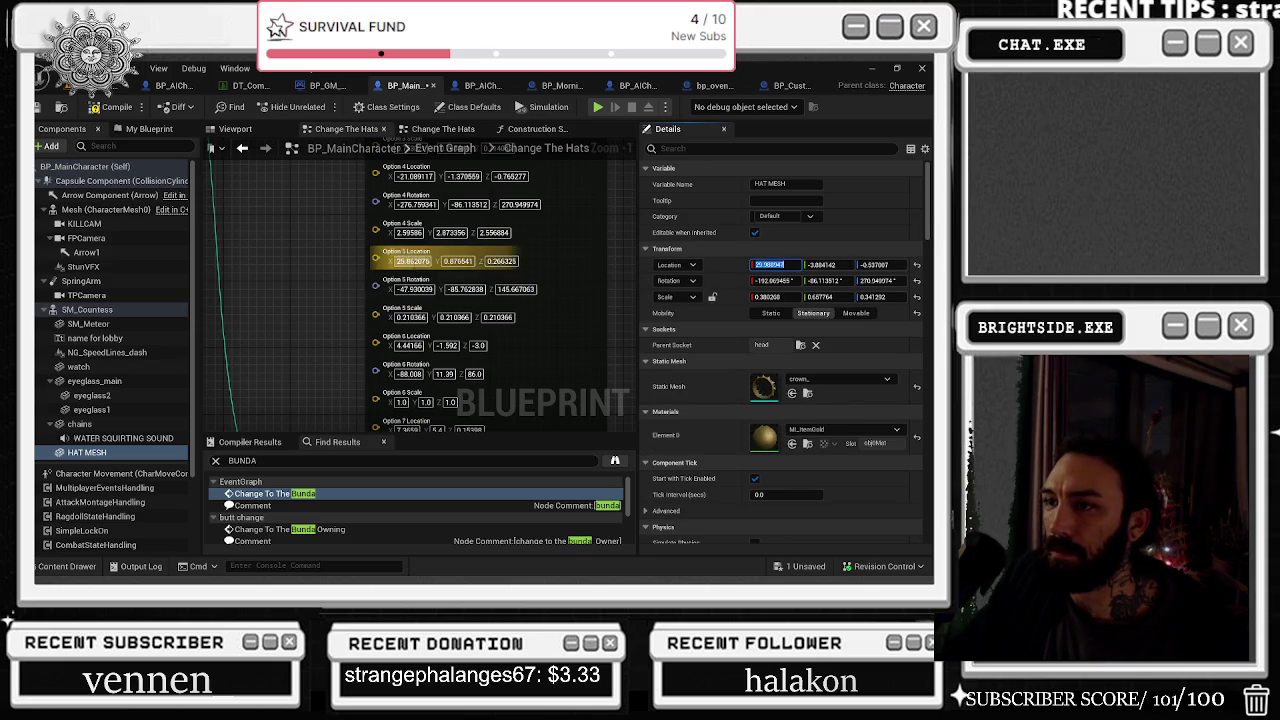
pyautogui.click(413, 261)
pyautogui.write('29.988947')
pyautogui.click(820, 265)
pyautogui.hotkey('ctrl', 'c')
pyautogui.click(457, 261)
pyautogui.hotkey('ctrl', 'v')
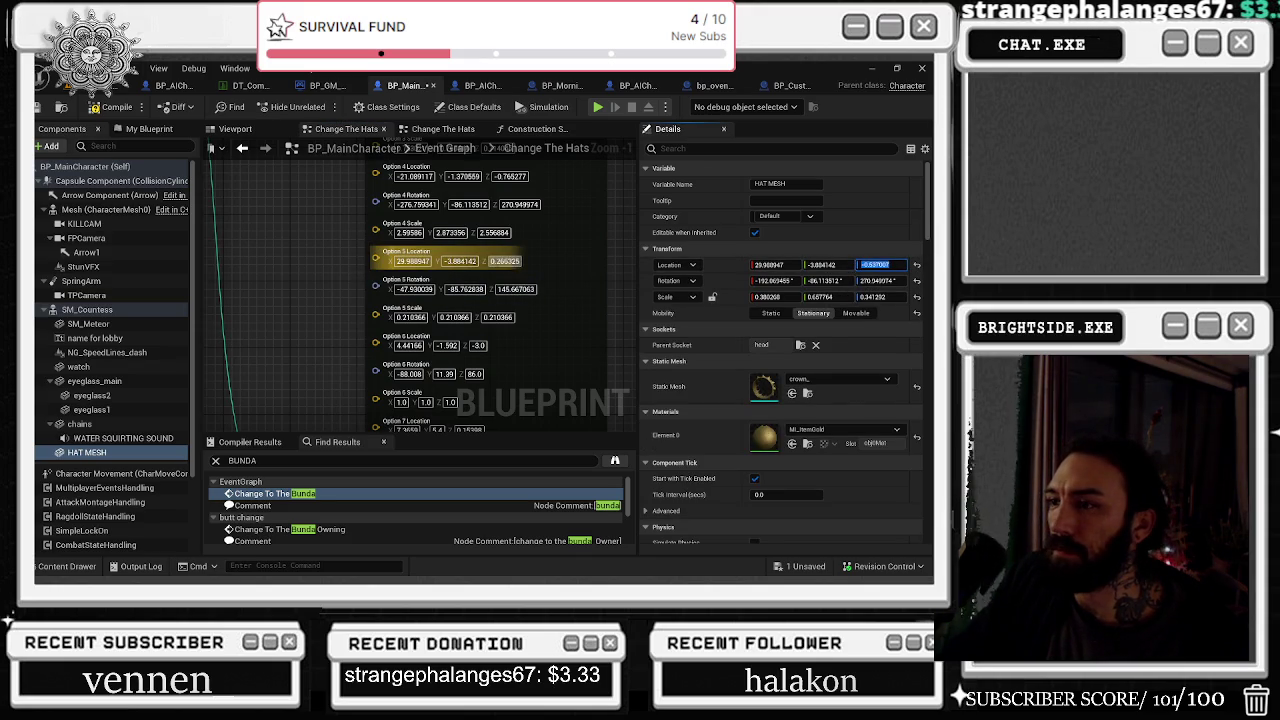
pyautogui.hotkey('ctrl', 'v')
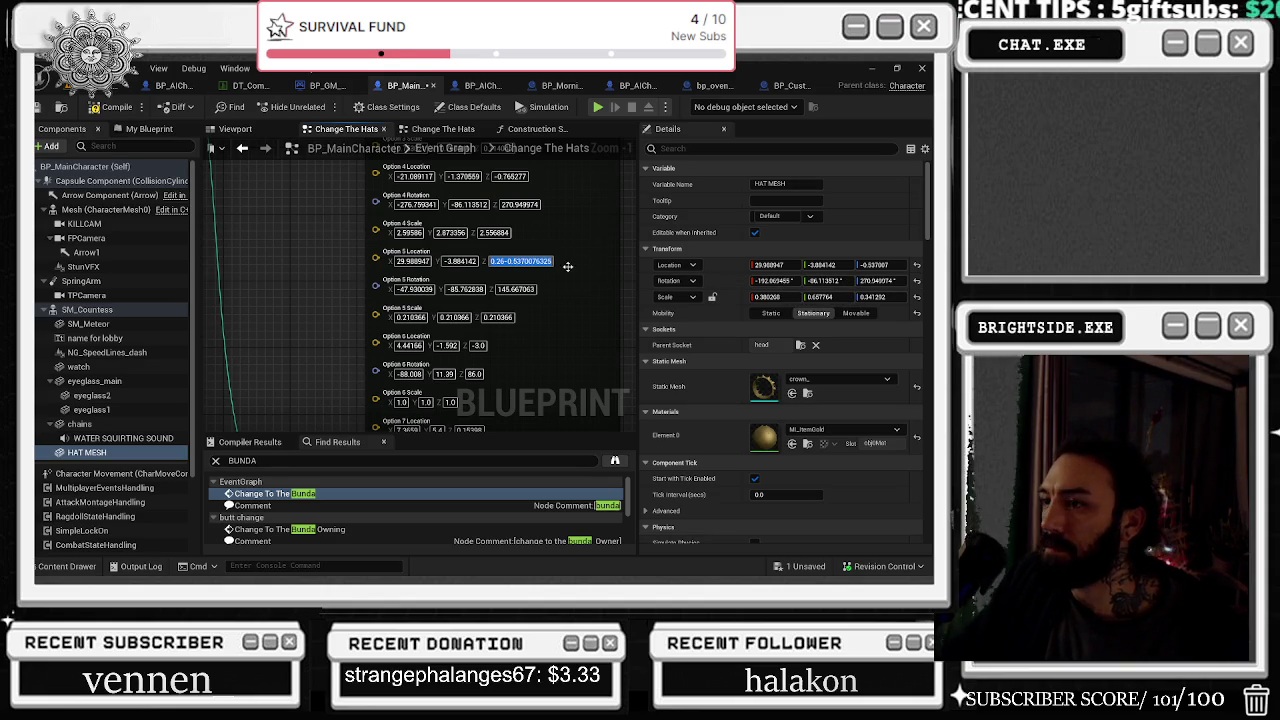
pyautogui.press('Return')
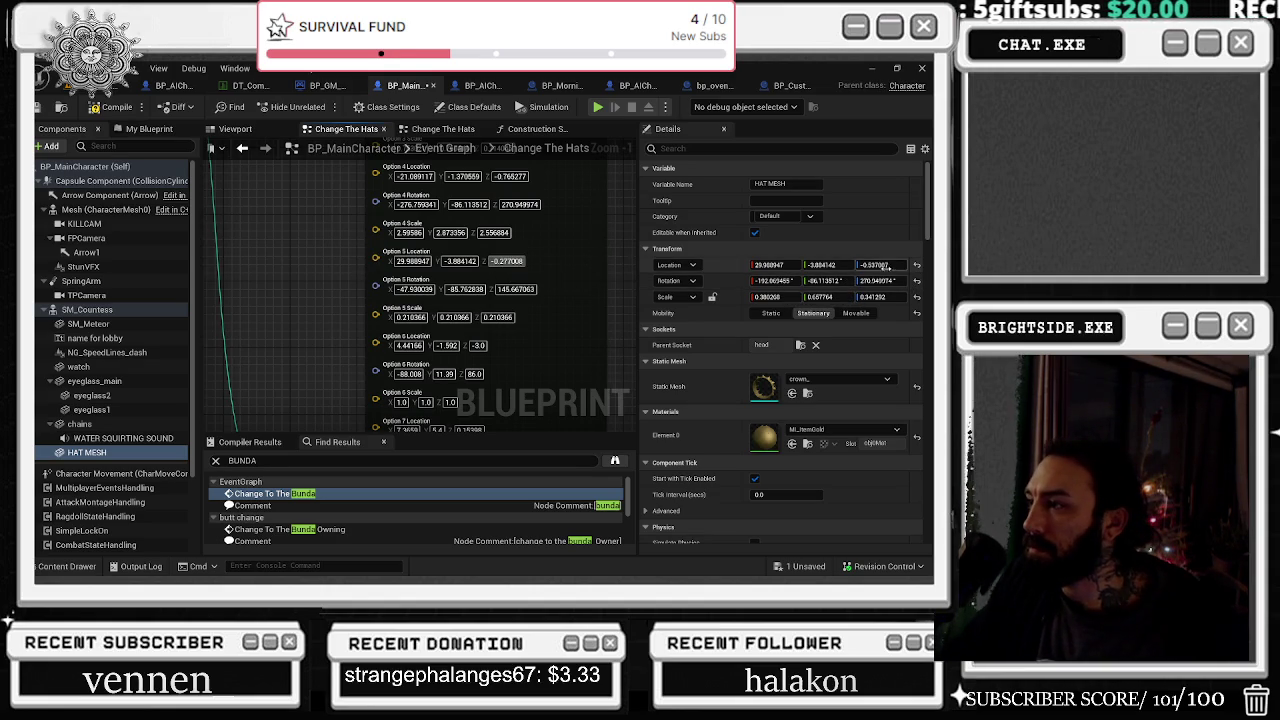
pyautogui.click(506, 261)
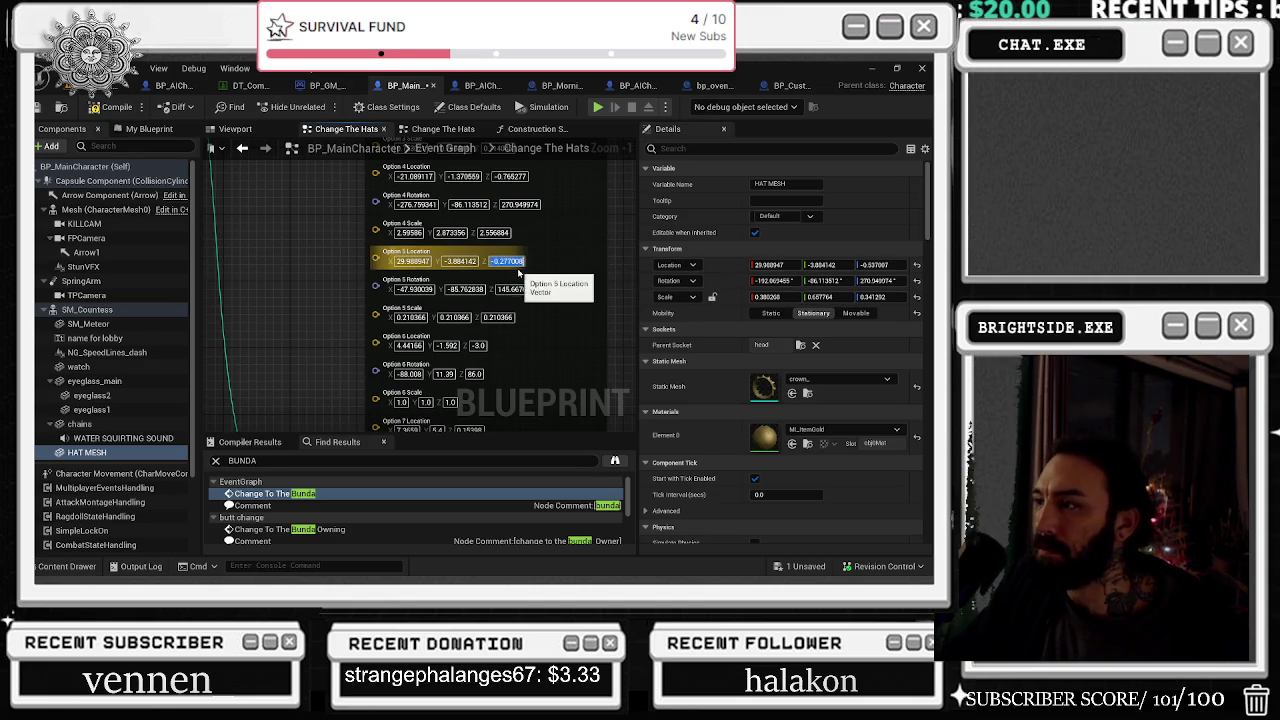
pyautogui.hotkey('ctrl', 'v')
pyautogui.press('Return')
# Copy the crown's Rotation X, Y and Z into the Option 5 Rotation pins
pyautogui.click(505, 289)
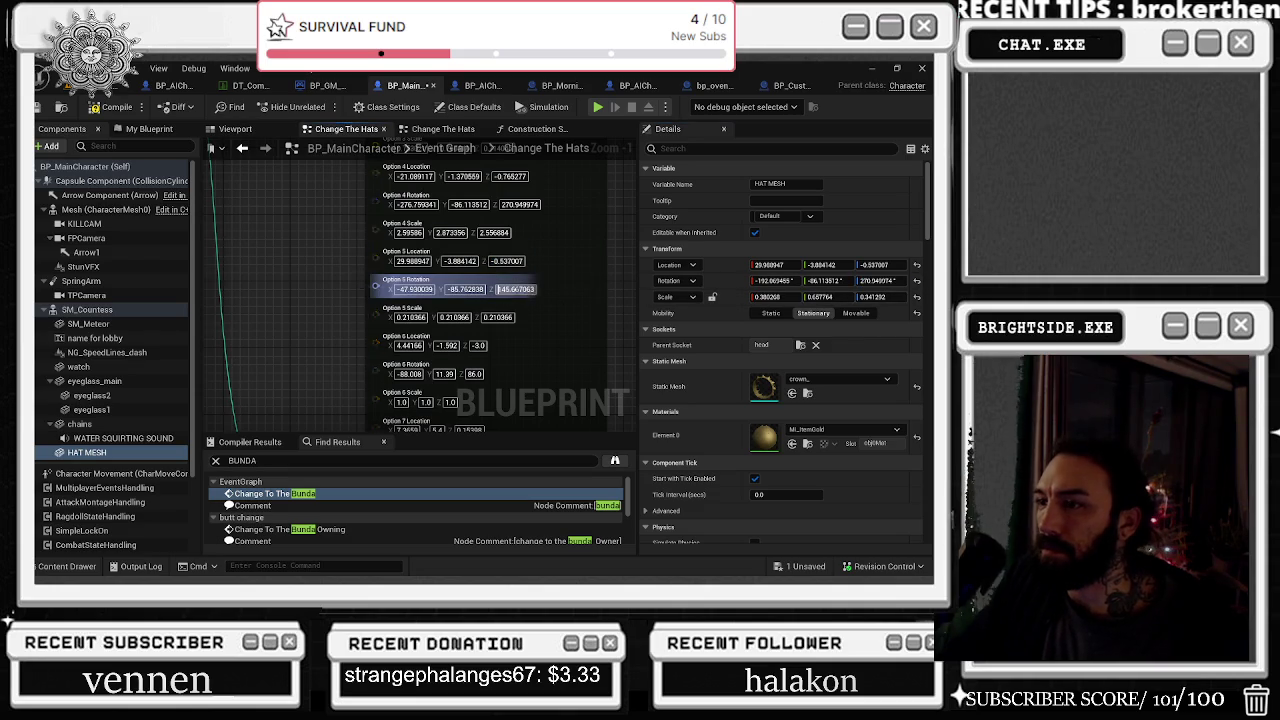
pyautogui.press('Return')
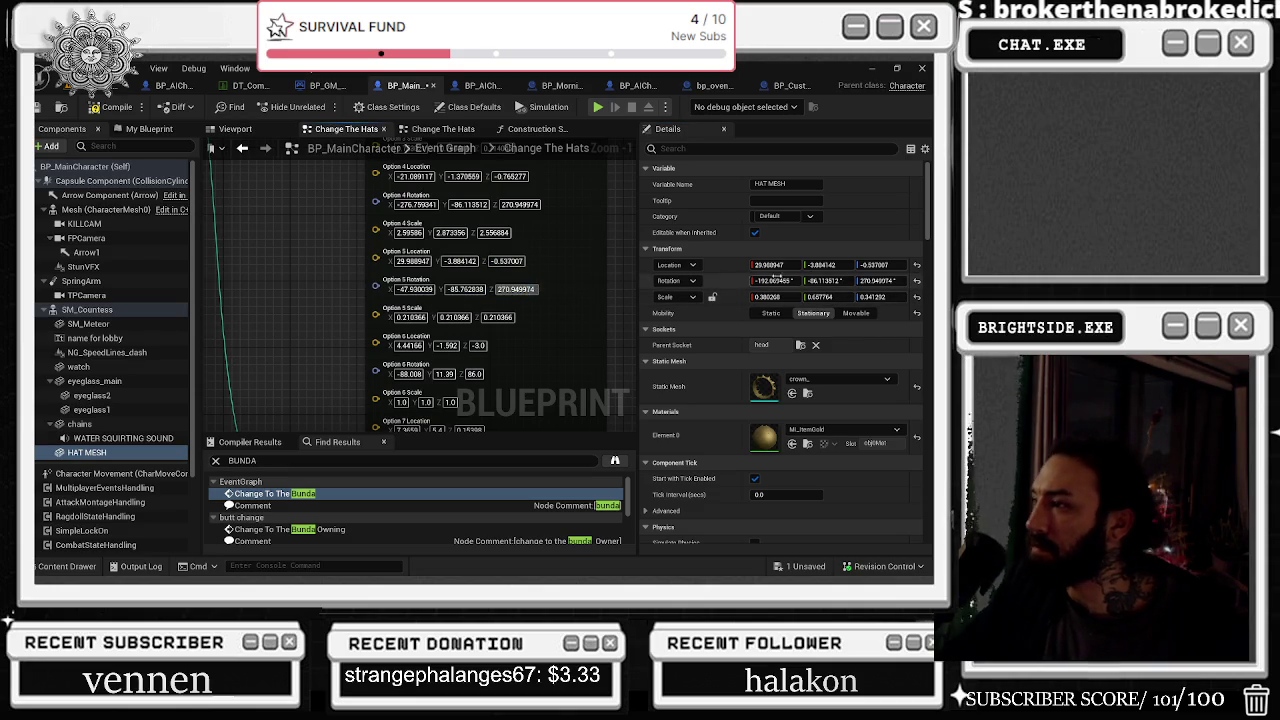
pyautogui.click(466, 289)
pyautogui.hotkey('ctrl', 'v')
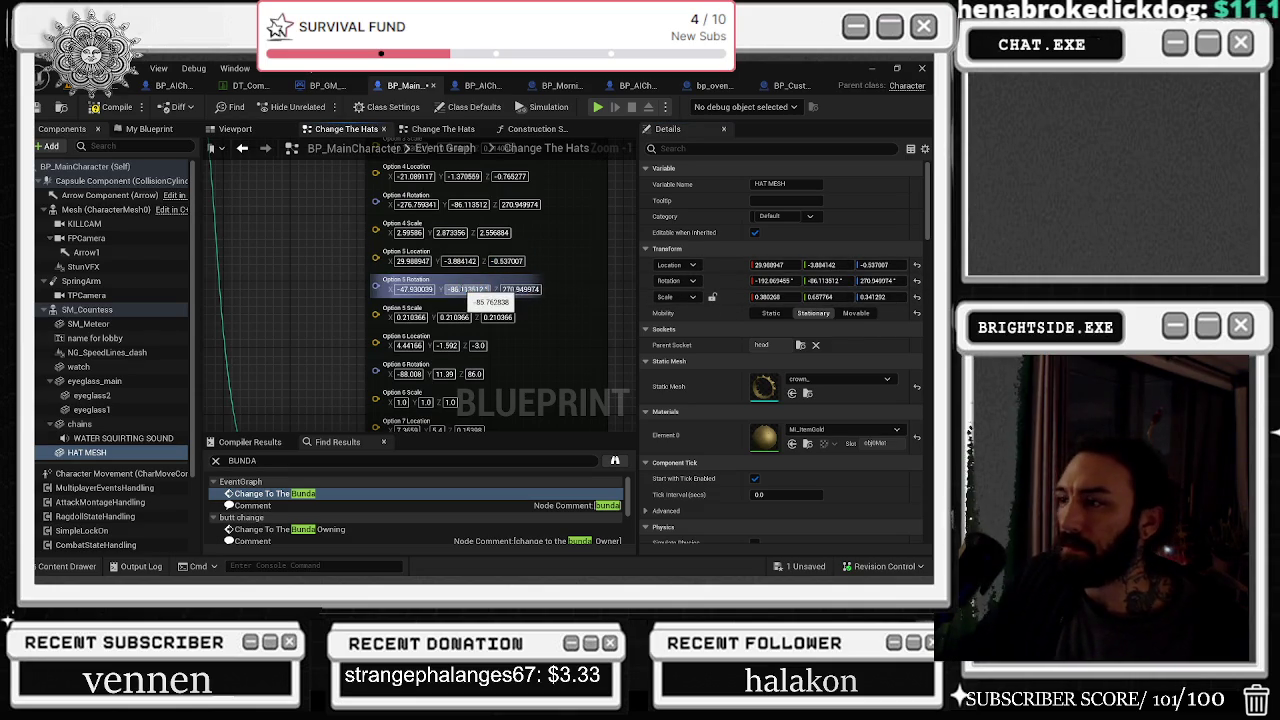
pyautogui.press('Return')
pyautogui.click(775, 280)
pyautogui.hotkey('ctrl', 'c')
pyautogui.click(415, 289)
pyautogui.hotkey('ctrl', 'v')
pyautogui.press('Return')
# Set the Option 5 Scale pins to the crown's 0.380268, 0.657764, 0.341292
pyautogui.click(772, 297)
pyautogui.hotkey('ctrl', 'c')
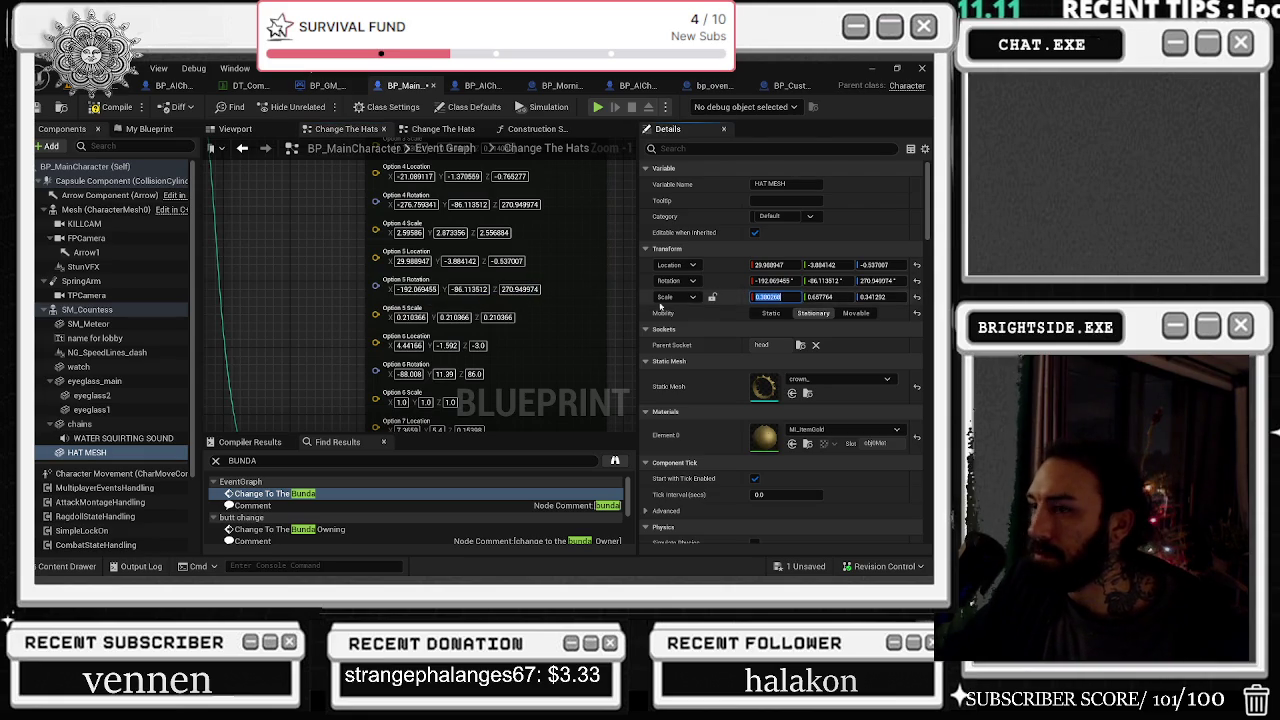
pyautogui.click(411, 317)
pyautogui.hotkey('ctrl', 'v')
pyautogui.press('Return')
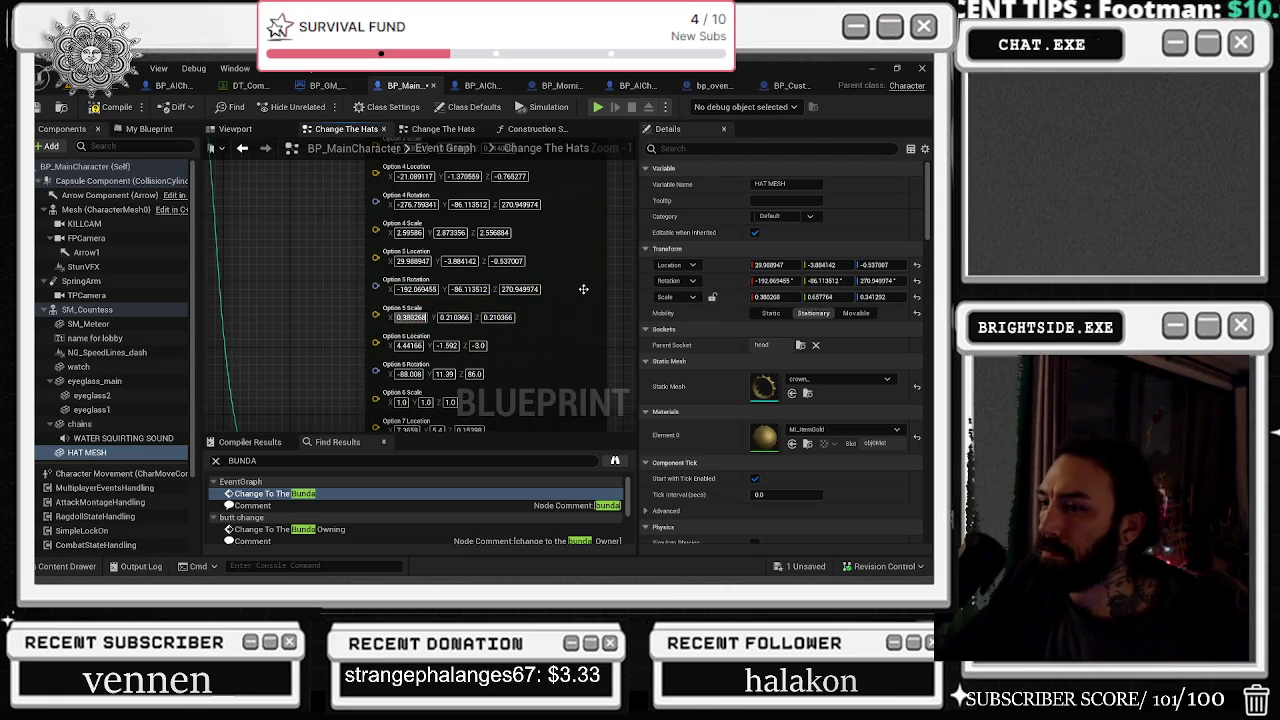
pyautogui.click(822, 297)
pyautogui.click(822, 297)
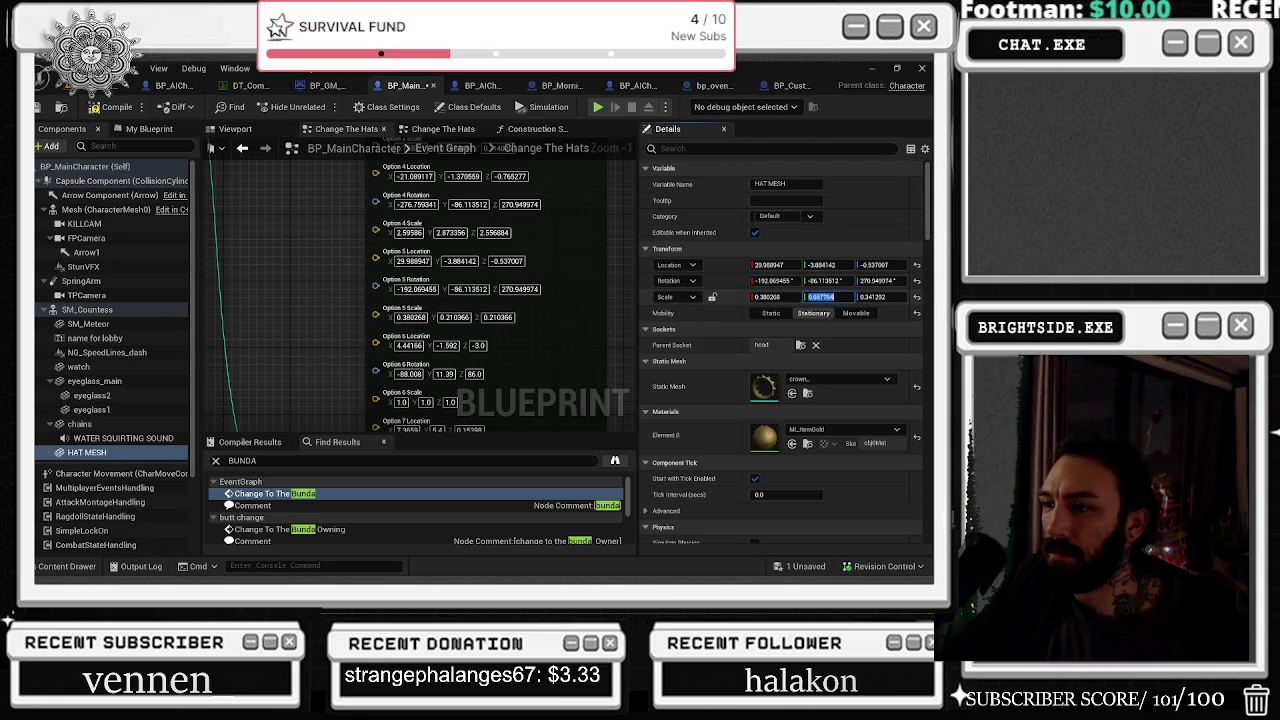
pyautogui.click(454, 317)
pyautogui.click(866, 297)
pyautogui.press('Return')
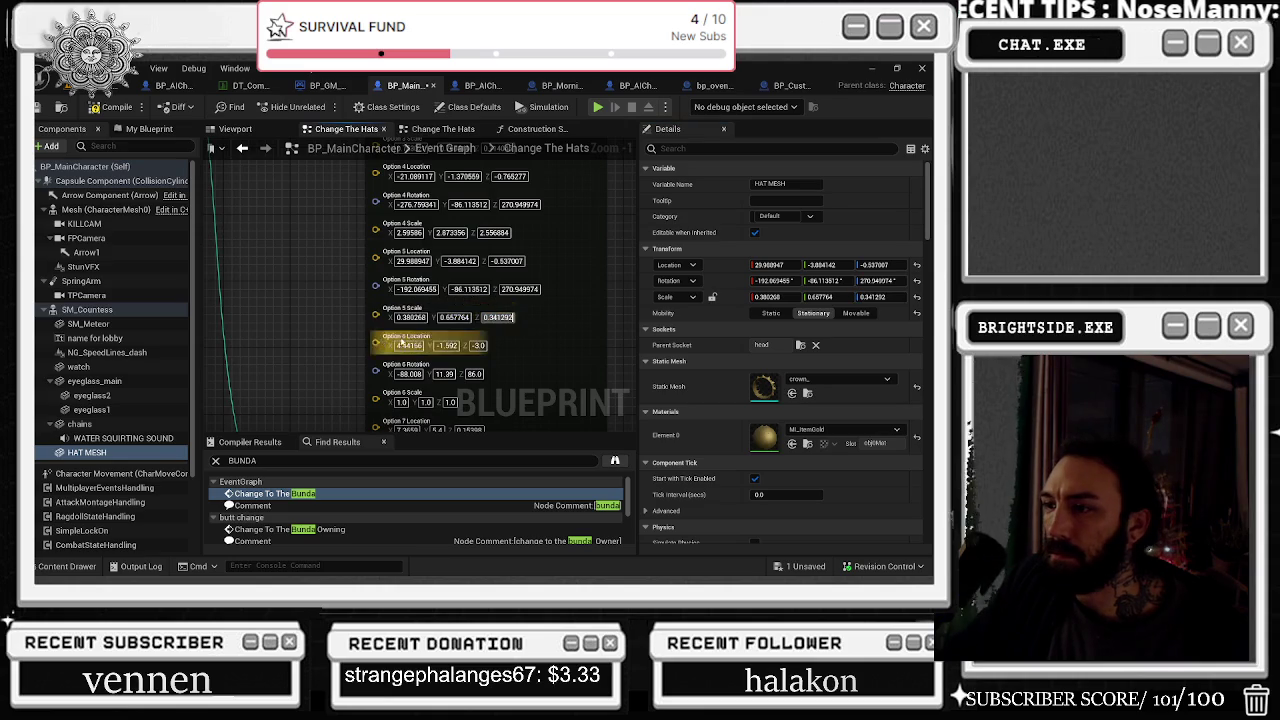
# Pan the graph to the Select node's option pins and return to the character preview
pyautogui.moveTo(330, 319); pyautogui.dragTo(400, 200)
pyautogui.moveTo(420, 284); pyautogui.dragTo(565, 409)
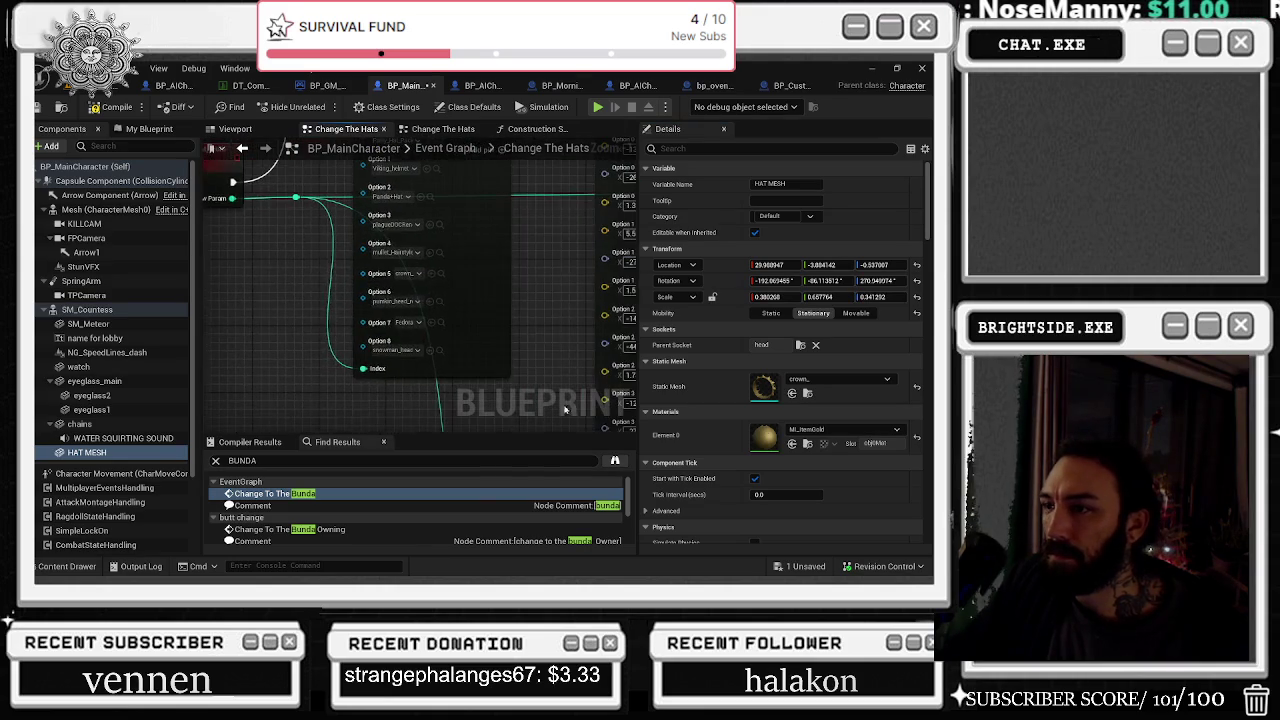
pyautogui.hotkey('ctrl', 'space')
pyautogui.click(235, 128)
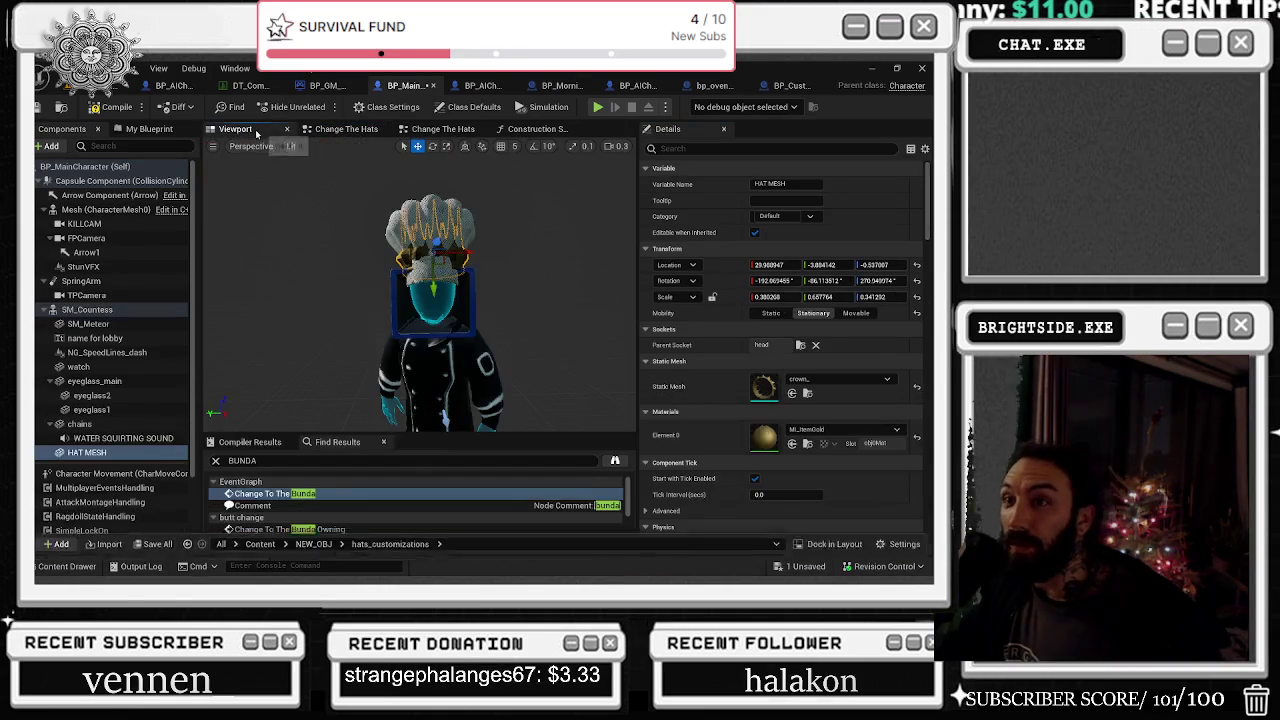
# Swap the hat mesh to pumpkin_head_retopo and start scaling it up on the head
pyautogui.click(792, 393)
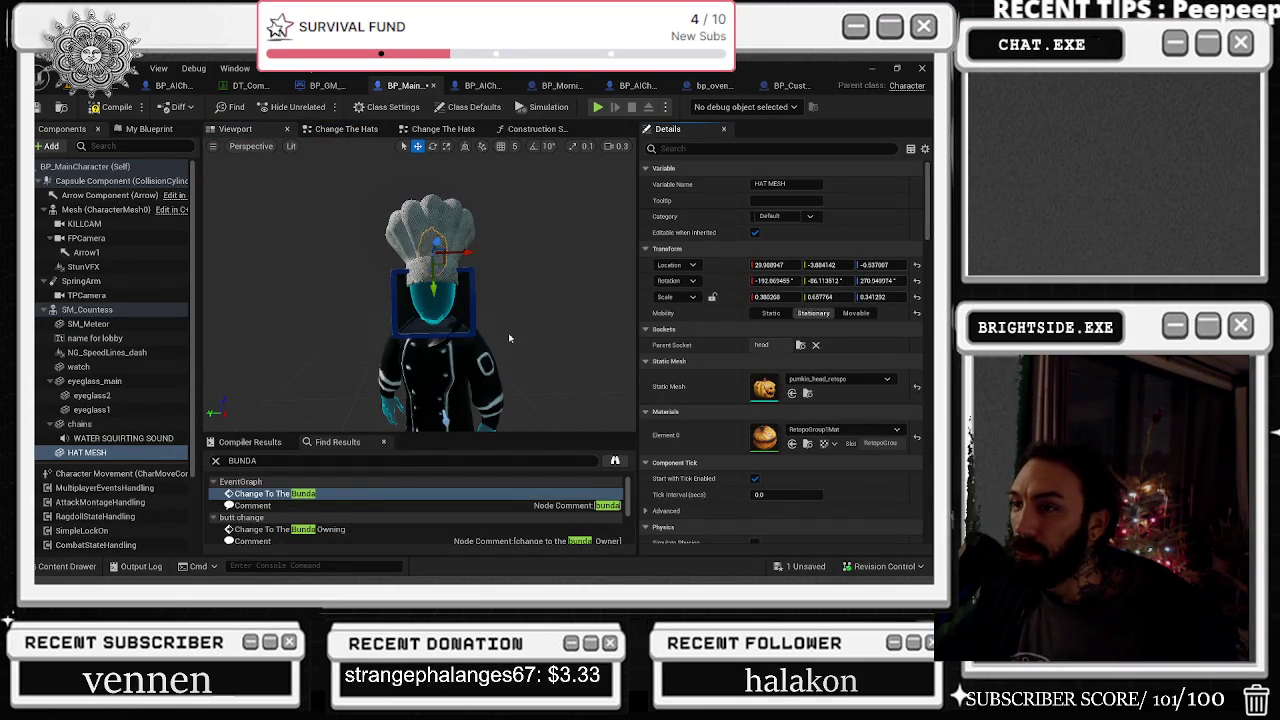
pyautogui.press('e')
pyautogui.moveTo(469, 234); pyautogui.dragTo(633, 241)
pyautogui.press('w')
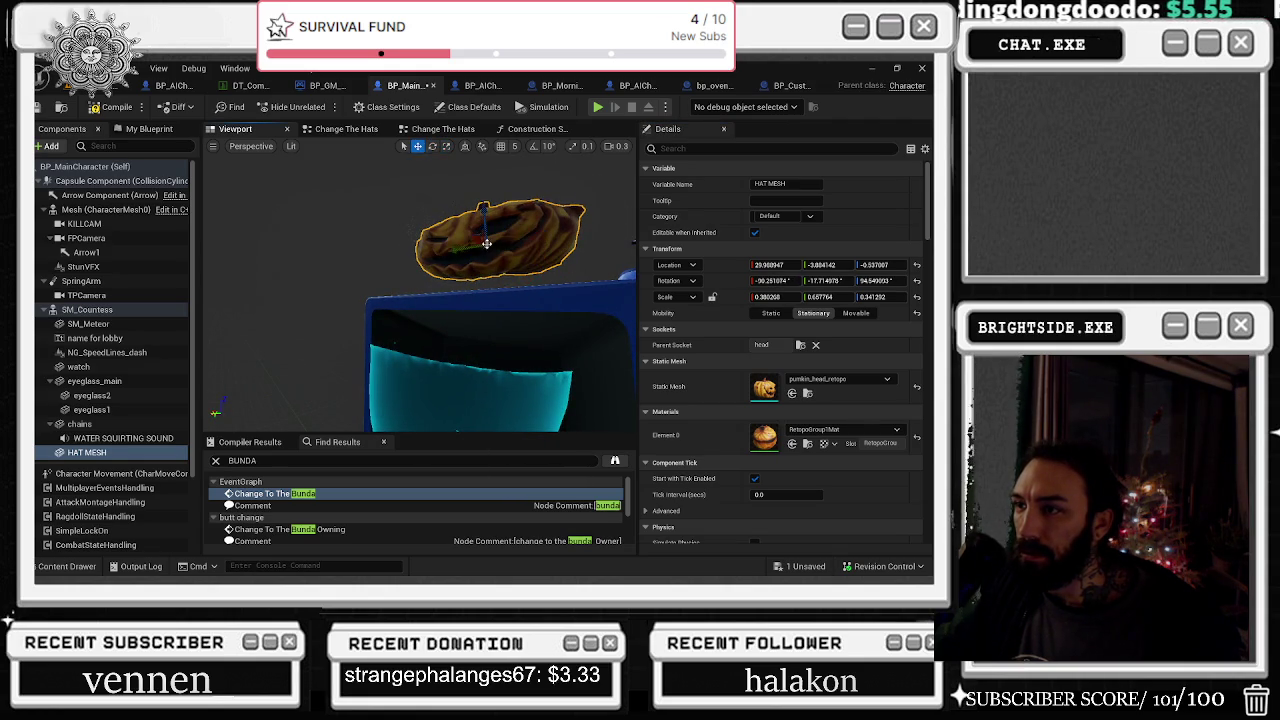
pyautogui.moveTo(488, 246)
pyautogui.mouseDown()
pyautogui.moveTo(563, 286)
pyautogui.moveTo(566, 314)
pyautogui.mouseUp()
pyautogui.press('w')
pyautogui.press('e')
pyautogui.press('w')
# Enlarge and align the pumpkin hat to fit the head, checking it from the front and side
pyautogui.scroll(-3, 594, 225)
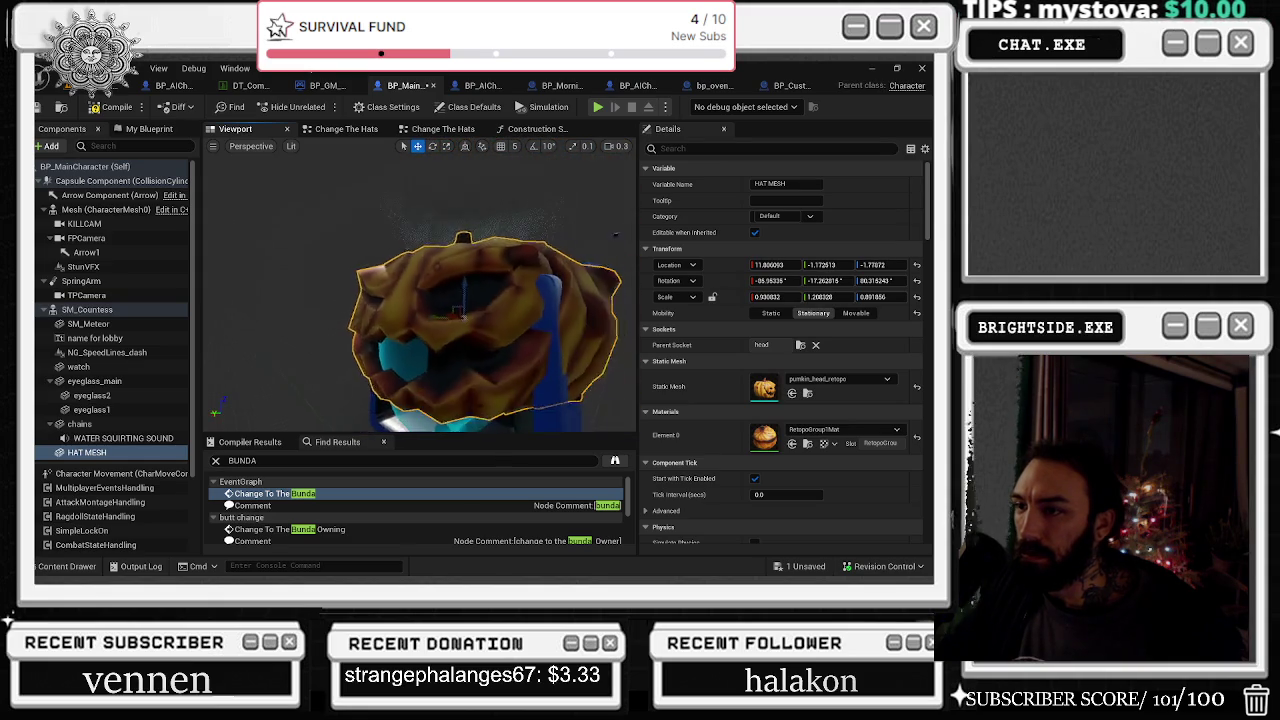
pyautogui.press('e')
pyautogui.moveTo(458, 300); pyautogui.dragTo(470, 317)
pyautogui.press('w')
pyautogui.scroll(-5, 470, 316)
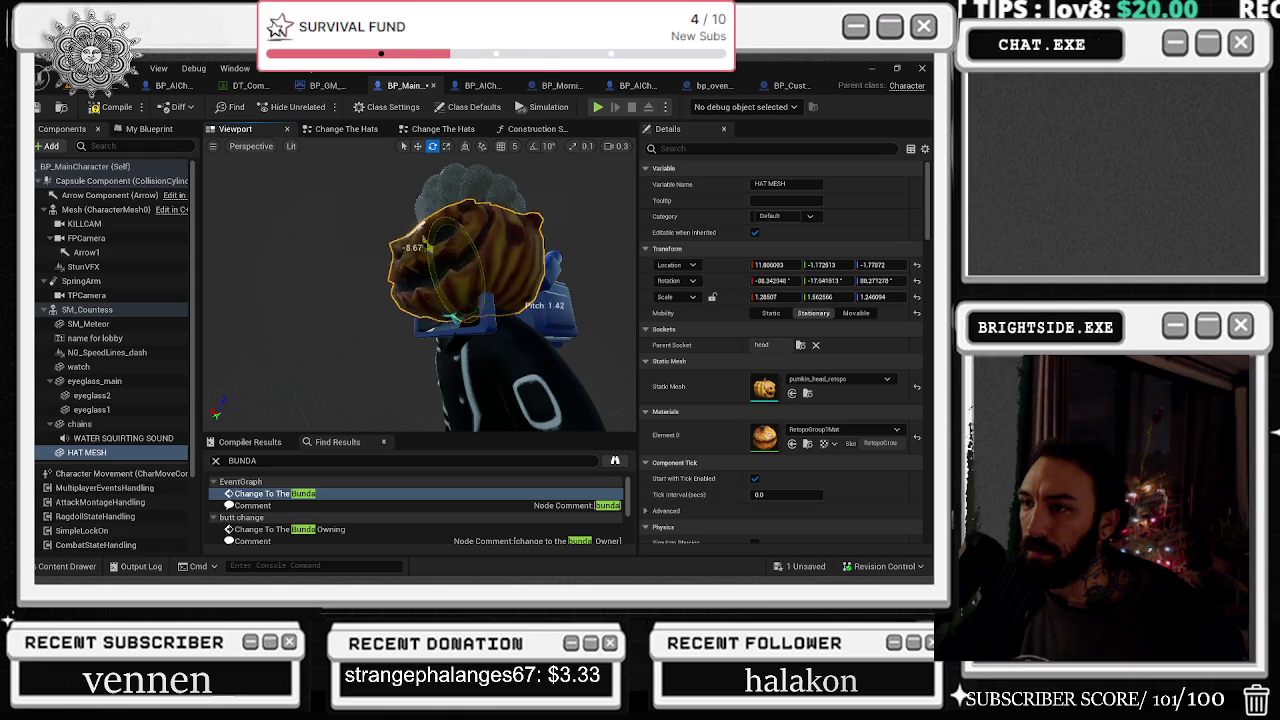
pyautogui.moveTo(470, 300); pyautogui.dragTo(550, 302)
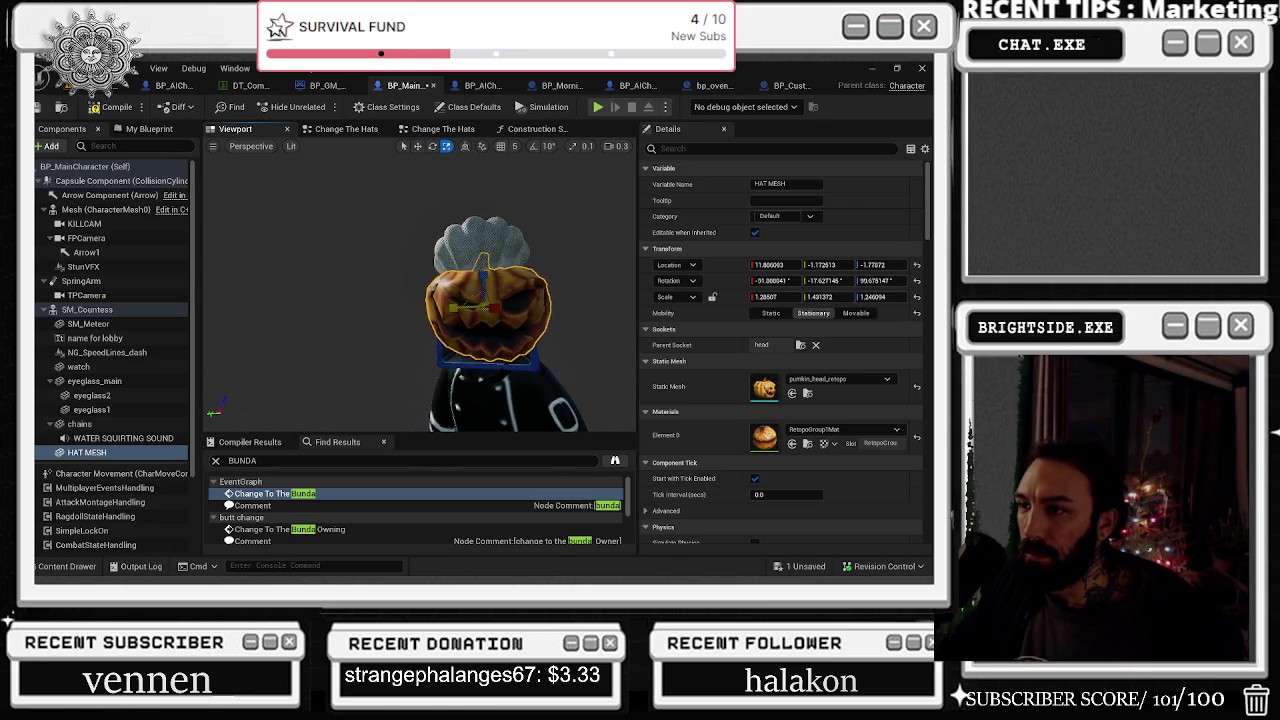
pyautogui.moveTo(480, 300)
pyautogui.mouseDown()
pyautogui.moveTo(408, 291)
pyautogui.moveTo(485, 270)
pyautogui.moveTo(445, 278)
pyautogui.moveTo(445, 250)
pyautogui.moveTo(415, 252)
pyautogui.moveTo(415, 265)
pyautogui.moveTo(270, 272)
pyautogui.mouseUp()
pyautogui.press('e')
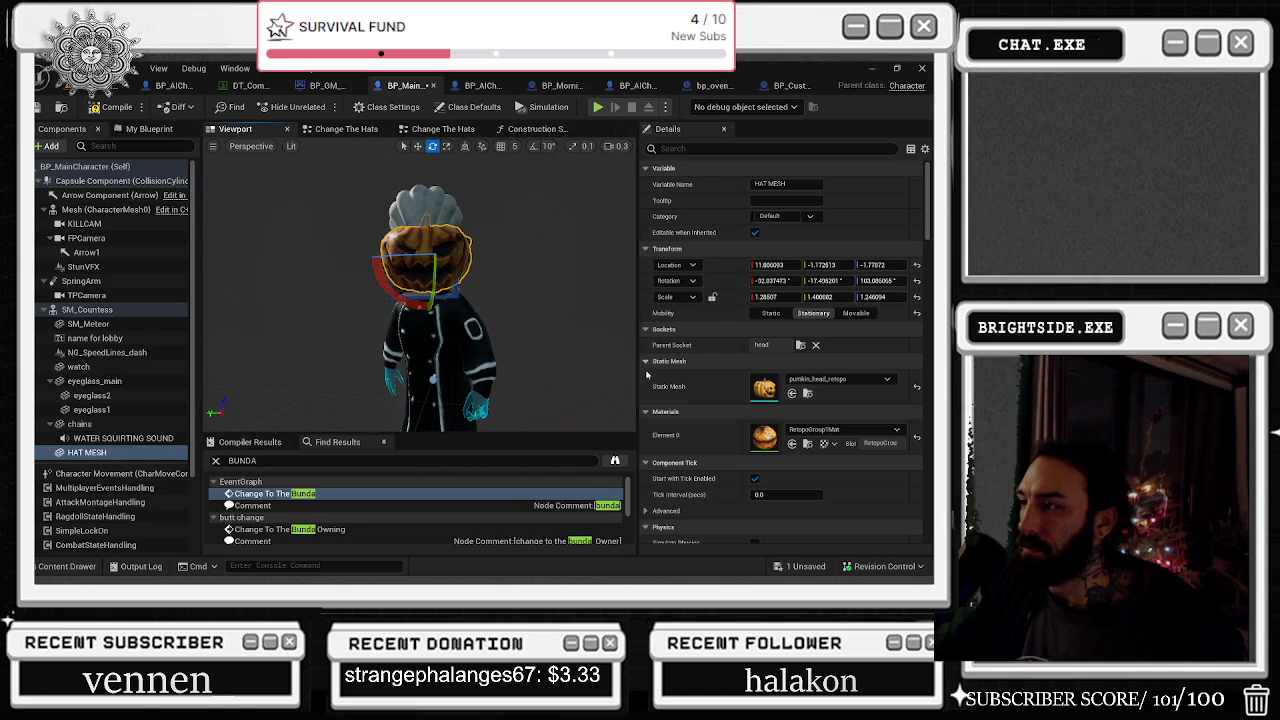
pyautogui.click(443, 131)
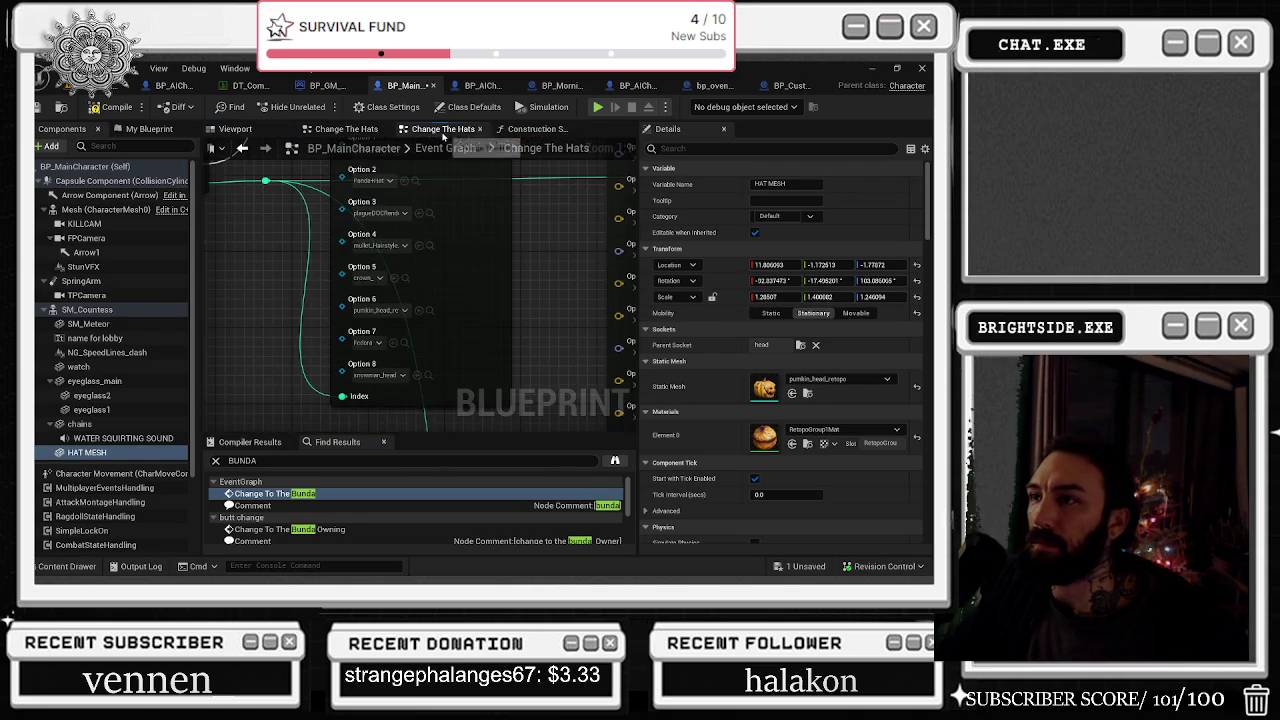
# Set Option 6 Location to the pumpkin hat's 11.806093, -1.172513, -1.77872
pyautogui.moveTo(559, 283)
pyautogui.mouseDown()
pyautogui.moveTo(350, 209)
pyautogui.moveTo(297, 219)
pyautogui.mouseUp()
pyautogui.moveTo(619, 294); pyautogui.dragTo(598, 281)
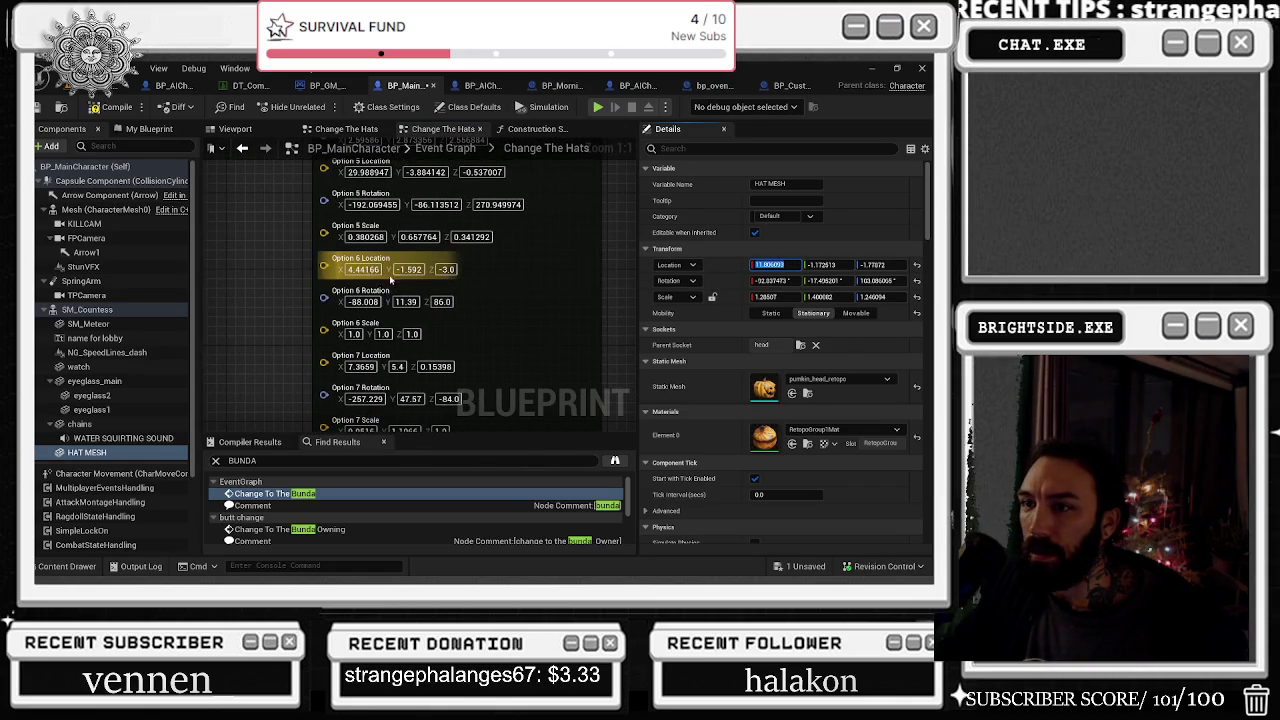
pyautogui.write('11.806093')
pyautogui.press('Tab')
pyautogui.write('-1.172513')
pyautogui.click(866, 265)
pyautogui.hotkey('ctrl', 'c')
pyautogui.click(470, 269)
pyautogui.hotkey('ctrl', 'v')
# Set Option 6 Rotation to the pumpkin hat's -92.837473, -17.495201, 103.086065
pyautogui.click(441, 301)
pyautogui.click(405, 301)
pyautogui.hotkey('ctrl', 'v')
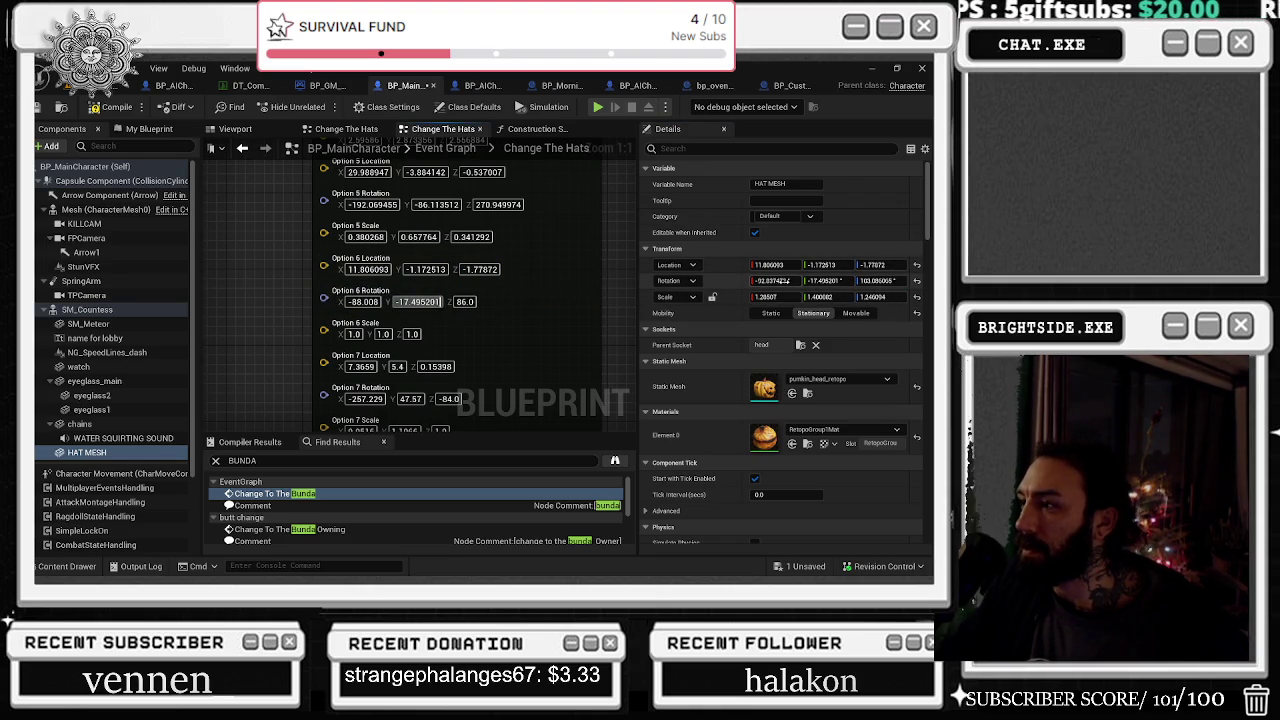
pyautogui.click(368, 301)
pyautogui.hotkey('ctrl', 'v')
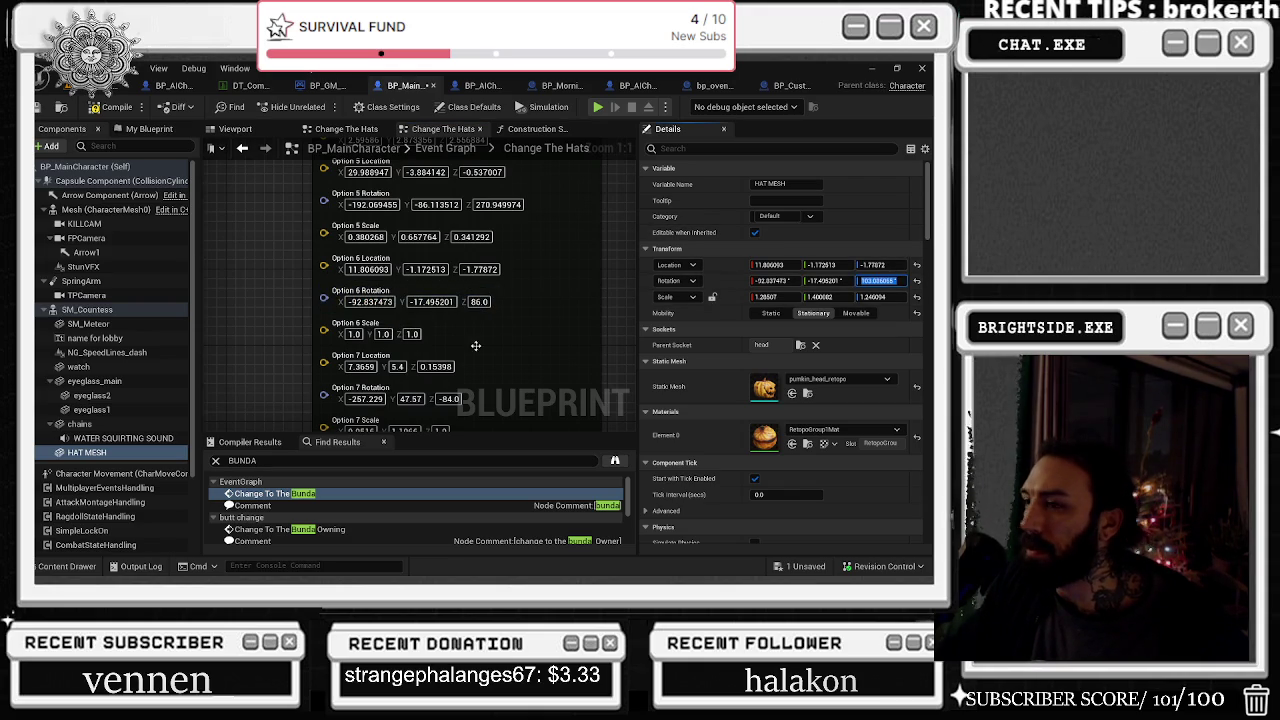
pyautogui.click(480, 301)
pyautogui.hotkey('ctrl', 'v')
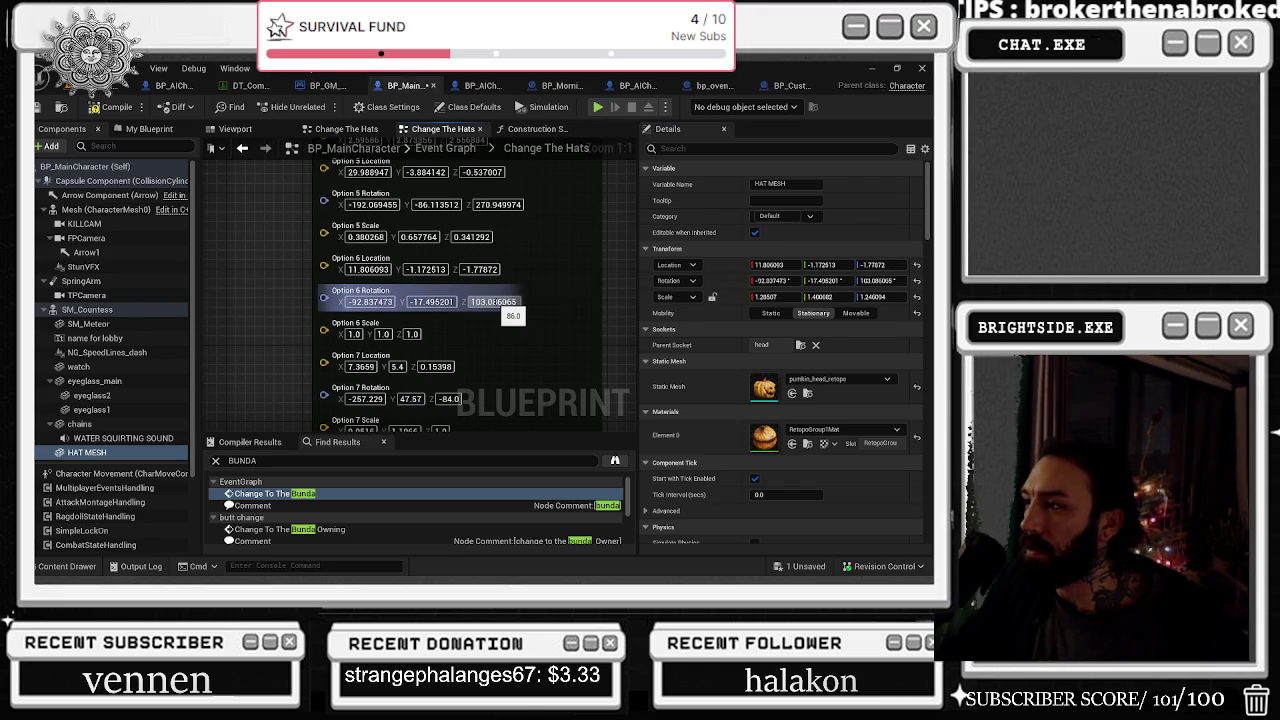
# Set Option 6 Scale to the pumpkin hat's 1.28507, 1.400082, 1.246094
pyautogui.click(360, 334)
pyautogui.hotkey('ctrl', 'v')
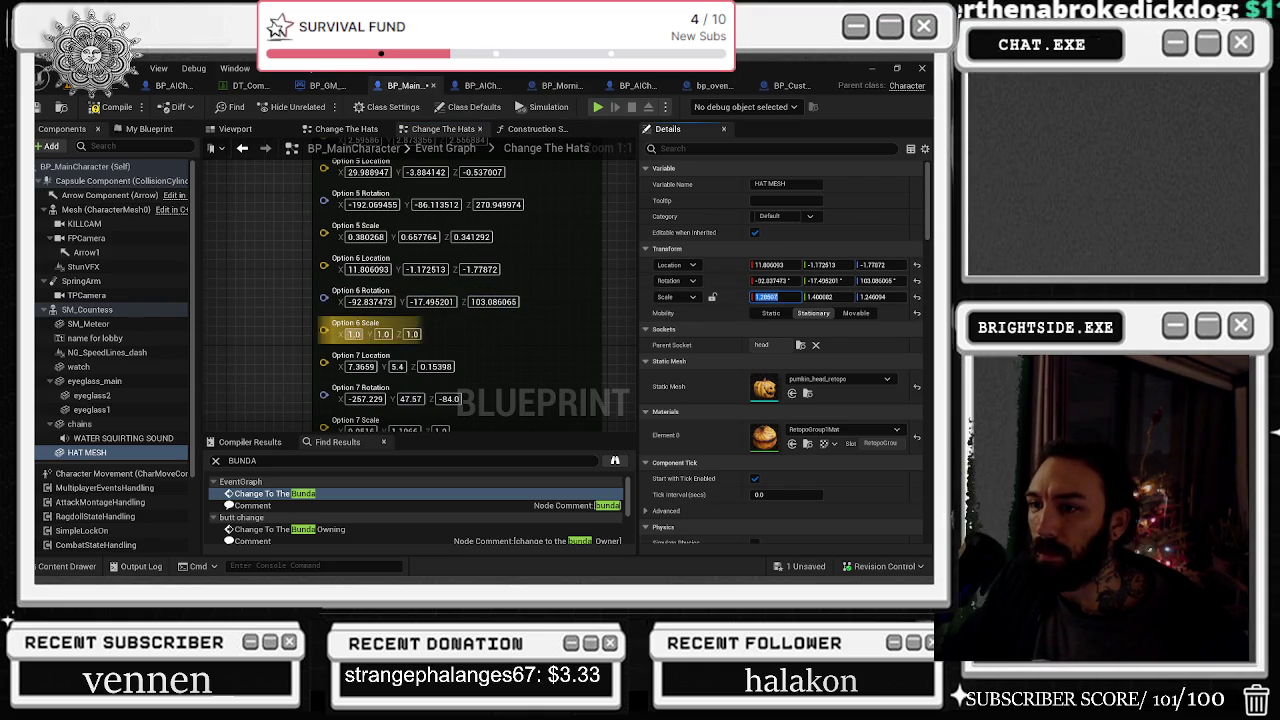
pyautogui.click(820, 297)
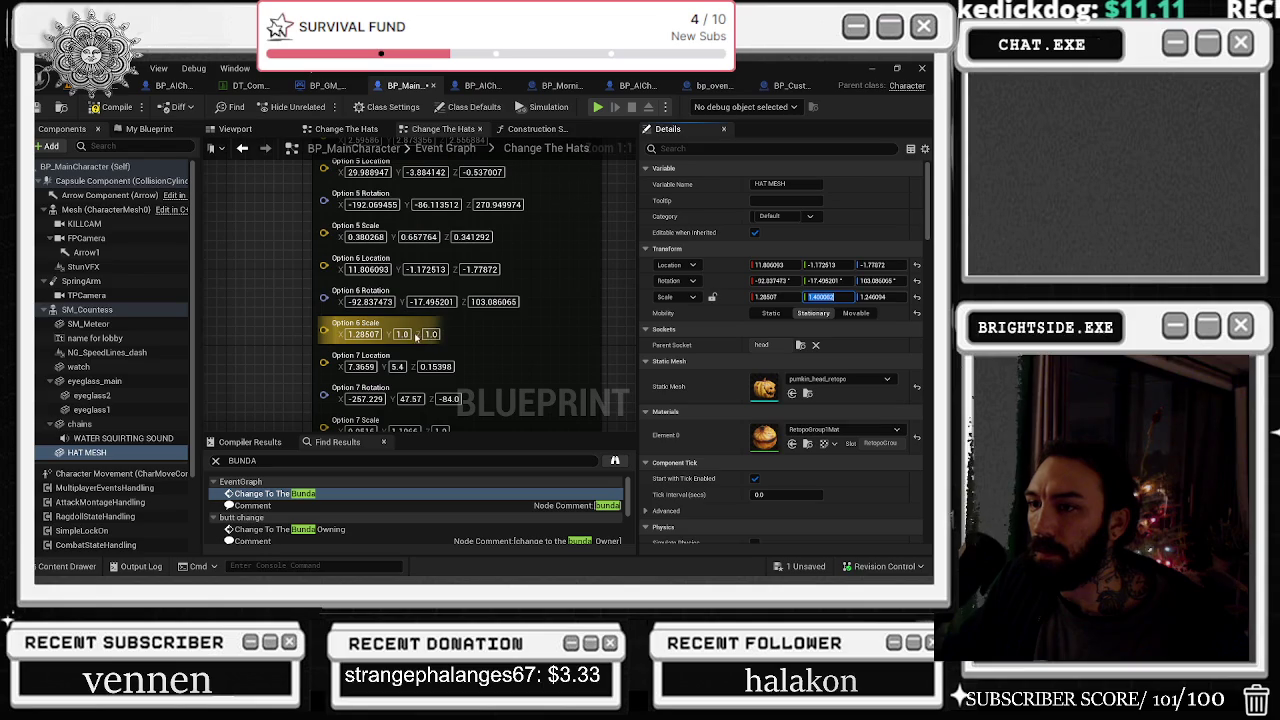
pyautogui.hotkey('ctrl', 'v')
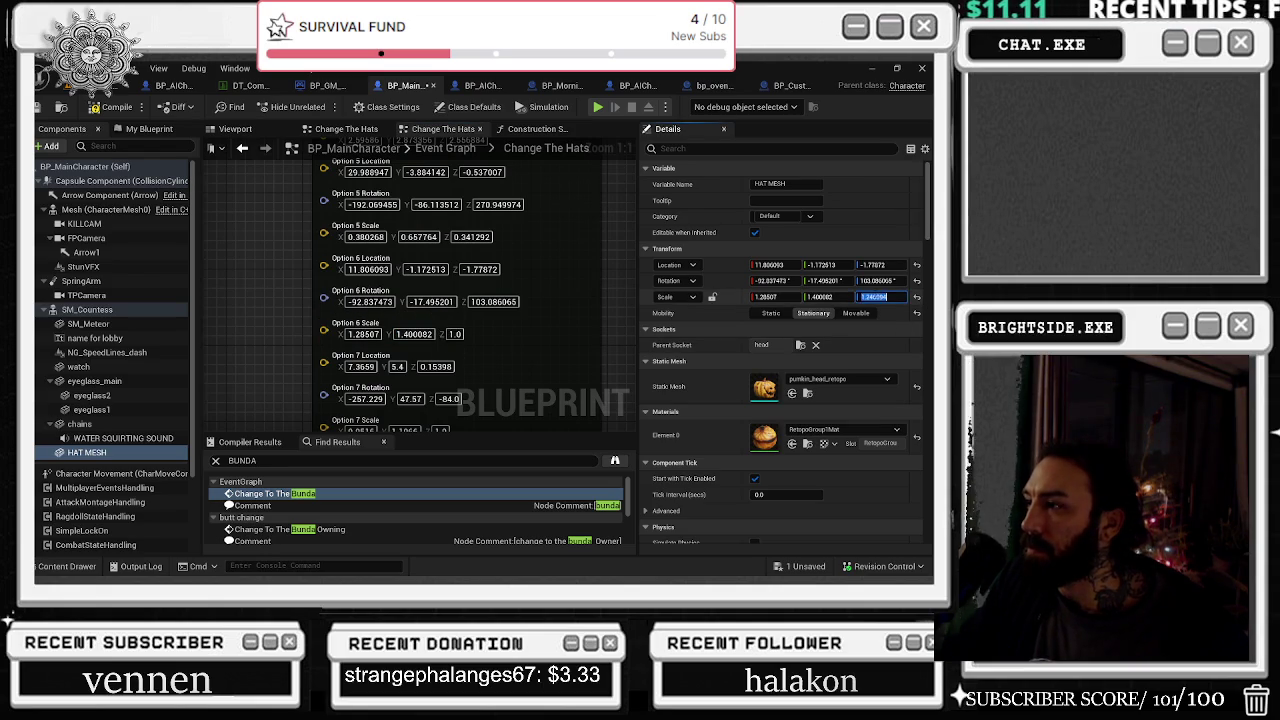
pyautogui.click(456, 336)
pyautogui.hotkey('ctrl', 'v')
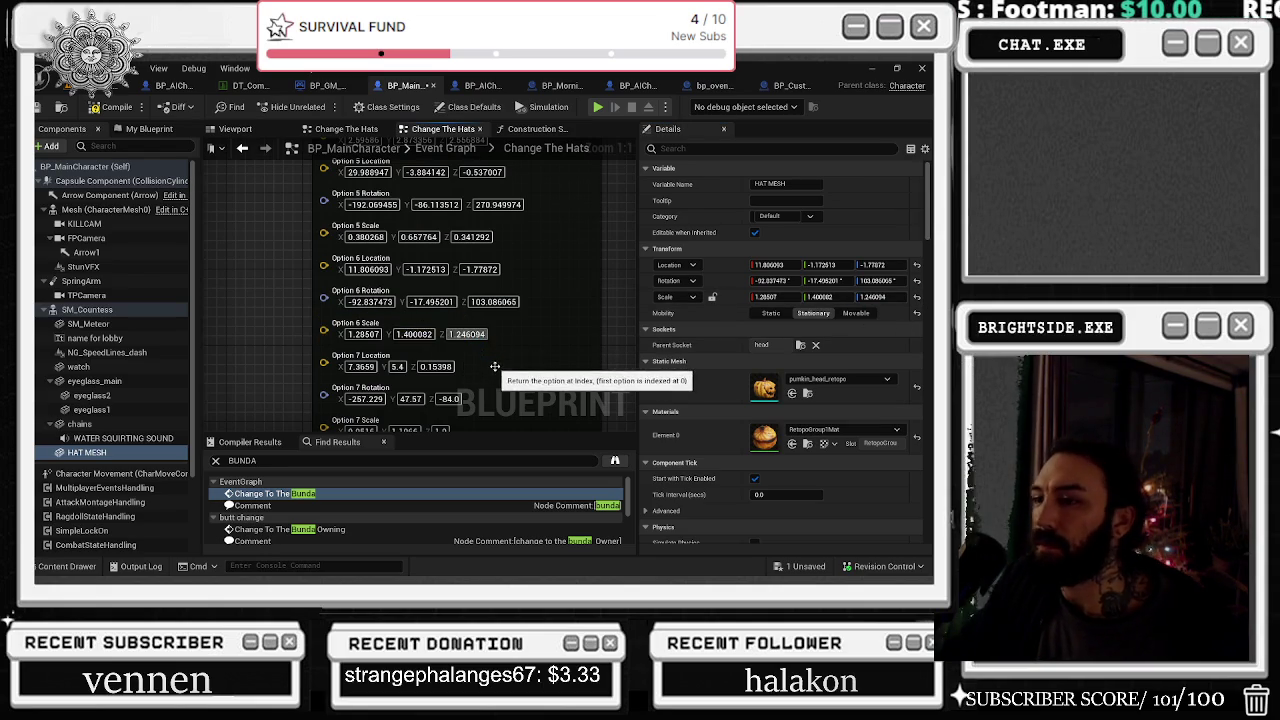
pyautogui.scroll(5, 480, 340)
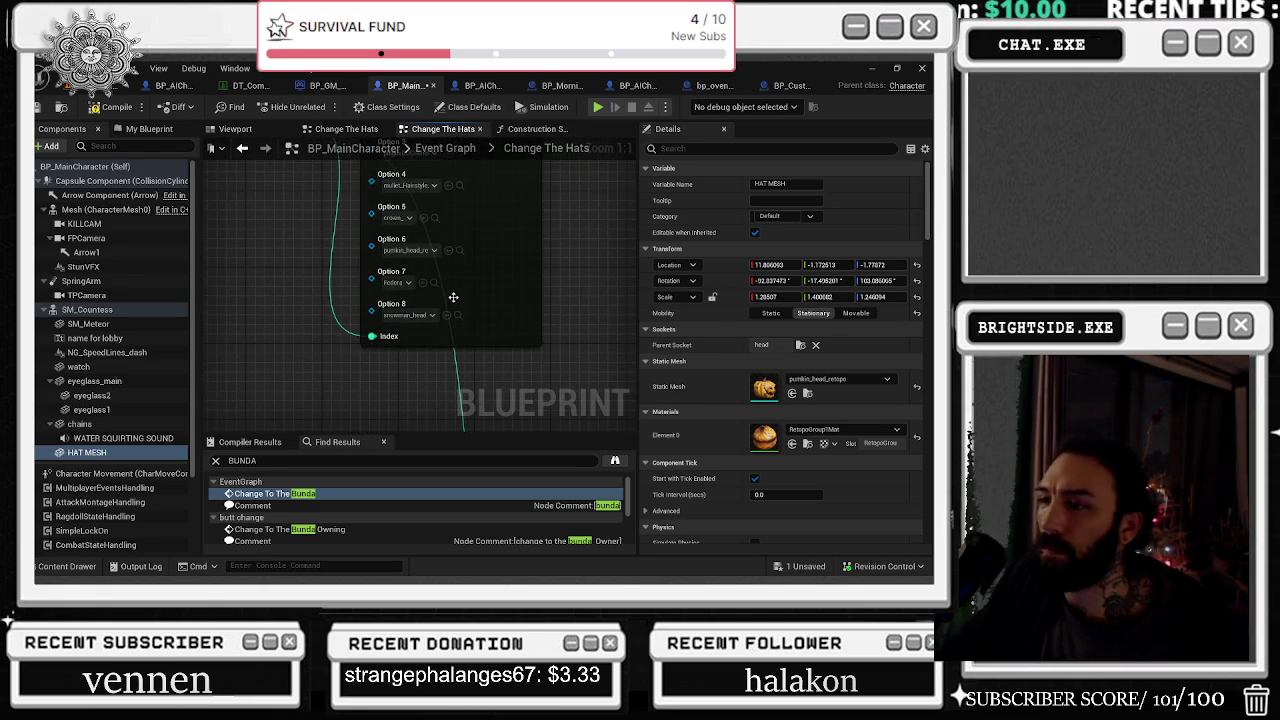
pyautogui.click(235, 128)
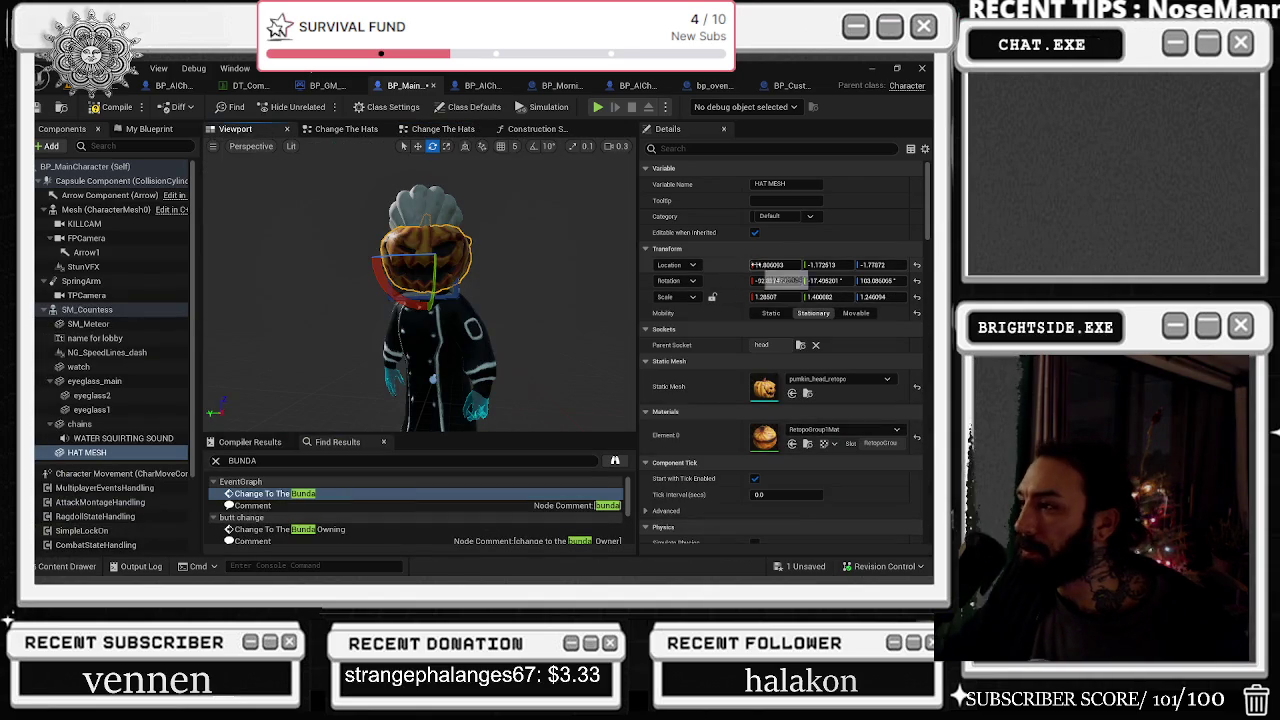
# Swap the hat to the Fedora, move it down onto the head and tilt it slightly
pyautogui.hotkey('ctrl', 'z')
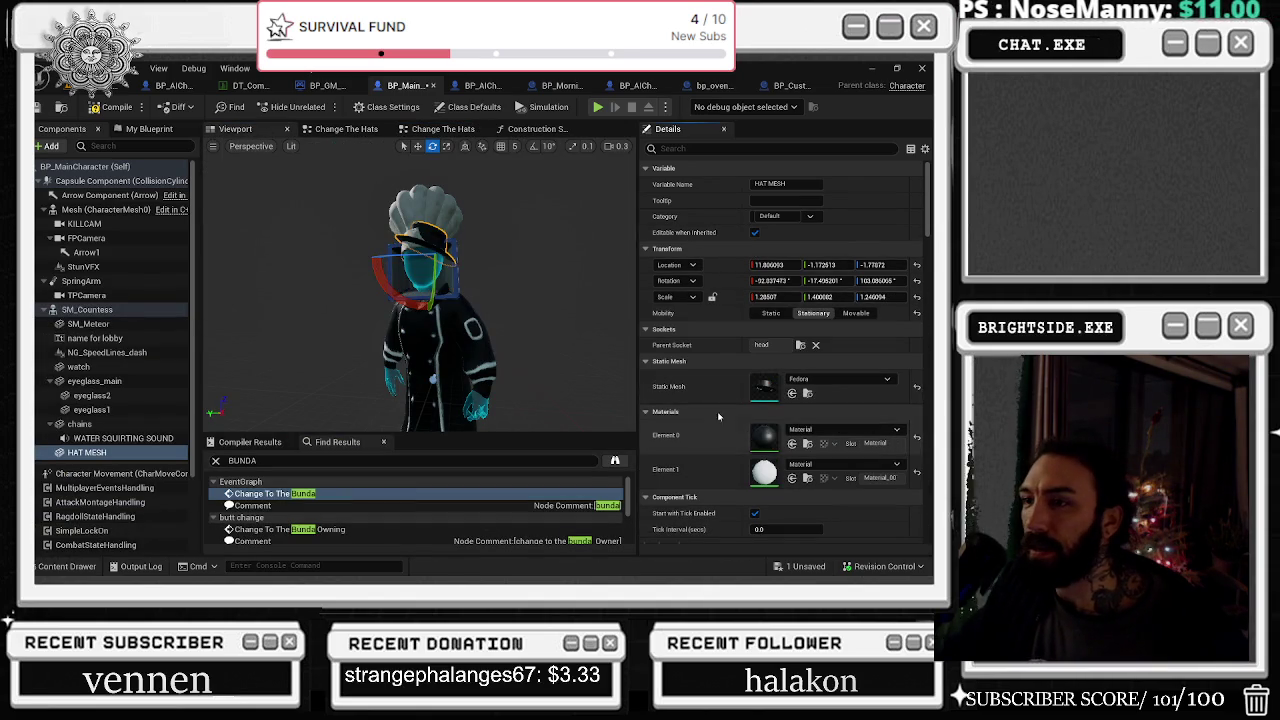
pyautogui.scroll(5, 420, 300)
pyautogui.moveTo(420, 290)
pyautogui.mouseDown()
pyautogui.moveTo(540, 290)
pyautogui.moveTo(440, 280)
pyautogui.moveTo(475, 265)
pyautogui.moveTo(452, 268)
pyautogui.moveTo(463, 246)
pyautogui.mouseUp()
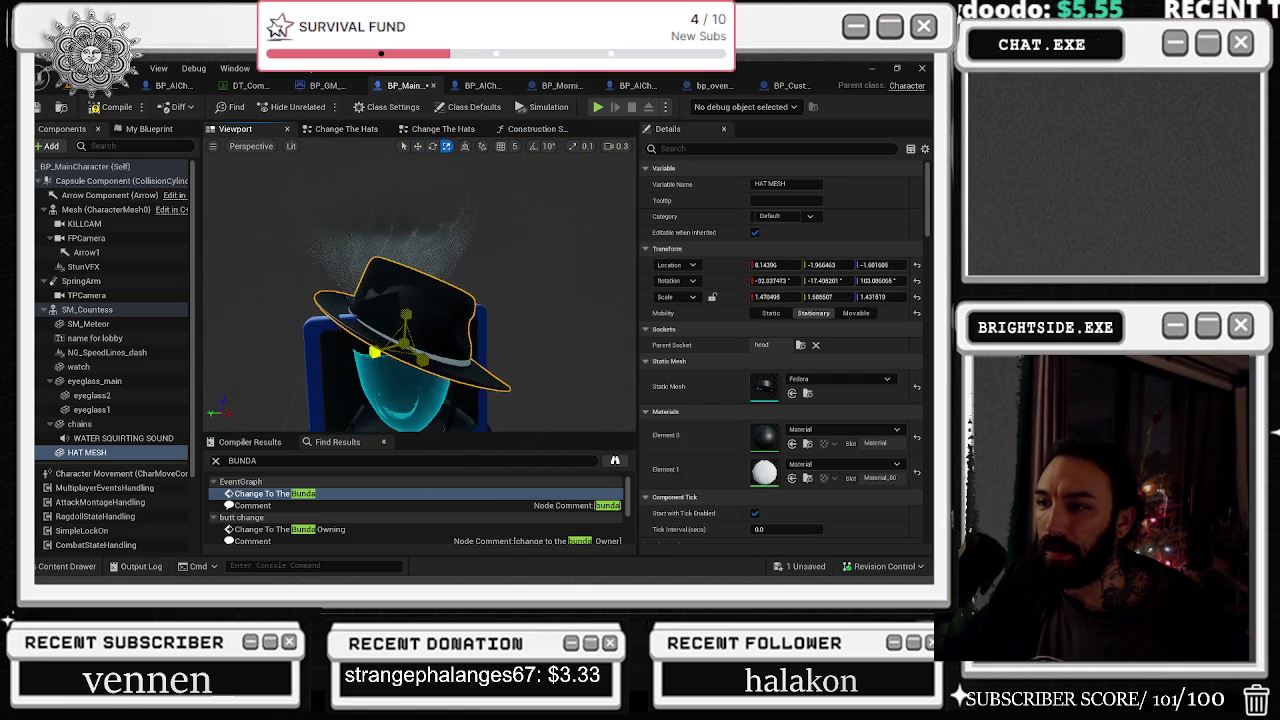
pyautogui.moveTo(463, 246)
pyautogui.mouseDown()
pyautogui.moveTo(405, 250)
pyautogui.moveTo(390, 236)
pyautogui.mouseUp()
pyautogui.press('w')
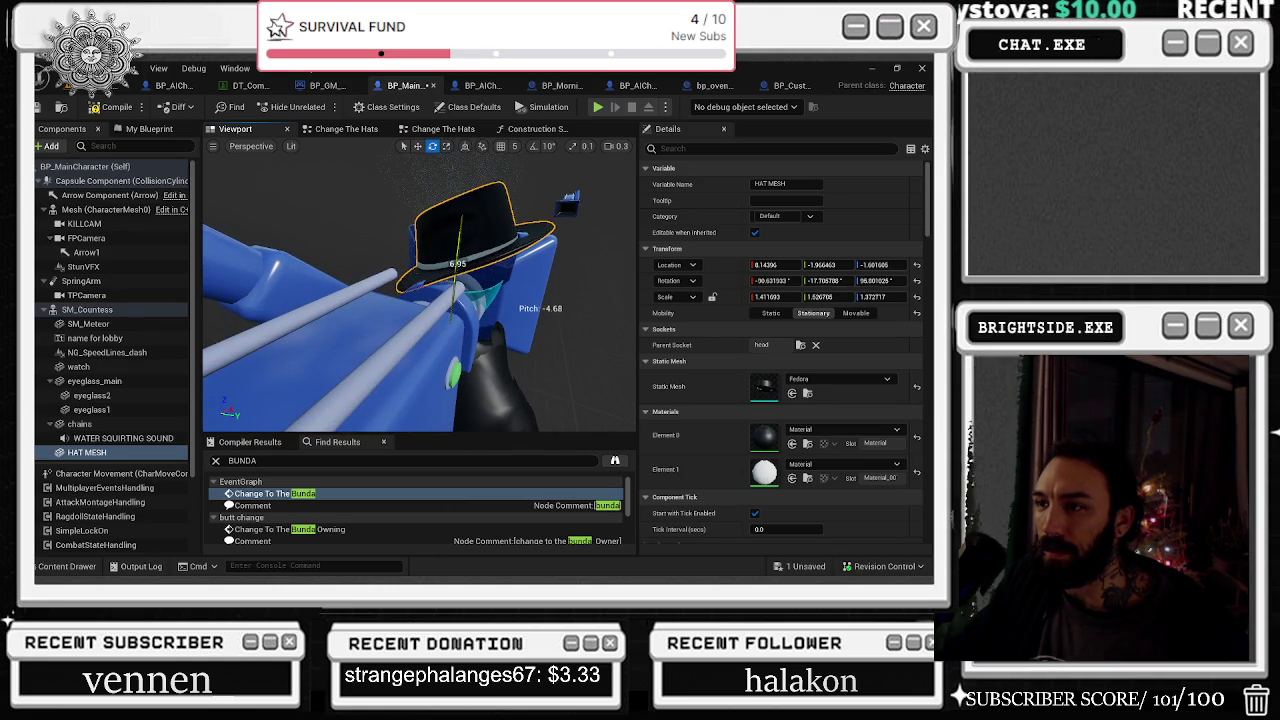
pyautogui.moveTo(460, 238); pyautogui.dragTo(456, 245)
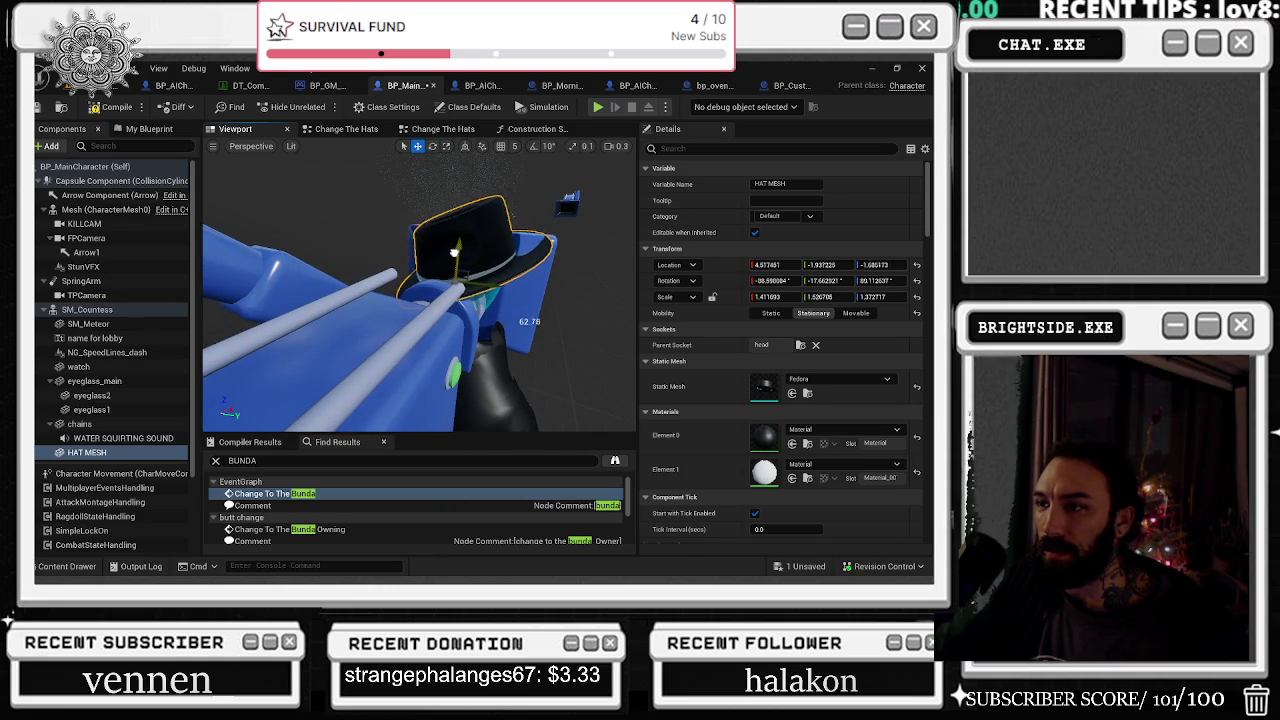
pyautogui.press('f')
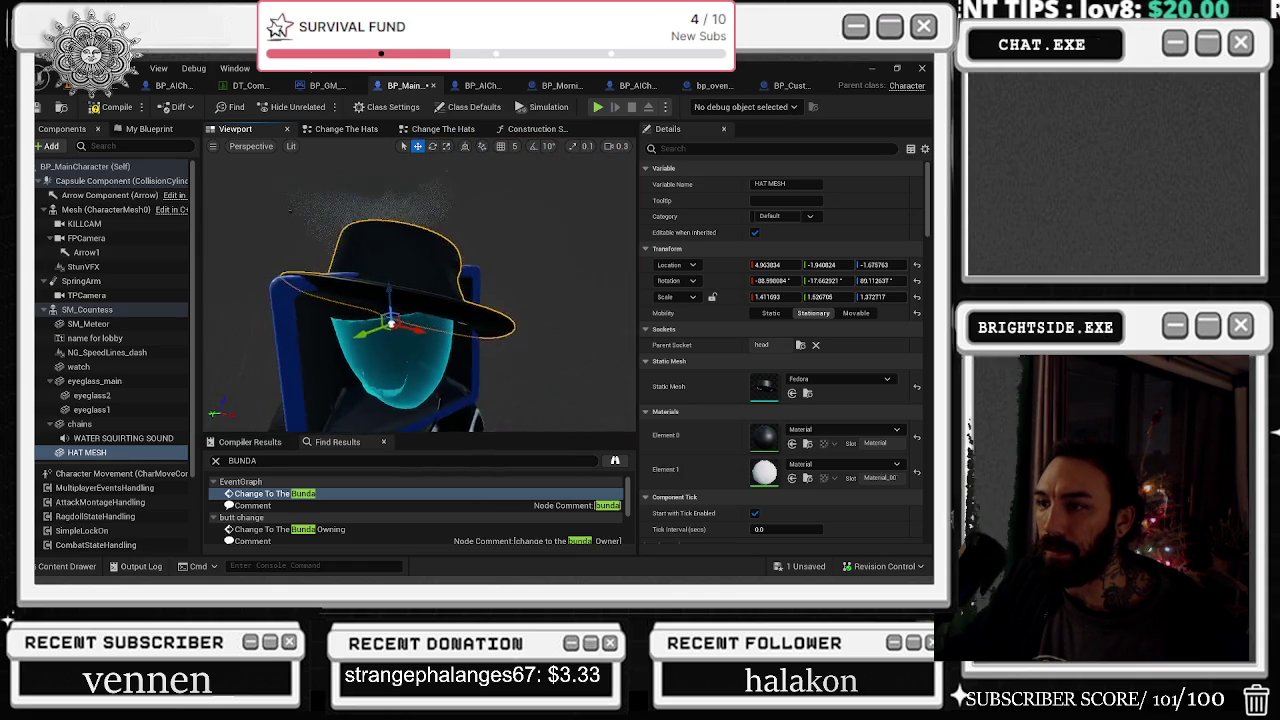
pyautogui.moveTo(470, 265); pyautogui.dragTo(502, 265)
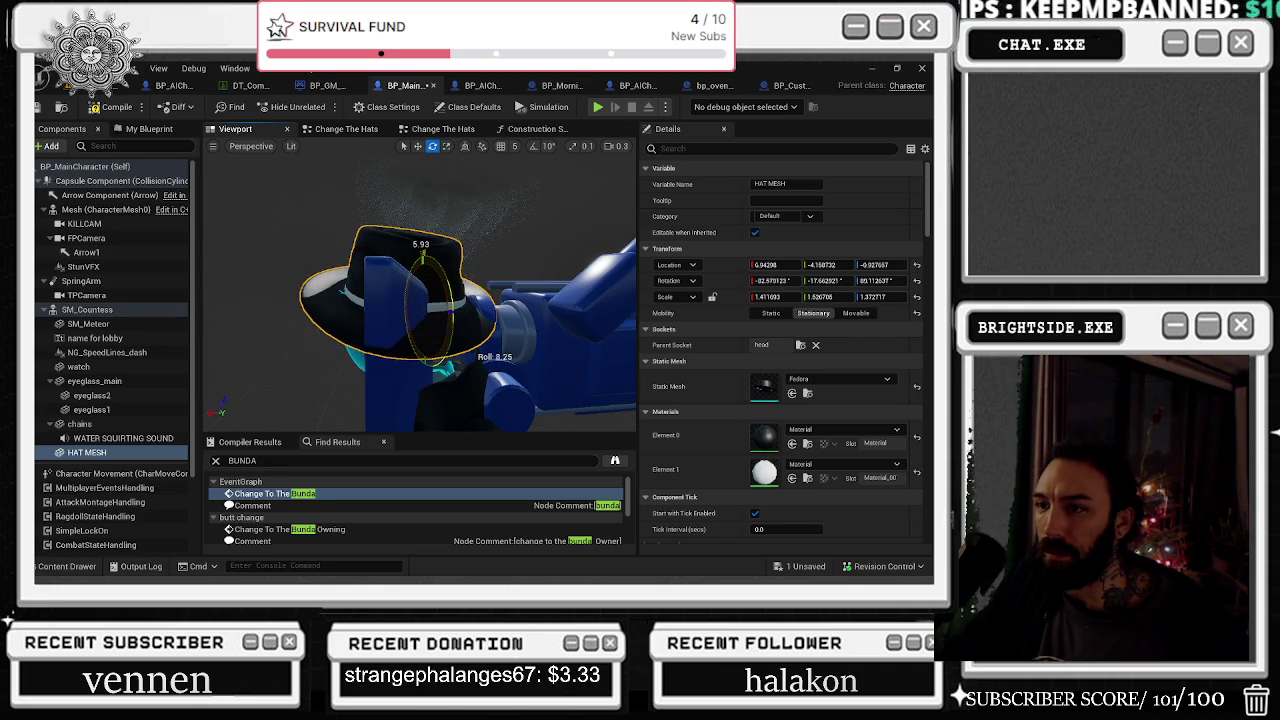
pyautogui.moveTo(425, 262)
pyautogui.mouseDown()
pyautogui.moveTo(450, 290)
pyautogui.moveTo(490, 288)
pyautogui.moveTo(440, 280)
pyautogui.moveTo(480, 285)
pyautogui.moveTo(460, 285)
pyautogui.mouseUp()
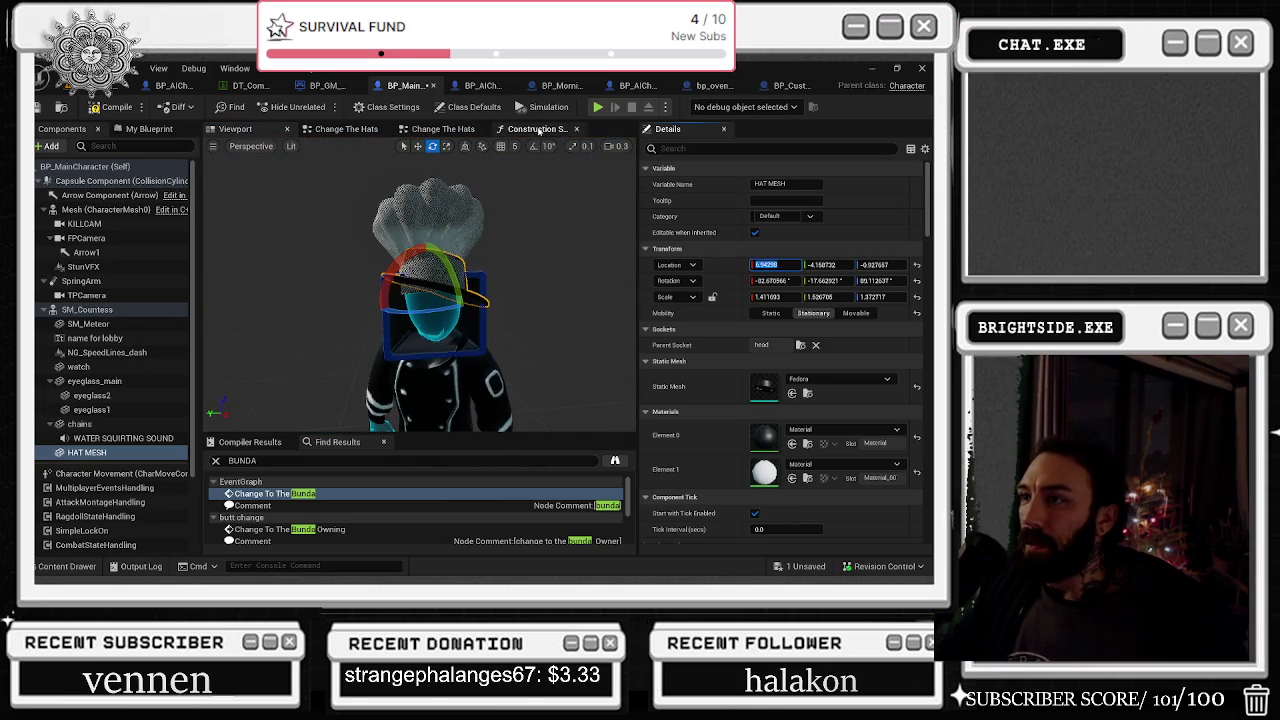
# Return to the first Change The Hats graph showing the Option 5–8 transform pins
pyautogui.click(539, 130)
pyautogui.click(443, 129)
pyautogui.click(346, 129)
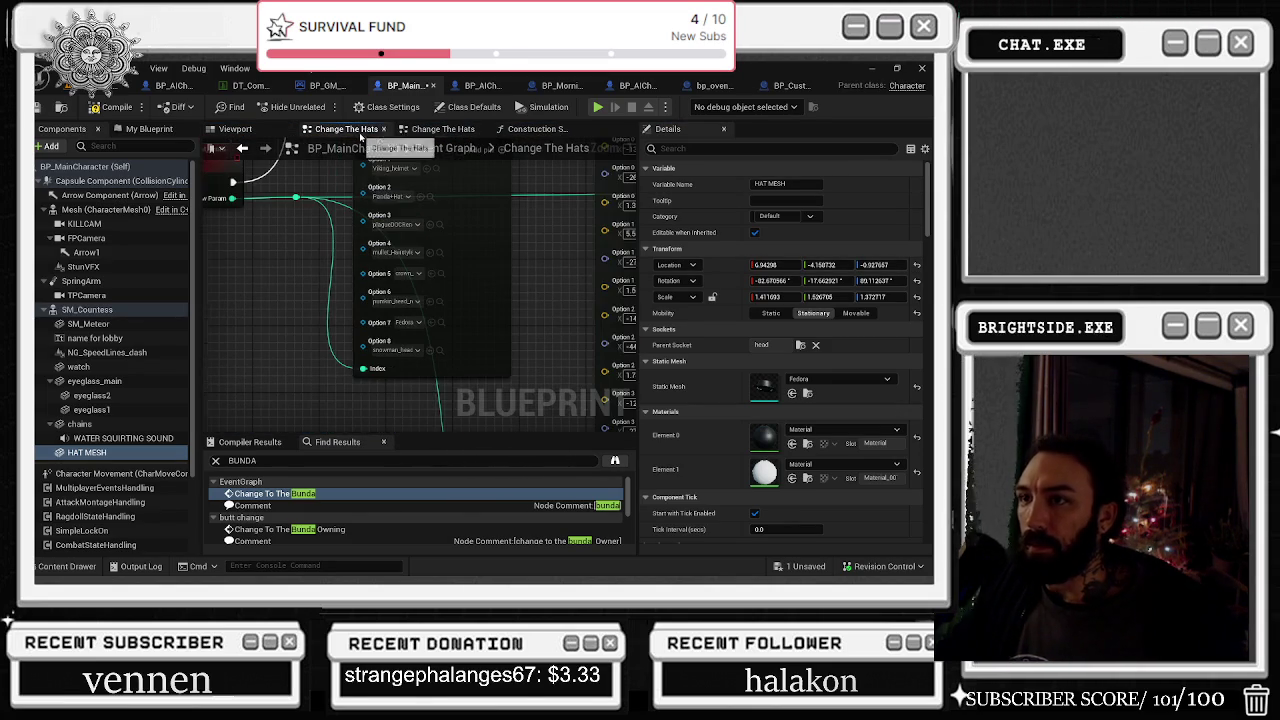
pyautogui.moveTo(555, 290)
pyautogui.mouseDown()
pyautogui.moveTo(506, 280)
pyautogui.moveTo(346, 196)
pyautogui.moveTo(378, 140)
pyautogui.moveTo(376, 108)
pyautogui.mouseUp()
pyautogui.moveTo(371, 459)
pyautogui.mouseDown()
pyautogui.moveTo(301, 319)
pyautogui.moveTo(286, 239)
pyautogui.mouseUp()
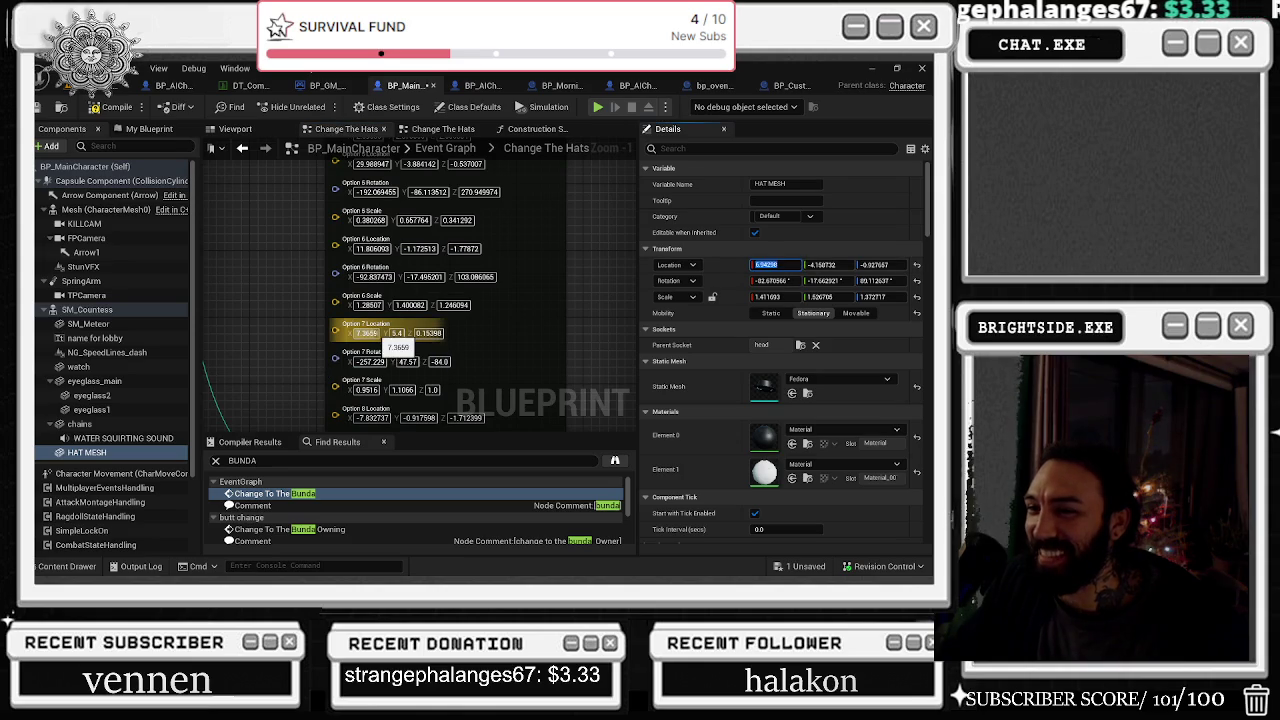
# Paste the fedora's location into Option 7 (X 6.94298, Z -0.927657)
pyautogui.click(370, 333)
pyautogui.hotkey('ctrl', 'v')
pyautogui.press('Return')
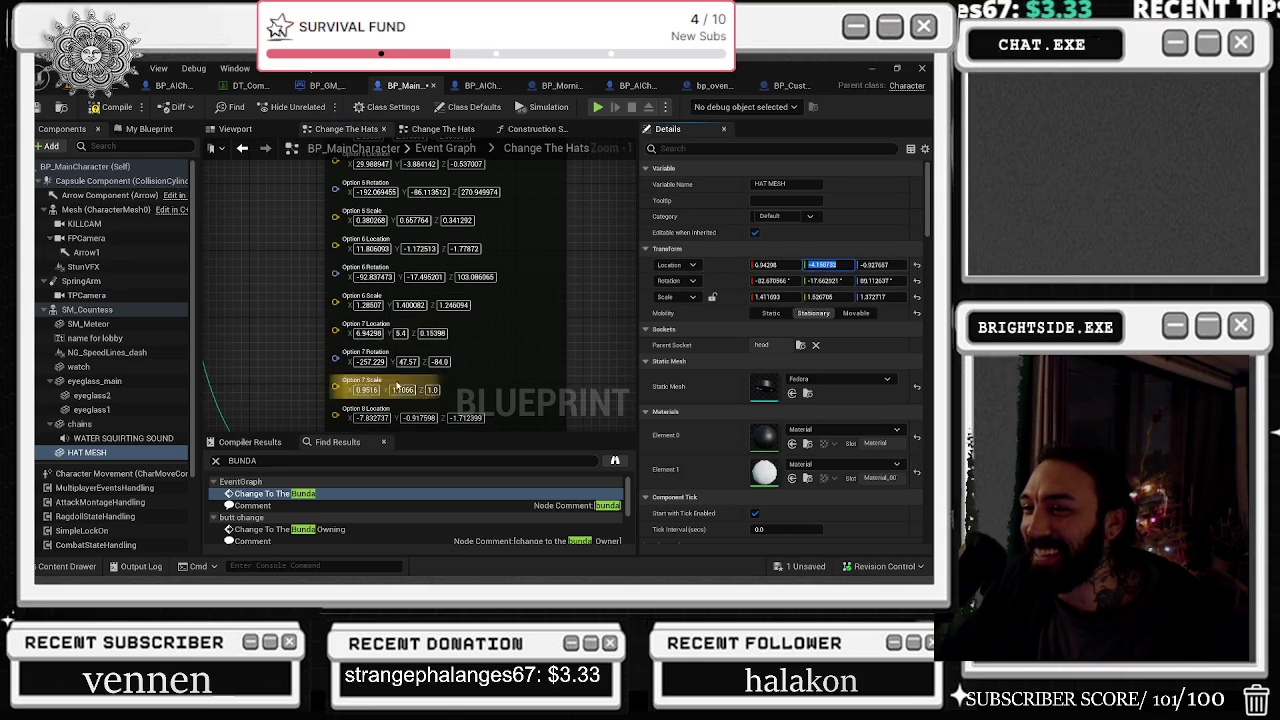
pyautogui.write('-4.158732')
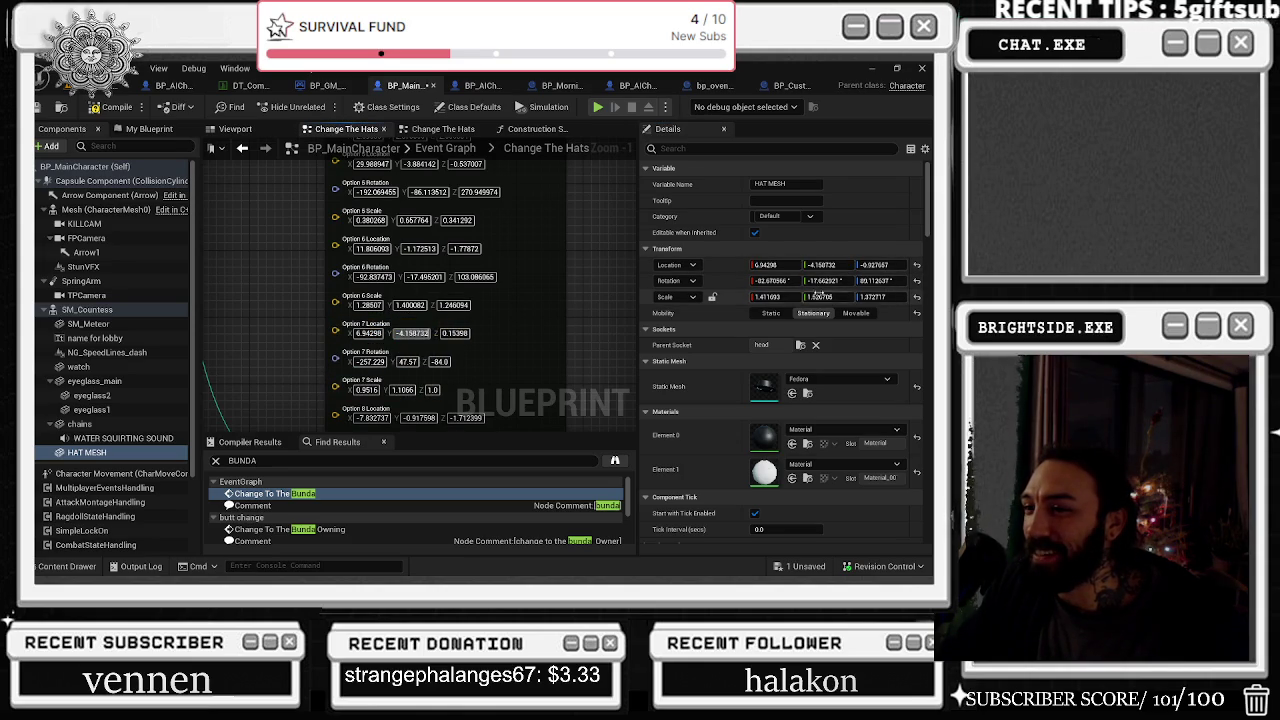
pyautogui.click(873, 265)
pyautogui.hotkey('ctrl', 'c')
pyautogui.click(458, 333)
pyautogui.hotkey('ctrl', 'v')
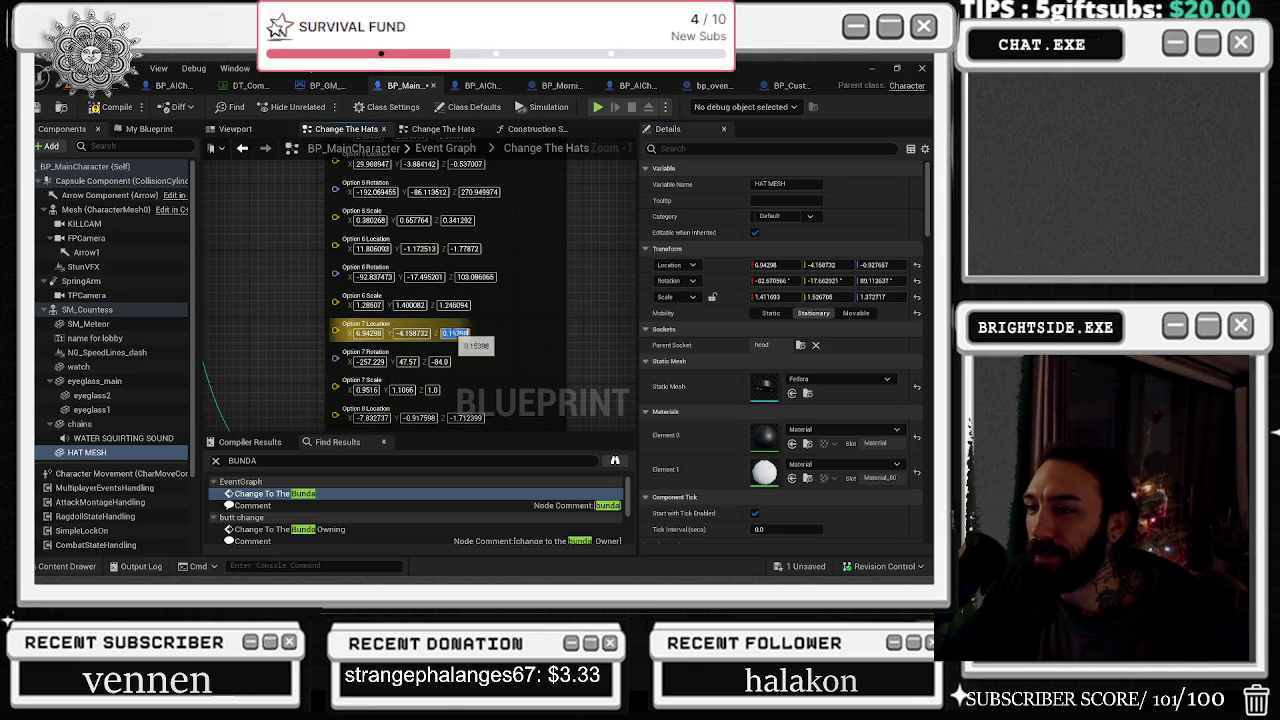
pyautogui.press('Return')
# Set Option 7 Rotation to the fedora's values (Y -17.662921, Z 89.112637)
pyautogui.click(440, 361)
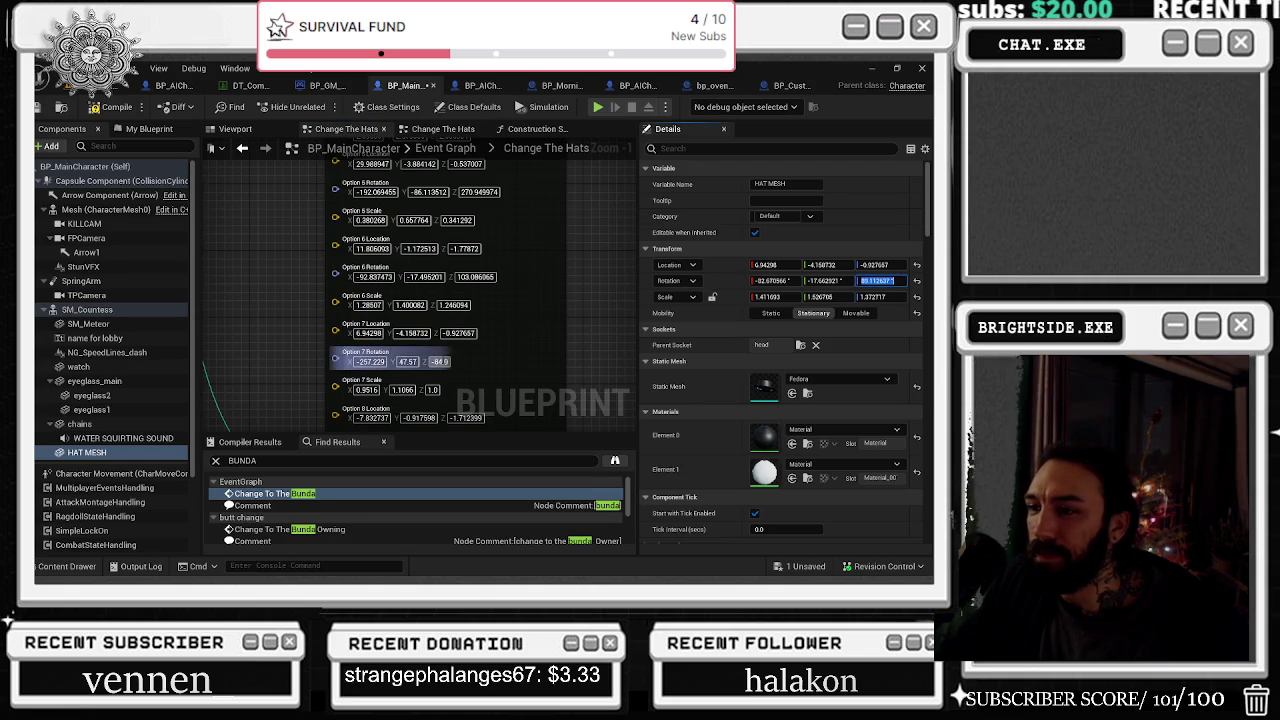
pyautogui.press('Return')
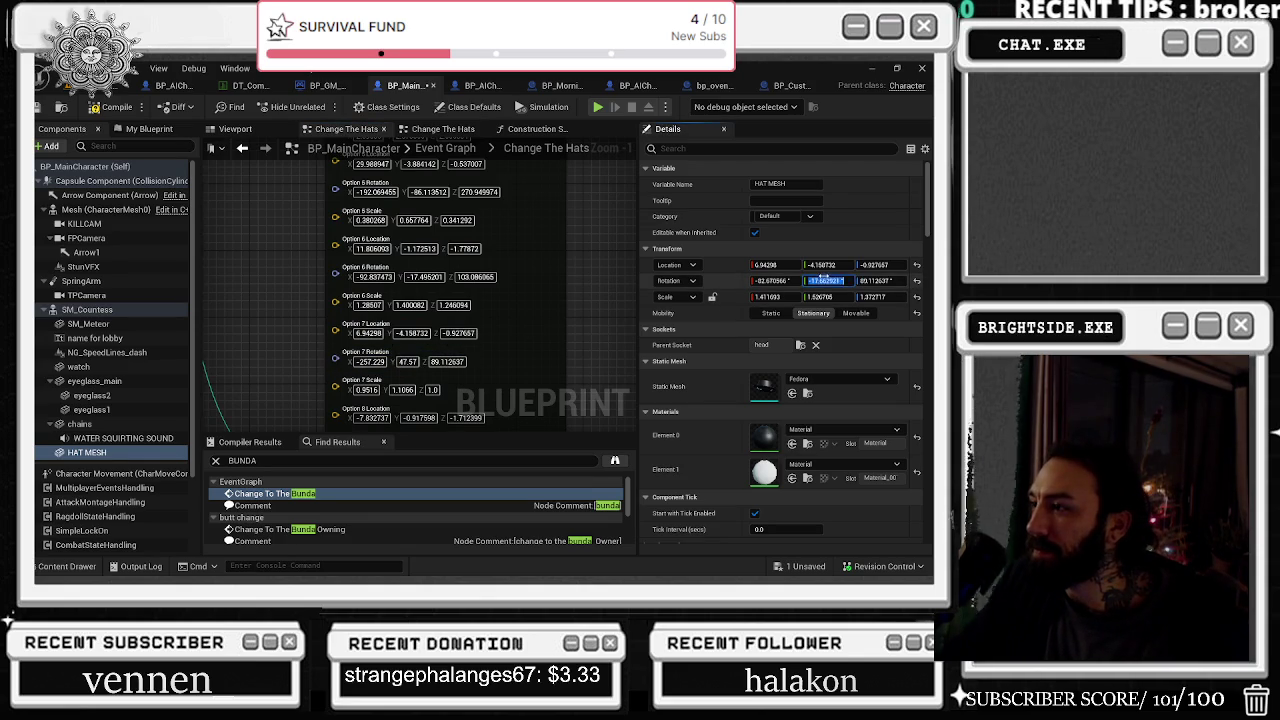
pyautogui.click(407, 361)
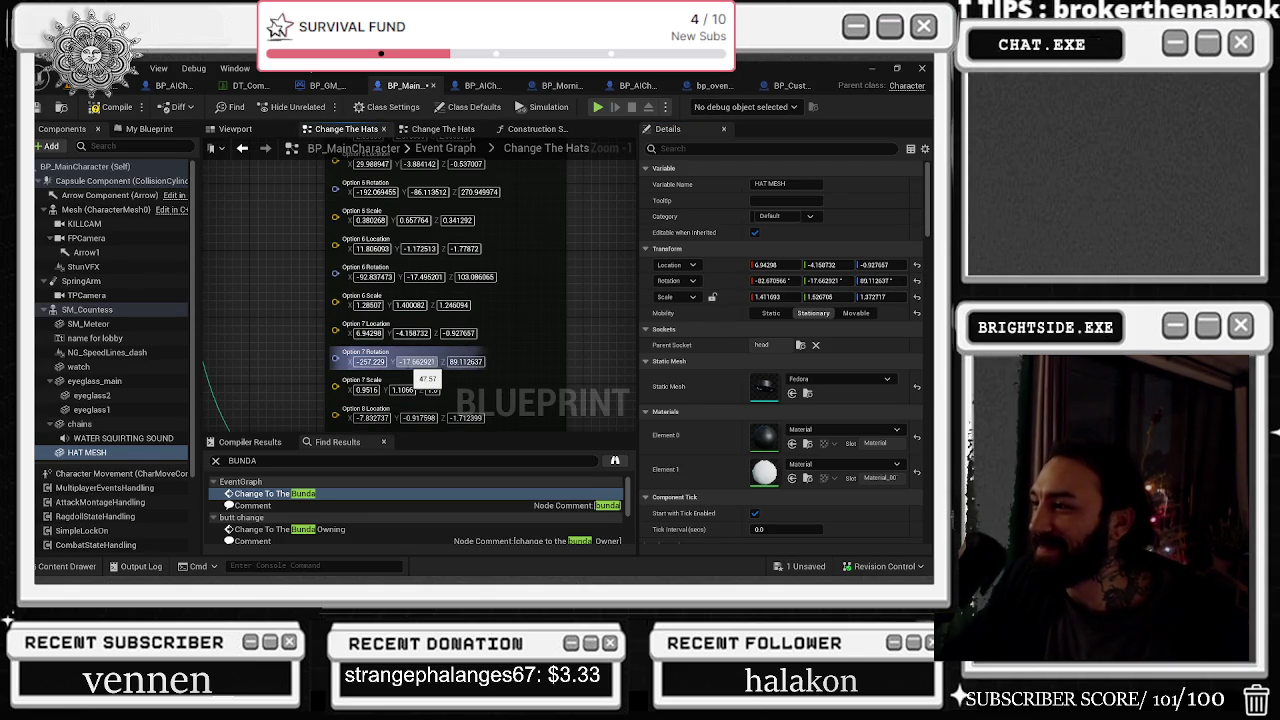
pyautogui.press('Return')
pyautogui.click(372, 361)
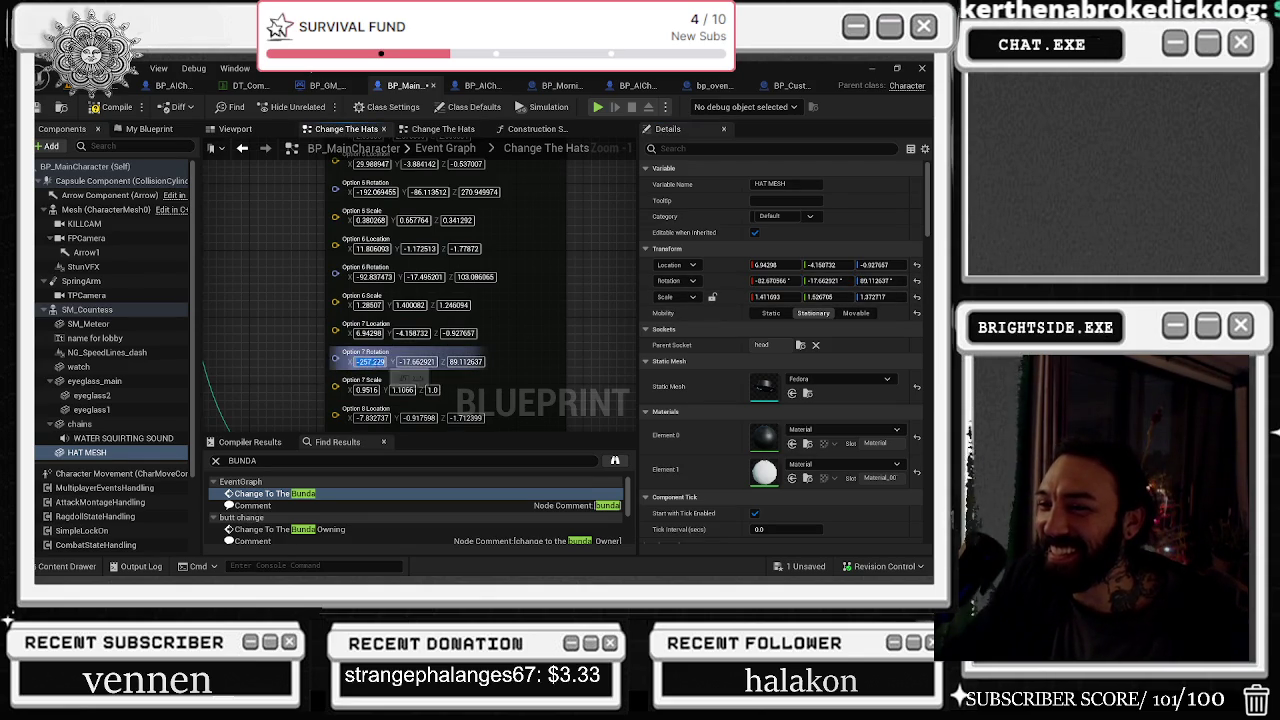
# Set Option 7 Scale to the fedora's 1.4116, 1.526705, 1.372712
pyautogui.click(767, 296)
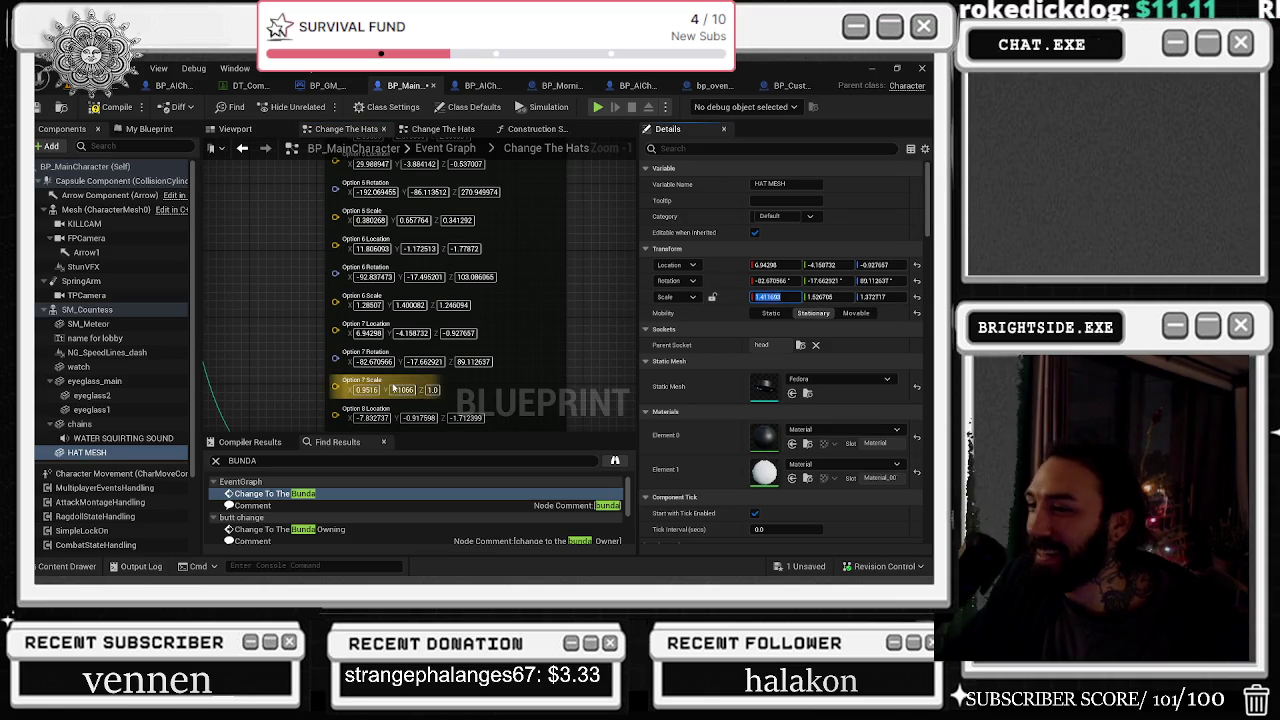
pyautogui.press('Return')
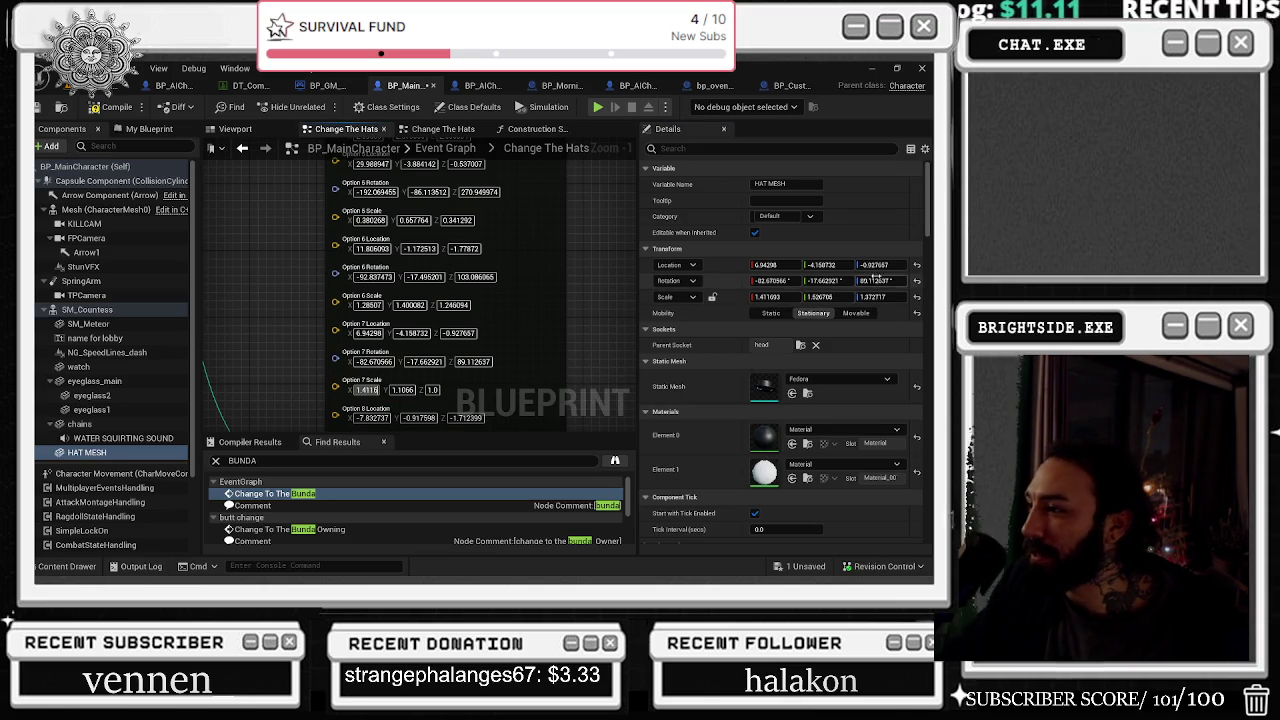
pyautogui.click(820, 296)
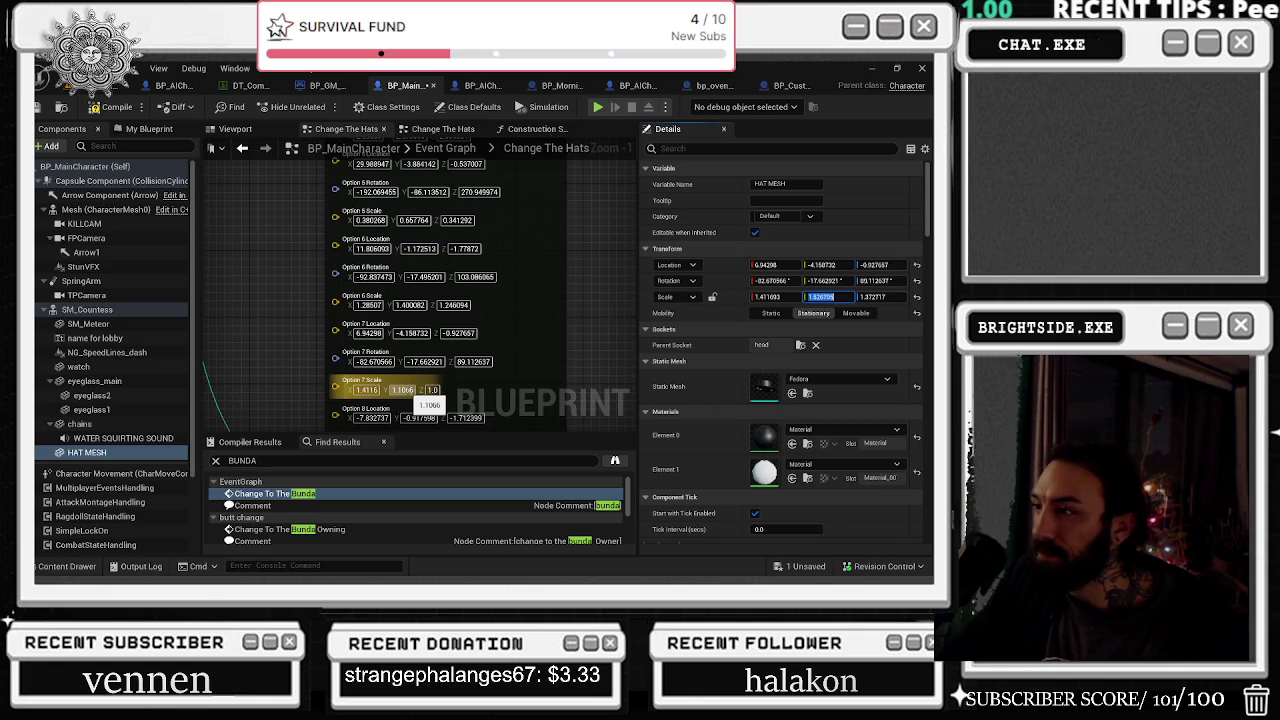
pyautogui.hotkey('ctrl', 'v')
pyautogui.press('Return')
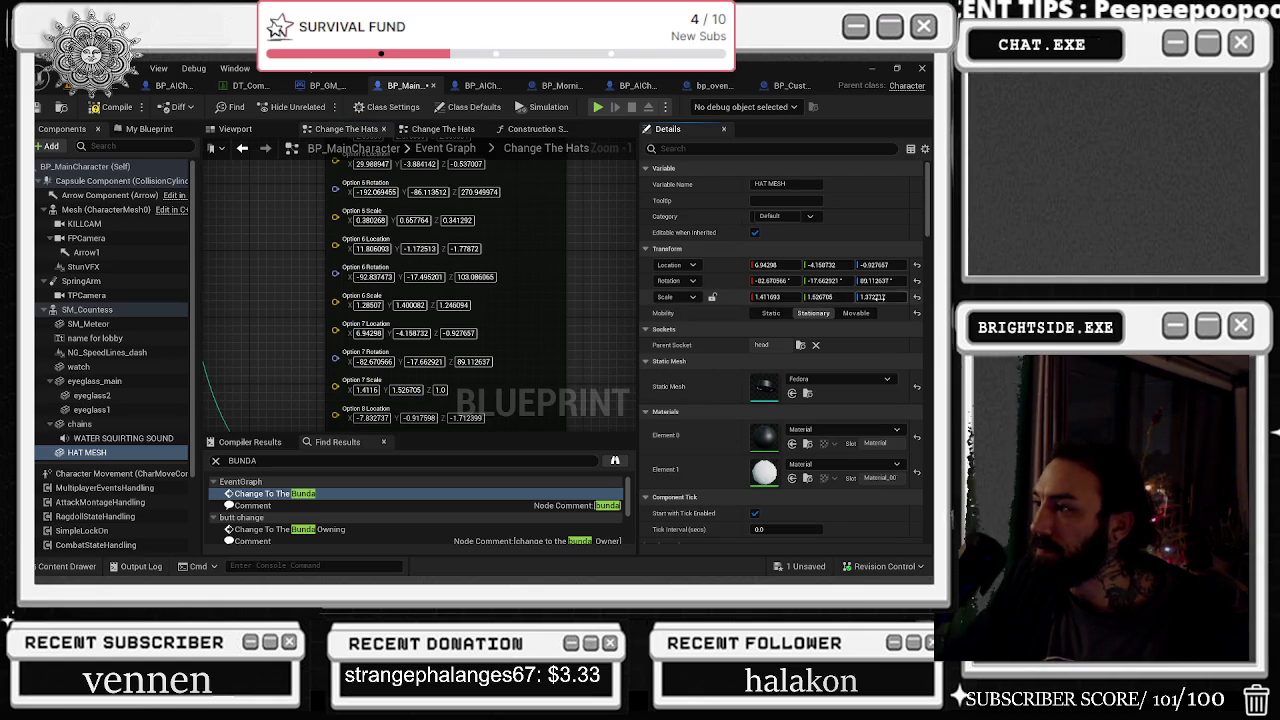
pyautogui.click(450, 390)
pyautogui.hotkey('ctrl', 'v')
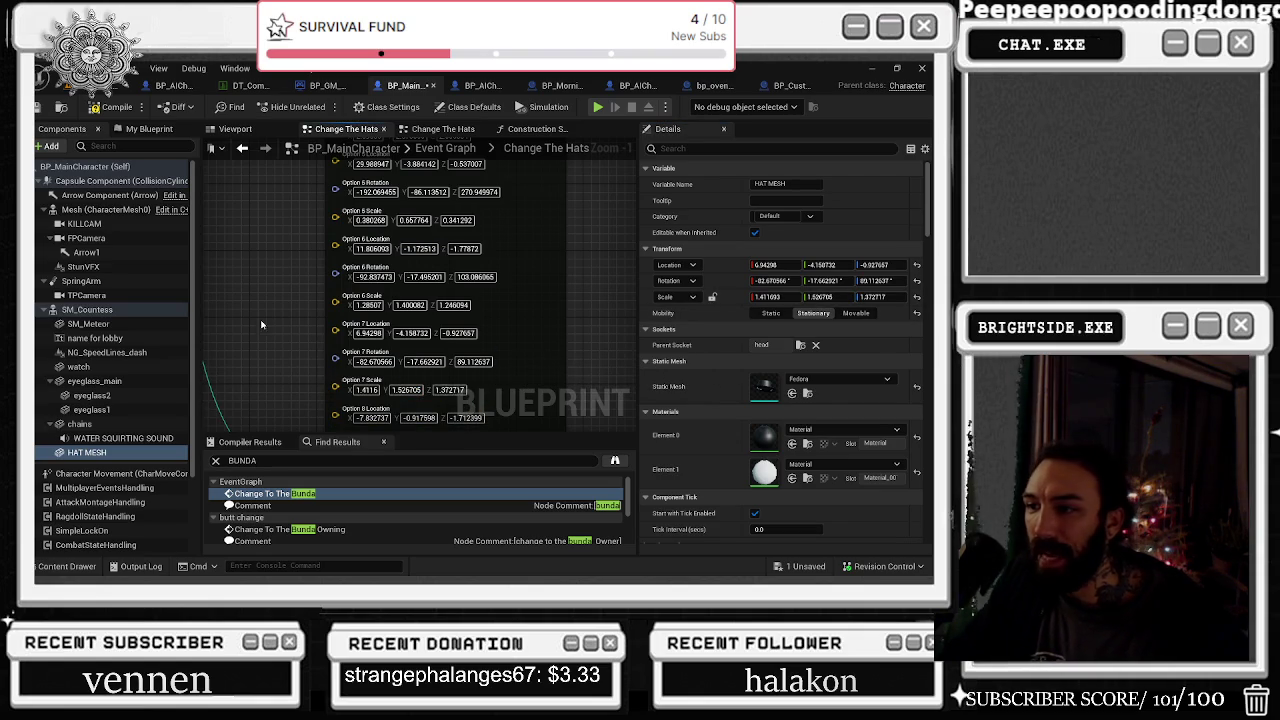
pyautogui.scroll(5, 261, 324)
pyautogui.hotkey('ctrl', 'space')
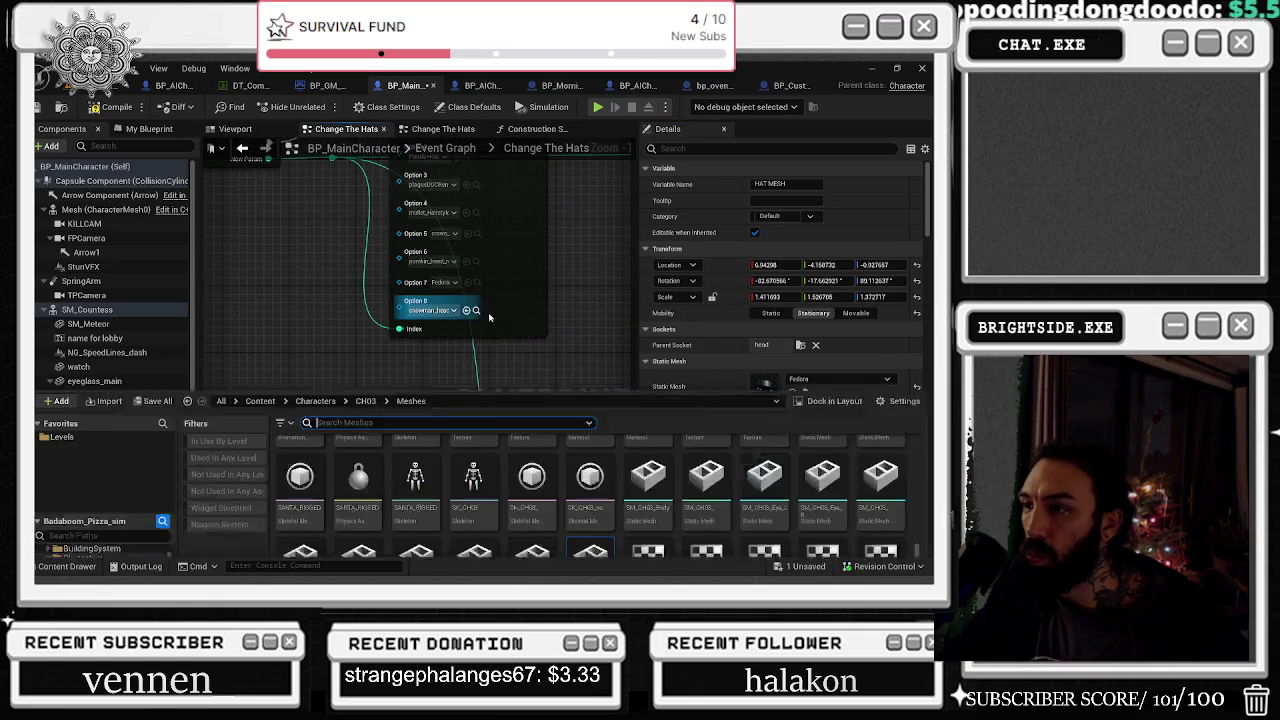
# In the character preview, set the hat to snowman_head, then move and tilt it onto the head
pyautogui.click(236, 129)
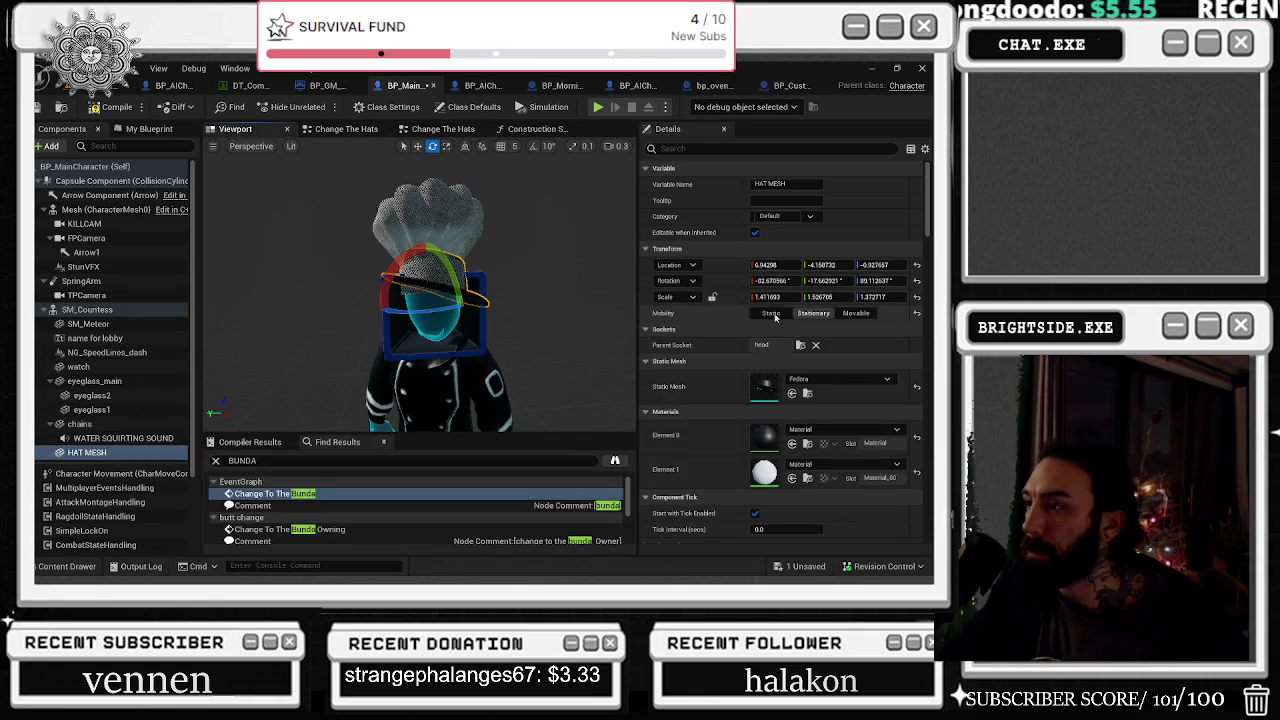
pyautogui.click(791, 393)
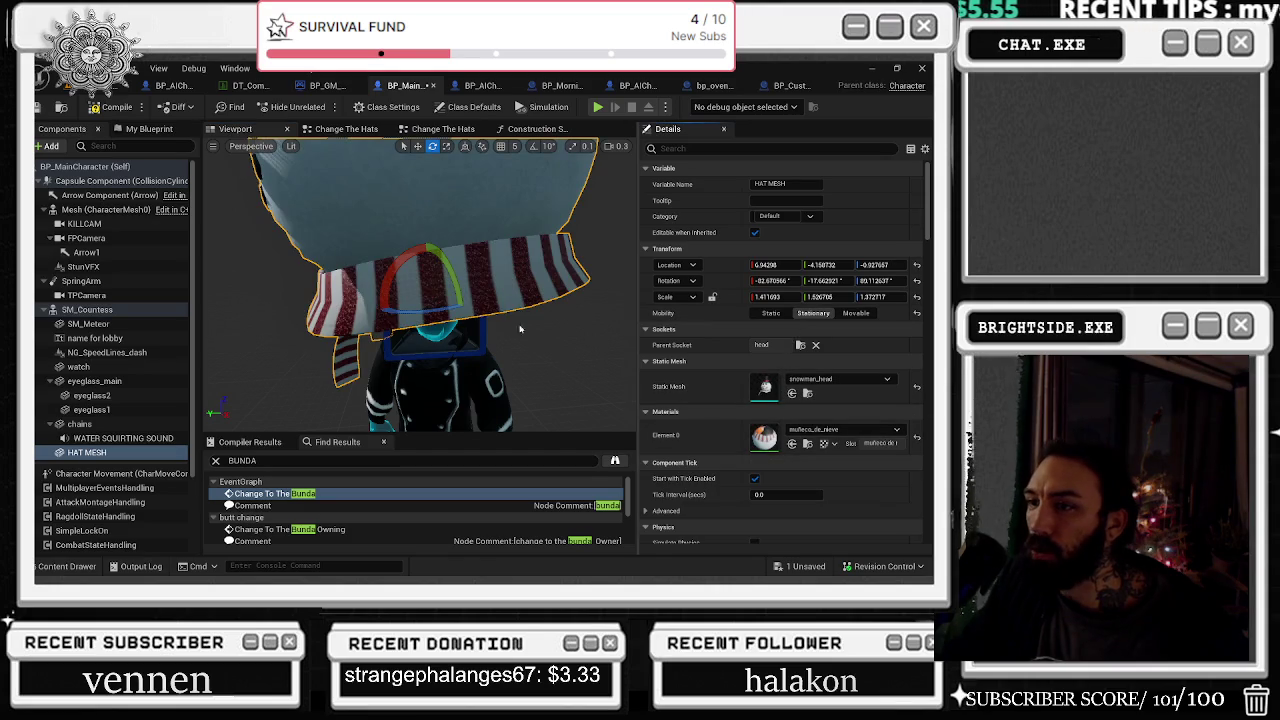
pyautogui.moveTo(449, 309)
pyautogui.mouseDown()
pyautogui.moveTo(440, 322)
pyautogui.moveTo(425, 314)
pyautogui.moveTo(436, 306)
pyautogui.mouseUp()
pyautogui.press('w')
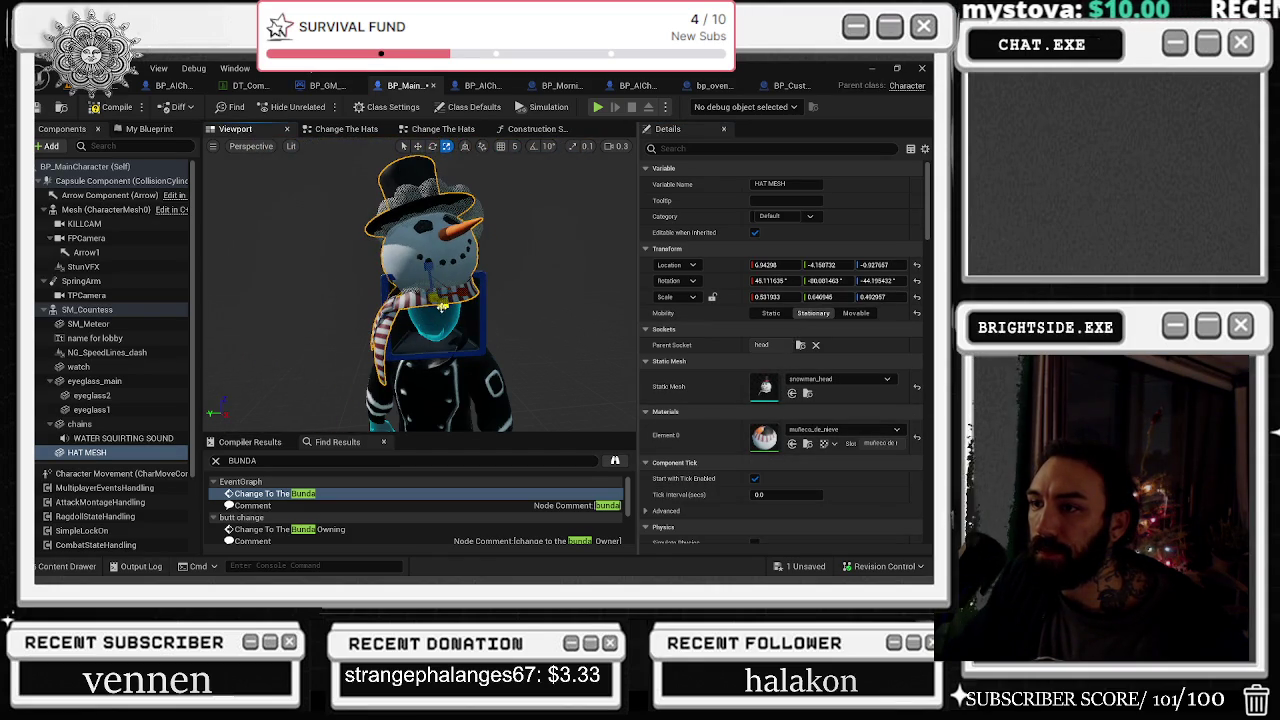
pyautogui.hotkey('ctrl', 'space')
pyautogui.hotkey('ctrl', 'space')
pyautogui.press('e')
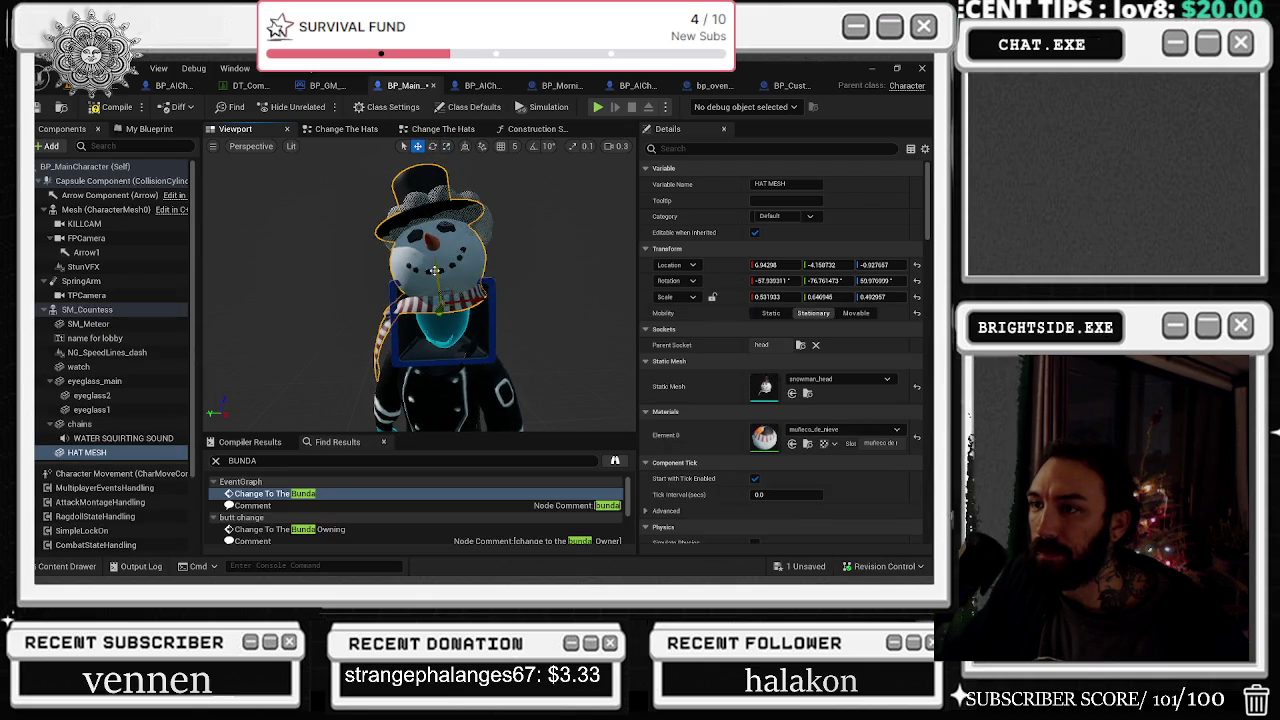
pyautogui.moveTo(437, 277)
pyautogui.mouseDown()
pyautogui.moveTo(430, 318)
pyautogui.moveTo(477, 320)
pyautogui.moveTo(481, 255)
pyautogui.moveTo(466, 278)
pyautogui.moveTo(451, 272)
pyautogui.moveTo(490, 305)
pyautogui.moveTo(470, 300)
pyautogui.mouseUp()
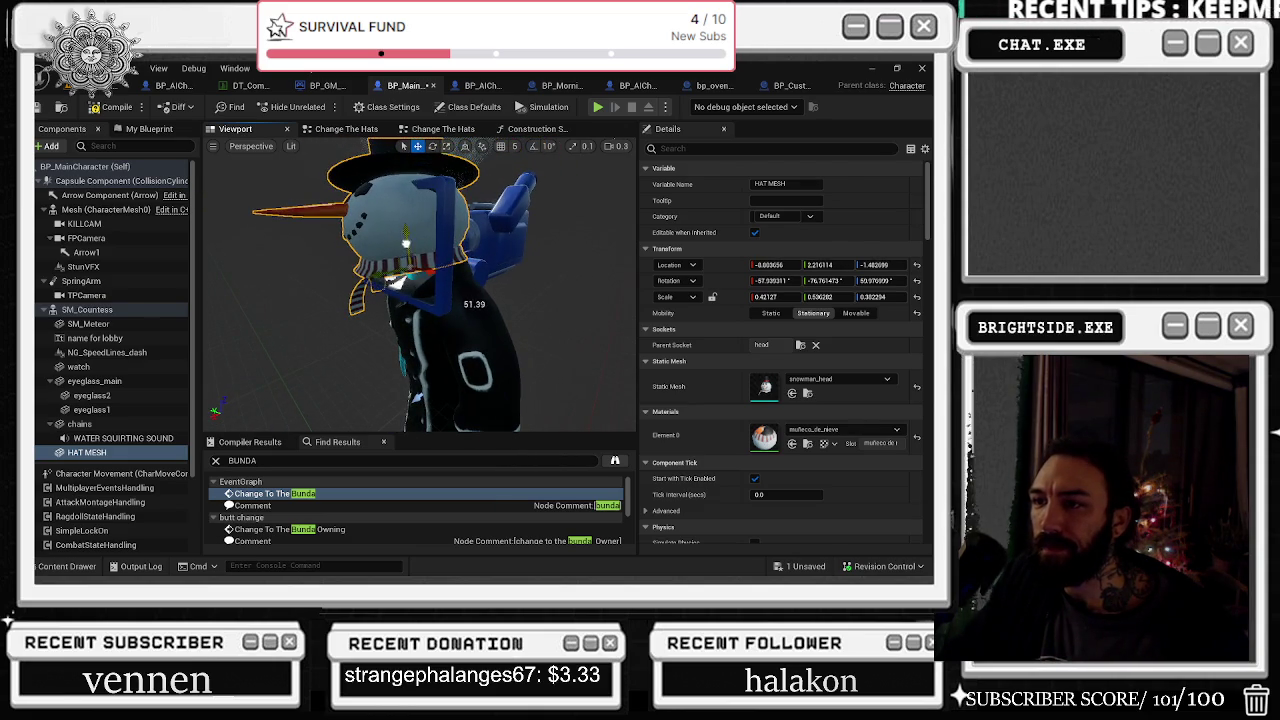
pyautogui.moveTo(388, 234)
pyautogui.mouseDown()
pyautogui.moveTo(445, 282)
pyautogui.moveTo(392, 290)
pyautogui.mouseUp()
pyautogui.press('r')
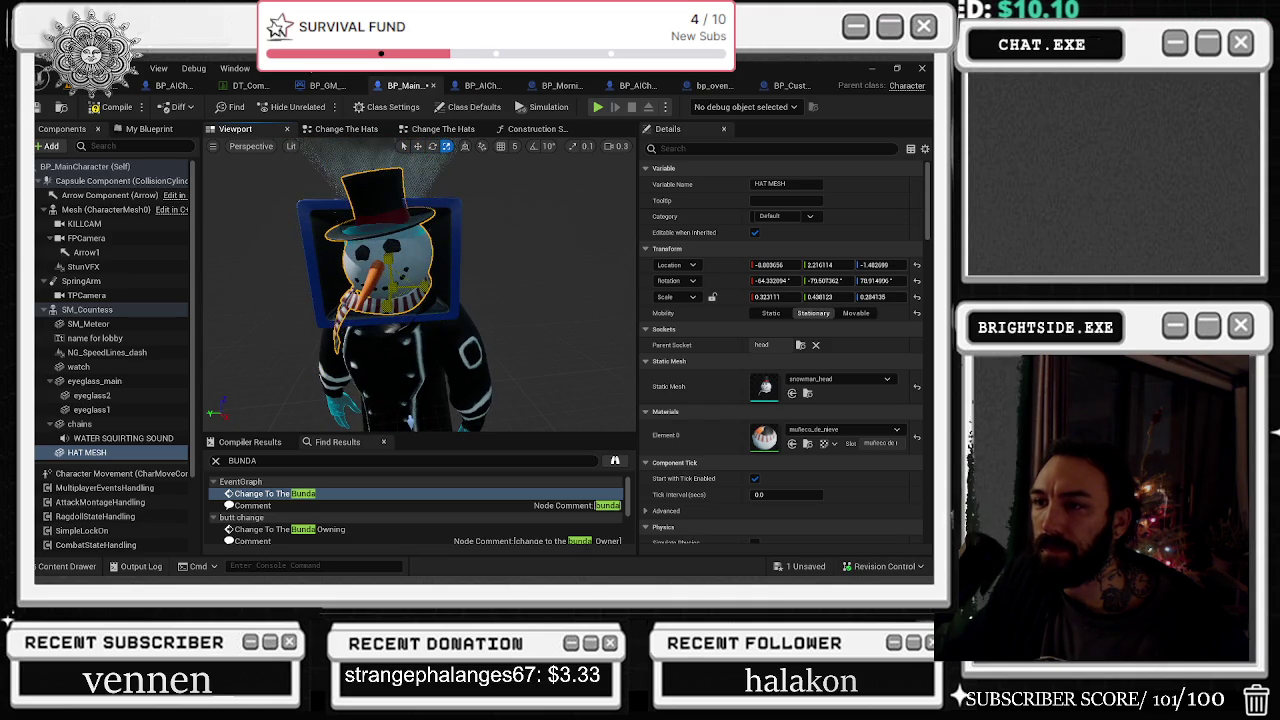
# Find the Santa hat mesh in the Meshes folder and assign it as the HAT MESH static mesh
pyautogui.click(94, 567)
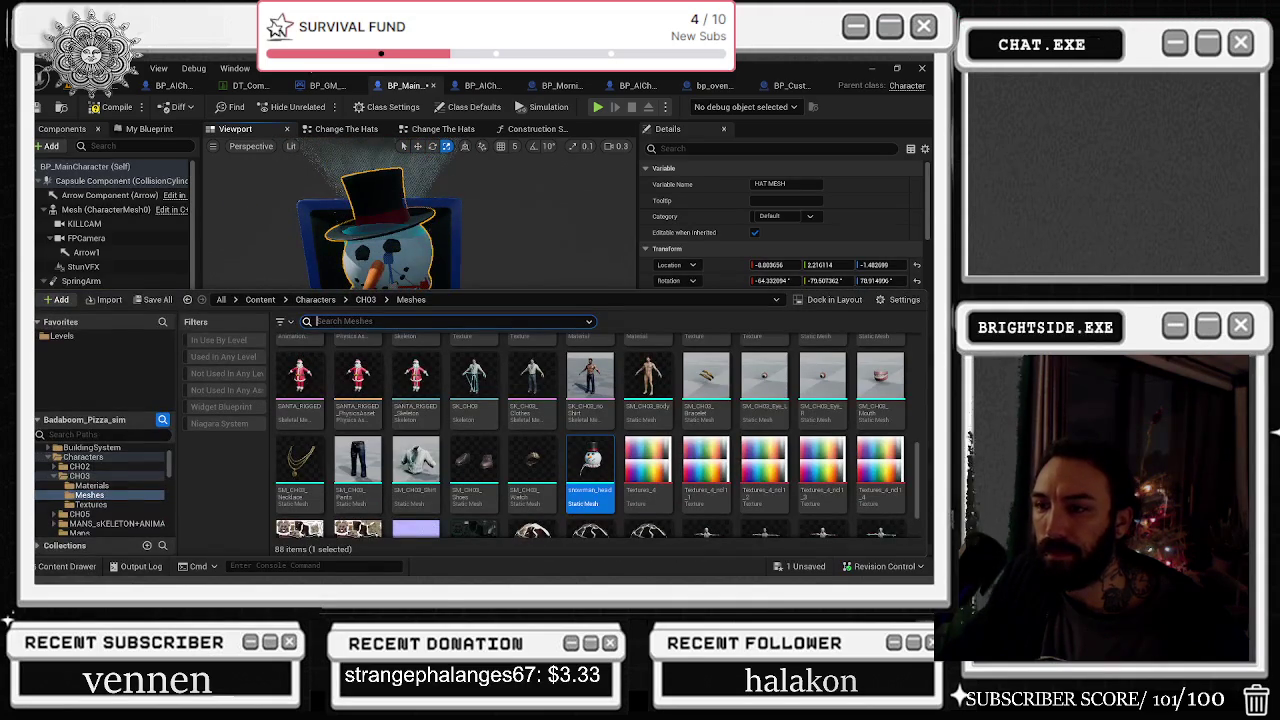
pyautogui.scroll(-3, 443, 349)
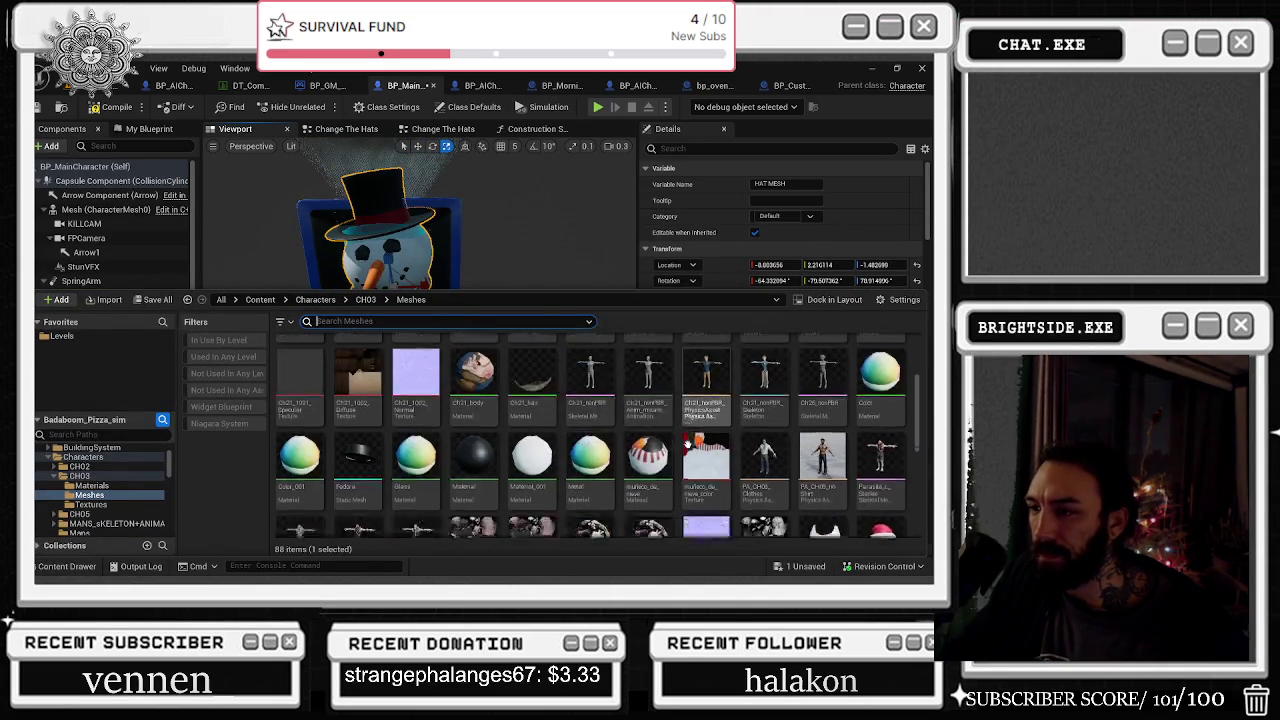
pyautogui.write('SANTA')
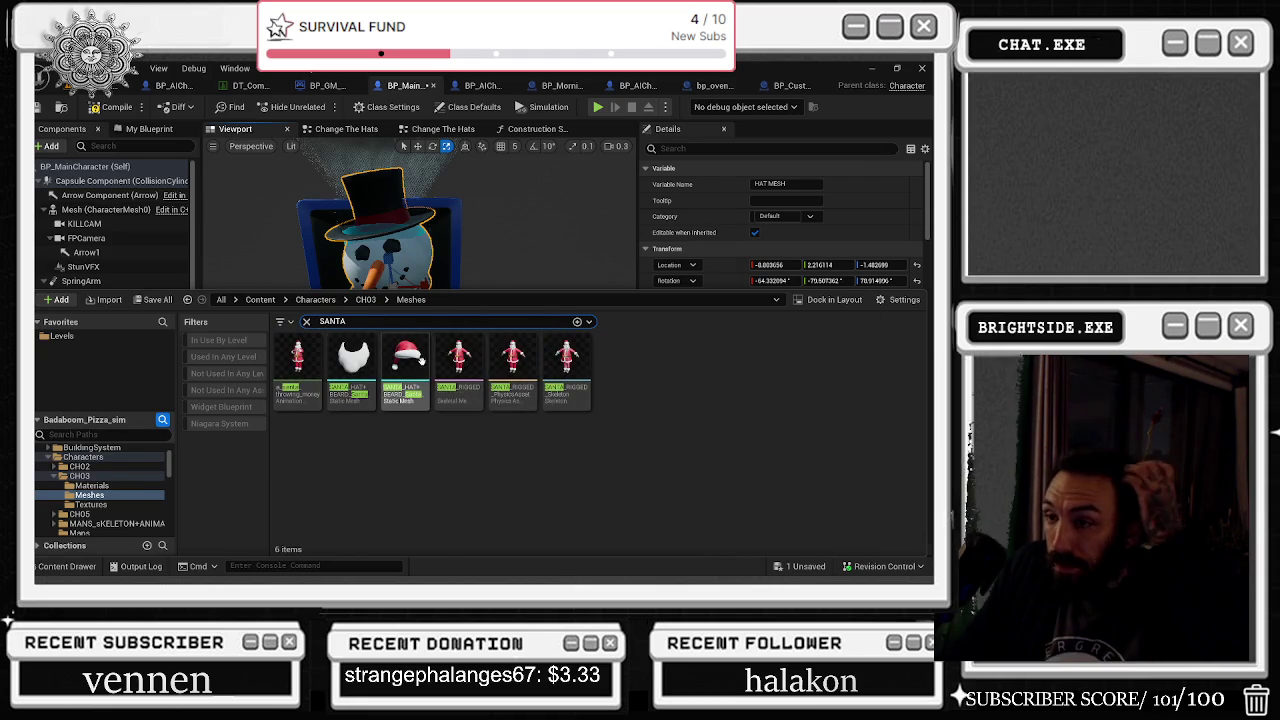
pyautogui.click(405, 360)
pyautogui.scroll(-3, 805, 260)
pyautogui.scroll(-1, 805, 260)
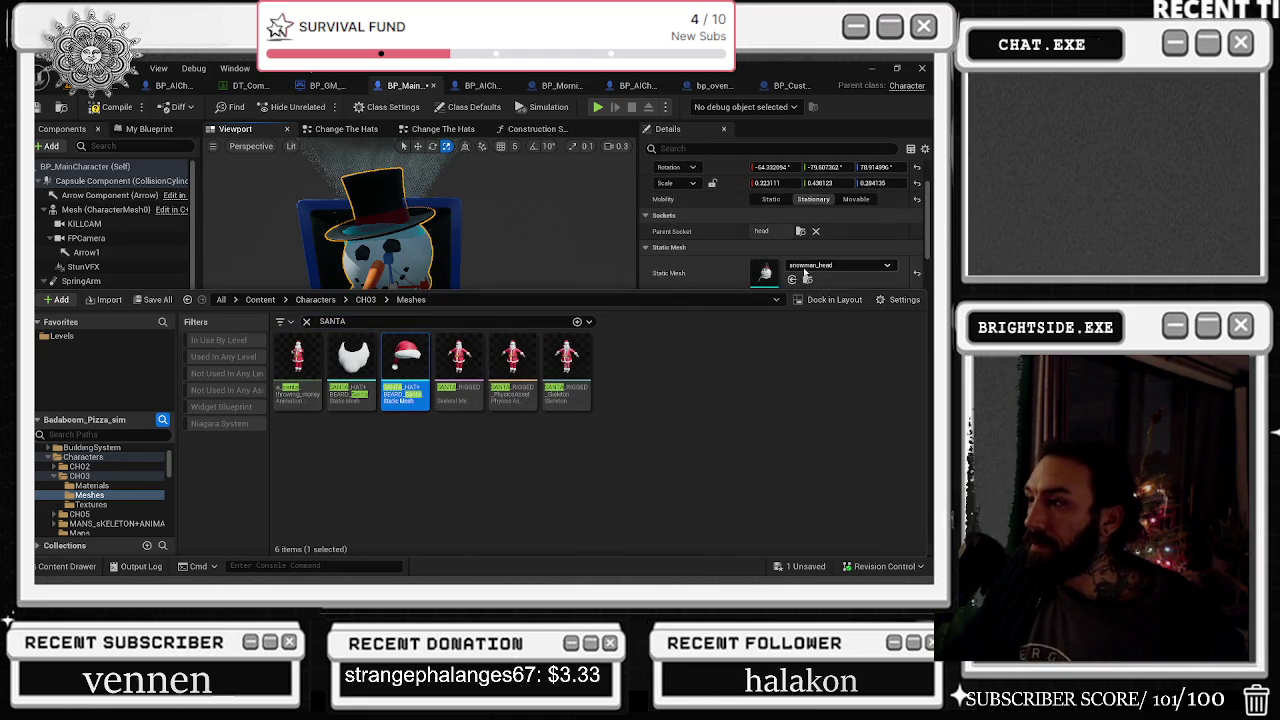
pyautogui.click(792, 279)
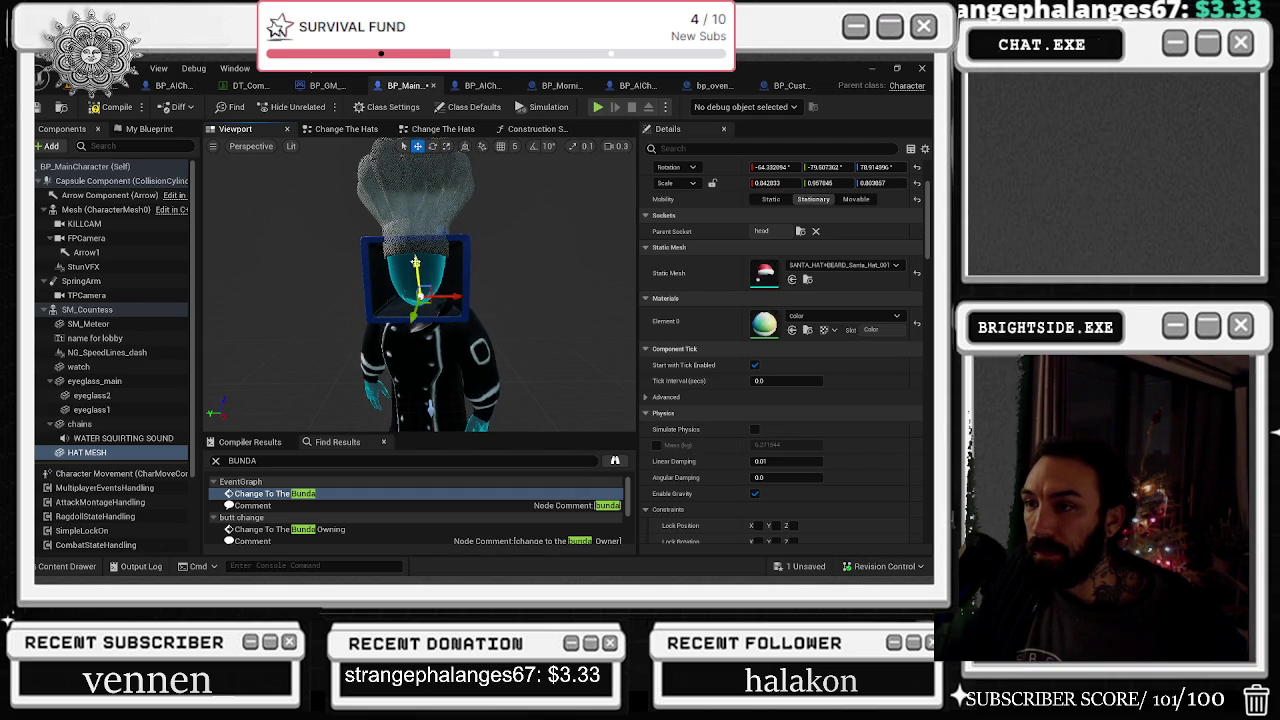
# Rotate and fit the Santa hat over the head, scaled 1.335046, 1.450058, 1.20607
pyautogui.moveTo(499, 423)
pyautogui.mouseDown()
pyautogui.moveTo(460, 423)
pyautogui.moveTo(392, 388)
pyautogui.moveTo(425, 415)
pyautogui.moveTo(425, 440)
pyautogui.moveTo(420, 400)
pyautogui.moveTo(390, 394)
pyautogui.moveTo(480, 394)
pyautogui.mouseUp()
pyautogui.press('e')
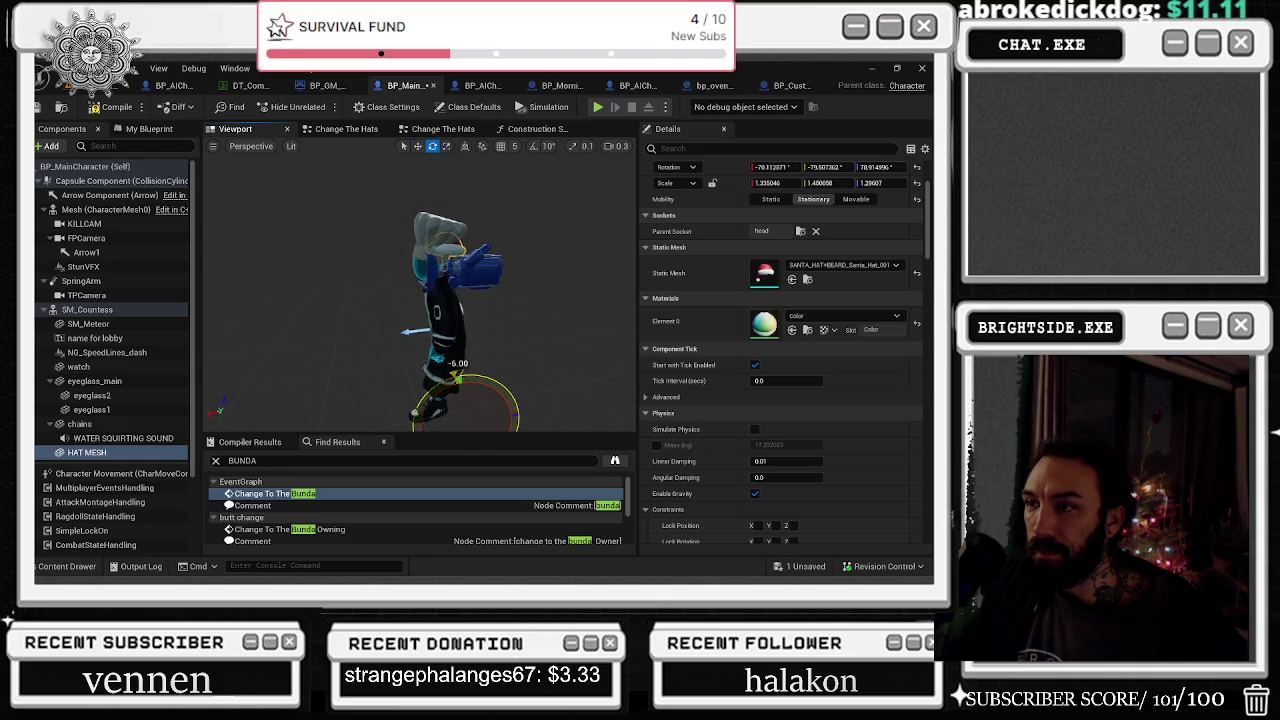
pyautogui.moveTo(465, 424); pyautogui.dragTo(436, 414)
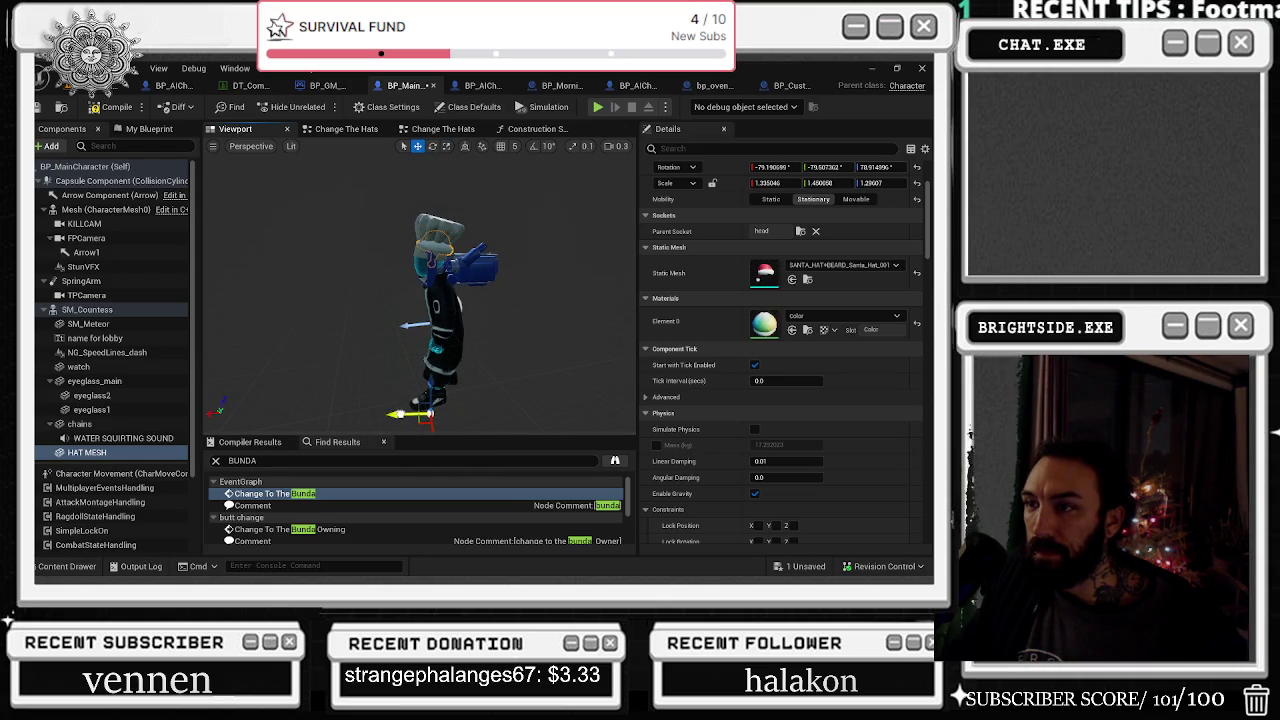
pyautogui.moveTo(516, 222); pyautogui.dragTo(328, 202)
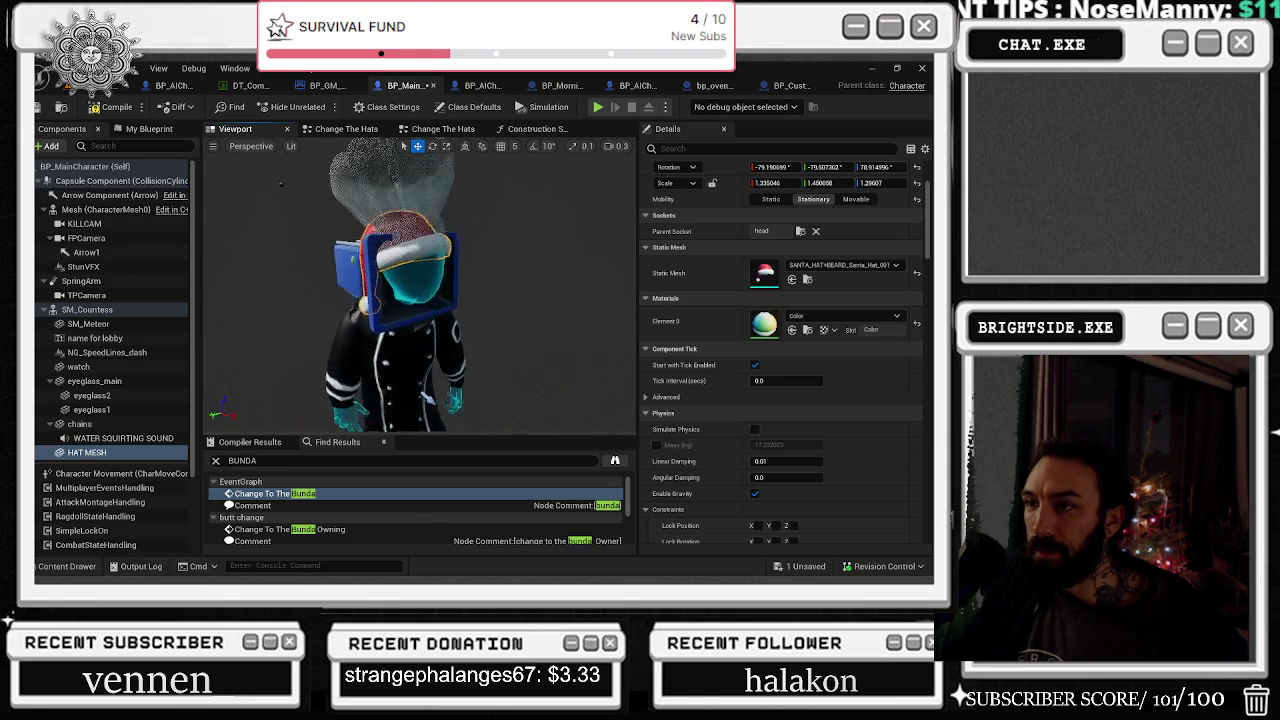
pyautogui.scroll(10, 281, 184)
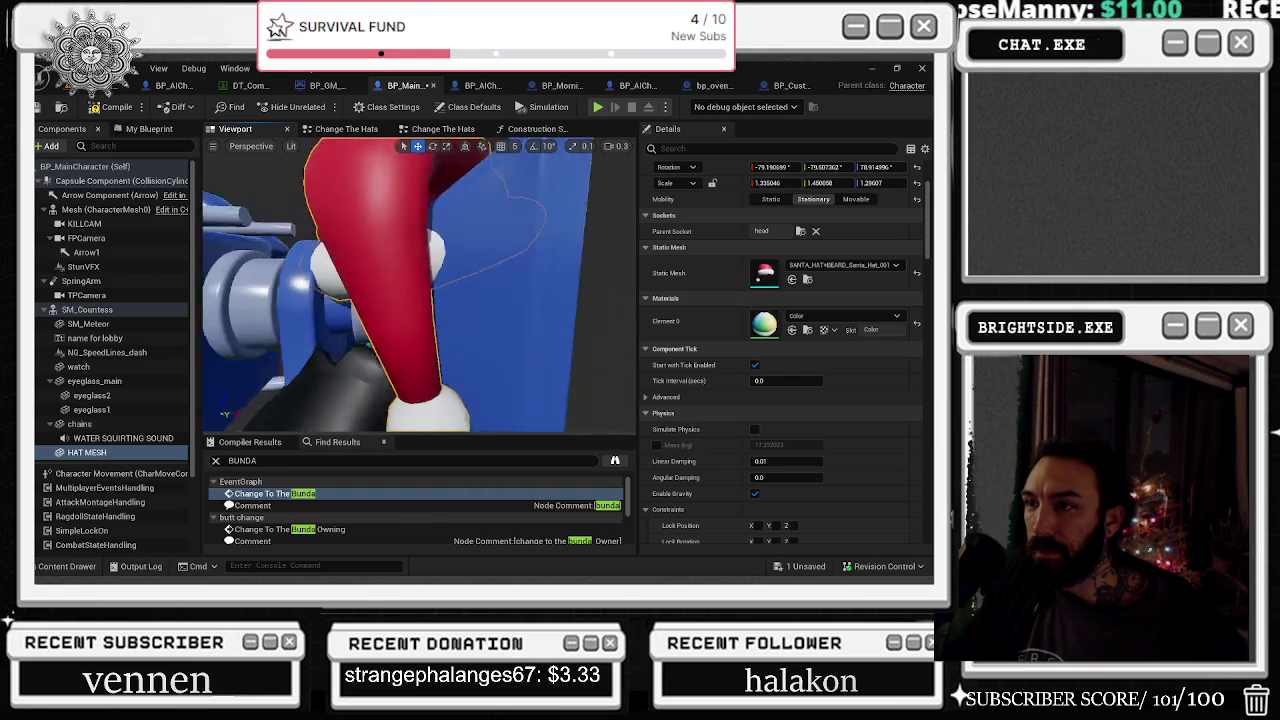
pyautogui.scroll(-3, 420, 287)
pyautogui.scroll(5, 420, 287)
pyautogui.scroll(-8, 420, 287)
pyautogui.moveTo(420, 290)
pyautogui.mouseDown()
pyautogui.moveTo(500, 291)
pyautogui.moveTo(450, 292)
pyautogui.mouseUp()
pyautogui.moveTo(410, 335)
pyautogui.mouseDown()
pyautogui.moveTo(398, 387)
pyautogui.moveTo(411, 405)
pyautogui.moveTo(440, 350)
pyautogui.moveTo(415, 325)
pyautogui.mouseUp()
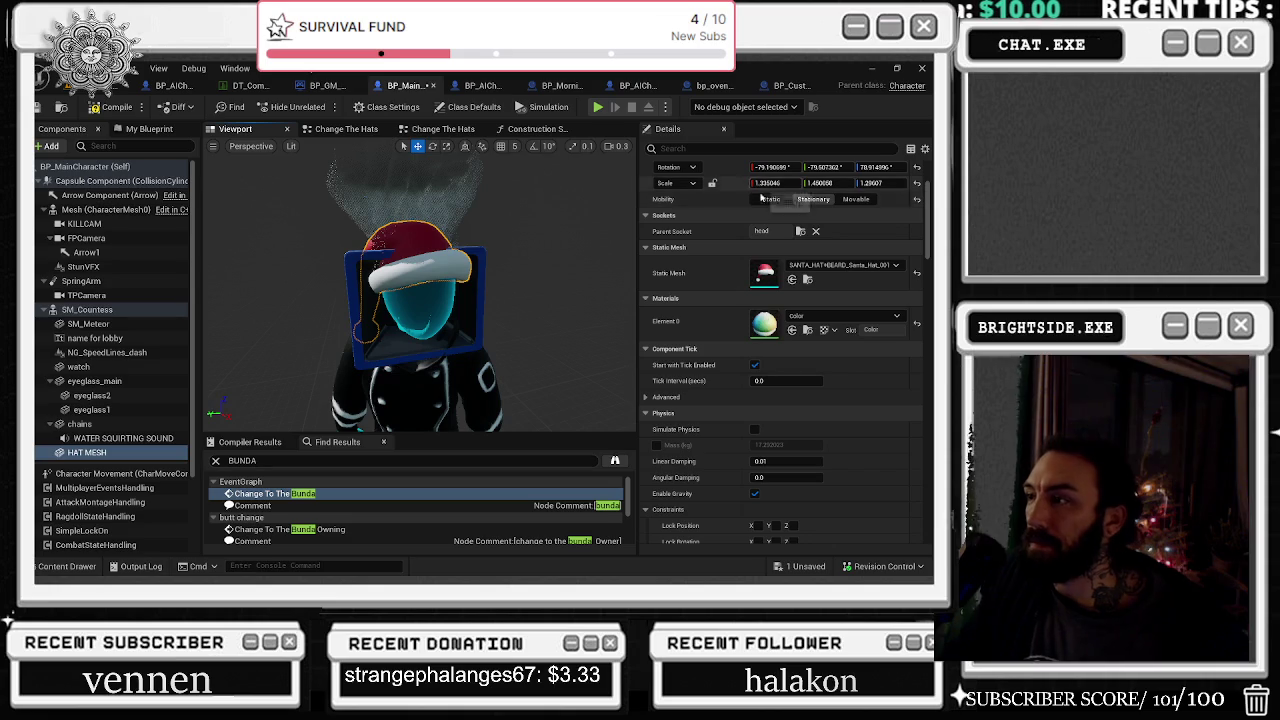
pyautogui.click(305, 130)
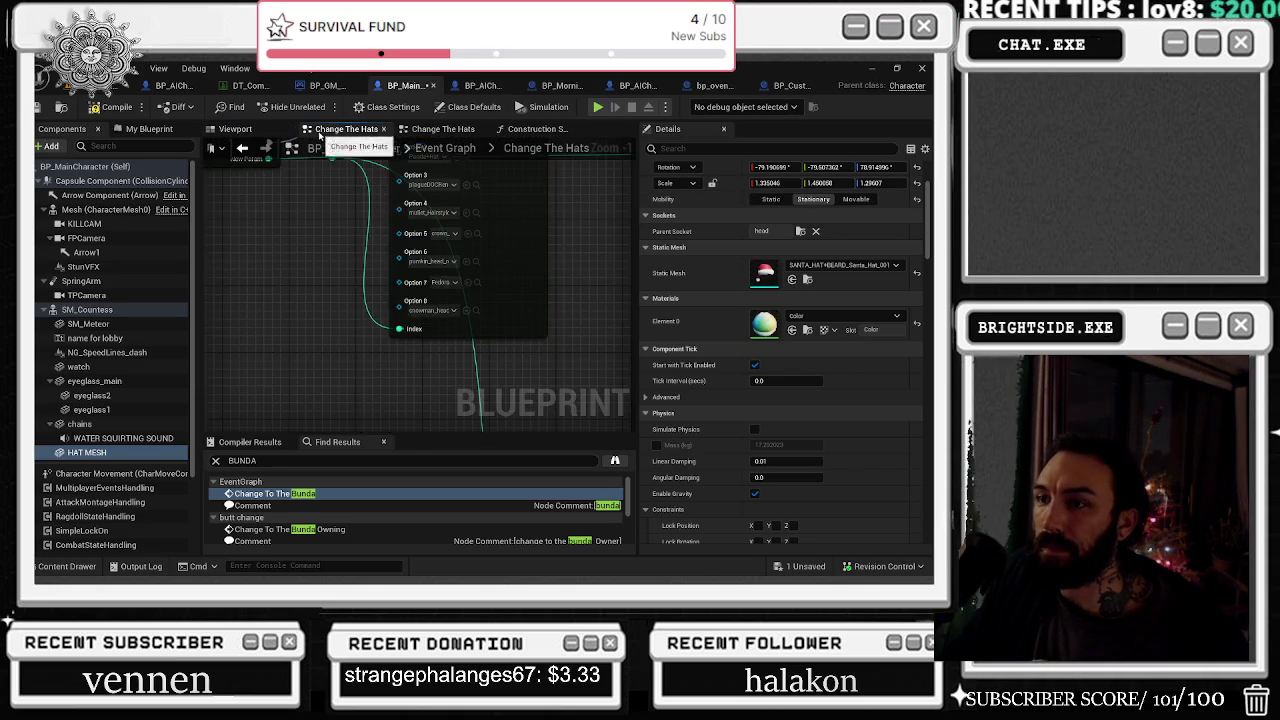
# Copy the hat's location into the node's Option 8 Location, with Y 5.664157
pyautogui.moveTo(543, 373)
pyautogui.mouseDown()
pyautogui.moveTo(269, 191)
pyautogui.moveTo(323, 271)
pyautogui.moveTo(312, 185)
pyautogui.mouseUp()
pyautogui.moveTo(330, 390); pyautogui.dragTo(310, 210)
pyautogui.scroll(2, 768, 201)
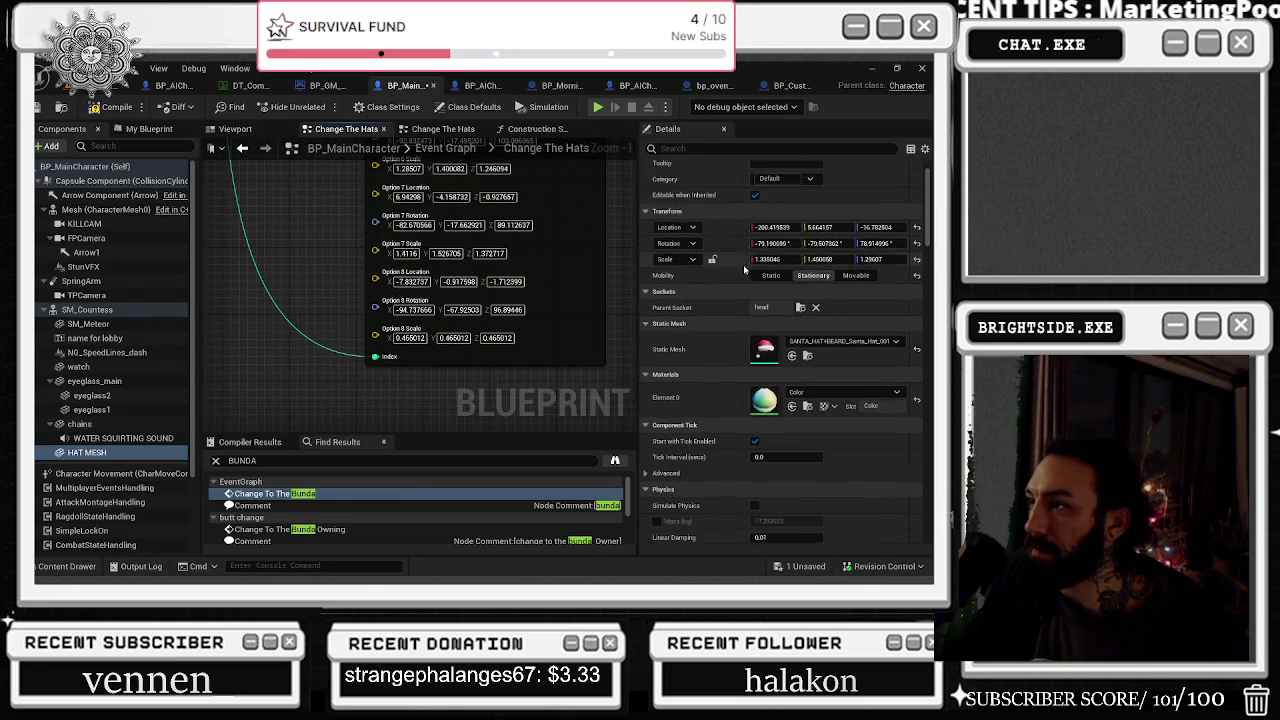
pyautogui.click(773, 246)
pyautogui.click(410, 281)
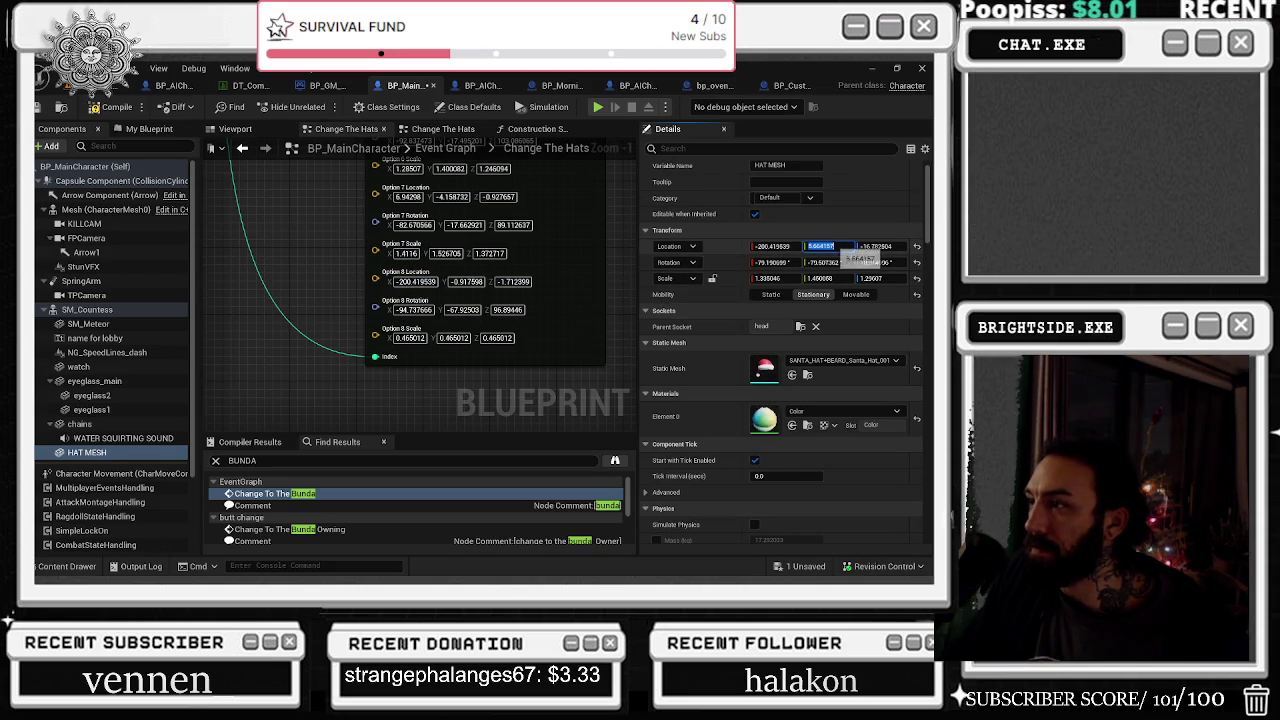
pyautogui.moveTo(840, 252); pyautogui.dragTo(443, 291)
pyautogui.write('5.664157')
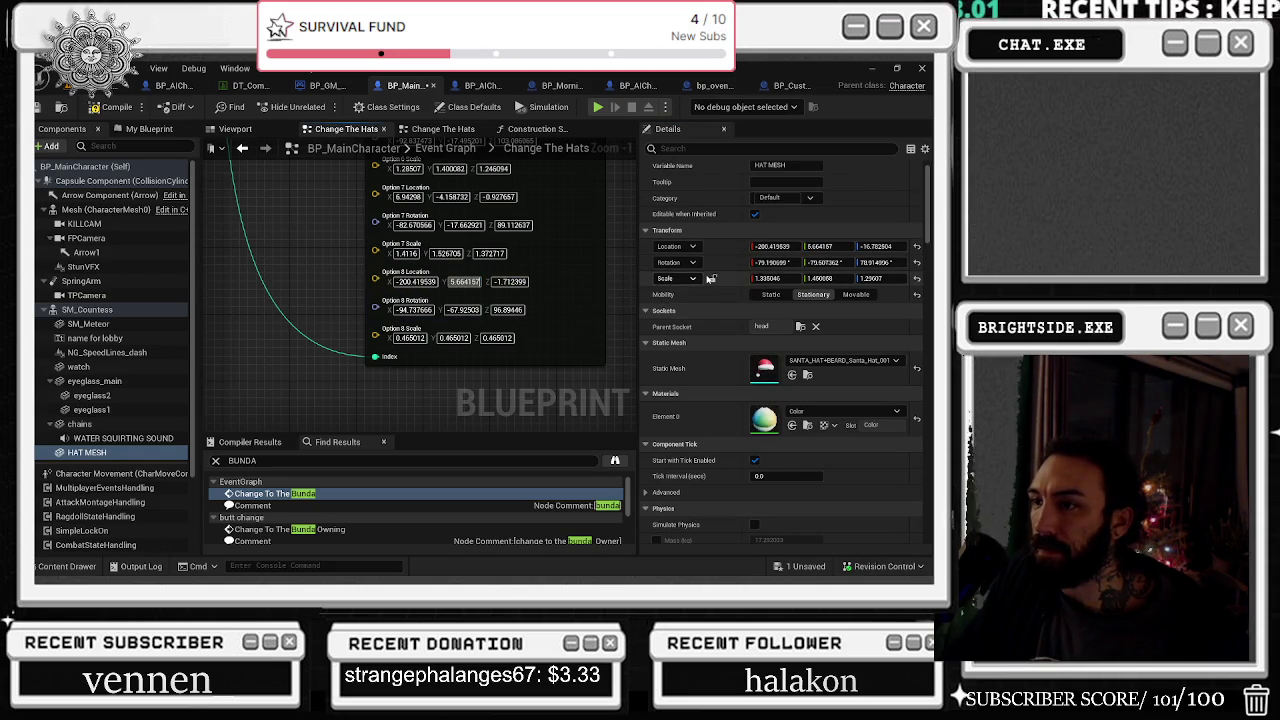
pyautogui.click(512, 281)
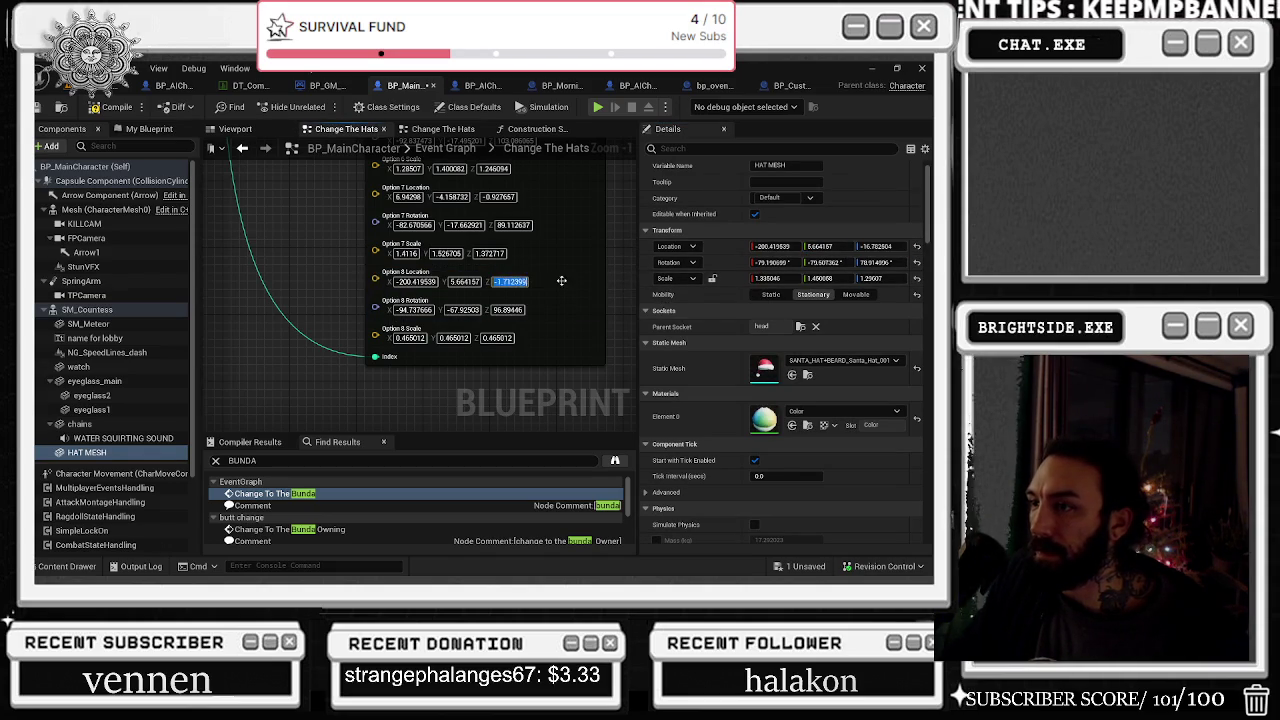
# Set Option 8 Rotation to X -79.190699, Y -79.507362, Z 78.914996
pyautogui.click(508, 310)
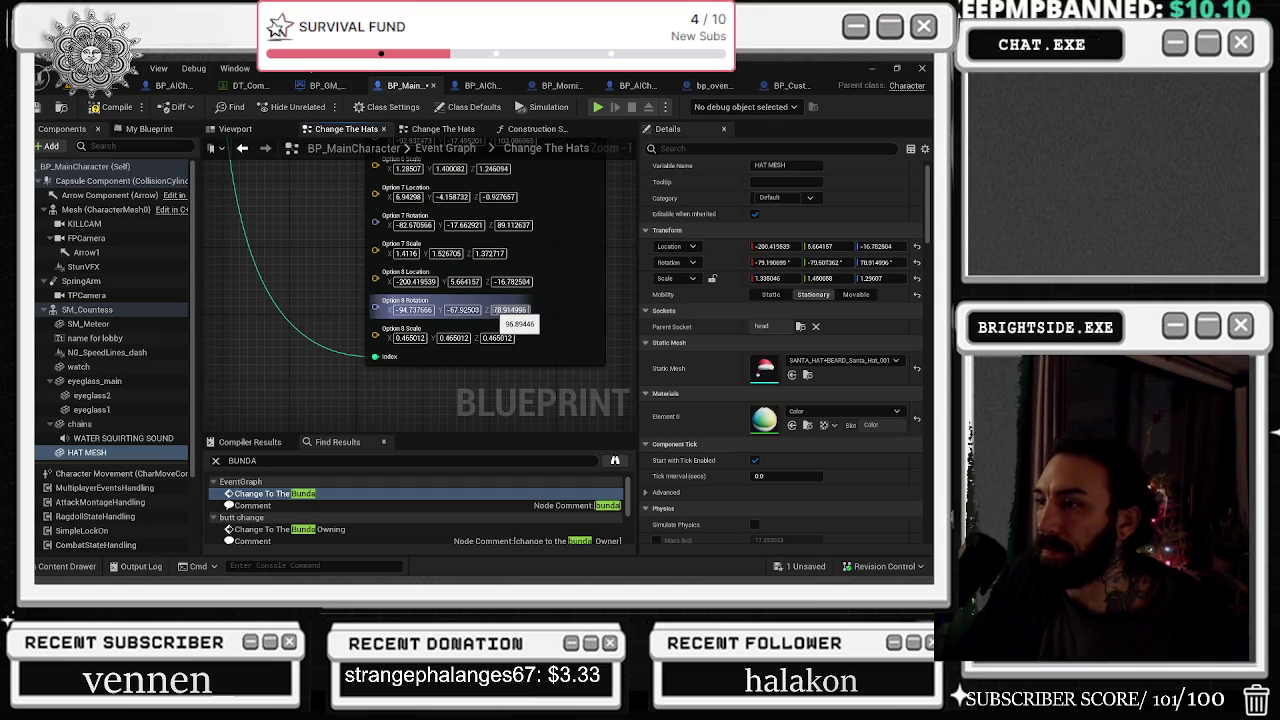
pyautogui.press('Return')
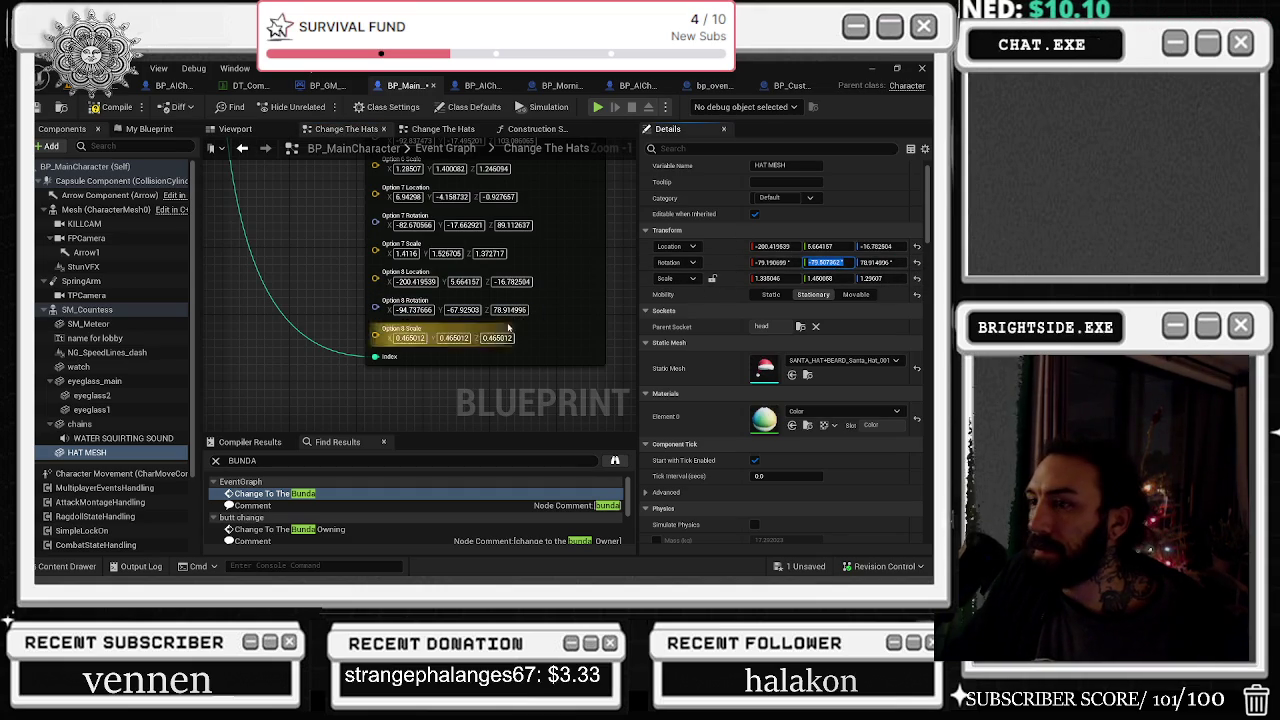
pyautogui.click(463, 310)
pyautogui.press('Return')
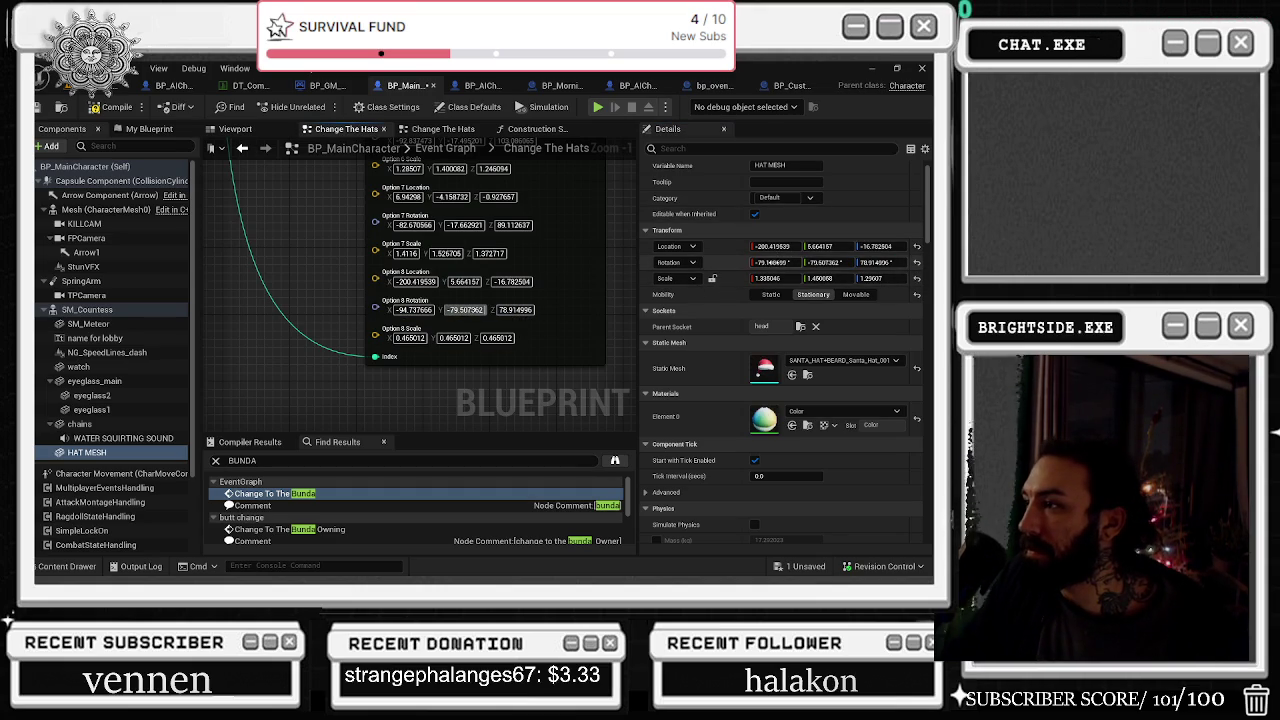
pyautogui.hotkey('ctrl', 'c')
pyautogui.click(413, 310)
pyautogui.hotkey('ctrl', 'v')
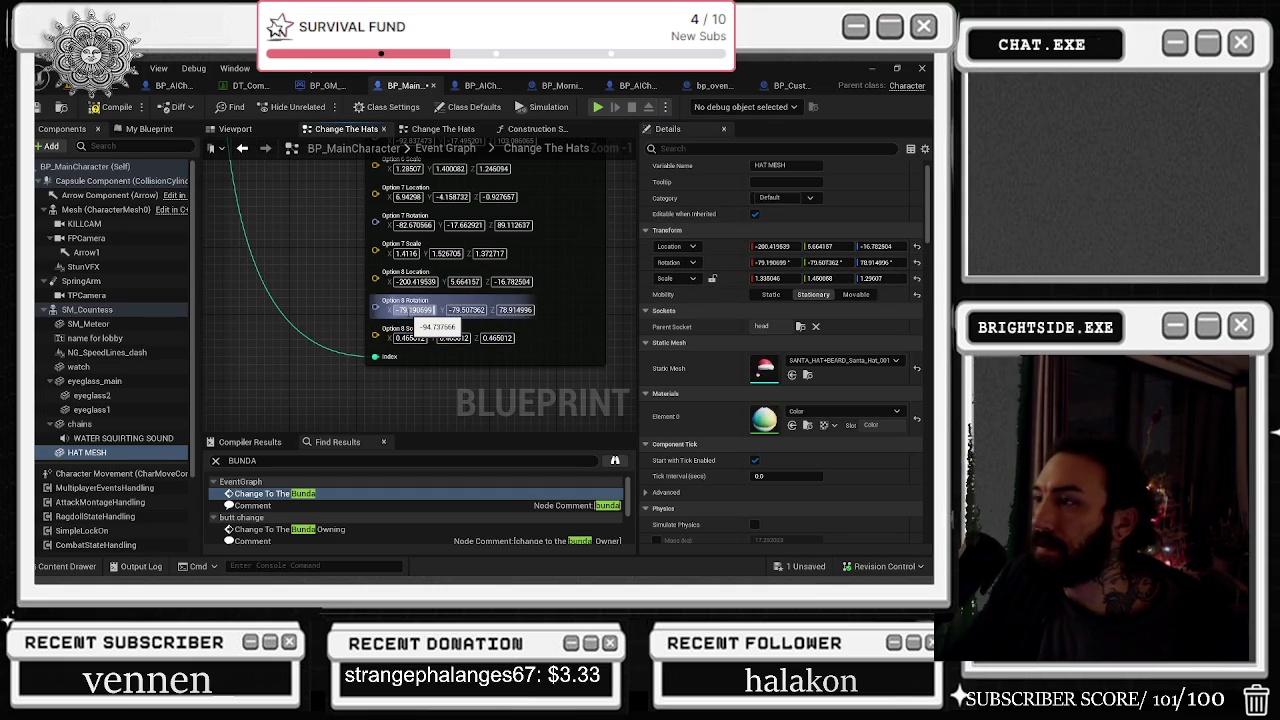
pyautogui.press('Return')
# Set Option 8 Scale to 1.335046, 1.450058, 1.29607
pyautogui.click(767, 278)
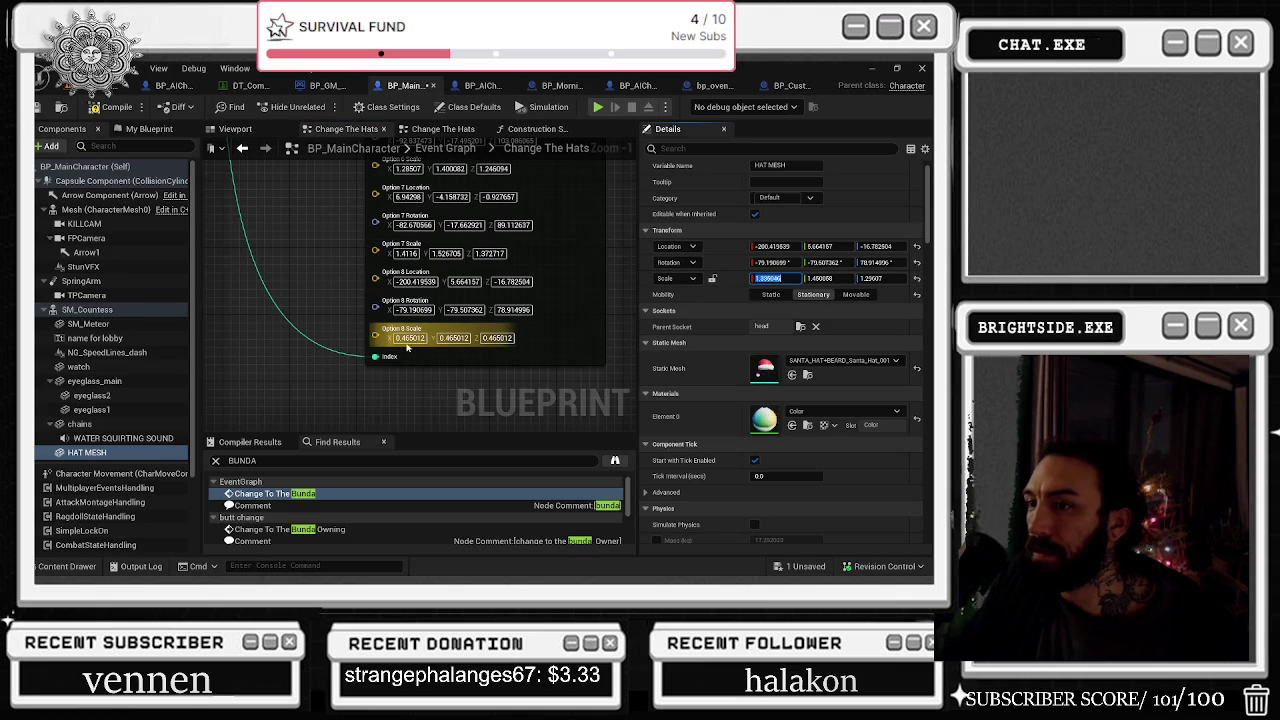
pyautogui.hotkey('ctrl', 'v')
pyautogui.press('Return')
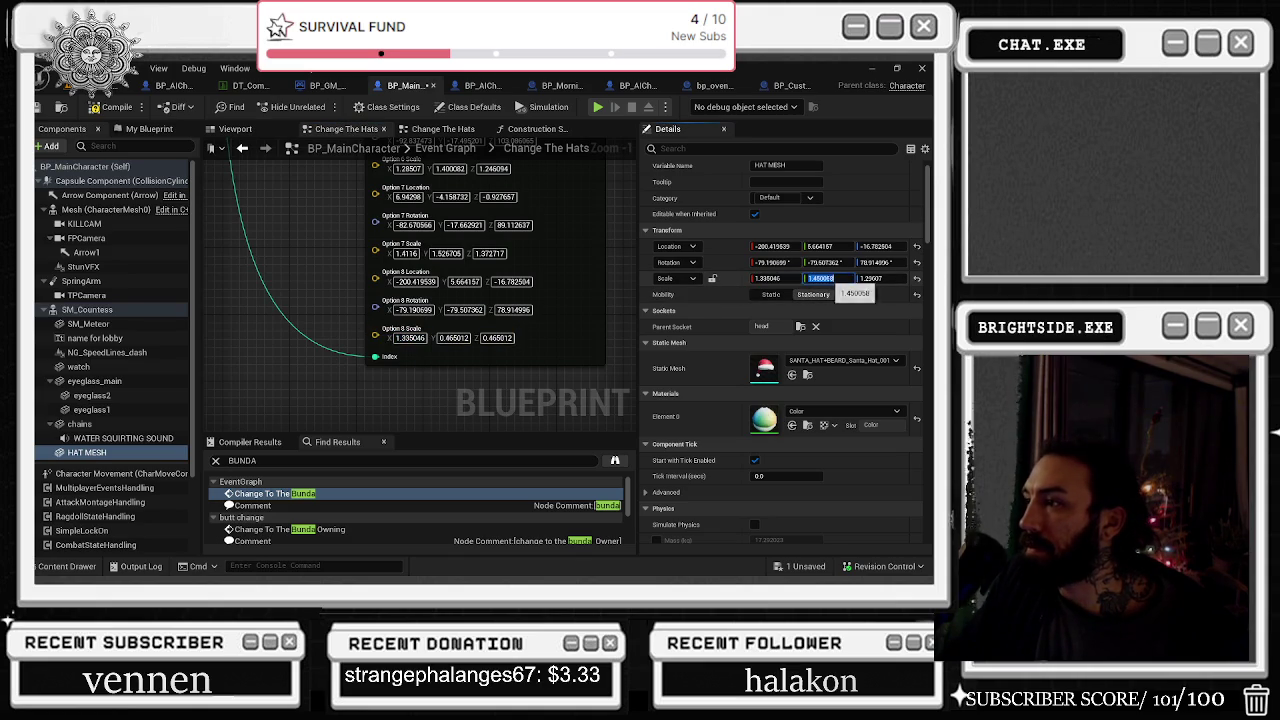
pyautogui.hotkey('ctrl', 'v')
pyautogui.press('Return')
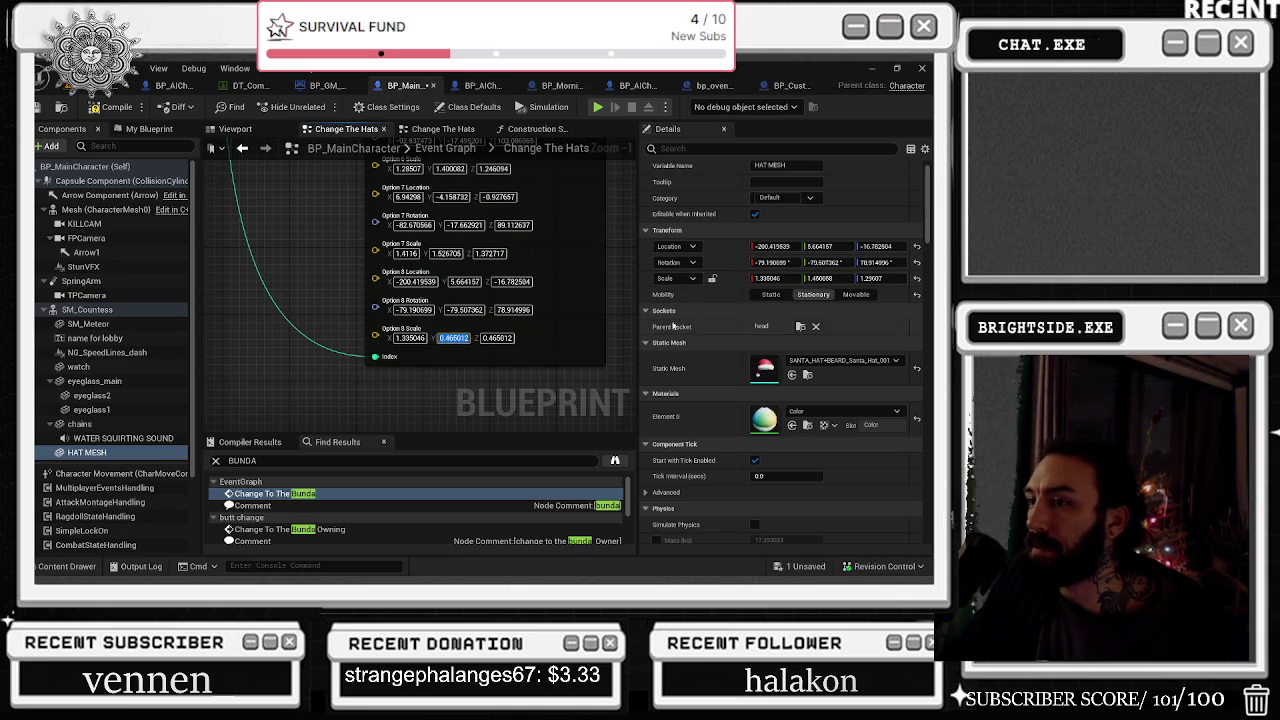
pyautogui.click(486, 339)
pyautogui.hotkey('ctrl', 'v')
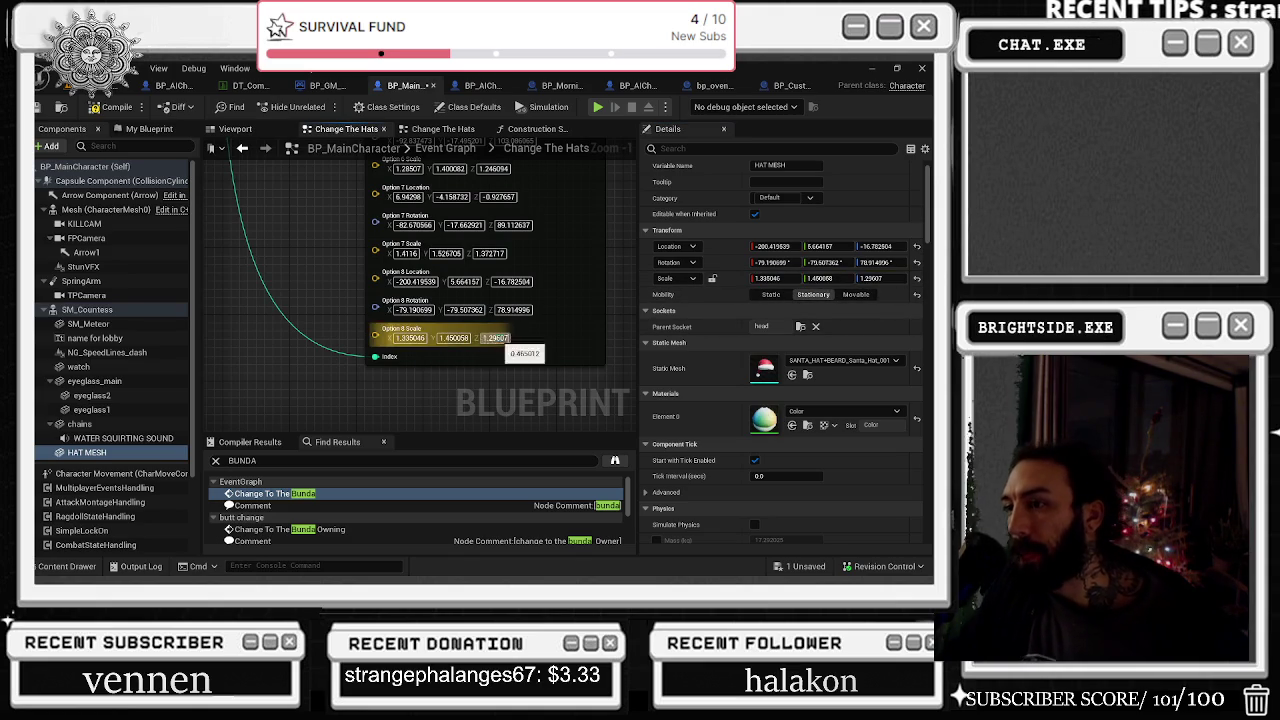
pyautogui.press('Return')
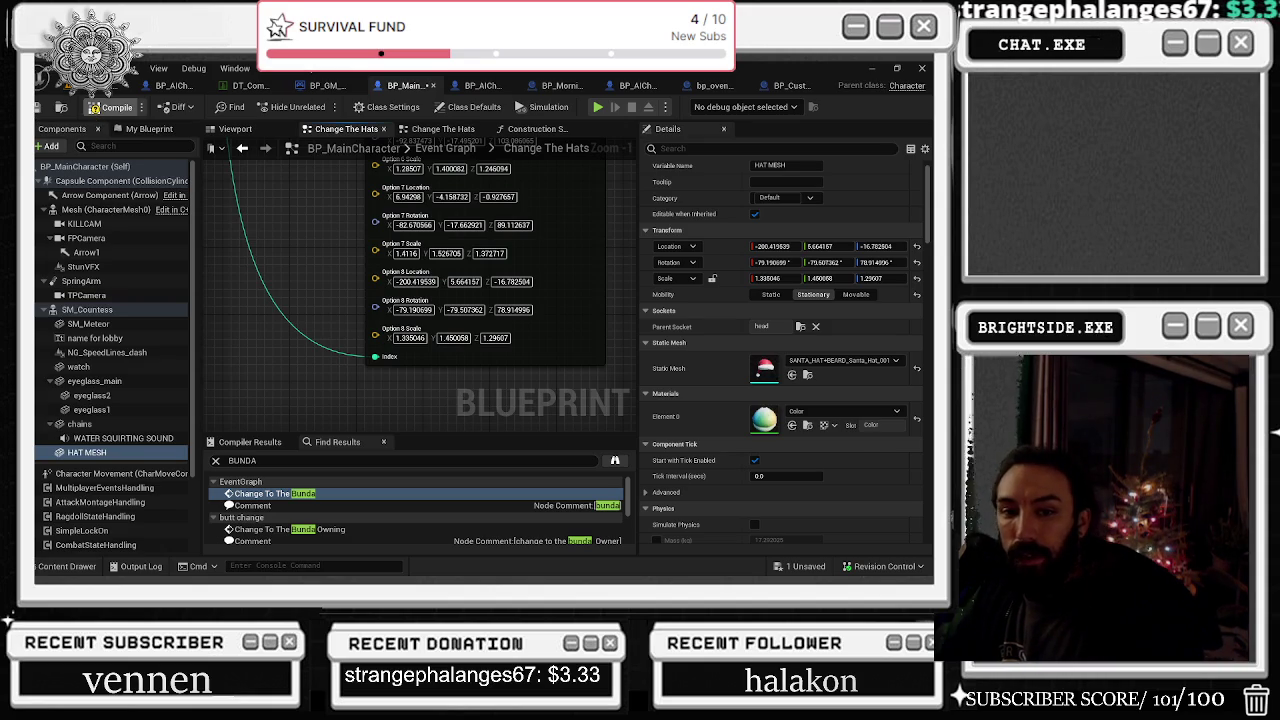
# Save the level and the remaining unsaved content
pyautogui.click(83, 96)
pyautogui.hotkey('ctrl', 's')
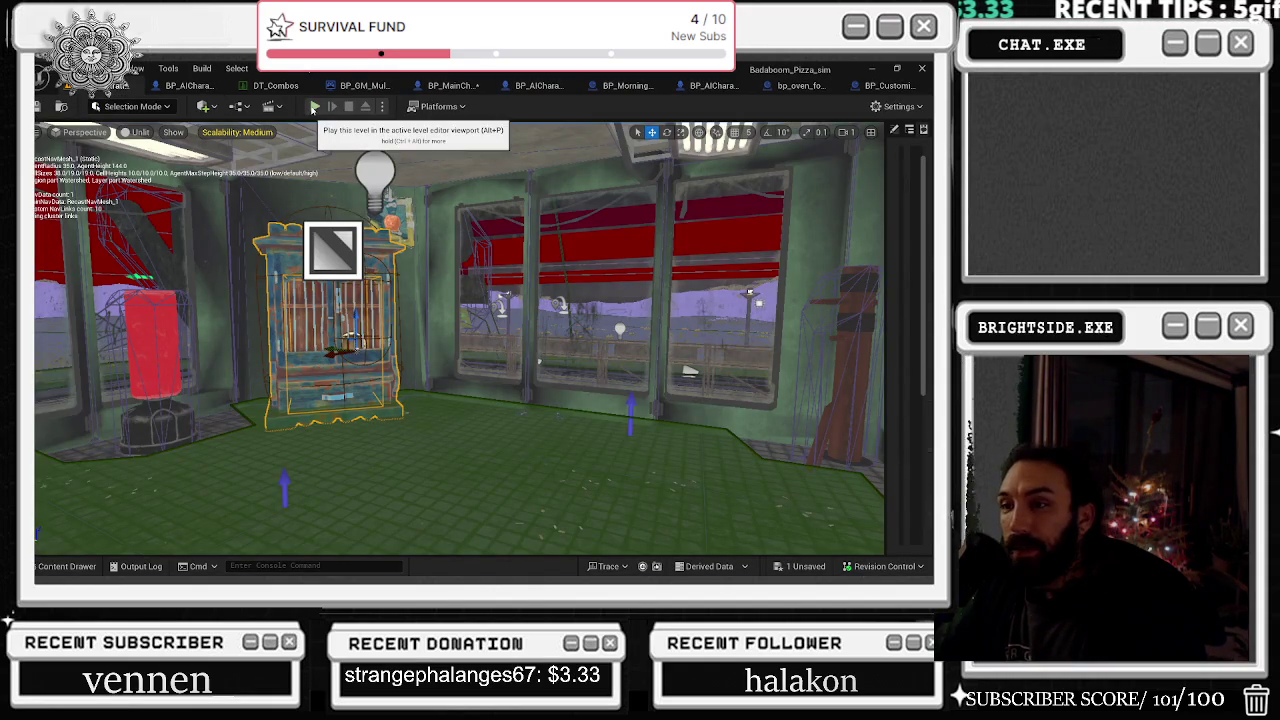
pyautogui.click(808, 566)
pyautogui.click(570, 461)
# Play-test in third person, walking up the stairs to the dresser, then end the session
pyautogui.click(314, 107)
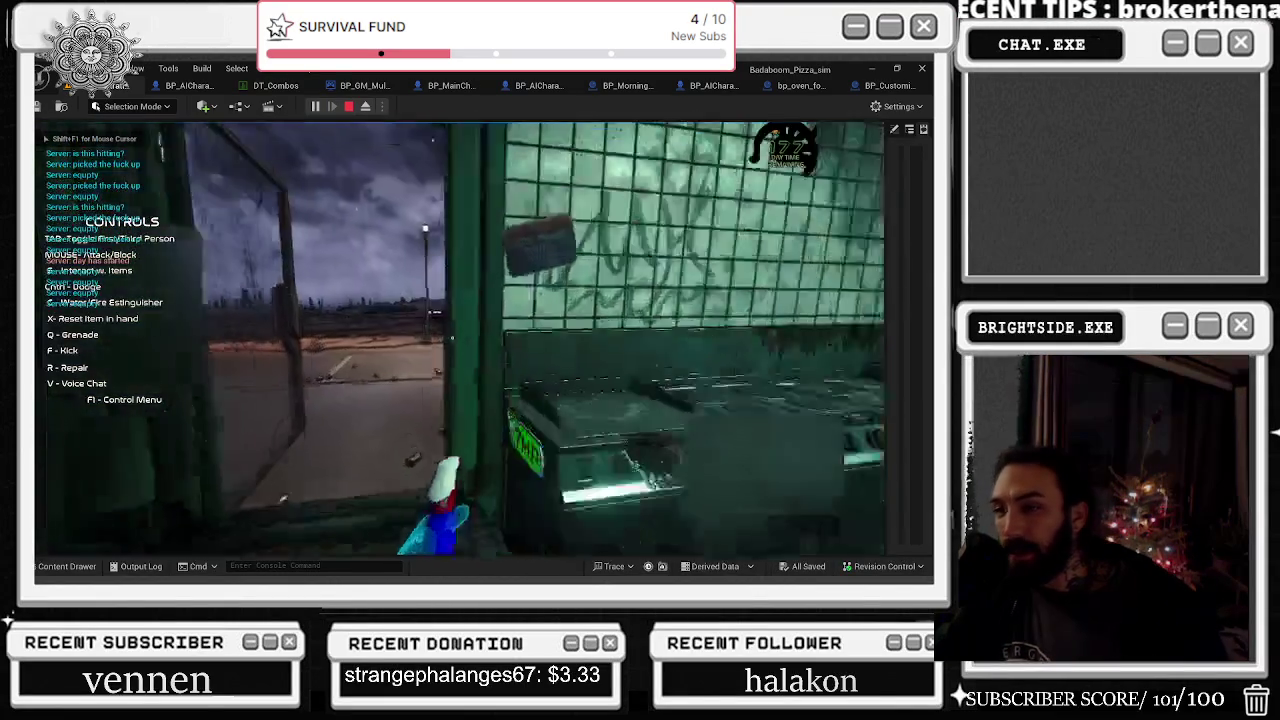
pyautogui.press('Tab')
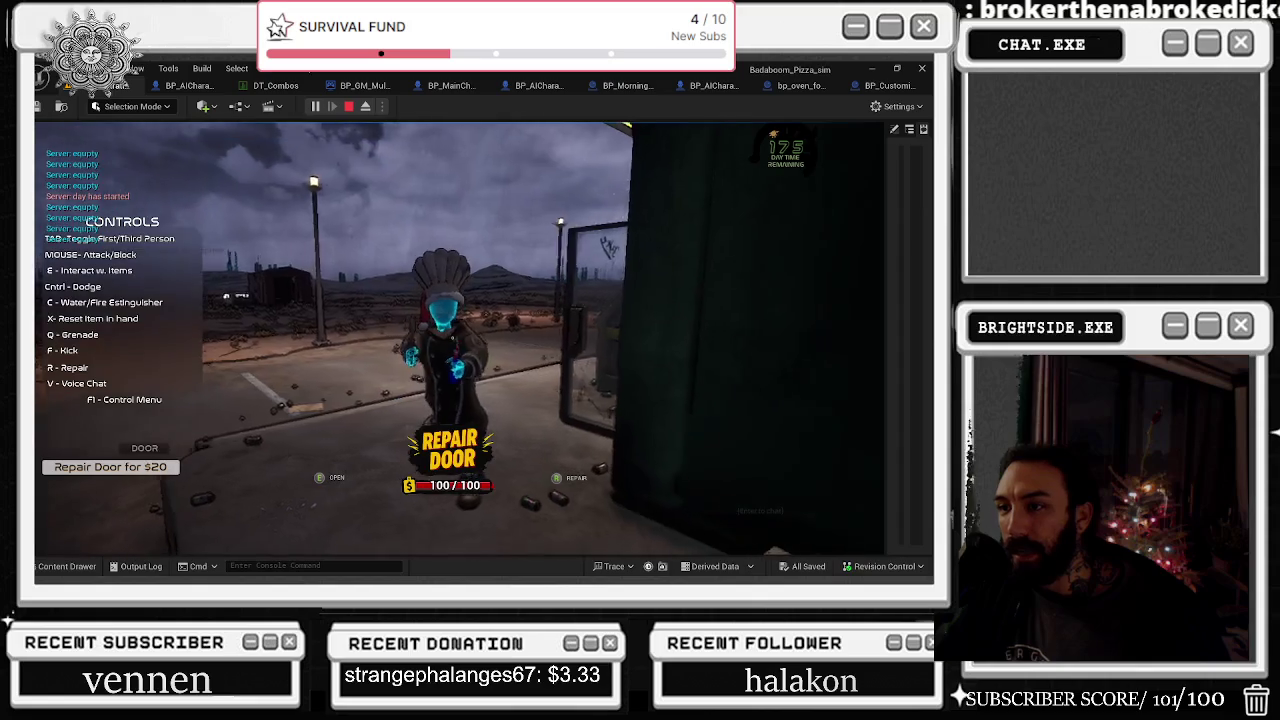
pyautogui.press('w')
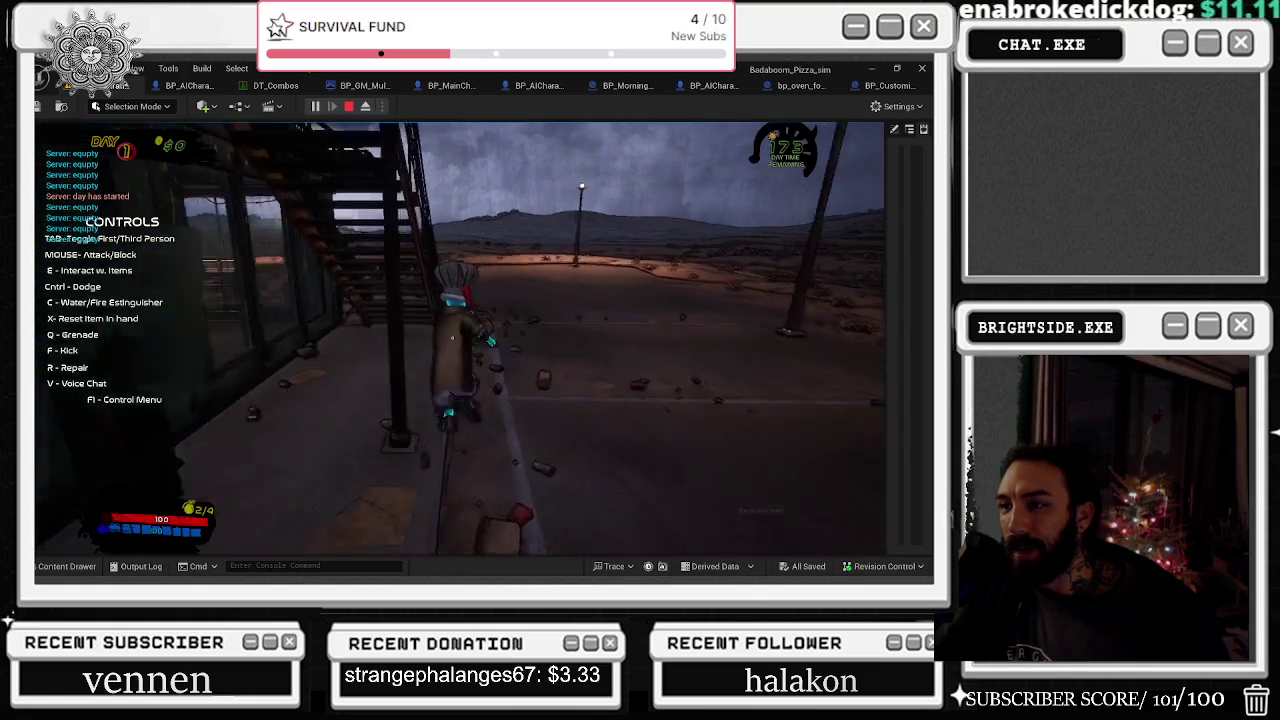
pyautogui.press('w')
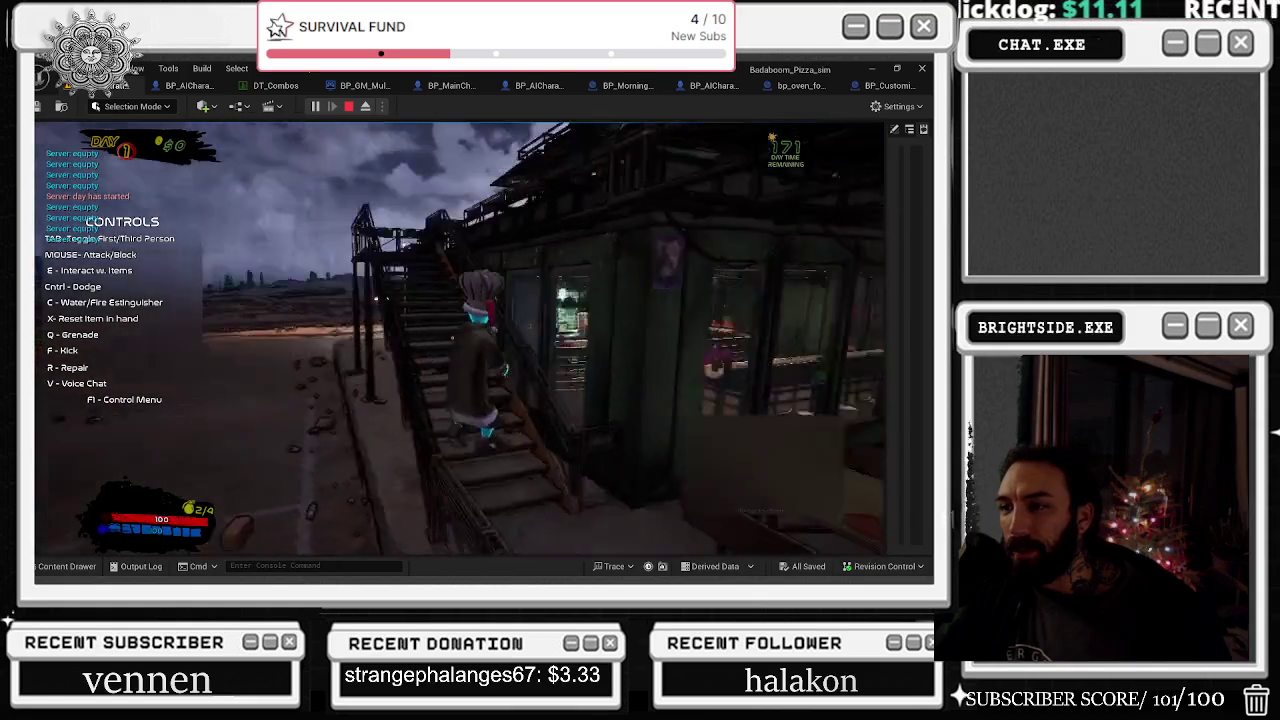
pyautogui.press('w')
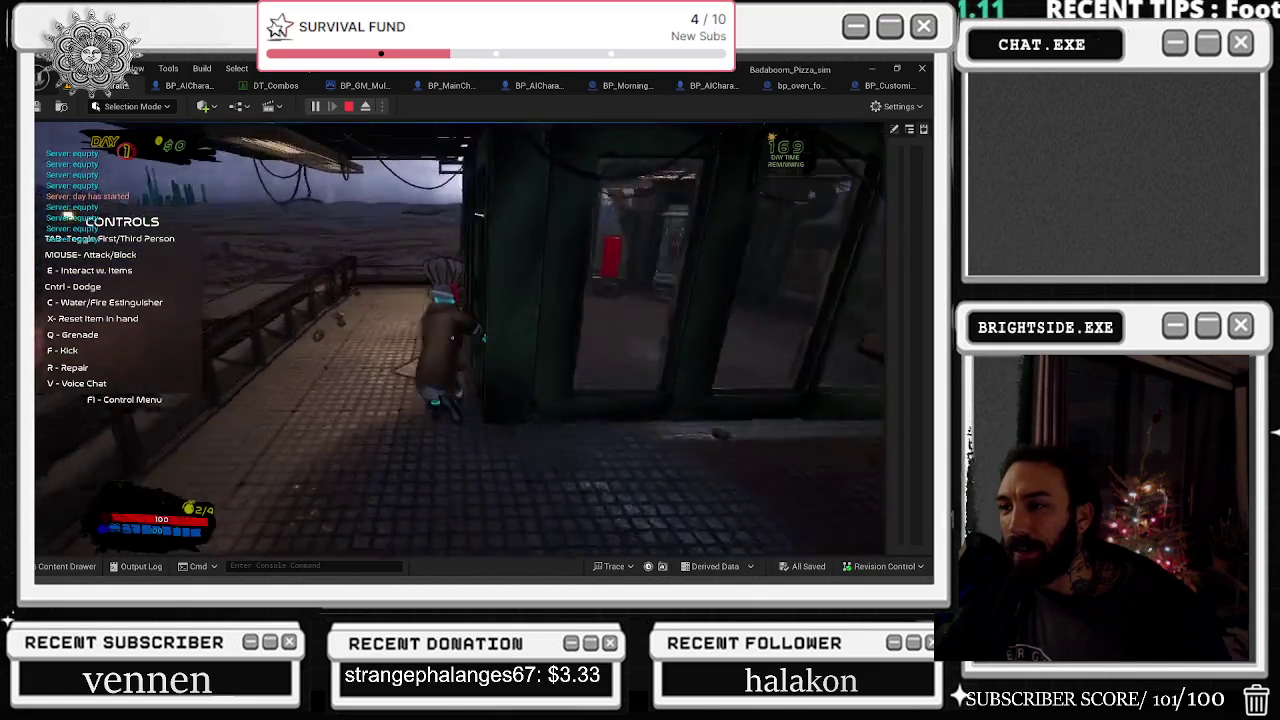
pyautogui.press('w')
pyautogui.press('e')
pyautogui.press('Escape')
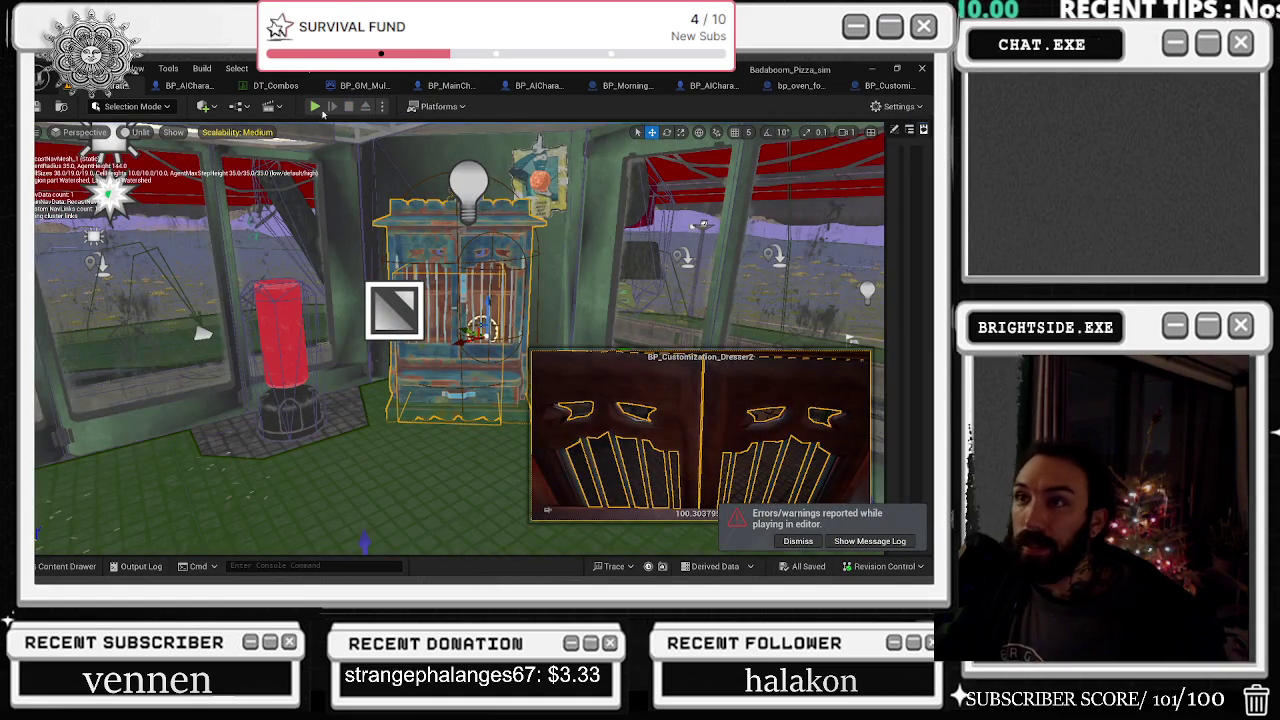
# In BP_MainCharacter, add a Set Material node off the SM Countess reference
pyautogui.click(455, 86)
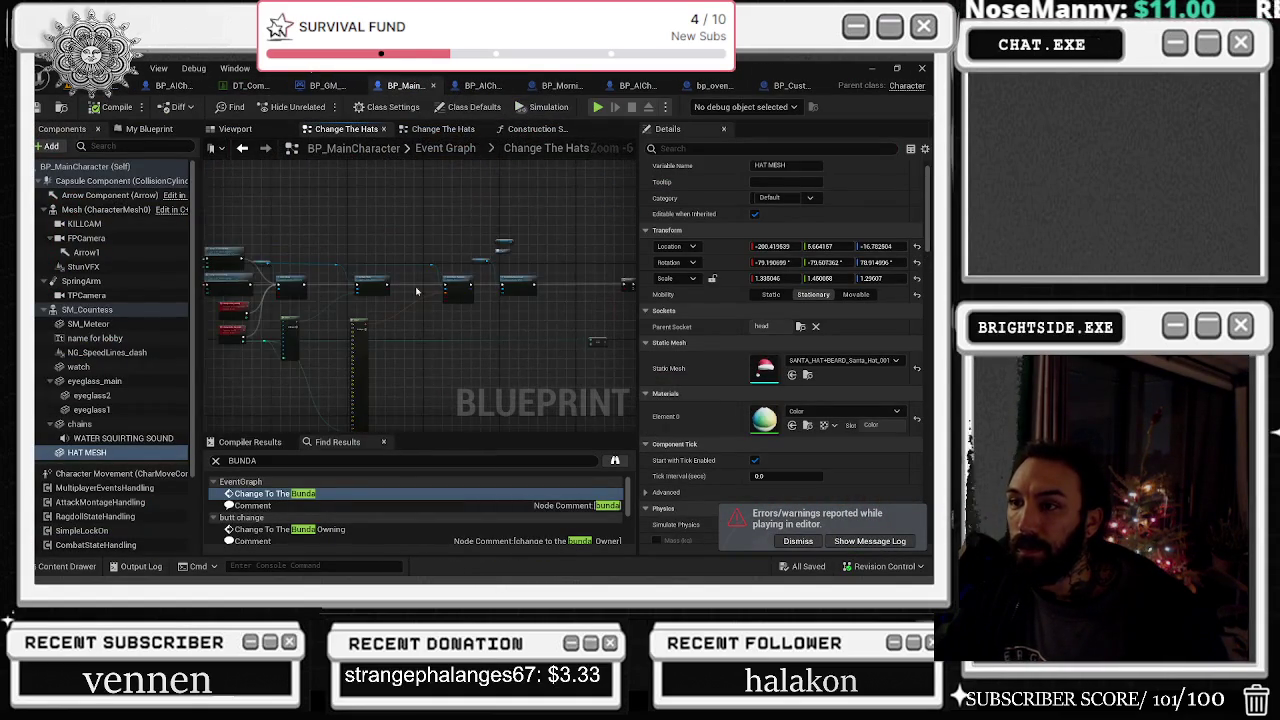
pyautogui.scroll(5, 418, 291)
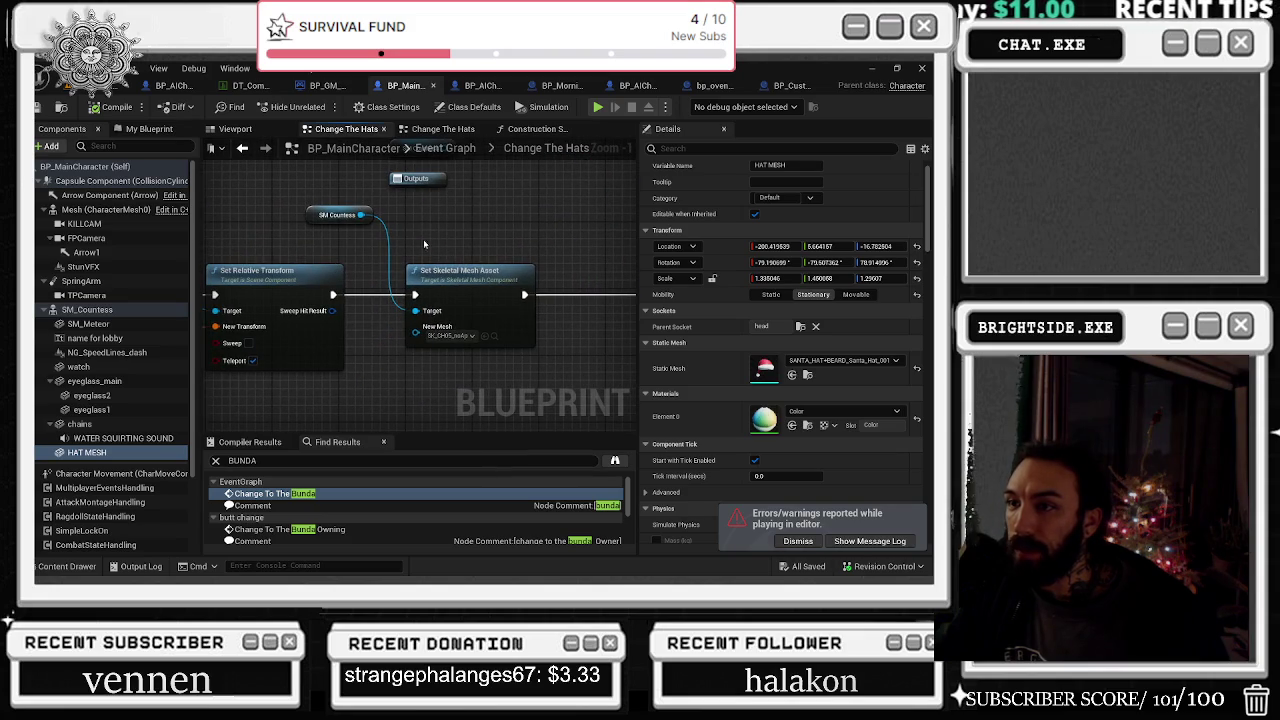
pyautogui.click(100, 309)
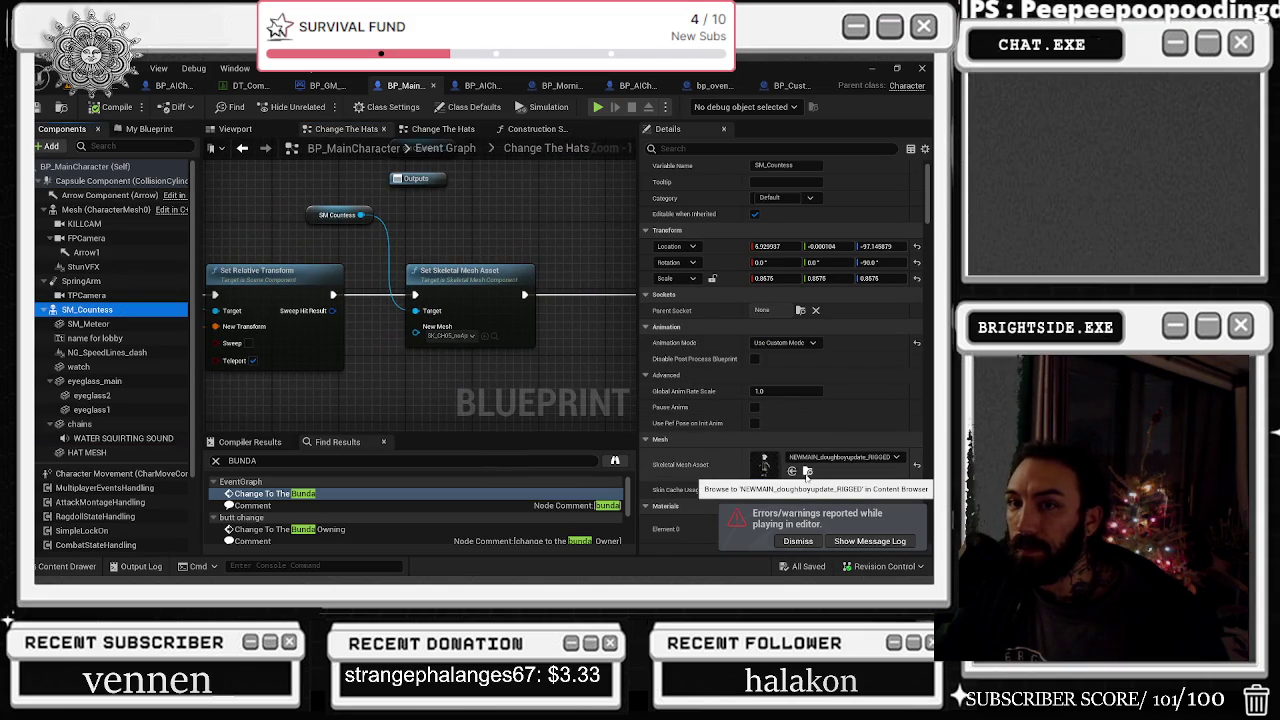
pyautogui.click(808, 471)
pyautogui.click(530, 258)
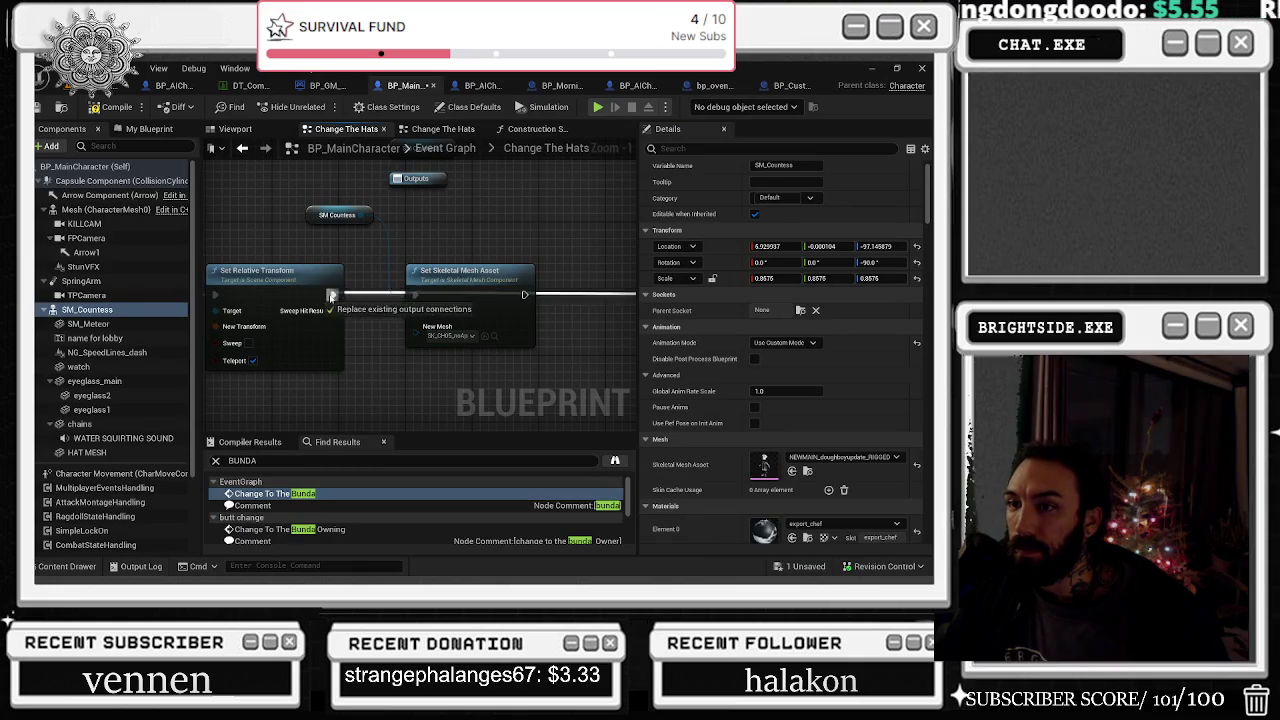
pyautogui.moveTo(361, 214); pyautogui.dragTo(388, 228)
pyautogui.write('SET MATERIAL')
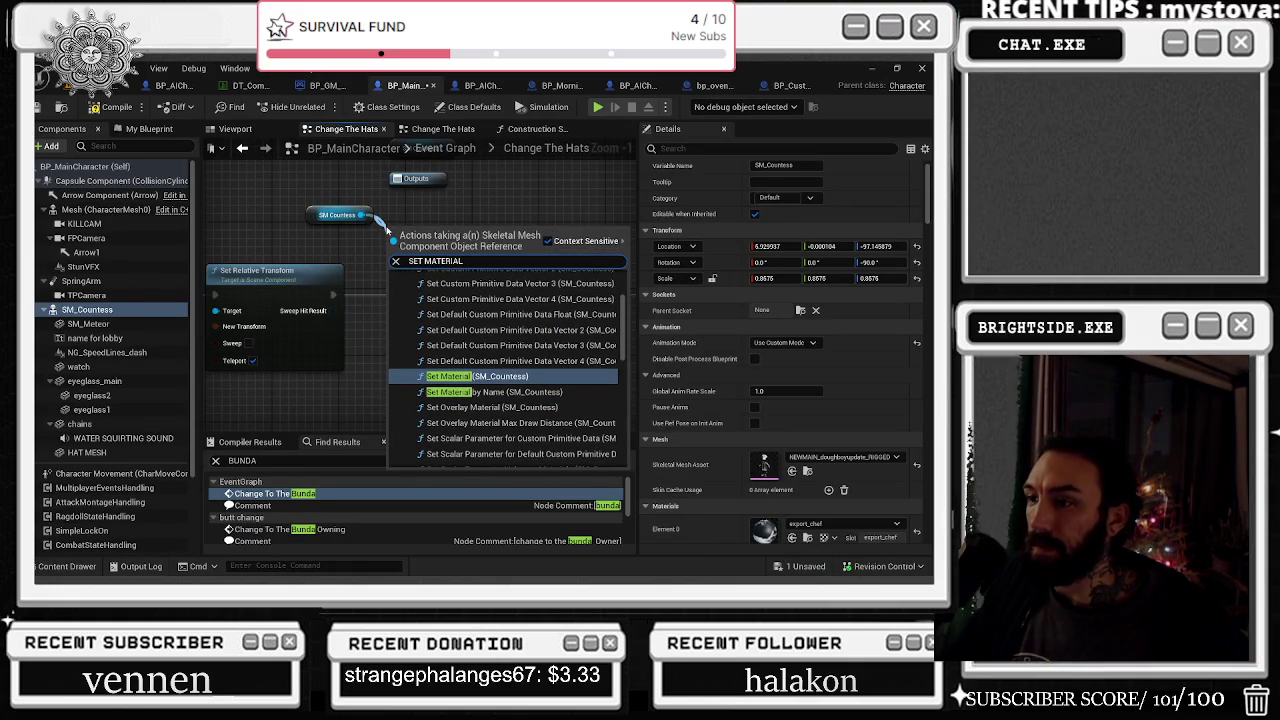
pyautogui.press('Return')
# Move the Set Skeletal Mesh Asset node and comment it 'WORKING WITH OLD SKELETON'
pyautogui.moveTo(499, 232); pyautogui.dragTo(499, 386)
pyautogui.moveTo(391, 382); pyautogui.dragTo(399, 357)
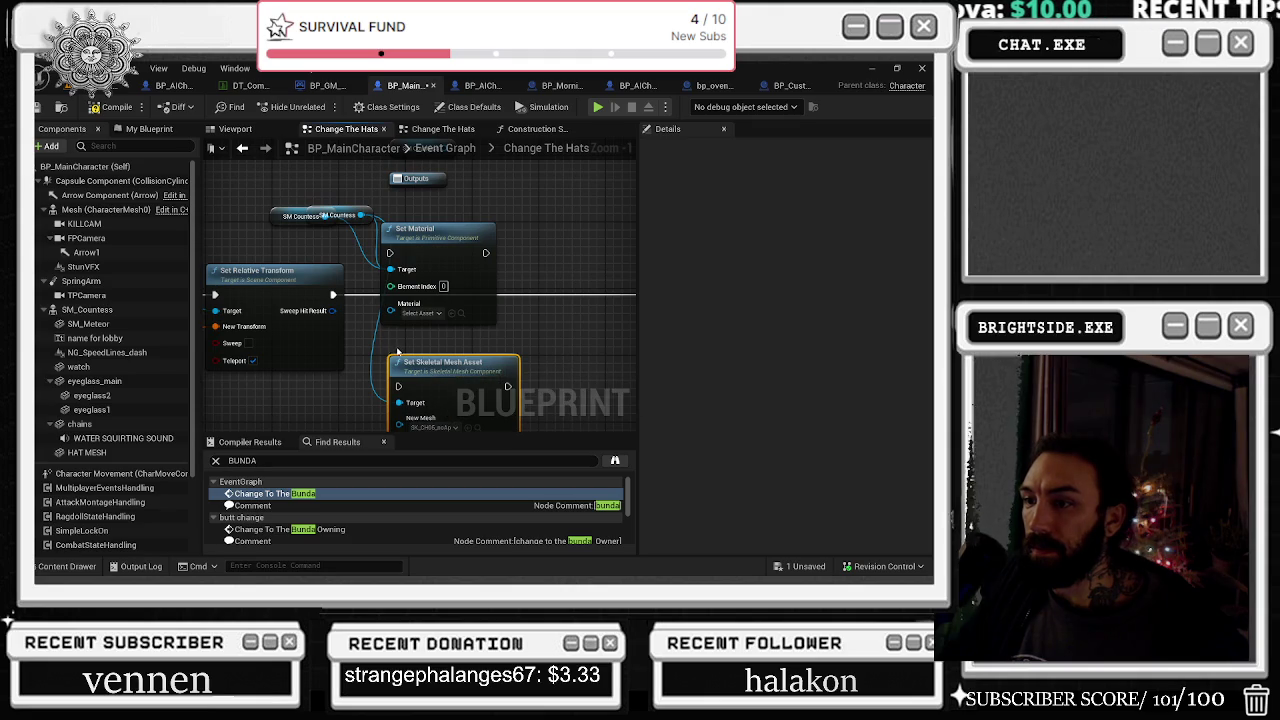
pyautogui.click(399, 354)
pyautogui.write('WORKING WITH OLD')
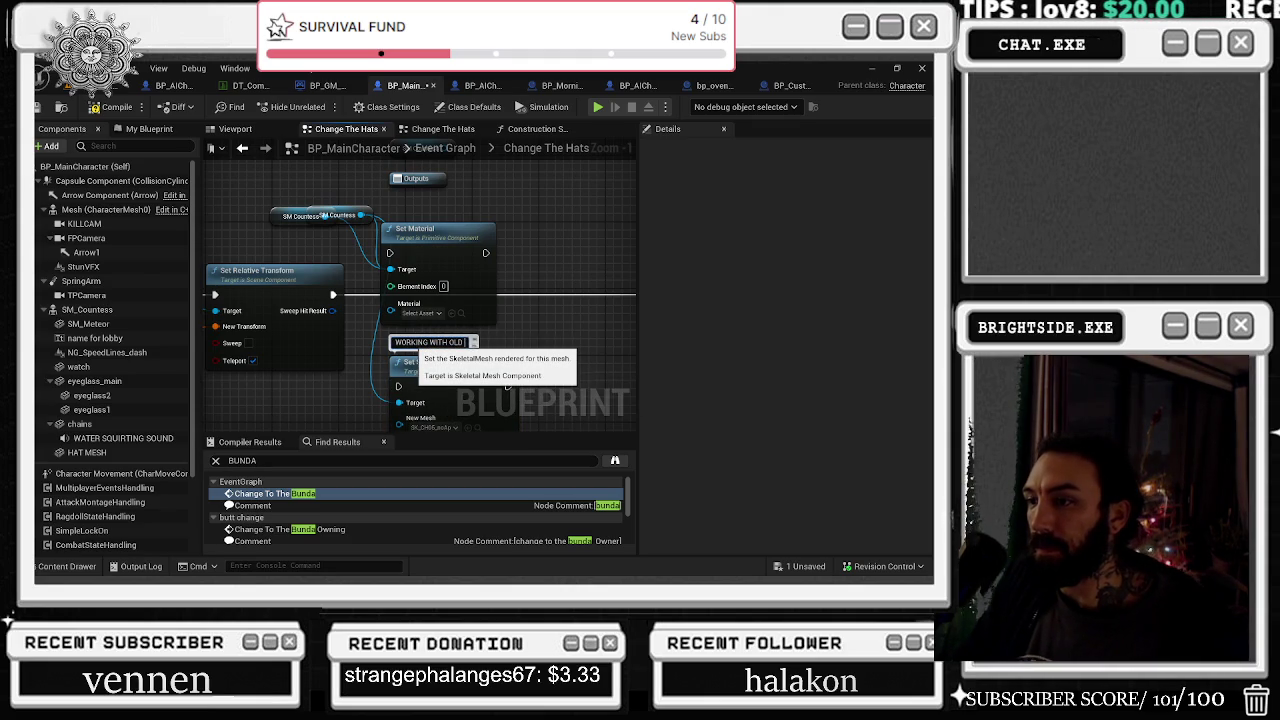
pyautogui.write(' SKELETON')
pyautogui.press('Return')
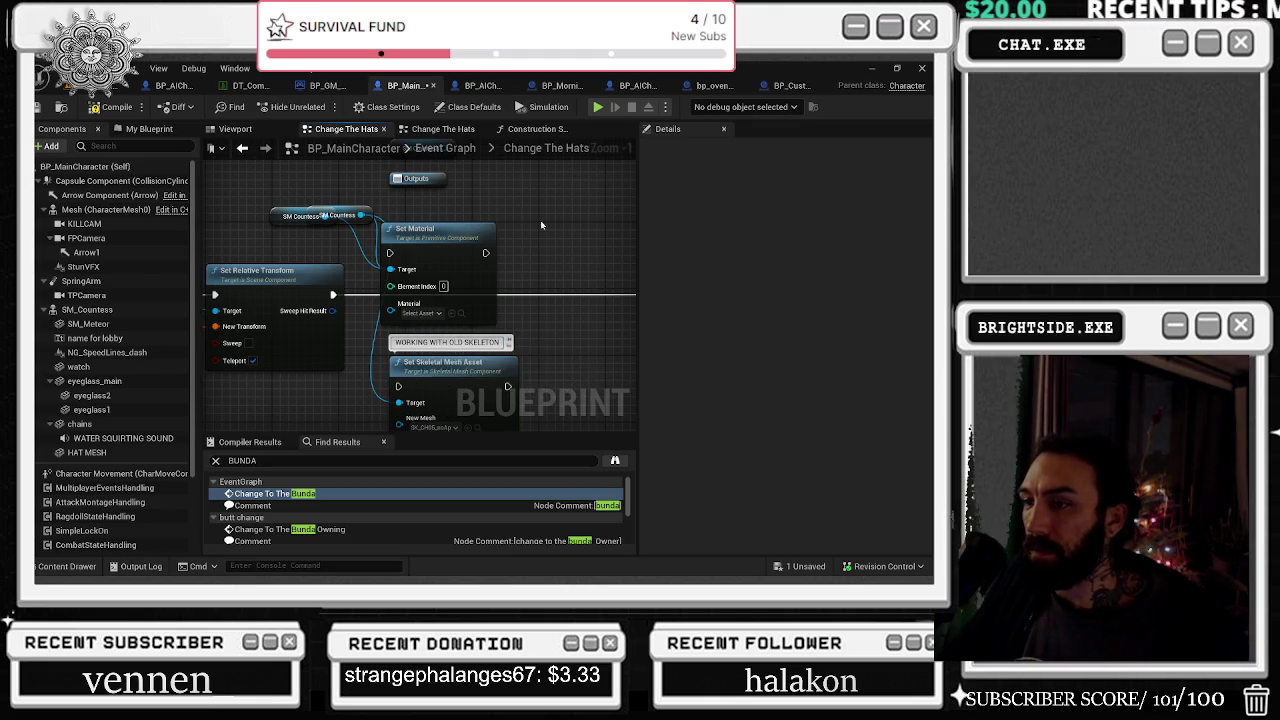
# Wire an SM Countess reference into the Set Skeletal Mesh Asset node's Target
pyautogui.moveTo(584, 228); pyautogui.dragTo(627, 183)
pyautogui.moveTo(532, 313); pyautogui.dragTo(505, 130)
pyautogui.moveTo(400, 290)
pyautogui.mouseDown()
pyautogui.moveTo(622, 315)
pyautogui.moveTo(560, 280)
pyautogui.moveTo(453, 314)
pyautogui.mouseUp()
pyautogui.scroll(-2, 453, 314)
pyautogui.moveTo(404, 276)
pyautogui.mouseDown()
pyautogui.moveTo(429, 234)
pyautogui.moveTo(420, 312)
pyautogui.mouseUp()
pyautogui.moveTo(412, 262)
pyautogui.mouseDown()
pyautogui.moveTo(435, 377)
pyautogui.moveTo(414, 375)
pyautogui.moveTo(402, 397)
pyautogui.moveTo(460, 397)
pyautogui.mouseUp()
pyautogui.click(420, 261)
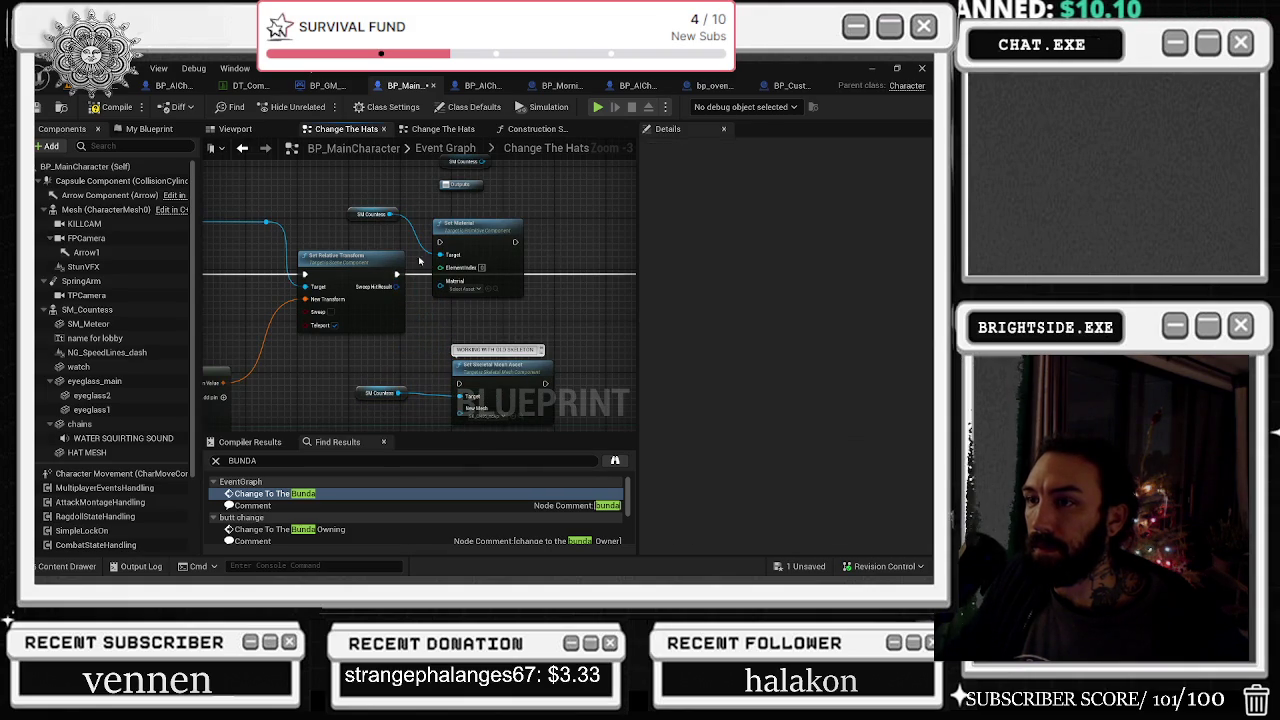
pyautogui.moveTo(396, 273)
pyautogui.mouseDown()
pyautogui.moveTo(440, 300)
pyautogui.moveTo(515, 243)
pyautogui.mouseUp()
pyautogui.moveTo(355, 258); pyautogui.dragTo(360, 260)
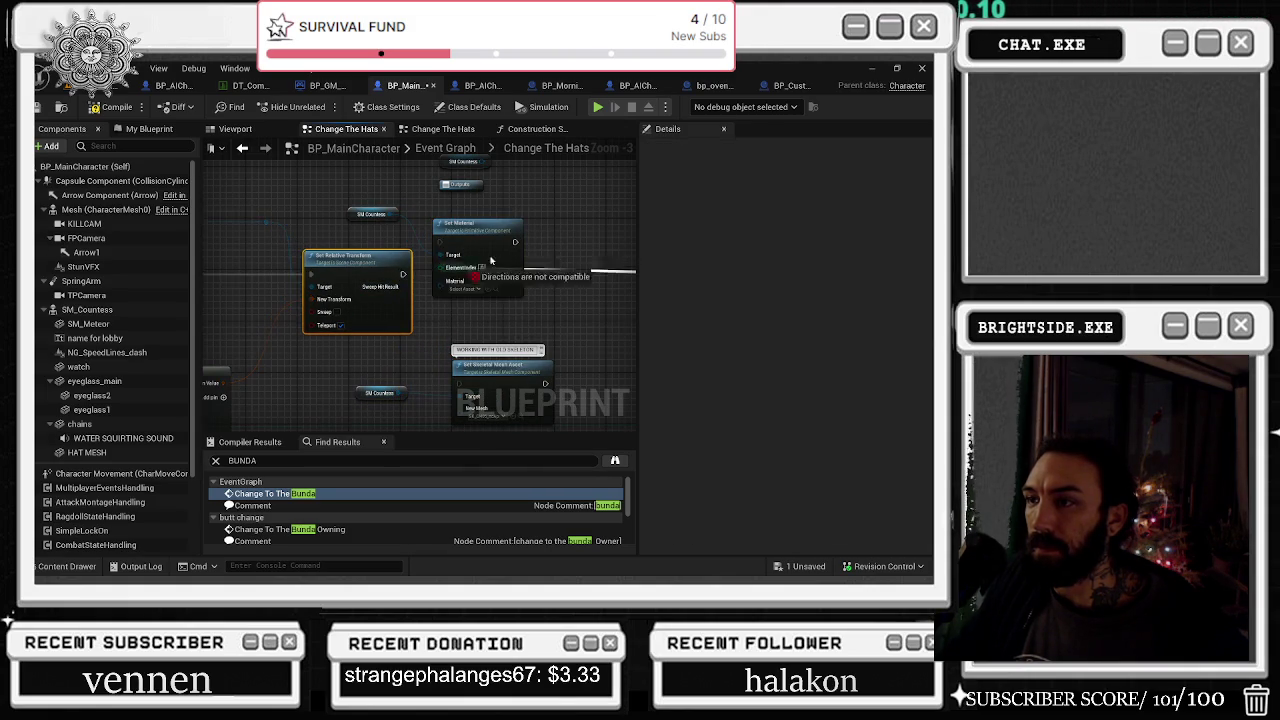
pyautogui.moveTo(494, 232); pyautogui.dragTo(487, 265)
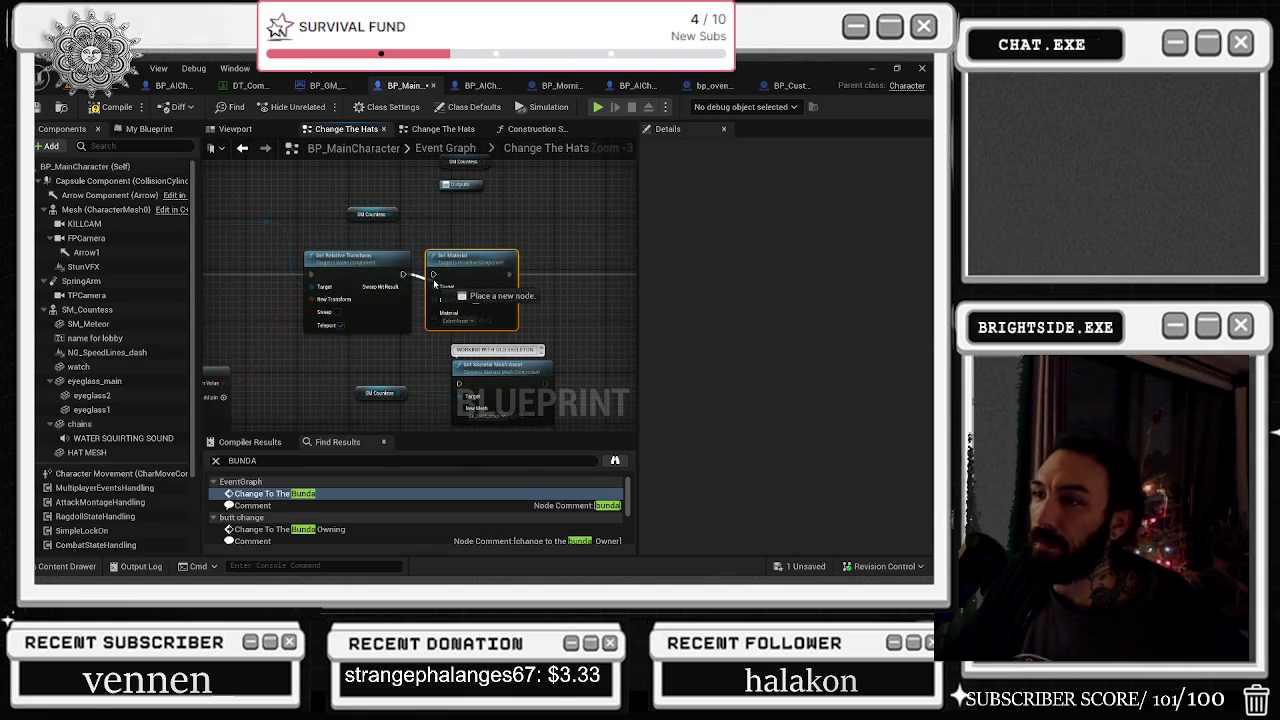
pyautogui.click(95, 309)
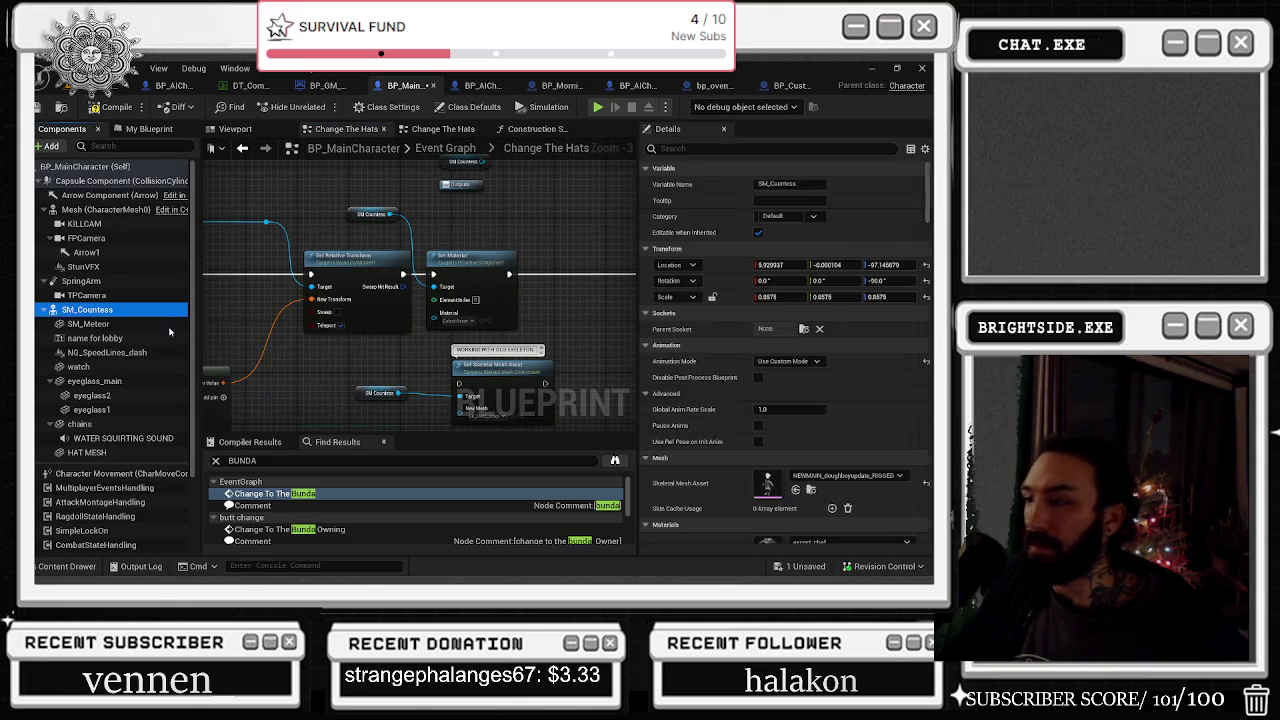
pyautogui.scroll(-3, 781, 427)
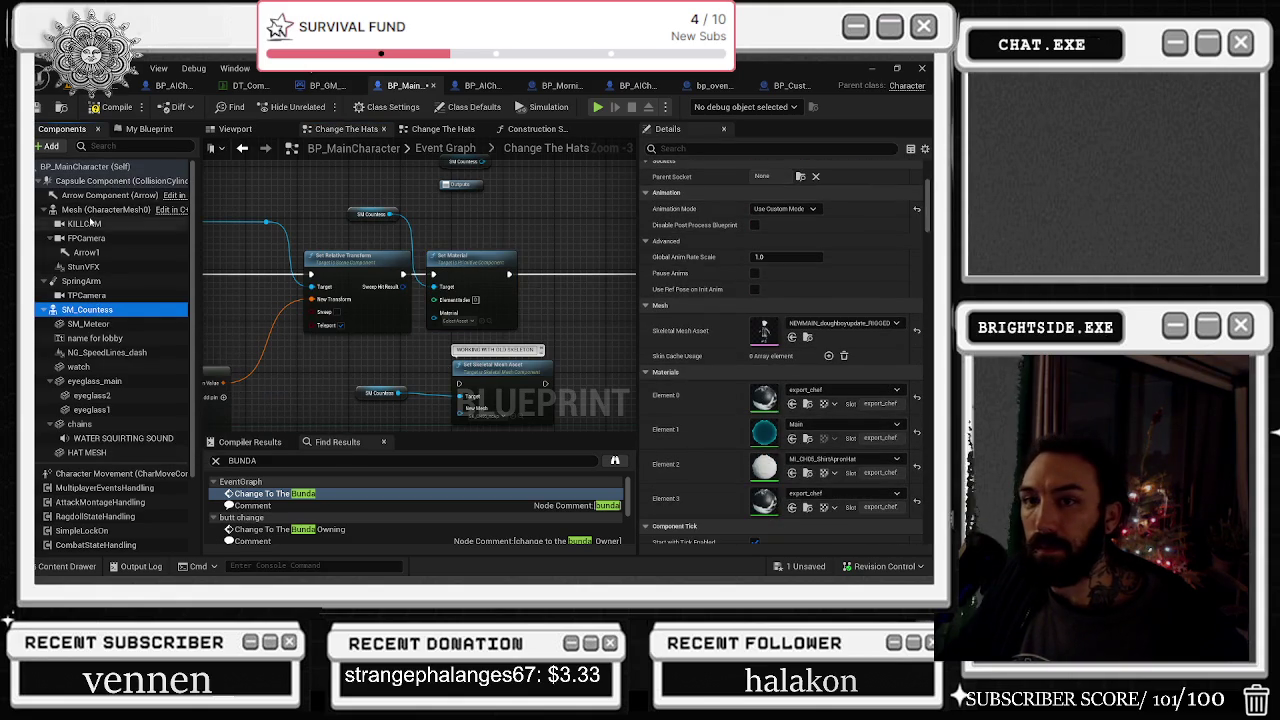
pyautogui.click(88, 213)
pyautogui.scroll(-3, 735, 479)
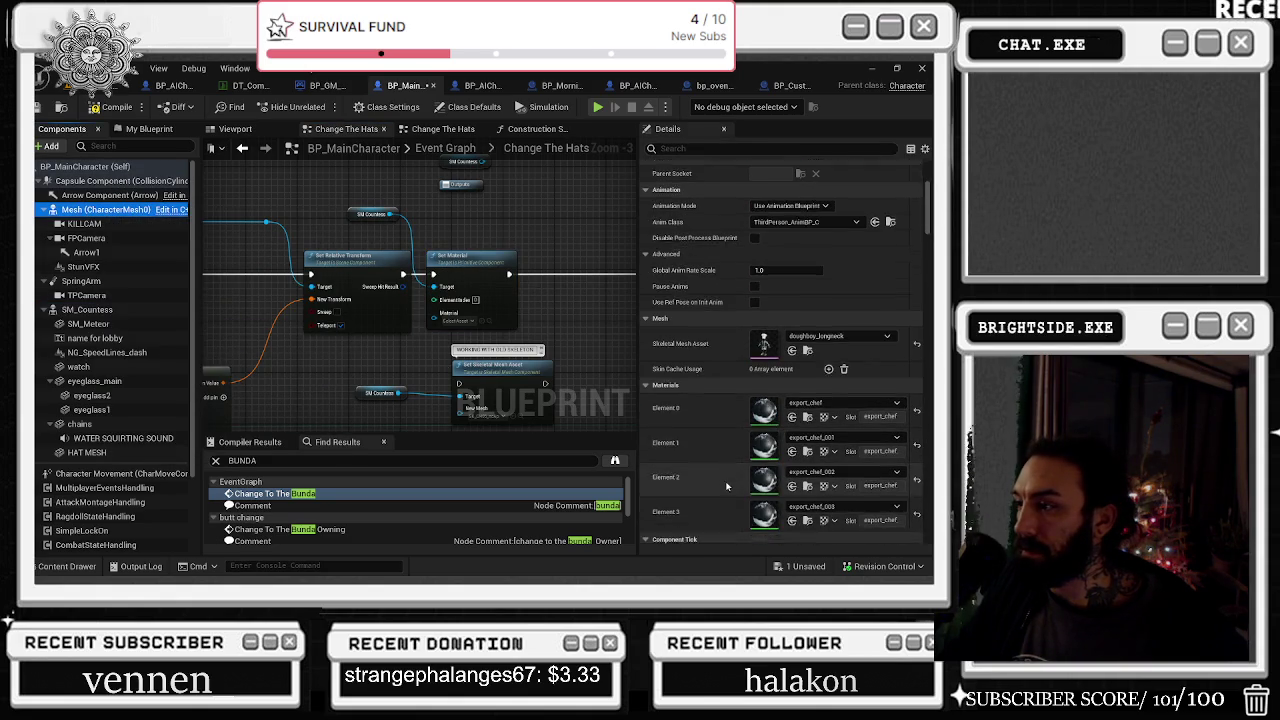
pyautogui.click(855, 309)
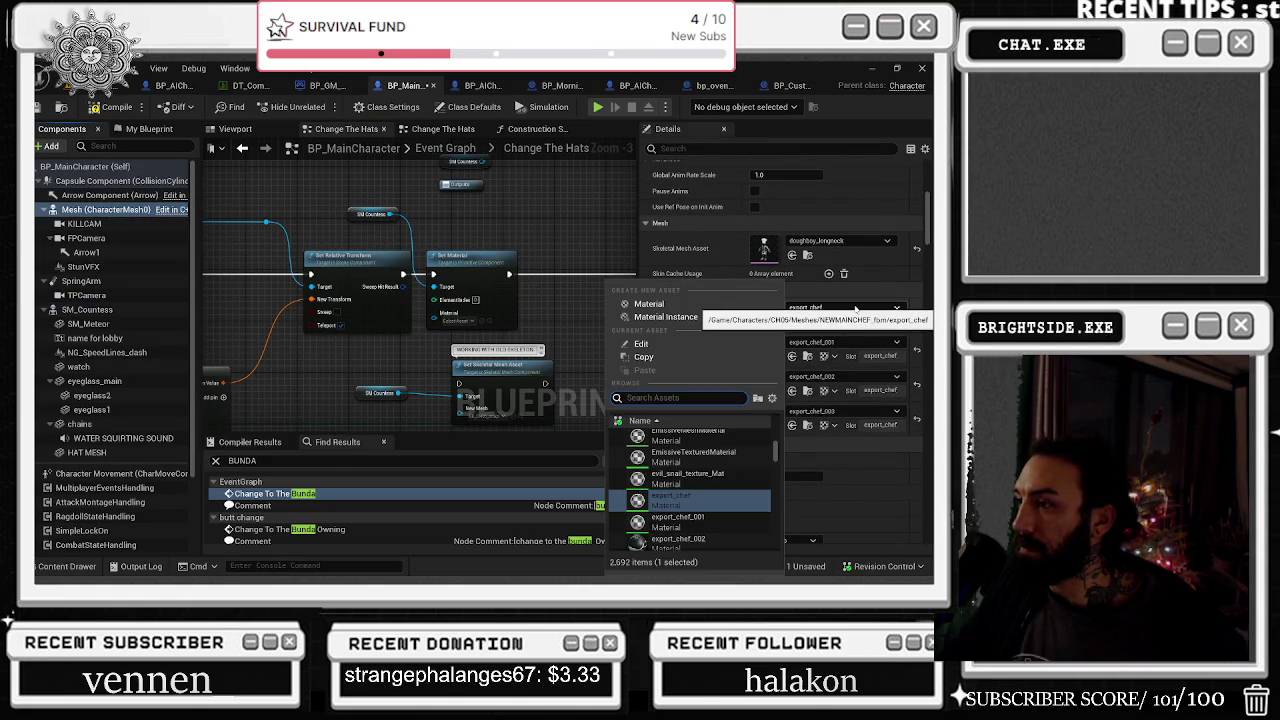
pyautogui.click(855, 310)
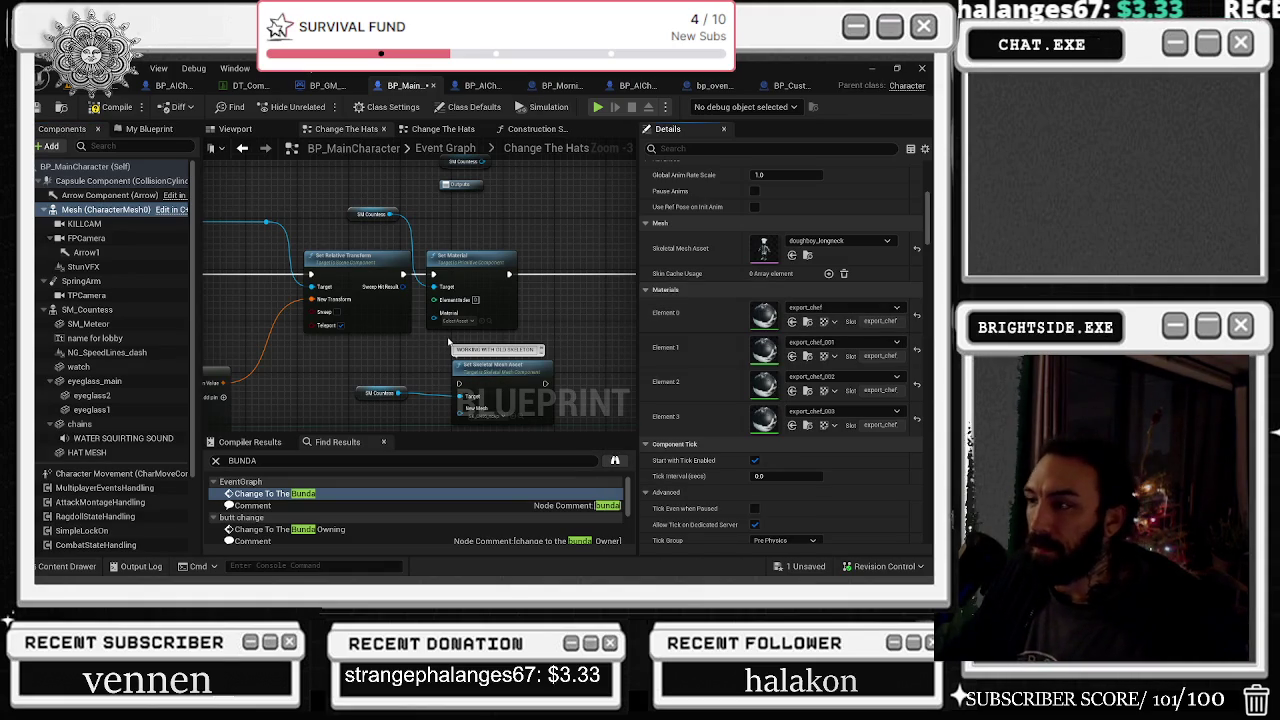
pyautogui.click(121, 310)
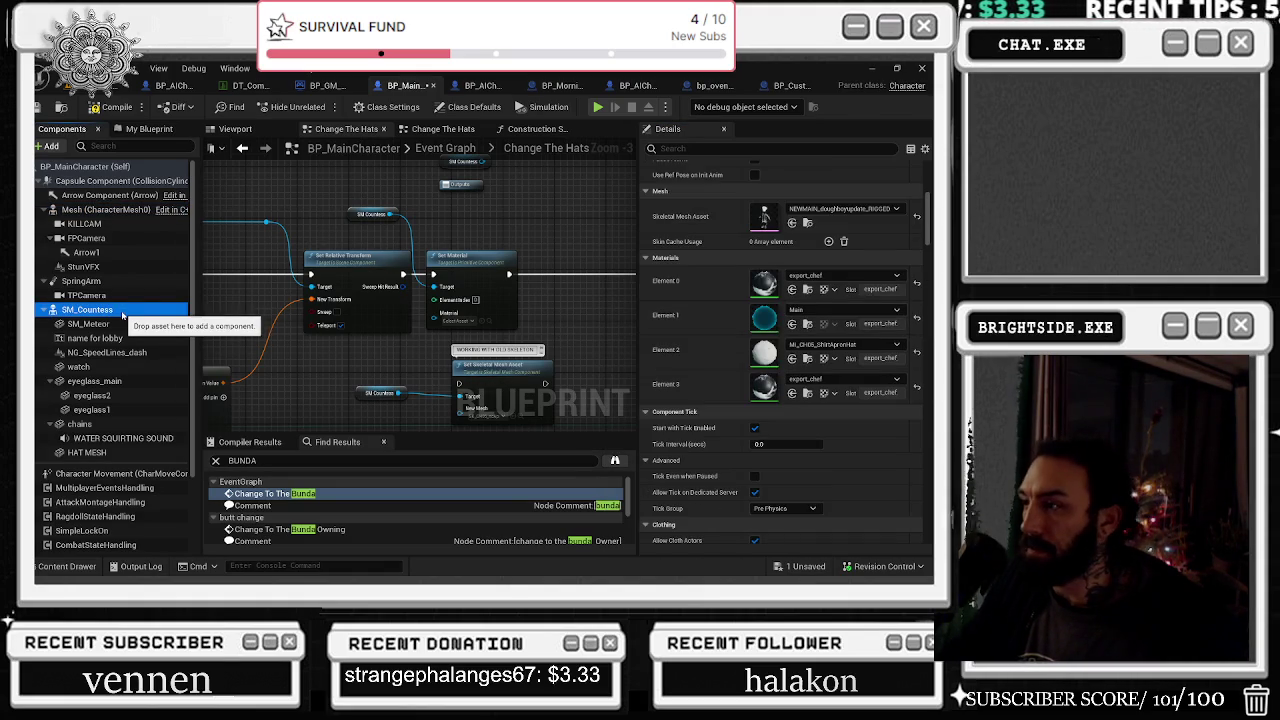
pyautogui.click(476, 300)
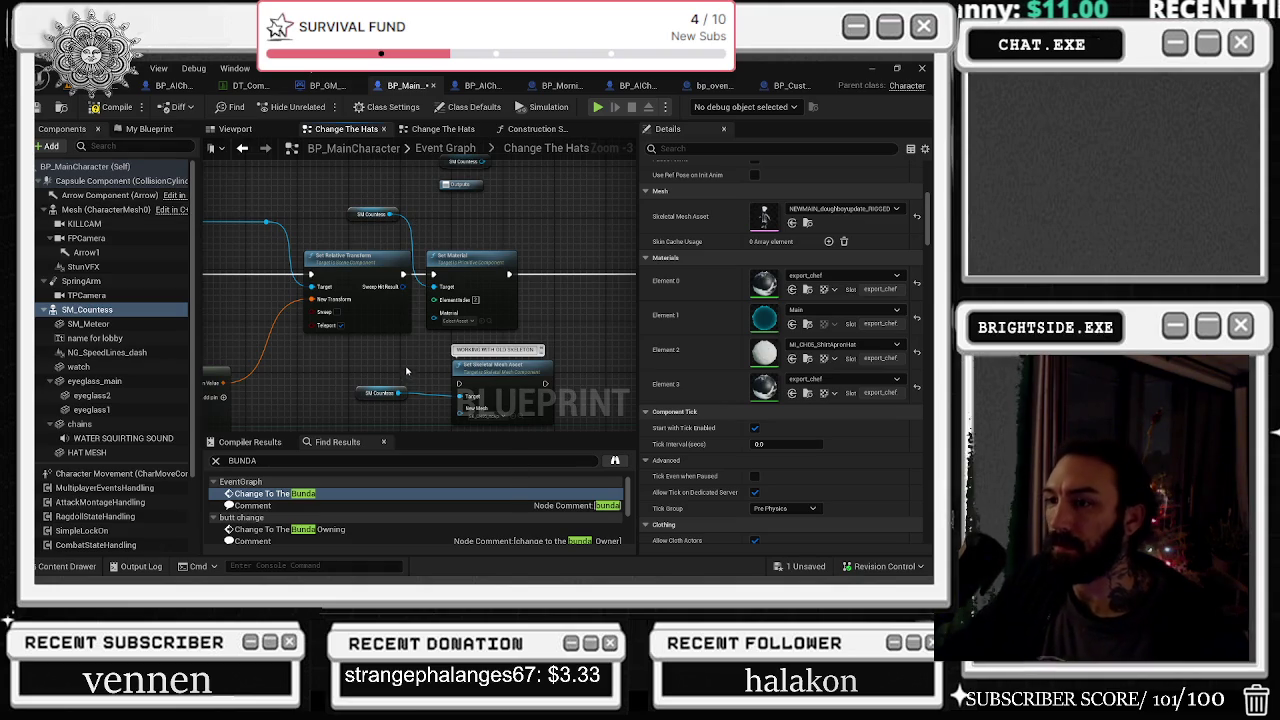
# Rearrange the SM Countess, skeletal mesh, transform and Set Material nodes
pyautogui.moveTo(380, 320); pyautogui.dragTo(600, 400)
pyautogui.moveTo(556, 240)
pyautogui.mouseDown()
pyautogui.moveTo(556, 325)
pyautogui.moveTo(430, 385)
pyautogui.moveTo(414, 330)
pyautogui.moveTo(234, 334)
pyautogui.mouseUp()
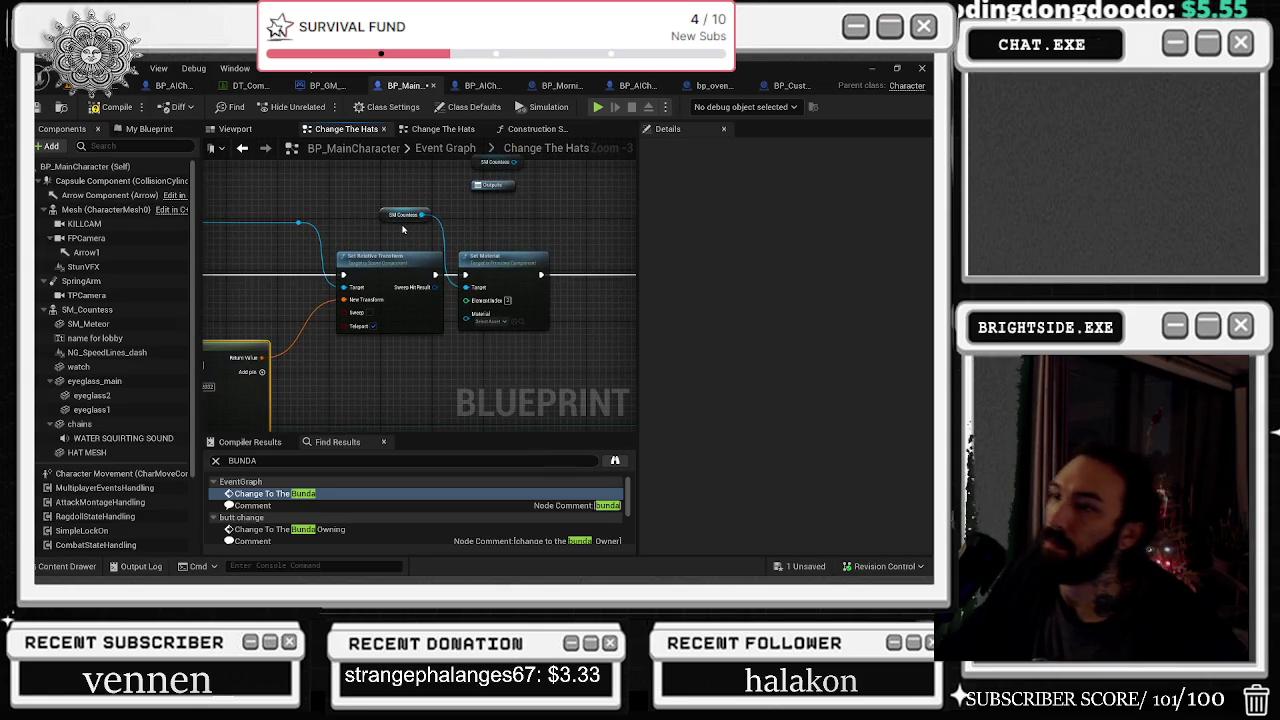
pyautogui.moveTo(459, 218)
pyautogui.mouseDown()
pyautogui.moveTo(481, 253)
pyautogui.moveTo(545, 235)
pyautogui.moveTo(582, 194)
pyautogui.mouseUp()
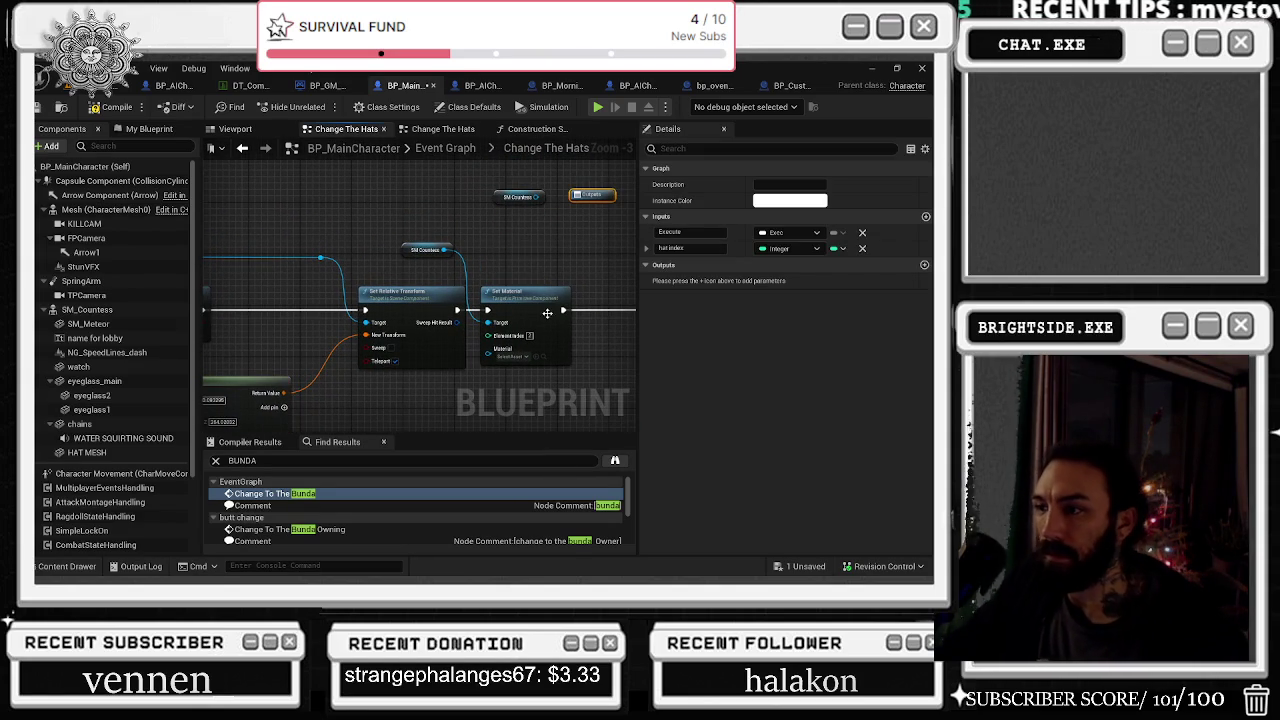
pyautogui.click(415, 250)
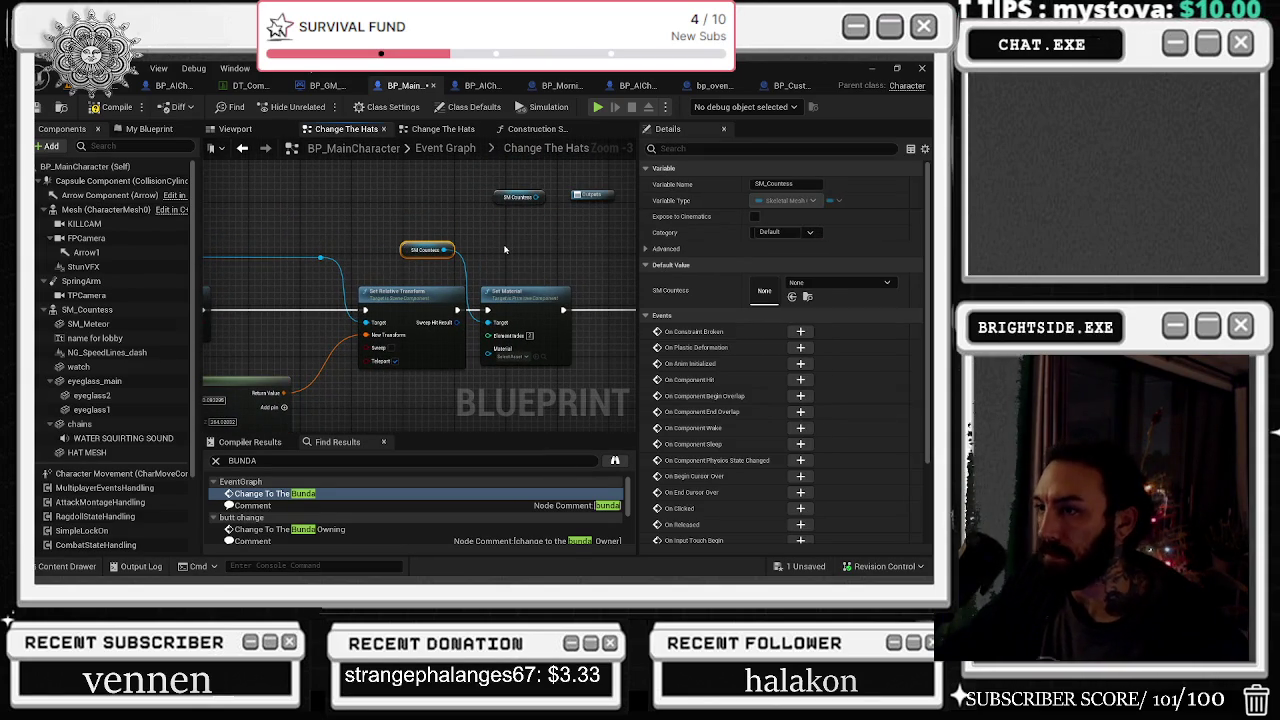
pyautogui.click(505, 249)
pyautogui.moveTo(441, 300); pyautogui.dragTo(421, 300)
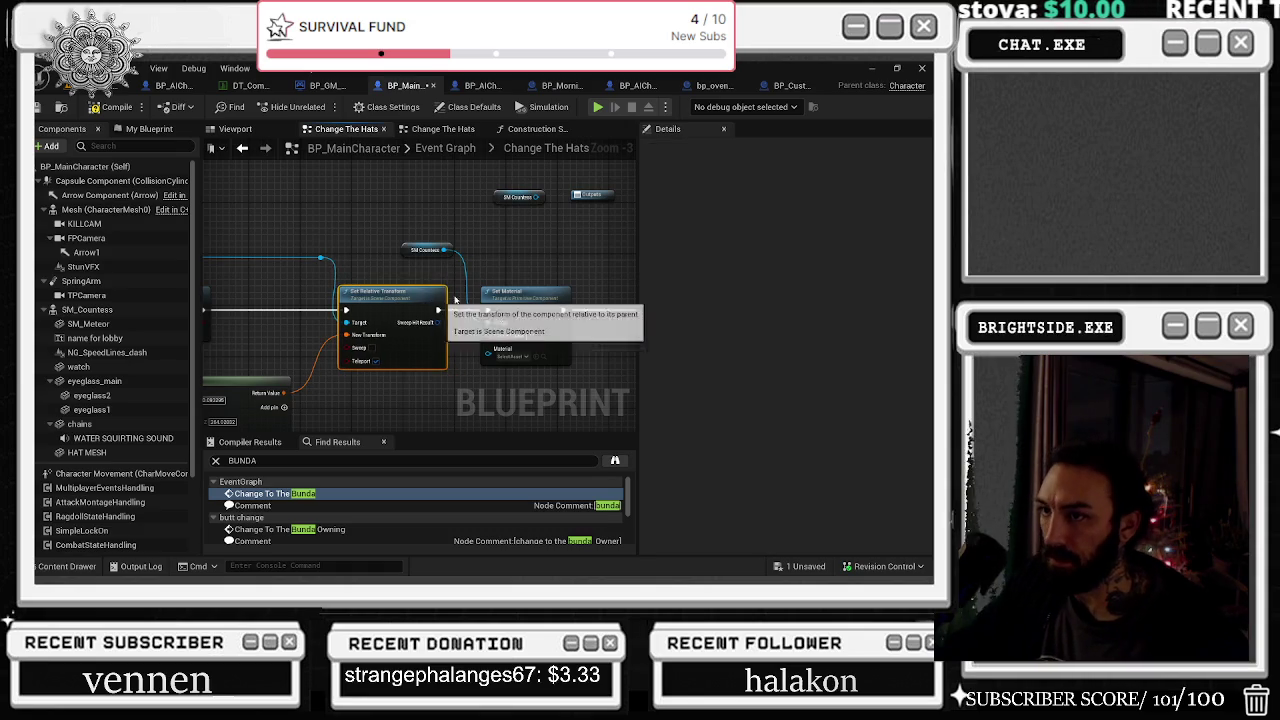
pyautogui.moveTo(525, 292); pyautogui.dragTo(532, 292)
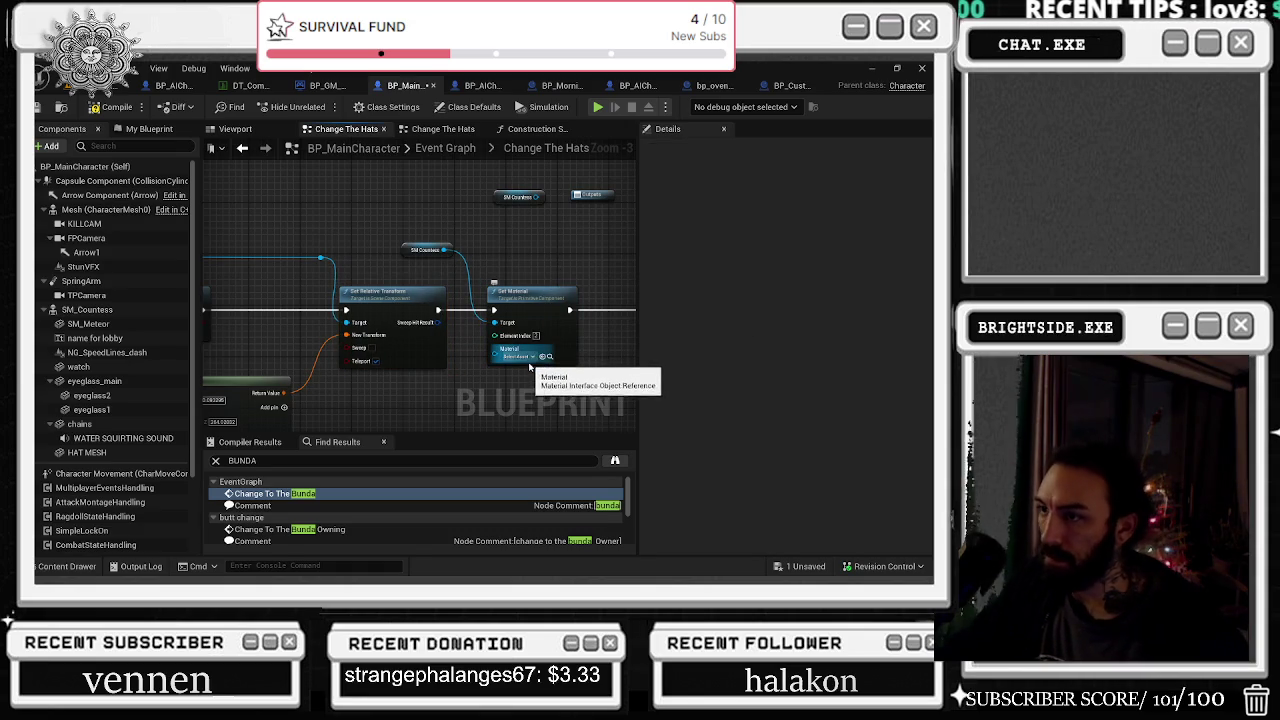
# Check the Set Material node's material list, save the blueprint and return to Demonstration
pyautogui.click(534, 356)
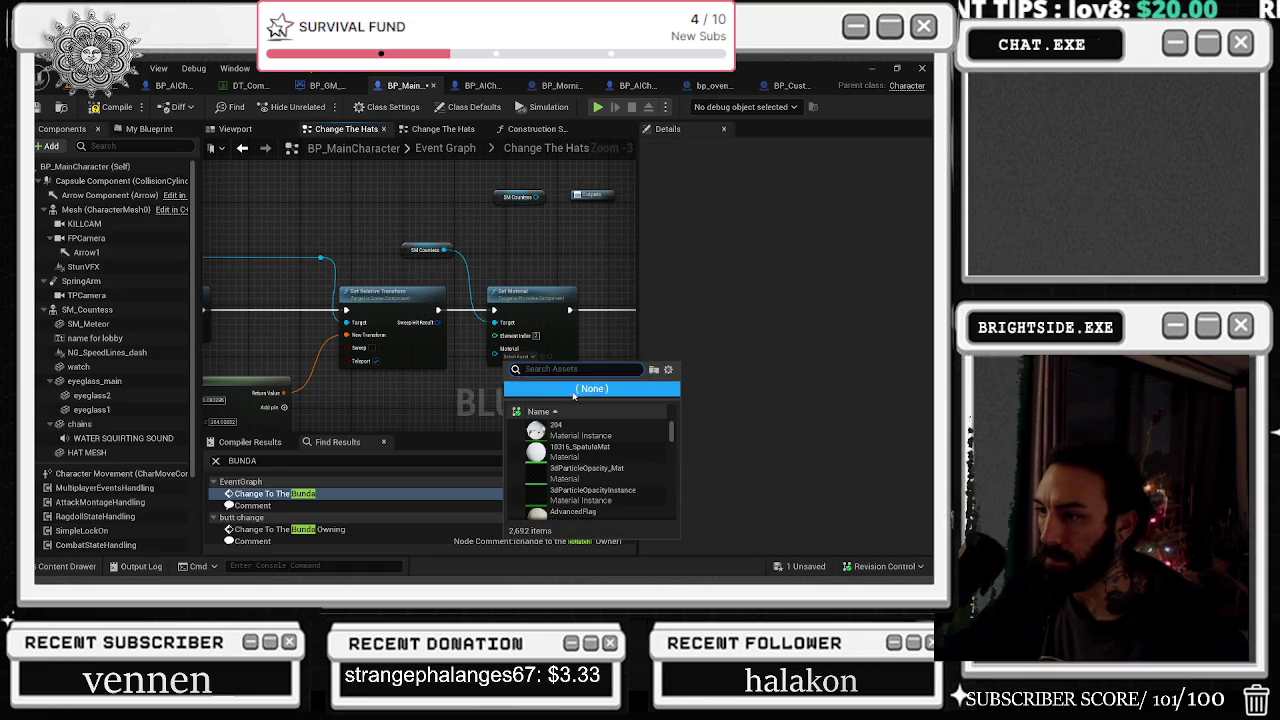
pyautogui.click(573, 345)
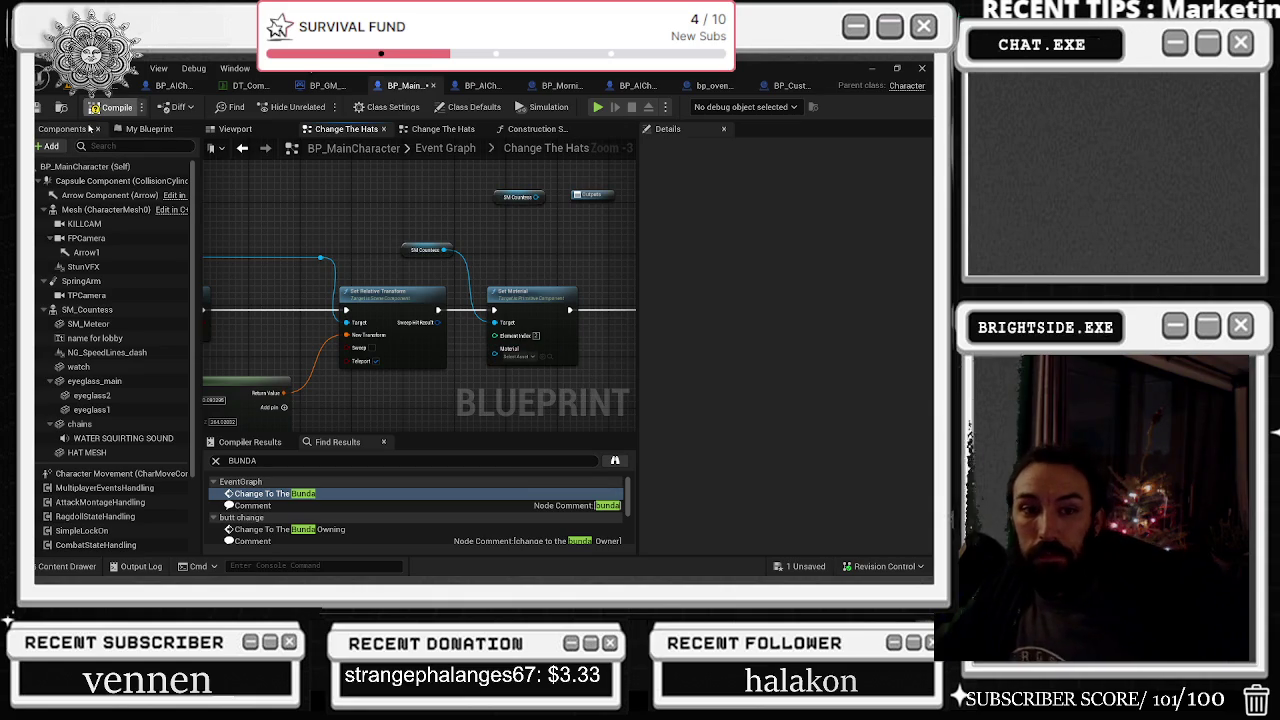
pyautogui.hotkey('ctrl', 's')
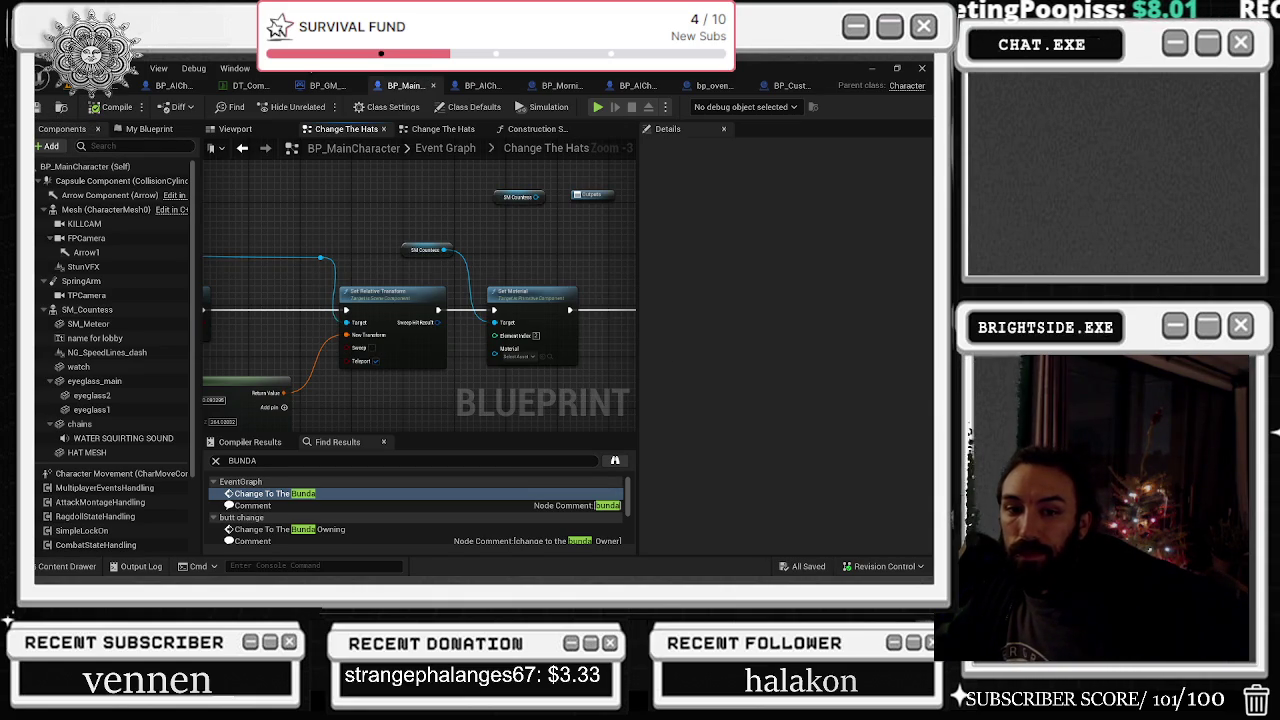
pyautogui.click(122, 85)
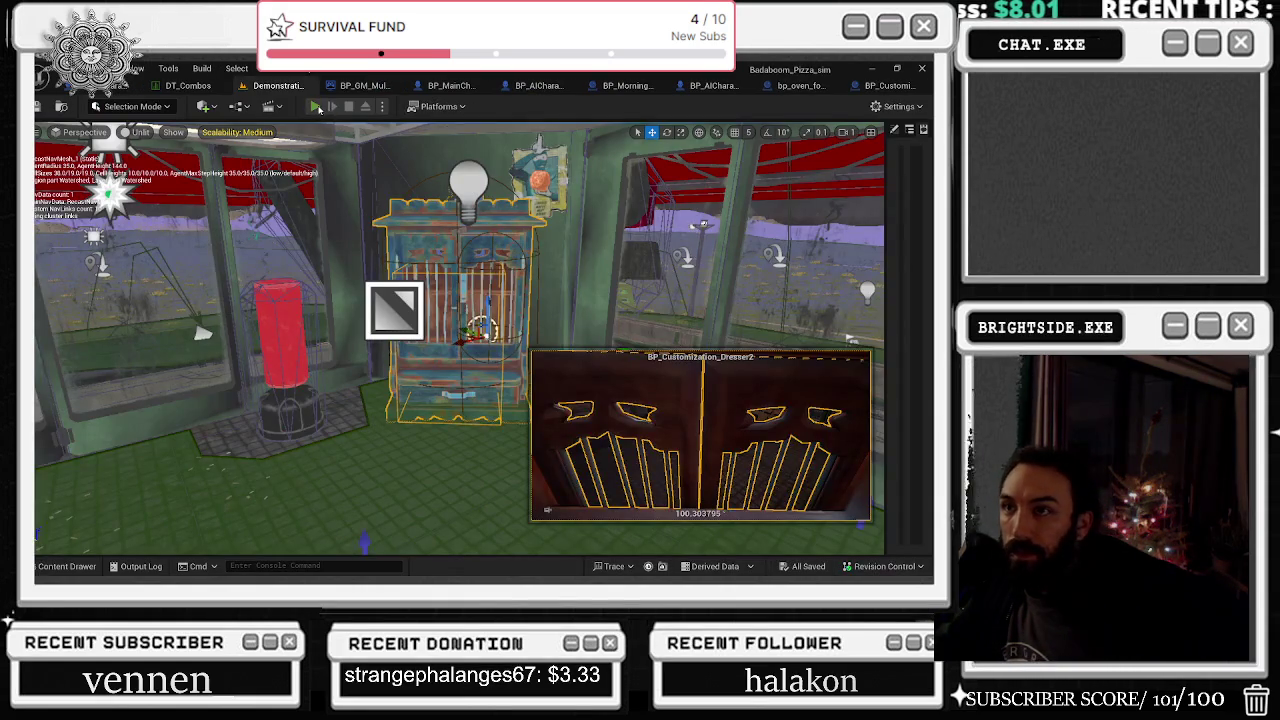
# Play-test in third person, walk into the shop and open the cabinet's hat customization
pyautogui.click(314, 106)
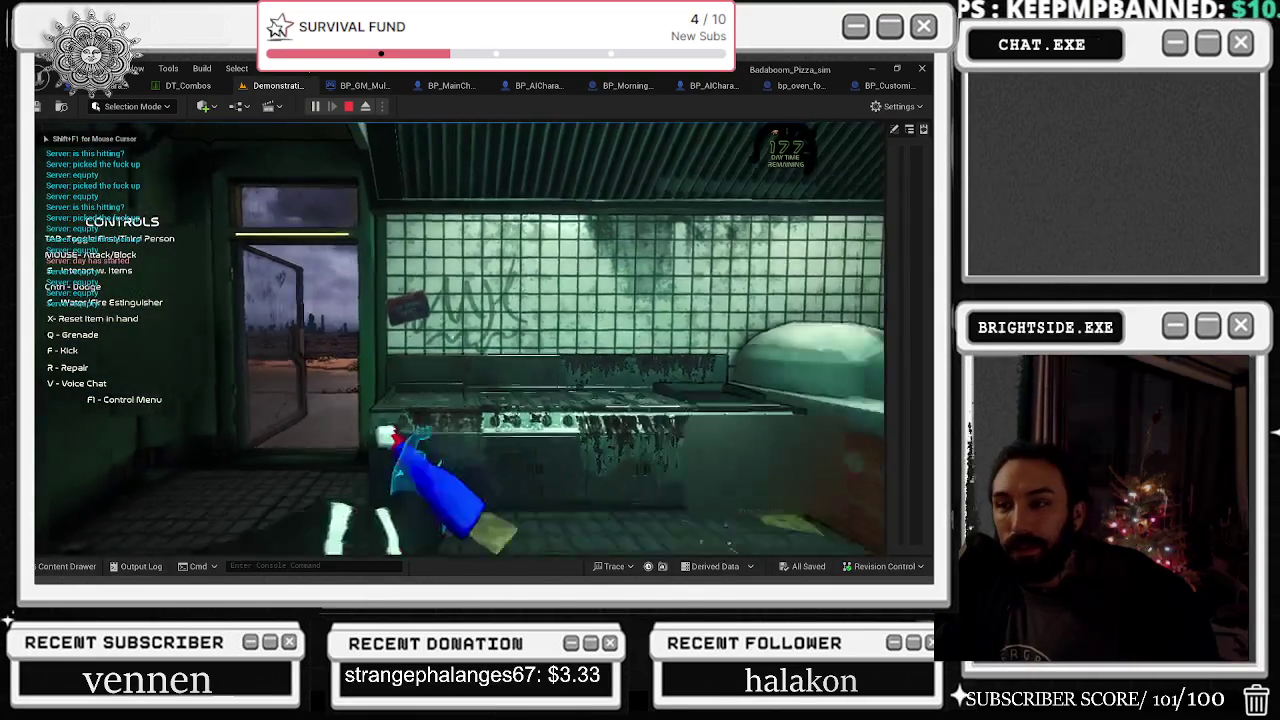
pyautogui.press('w')
pyautogui.press('Tab')
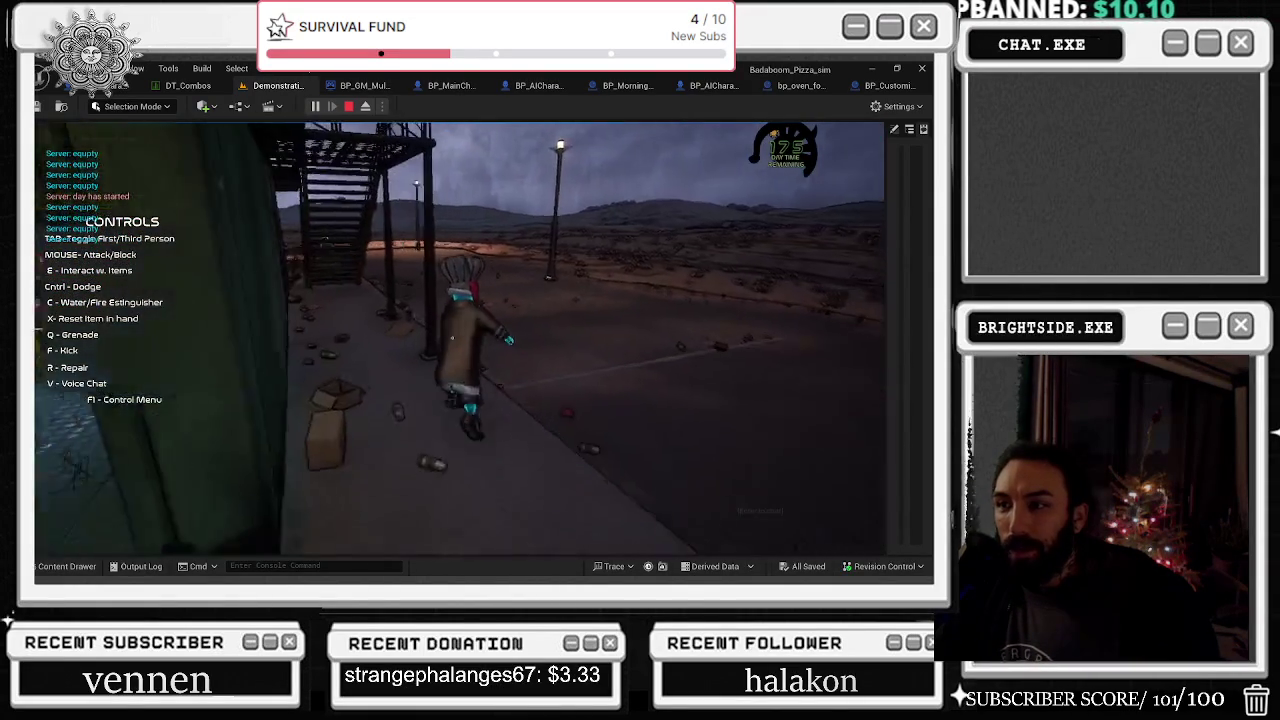
pyautogui.press('w')
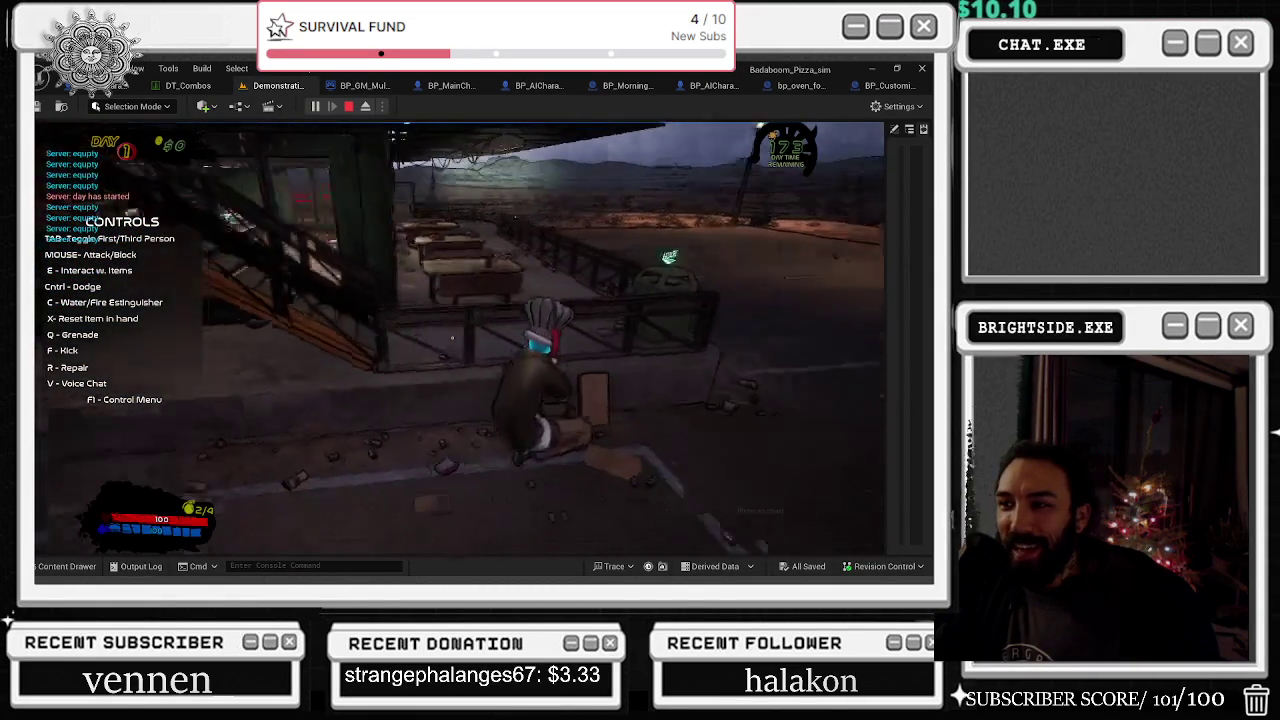
pyautogui.press('w')
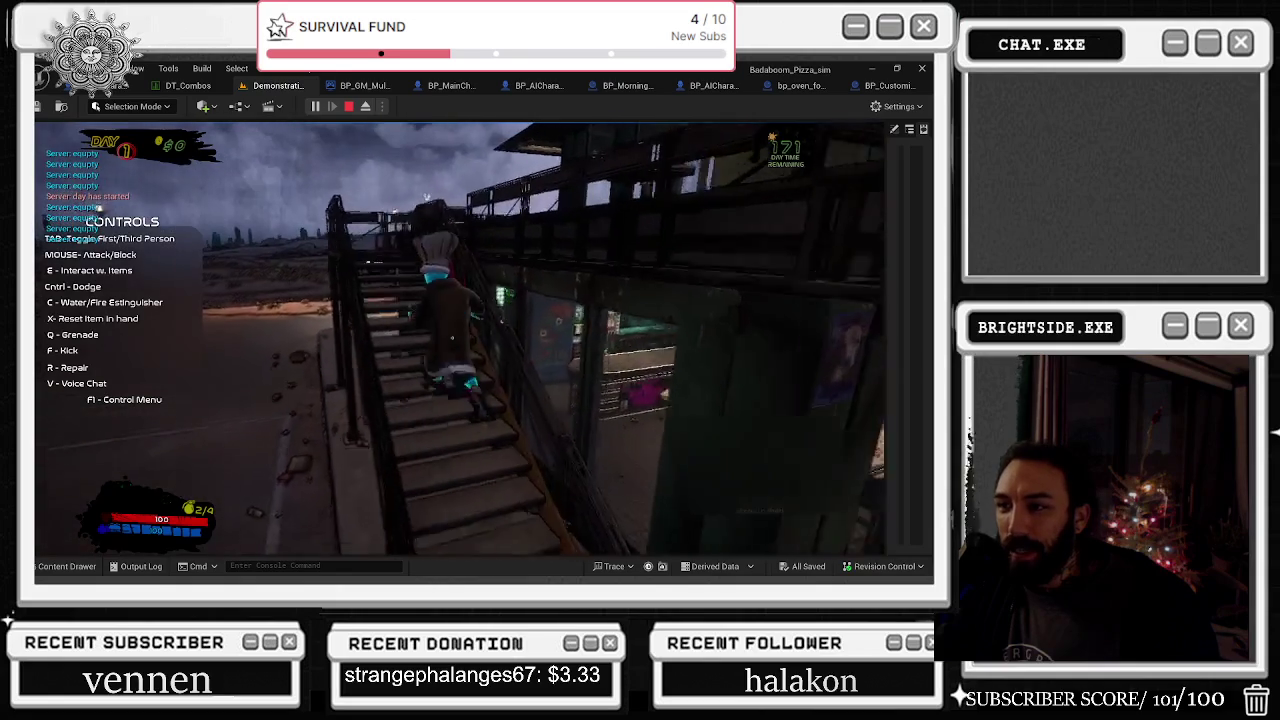
pyautogui.press('w')
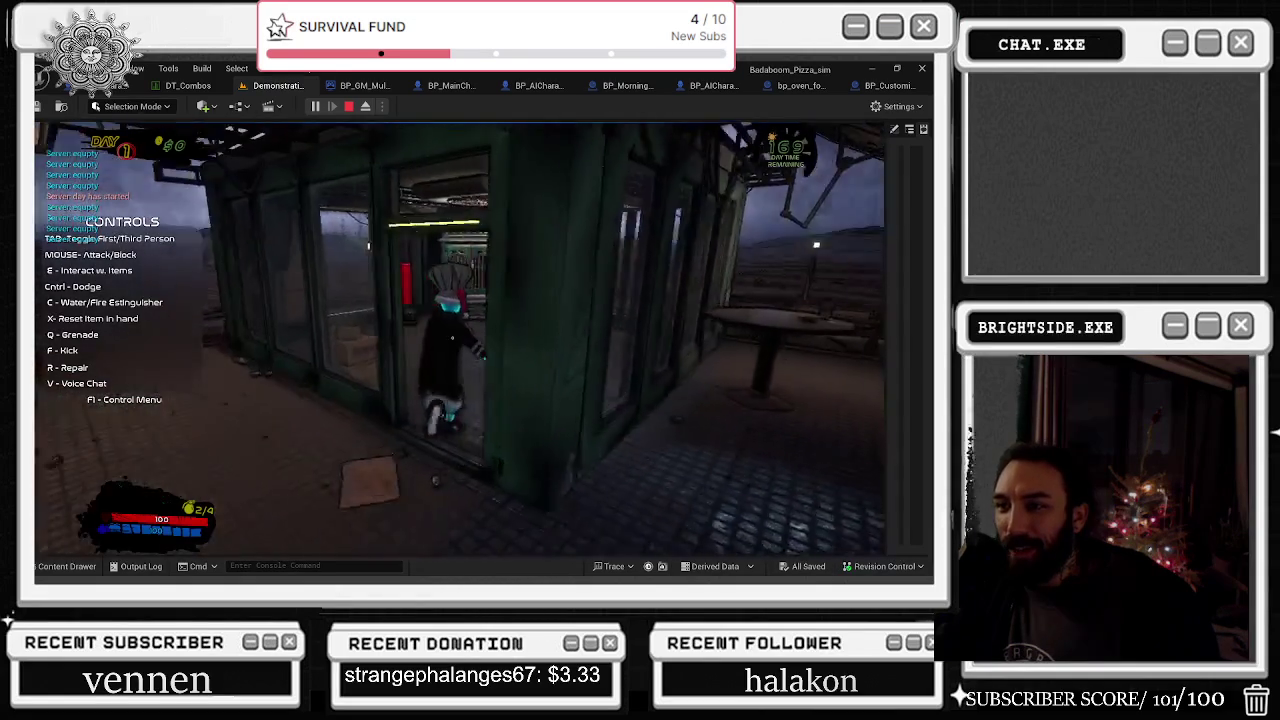
pyautogui.press('w')
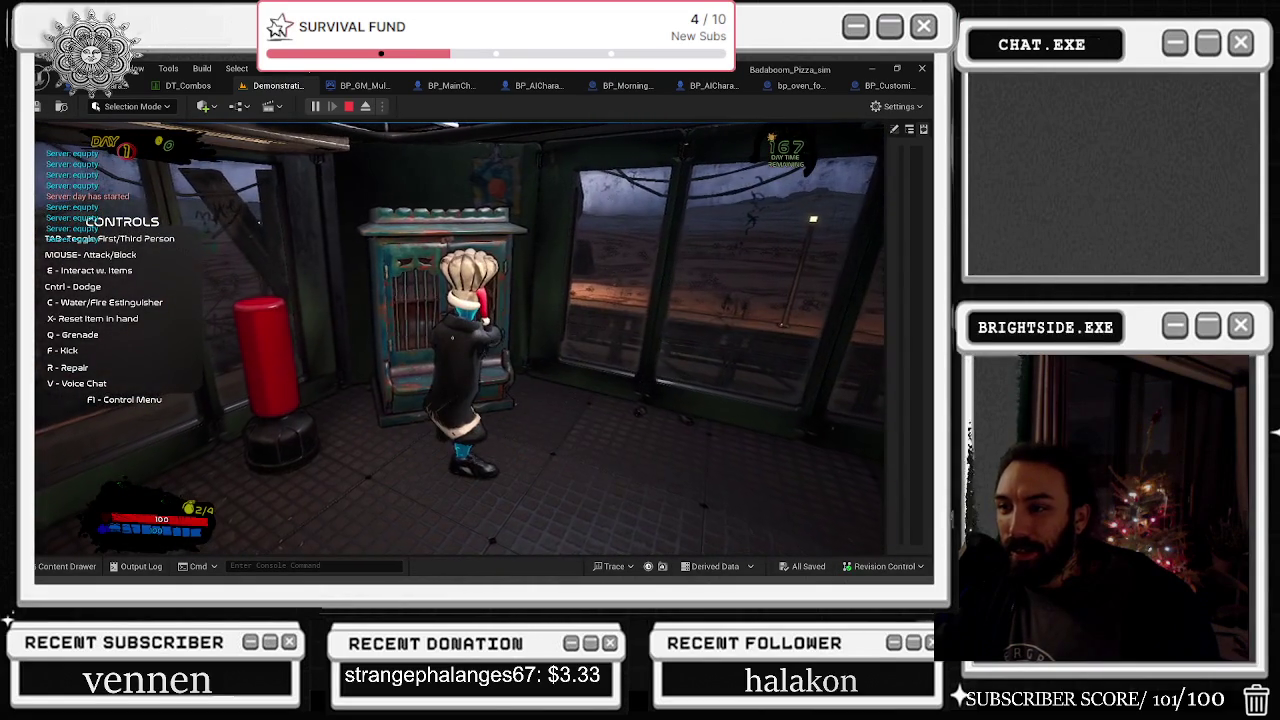
pyautogui.press('e')
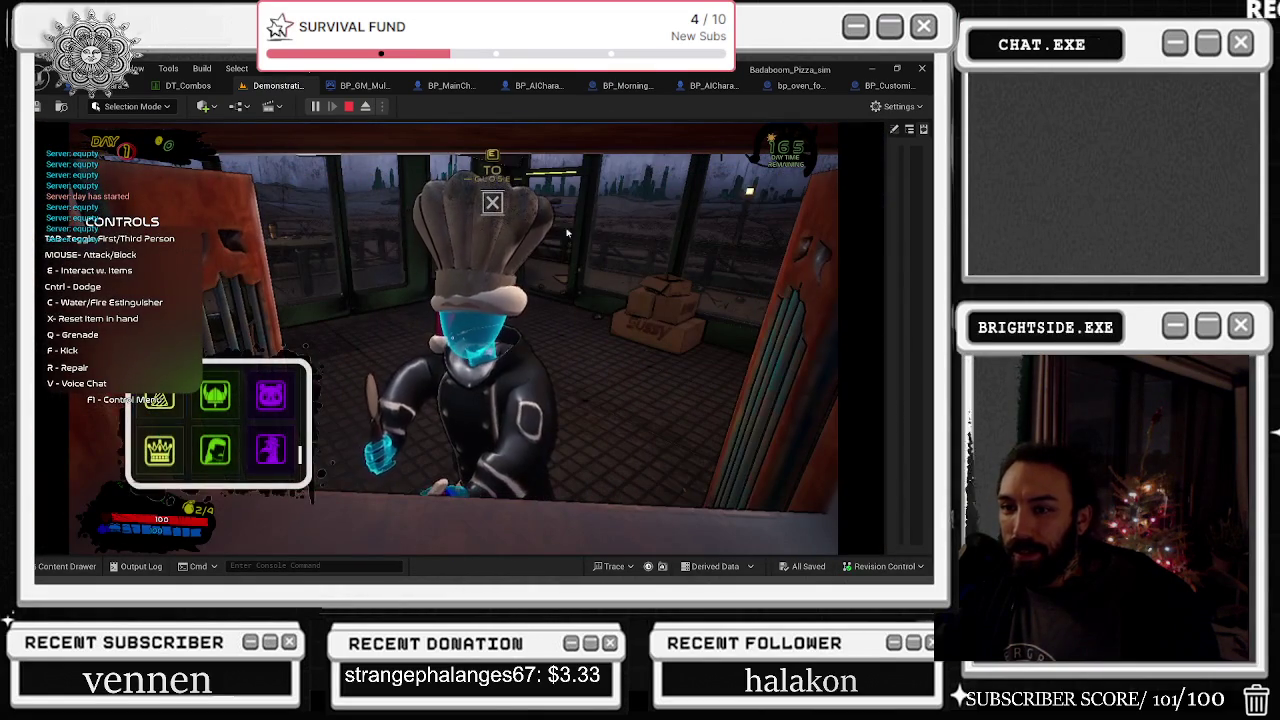
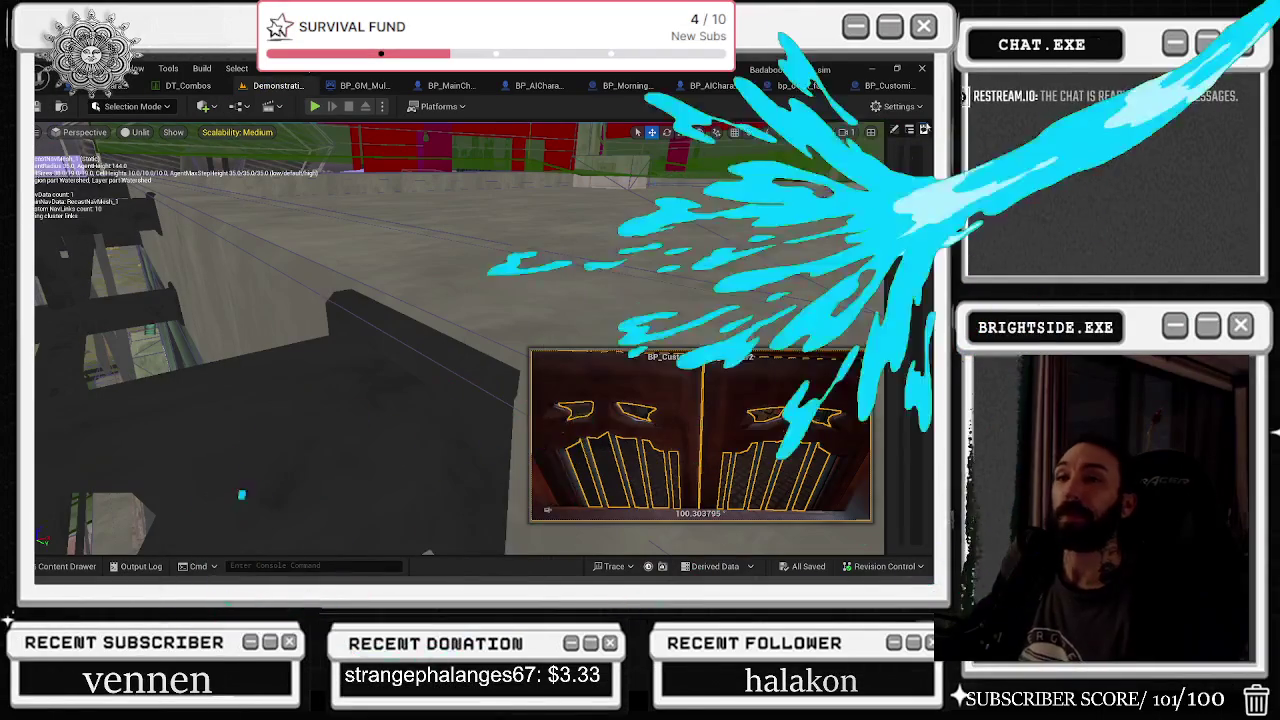
# Switch from BP_Customization_Dresser to BP_MainCharacter's Change The Hats event graph
pyautogui.click(890, 86)
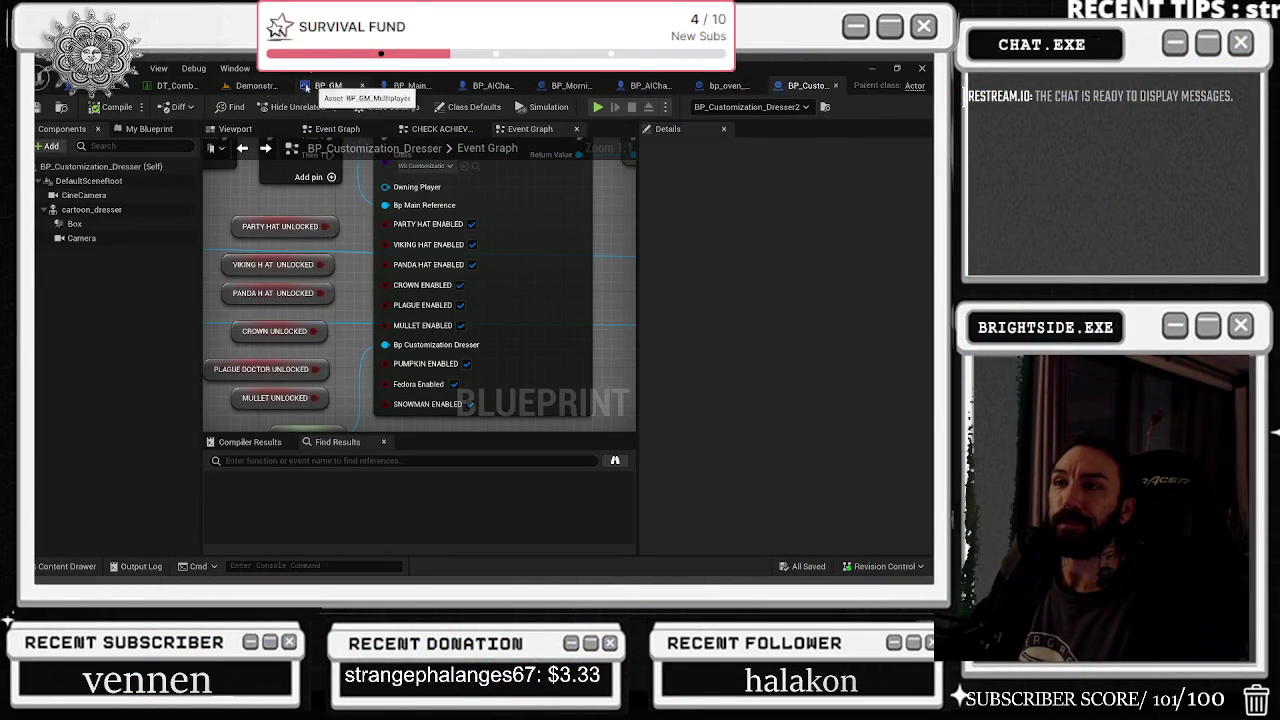
pyautogui.click(406, 87)
pyautogui.scroll(1, 425, 330)
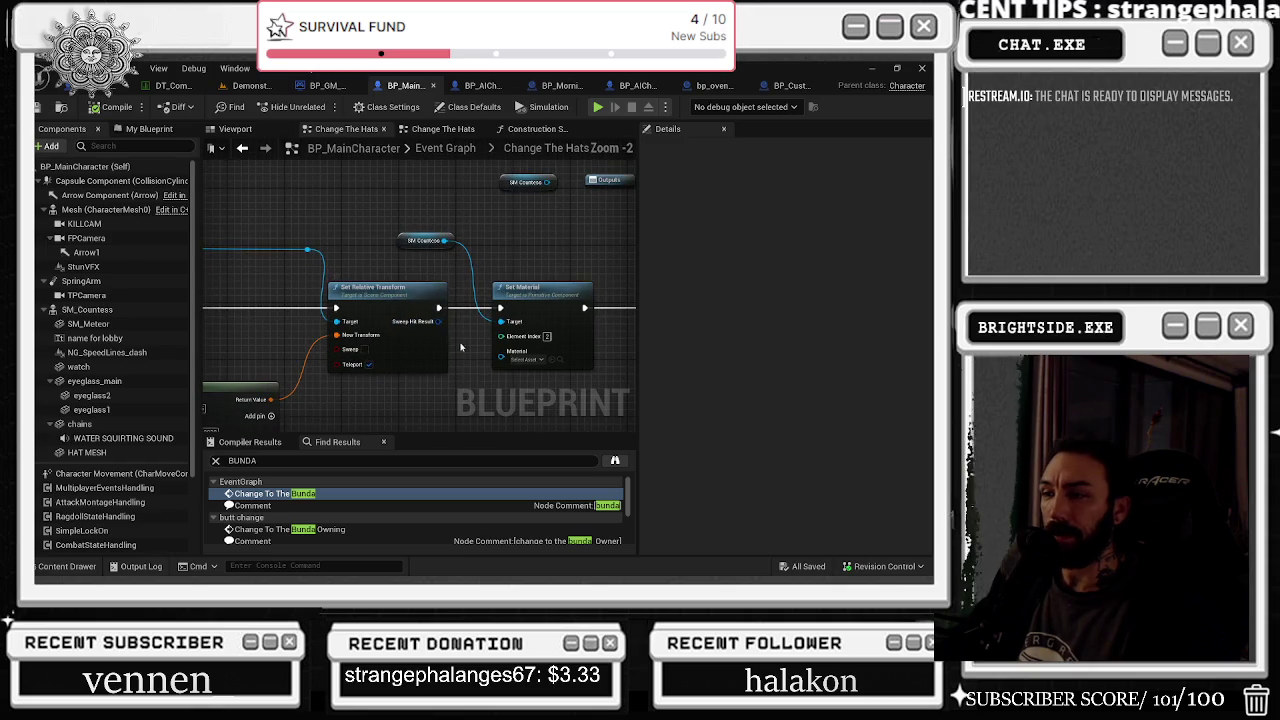
# Bring the Set Material node into view and open its Material asset list
pyautogui.moveTo(477, 379)
pyautogui.mouseDown()
pyautogui.moveTo(500, 349)
pyautogui.moveTo(224, 348)
pyautogui.moveTo(359, 381)
pyautogui.mouseUp()
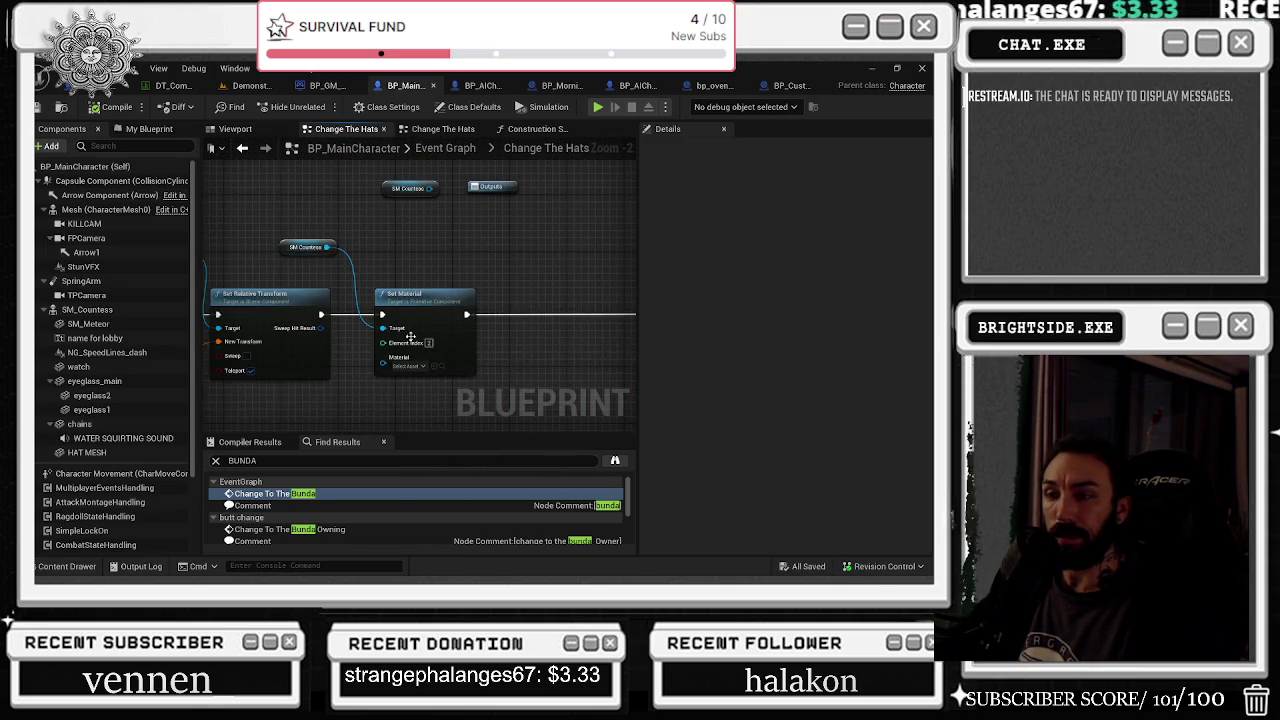
pyautogui.scroll(1, 447, 289)
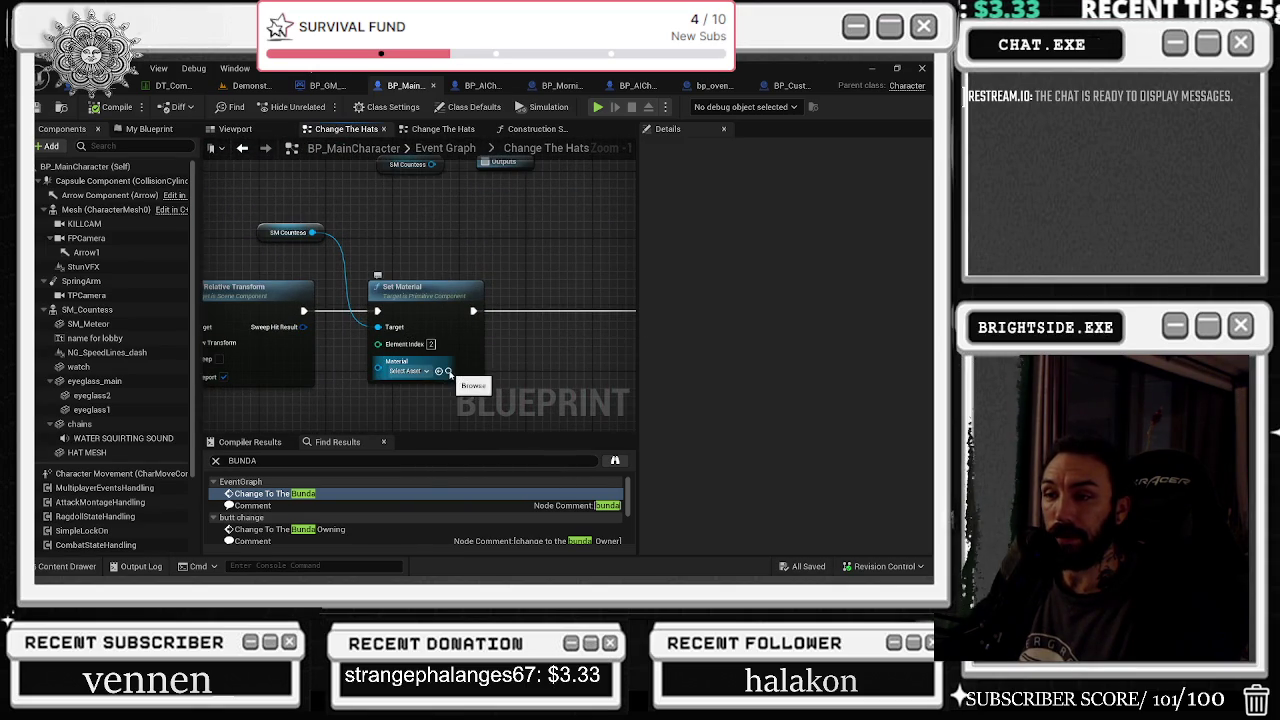
pyautogui.click(410, 371)
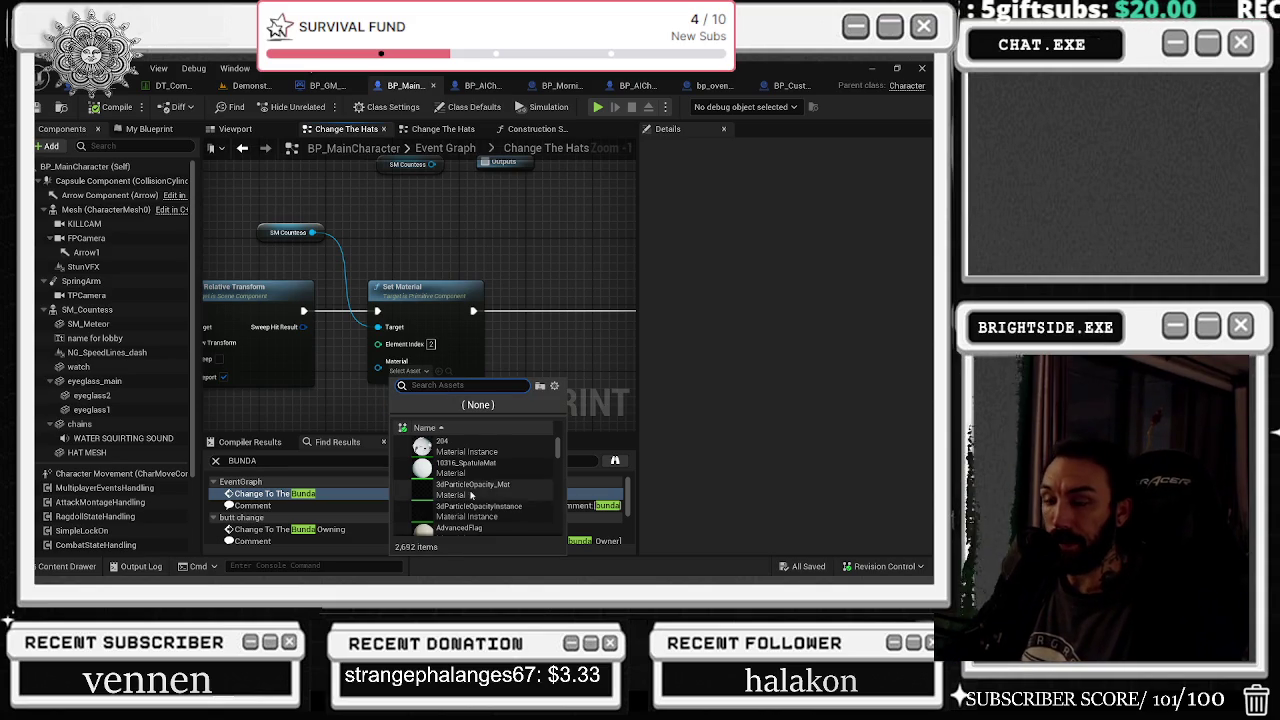
pyautogui.scroll(-3, 490, 477)
pyautogui.scroll(-3, 510, 487)
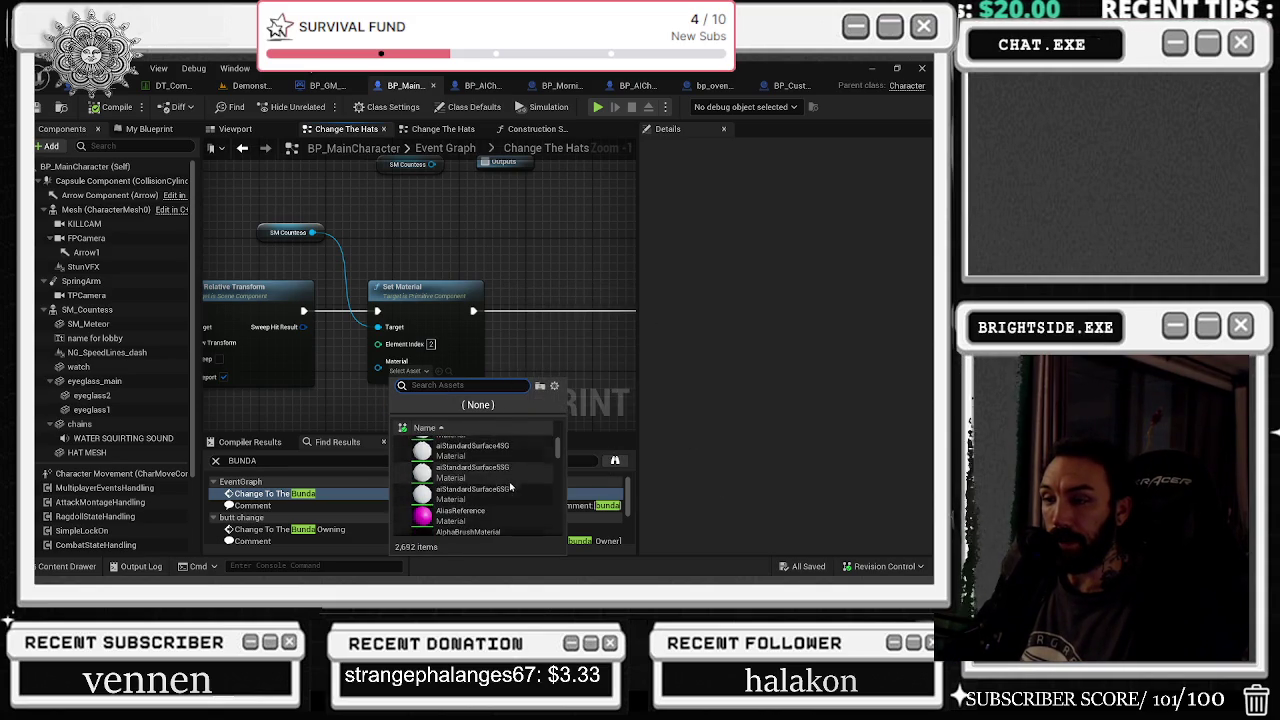
pyautogui.scroll(-3, 512, 486)
pyautogui.scroll(-3, 515, 485)
pyautogui.scroll(-5, 515, 489)
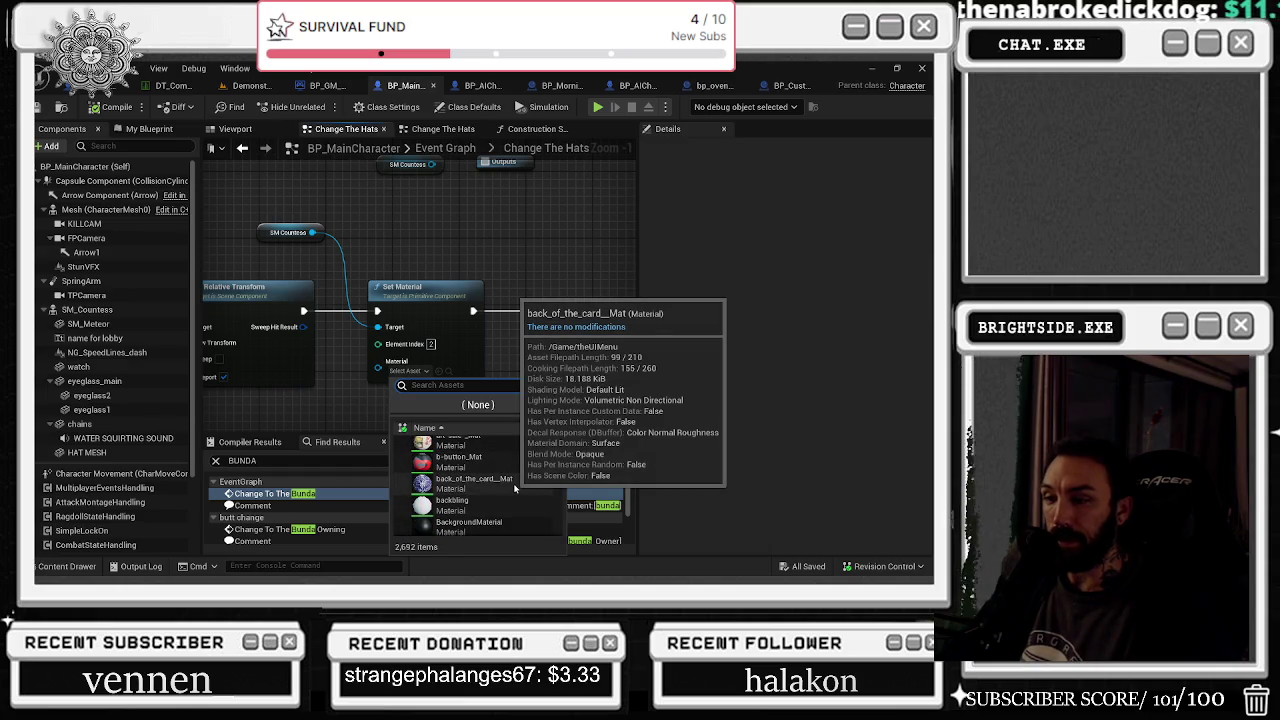
# Search GRID, assign the calender-grid material, and locate it in the Content Drawer
pyautogui.write('GRID')
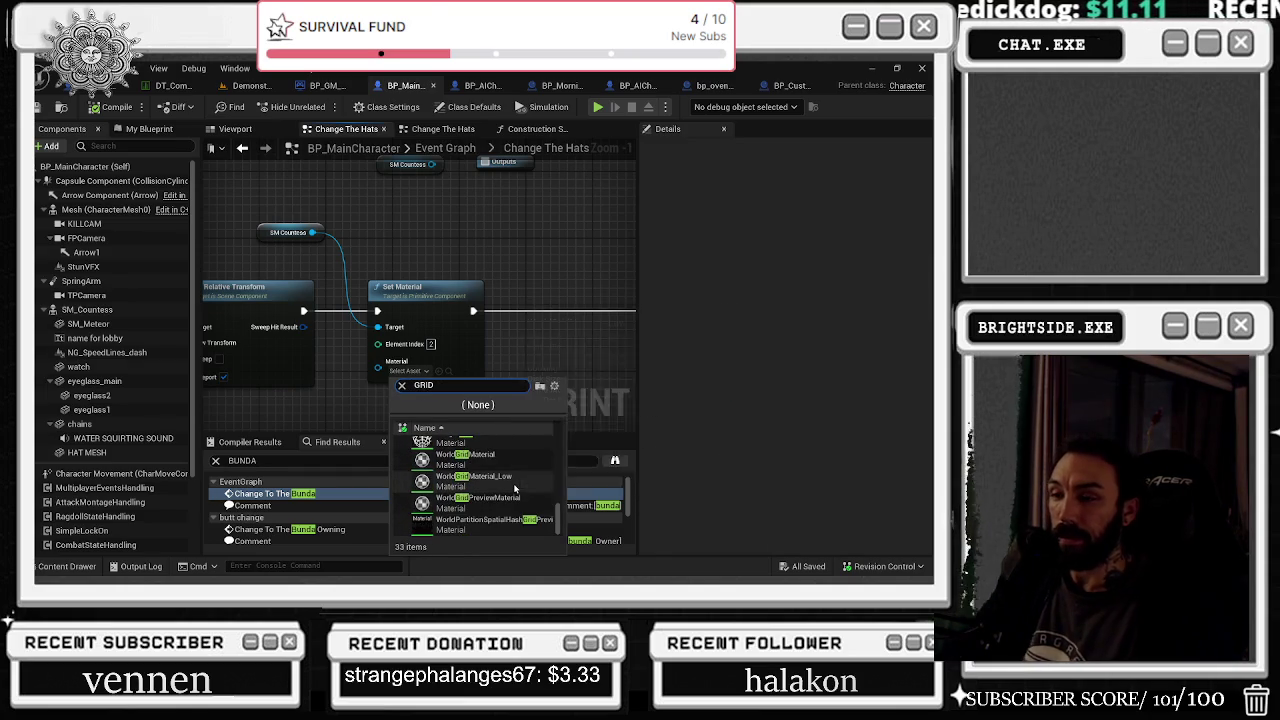
pyautogui.scroll(4, 519, 489)
pyautogui.scroll(3, 530, 489)
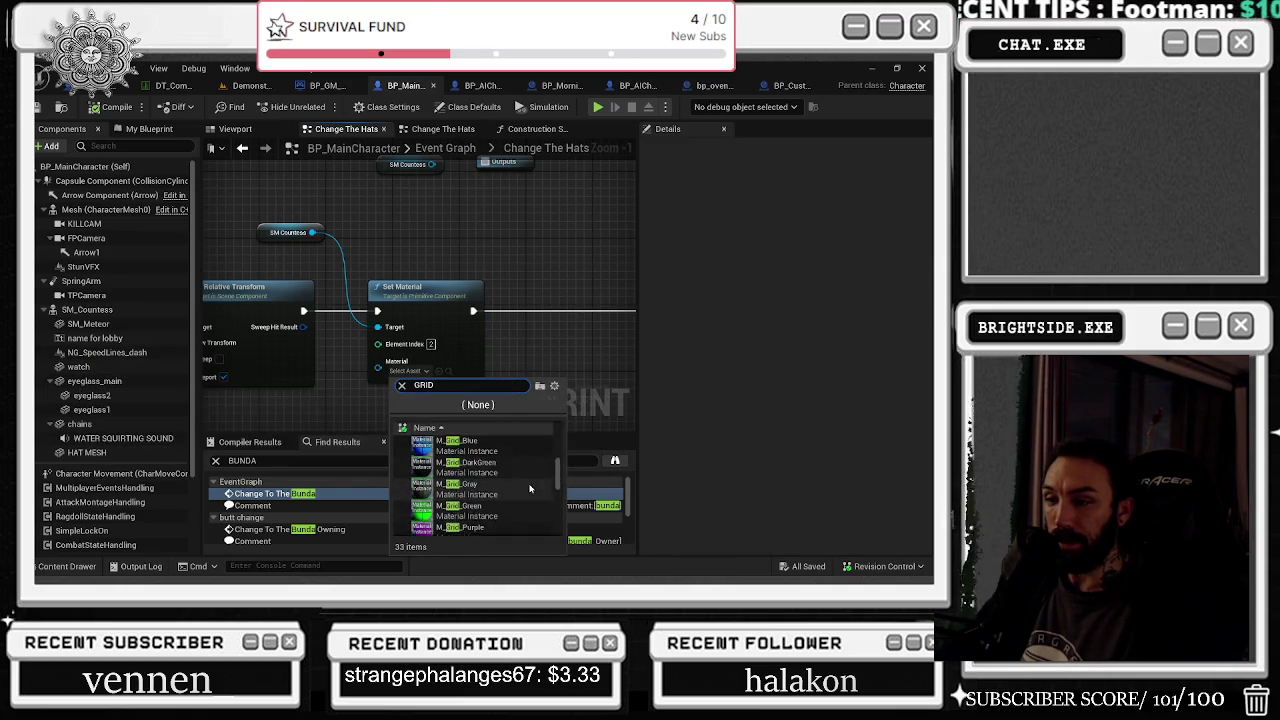
pyautogui.scroll(3, 523, 475)
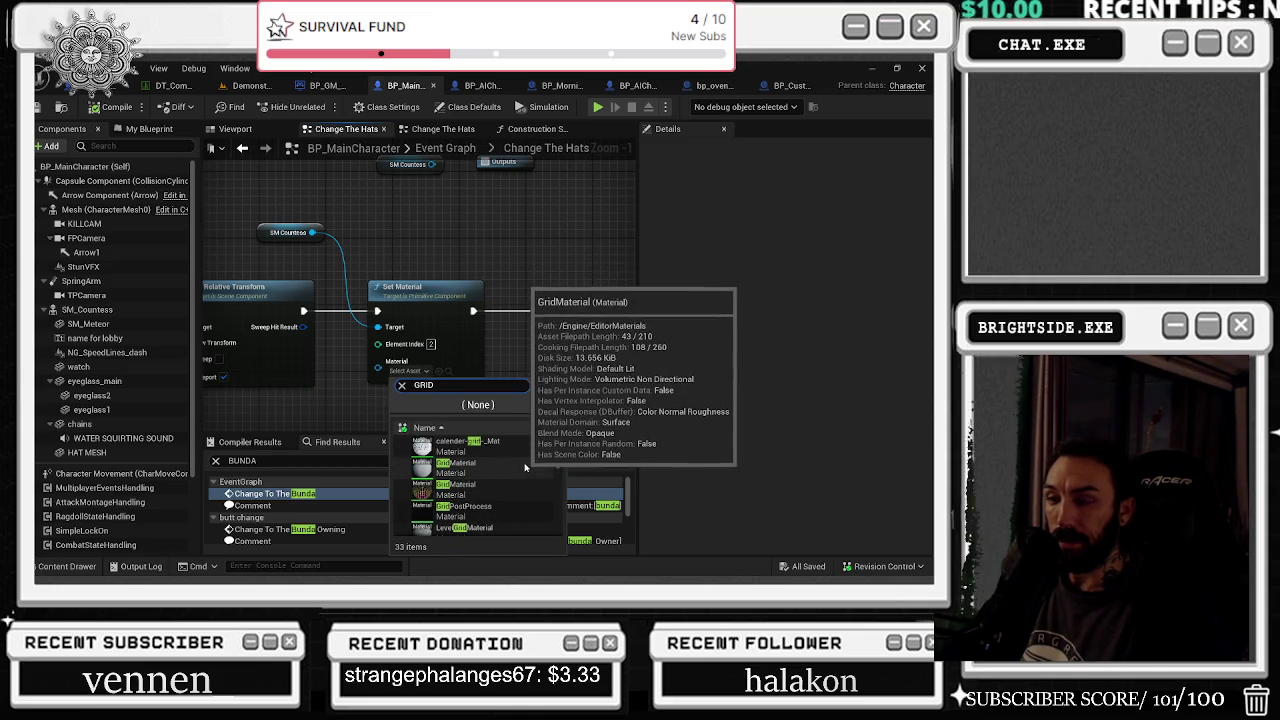
pyautogui.click(515, 441)
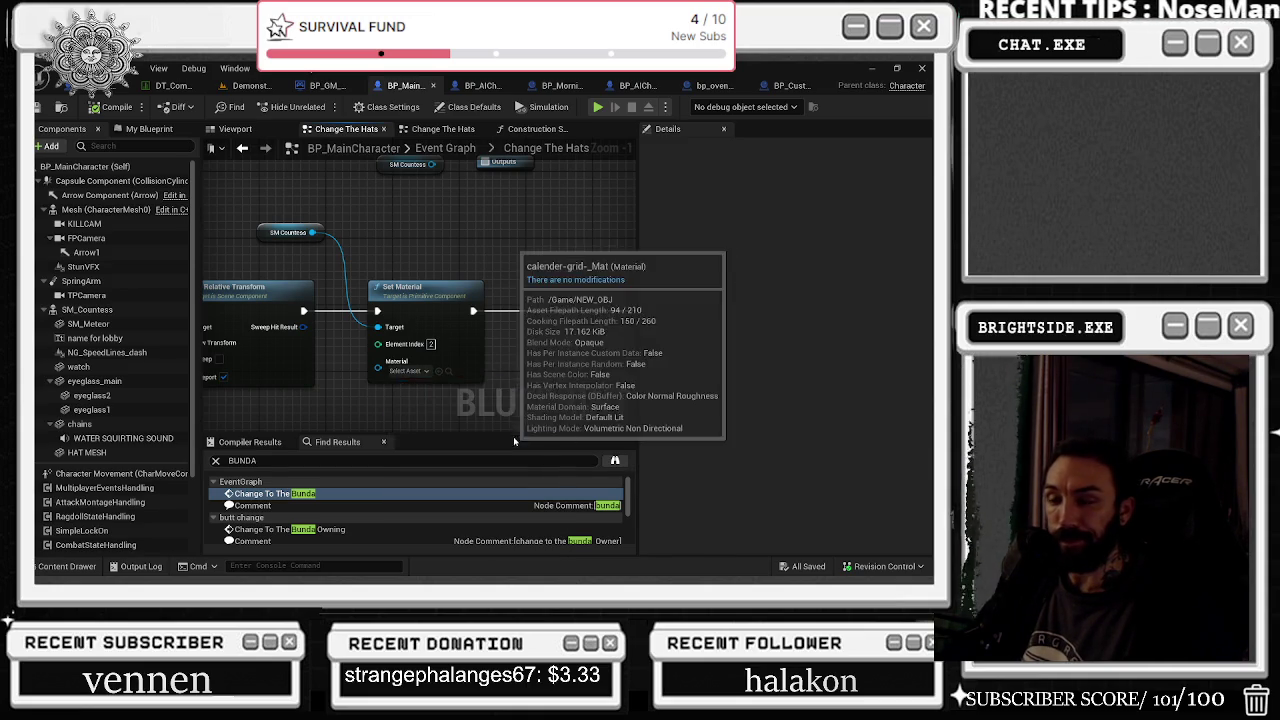
pyautogui.click(463, 378)
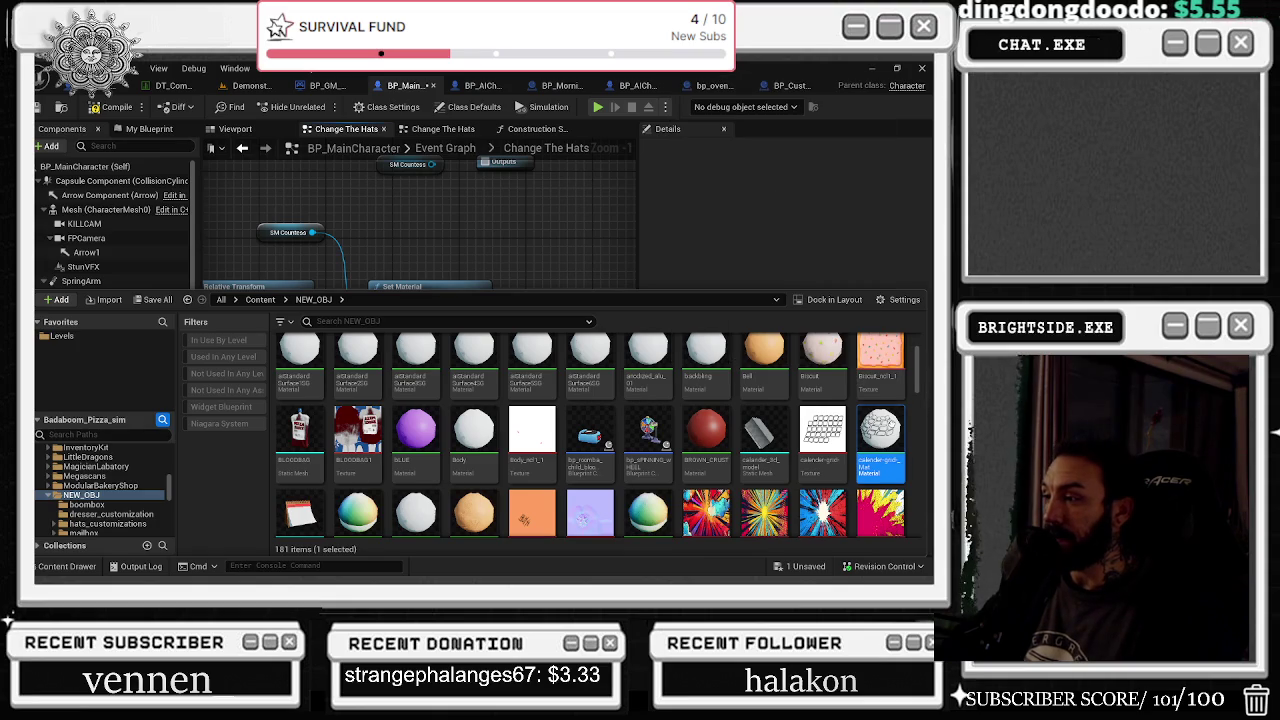
# Duplicate the calender-grid material in NEW_OBJ and name the copy NOTHING_MATERIAL
pyautogui.rightClick(892, 420)
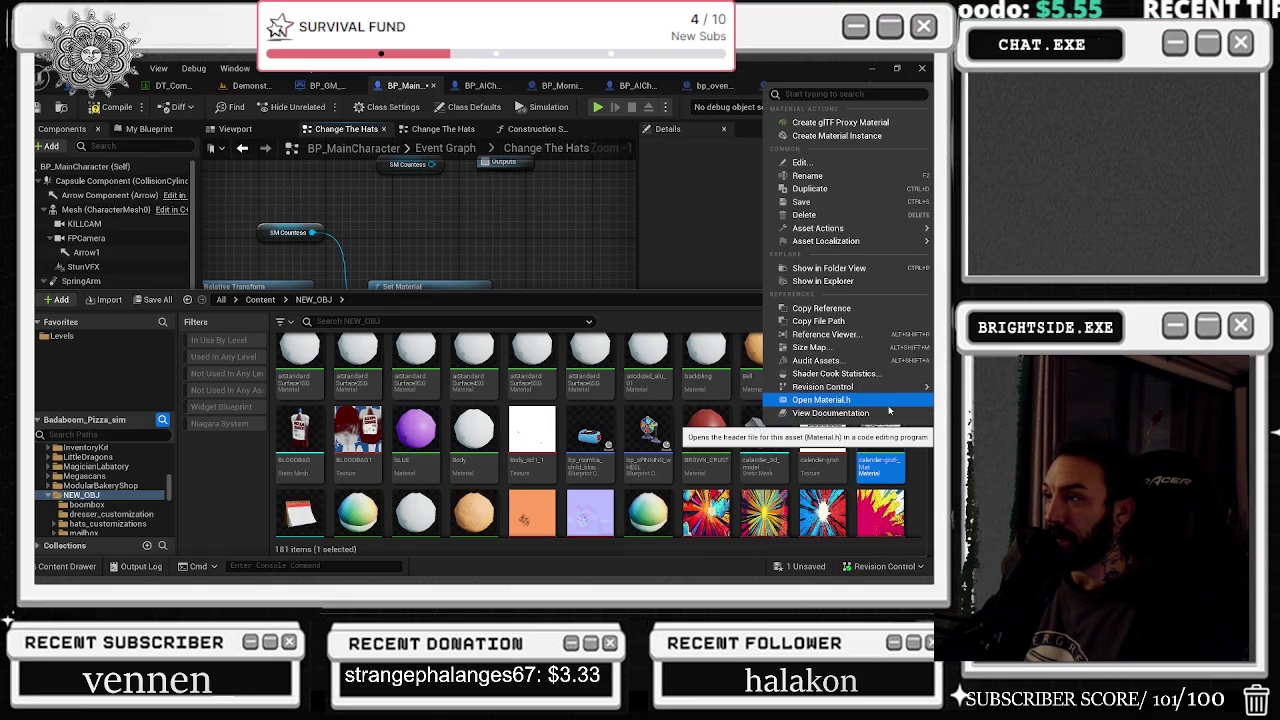
pyautogui.click(810, 189)
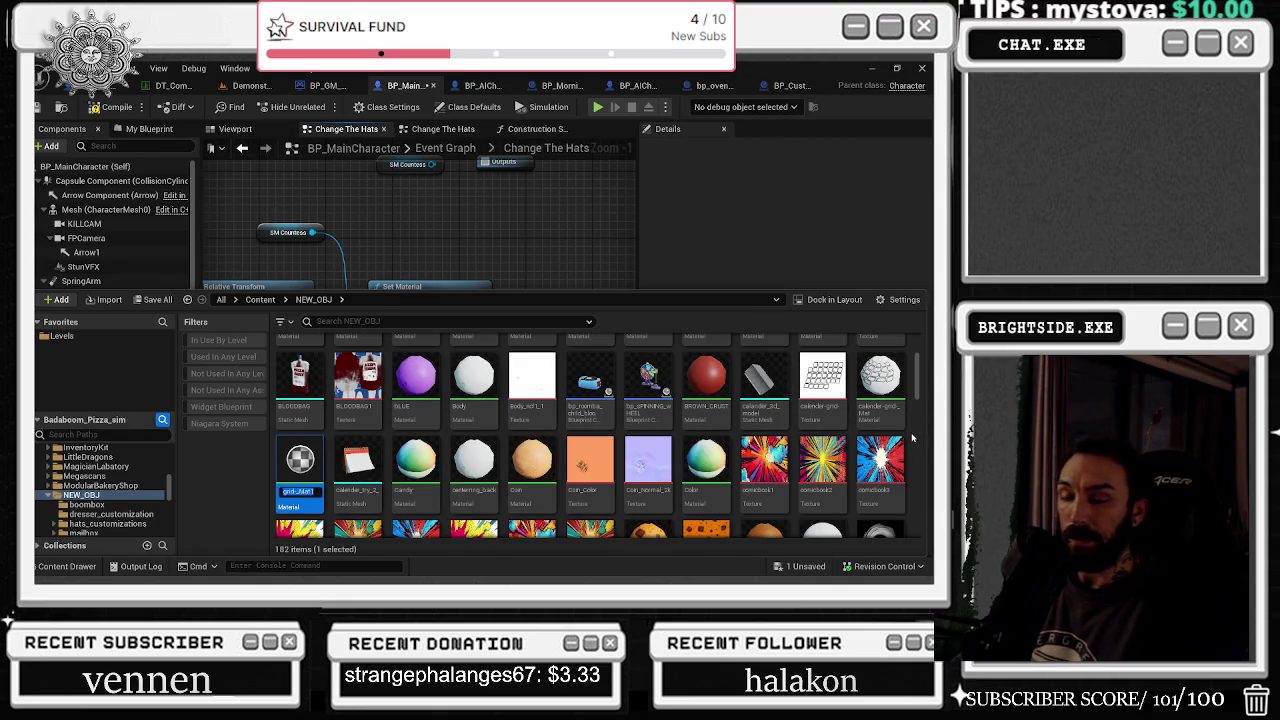
pyautogui.write('RIAL')
pyautogui.press('Return')
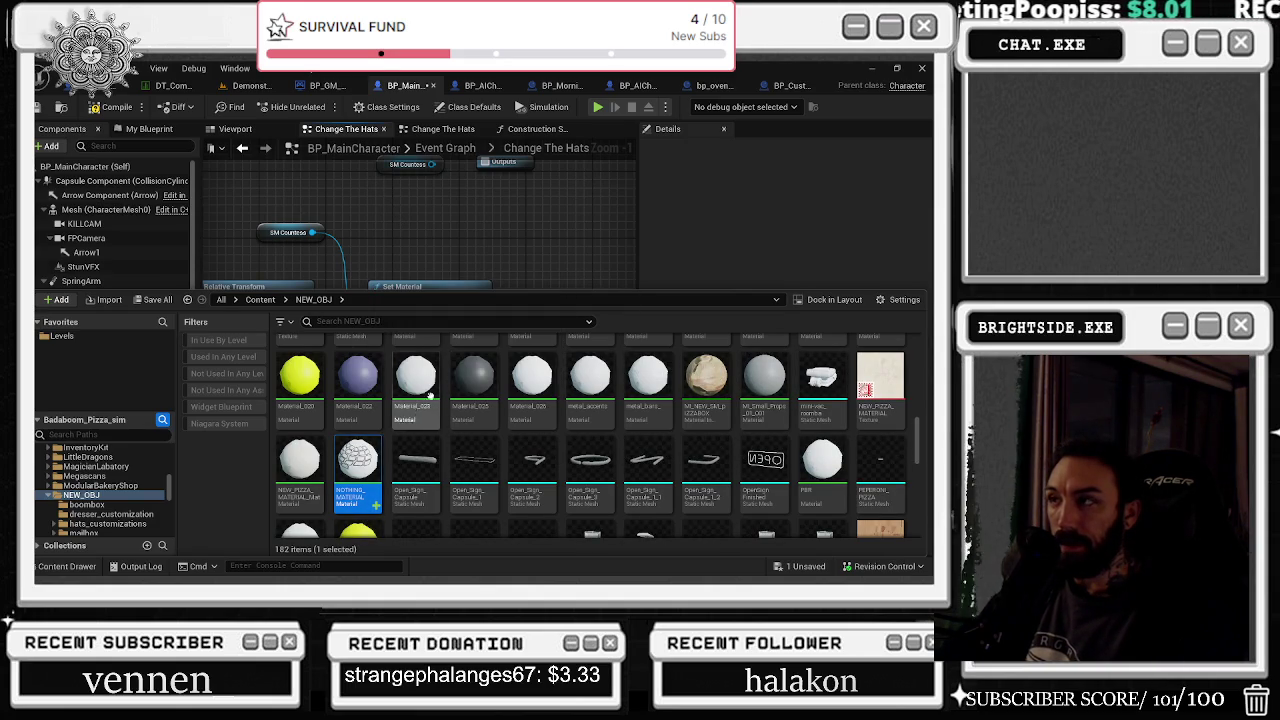
# Open NOTHING_MATERIAL and break the Texture Sample RGB link to Base Color
pyautogui.doubleClick(360, 456)
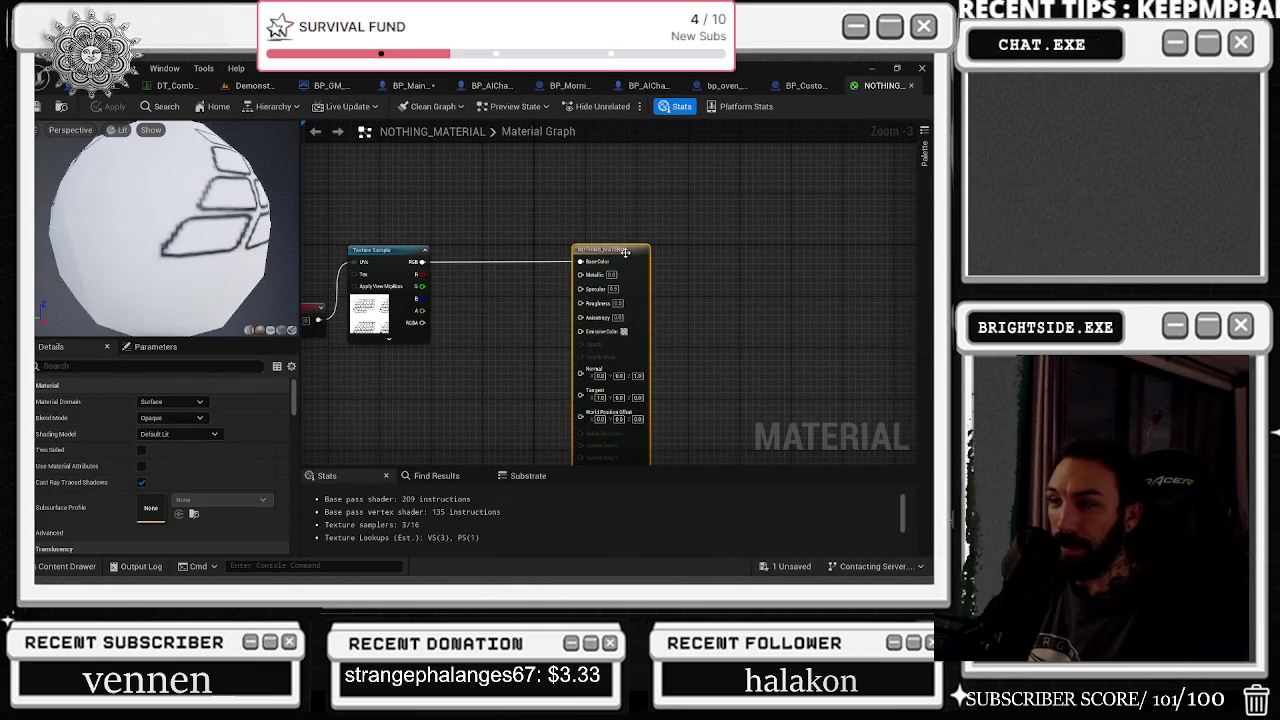
pyautogui.scroll(2, 531, 270)
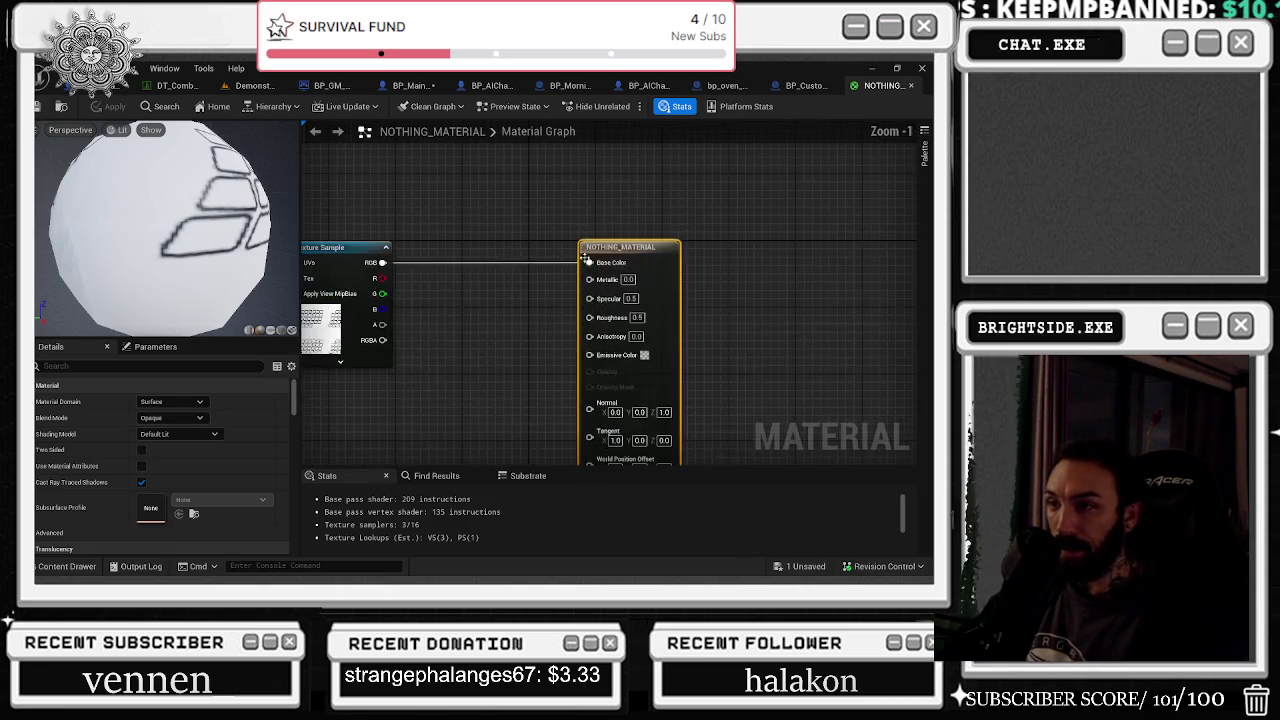
pyautogui.keyDown('alt'); pyautogui.click(589, 263); pyautogui.keyUp('alt')
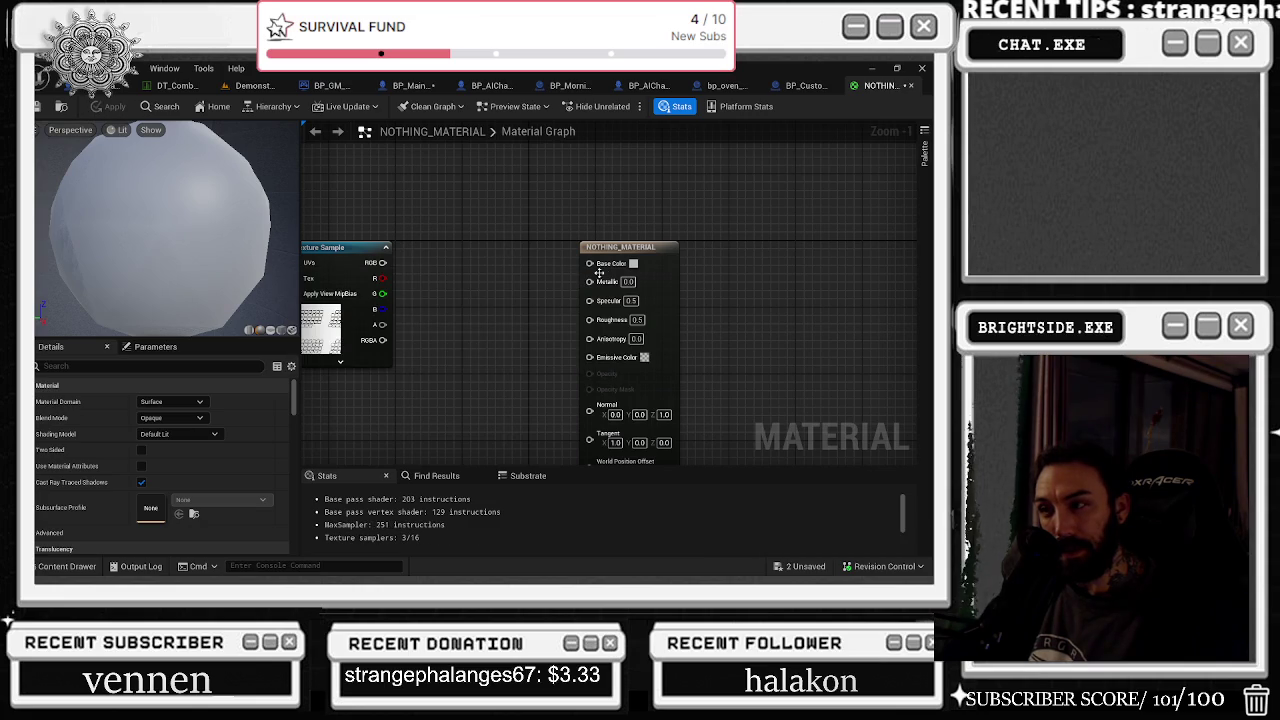
# Set Base Color to grey 0.501961 in R, G and B and preview on a plane
pyautogui.click(632, 264)
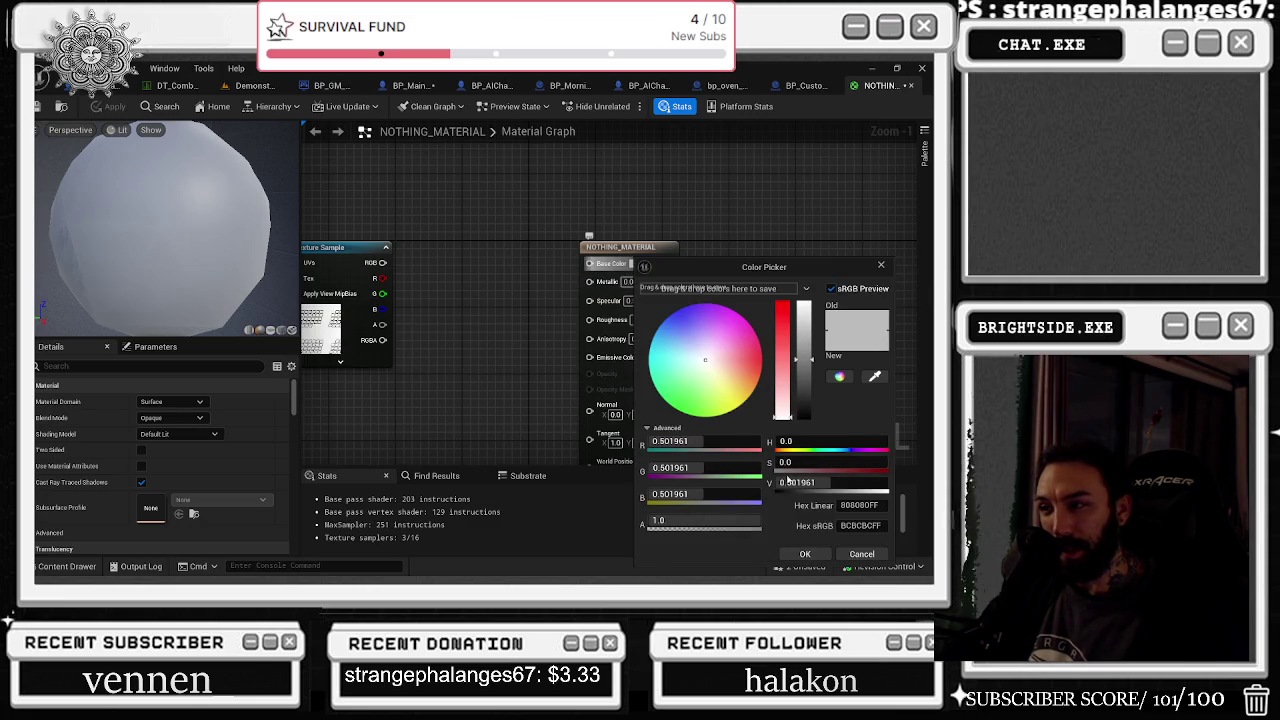
pyautogui.click(799, 554)
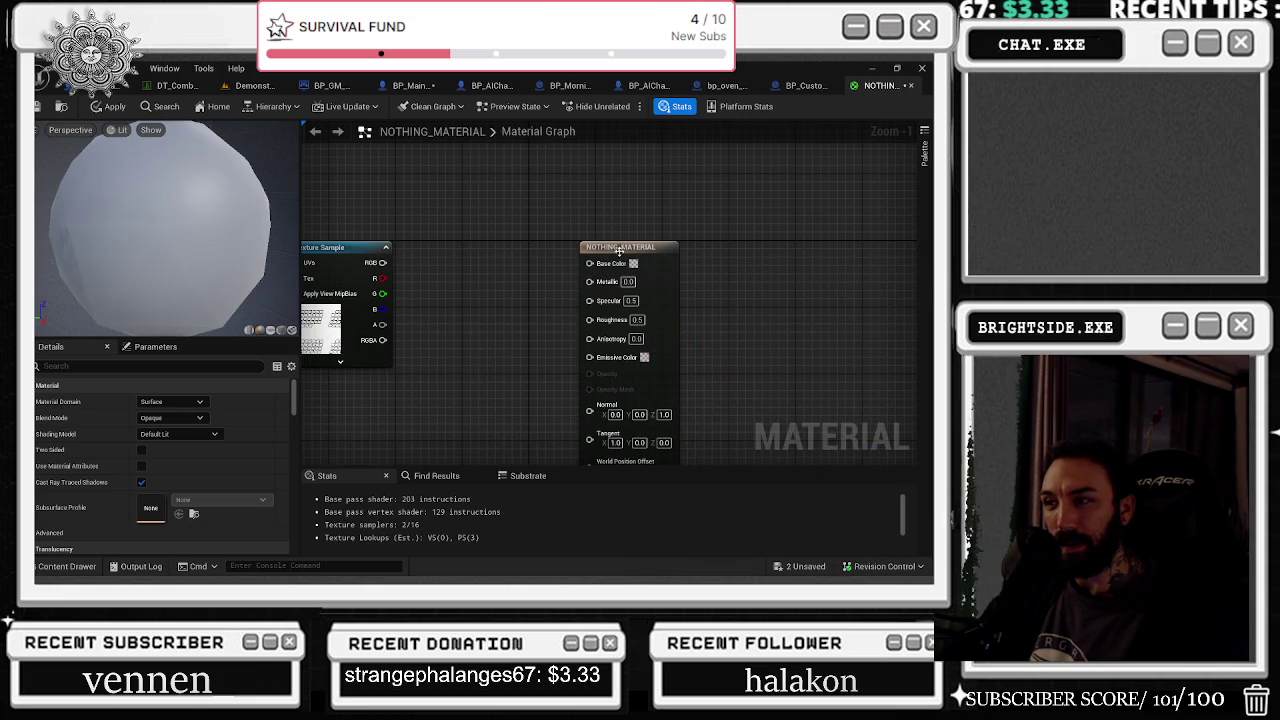
pyautogui.click(269, 331)
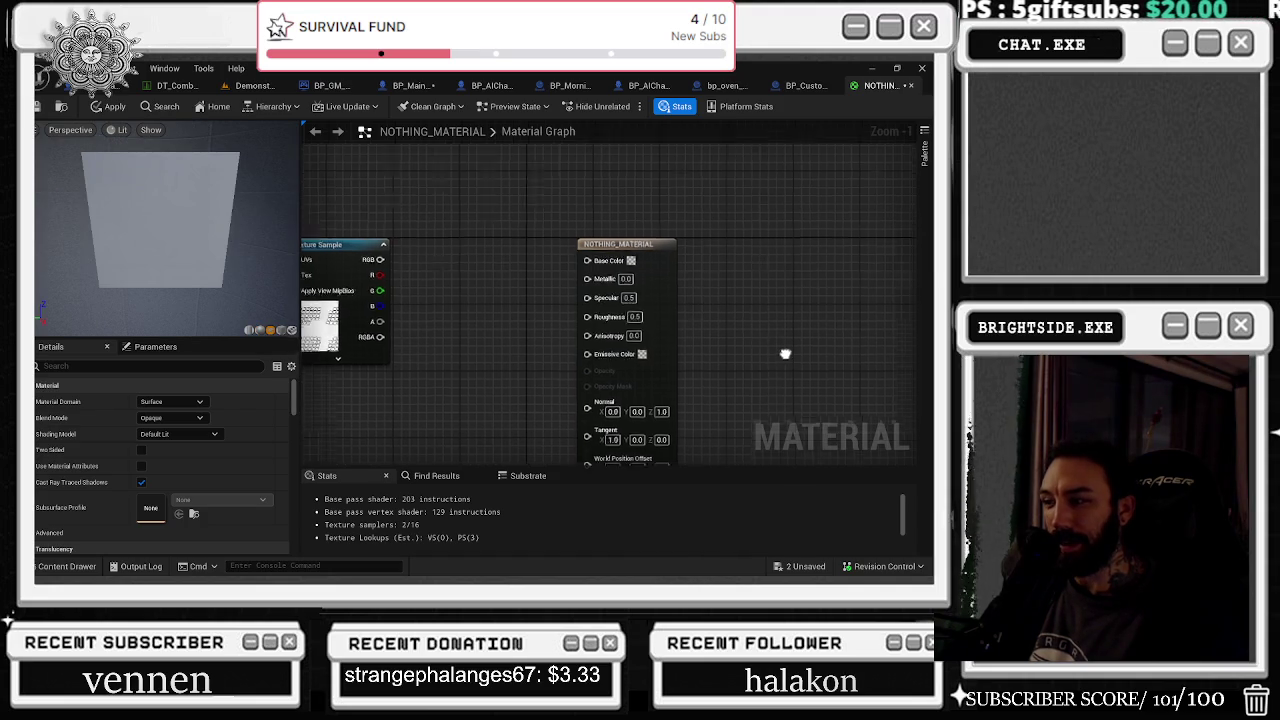